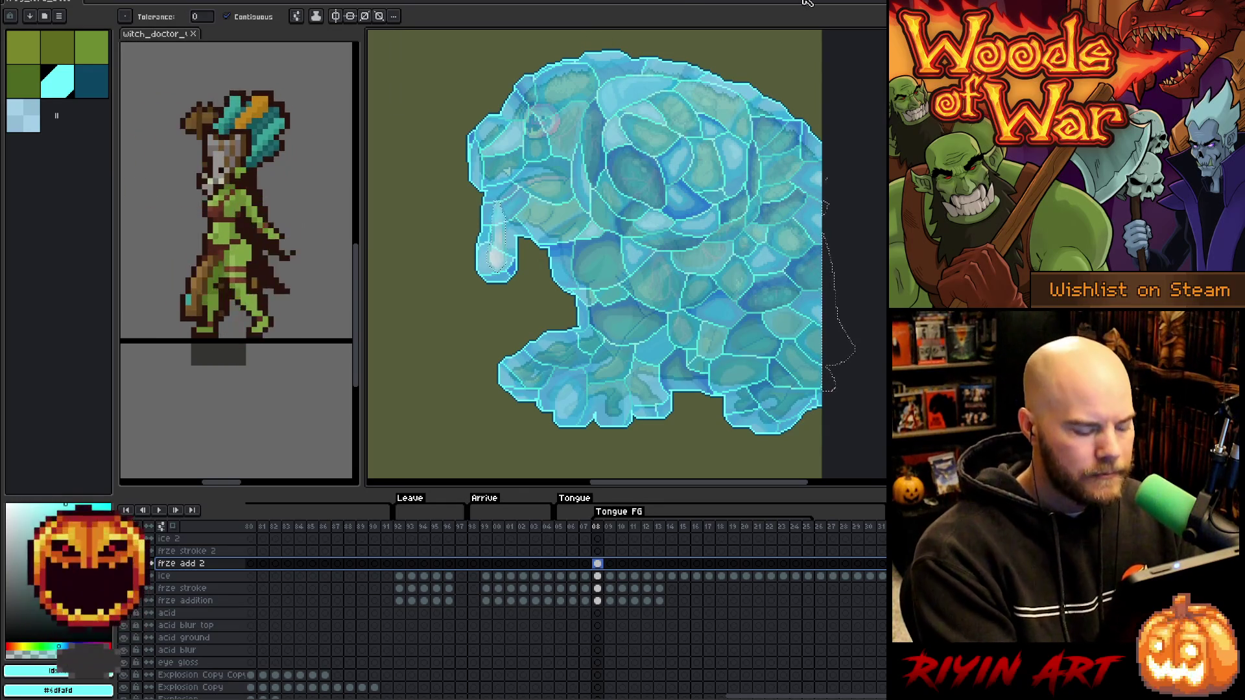
Save the toad animation project with Ctrl+S, keeping the frame 08 ice overlay.
key("ctrl+s")
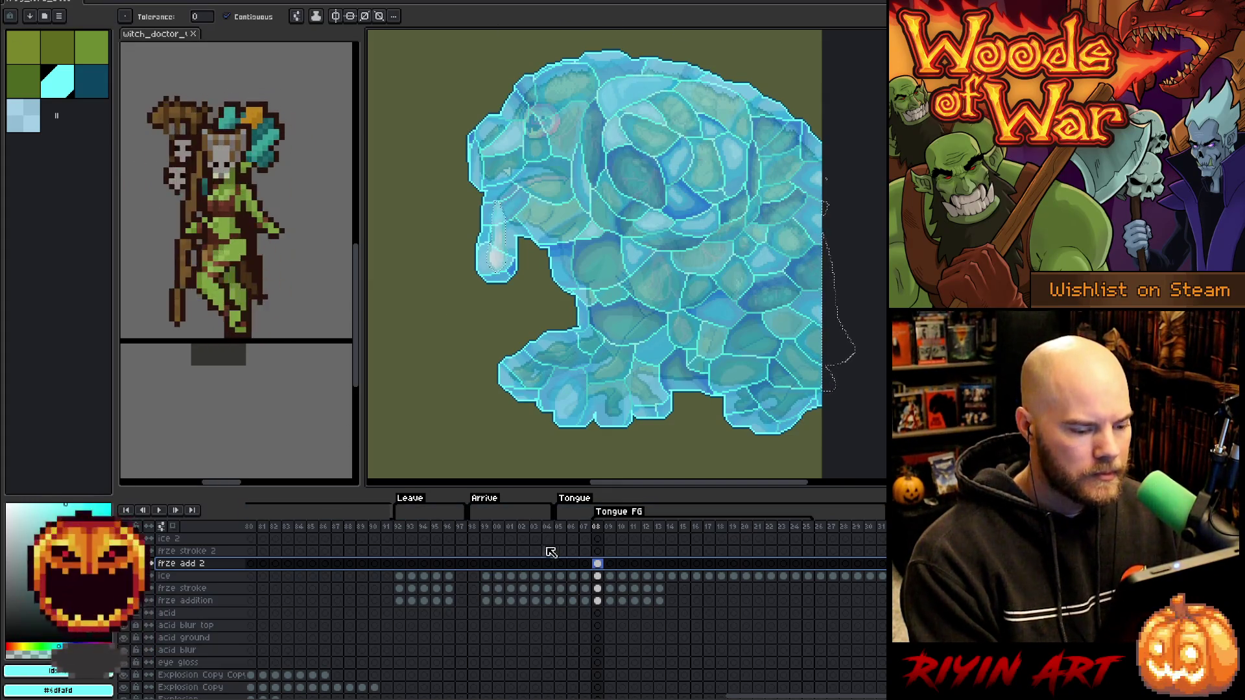
On frame 08's frze stroke 2 cel, expand the current selection outward.
left_click(615, 532)
left_click(602, 532)
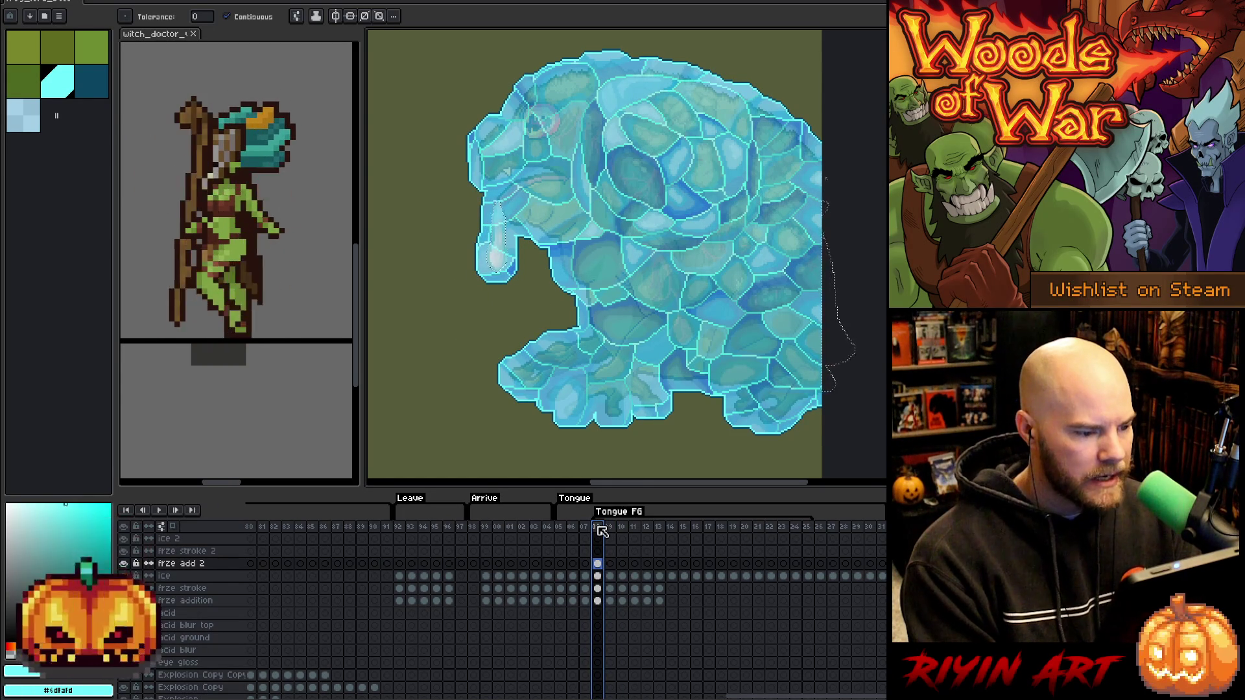
left_click(597, 552)
left_click(167, 2)
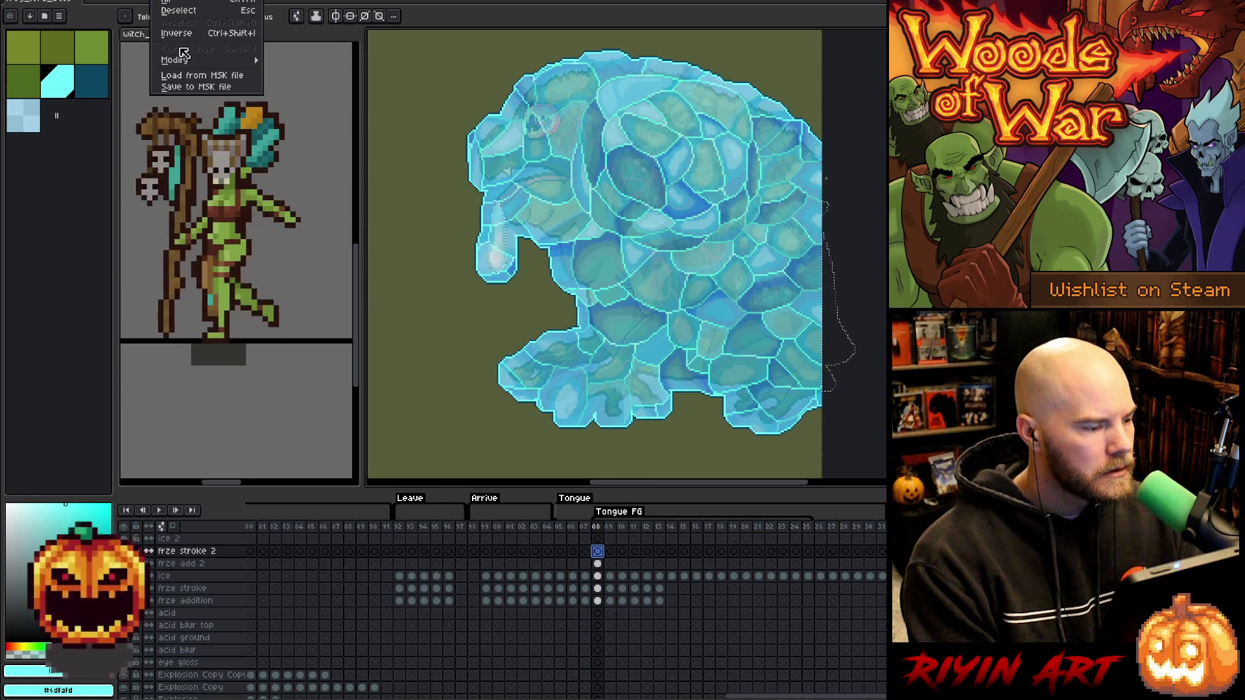
mouse_move(207, 59)
left_click(286, 71)
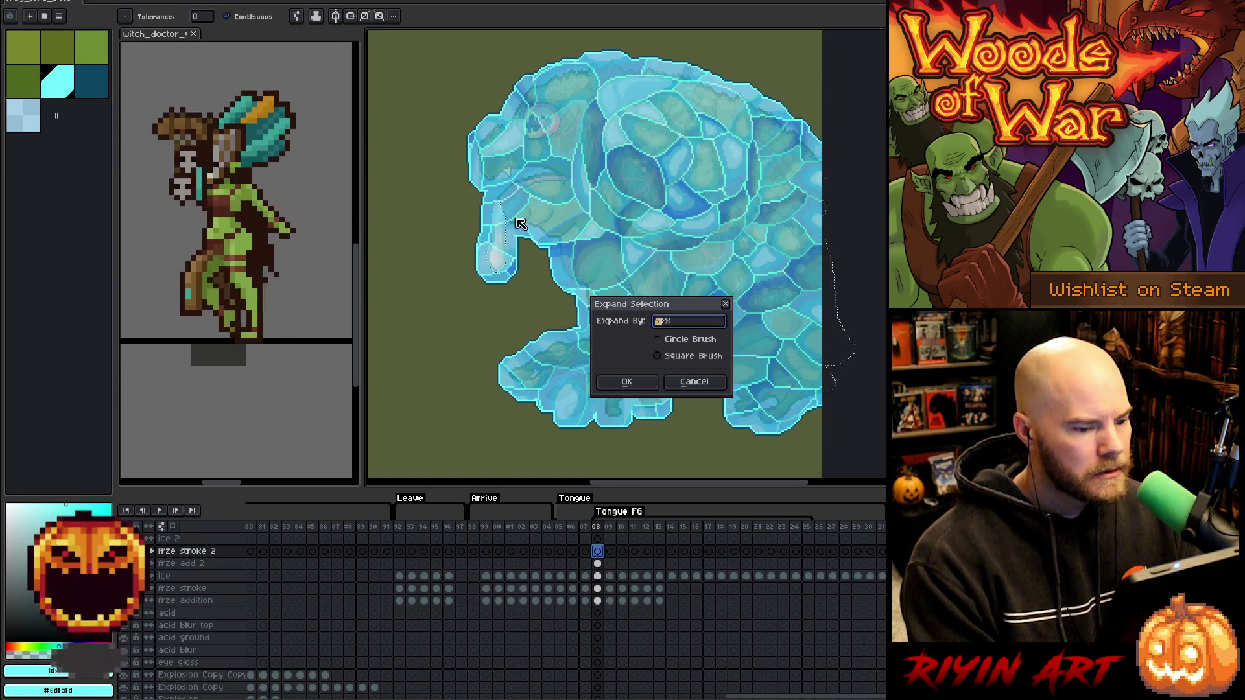
left_click(647, 383)
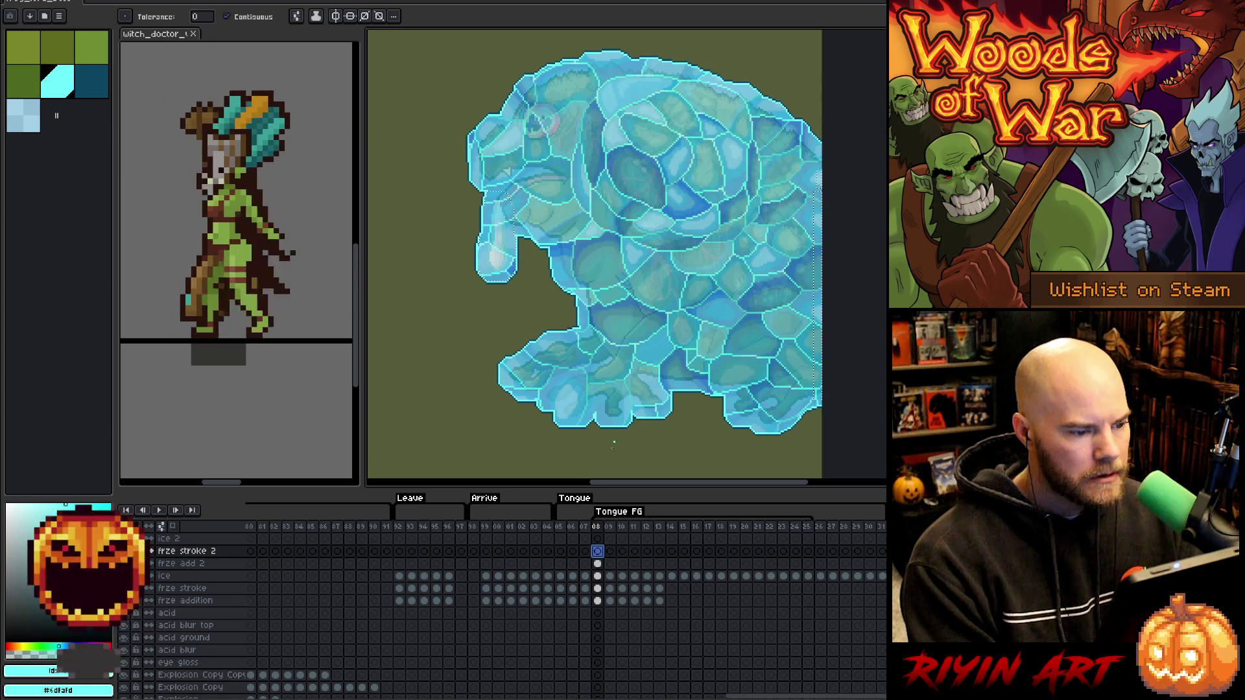
Pick the frame 08 ice and ice 2 cels and start a transform on them.
left_click(600, 577)
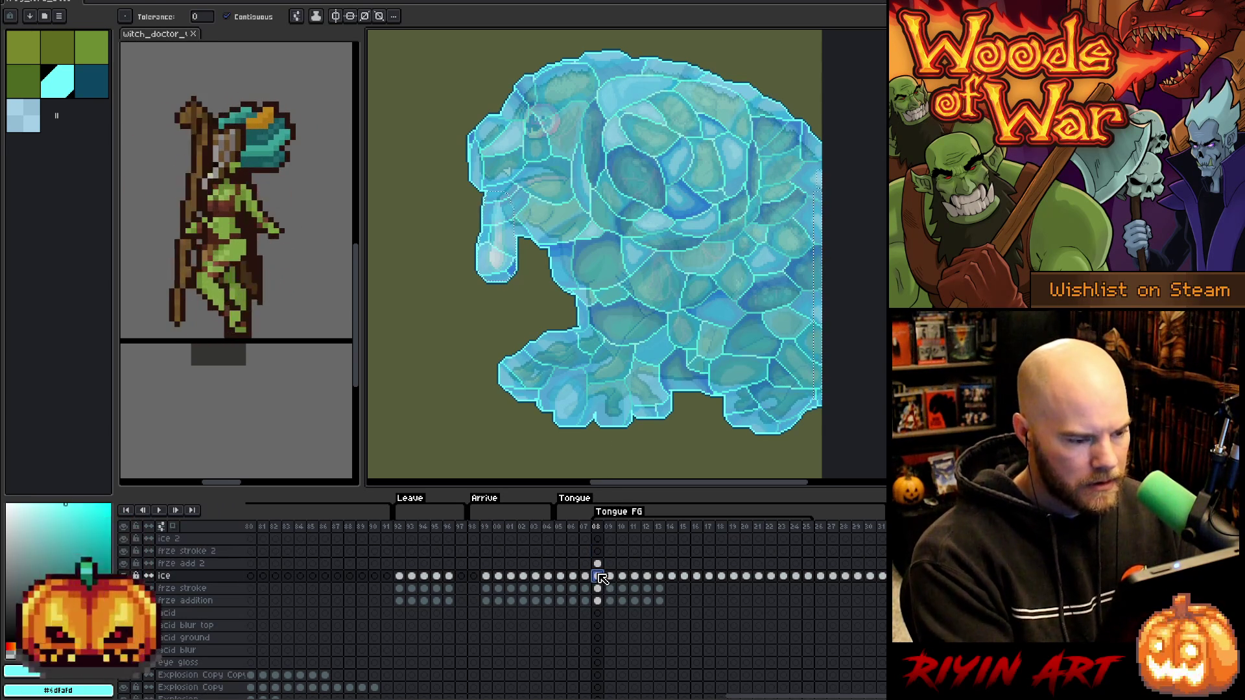
left_click(598, 539)
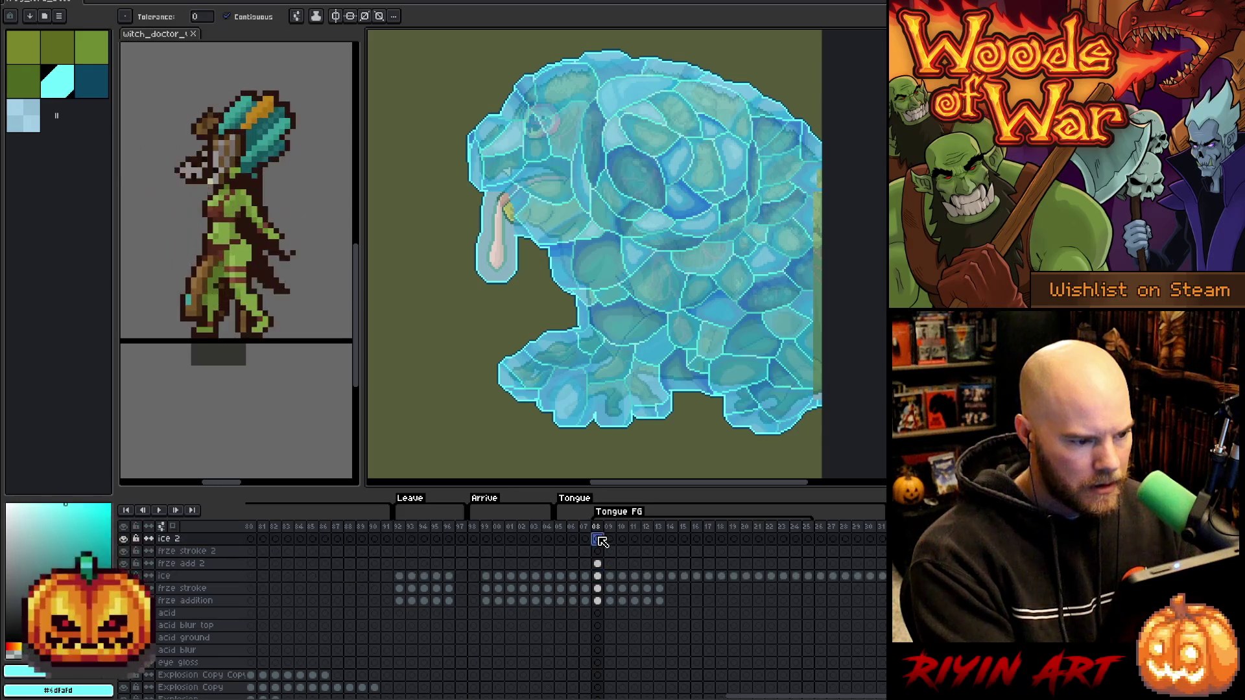
key("ctrl+t")
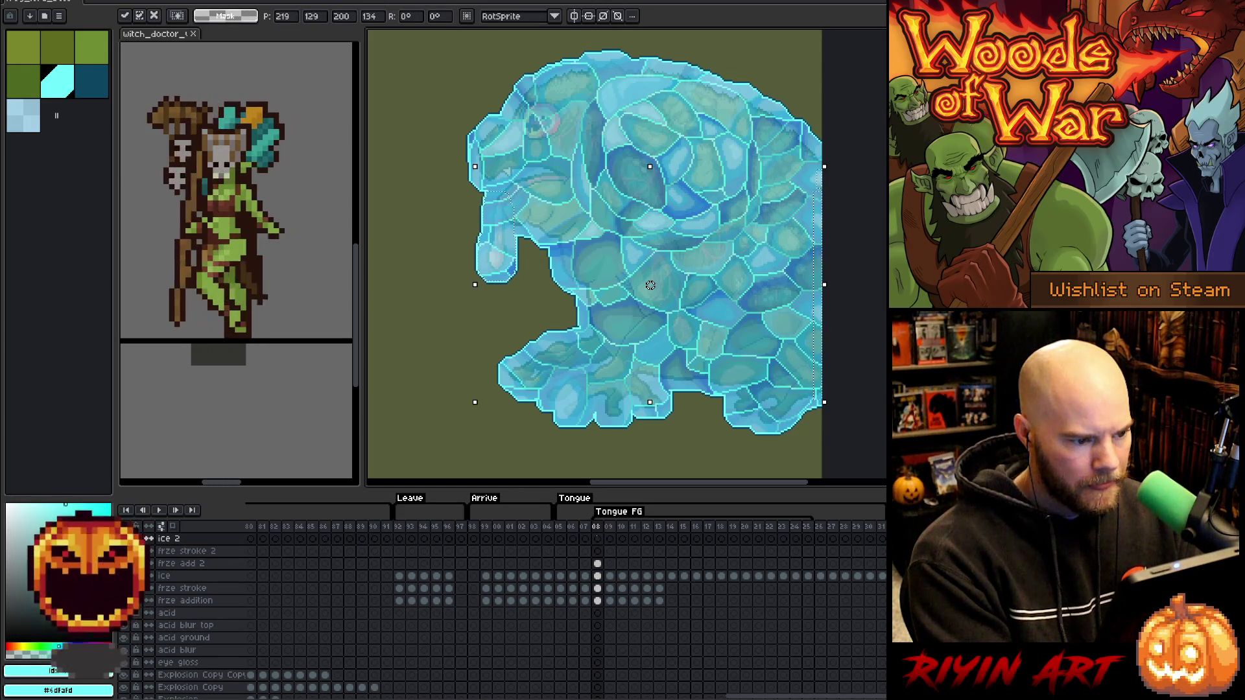
left_click(598, 576)
left_click(598, 589)
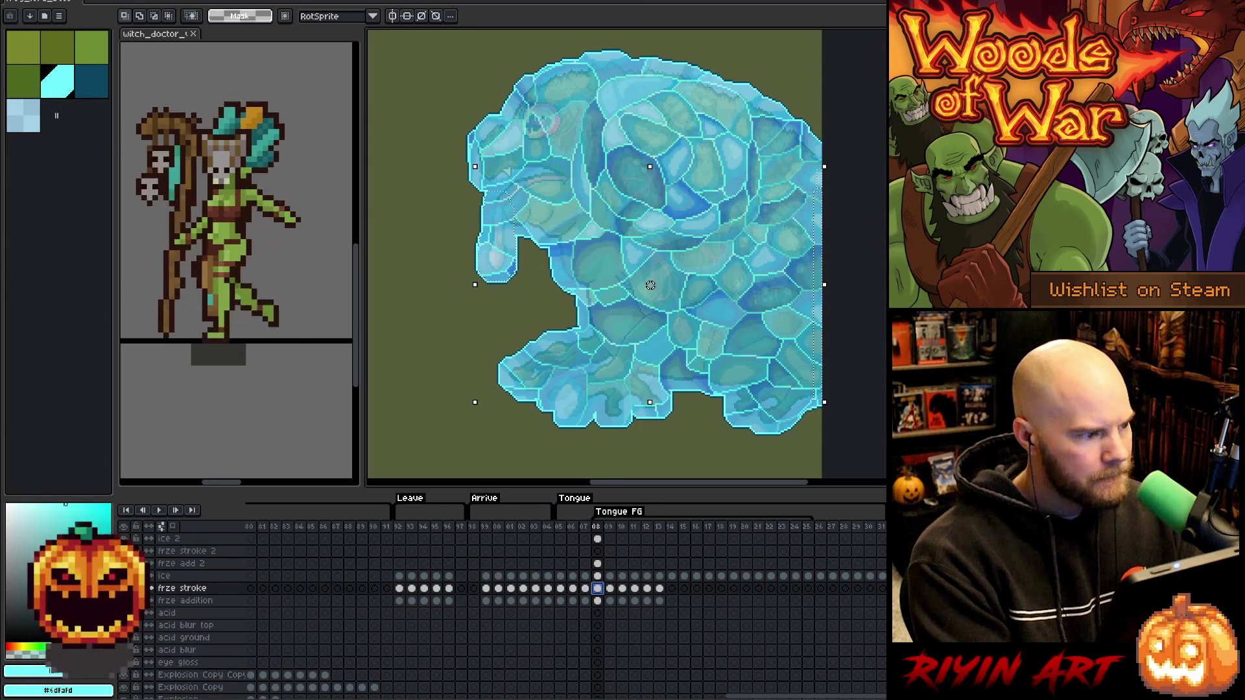
Expand the frame 08 ice-shape selection by another 2px.
left_click(130, 2)
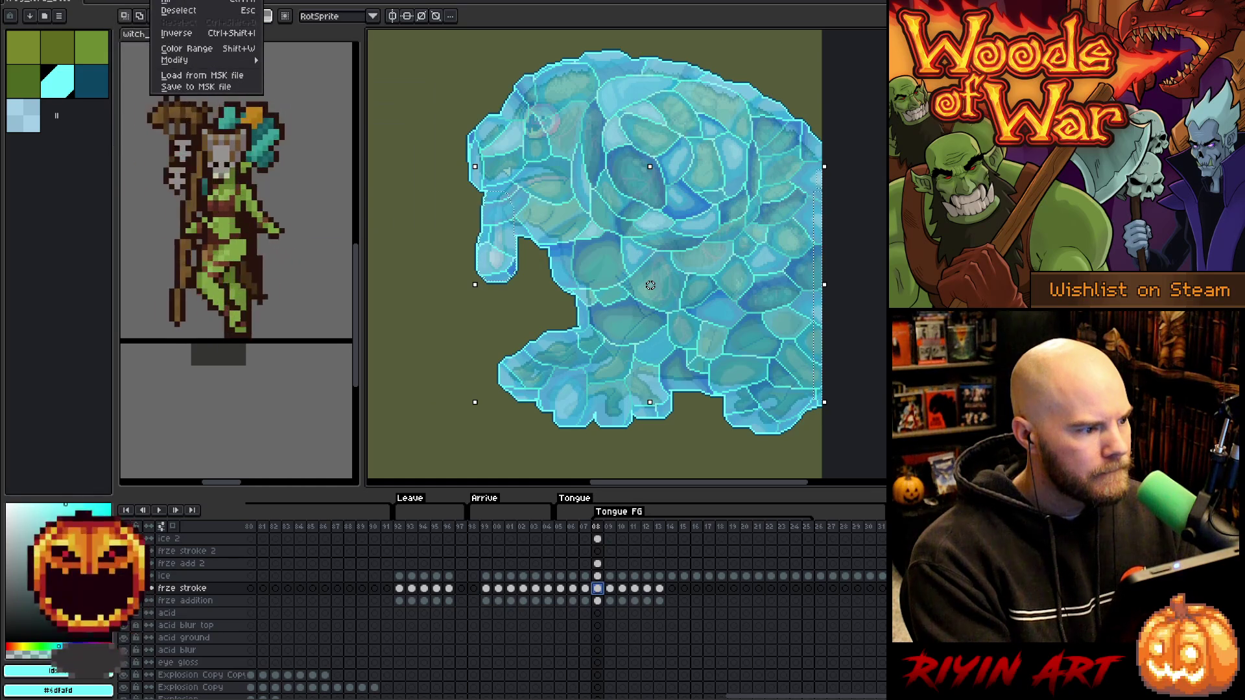
mouse_move(214, 60)
left_click(294, 72)
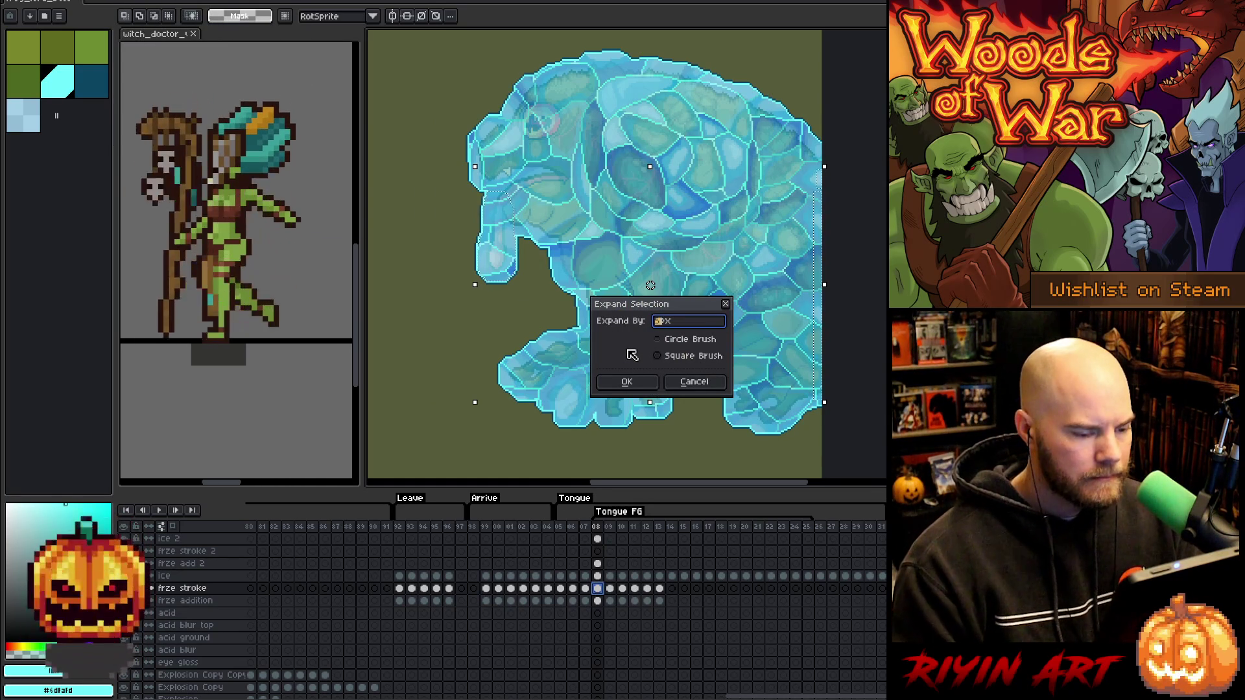
key("Tab")
key("Return")
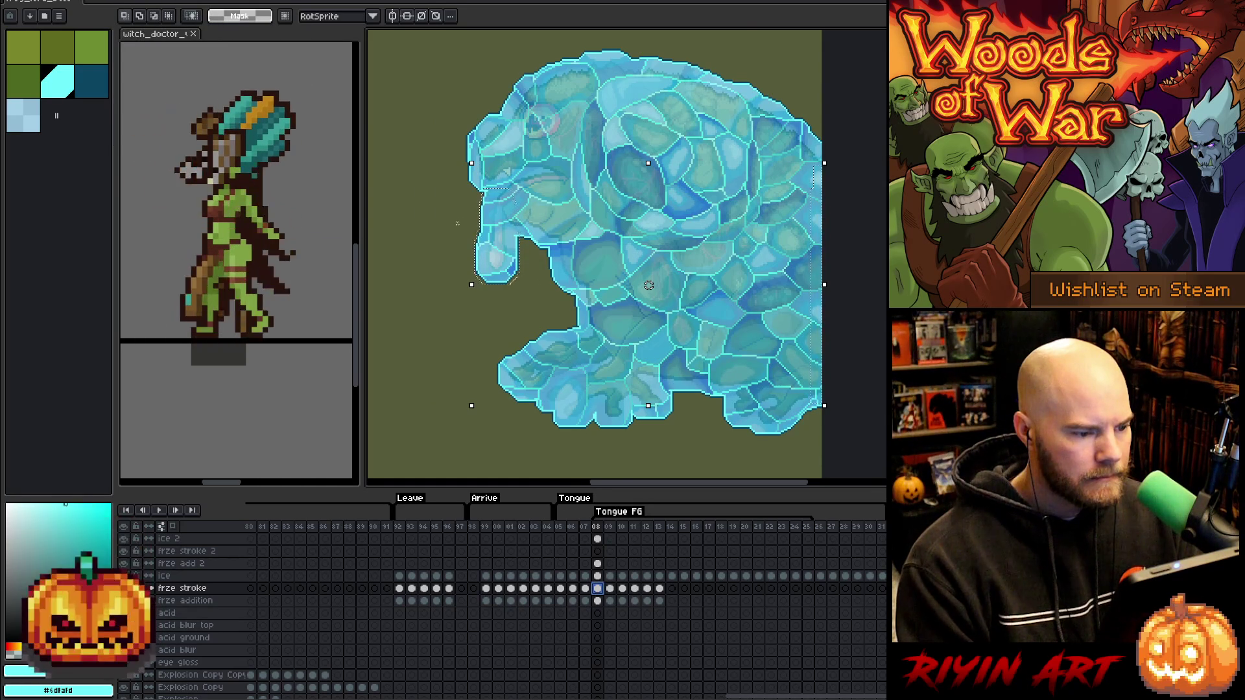
scroll(510, 227, "up", 2)
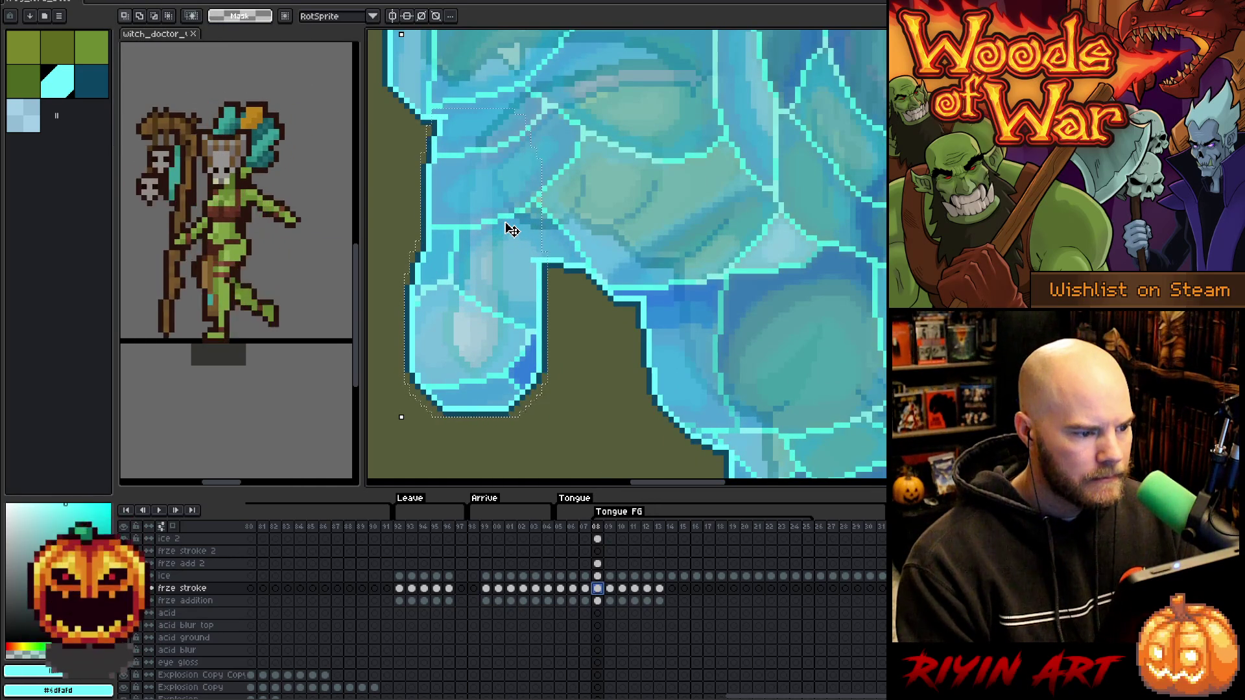
scroll(510, 228, "down", 2)
scroll(506, 227, "up", 1)
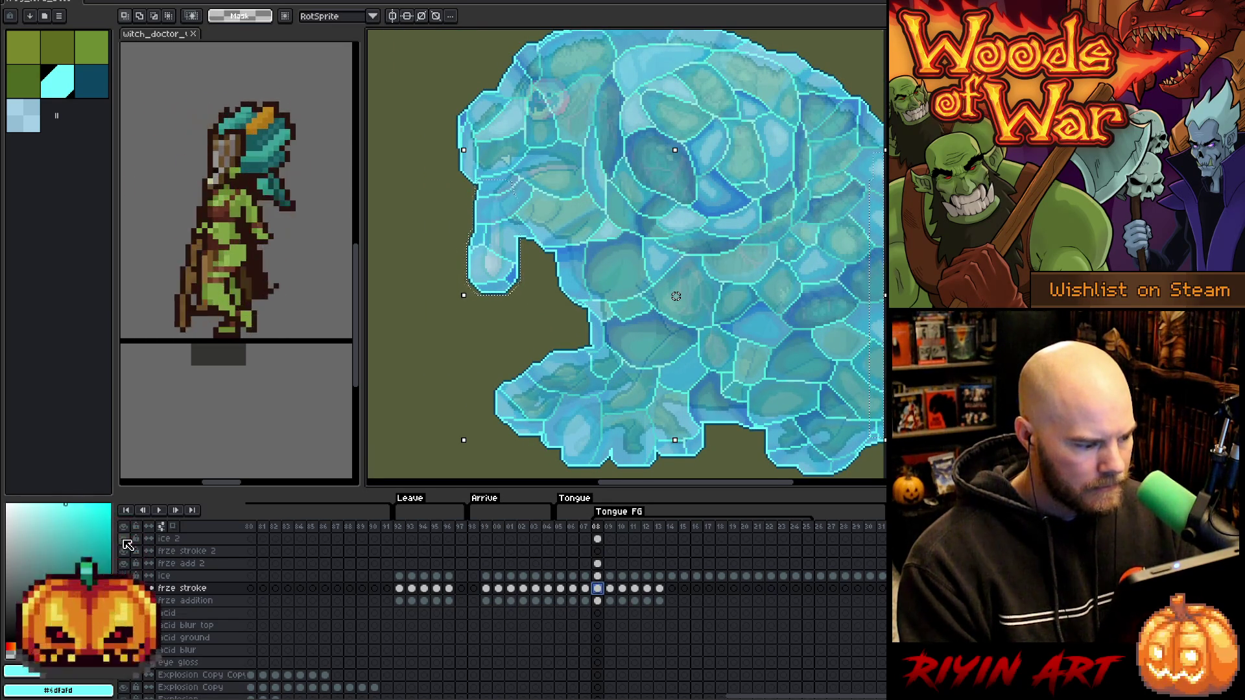
left_click(125, 541, "alt")
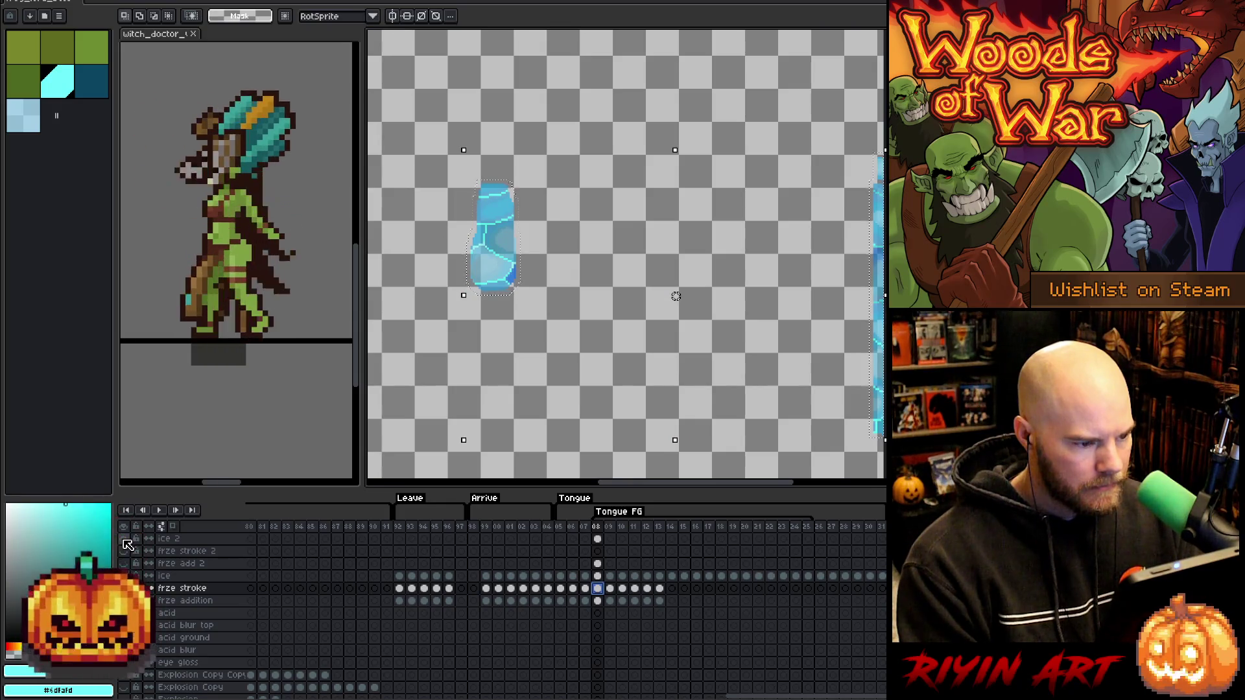
left_click(125, 541, "alt")
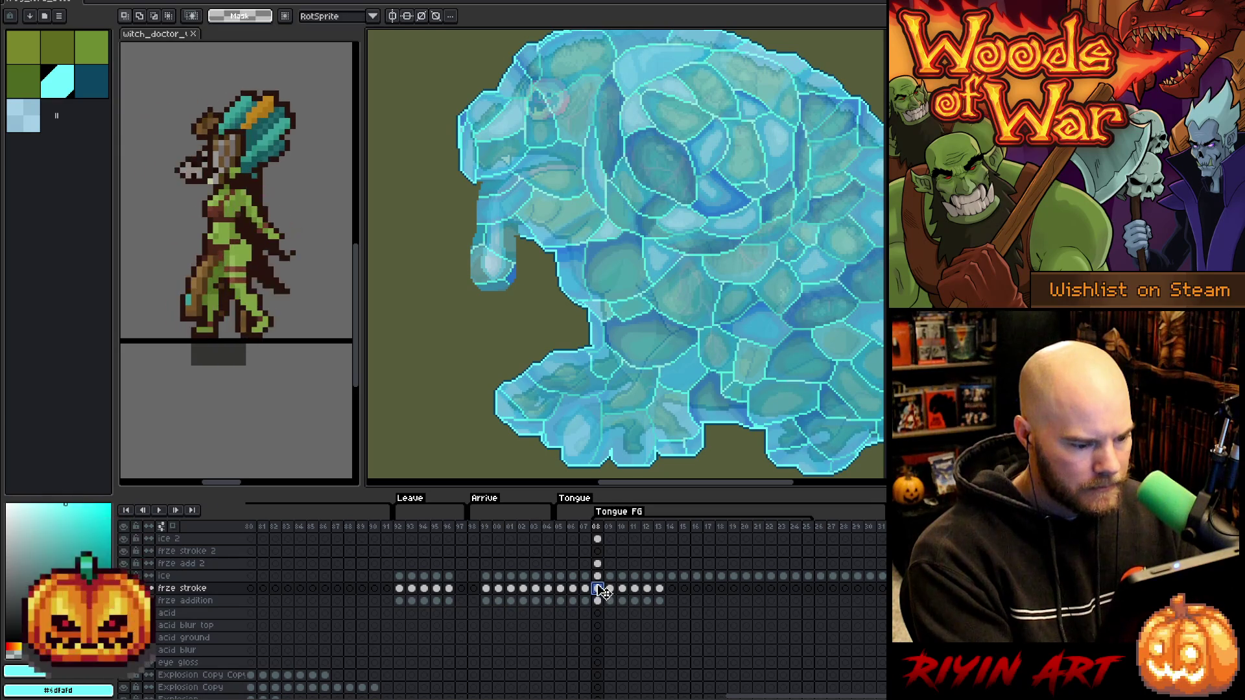
left_click(599, 552)
Transform the frame 08 ice, ice 2, frze stroke 2 and frze add 2 cels together and apply.
key("ctrl+t")
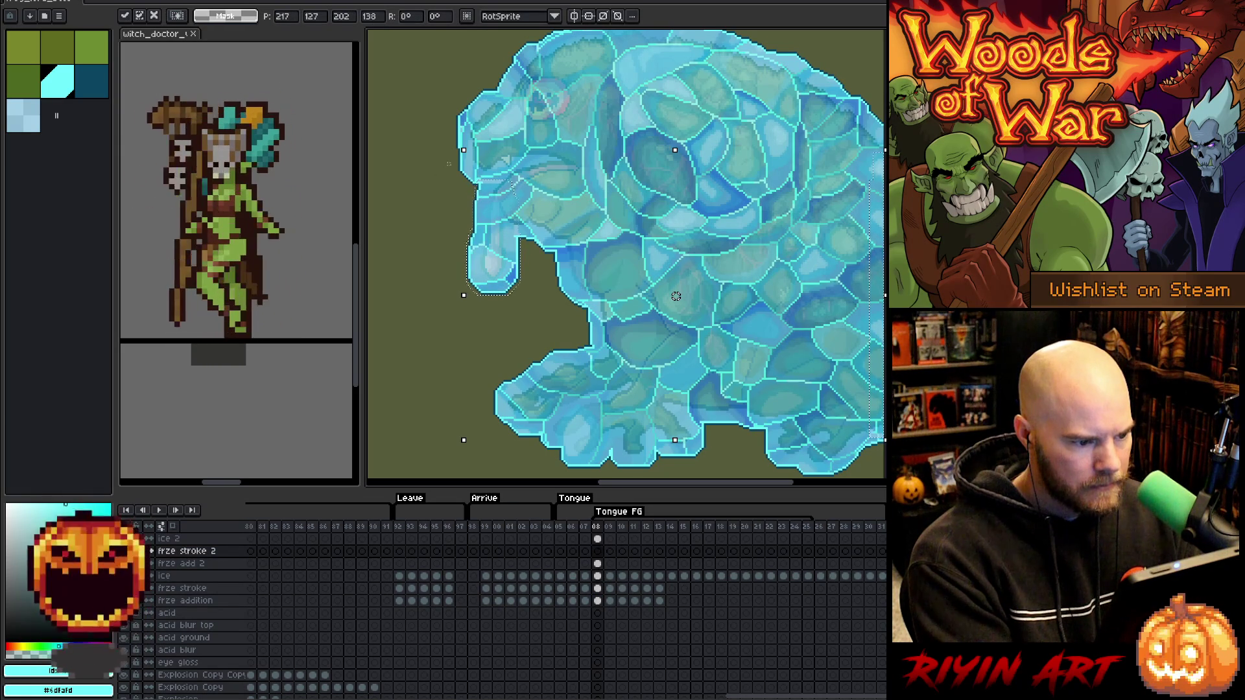
scroll(527, 214, "up", 3)
scroll(518, 219, "down", 2)
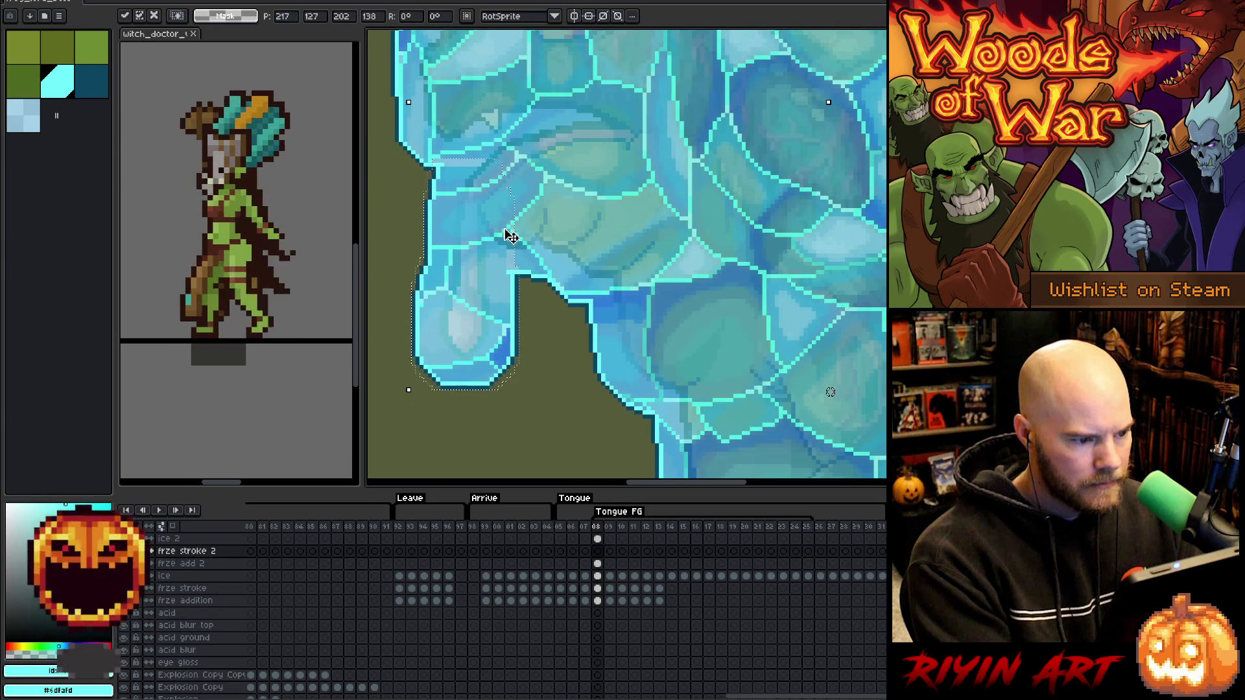
left_click(597, 575)
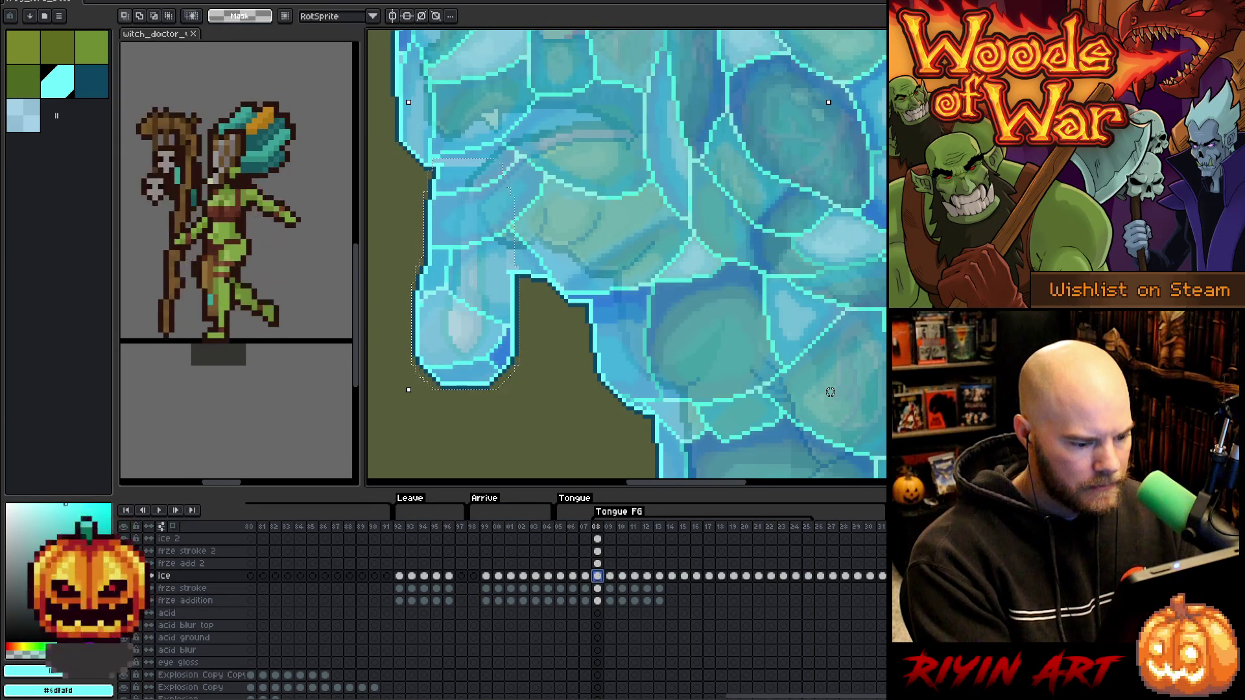
left_click(599, 578)
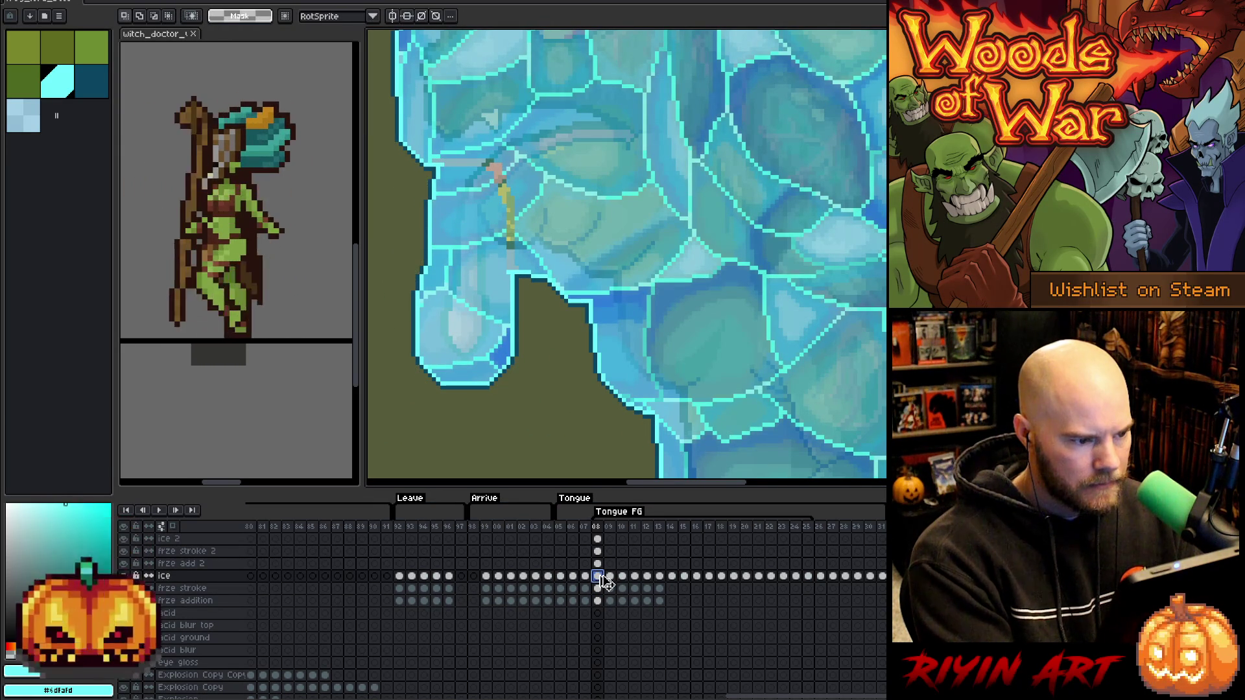
left_click(597, 539, "shift")
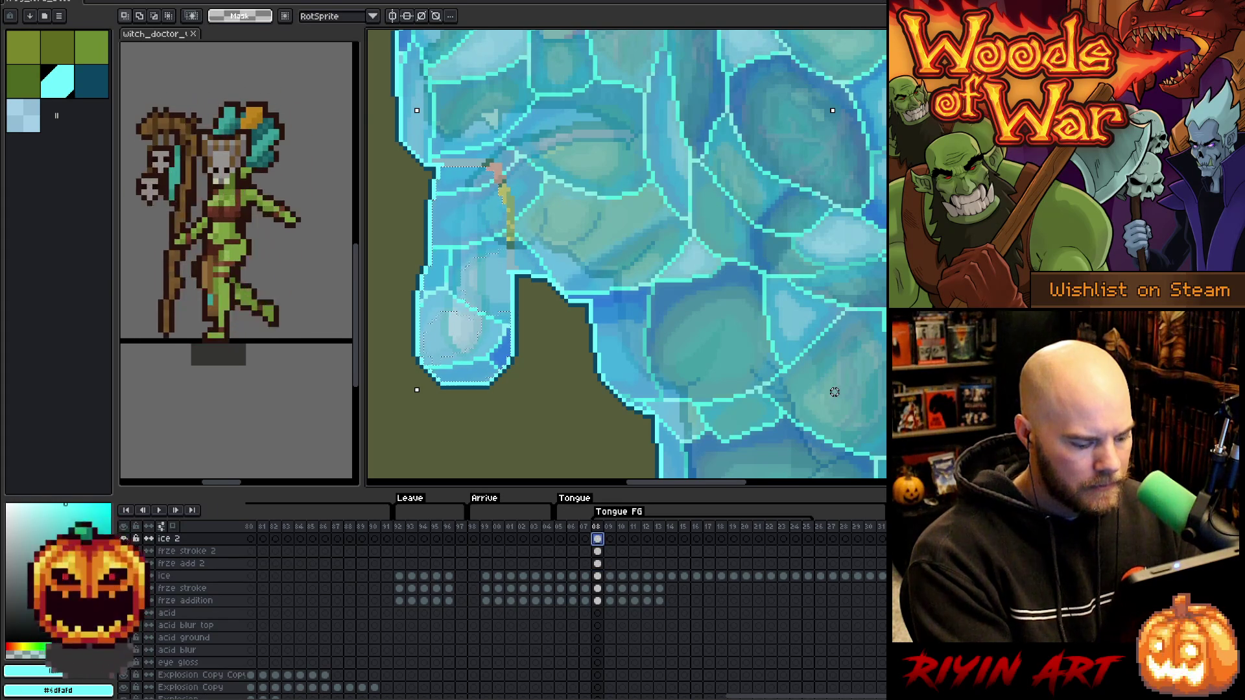
key("ctrl+t")
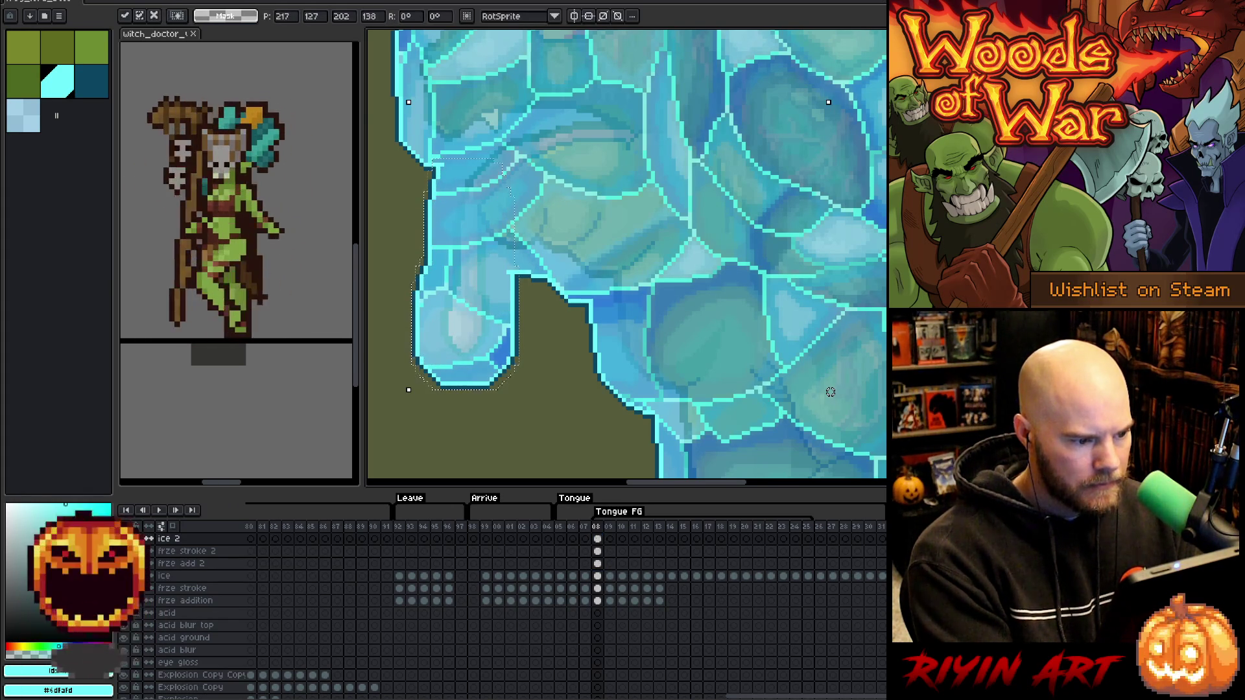
key("Return")
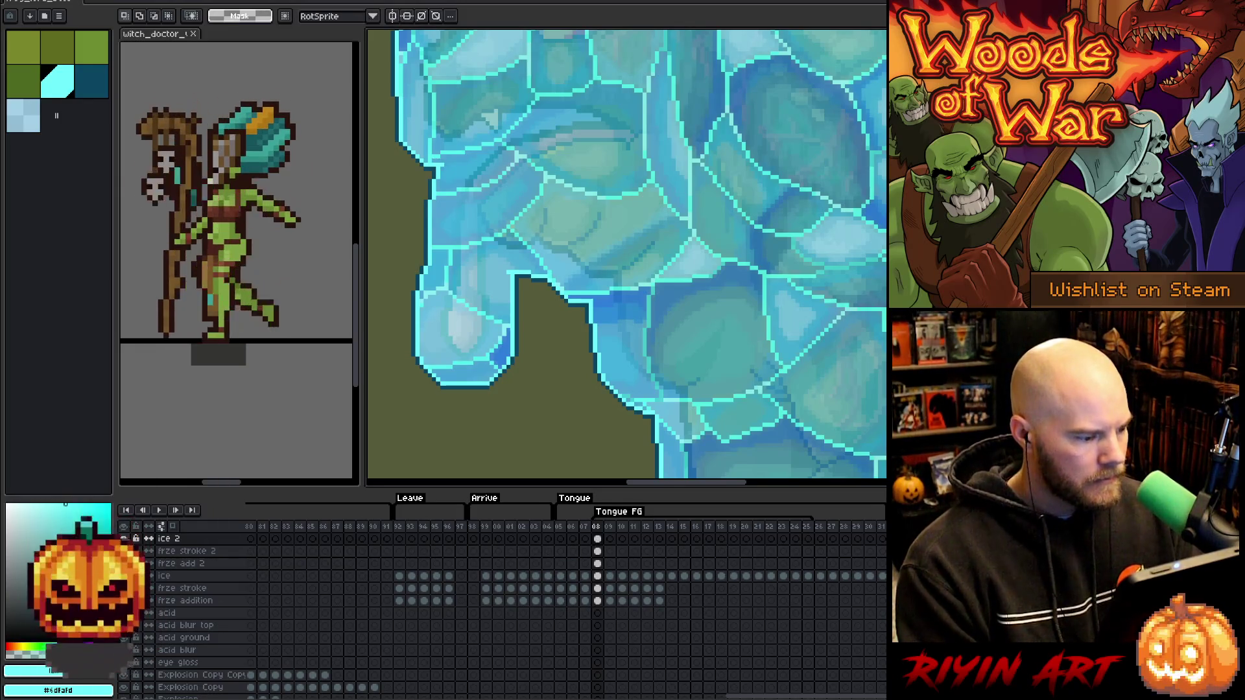
Turn the top three layers back on and pan to frame the iced toad.
key("ctrl+z")
left_click_drag(123, 539, 123, 564)
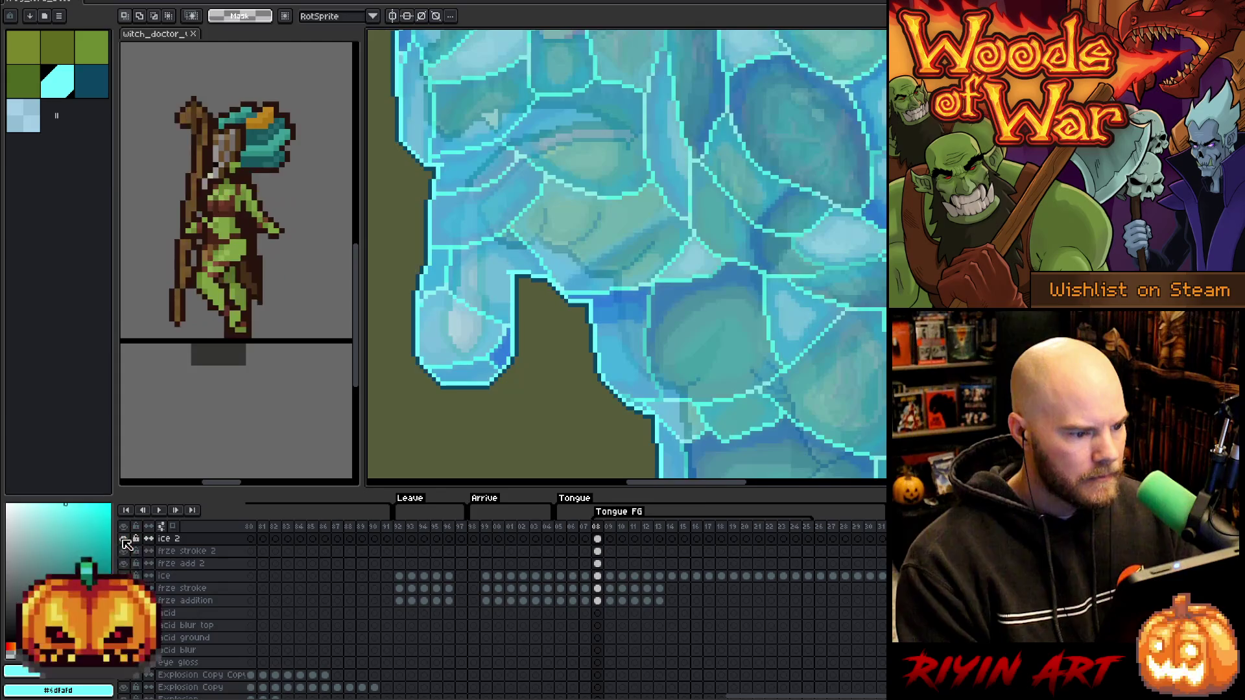
scroll(551, 179, "down", 2)
scroll(552, 179, "up", 2)
mouse_move(592, 366)
left_mouse_down()
mouse_move(533, 310)
mouse_move(592, 310)
left_mouse_up()
key("m")
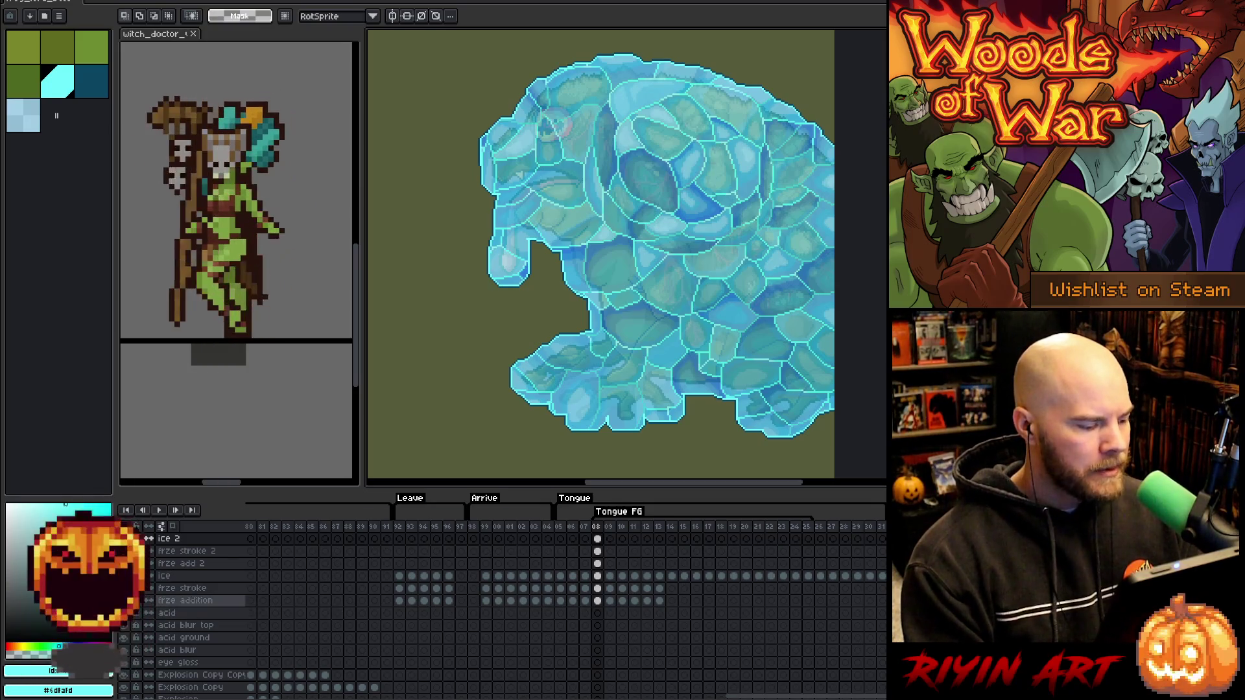
Compare the Tongue FG toad with and without its ice overlay using undo and redo.
key("ctrl+z")
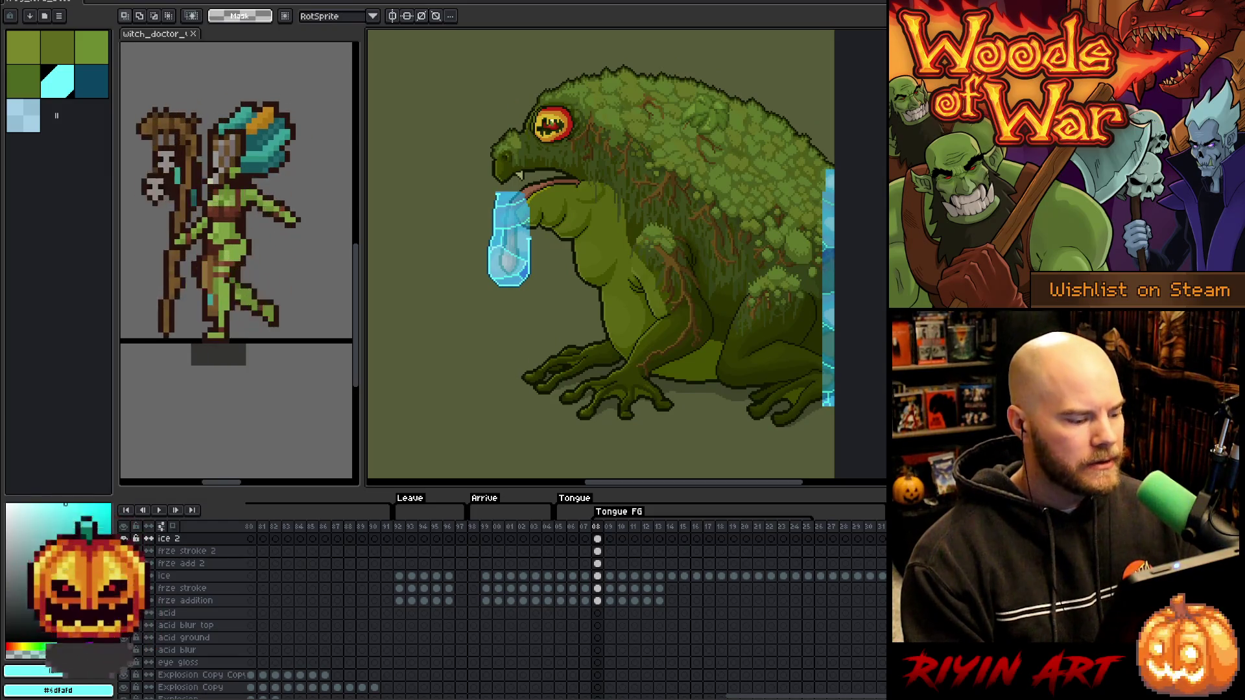
key("ctrl+y")
key("ctrl+z")
key("ctrl+y")
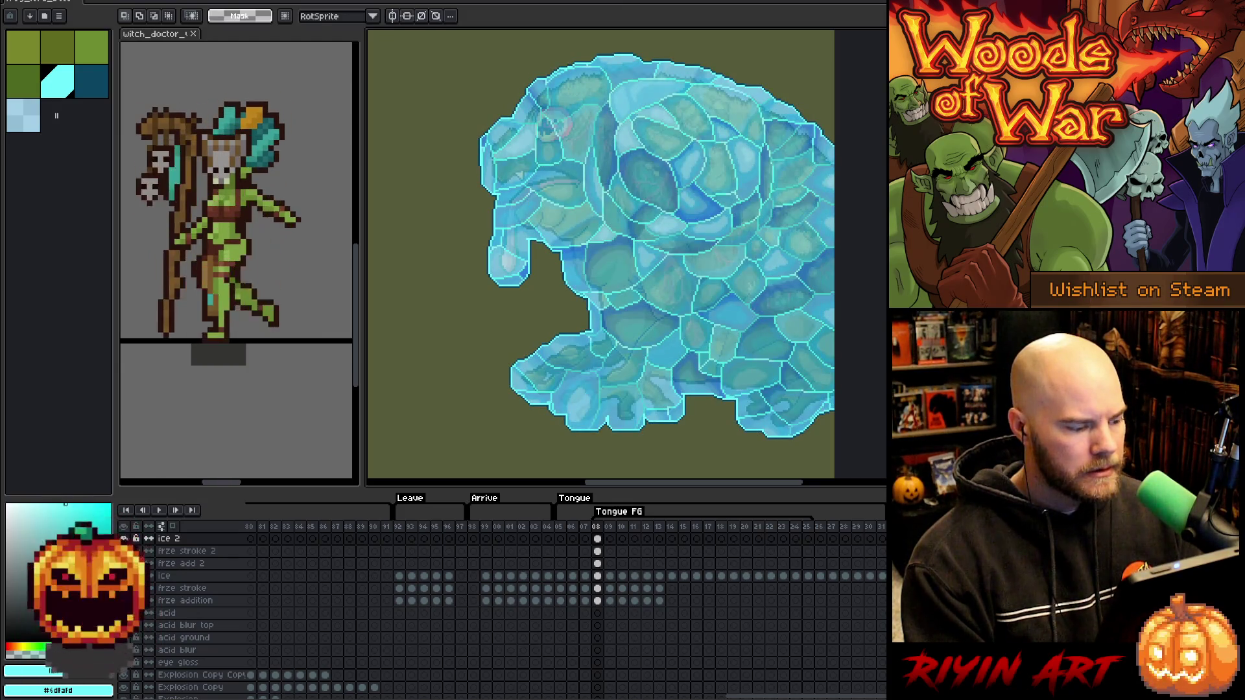
key("ctrl+y")
key("ctrl+y")
key("ctrl+y")
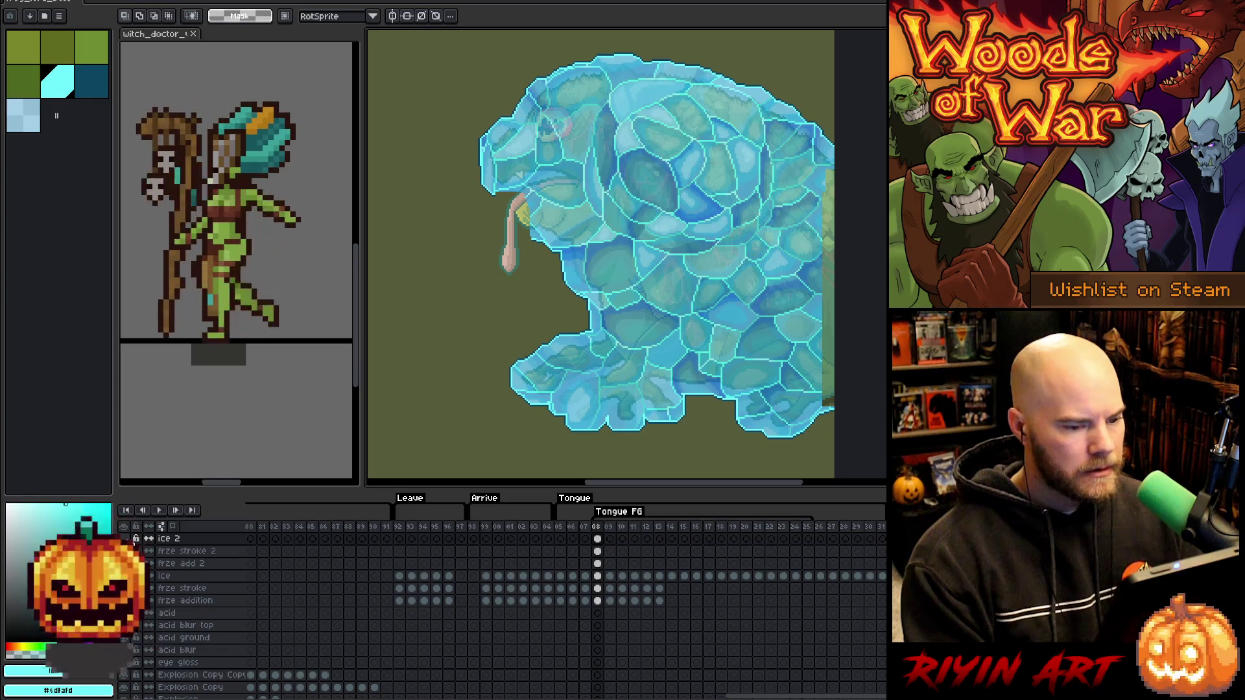
key("ctrl+z")
key("ctrl+y")
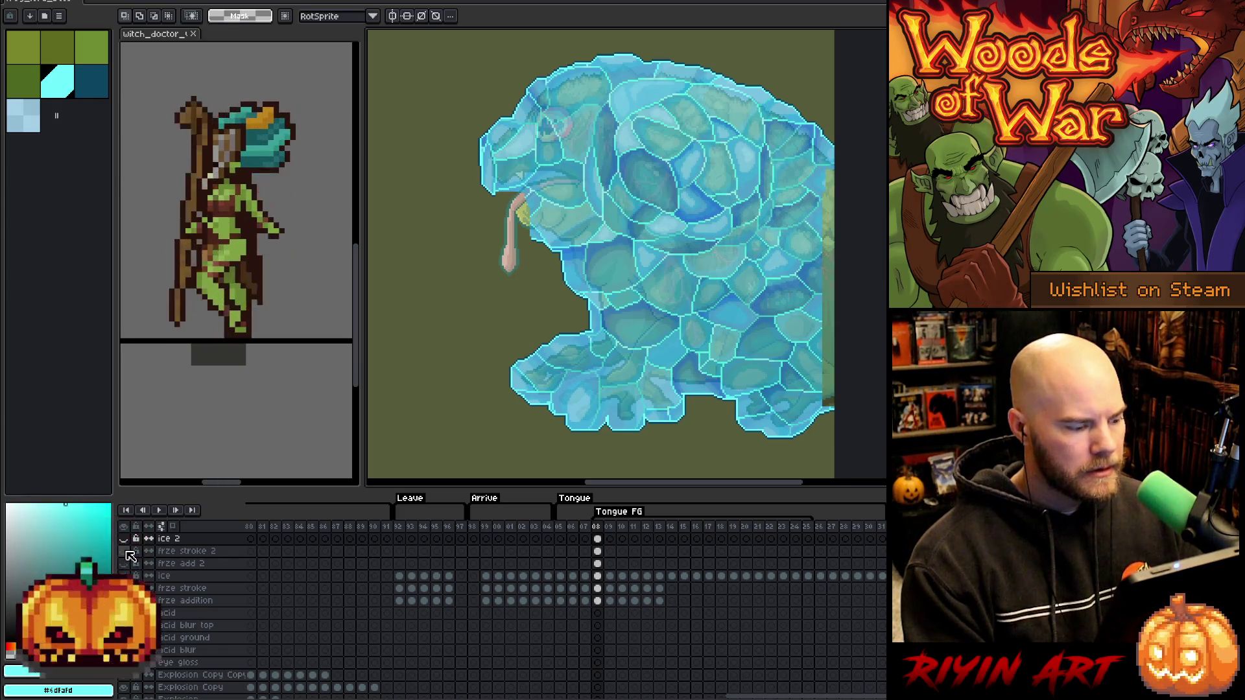
Show the frze stroke outline around the tongue and pan to frame the iced toad.
left_click(128, 555)
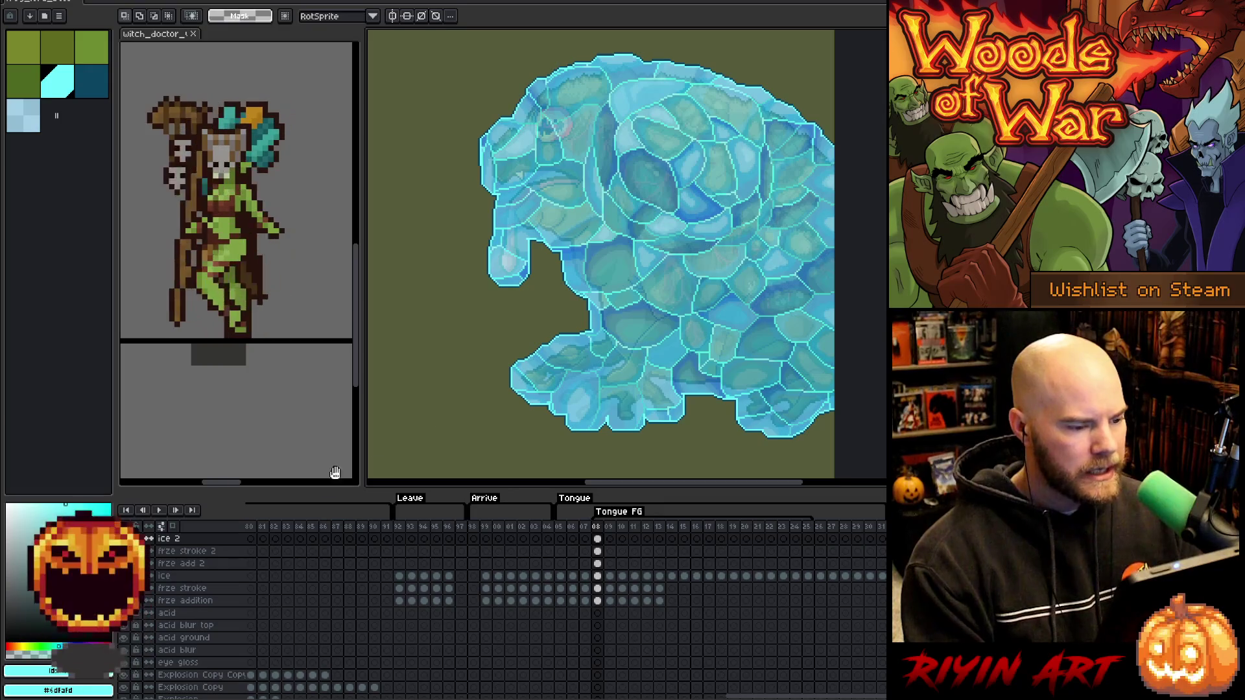
key("space")
left_click_drag(703, 333, 659, 325)
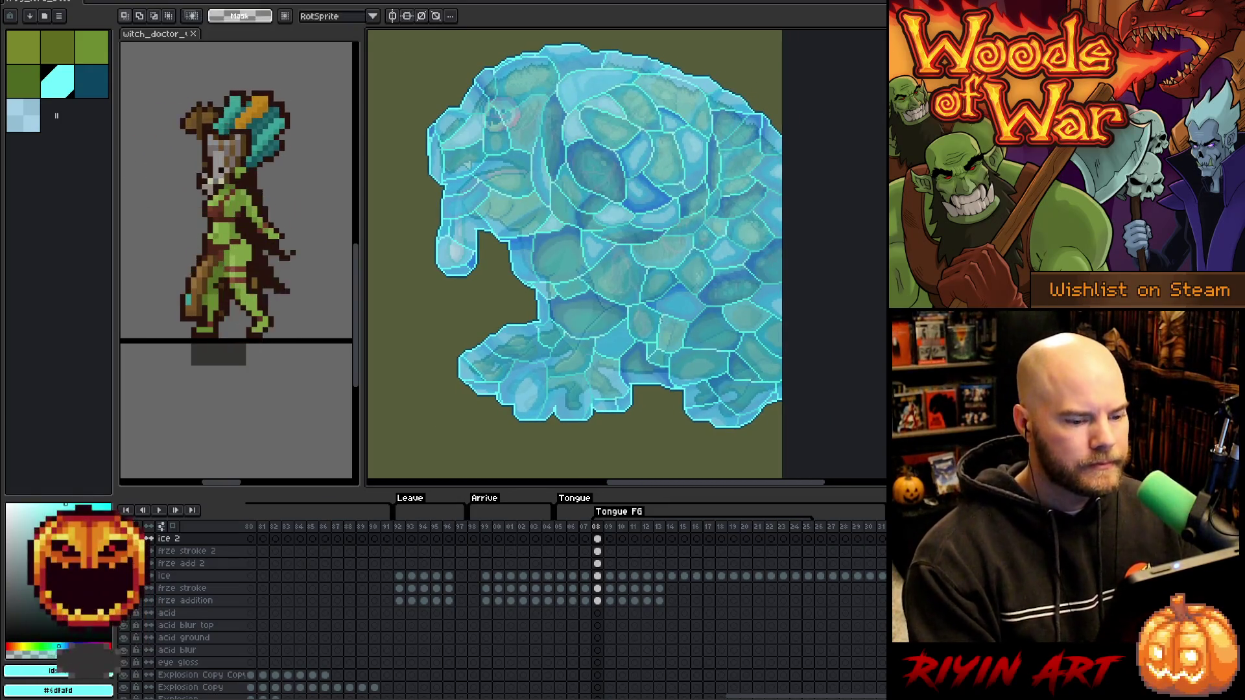
Restore the 7x138 right-edge strip selection on frame 08's frze stroke 2 cel.
left_click(597, 551)
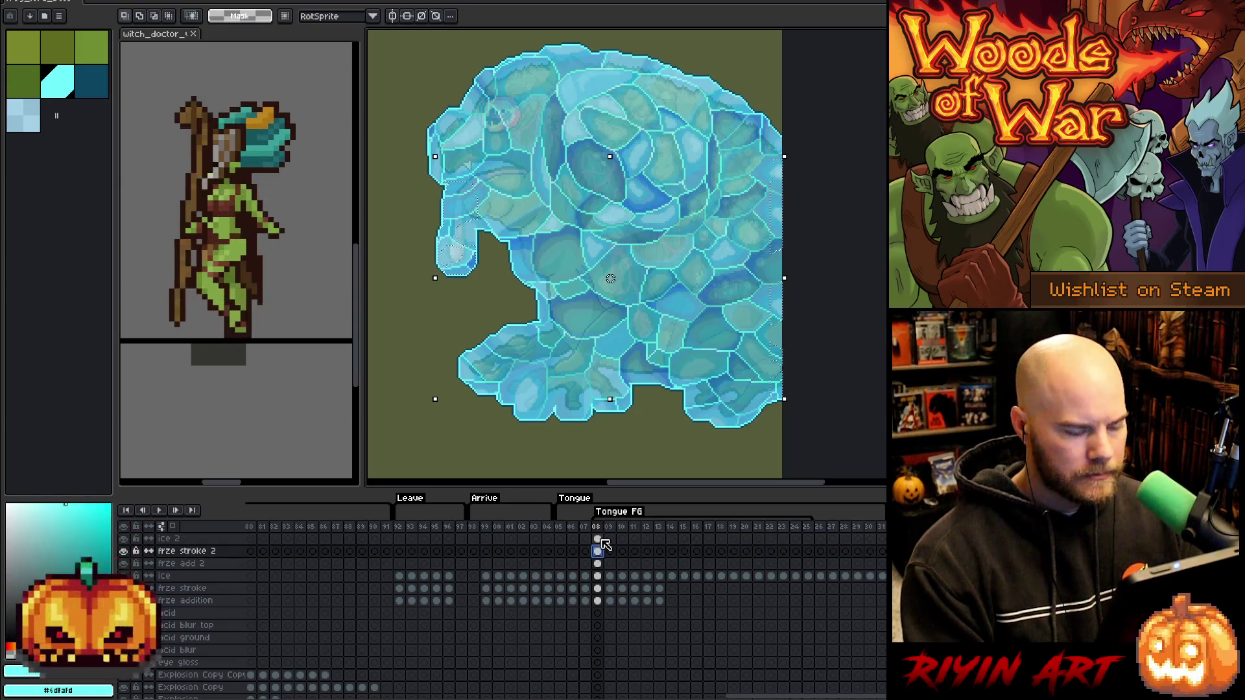
left_click_drag(529, 96, 391, 283)
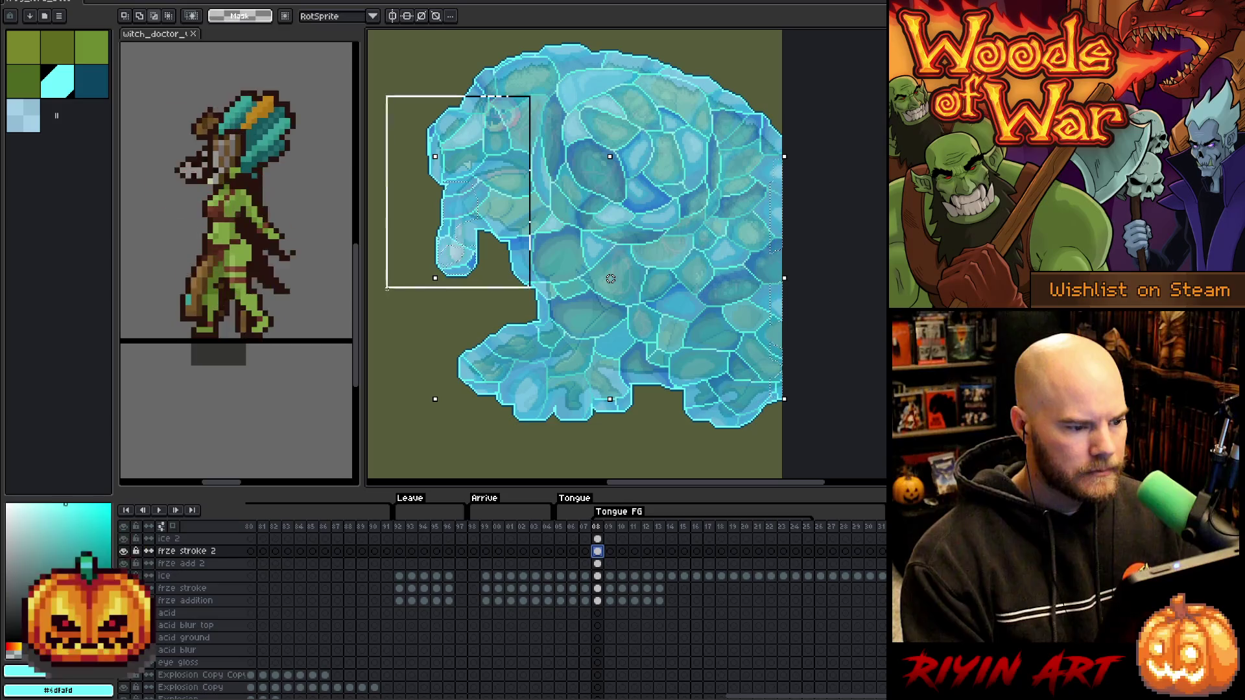
left_click(404, 389)
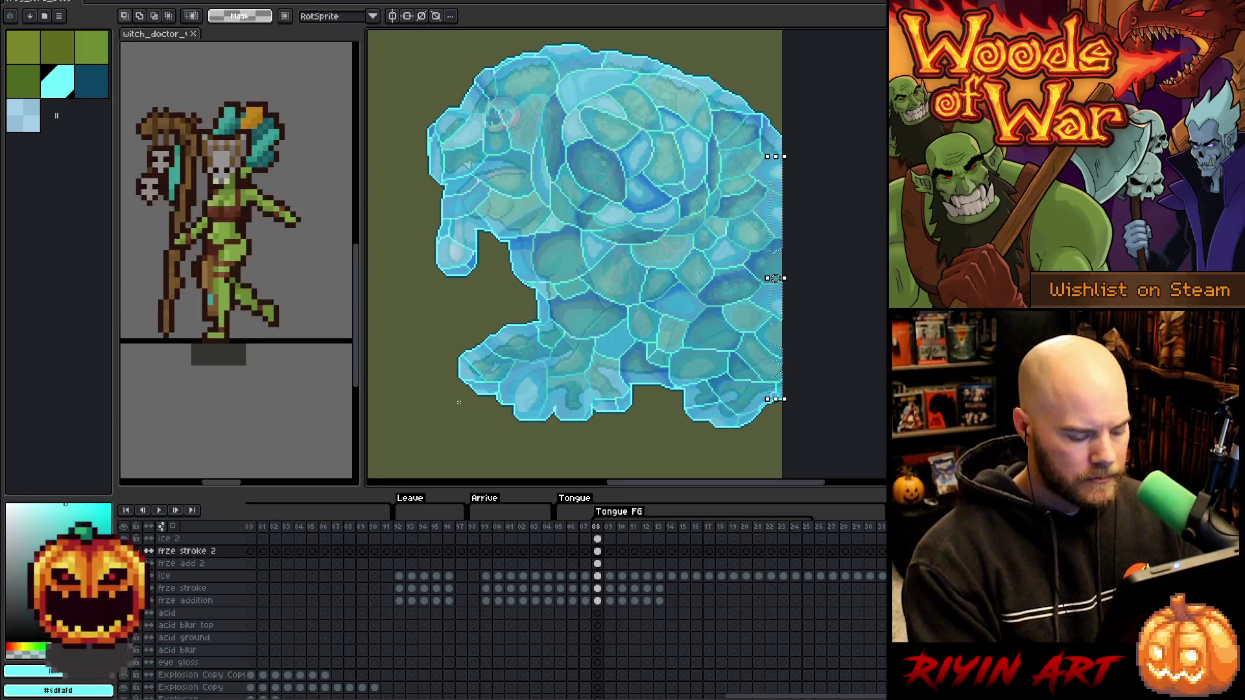
key("ctrl+d")
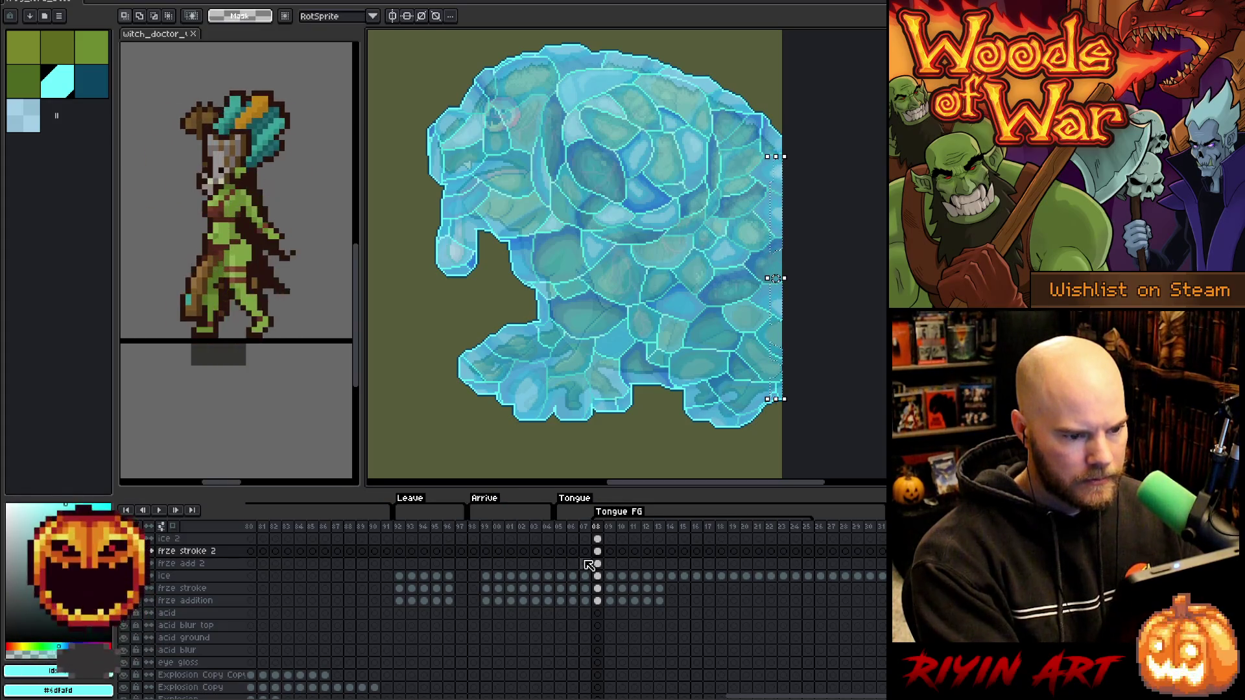
key("ctrl+shift+d")
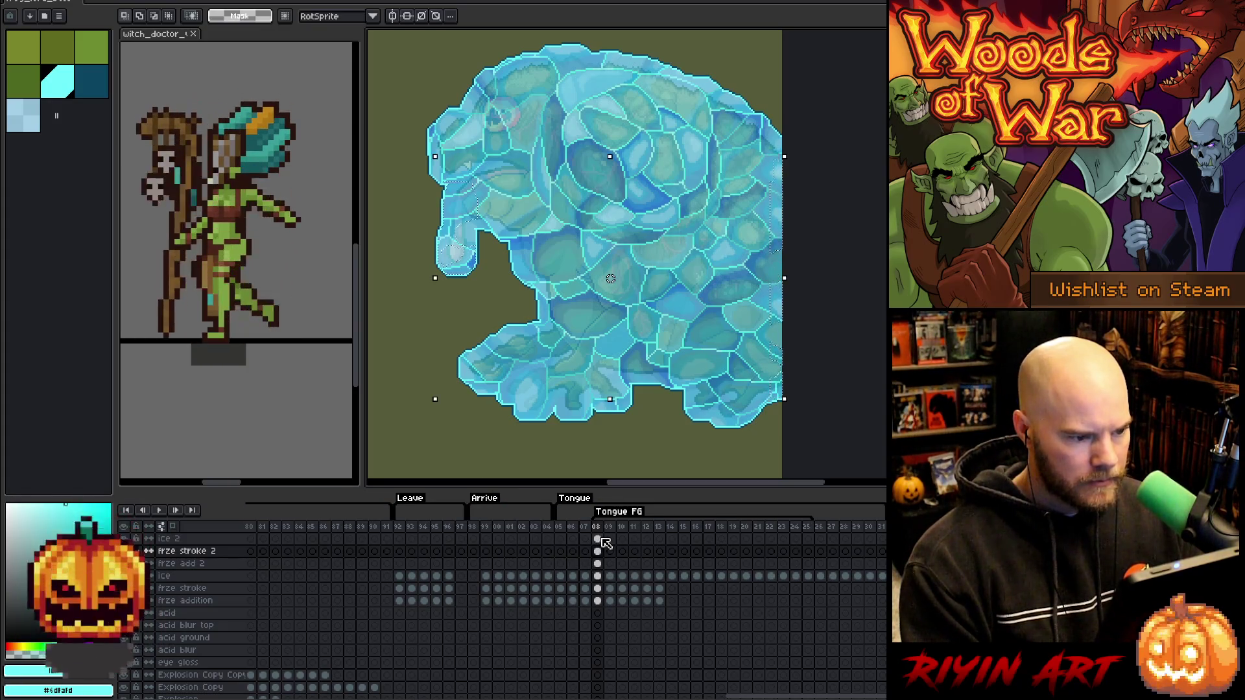
View the ice 2 layer alone, then clear the selection on frze stroke 2.
left_click(601, 539)
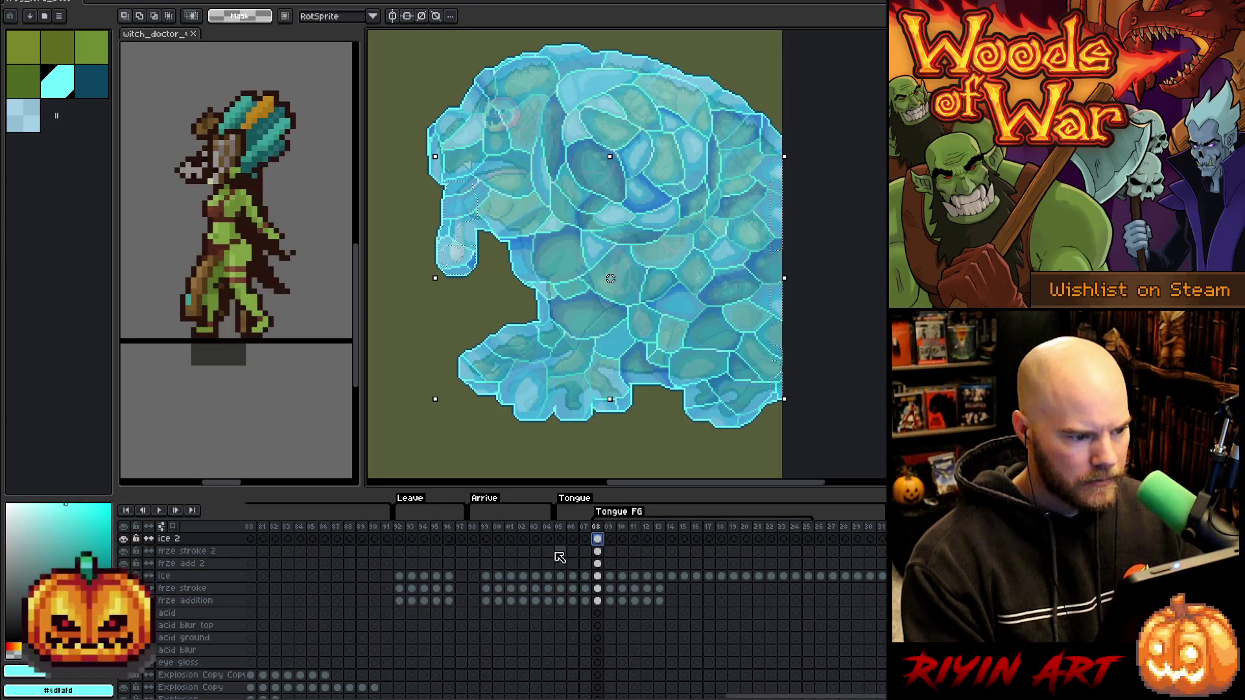
left_click(123, 540)
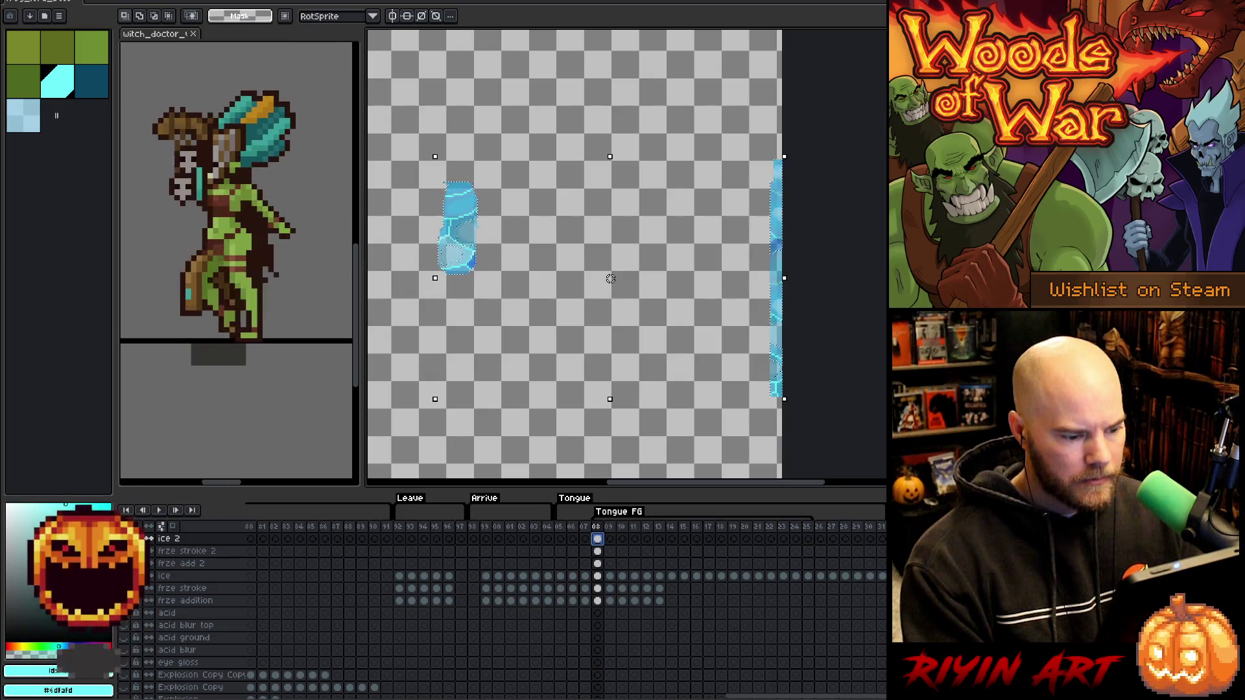
key("ctrl+z")
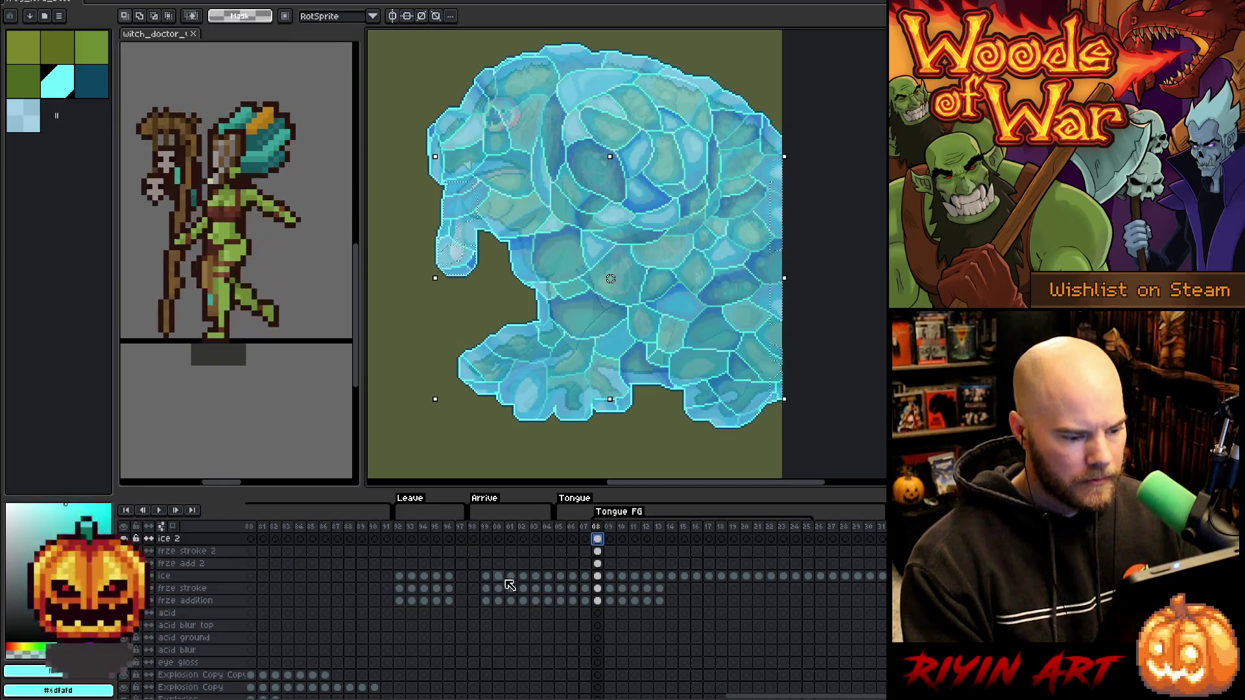
left_click(598, 551)
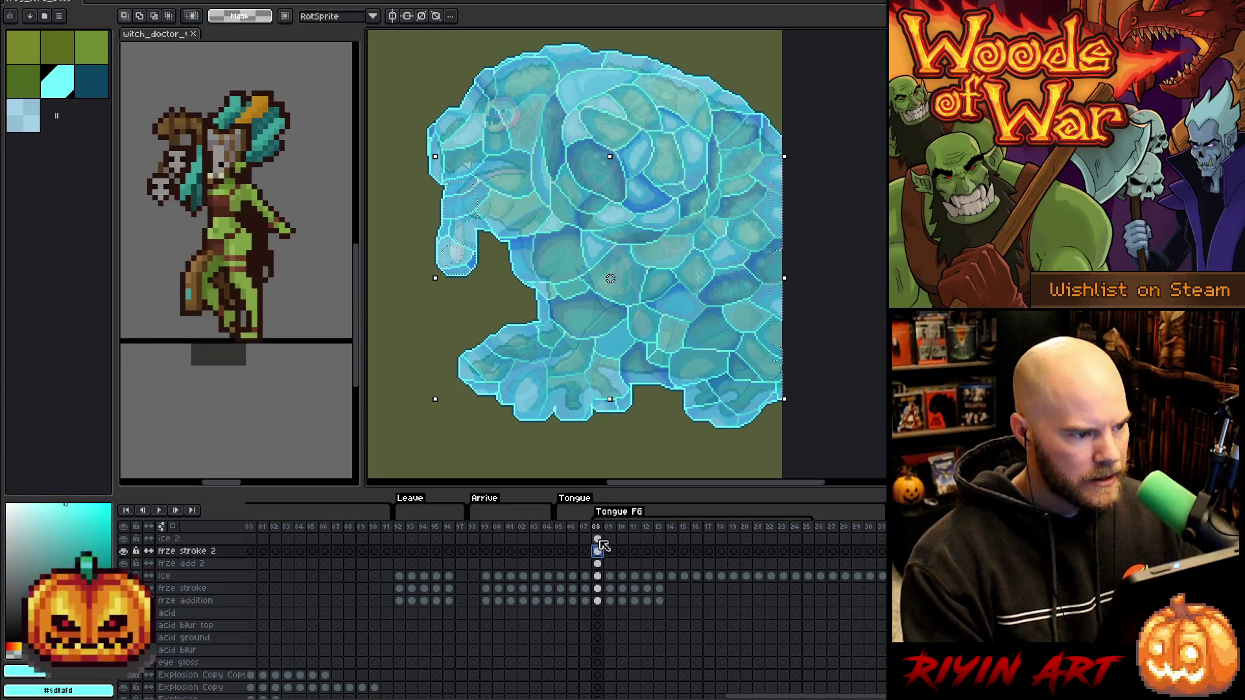
key("ctrl+d")
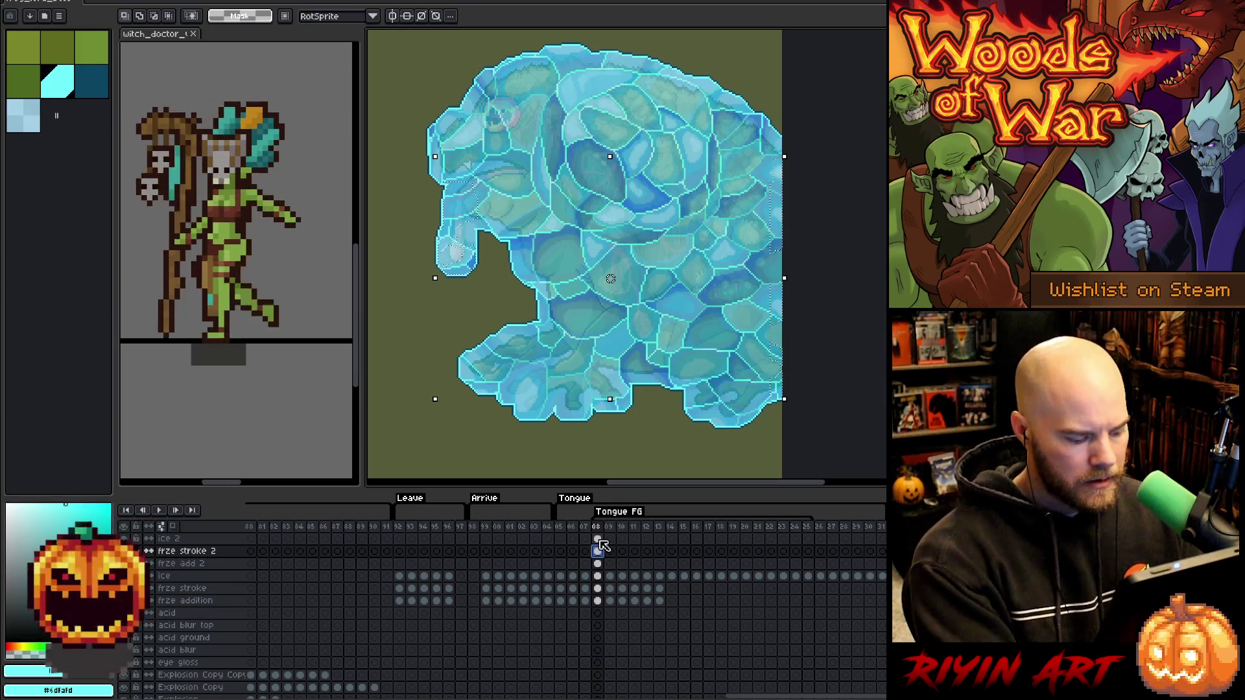
Select the ice area by colour and mark a rectangle over the upper-left ice on ice 2.
key("w")
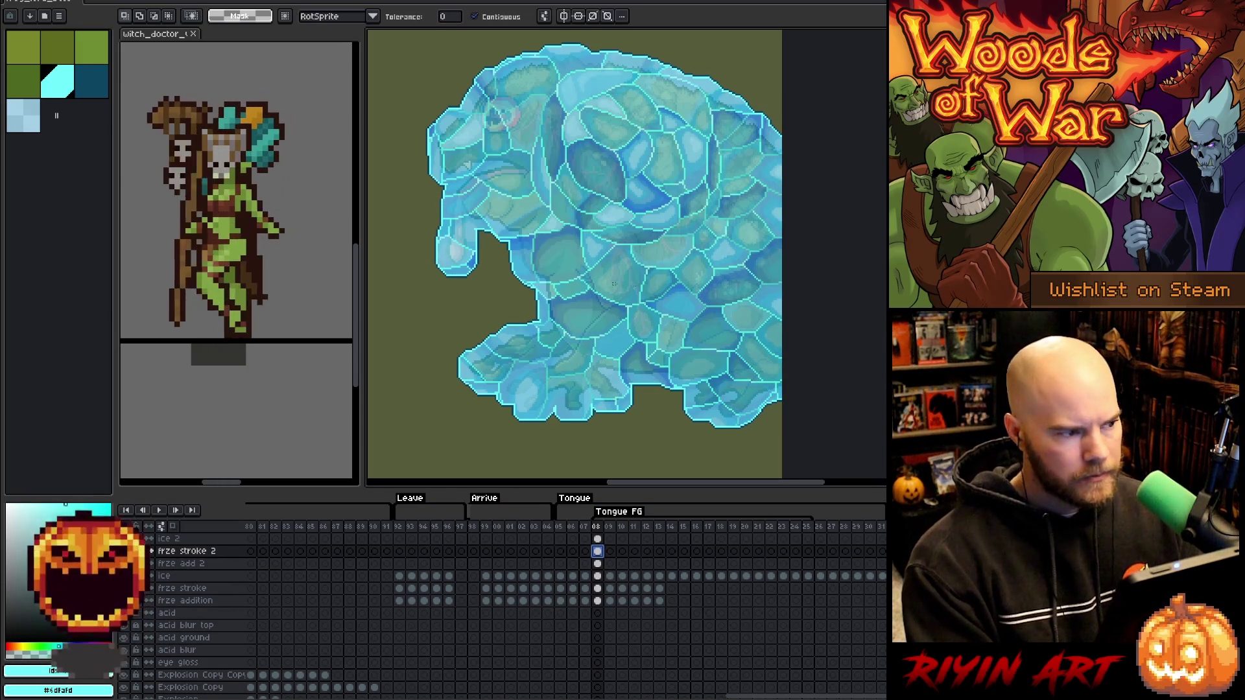
left_click(682, 265)
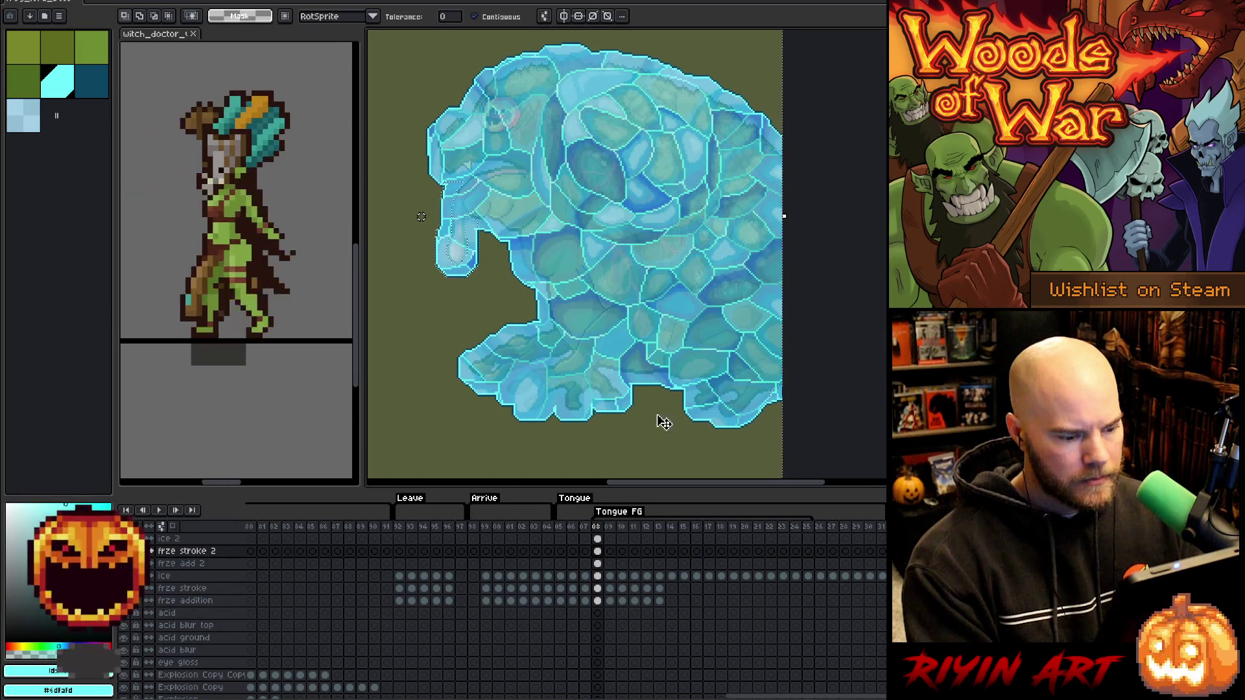
left_click(599, 539)
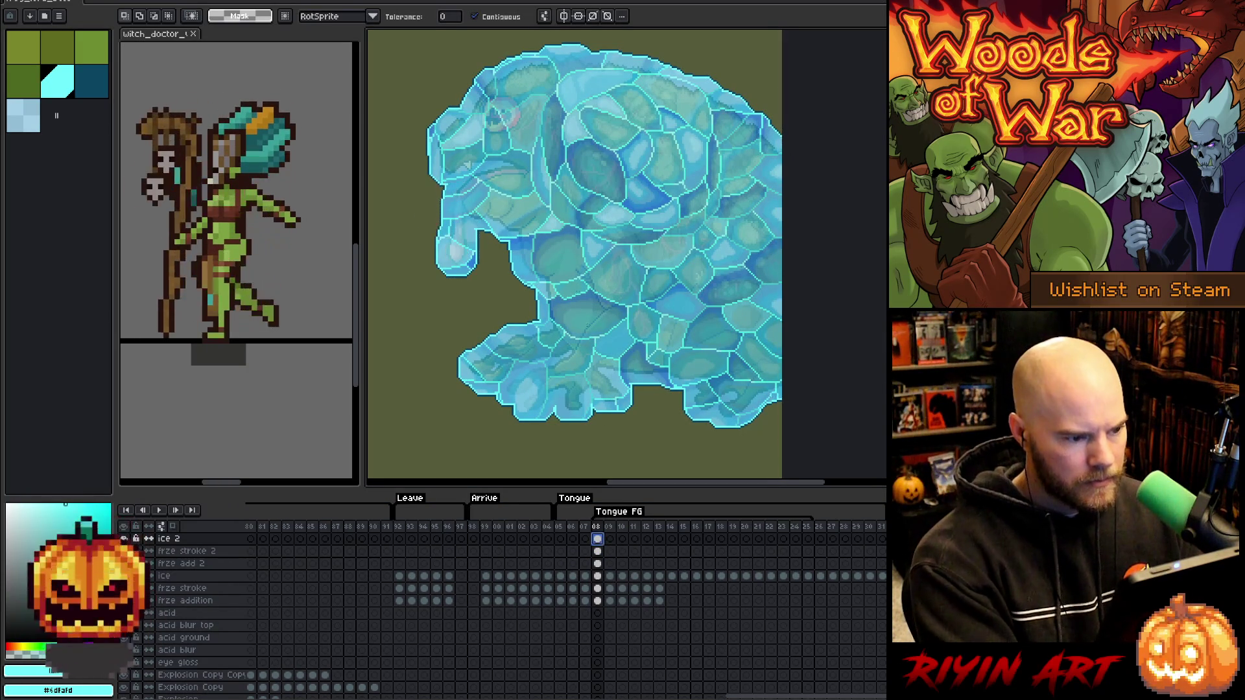
key("ctrl+a")
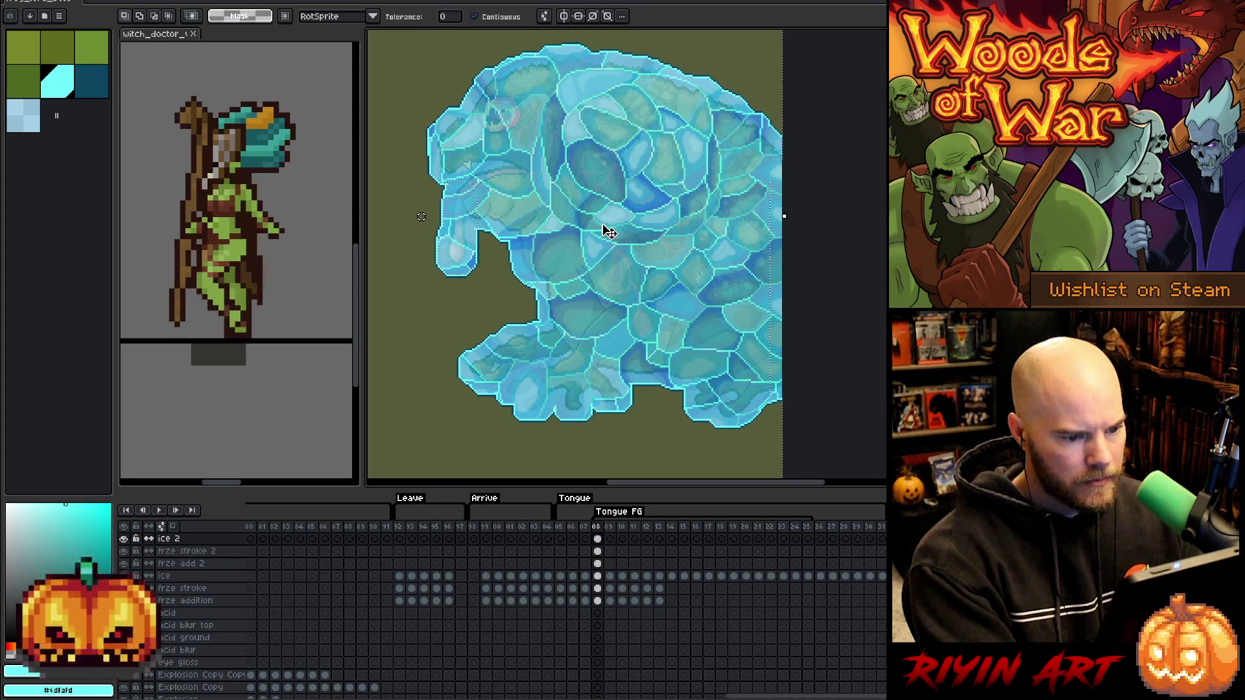
left_click(610, 232)
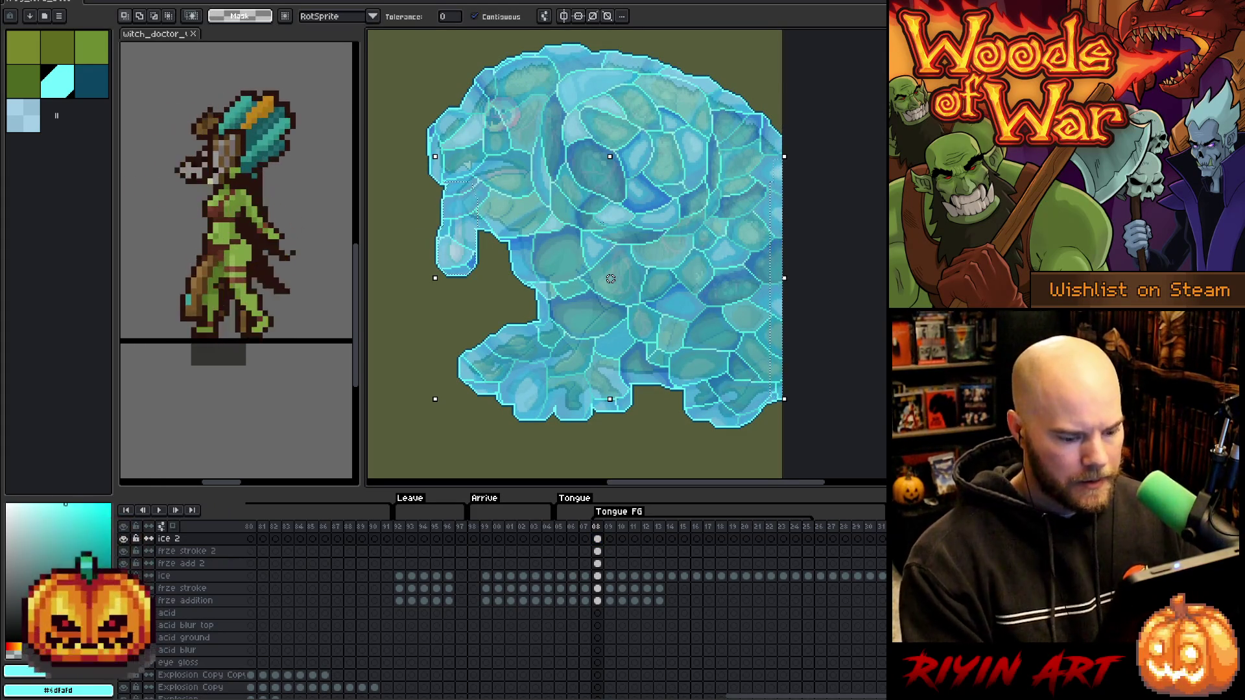
key("m")
left_click_drag(553, 129, 397, 326)
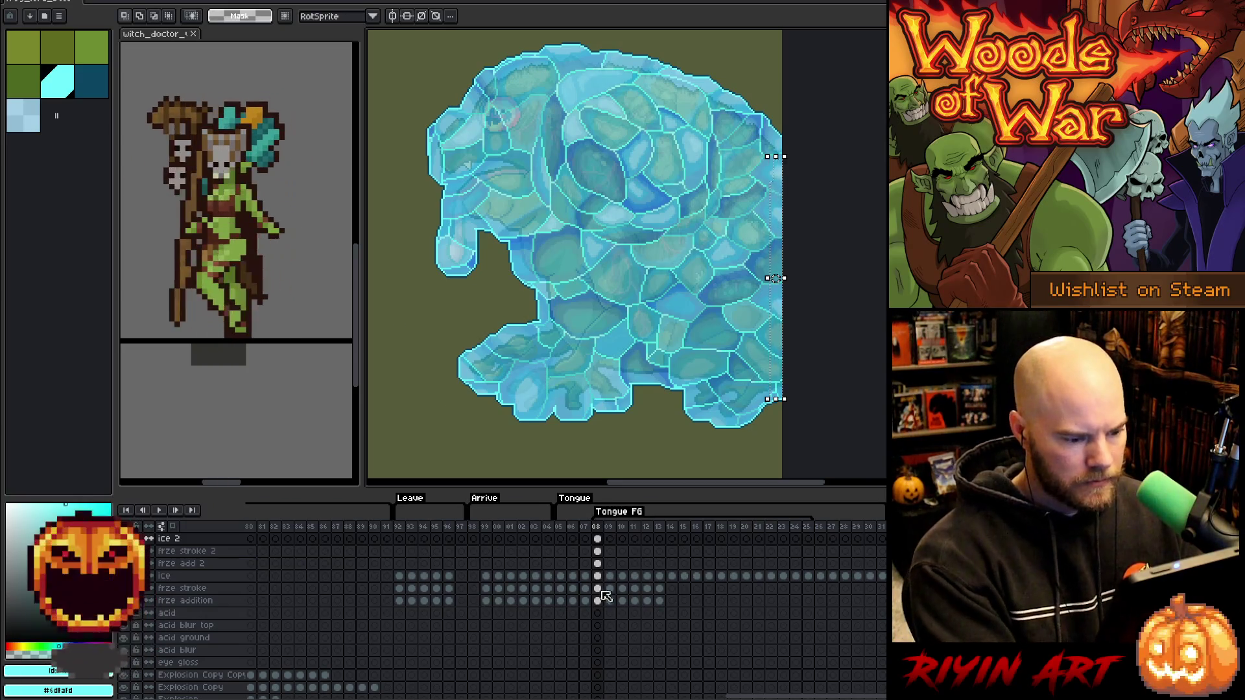
Transform and apply the right-edge ice strip on the ice 2 and ice layers.
left_click(597, 539)
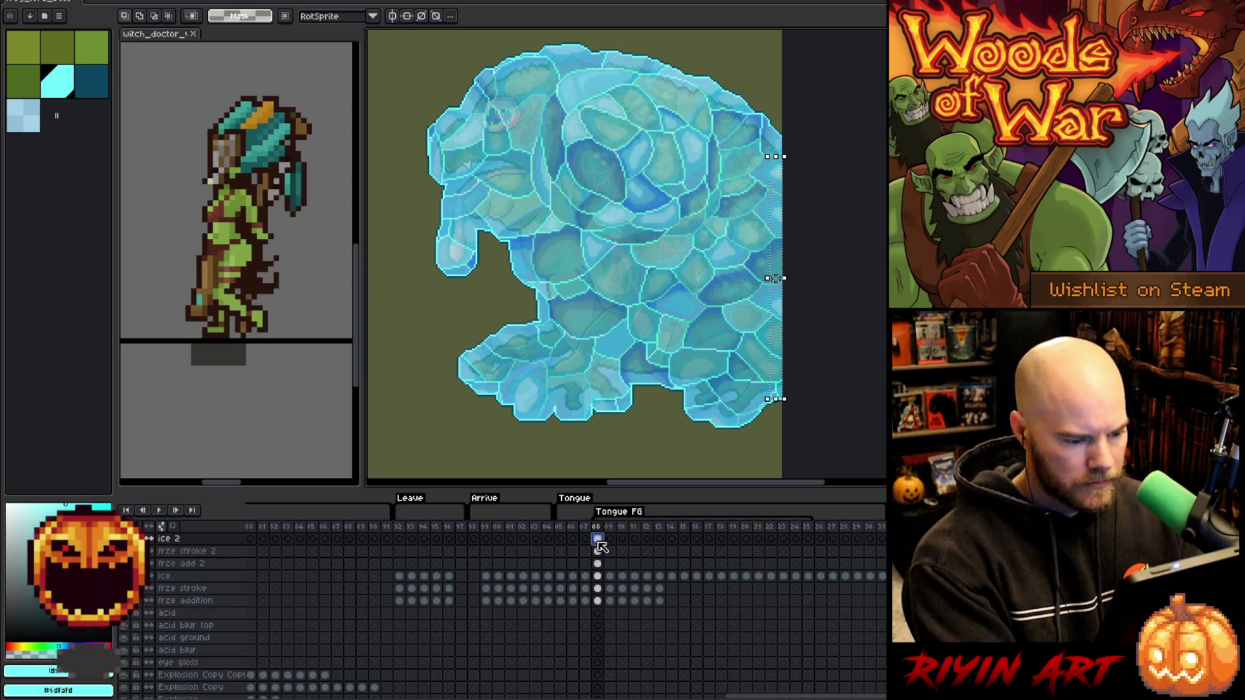
left_click(781, 215)
key("Return")
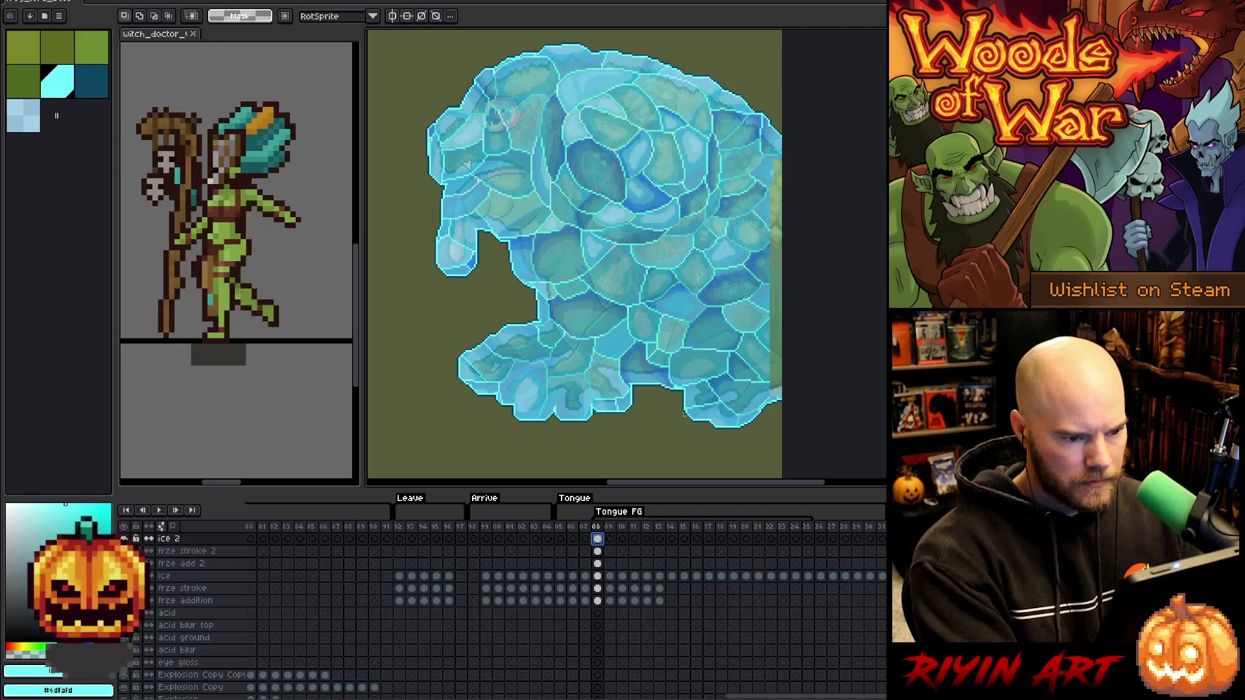
left_click(597, 575)
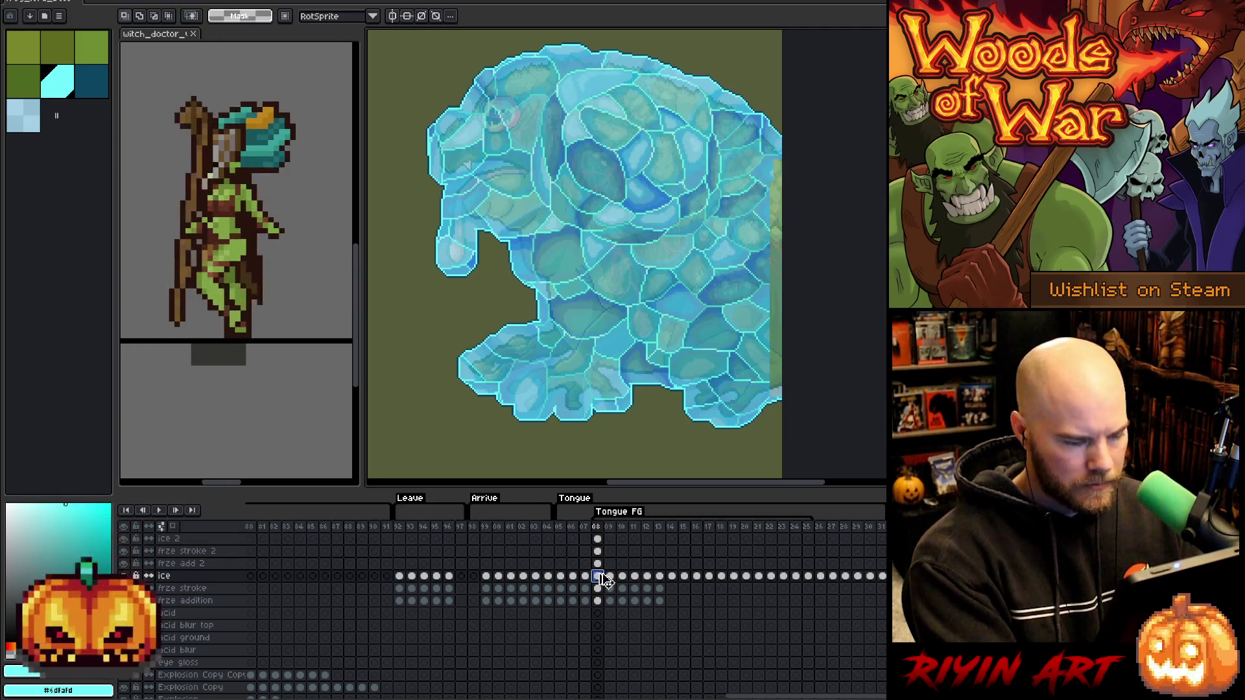
key("ctrl+v")
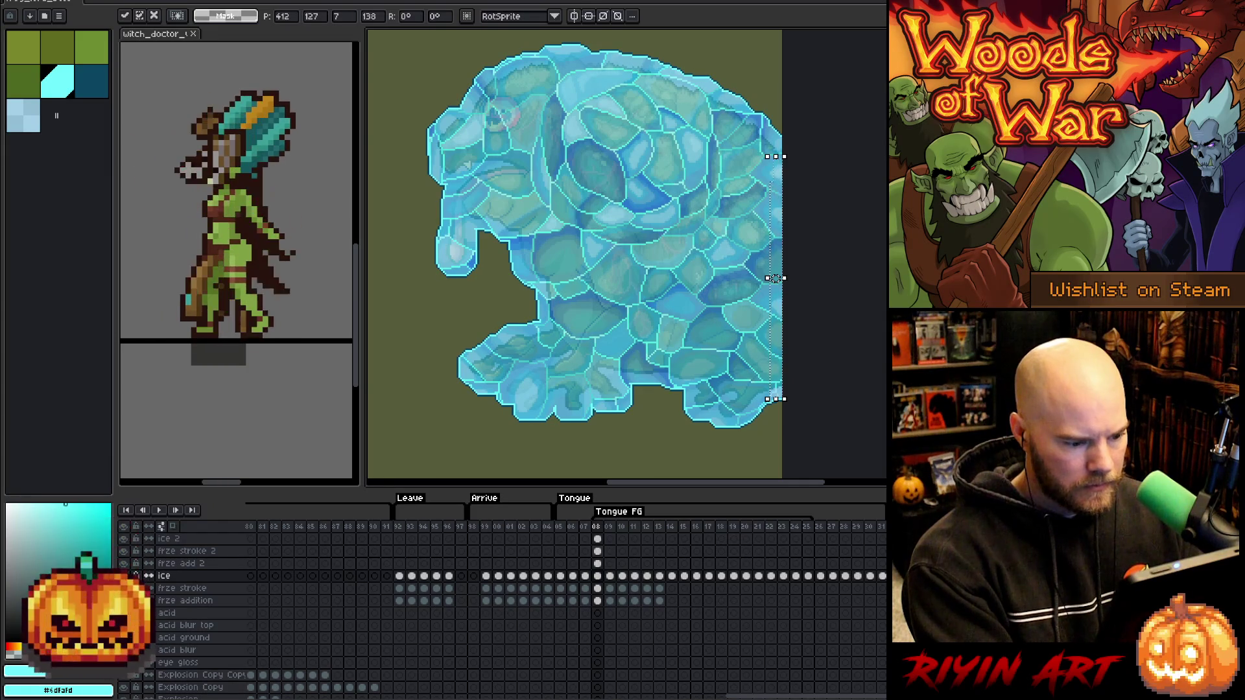
key("Return")
Transform the right-edge strip on frze stroke, then view the toad with only the tongue ice.
key("Up")
key("Up")
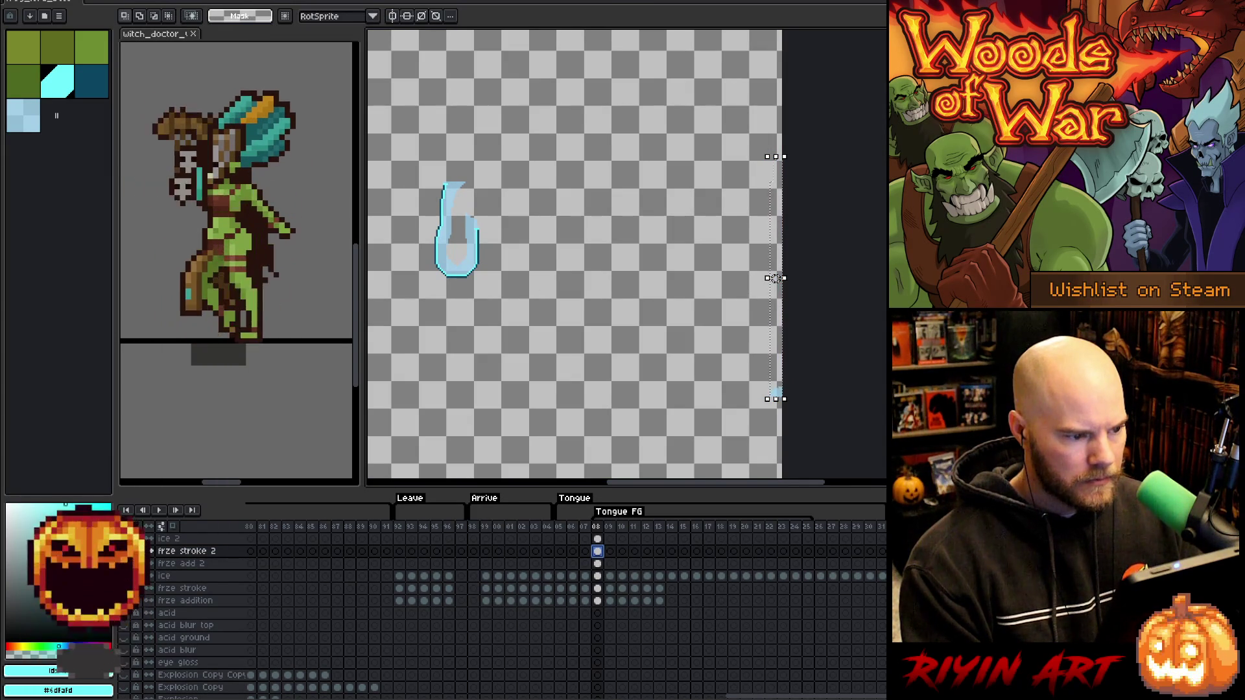
key("ctrl+d")
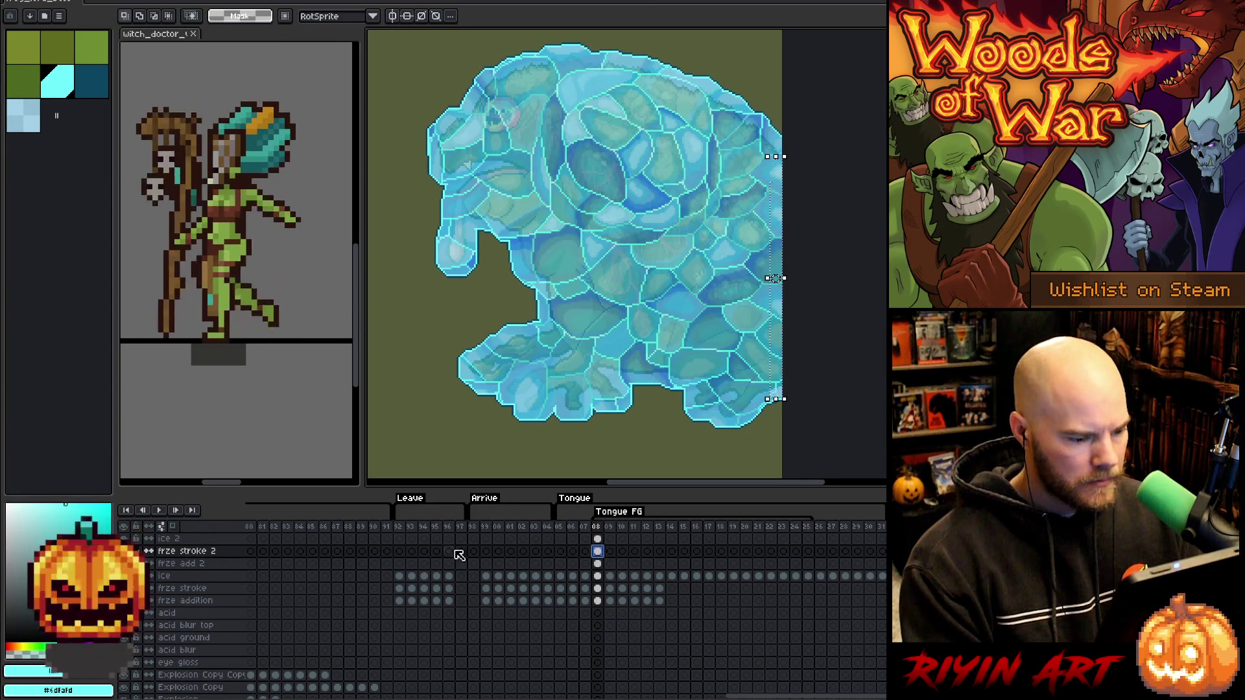
left_click(597, 588)
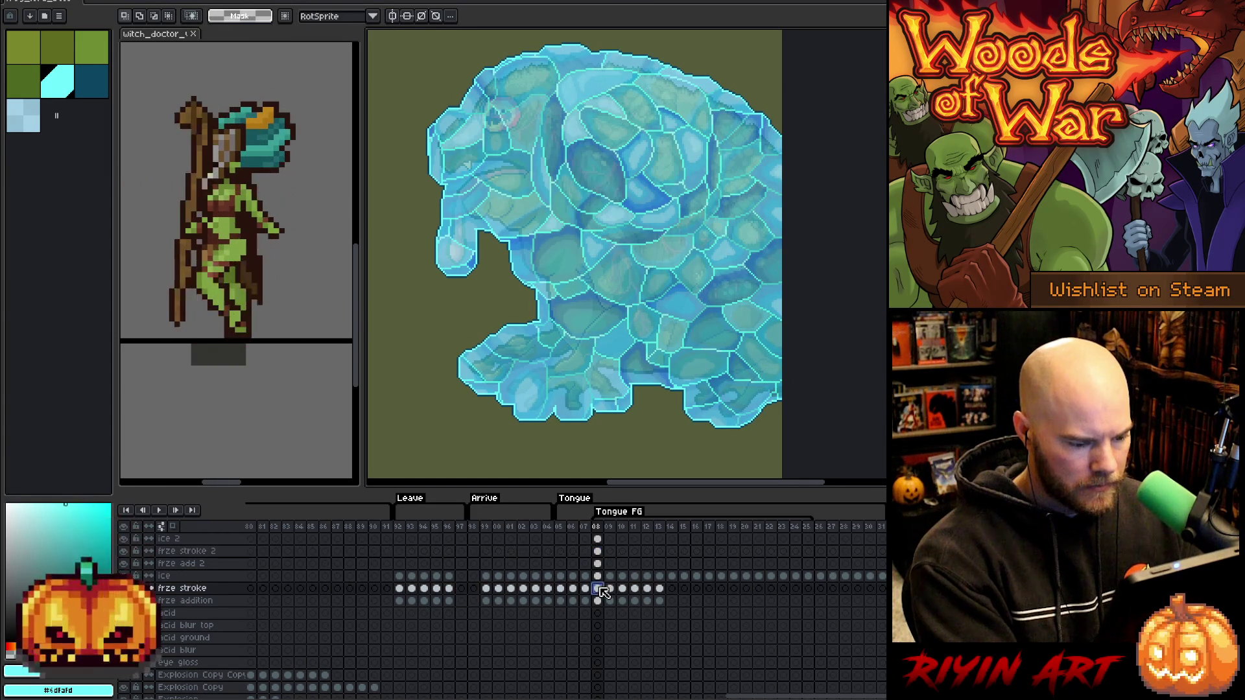
key("ctrl+t")
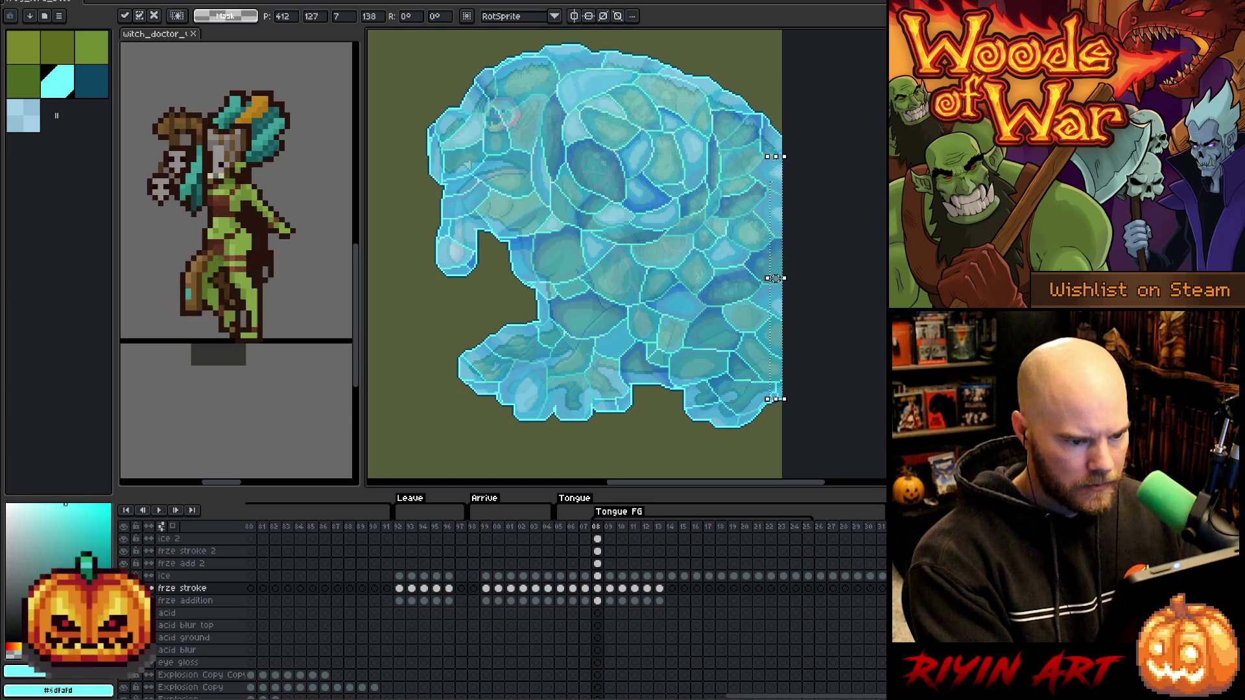
left_click(597, 564)
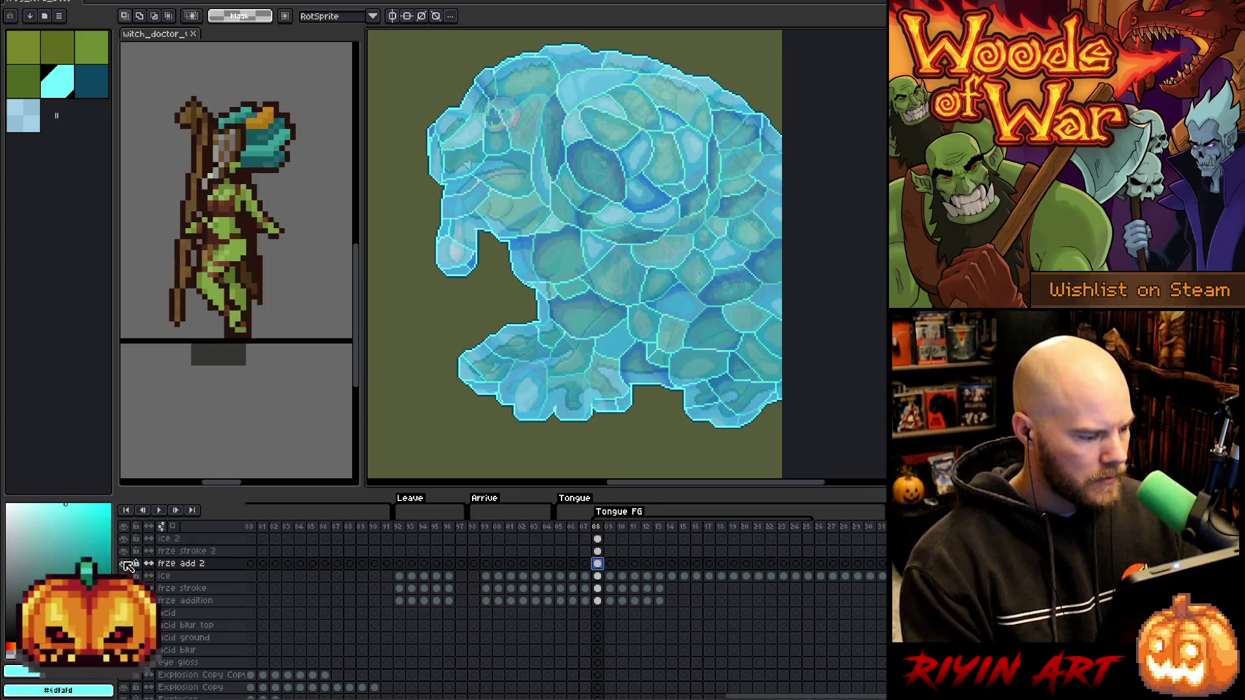
left_click(125, 564)
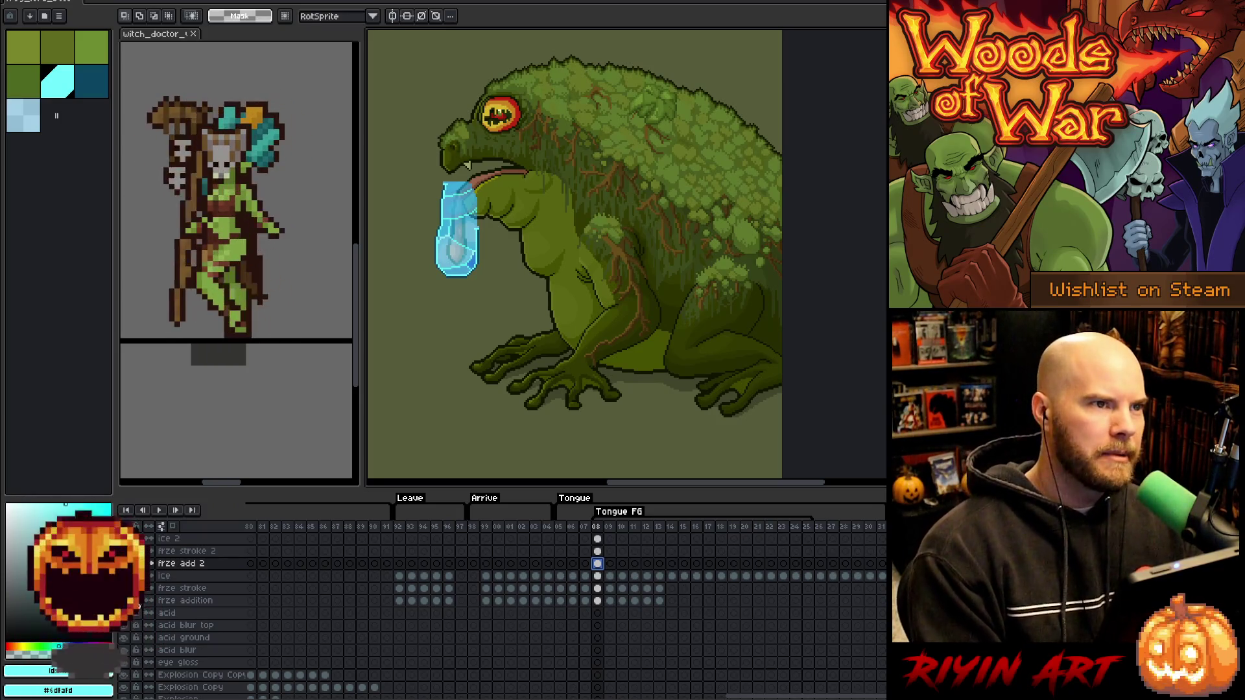
Make the frze add 2, frze stroke 2 and ice 2 layers visible again over the tongue.
left_click(124, 564)
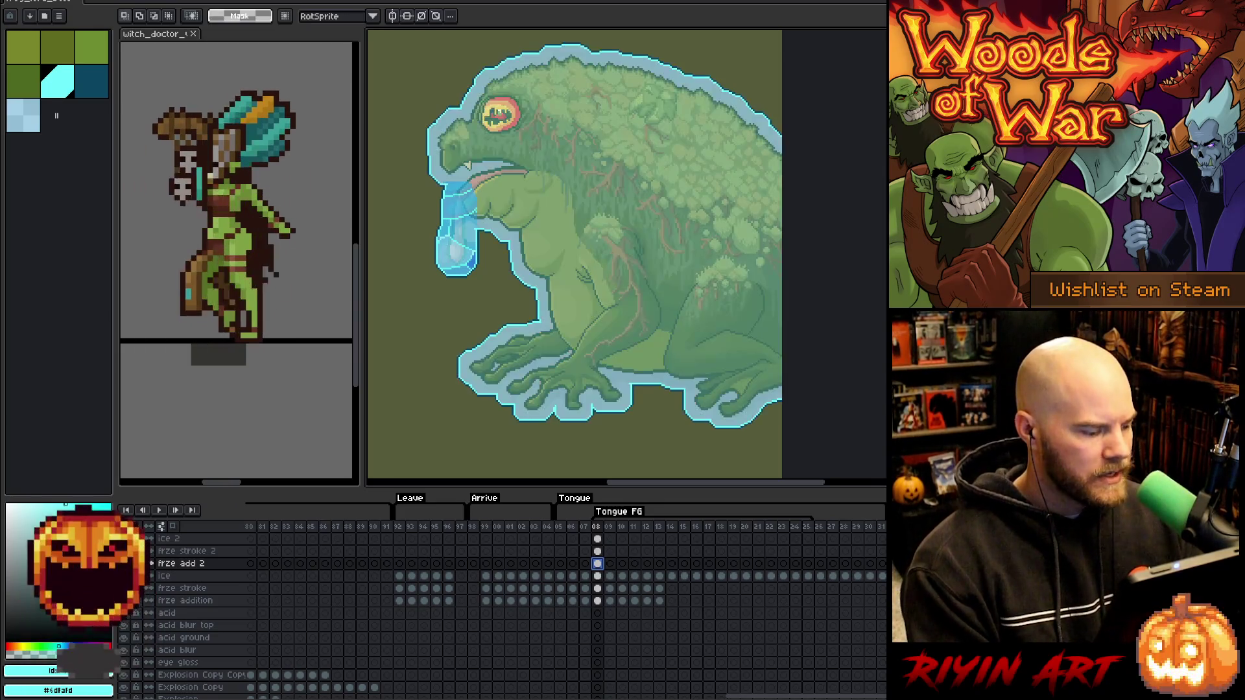
left_click(128, 539)
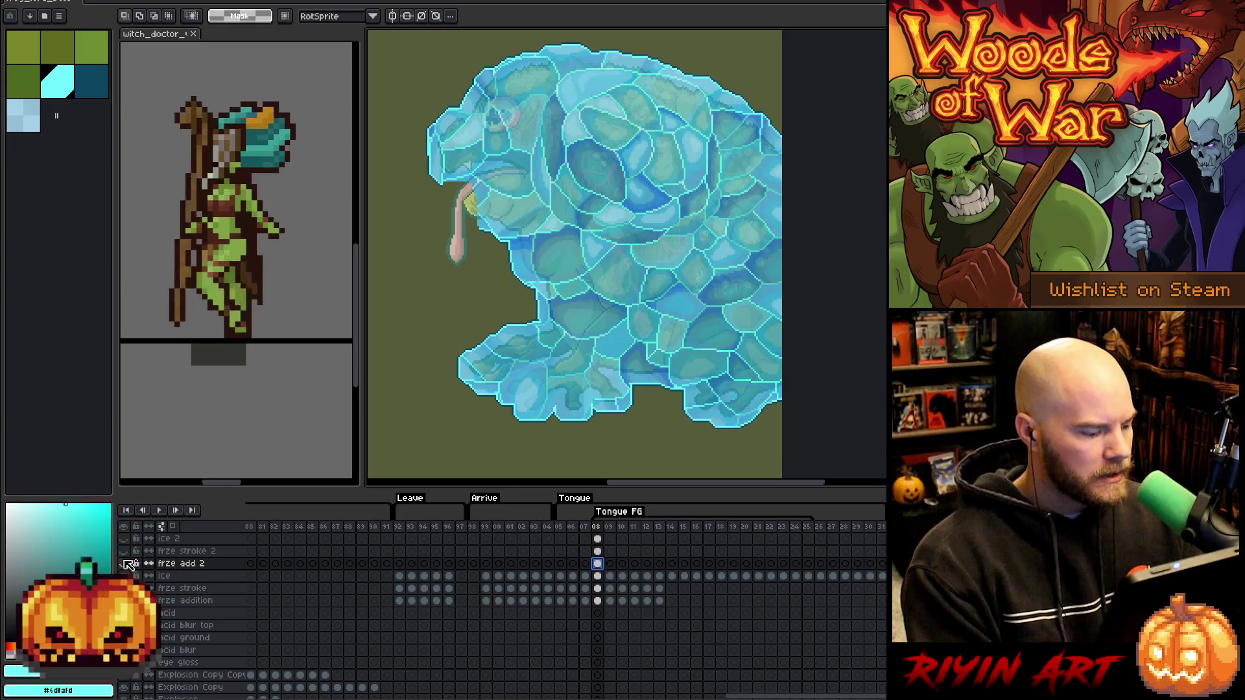
left_click(124, 563)
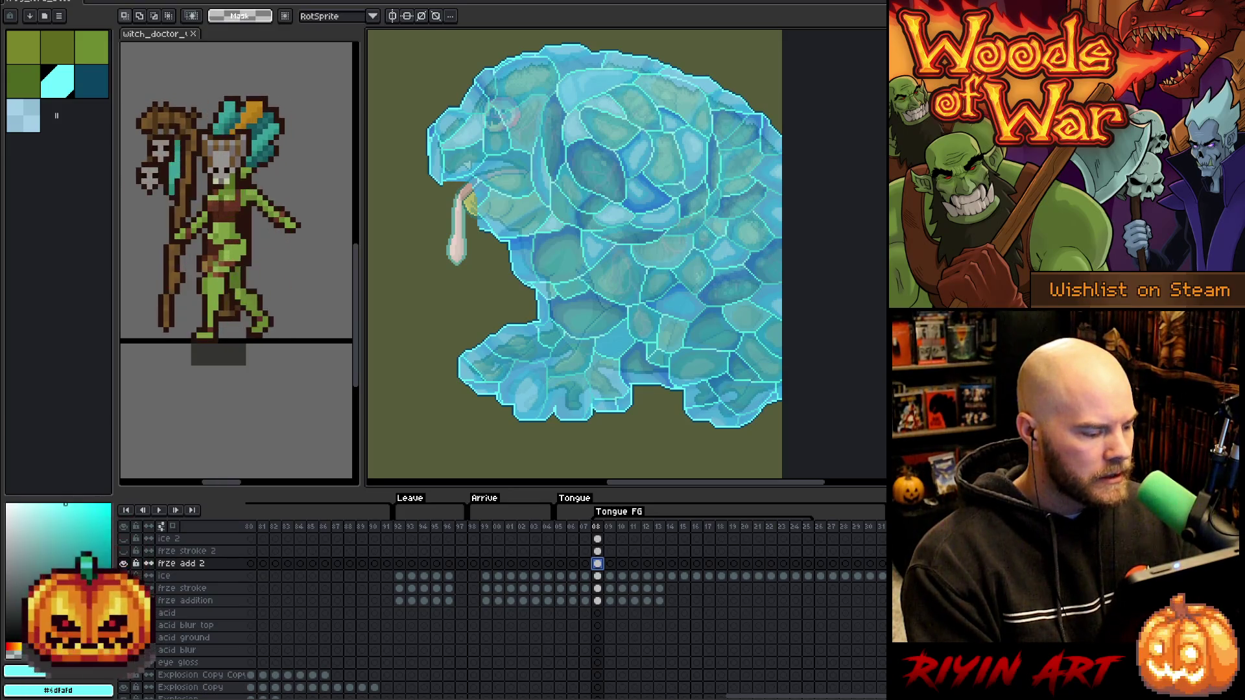
left_click(127, 552)
left_click(126, 540)
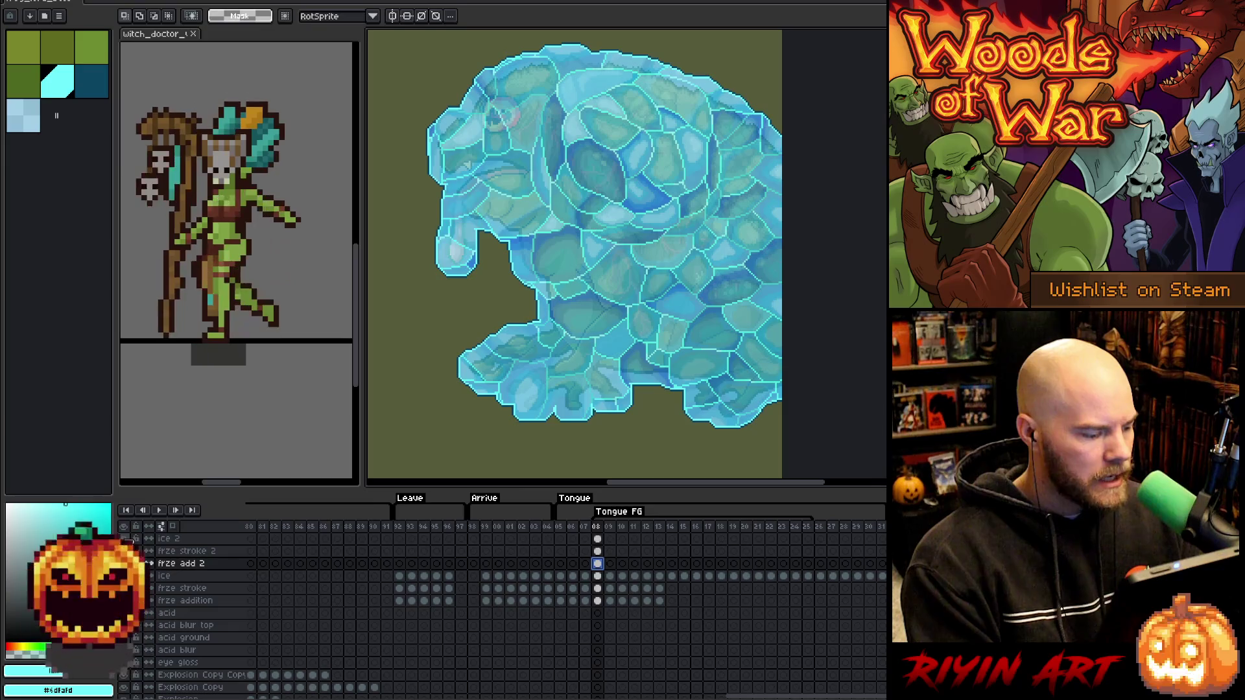
Save the animation file and advance to frame 09.
key("ctrl+s")
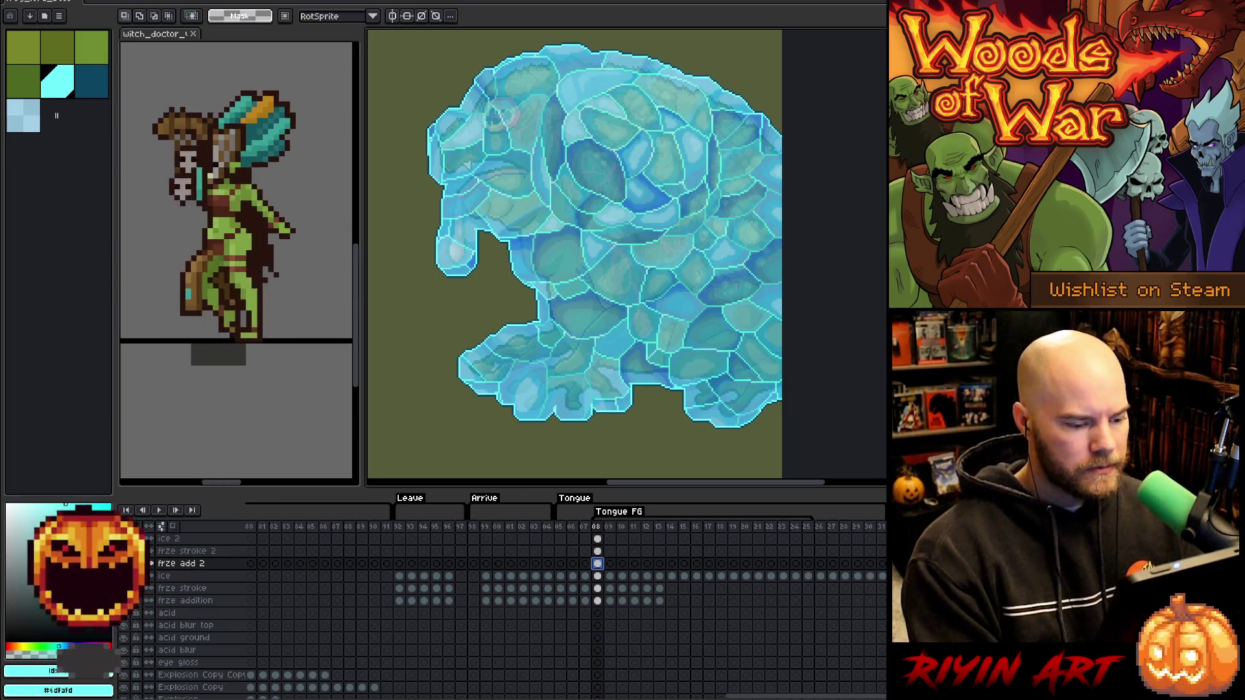
scroll(603, 626, "down", 2)
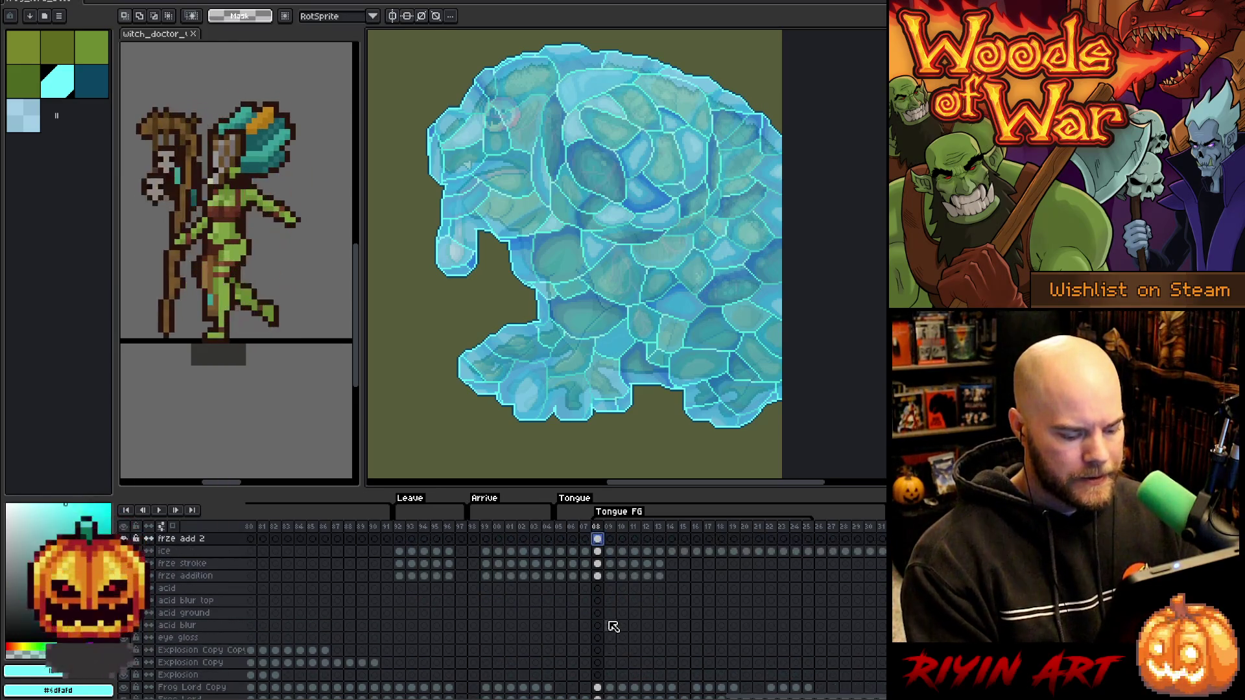
key("period")
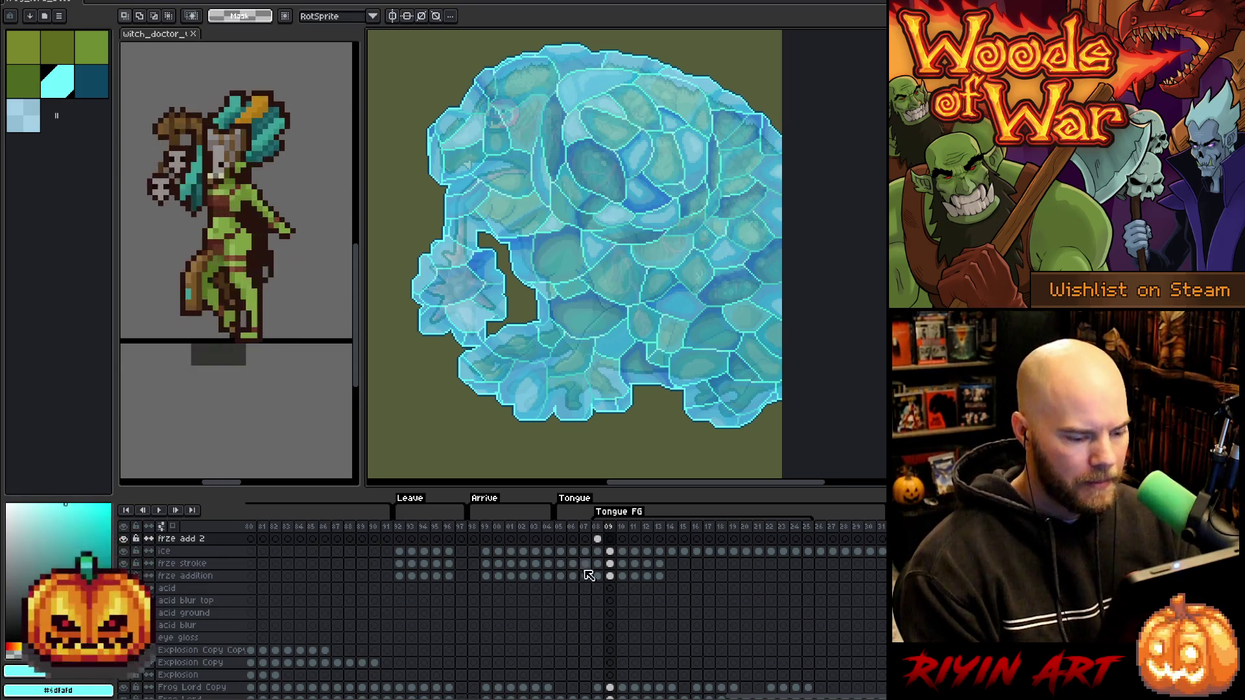
Select the frog shape on the Frog Lord Copy frame 08 cel and carry it to frame 09.
left_click(598, 539)
left_click(610, 538)
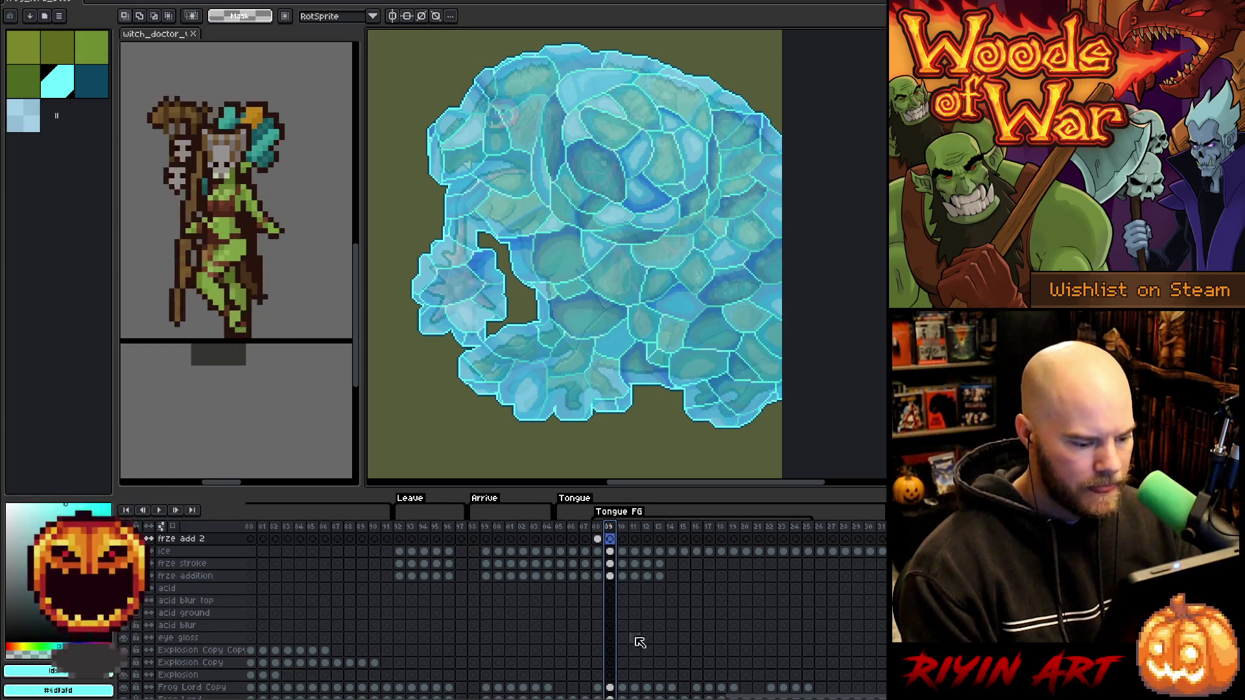
scroll(613, 652, "down", 3)
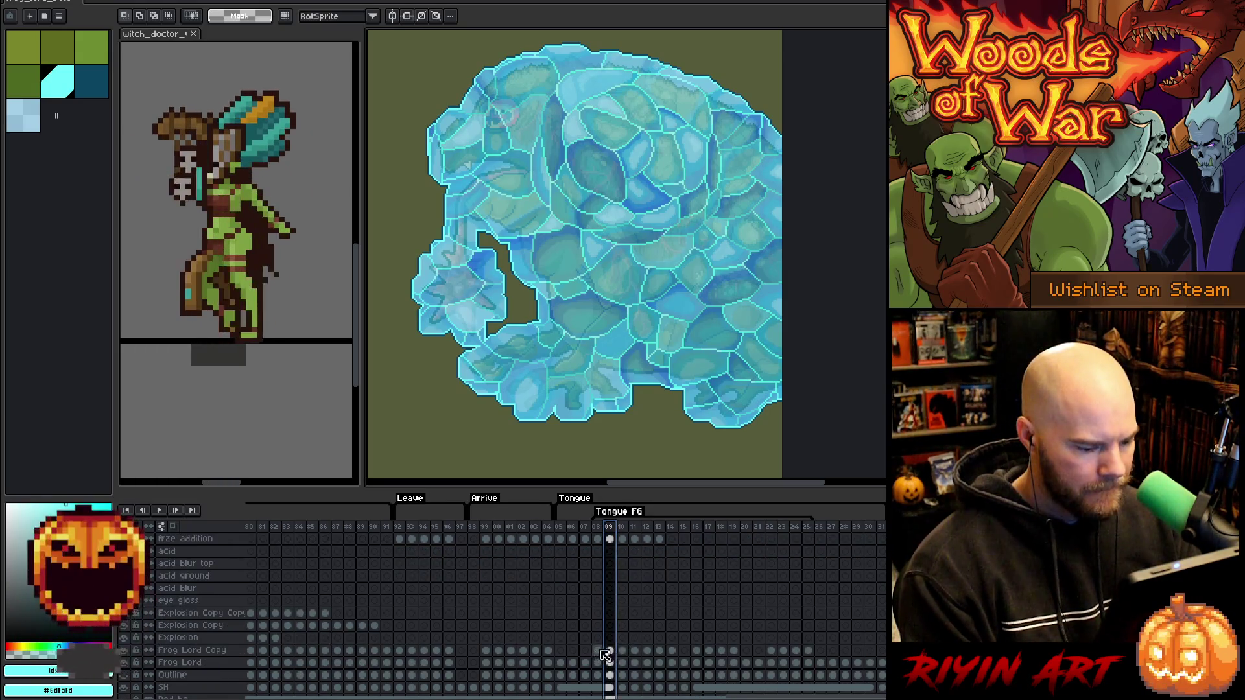
left_click(597, 650)
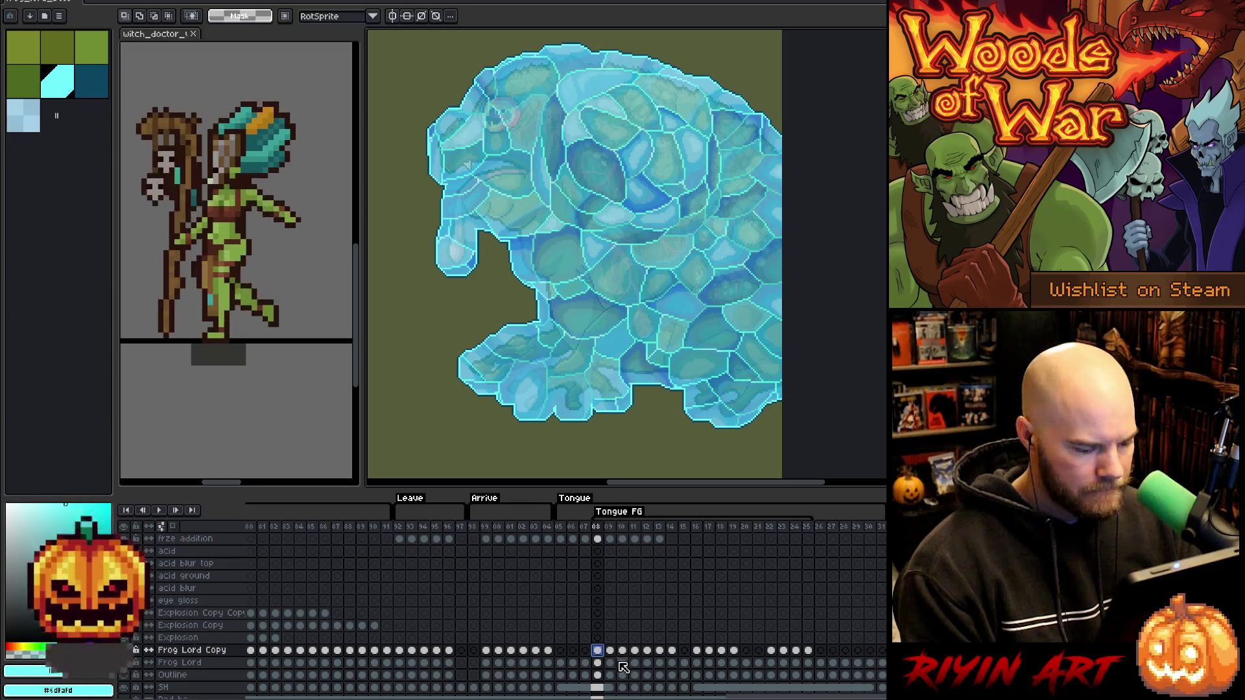
left_click(616, 660, "ctrl")
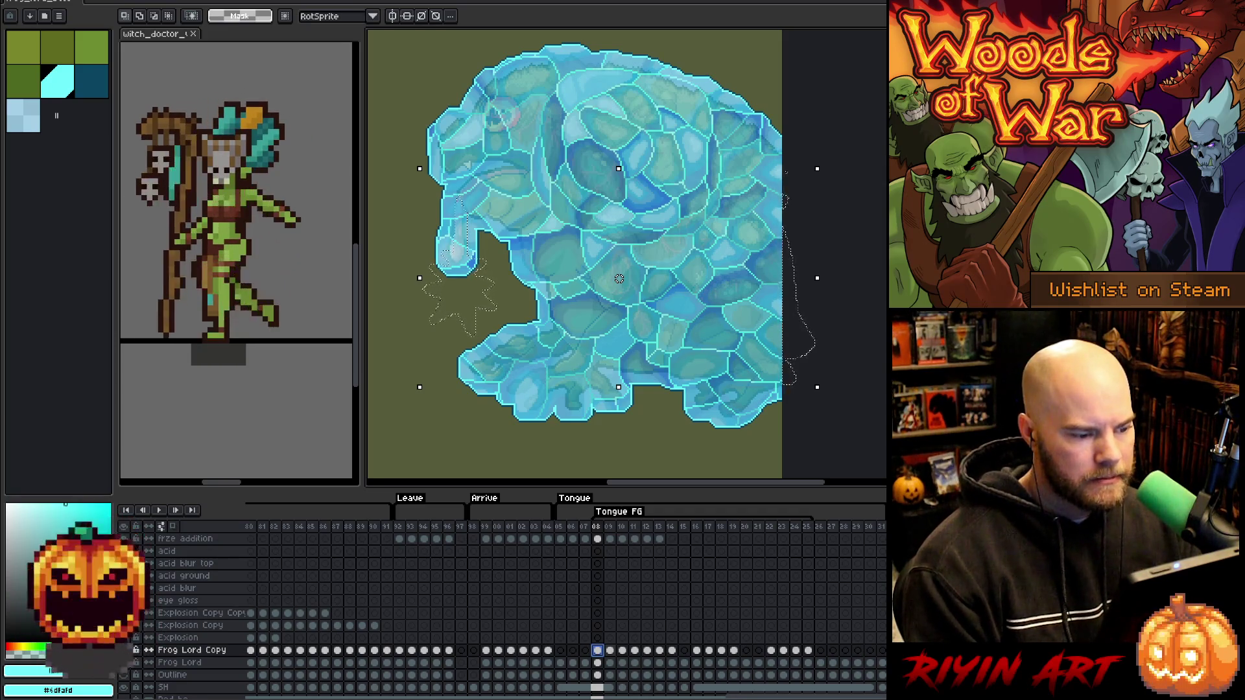
key("Right")
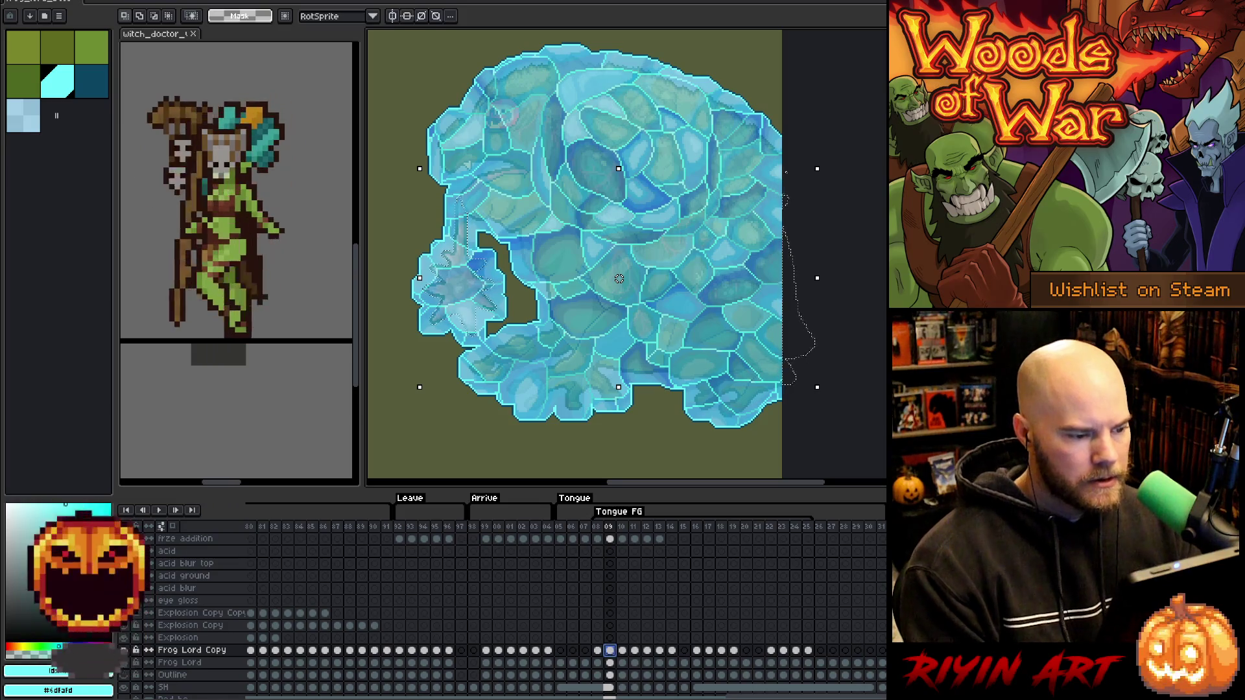
scroll(546, 308, "down", 1)
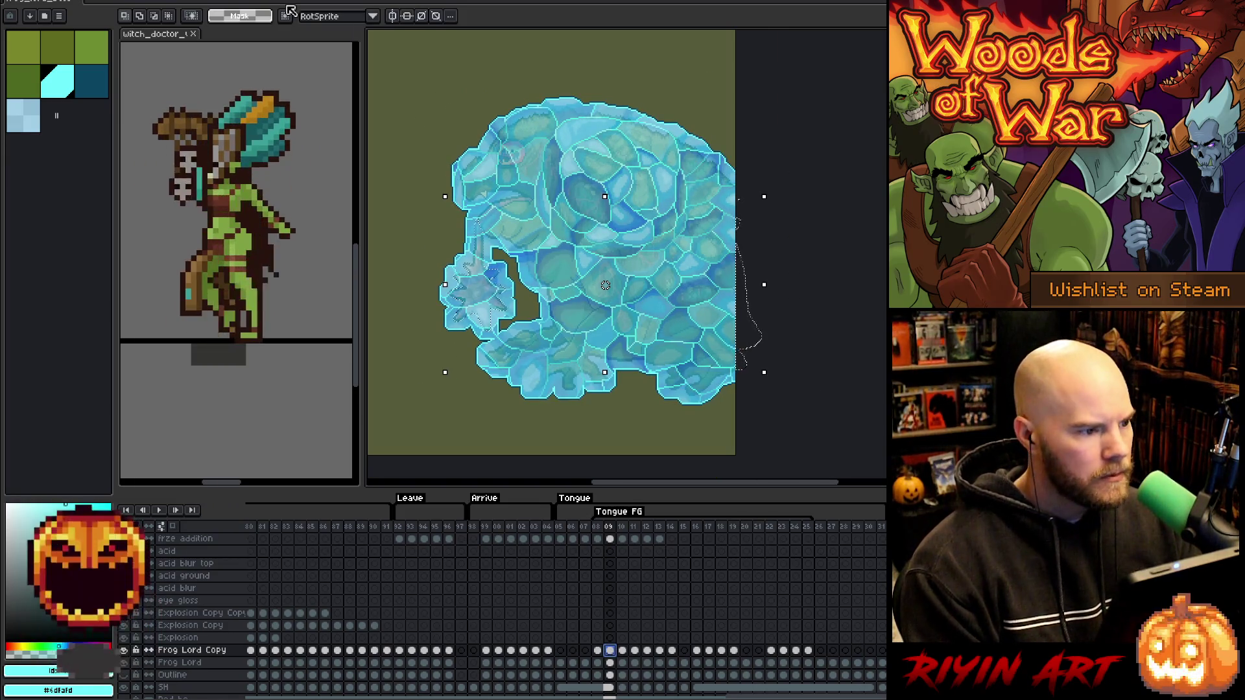
left_click(169, 18)
Intersect the frame 09 selection down to the star-shaped tongue tip and centre it in view.
mouse_move(391, 141)
left_mouse_down()
mouse_move(600, 457)
mouse_move(600, 441)
left_mouse_up()
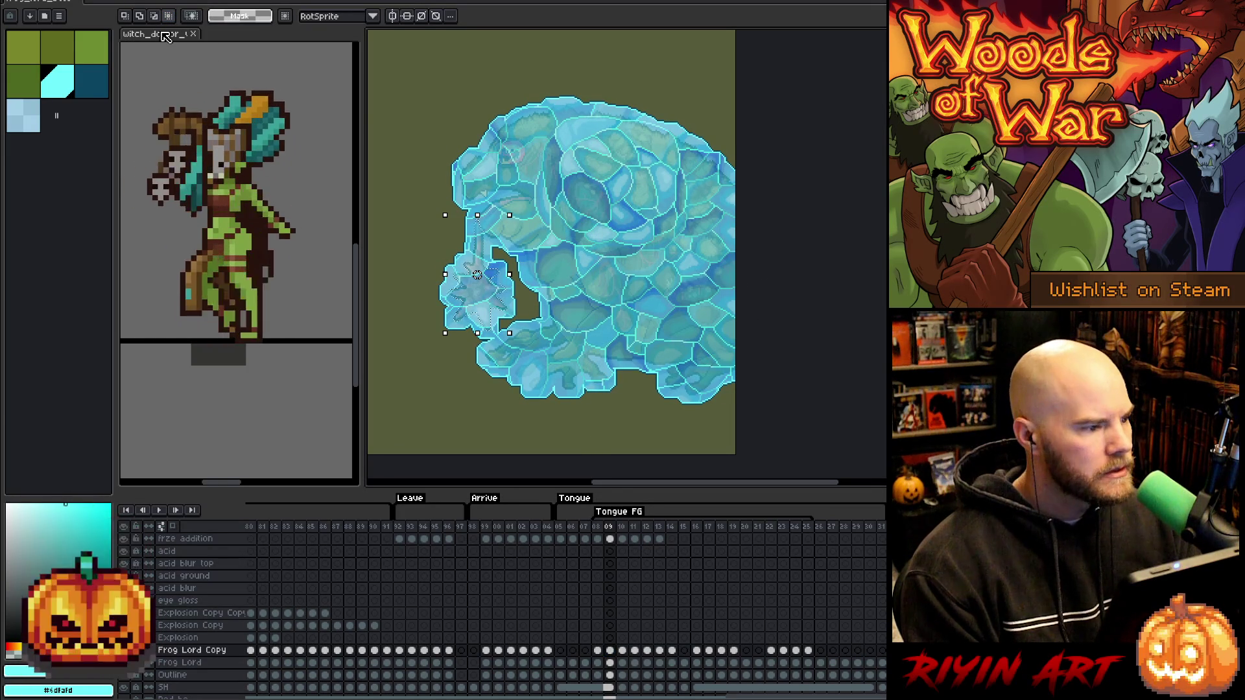
left_click(125, 16)
scroll(485, 266, "up", 1)
mouse_move(485, 266)
left_mouse_down()
mouse_move(472, 263)
mouse_move(514, 269)
mouse_move(417, 272)
mouse_move(524, 275)
mouse_move(492, 267)
left_mouse_up()
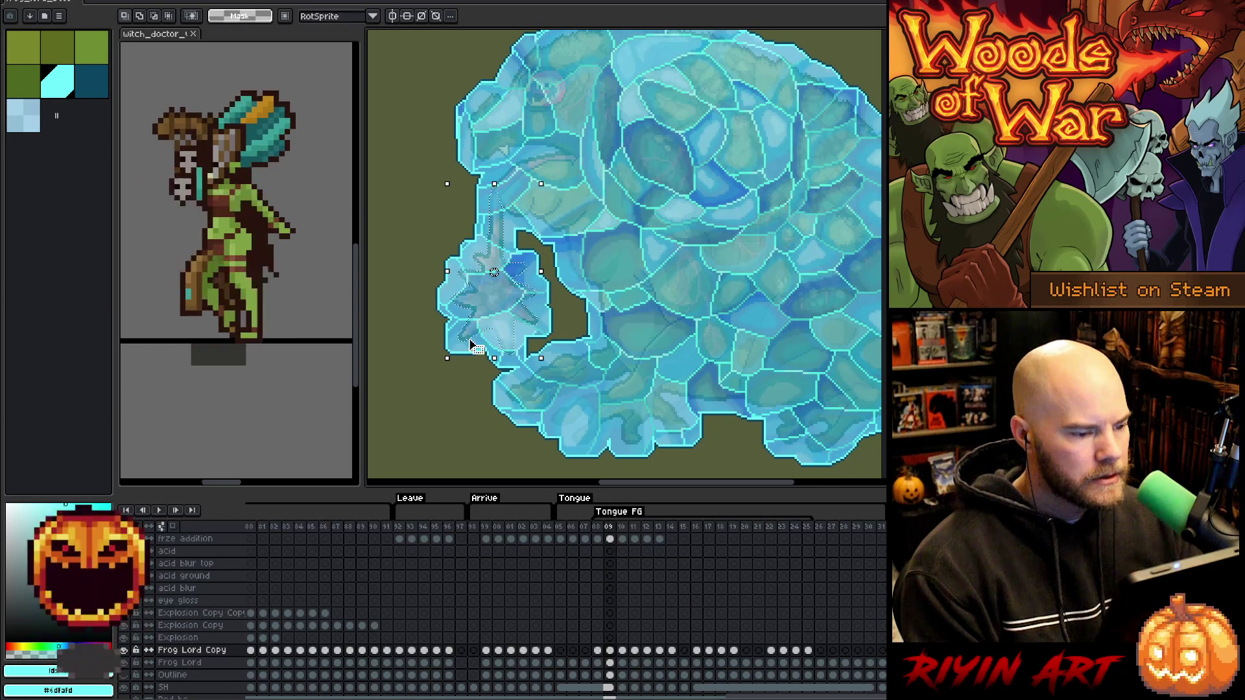
scroll(610, 591, "up", 3)
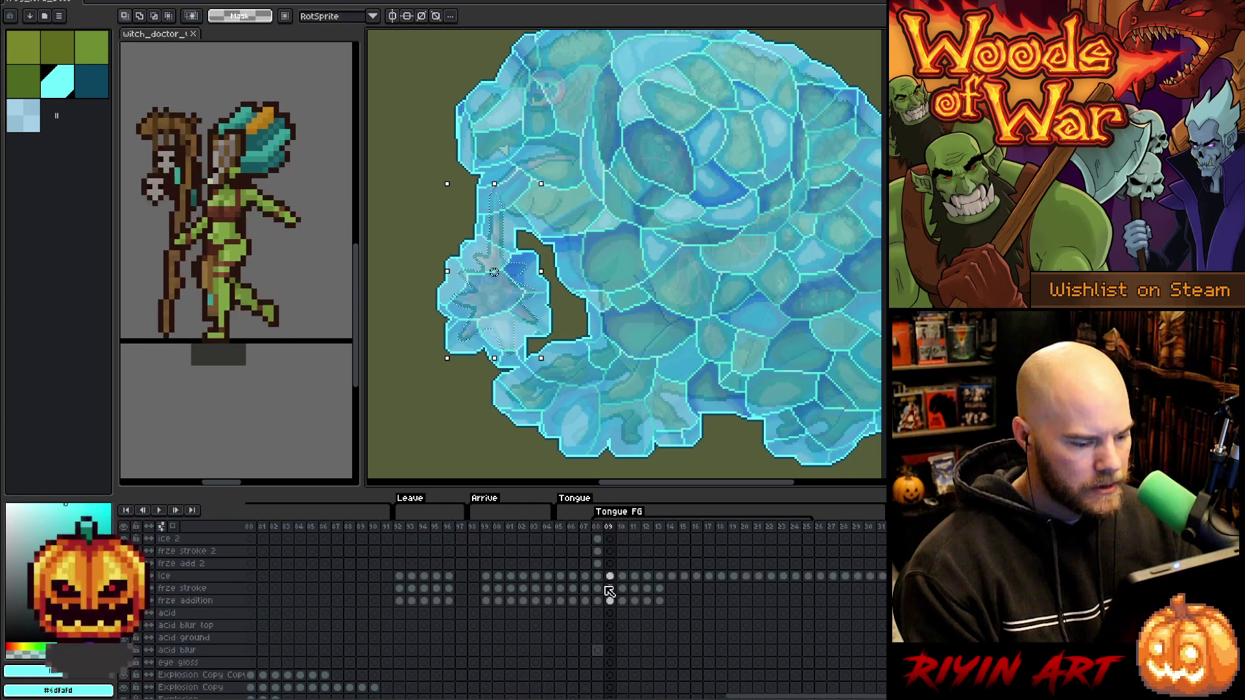
Inspect the frame 09 frze addition cel in isolation, then cancel the transform.
left_click(610, 601)
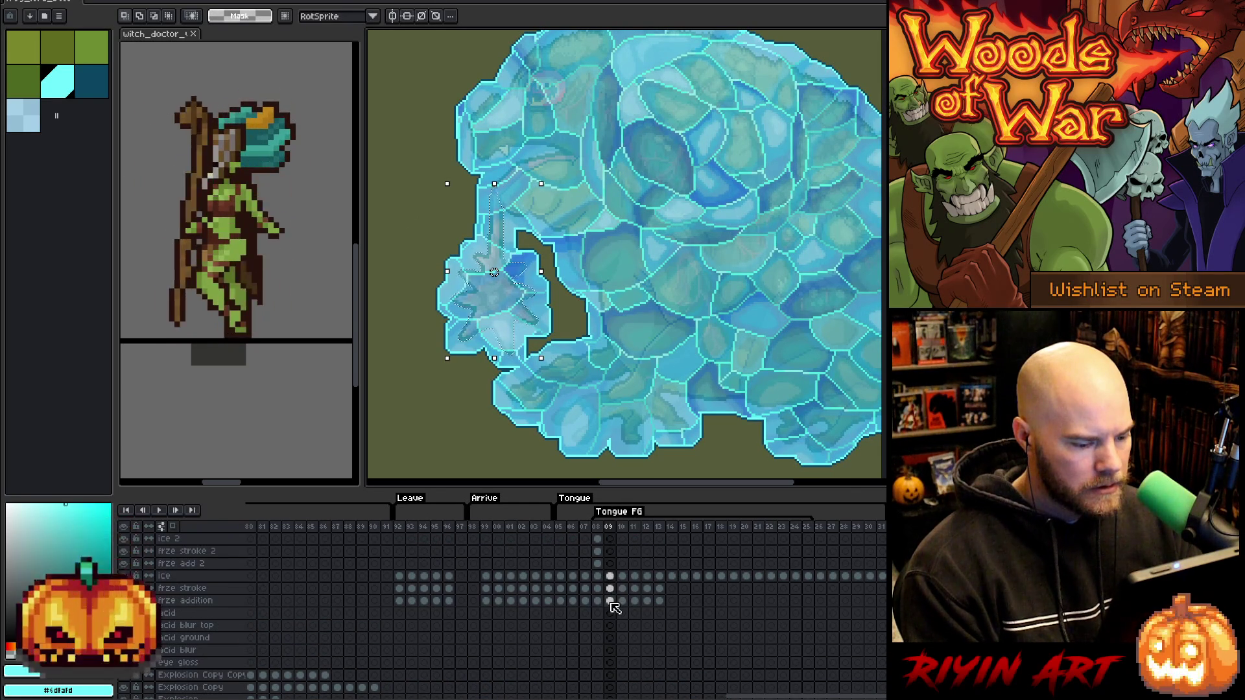
left_click(610, 564)
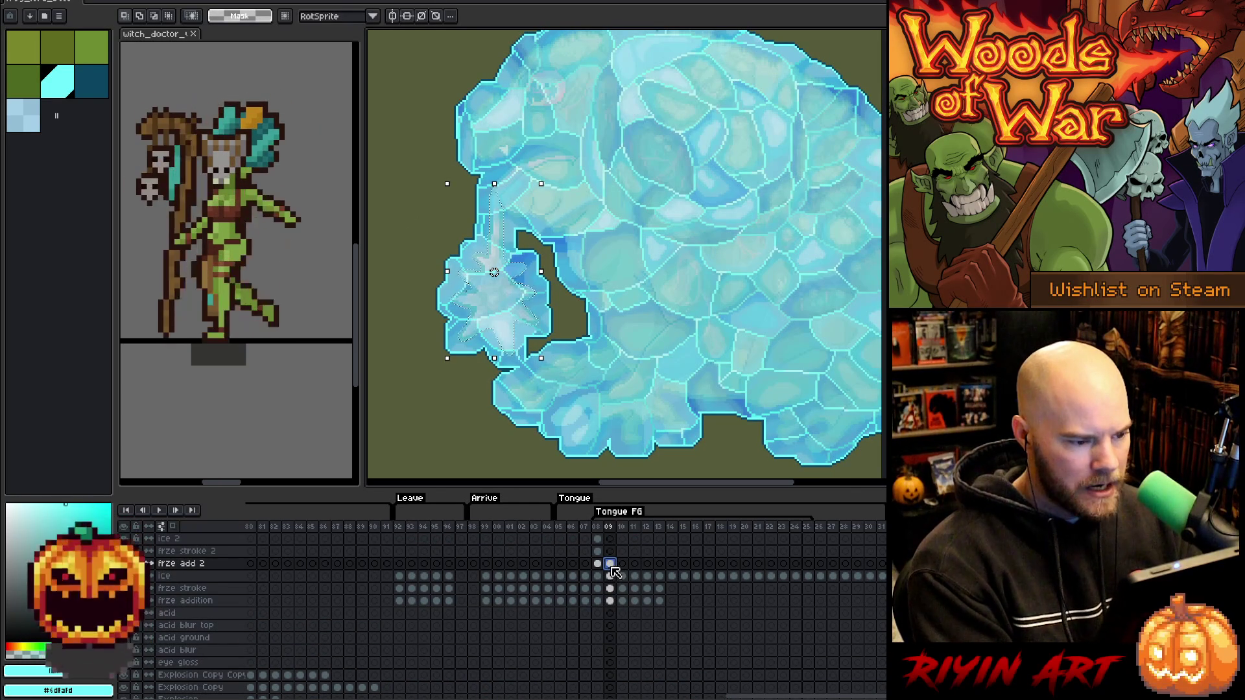
left_click(611, 601)
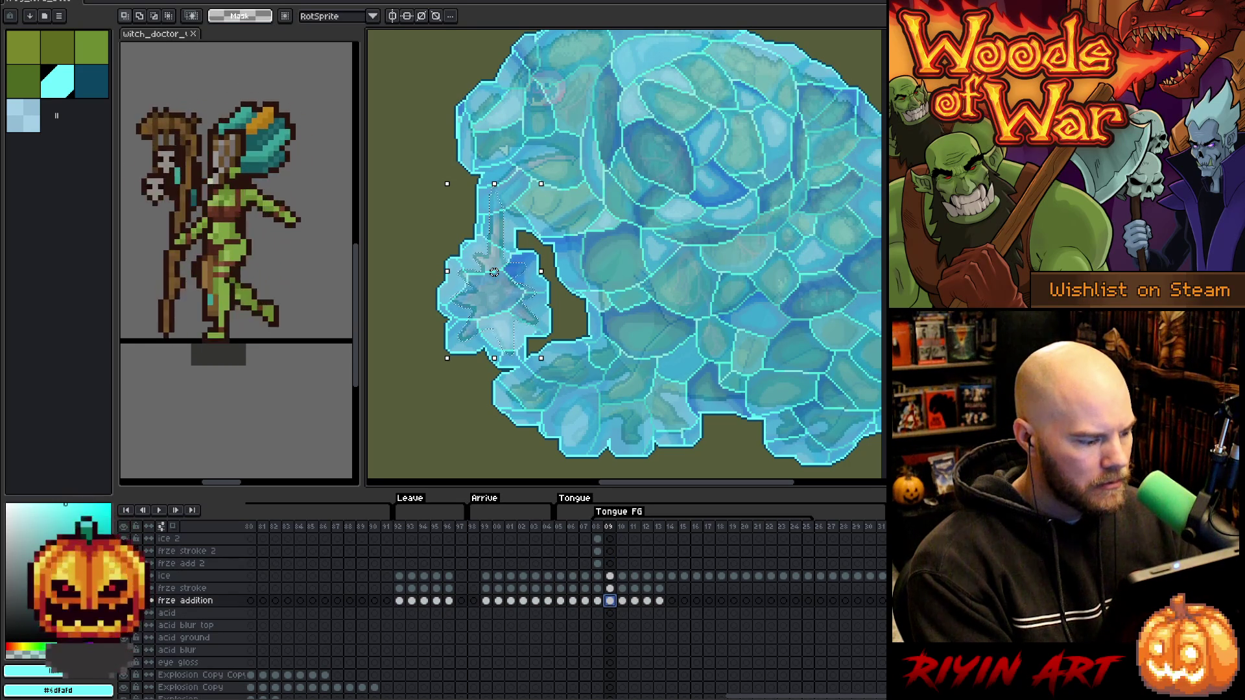
left_click(151, 570)
left_click(502, 305)
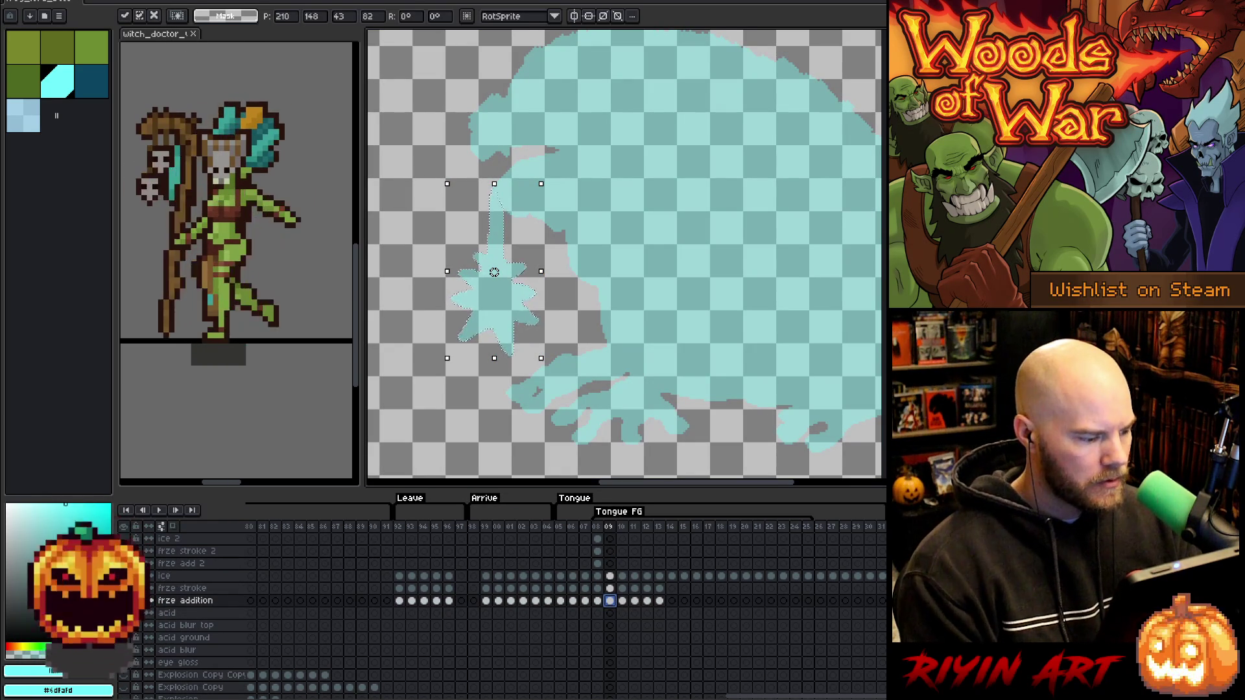
left_click(570, 573)
On frze add 2 at frame 09, expand the tongue-tip selection by 5 px.
left_click(610, 563)
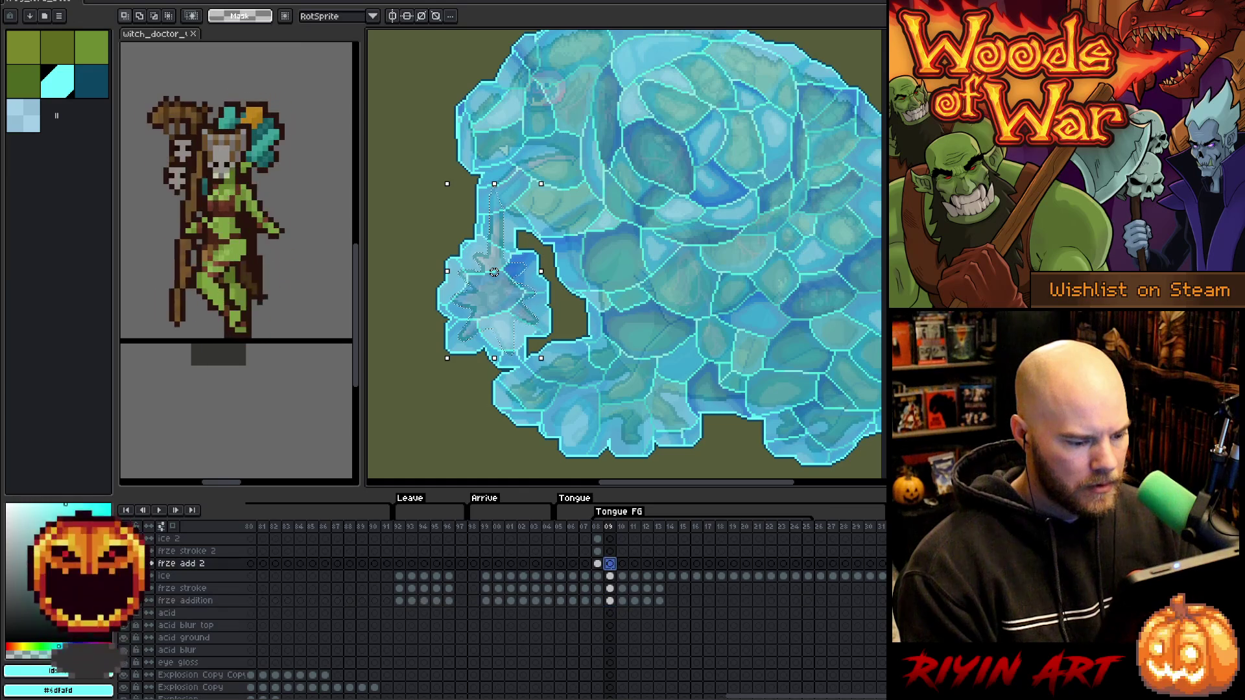
key("ctrl+t")
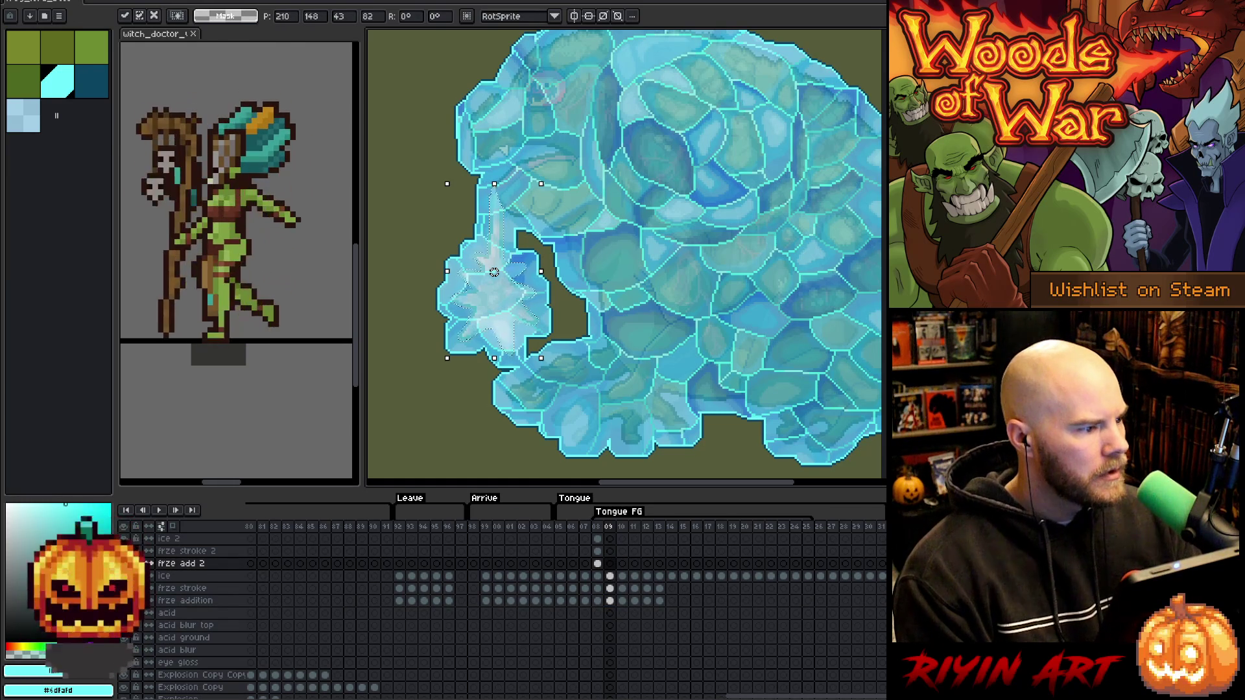
key("alt+r")
key("alt+s")
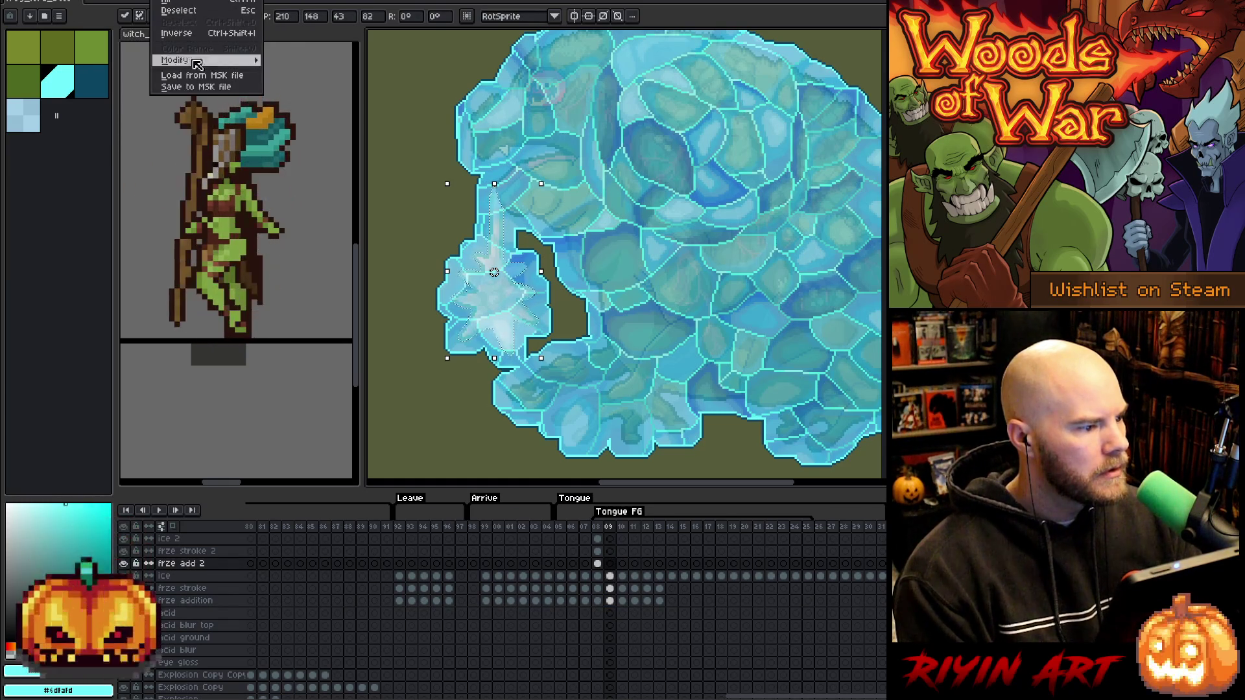
mouse_move(195, 60)
left_click(288, 71)
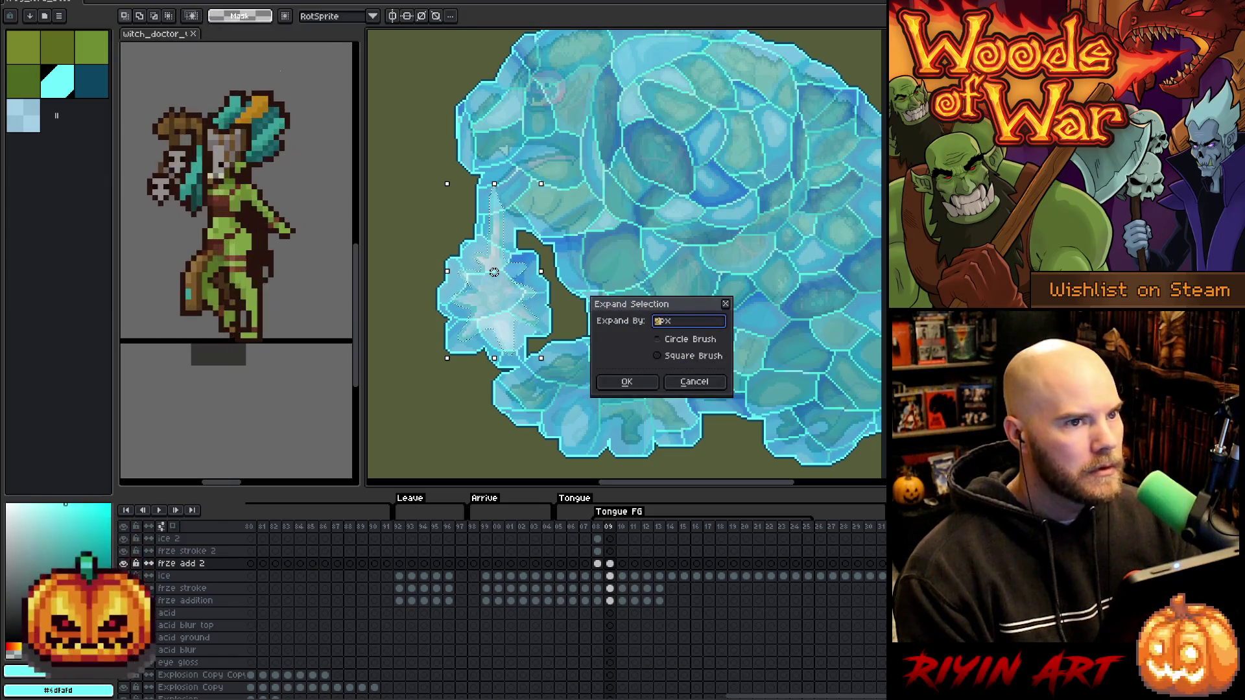
type("5")
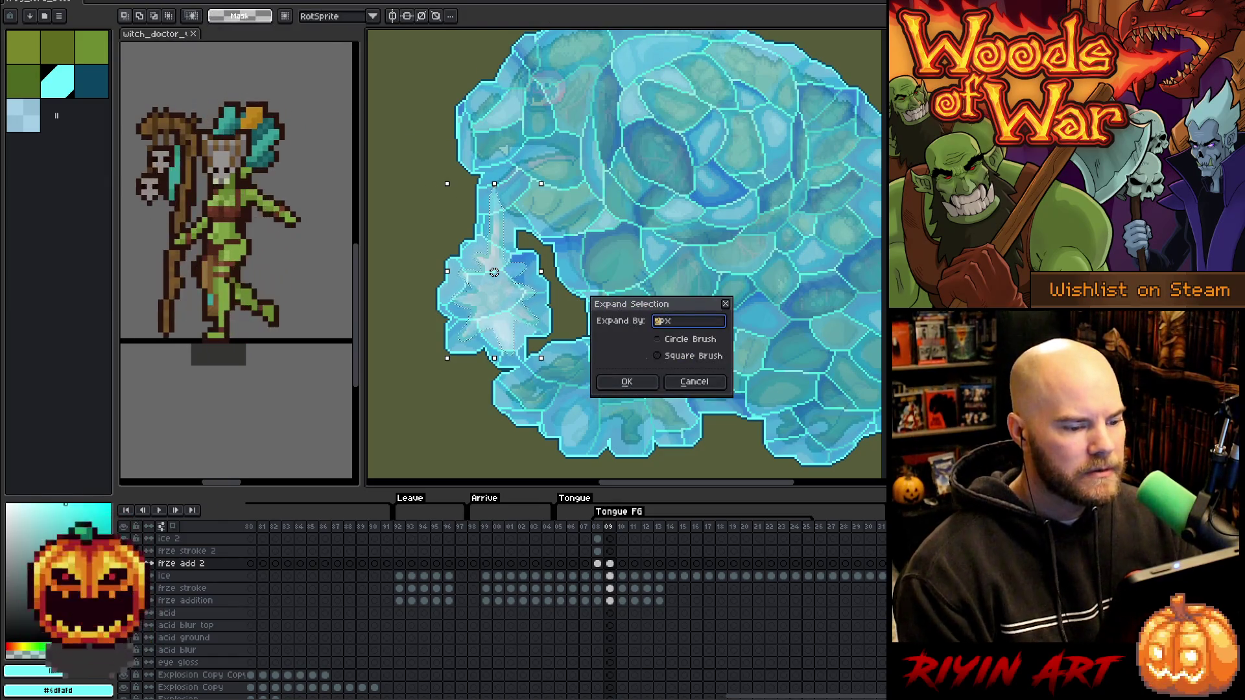
left_click(626, 381)
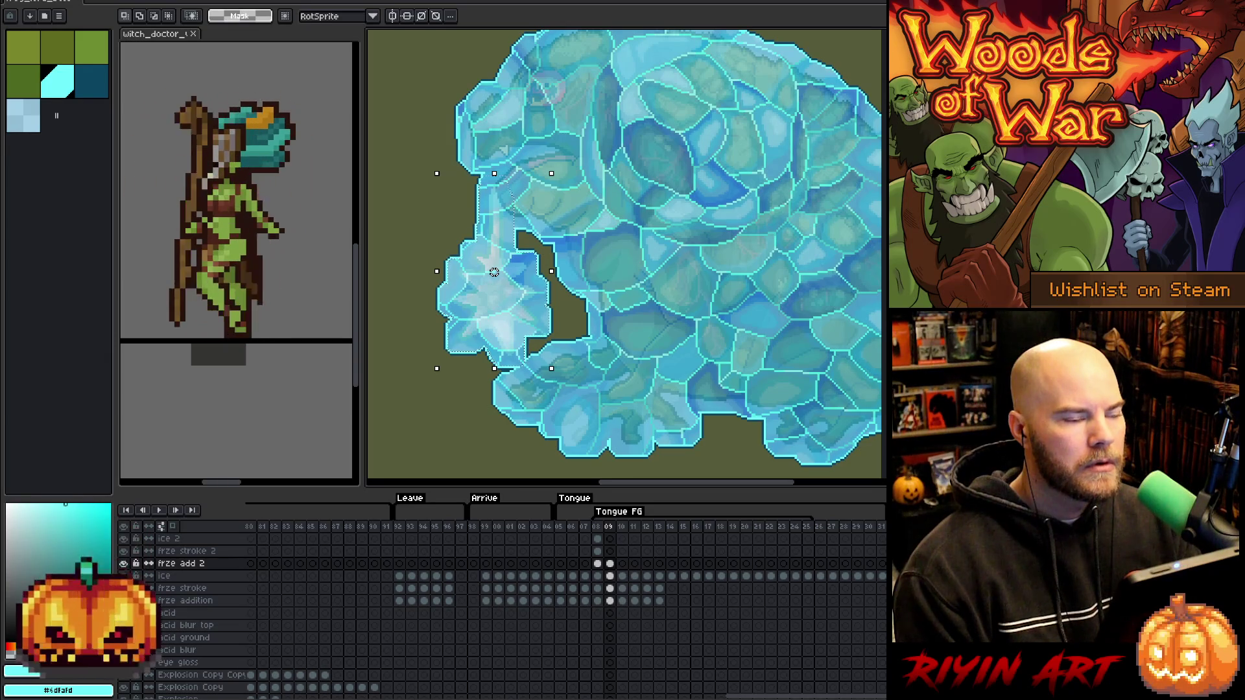
Expand the tongue-tip selection by a further 2 px.
left_click(133, 2)
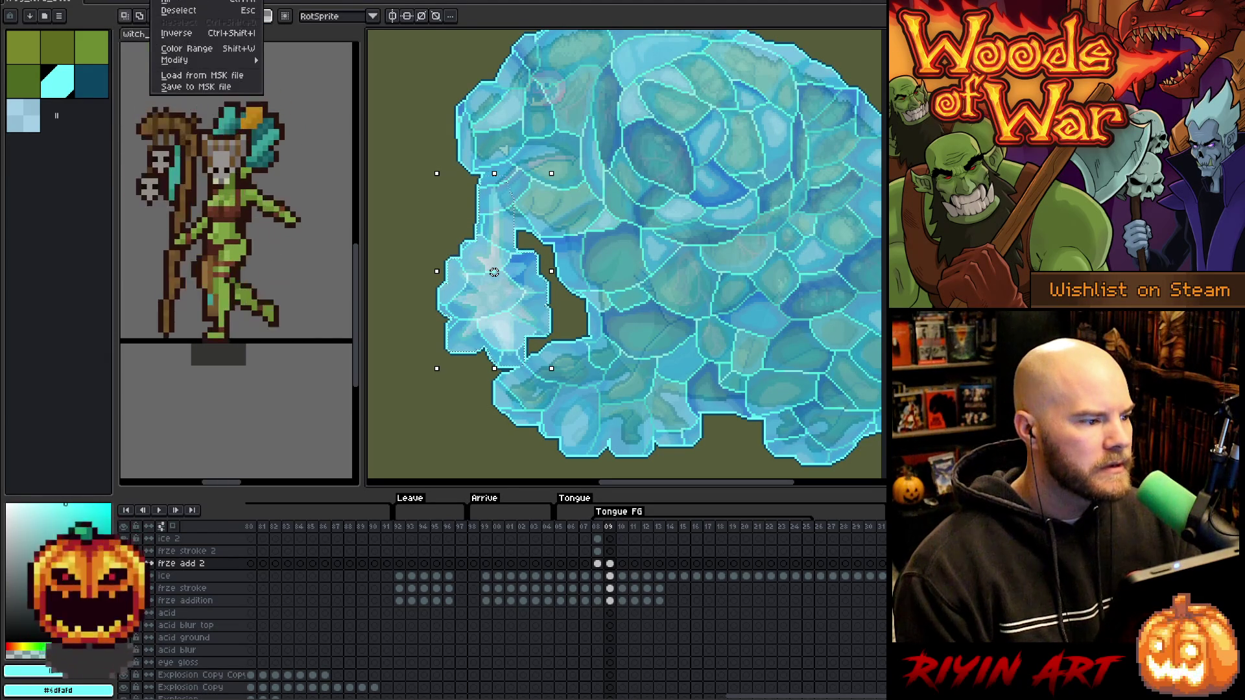
mouse_move(194, 60)
left_click(291, 72)
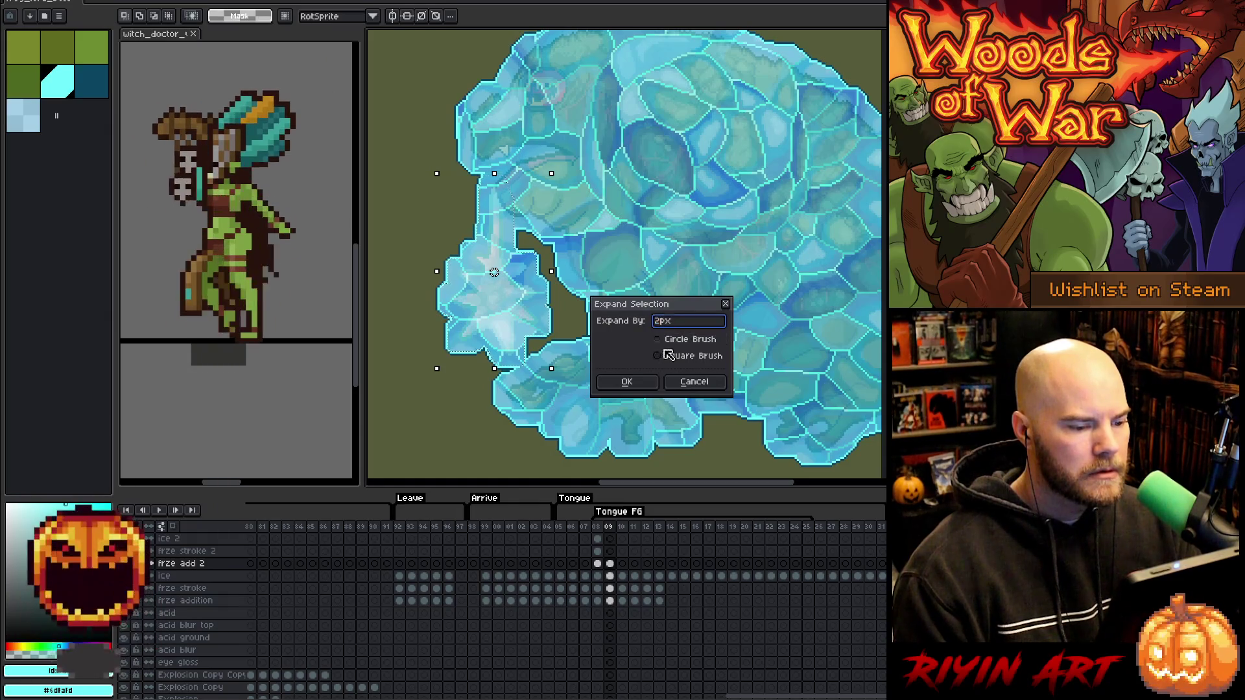
left_click(627, 381)
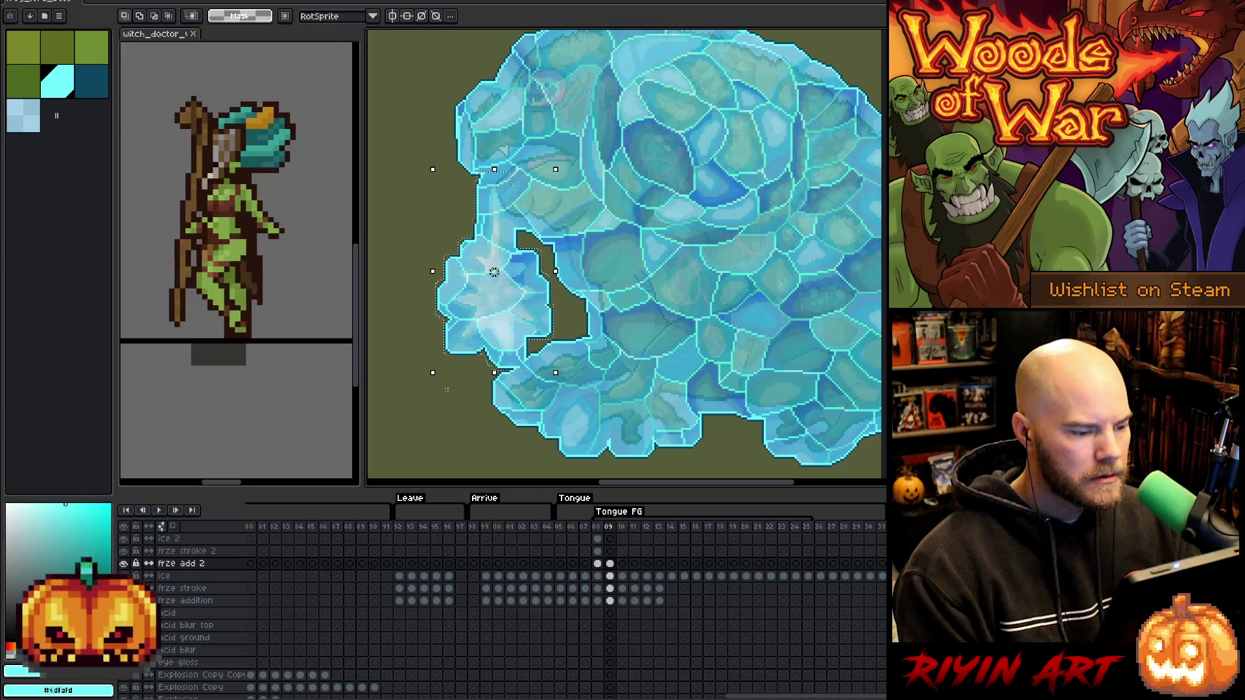
Delete the ice over the tongue tip on frame 09's ice layer, then undo it.
left_click(611, 576)
key("Delete")
key("ctrl+d")
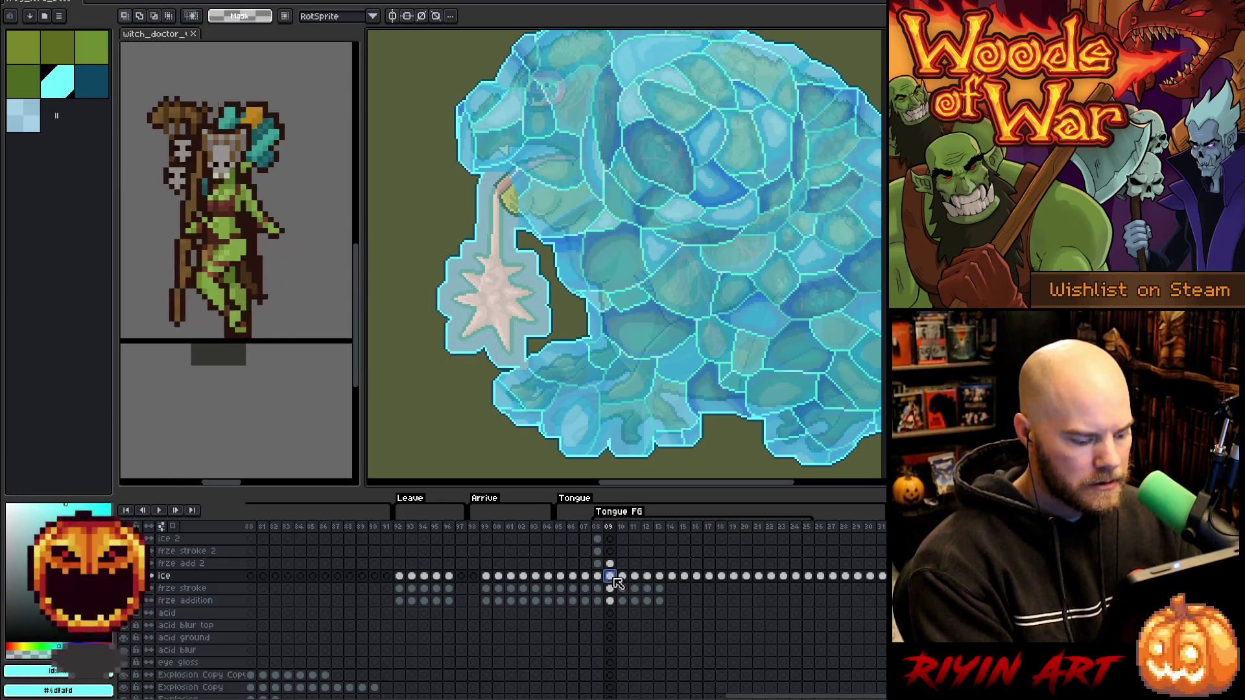
key("ctrl+z")
key("ctrl+z")
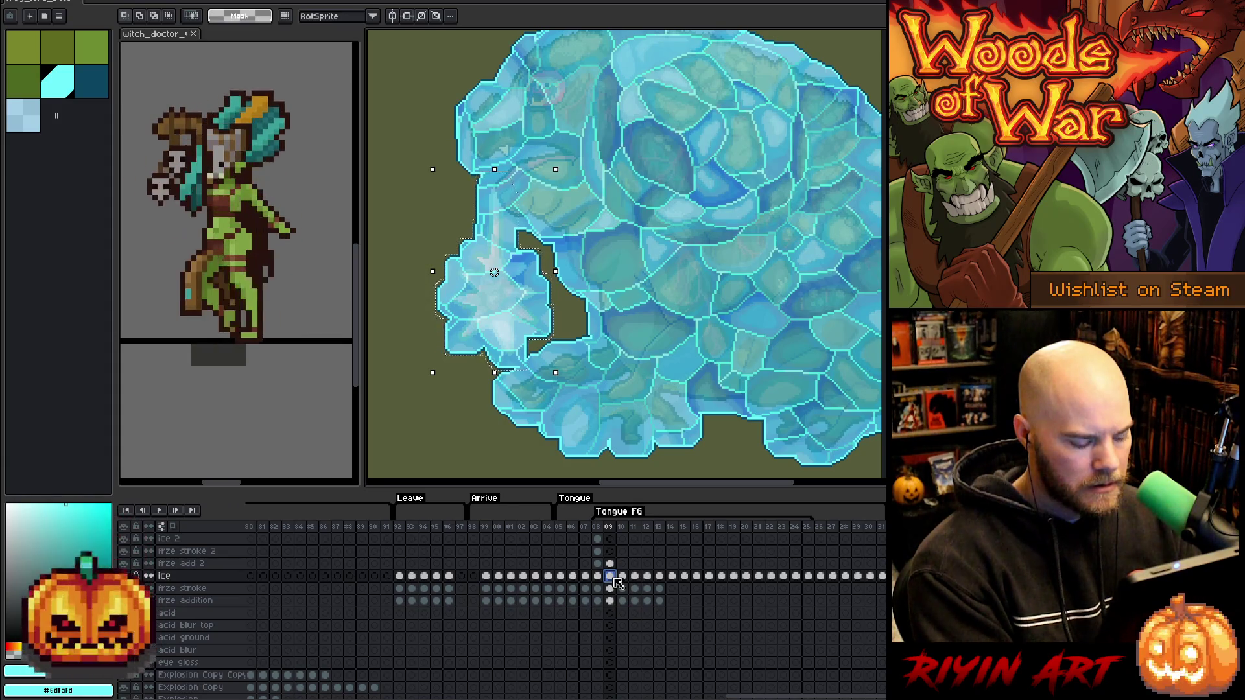
Paste and commit the copied ice on frame 09's ice 2 and frze stroke 2 layers.
left_click(610, 540)
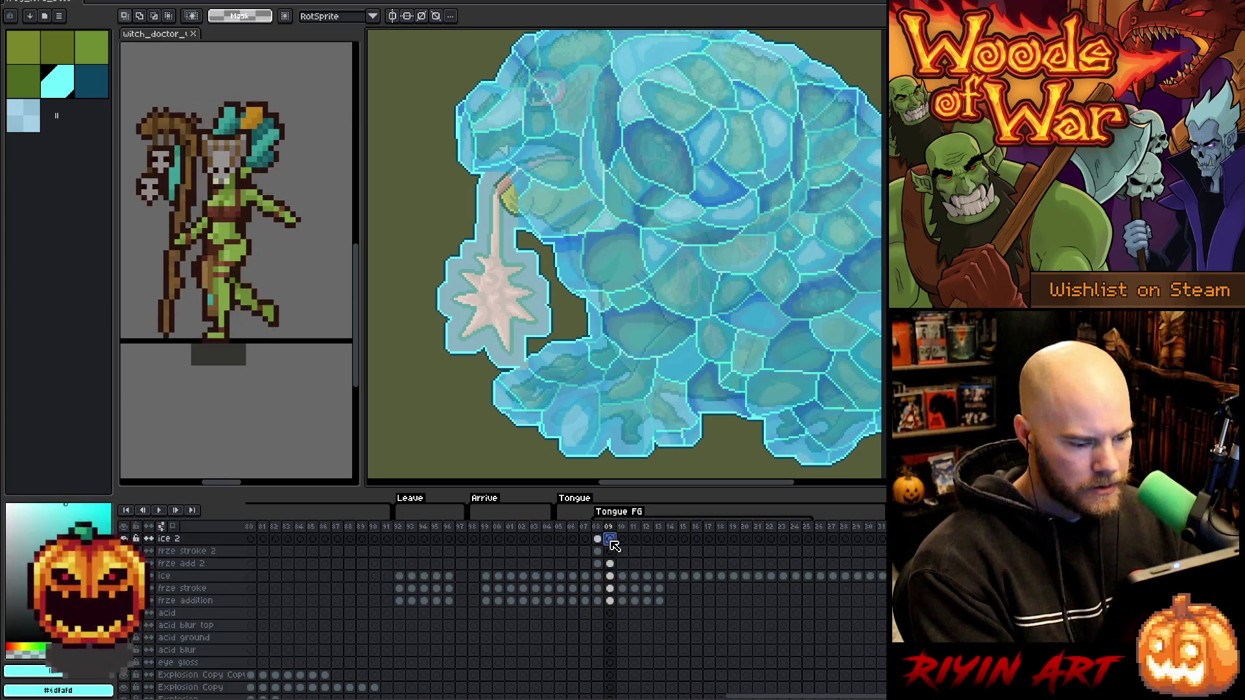
key("ctrl+v")
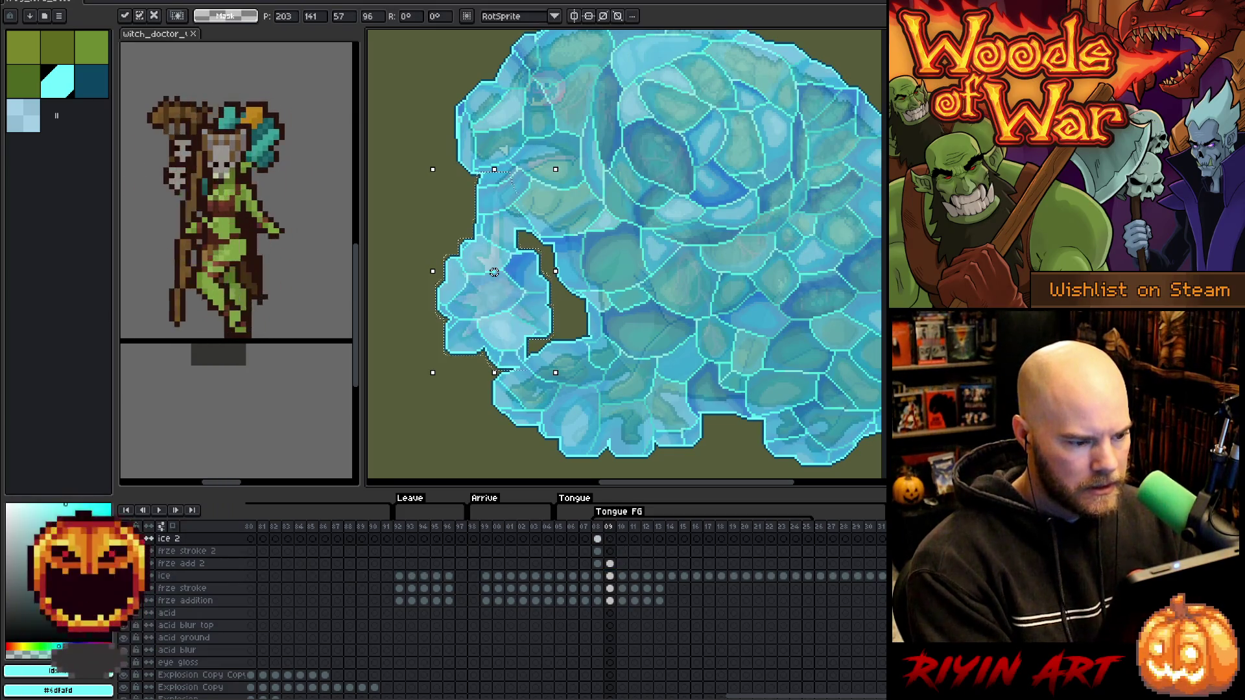
key("Down")
key("Down")
key("Down")
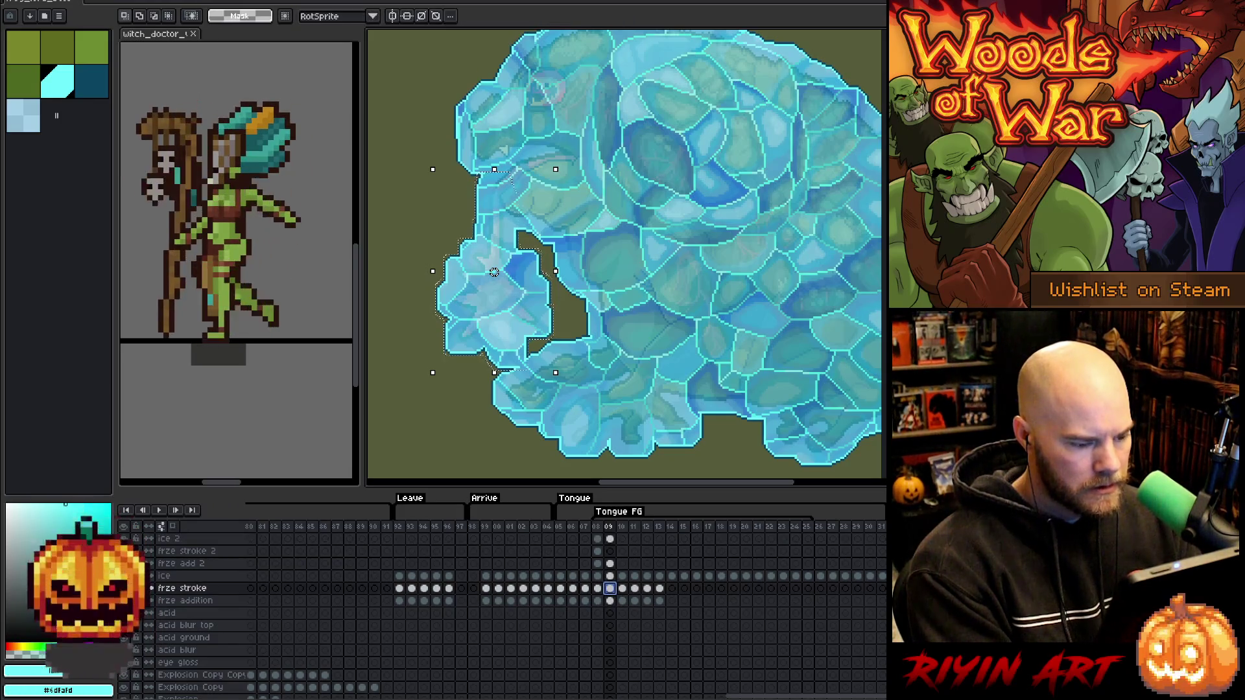
left_click(614, 552)
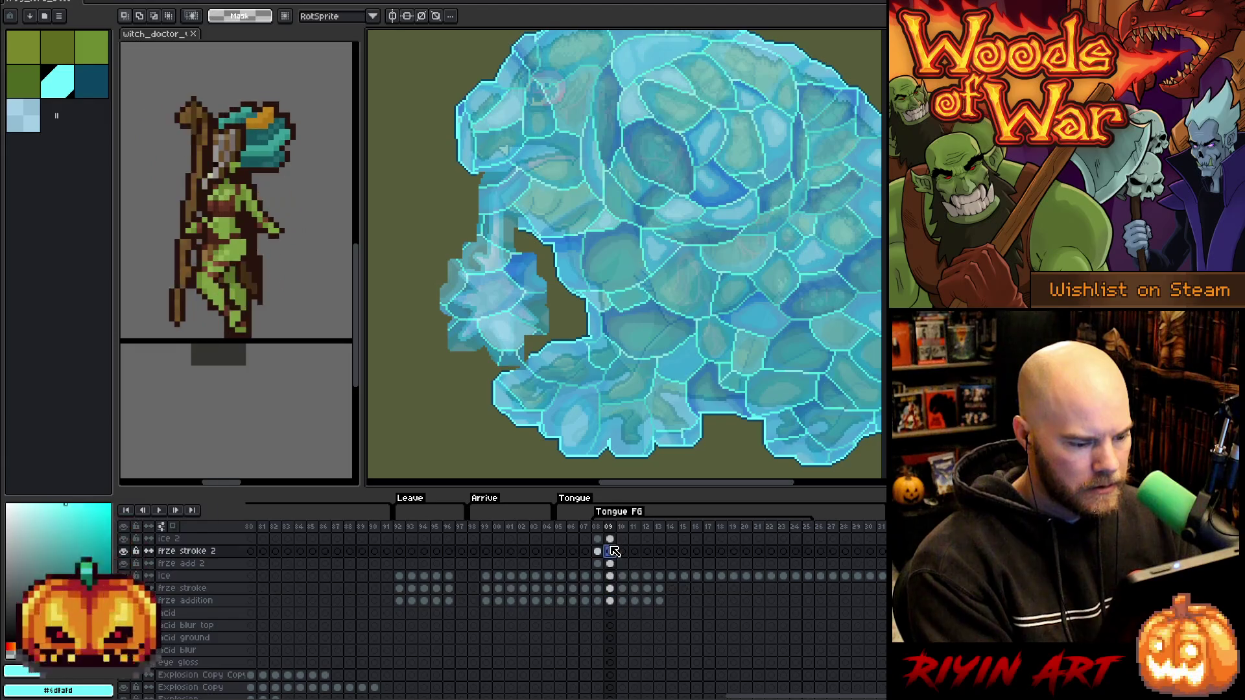
key("ctrl+v")
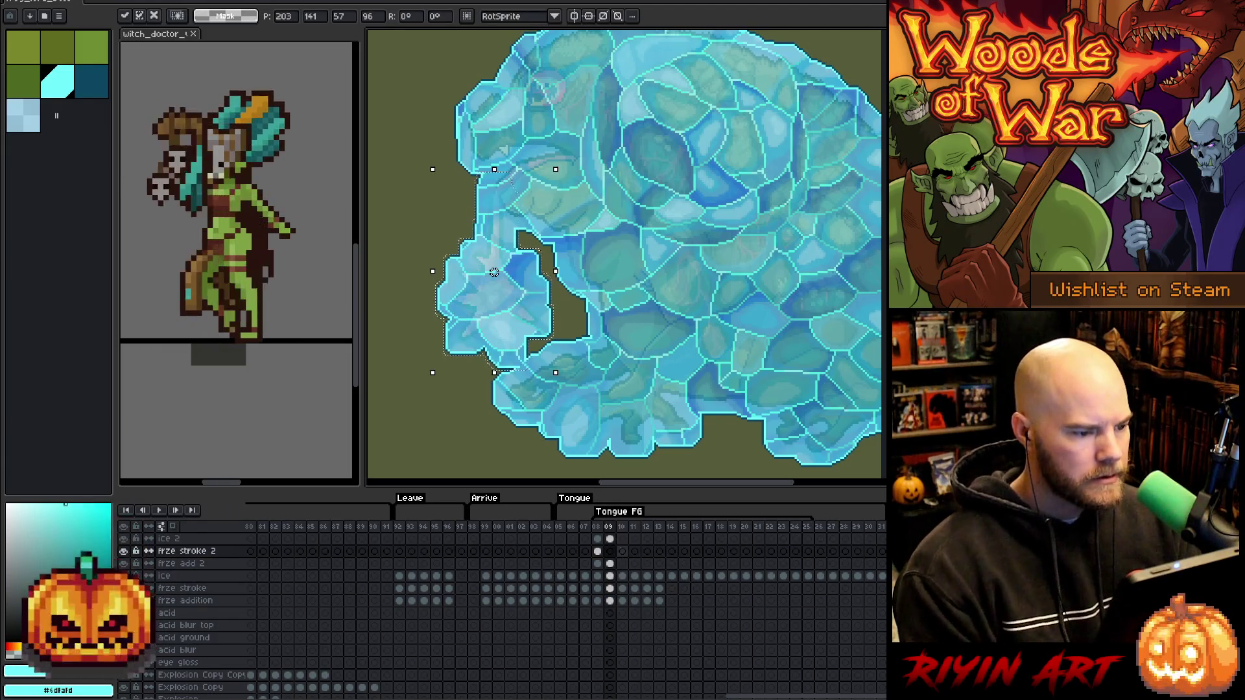
scroll(494, 271, "down", 1)
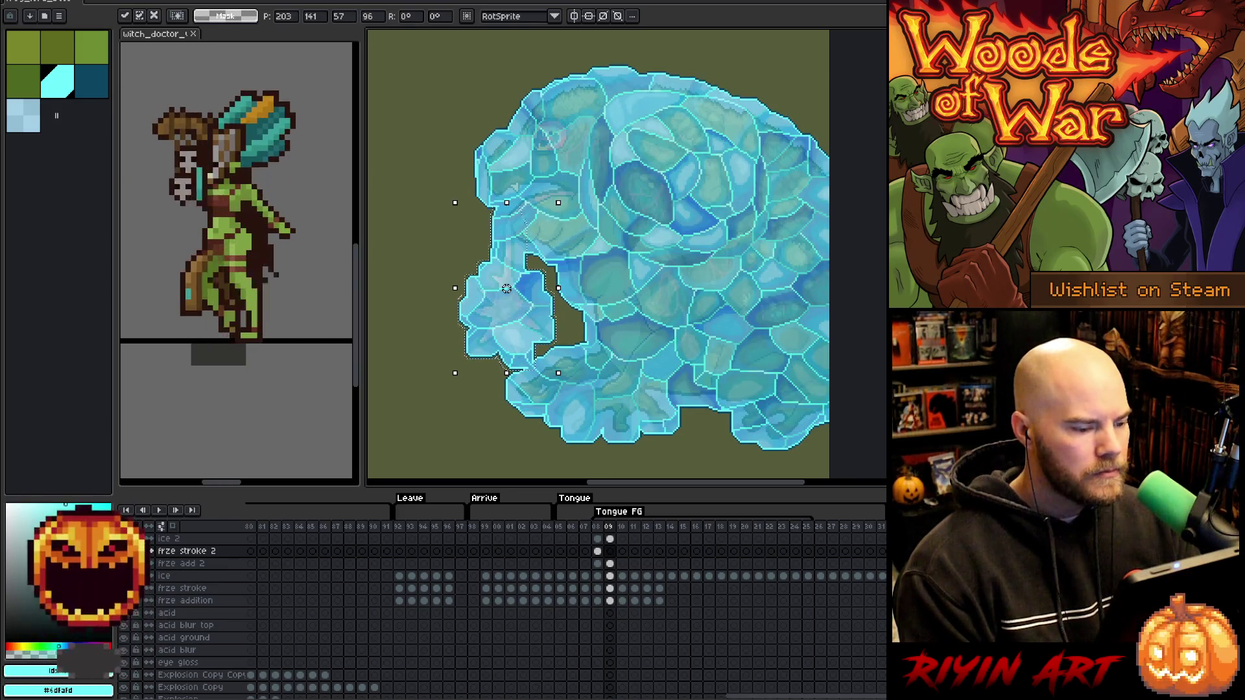
key("Return")
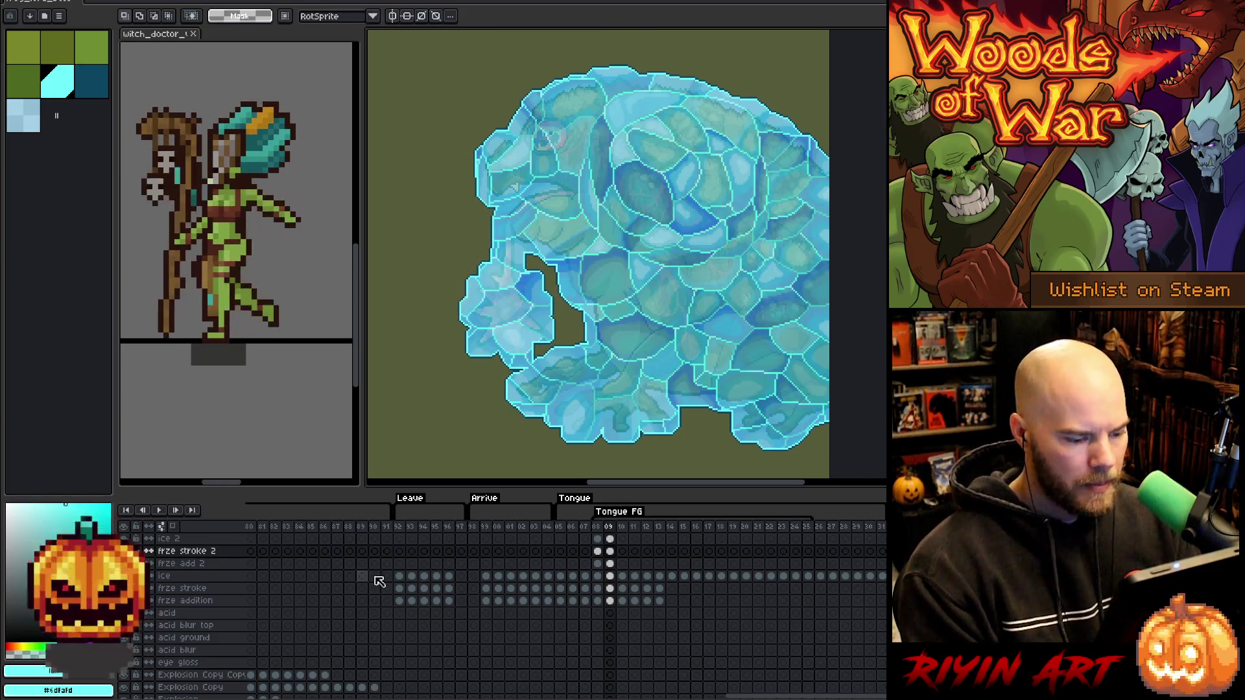
left_click(623, 564)
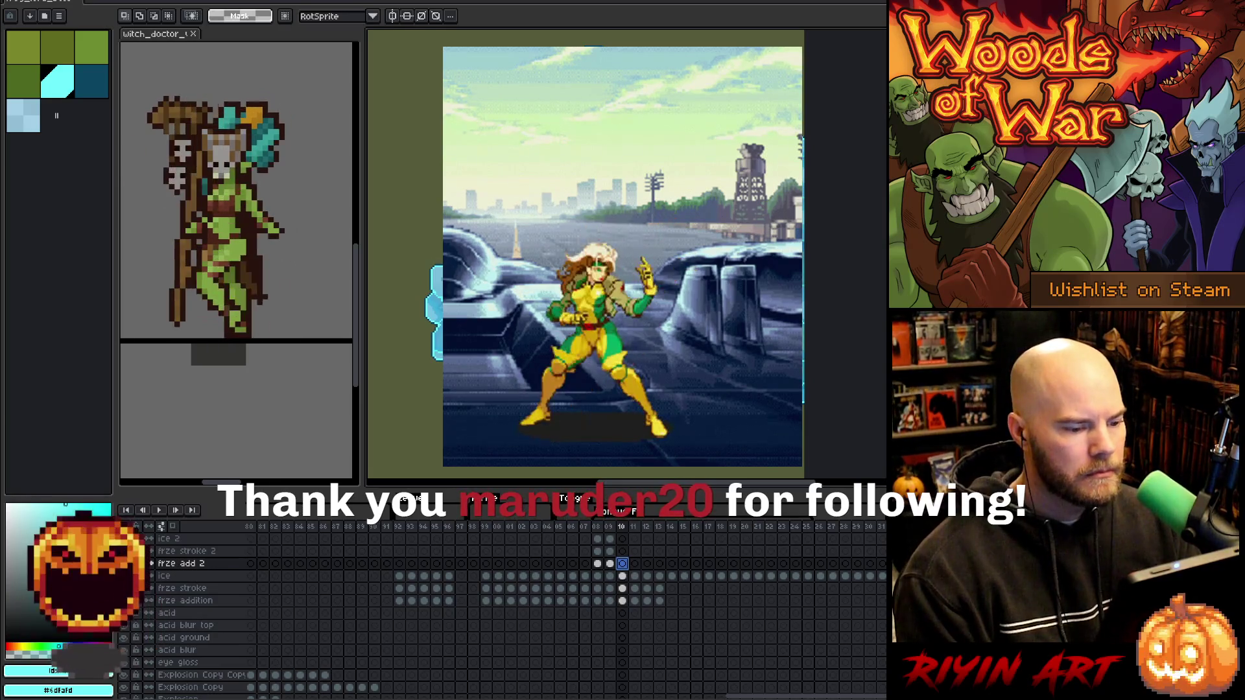
Save the animation as frog_lord_boss_v33.aseprite, bumping the version from v32.
key("alt+f")
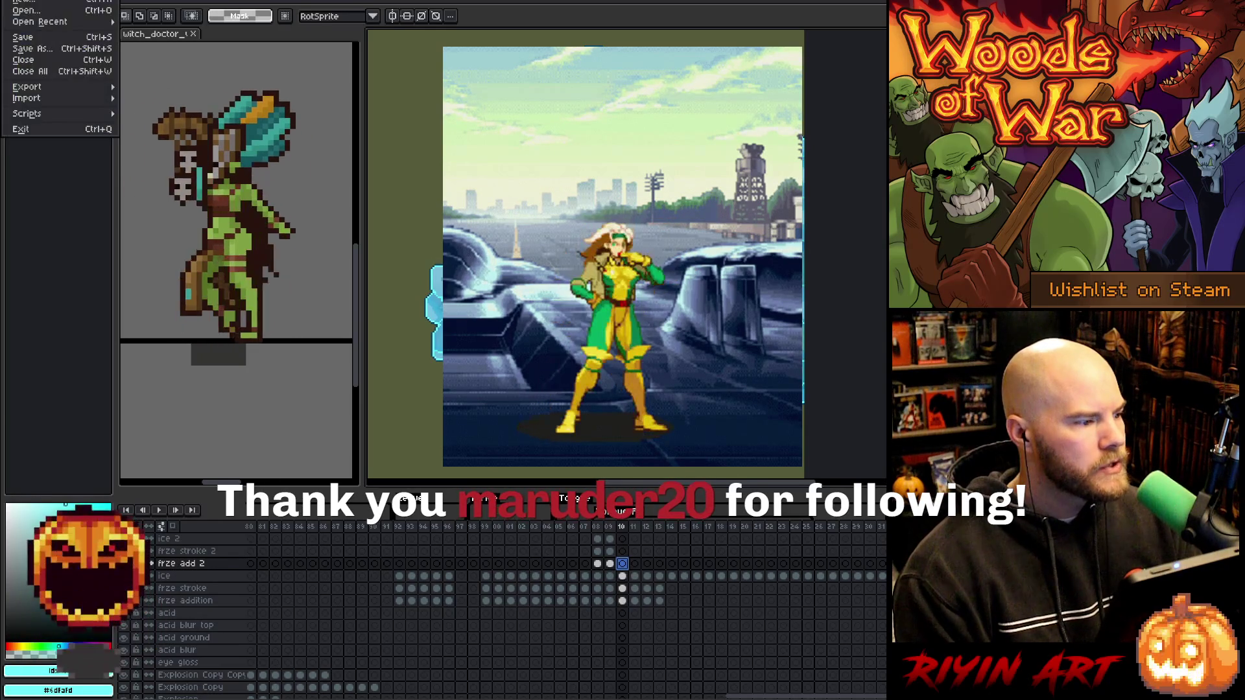
key("ctrl+shift+s")
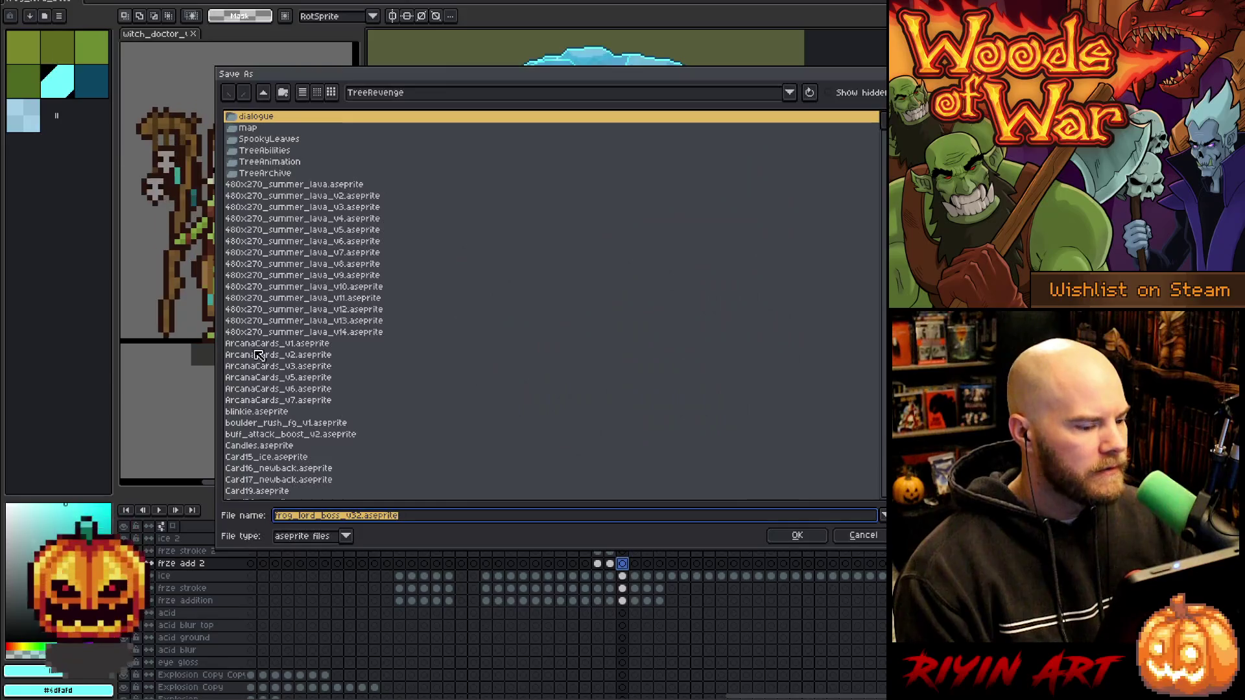
left_click(361, 517)
key("BackSpace")
type("3")
key("Return")
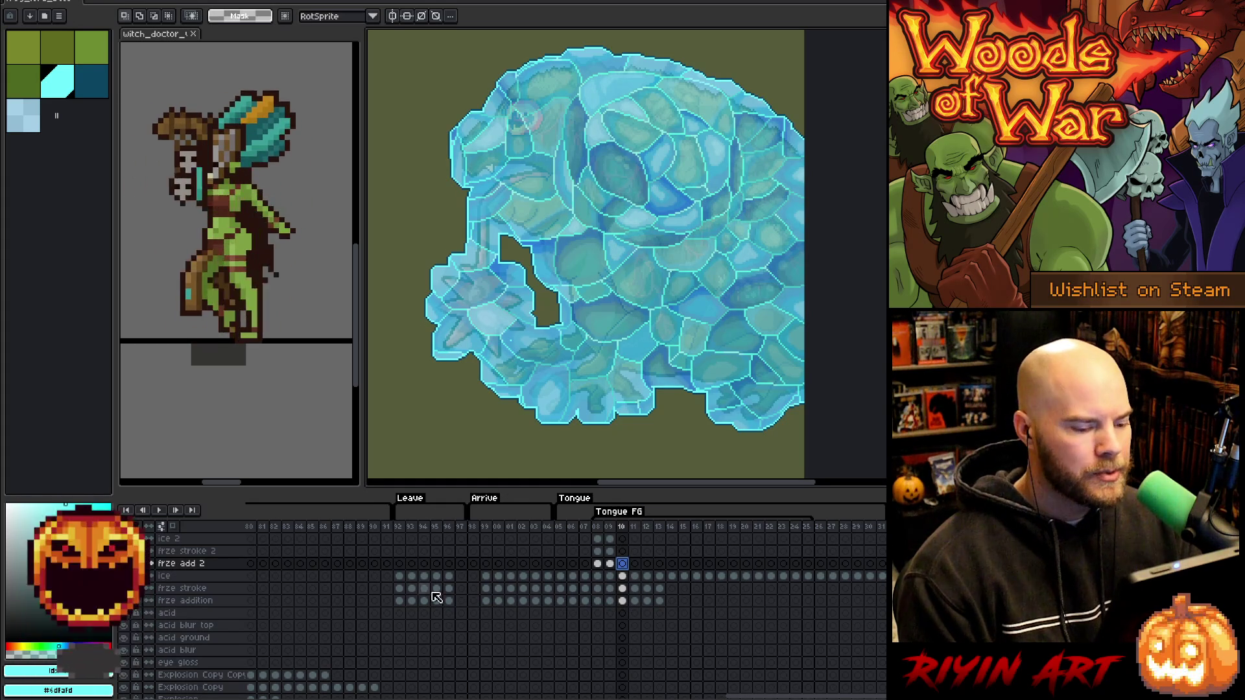
Compare with frame 09, then marquee-select the ice chunk at frame 10's tongue tip.
left_click(609, 563)
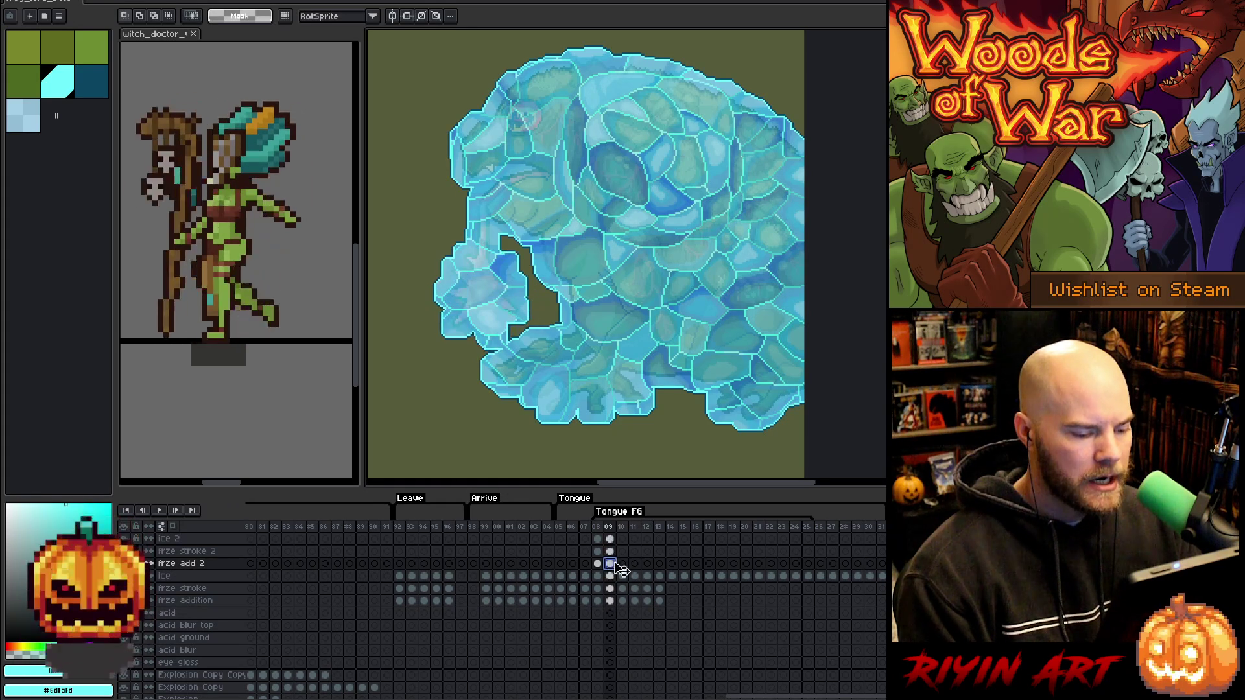
left_click(622, 563)
scroll(624, 570, "down", 3)
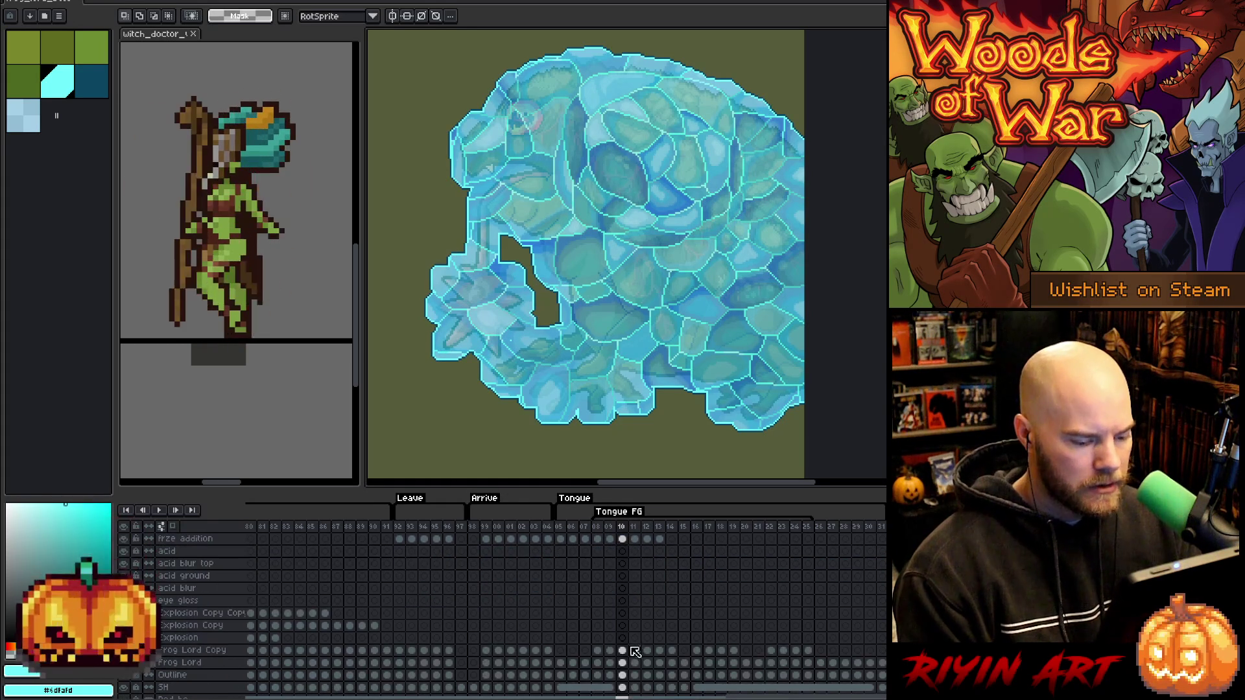
key("ctrl+t")
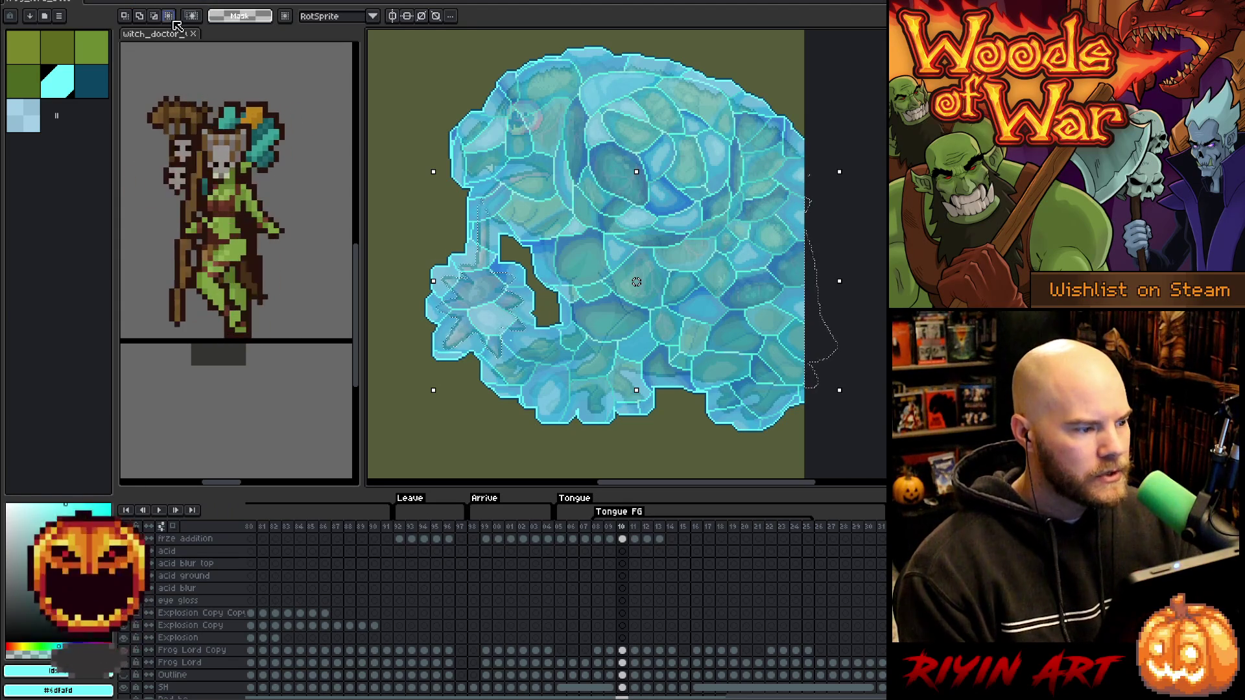
mouse_move(380, 103)
left_mouse_down()
mouse_move(389, 149)
mouse_move(569, 405)
mouse_move(571, 393)
left_mouse_up()
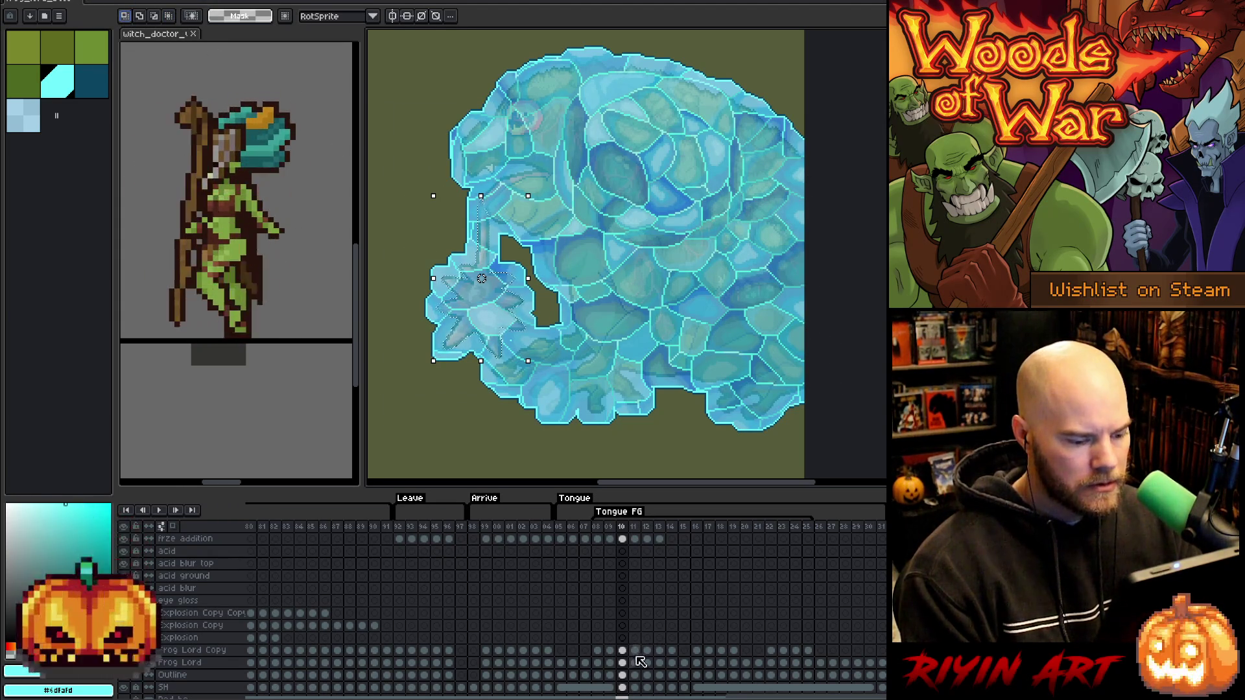
Check the frze addition cel, then return to frze add 2 keeping the tongue-tip selection.
scroll(632, 667, "up", 5)
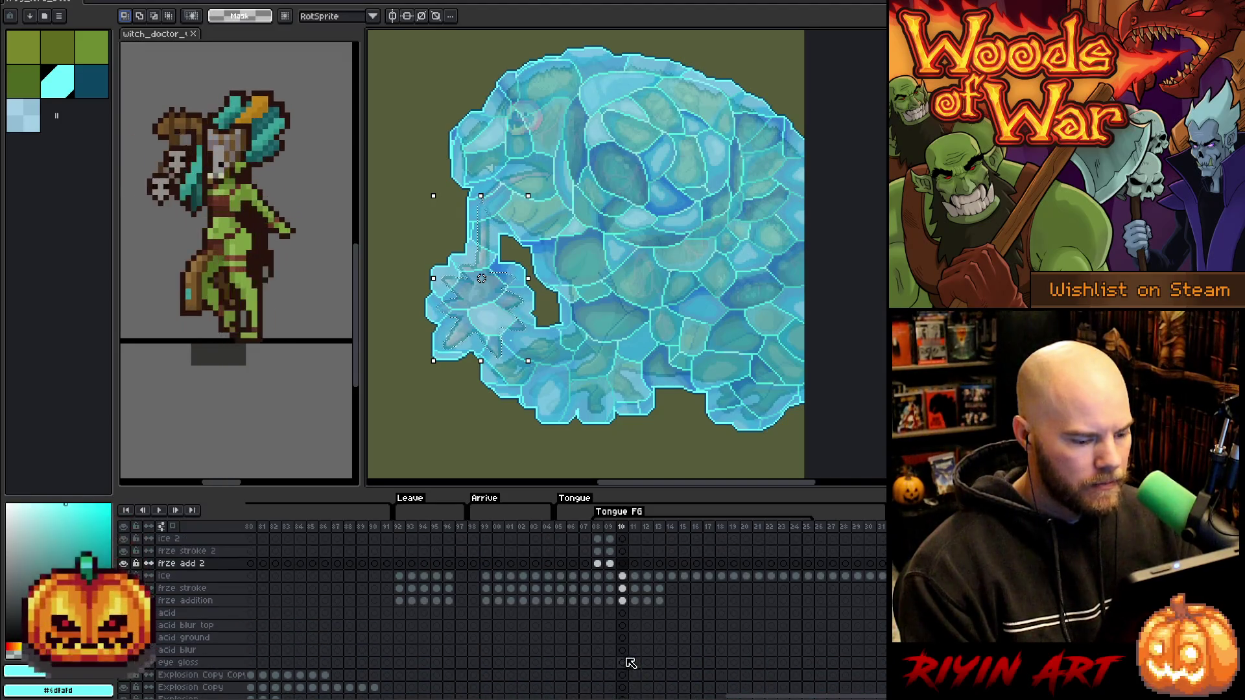
left_click(627, 600)
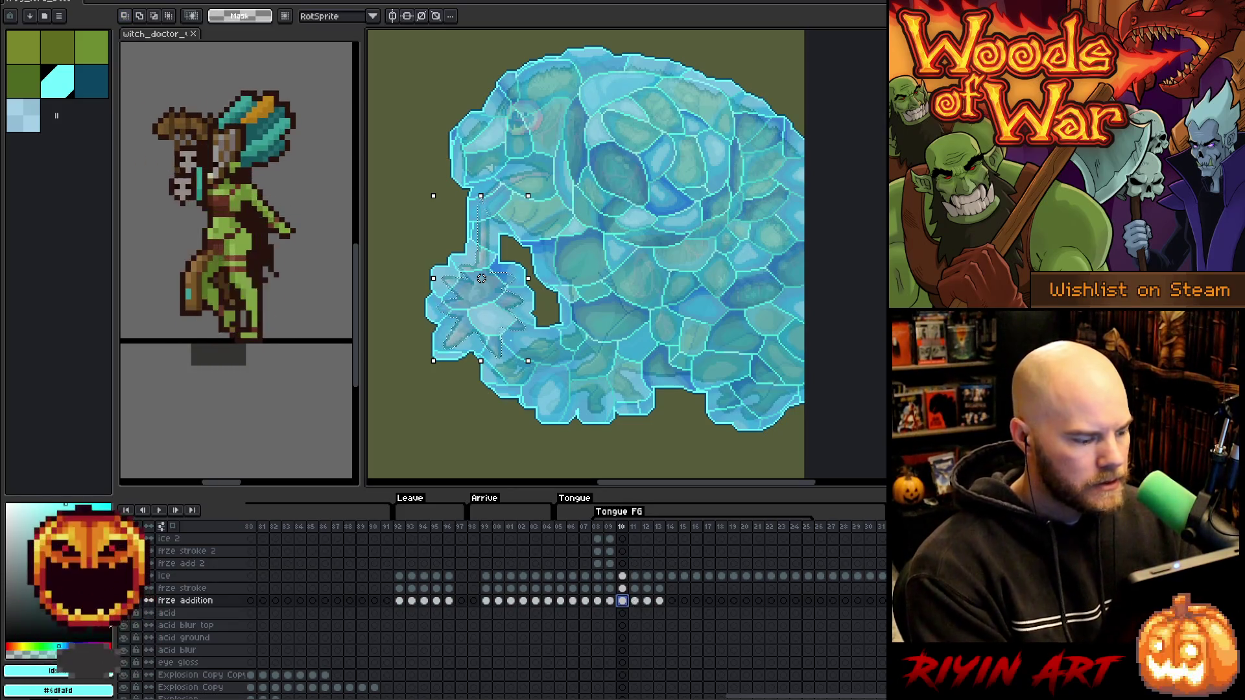
left_click(485, 308)
key("Return")
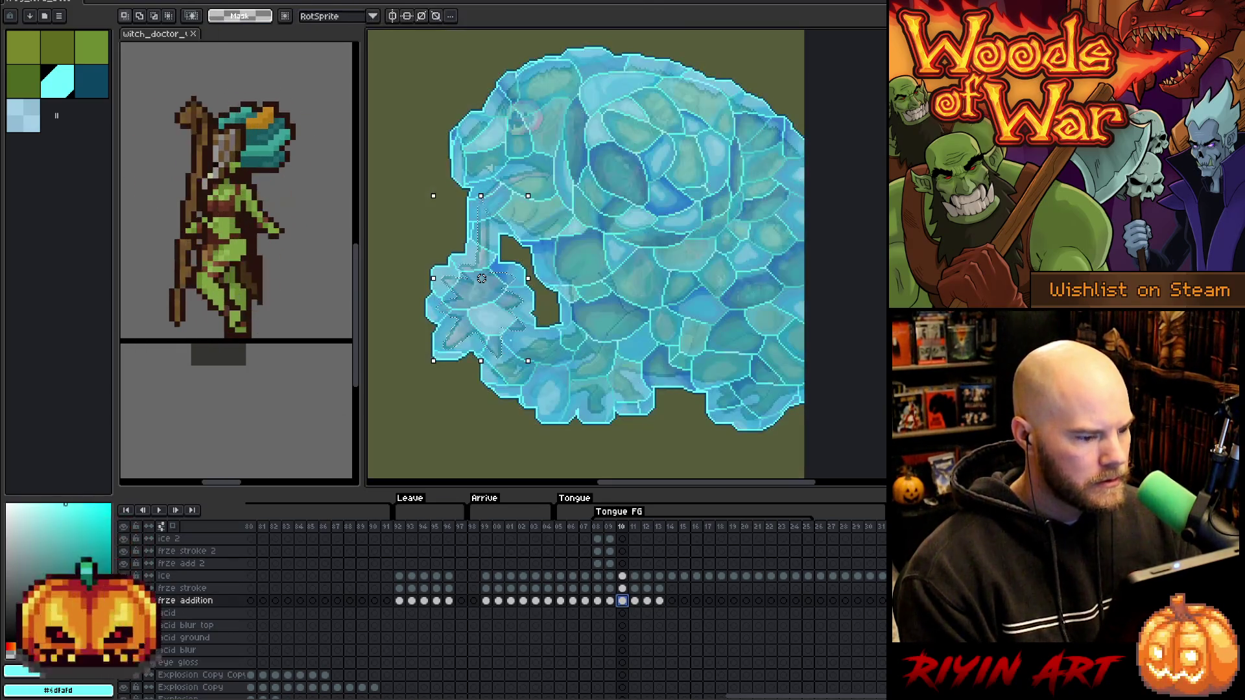
left_click(622, 563)
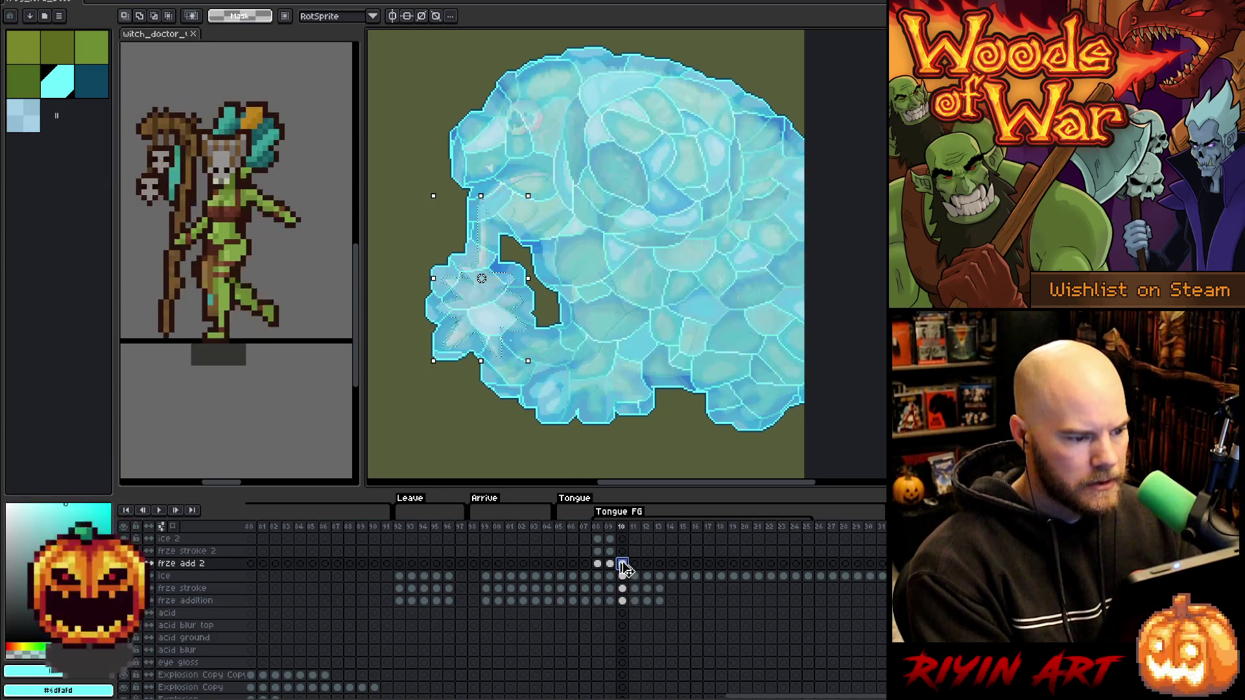
key("ctrl+a")
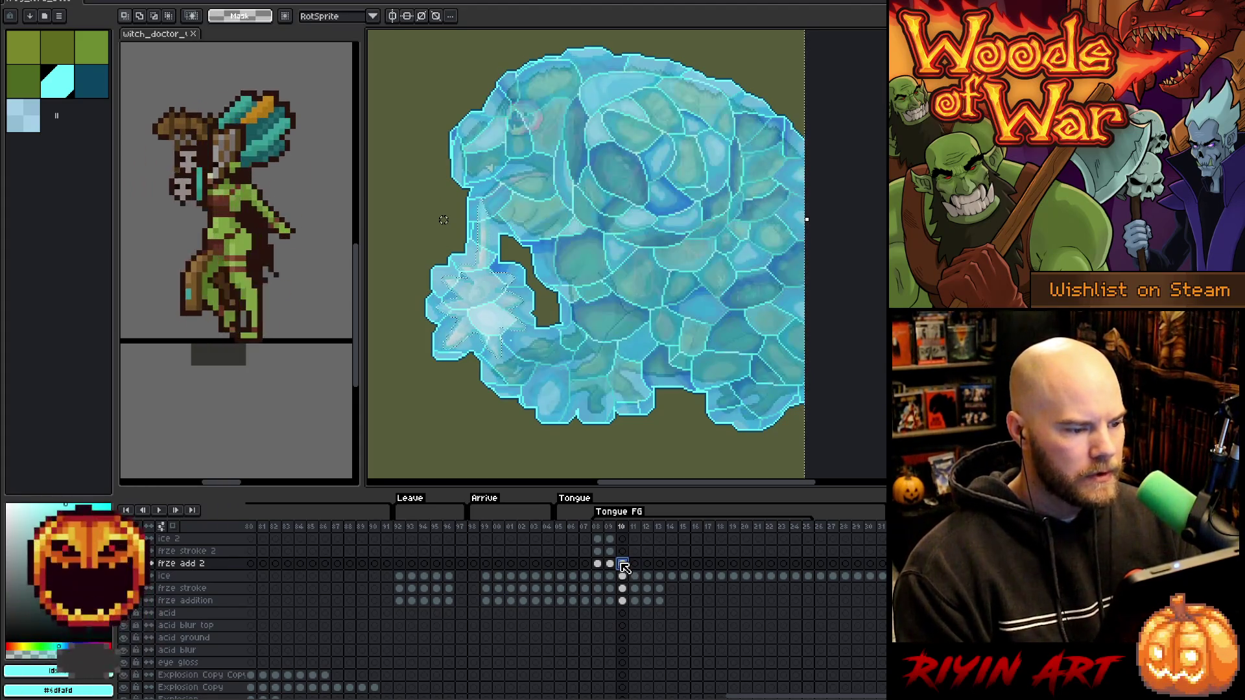
key("ctrl+z")
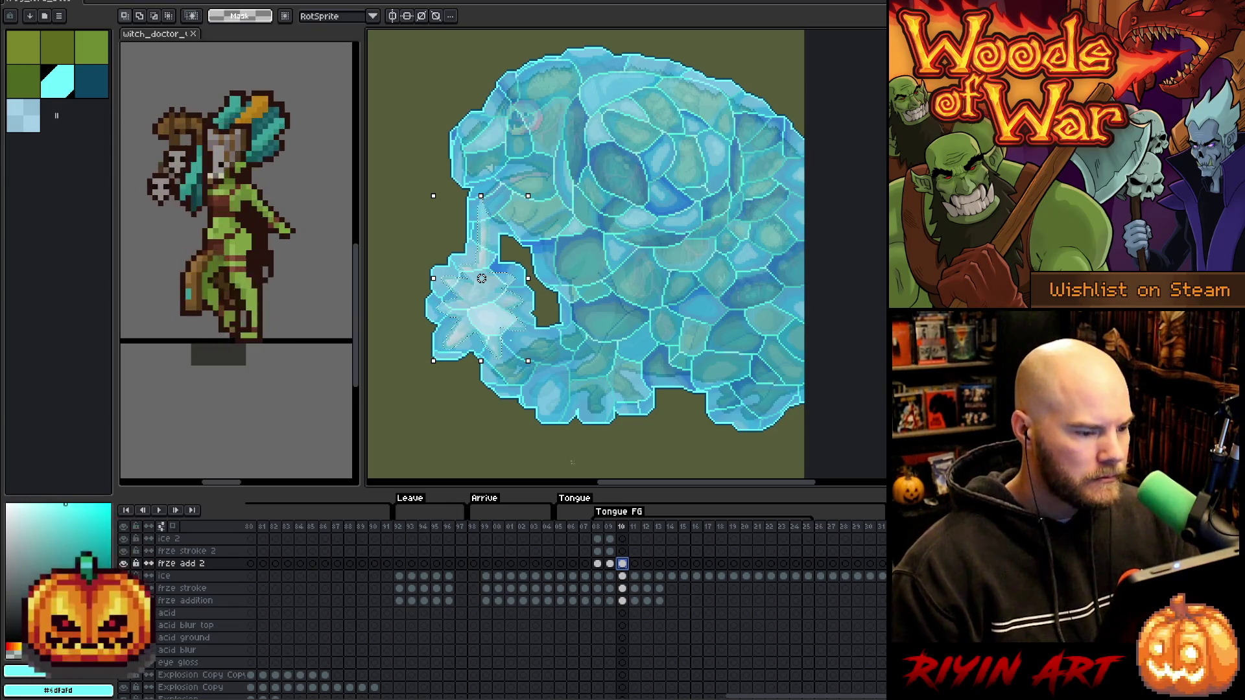
left_click(169, 6)
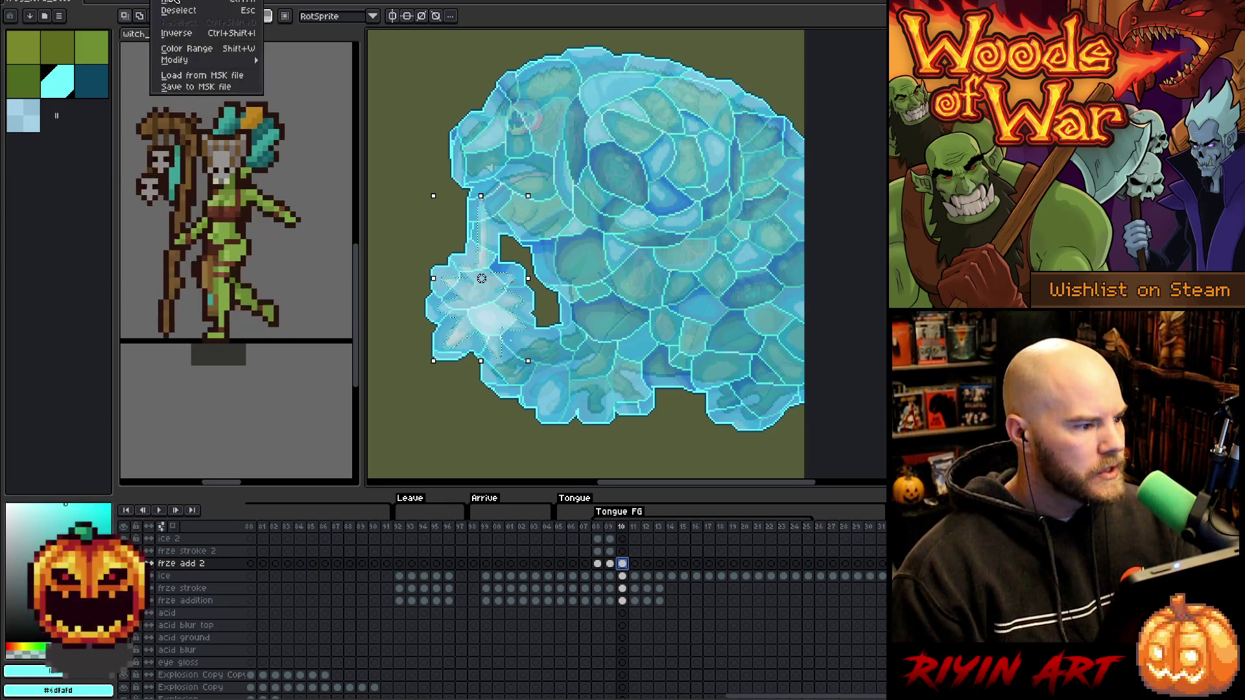
Expand the tongue-tip selection on frame 10 by 7 px.
mouse_move(199, 62)
left_click(288, 73)
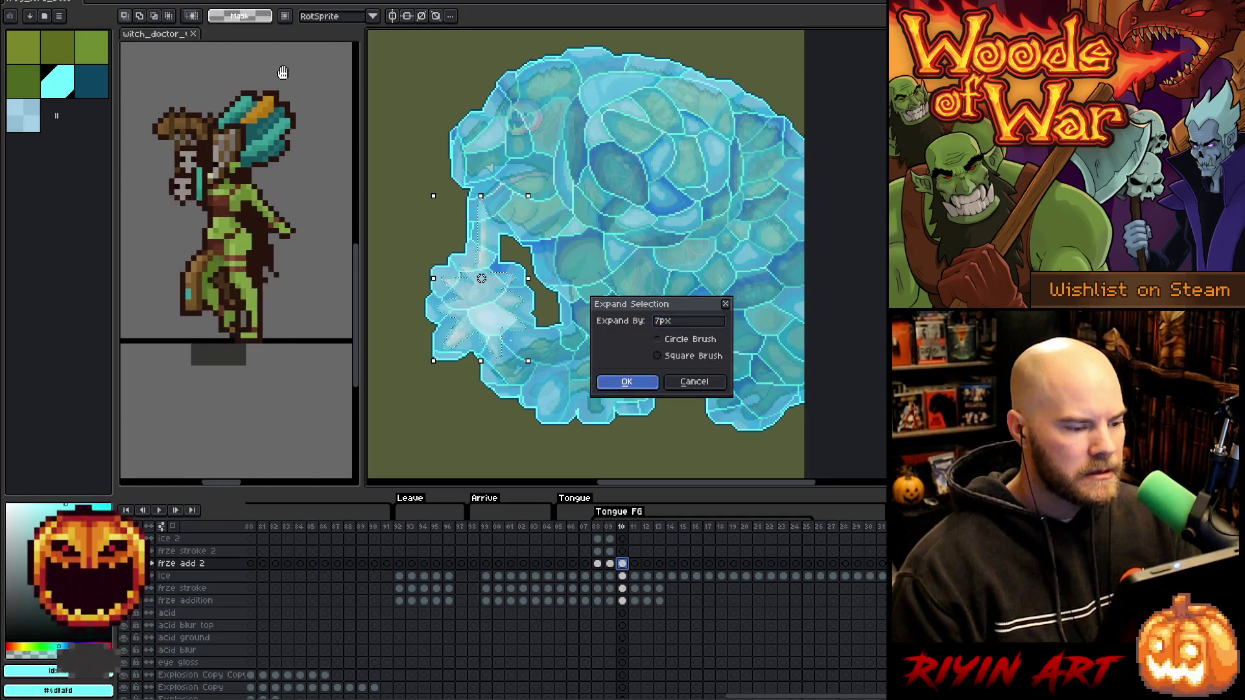
key("Return")
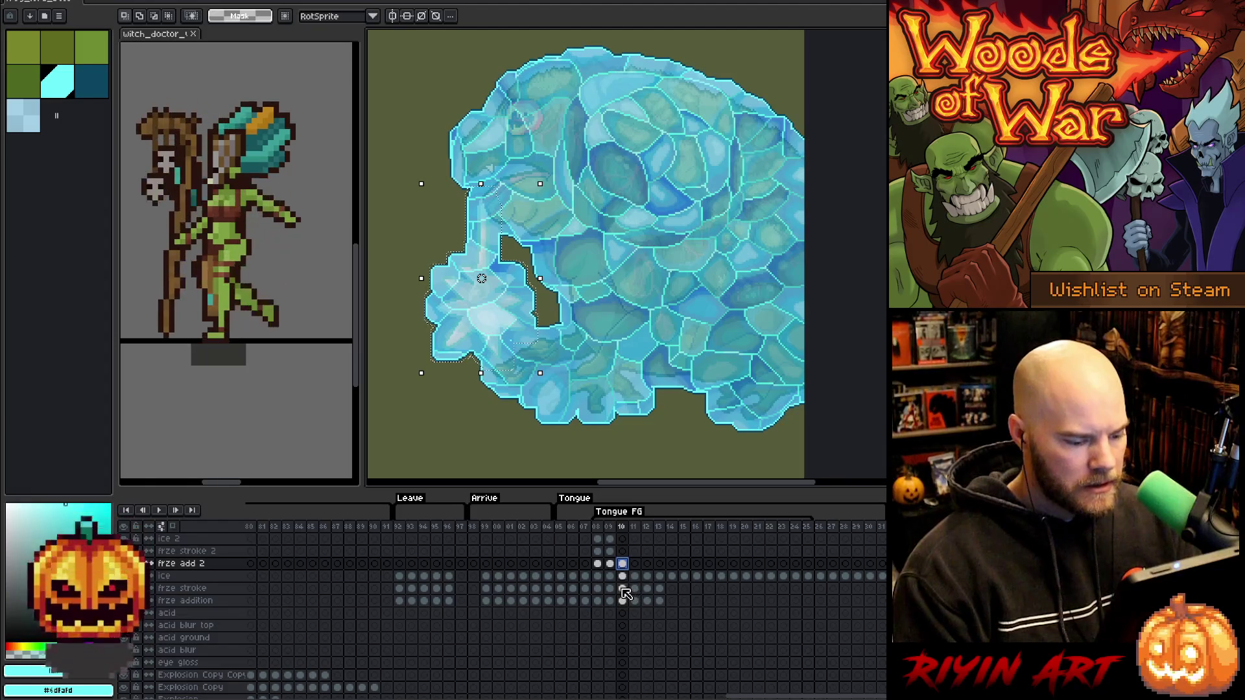
Move the selected ice and stroke pixels onto the ice 2 and frze stroke 2 layers.
left_click(623, 576)
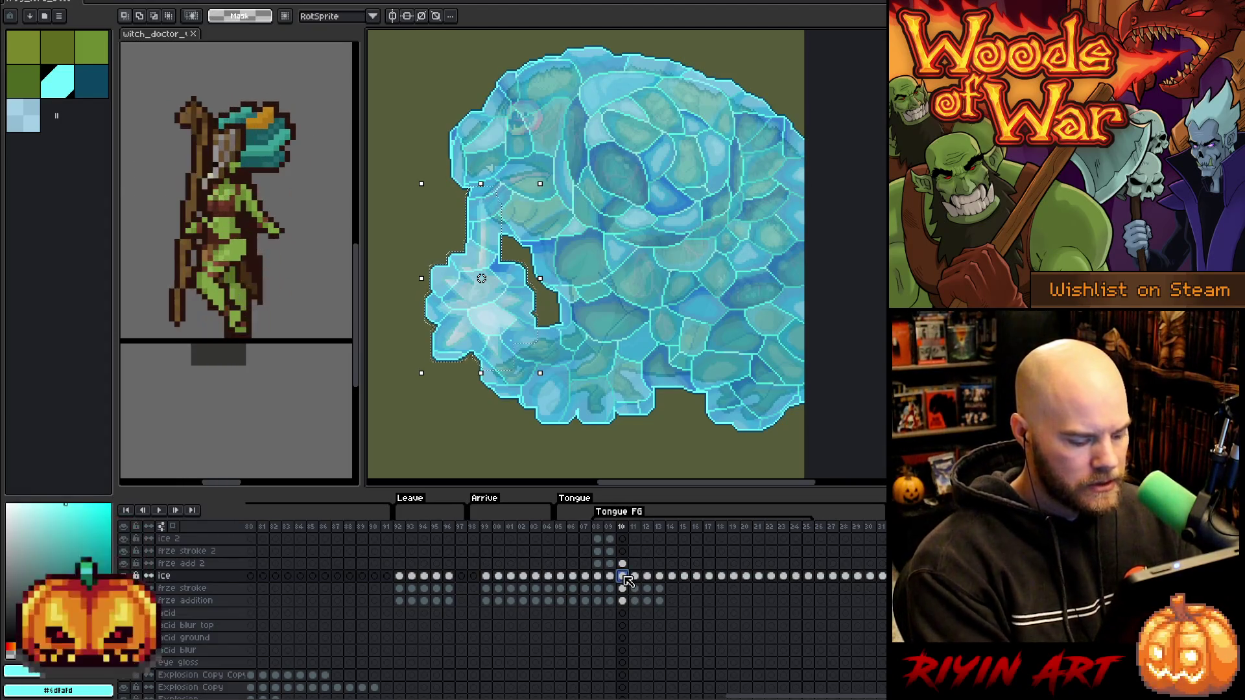
key("Delete")
left_click(624, 538)
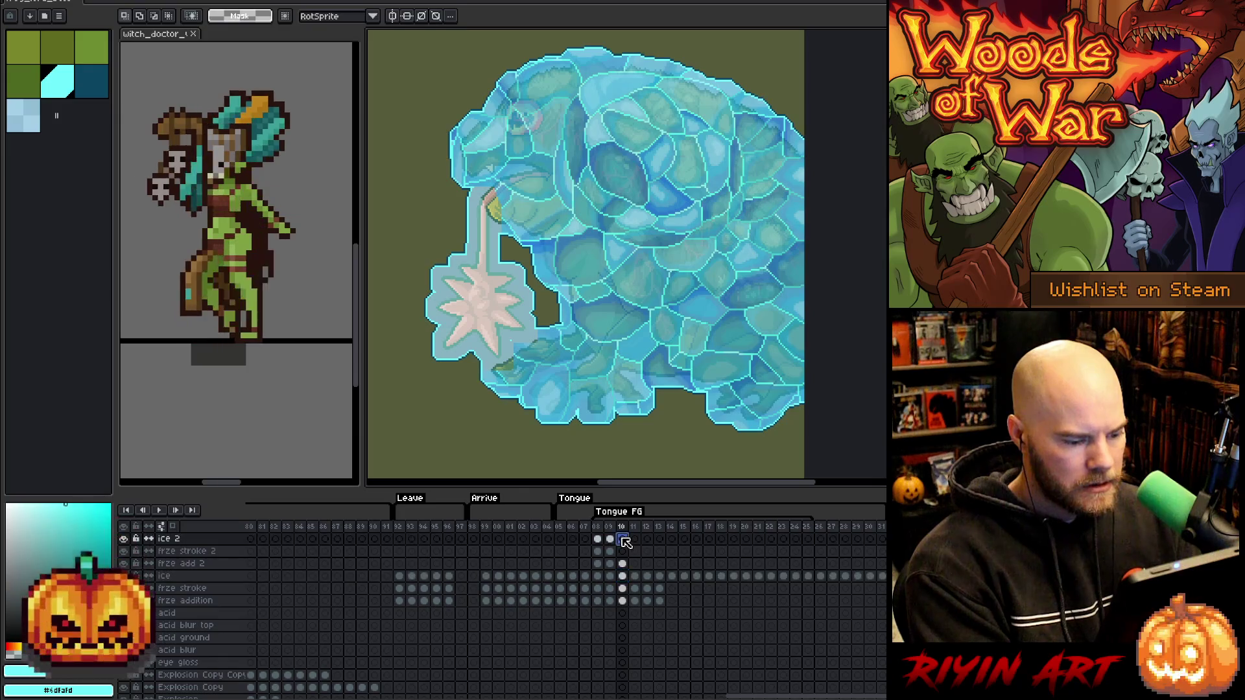
key("ctrl+v")
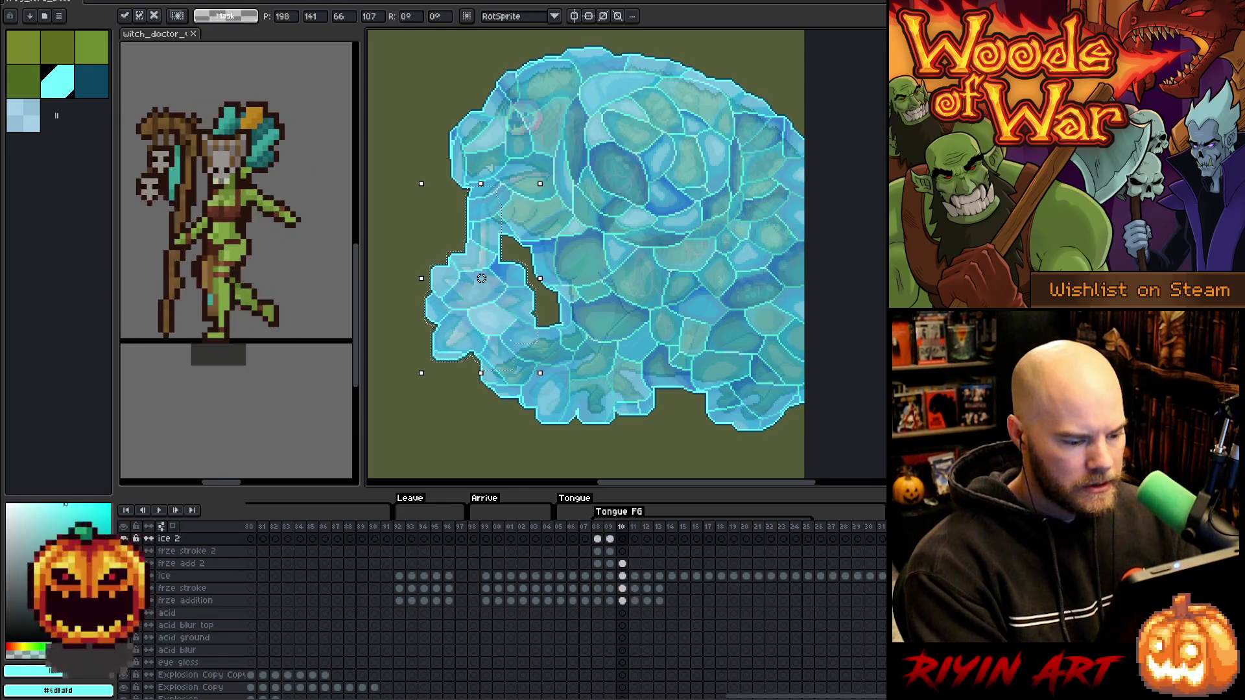
left_click(622, 588)
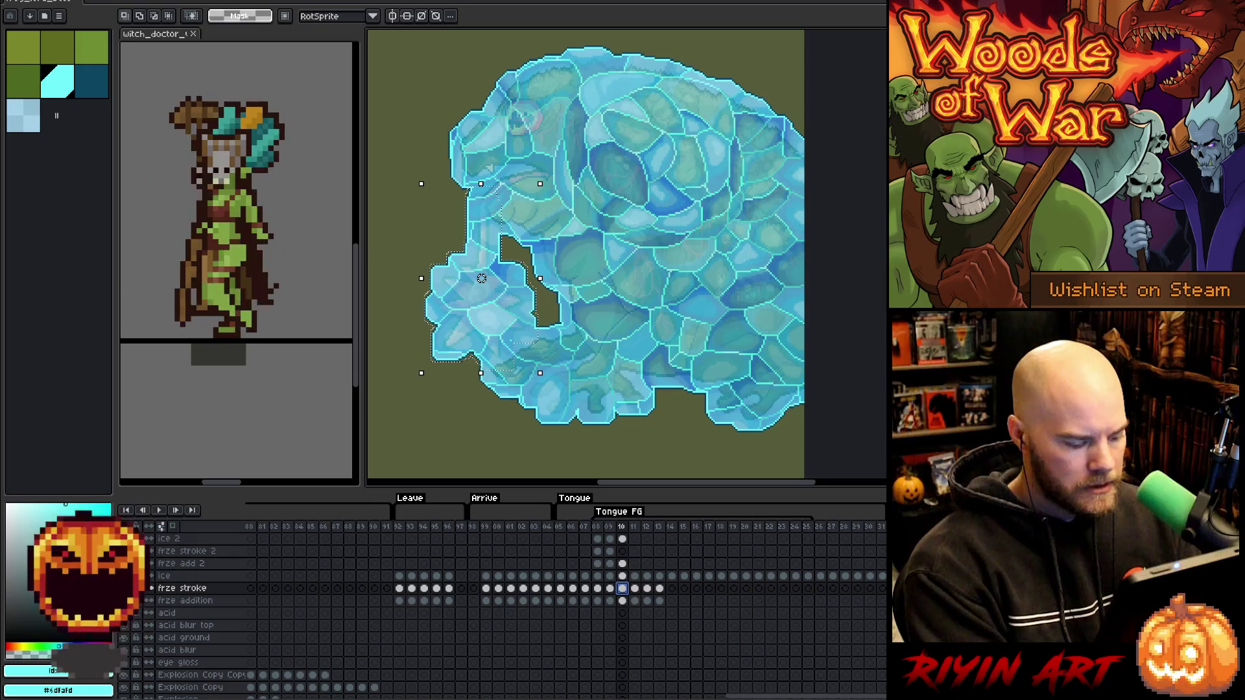
key("ctrl+d")
left_click(622, 551)
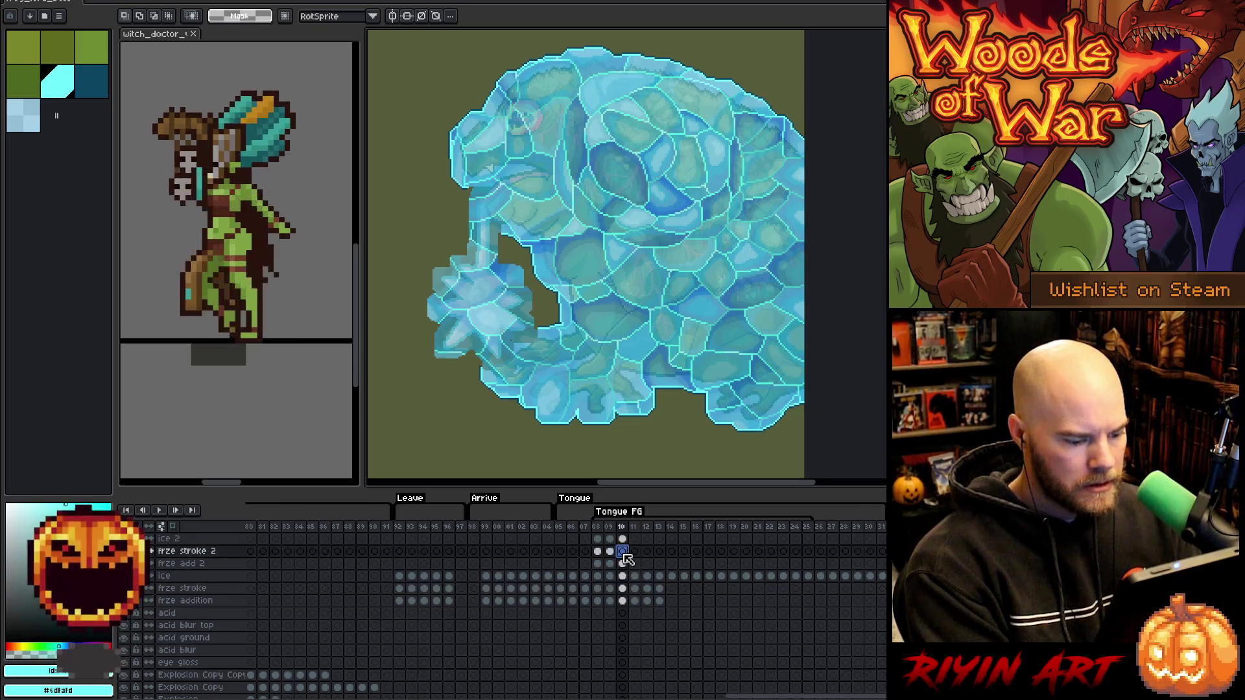
key("ctrl+v")
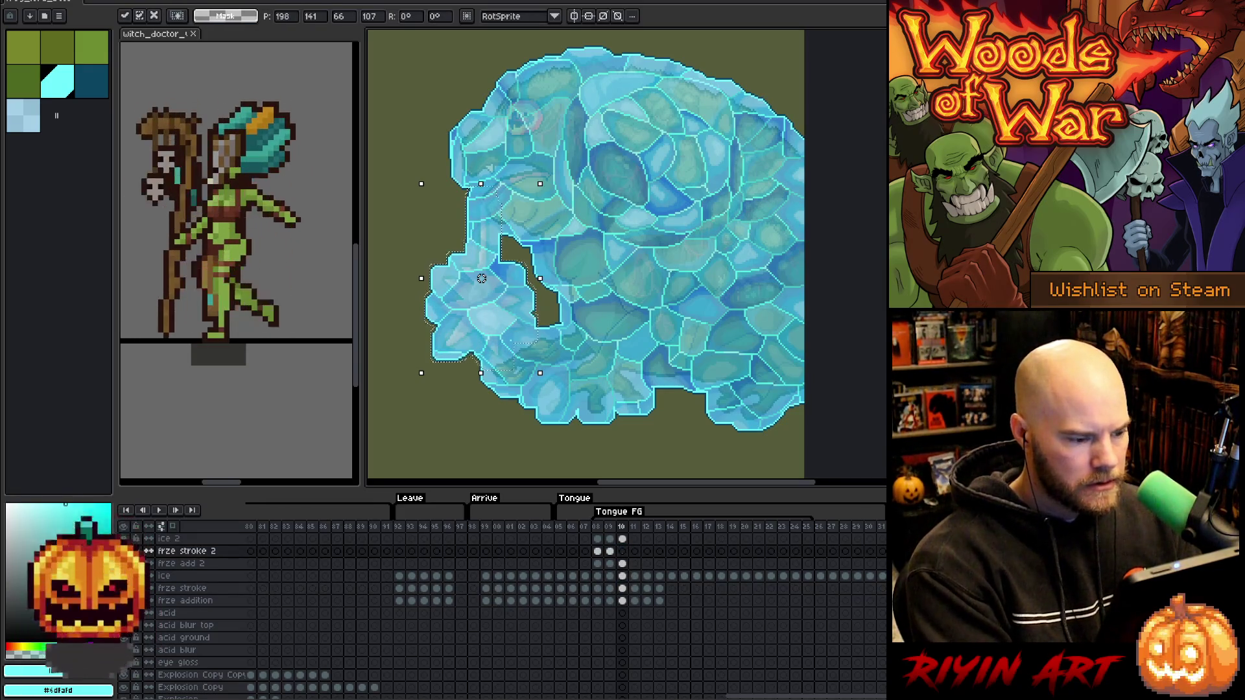
key("Return")
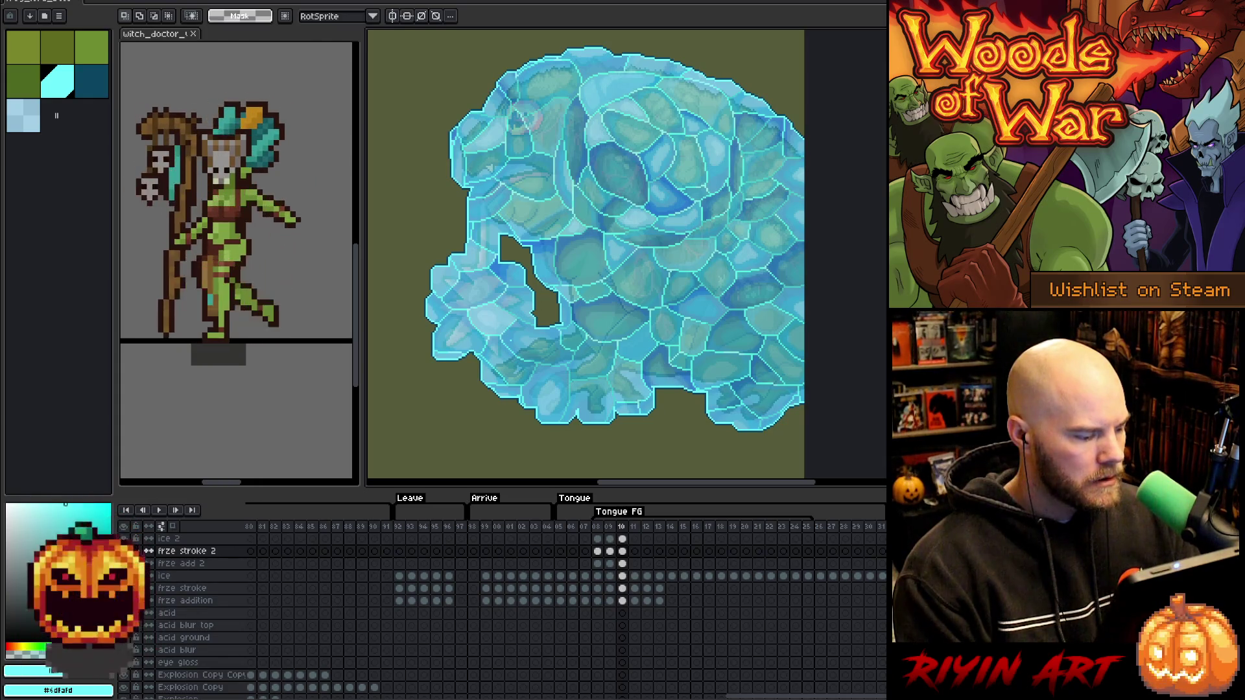
Toggle the ice overlay off and back on with undo/redo, then save the file.
key("ctrl+z")
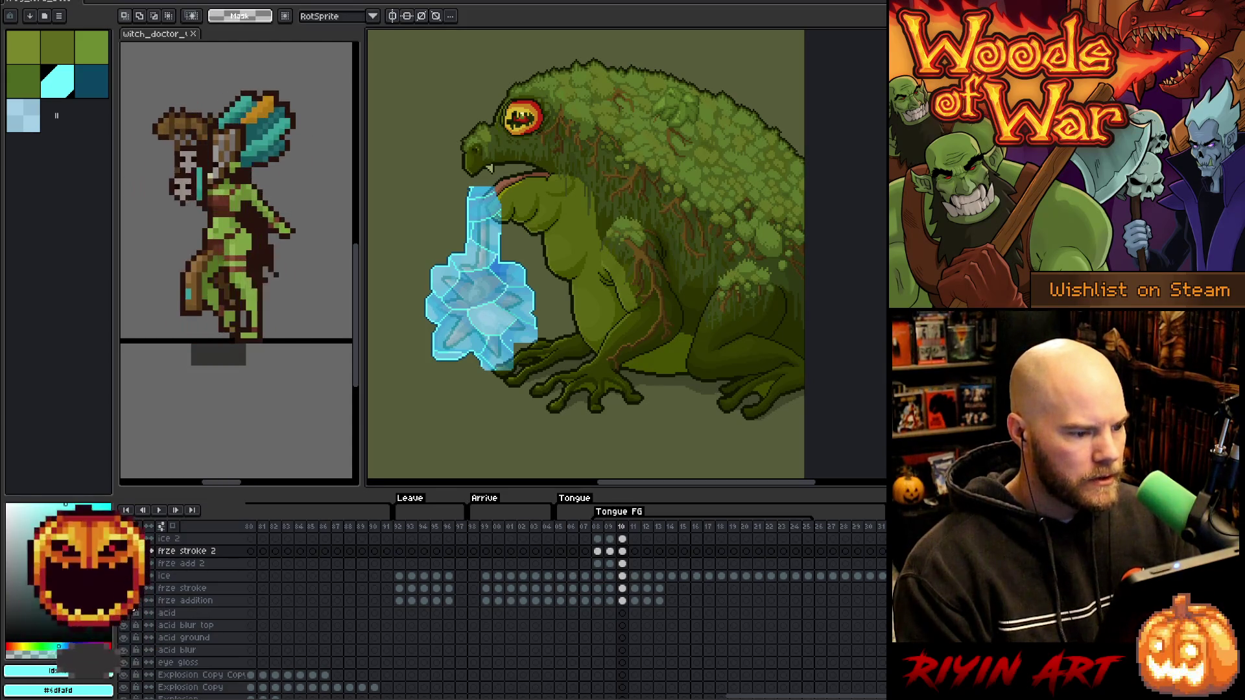
key("ctrl+y")
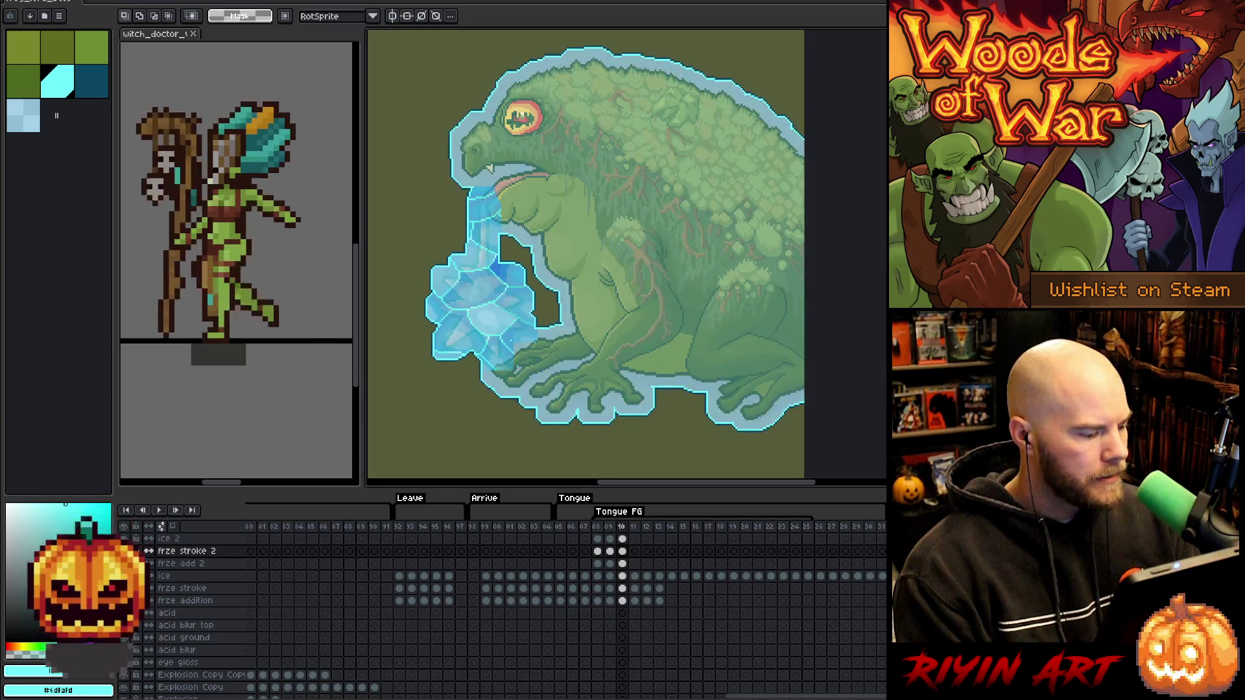
key("ctrl+s")
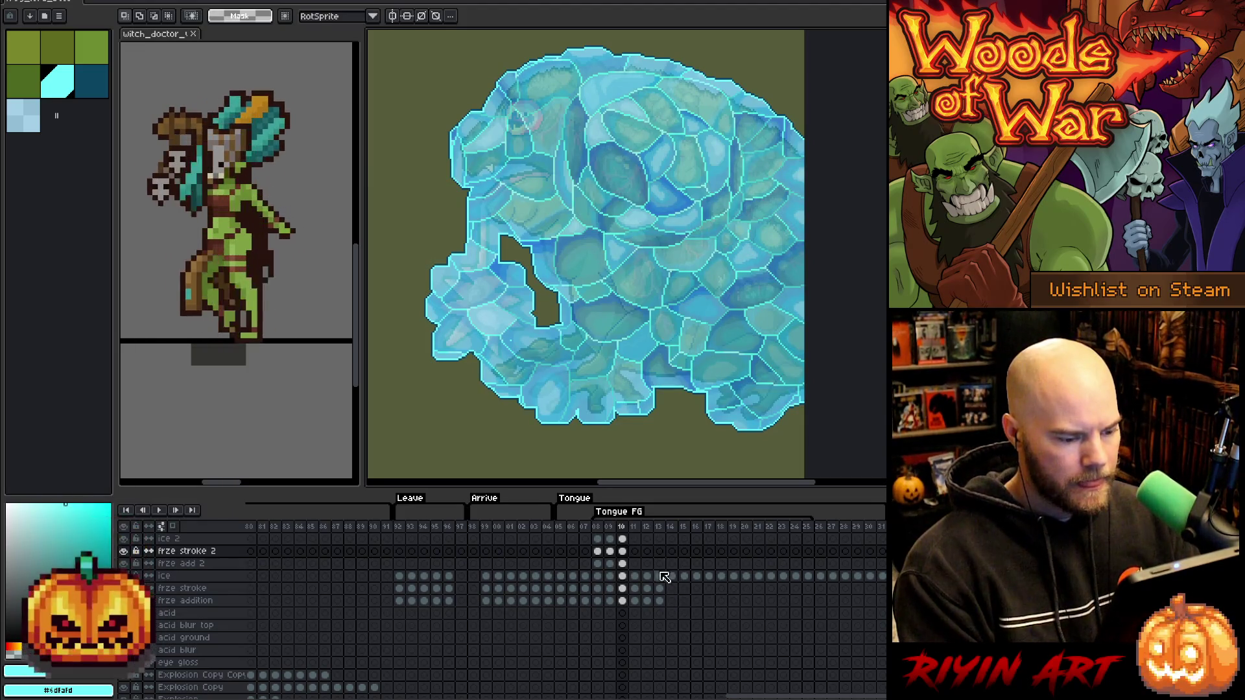
On frame 11, rectangle-select the star-shaped ice around the tongue tip.
left_click(638, 528)
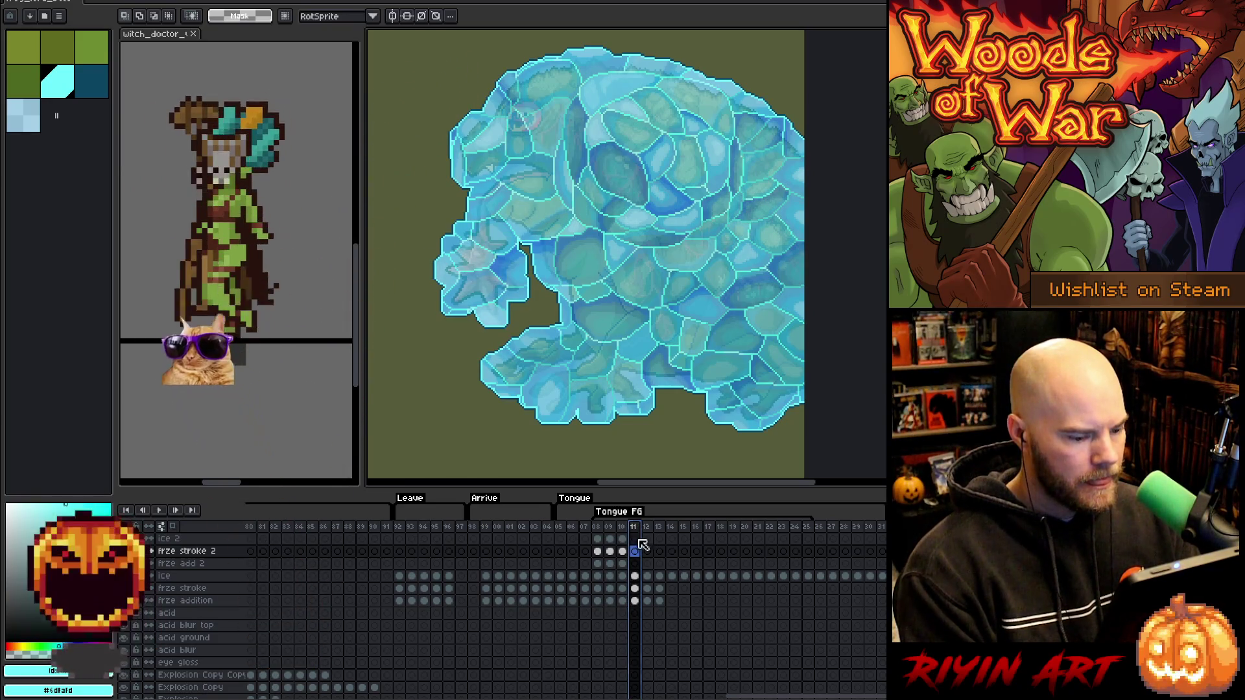
scroll(641, 571, "down", 3)
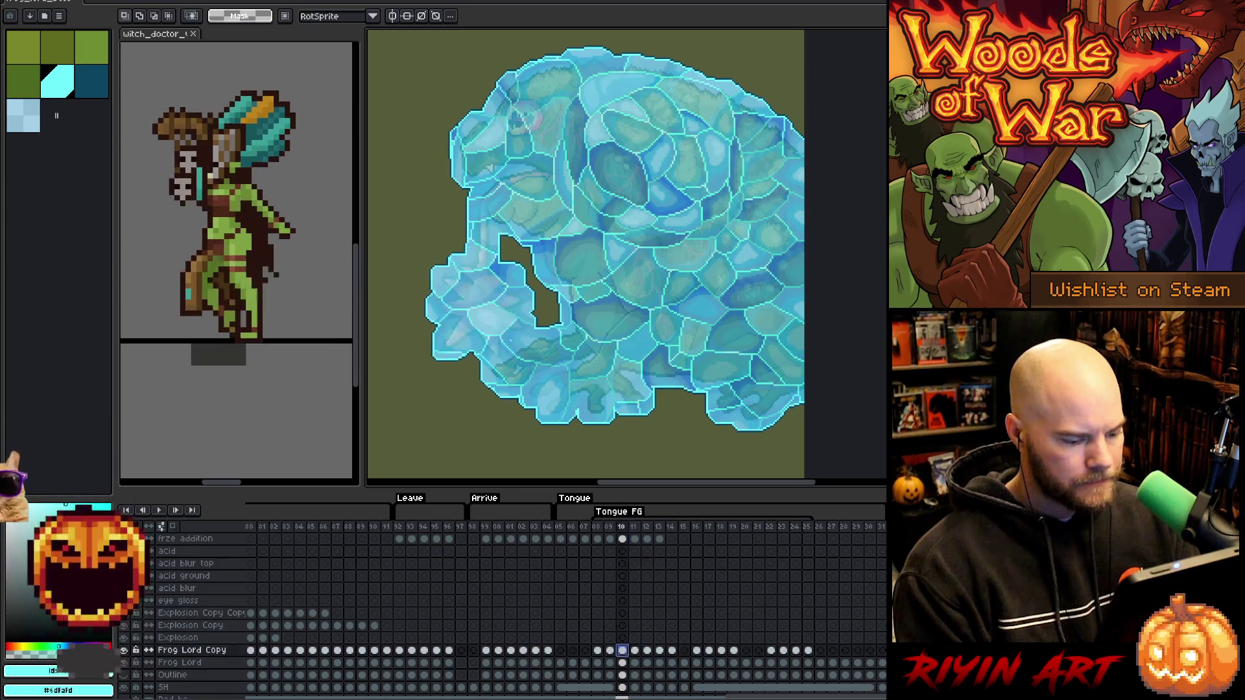
left_click(622, 649)
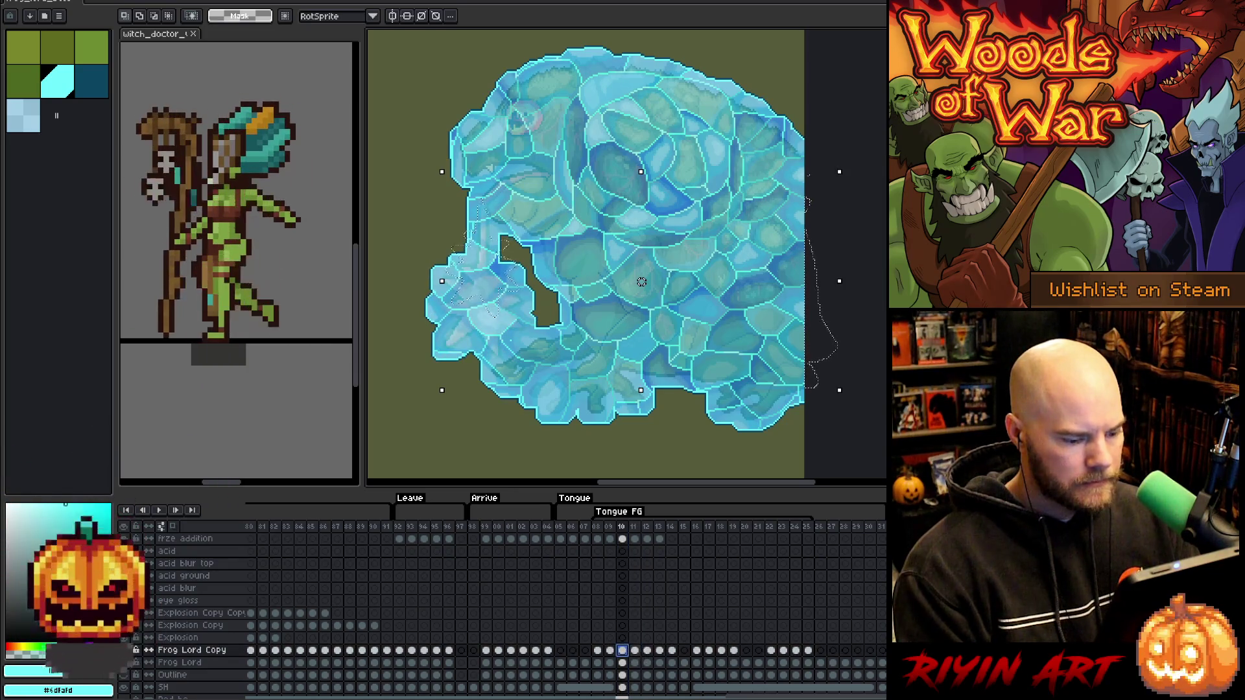
key("Right")
left_click(189, 19)
left_click_drag(430, 175, 570, 363)
left_click(125, 16)
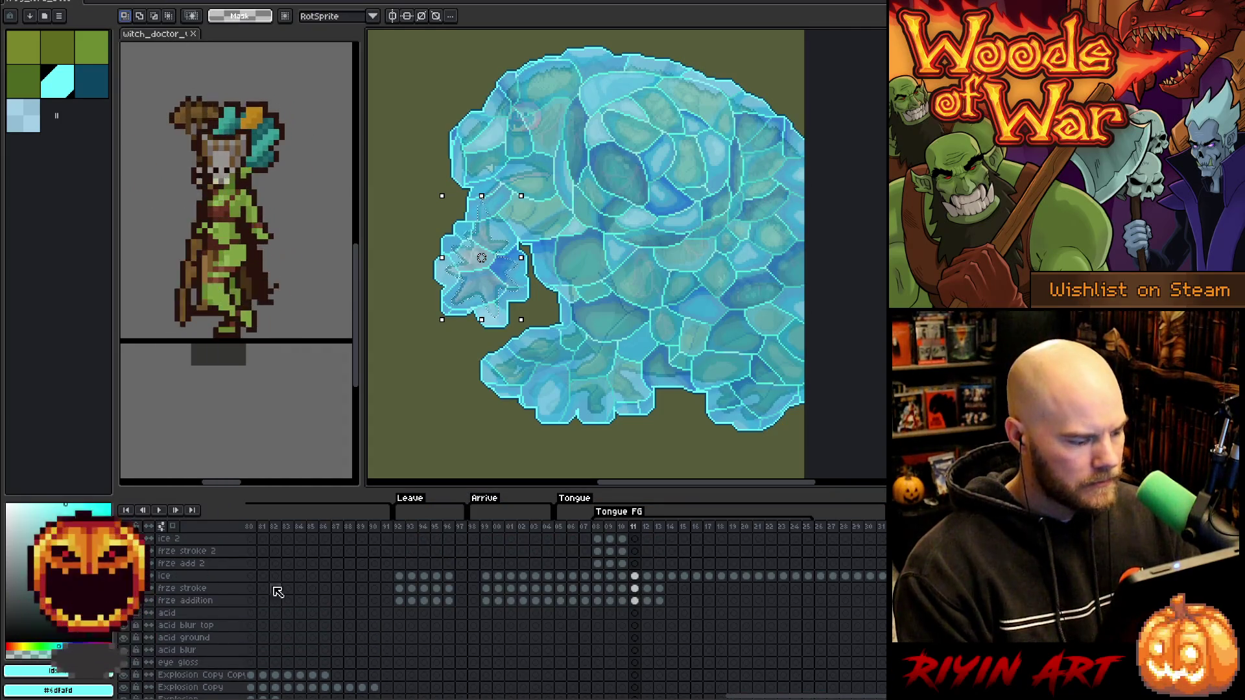
Paste the ice pieces onto frame 11's frze add 2 layer, deselect, and save.
key("ctrl+h")
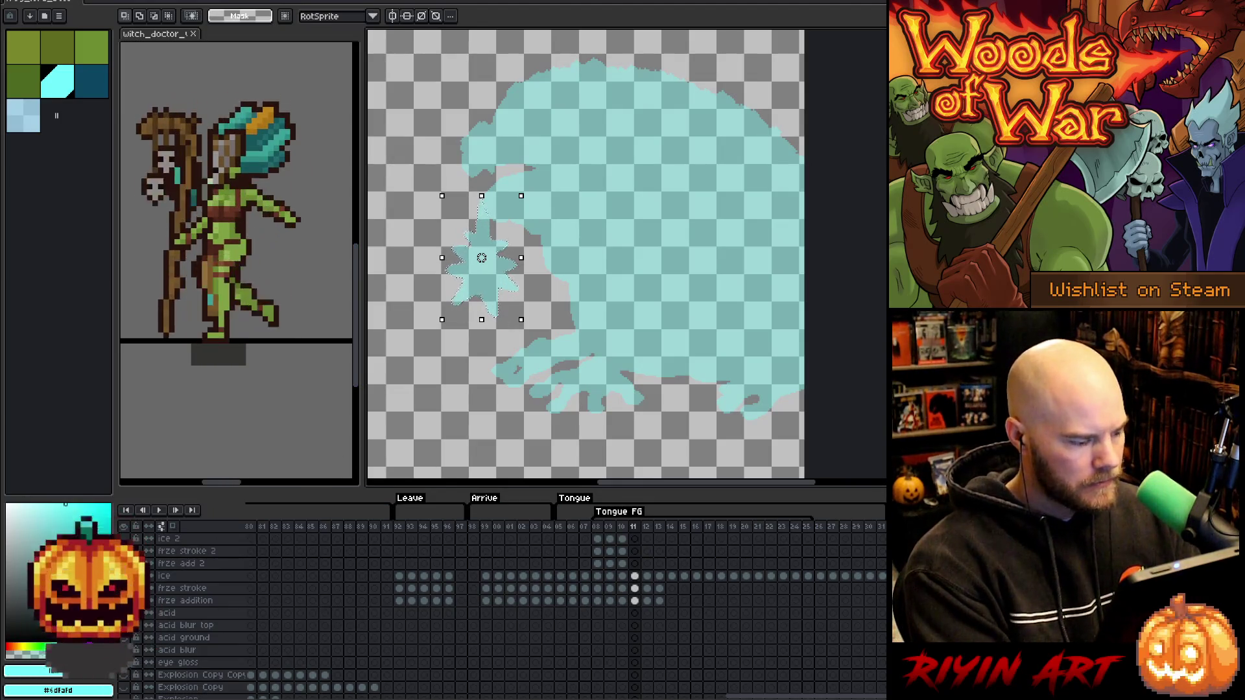
key("ctrl+h")
left_click(634, 563)
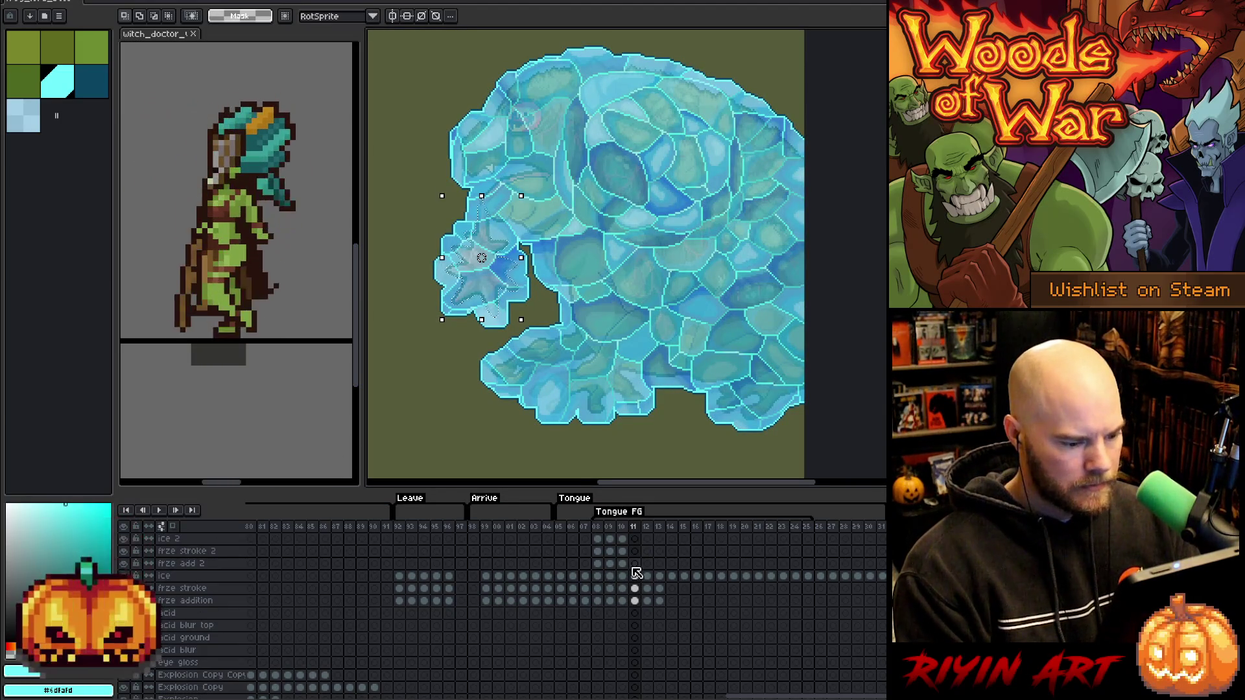
key("ctrl+v")
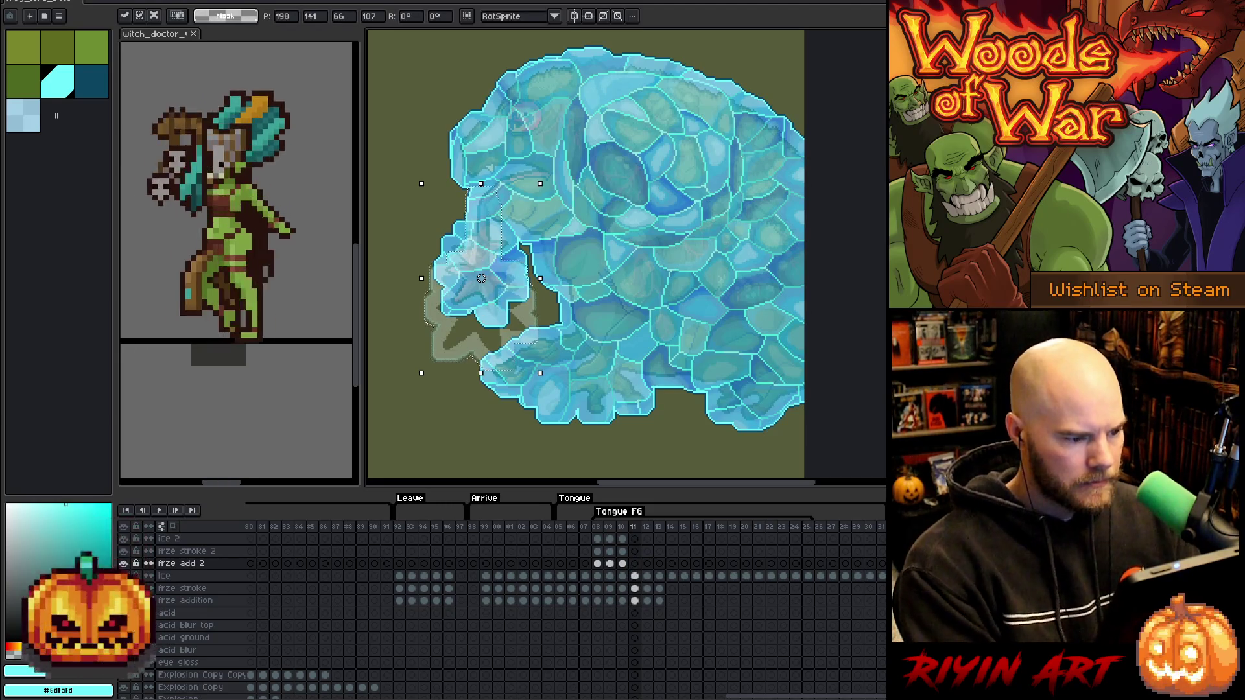
key("Return")
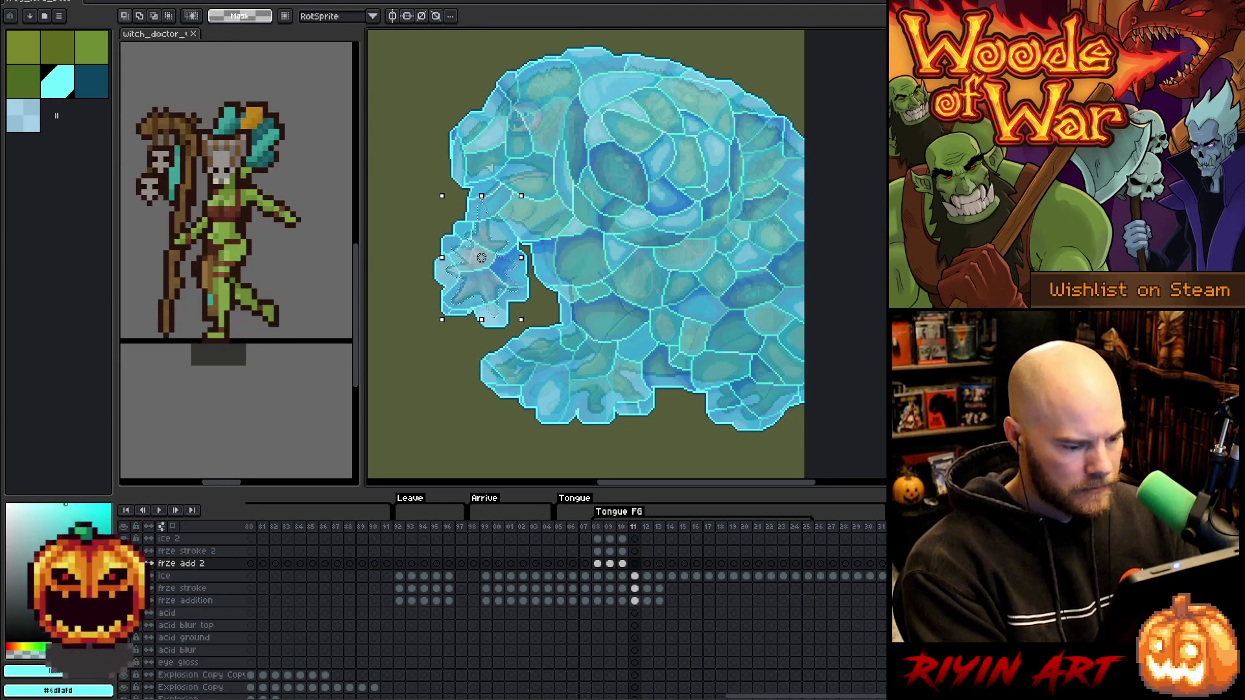
left_click(635, 602)
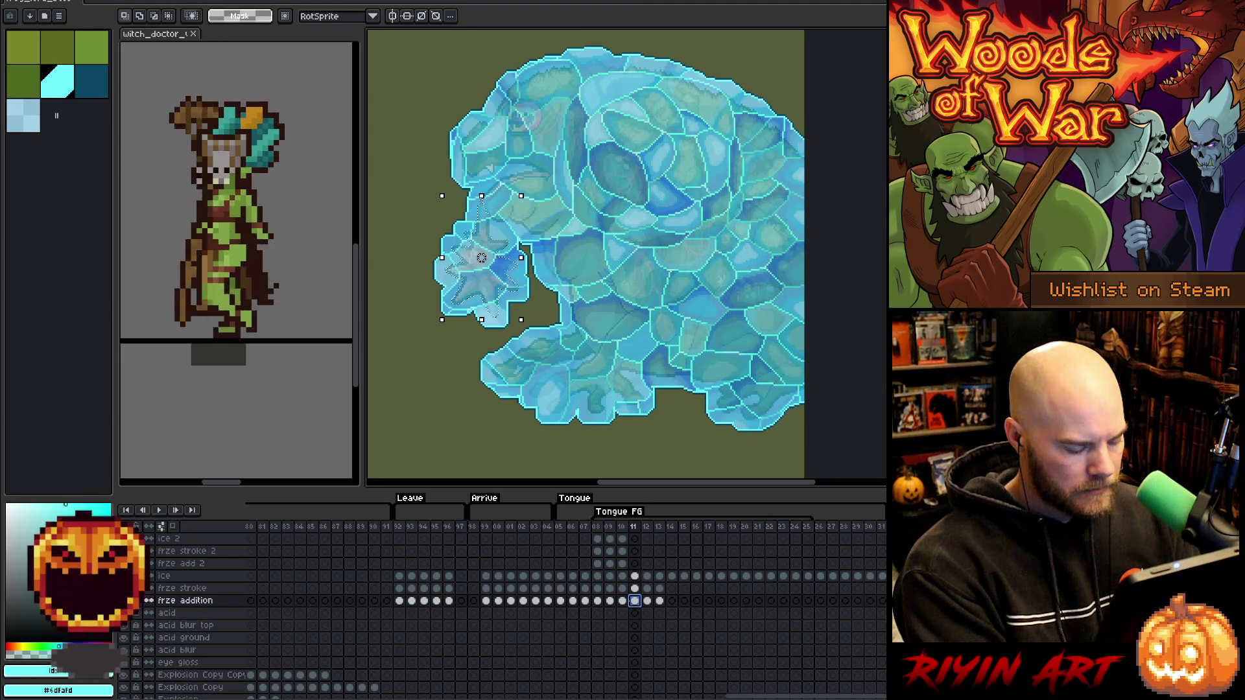
left_click(635, 564)
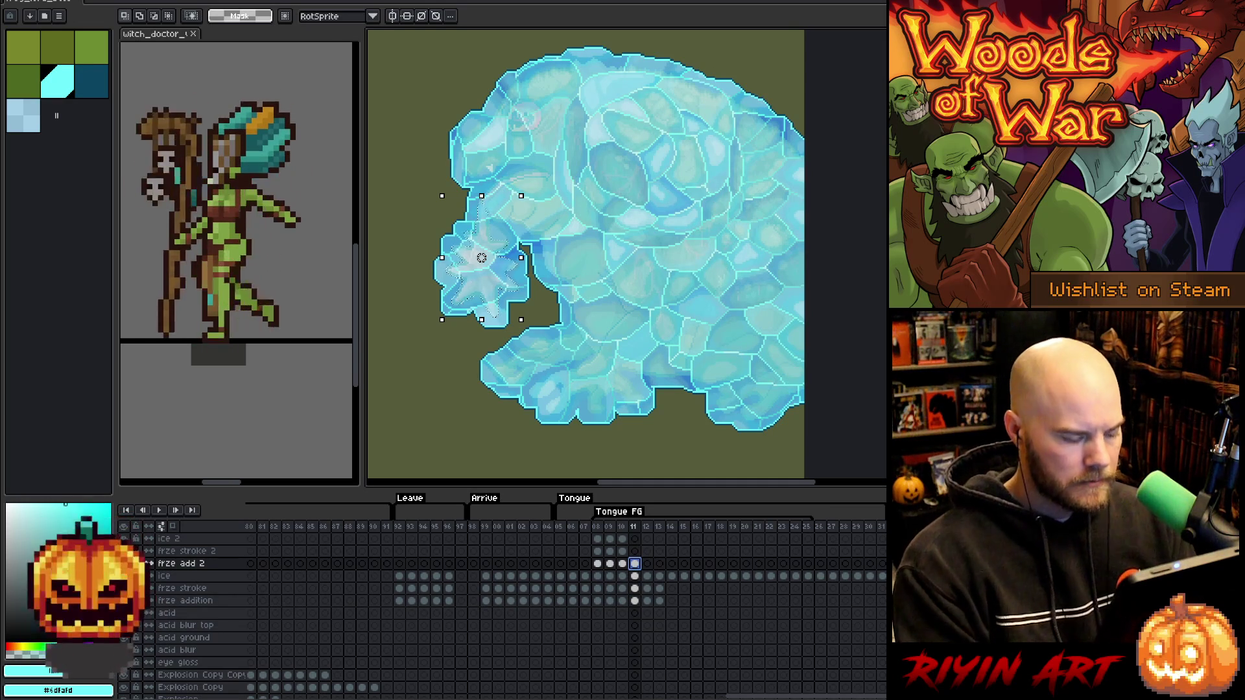
key("ctrl+d")
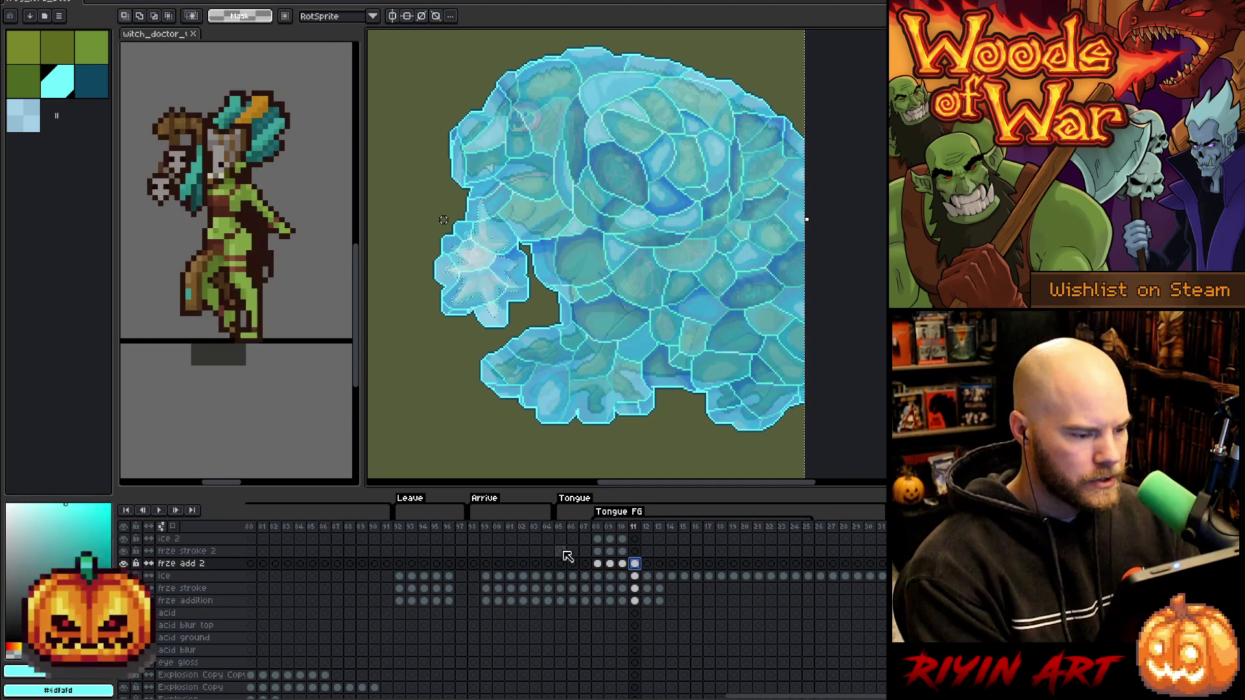
key("Up")
key("Up")
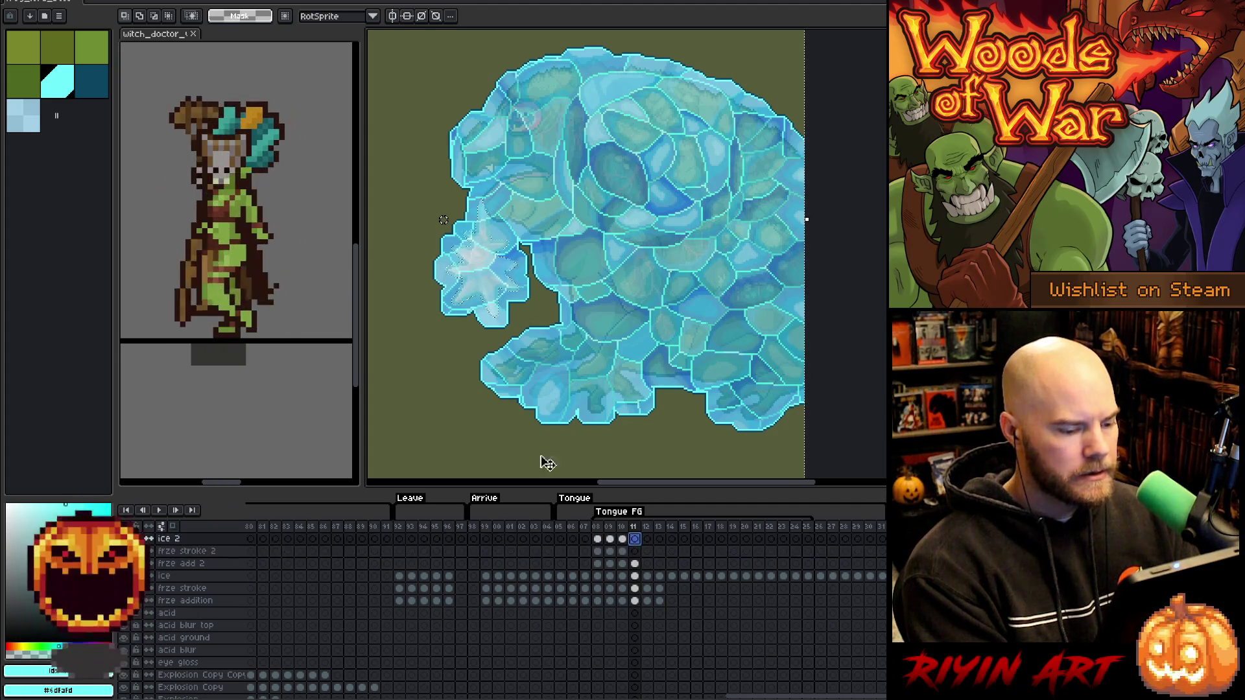
key("ctrl+s")
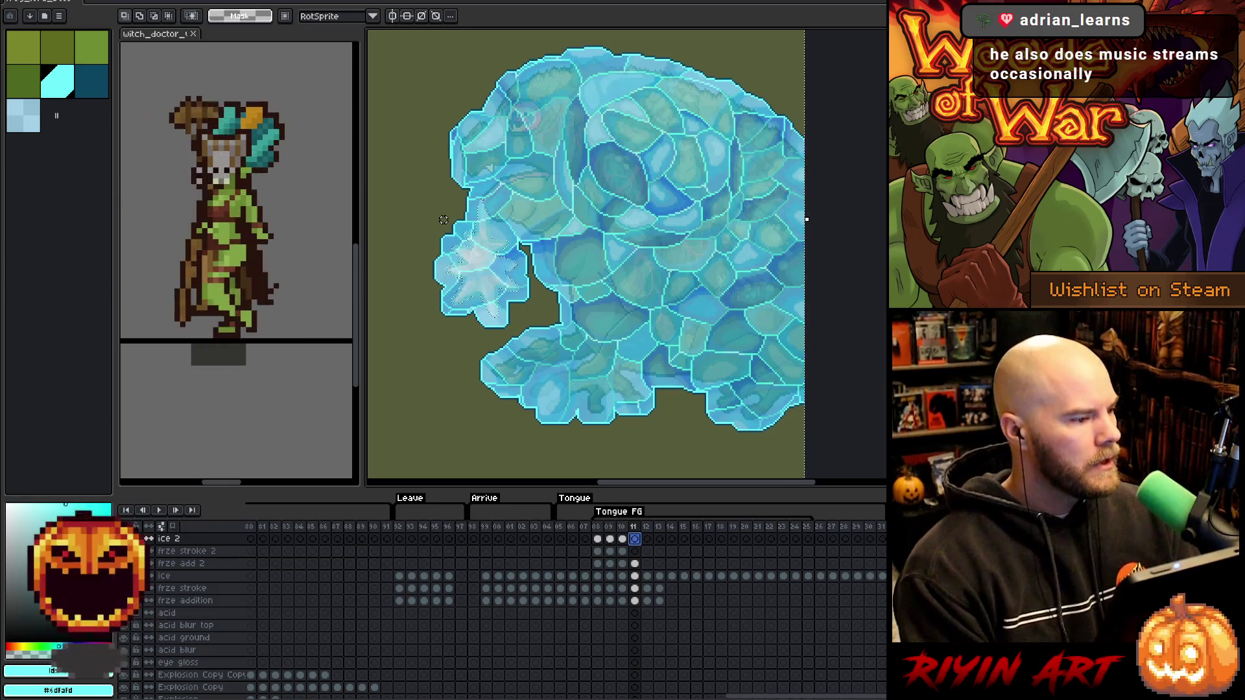
Expand the star selection on frame 11 by 7 px, applying the expansion twice.
key("alt+s")
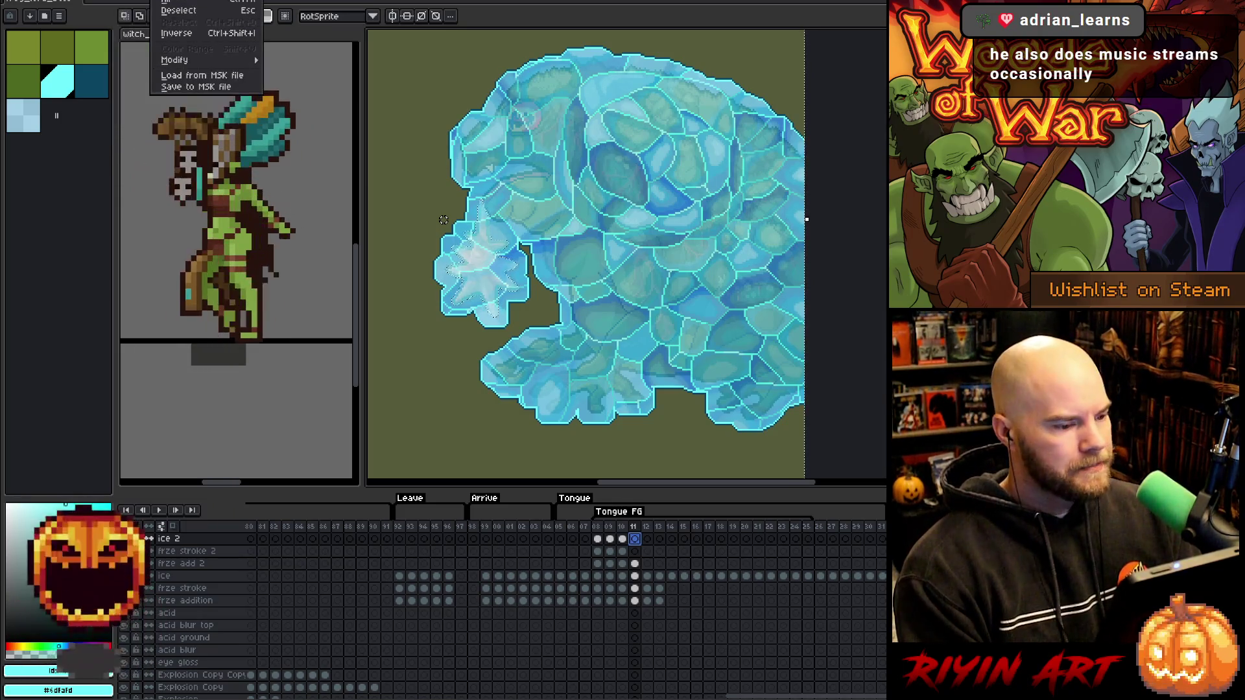
mouse_move(207, 60)
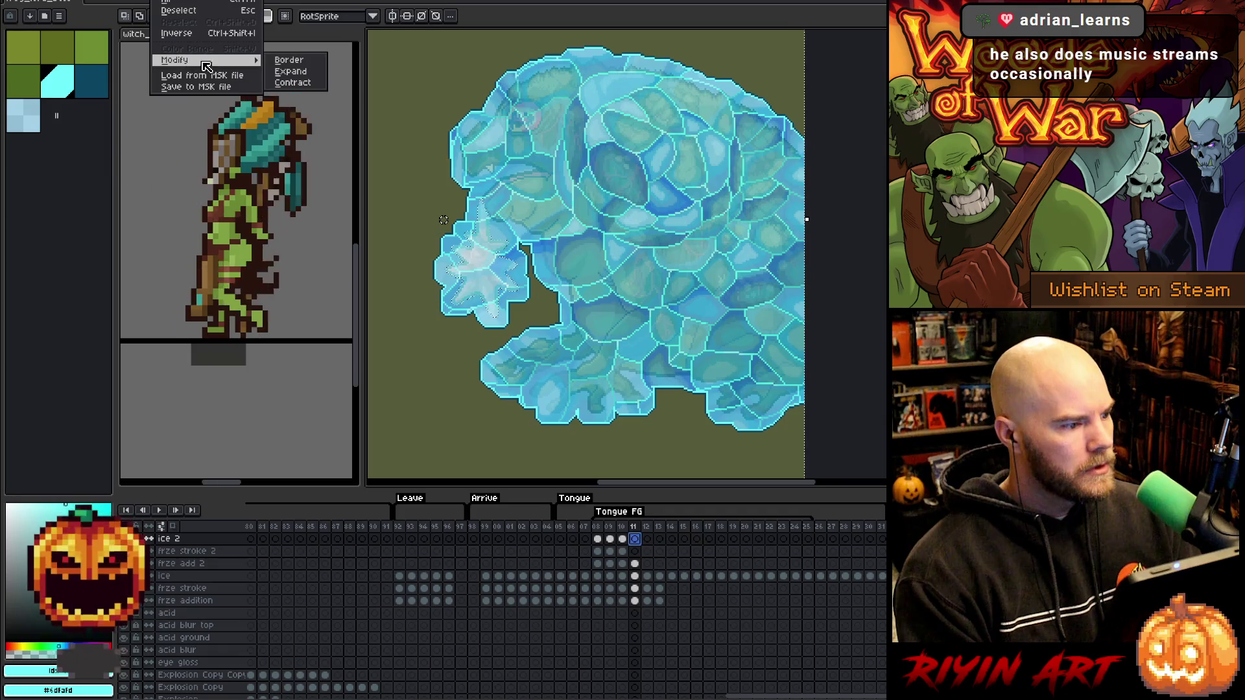
left_click(288, 72)
type("7")
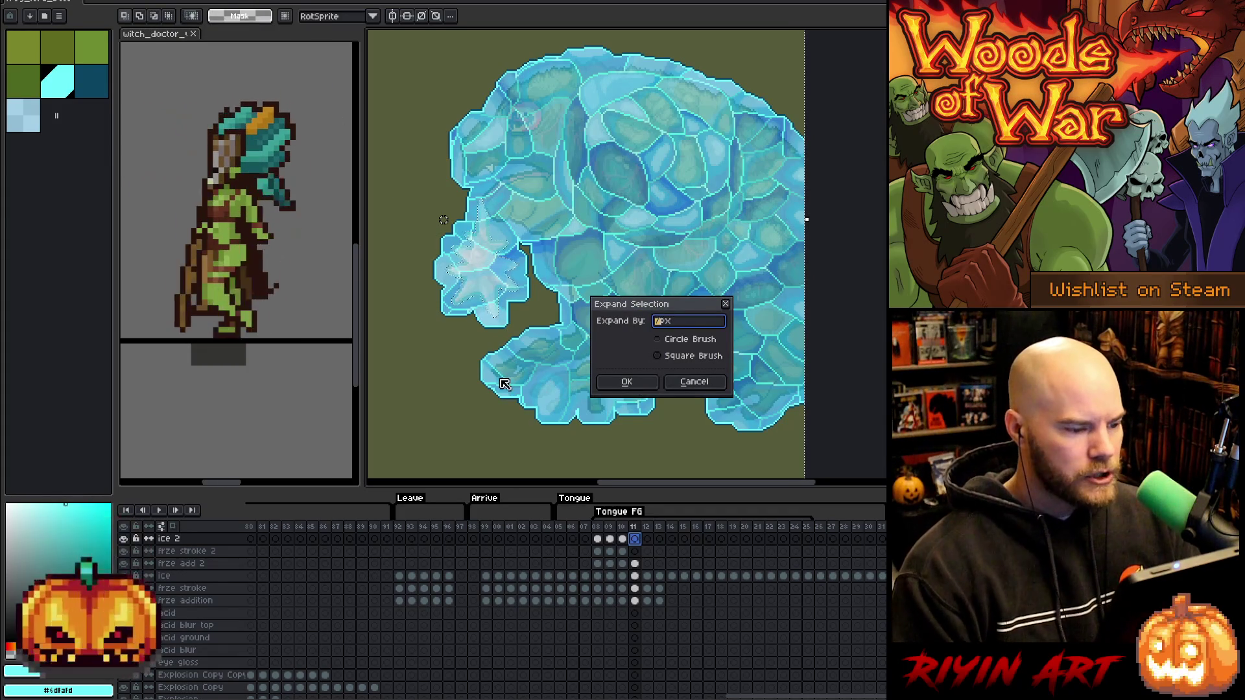
key("Return")
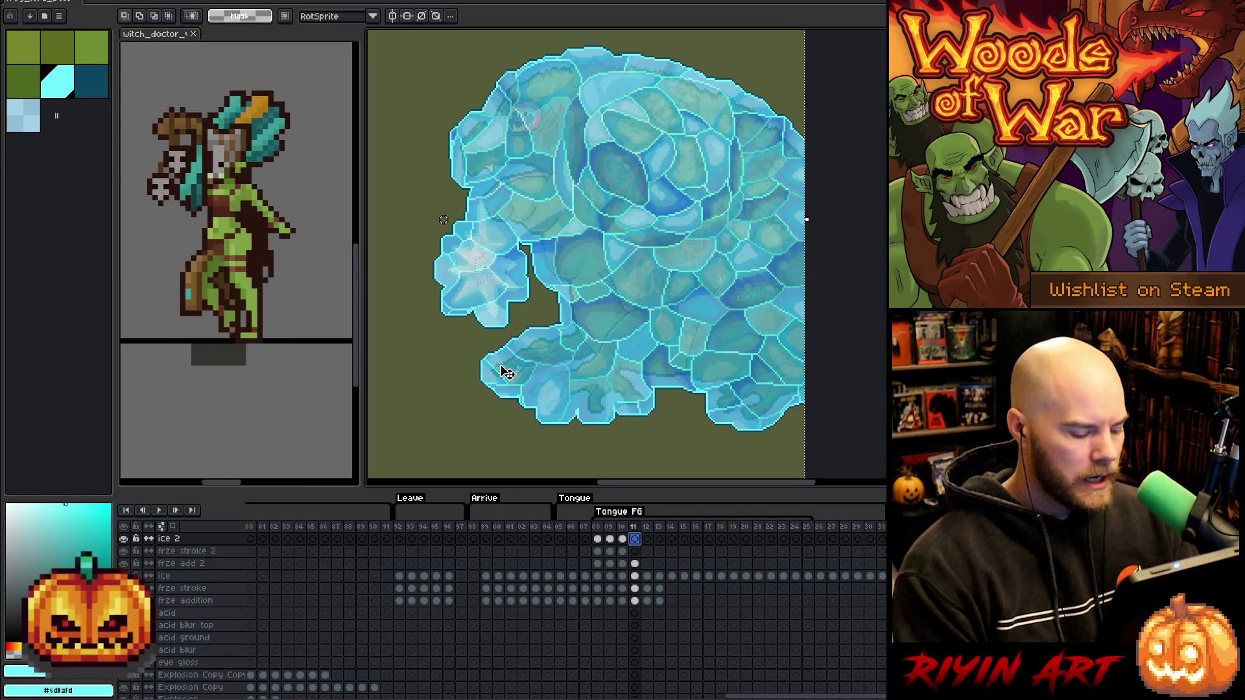
left_click(158, 0)
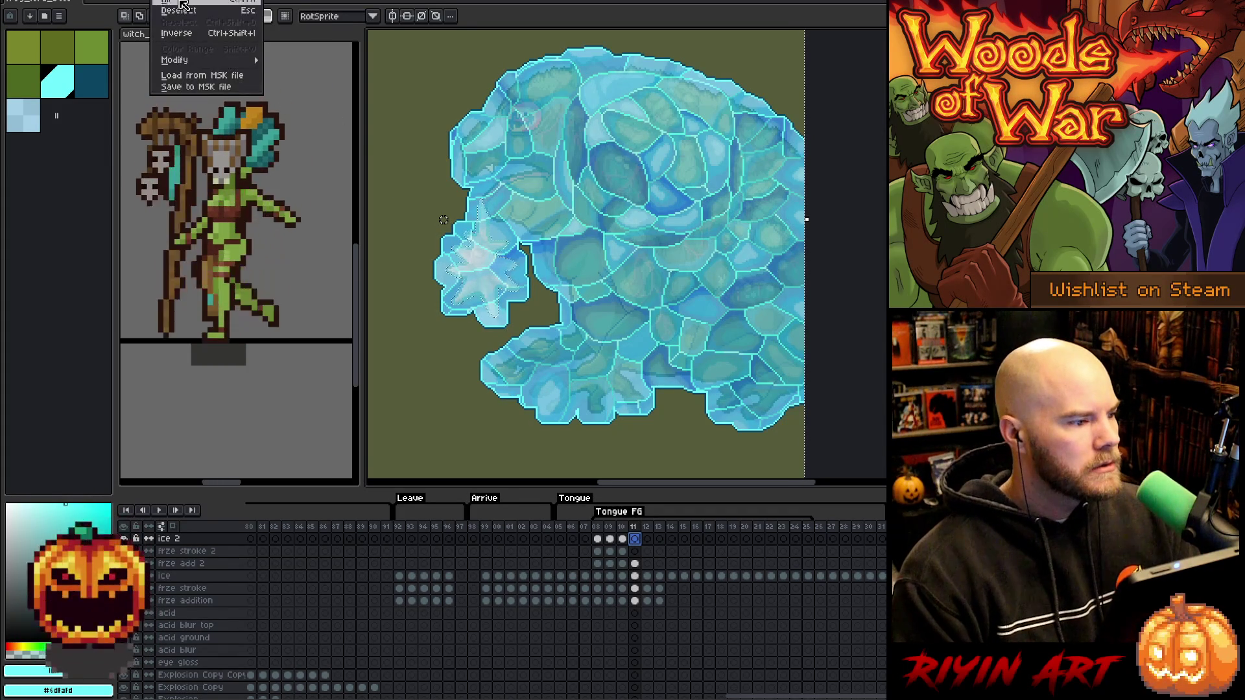
mouse_move(209, 61)
left_click(283, 72)
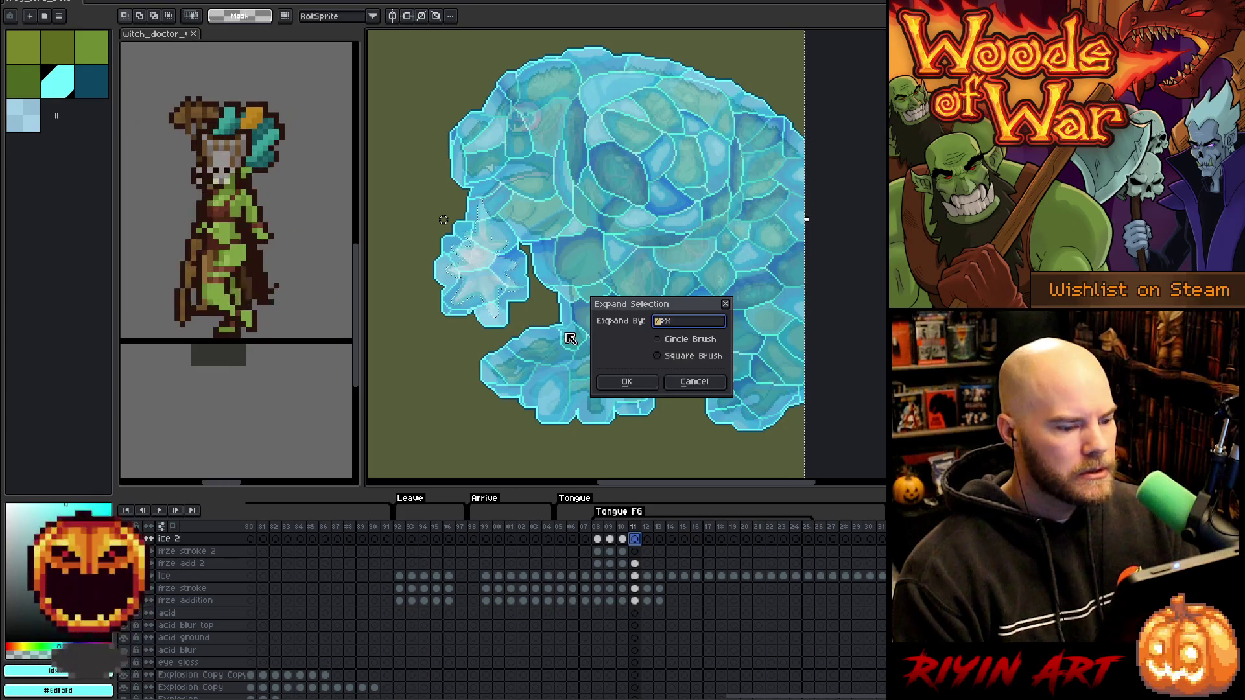
key("Return")
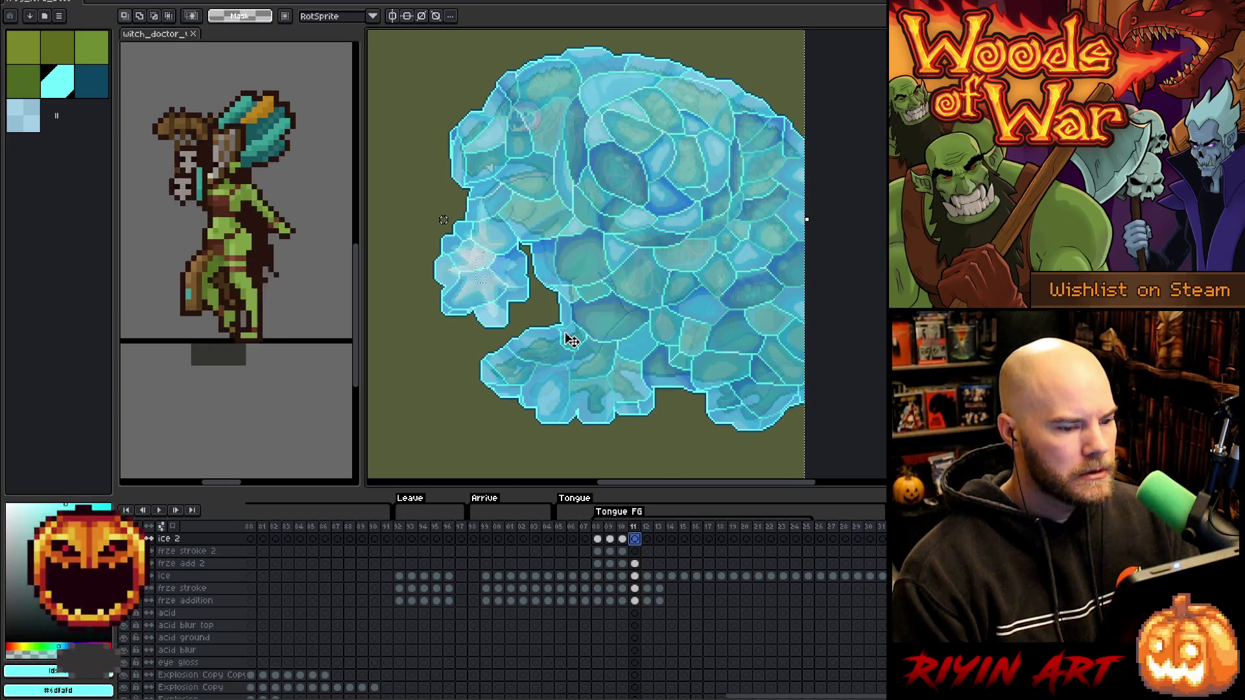
Show transform handles, then expand the selection by 3 more px.
key("ctrl+t")
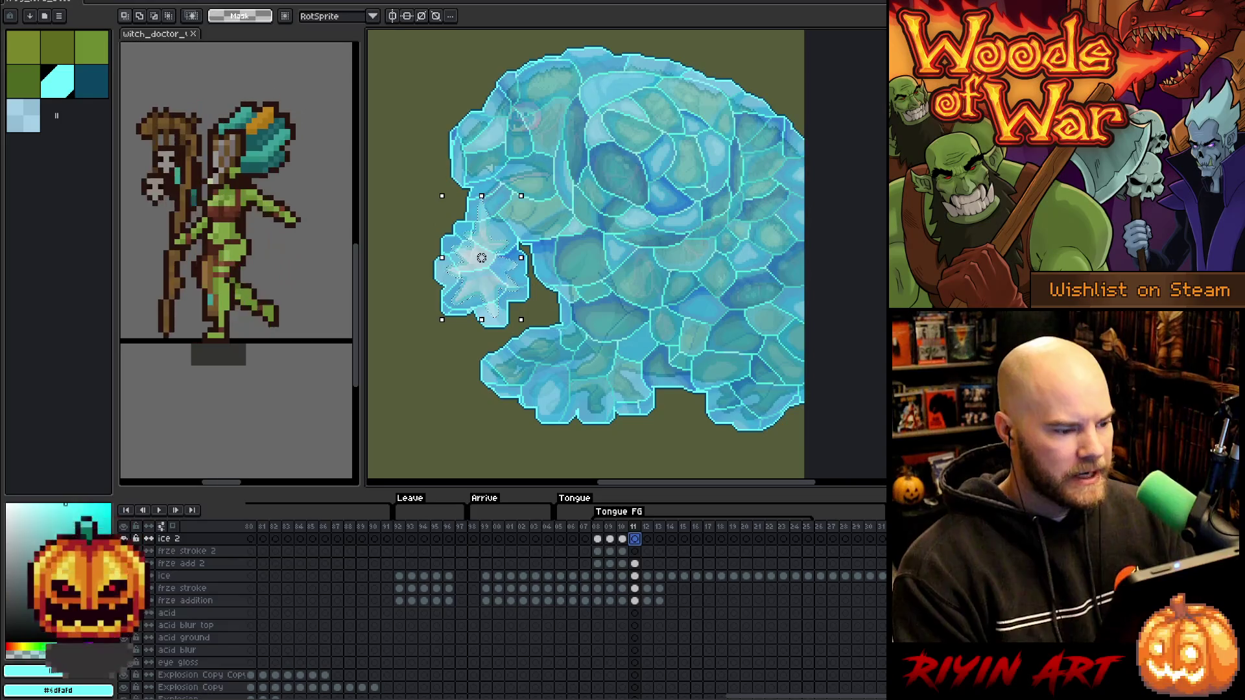
left_click(166, 1)
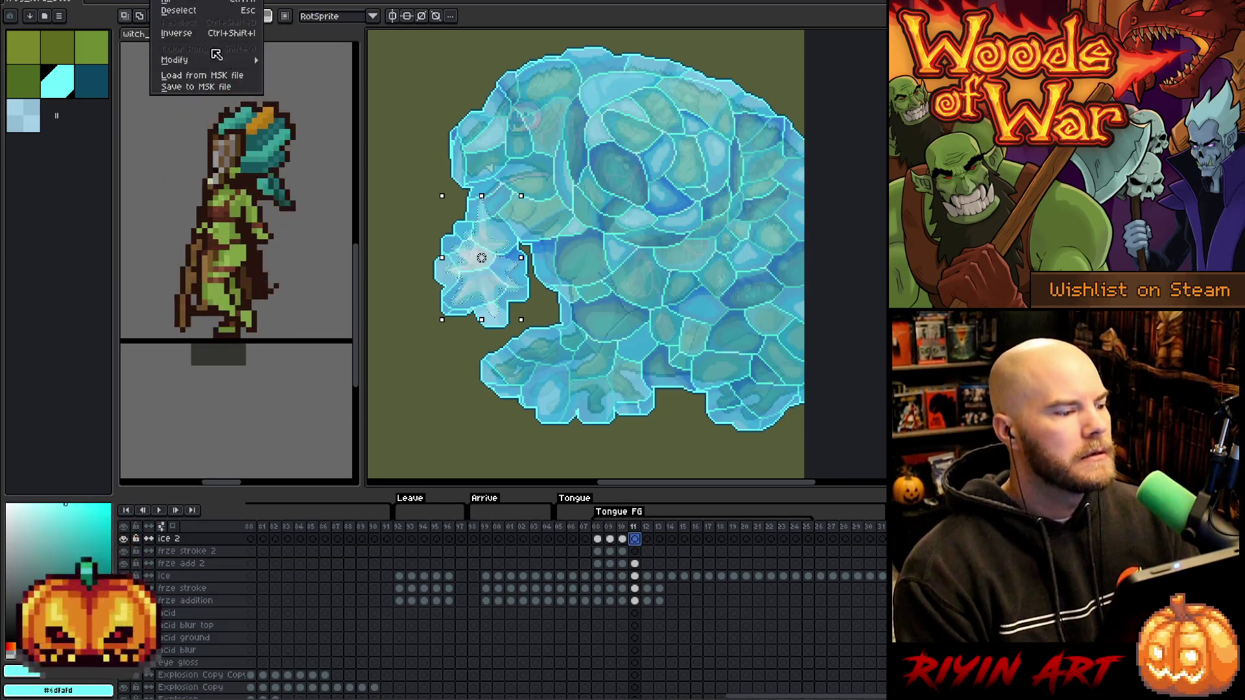
left_click(292, 73)
type("3")
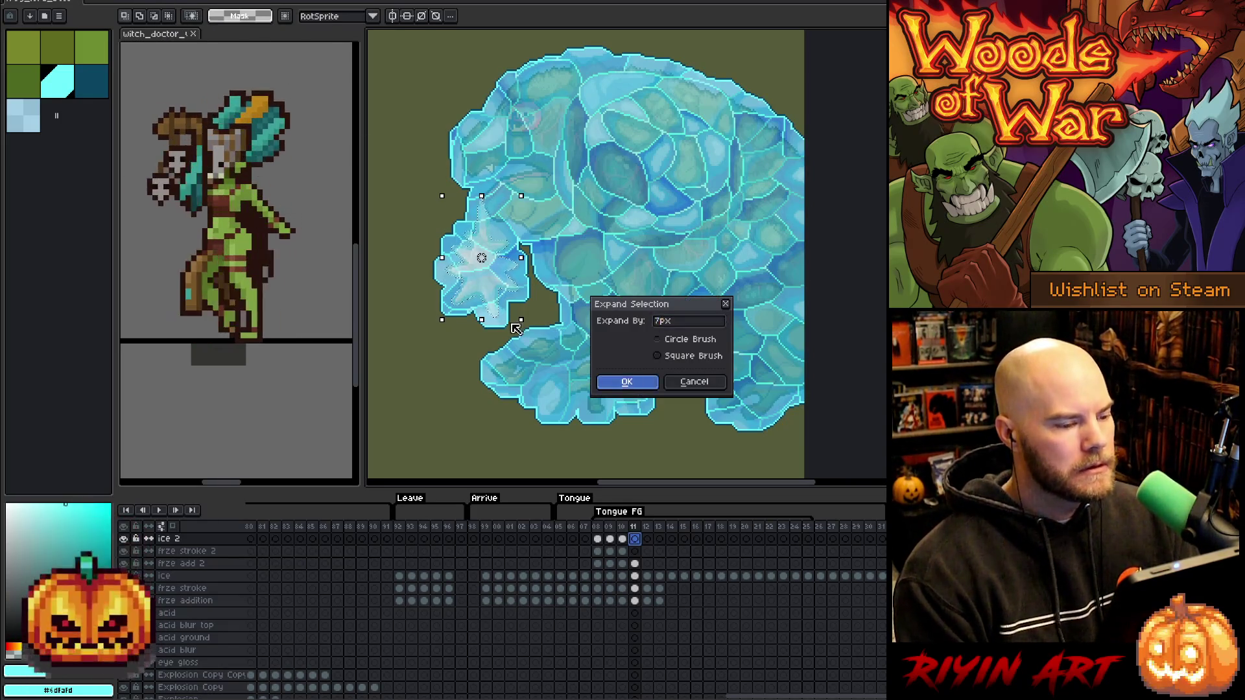
key("Return")
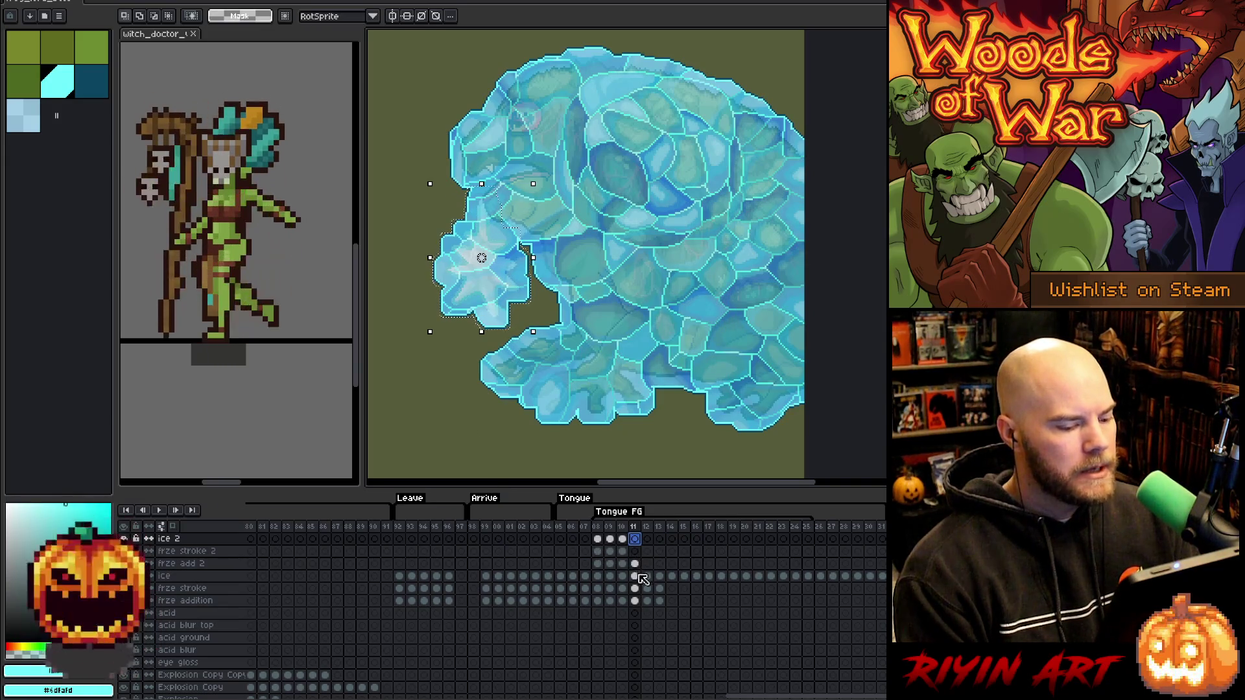
Clear the ice layer's star area and paste ice onto the ice 2 and frze stroke 2 cels.
left_click(636, 576)
key("Delete")
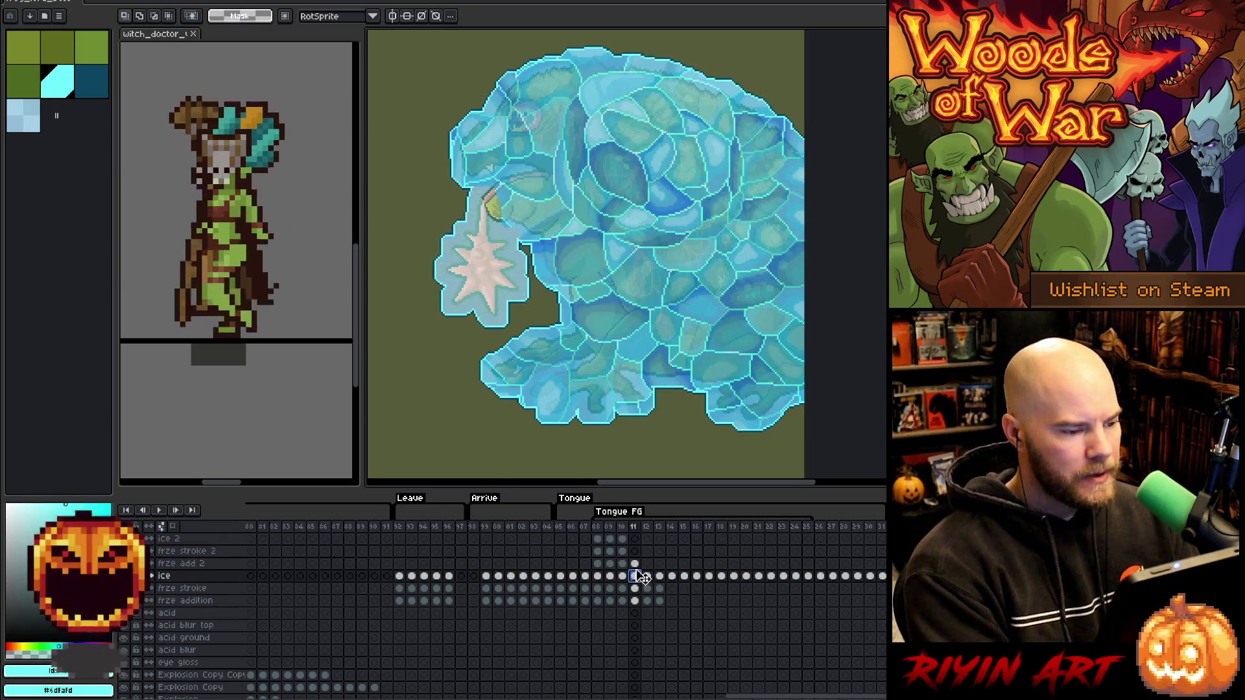
left_click(637, 541)
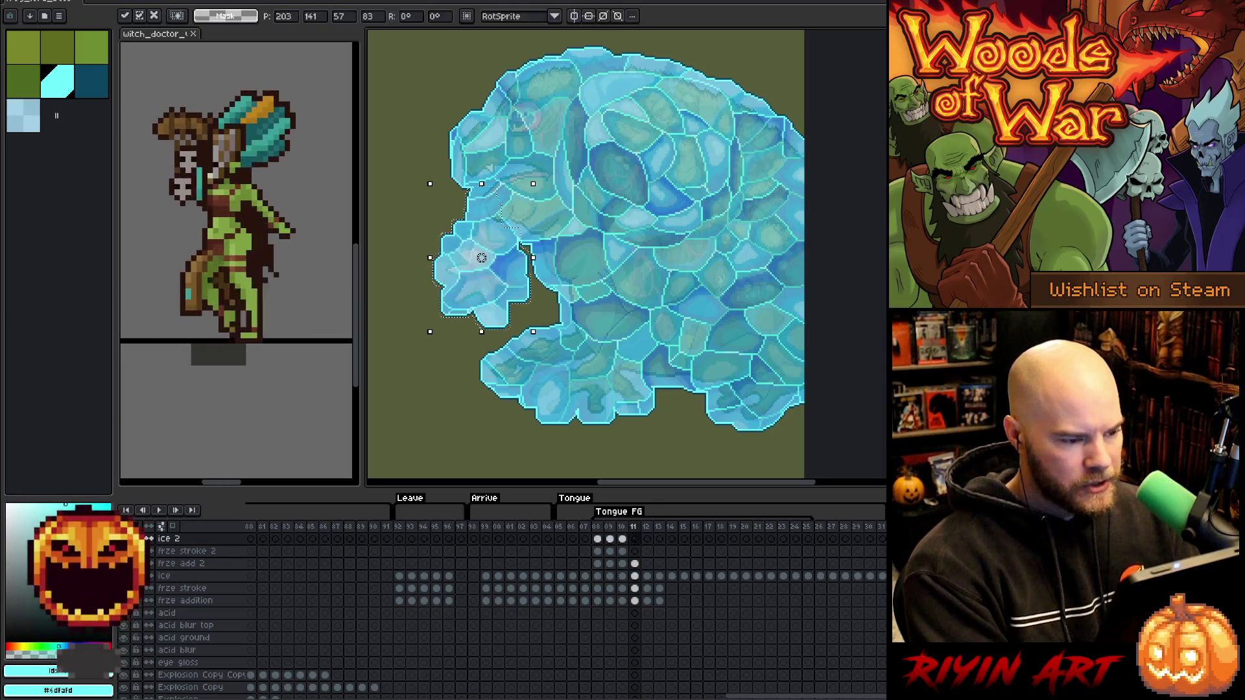
key("ctrl+v")
left_click(635, 588)
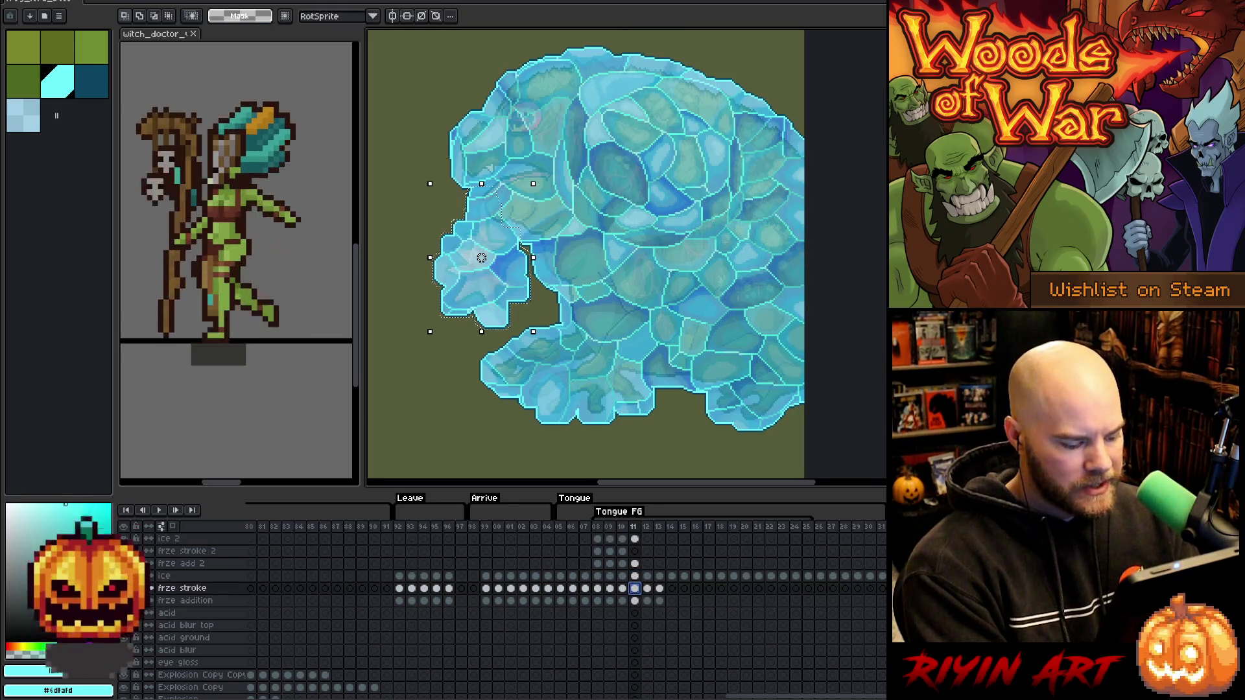
left_click(635, 551)
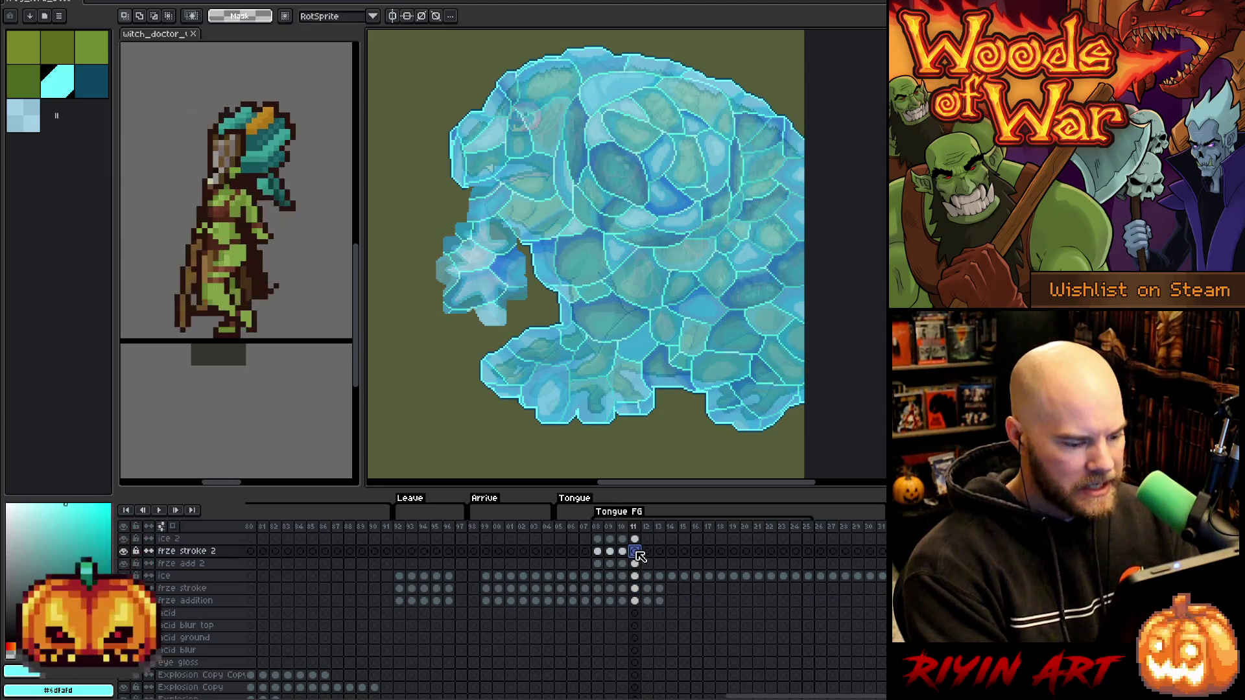
key("ctrl+v")
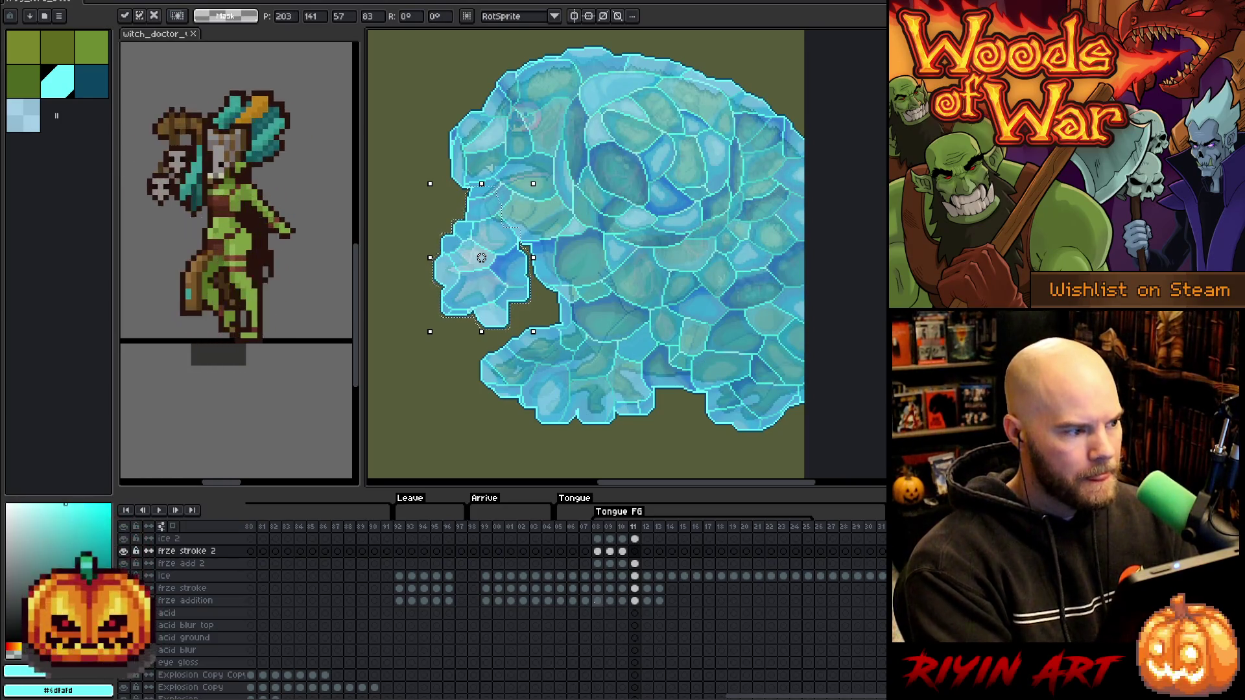
Save the file and show frame 12 on the ice layer.
key("ctrl+s")
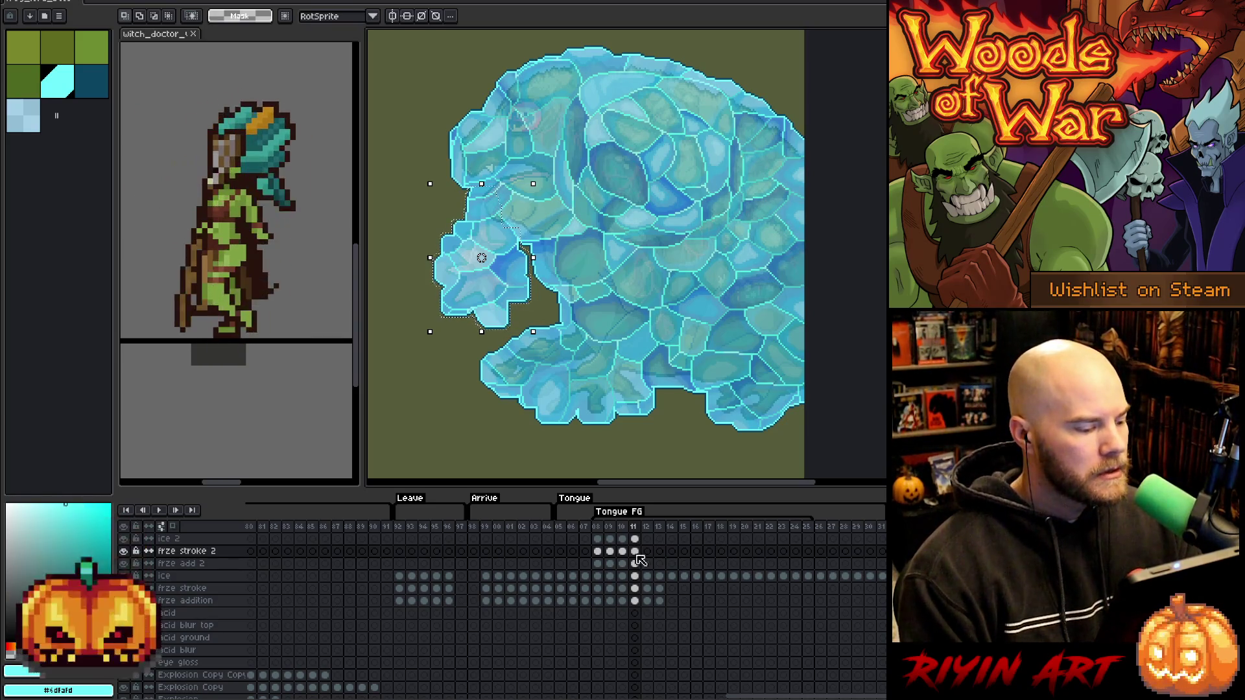
left_click(648, 576)
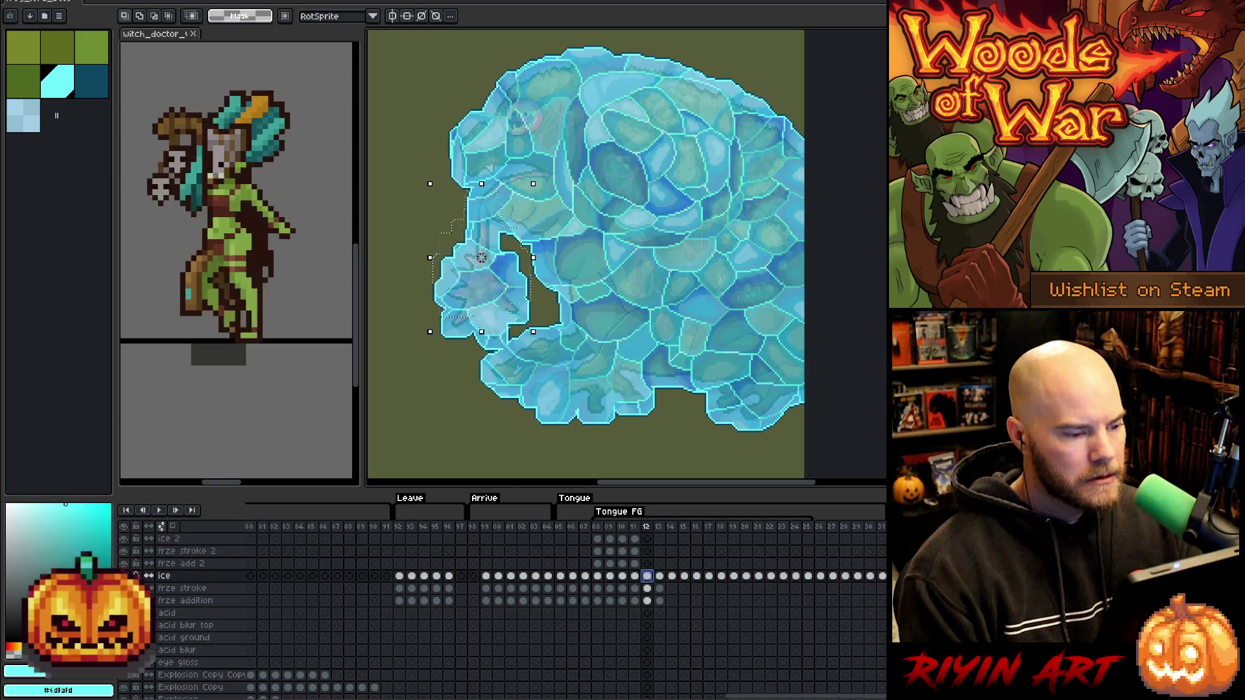
Rectangle-select the tongue-tip ice chunk and carry the selection to frame 12's frze add 2 cel.
key("Left")
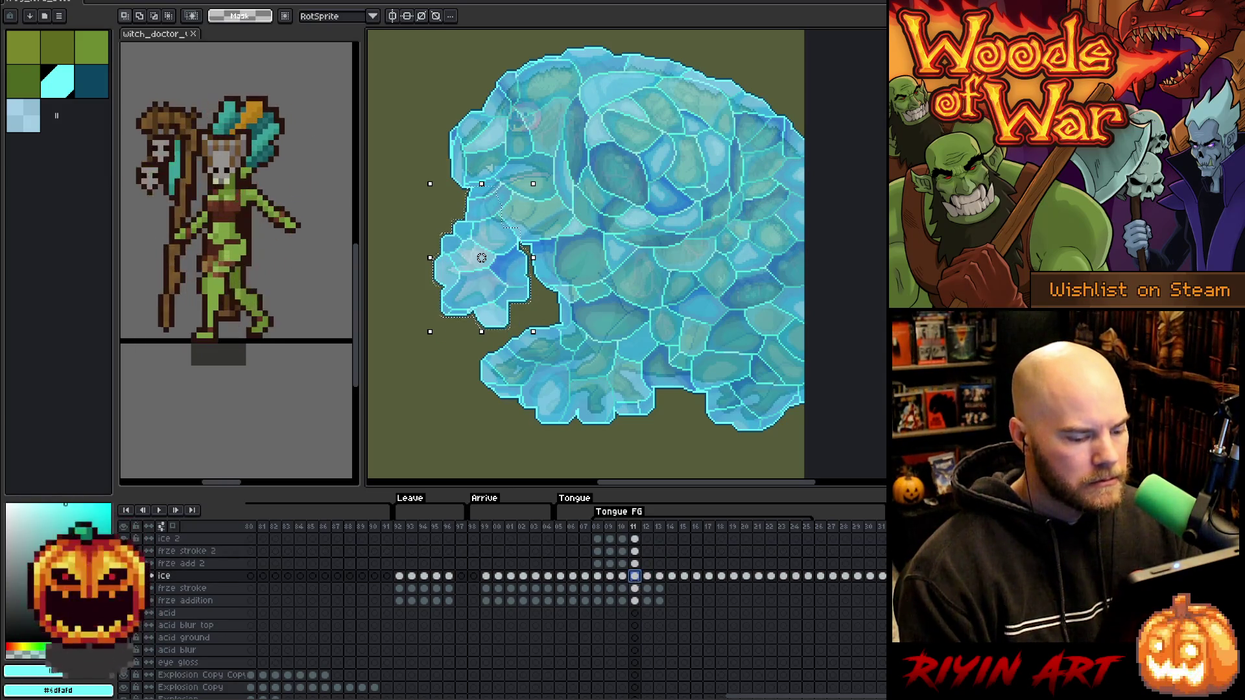
scroll(645, 600, "down", 2)
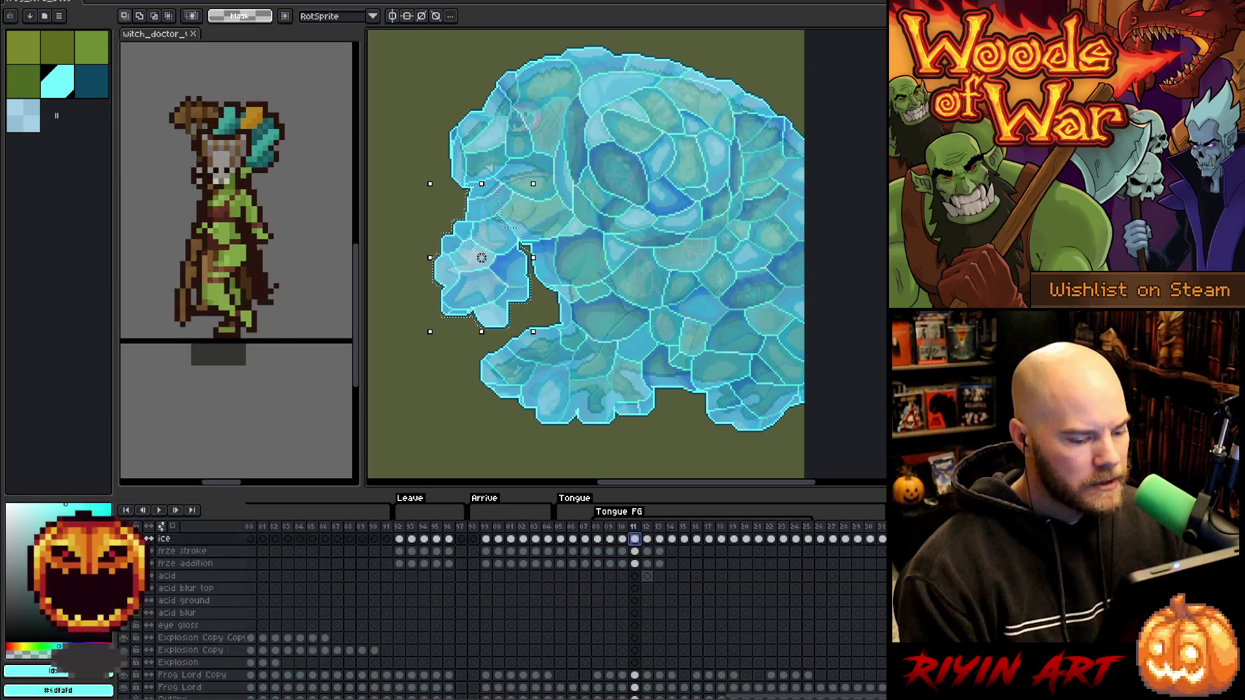
scroll(652, 643, "down", 1)
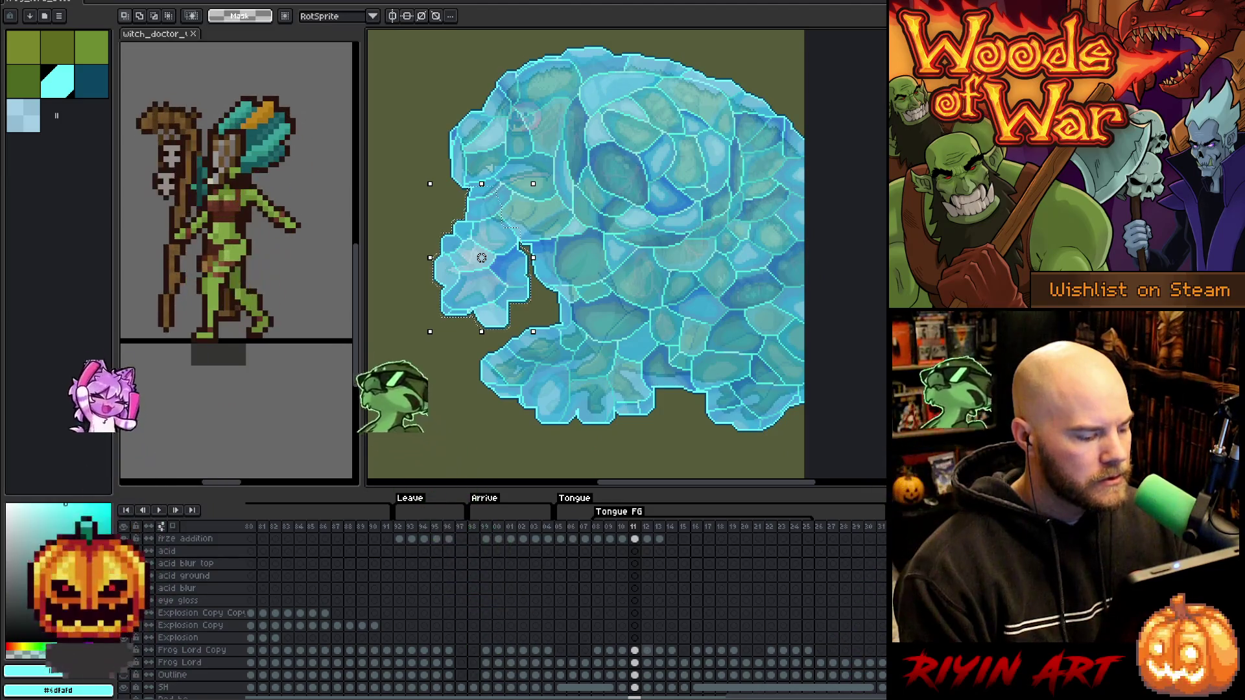
left_click_drag(807, 201, 814, 388)
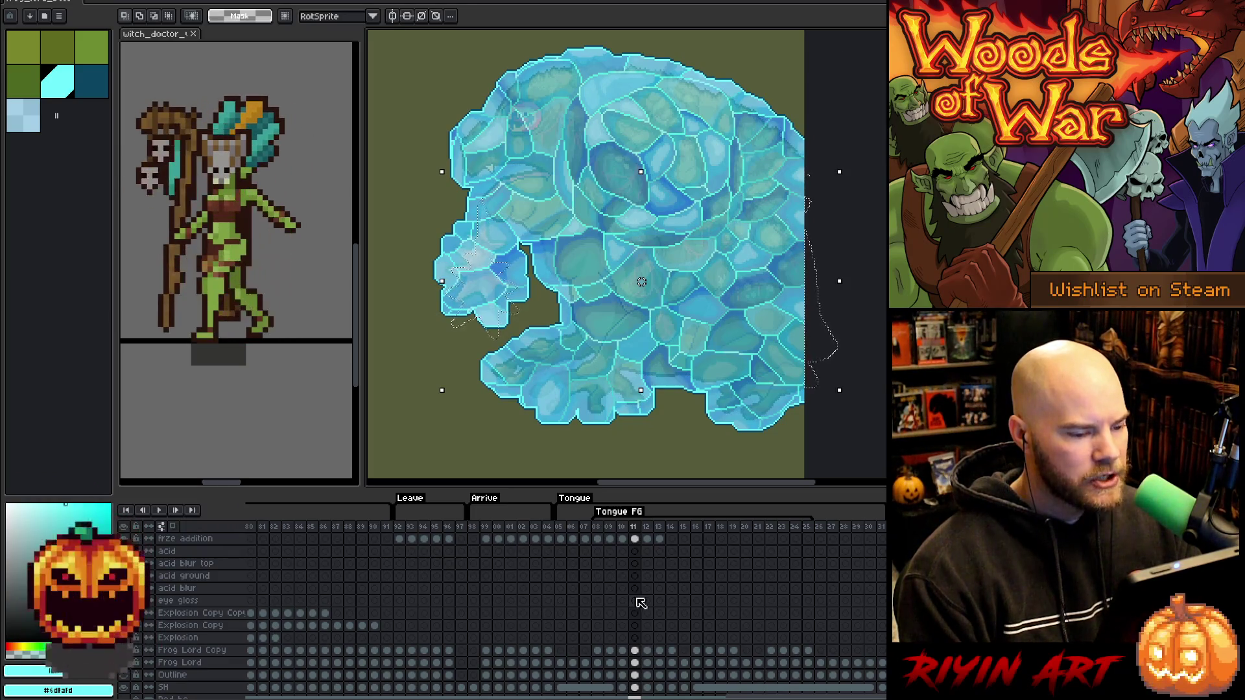
left_click(168, 15)
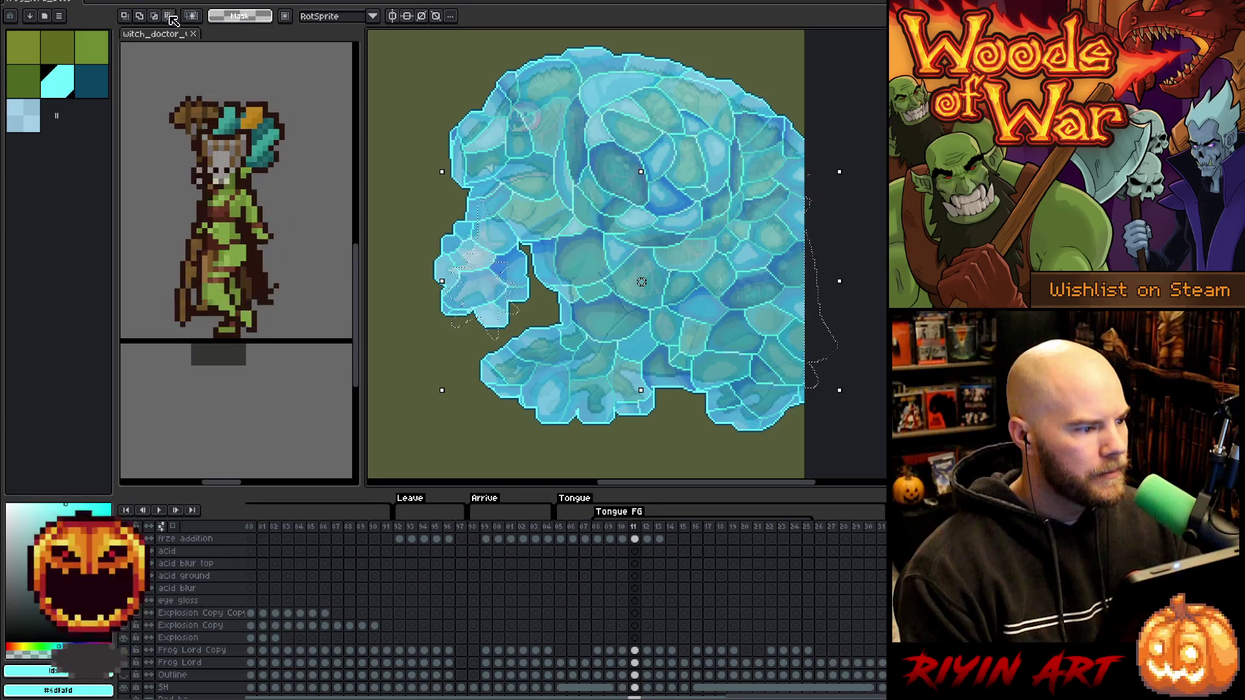
mouse_move(395, 103)
left_mouse_down()
mouse_move(545, 389)
mouse_move(522, 389)
left_mouse_up()
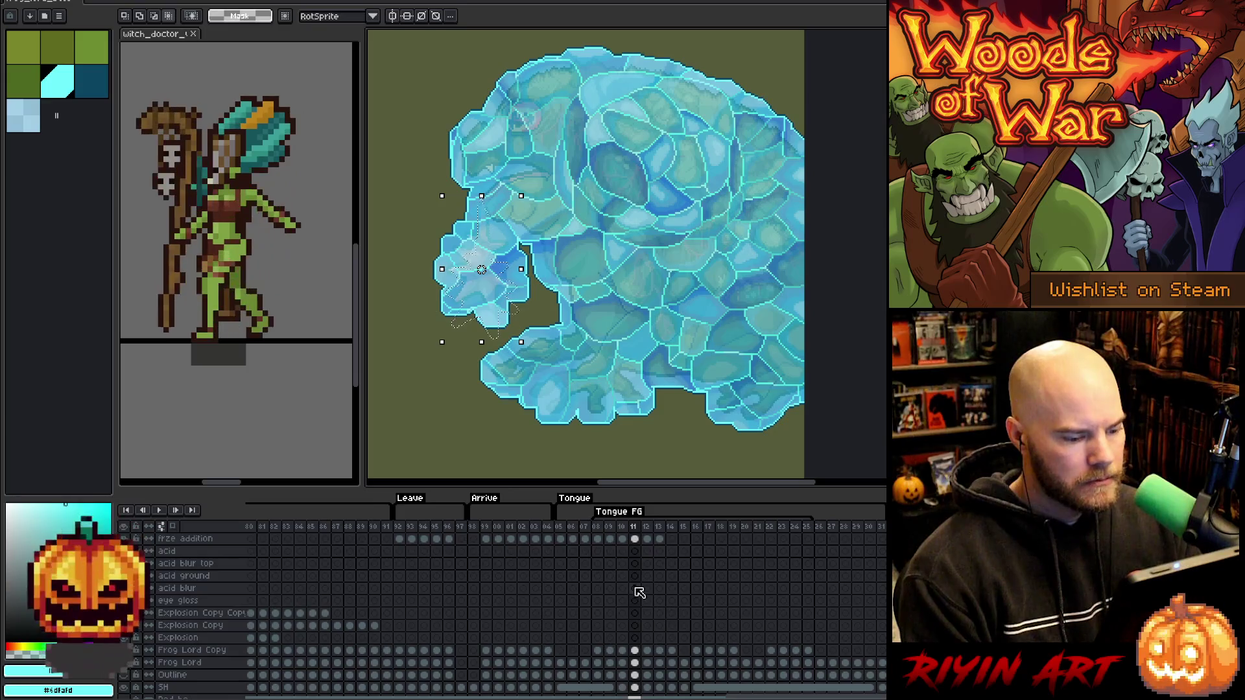
scroll(639, 594, "up", 3)
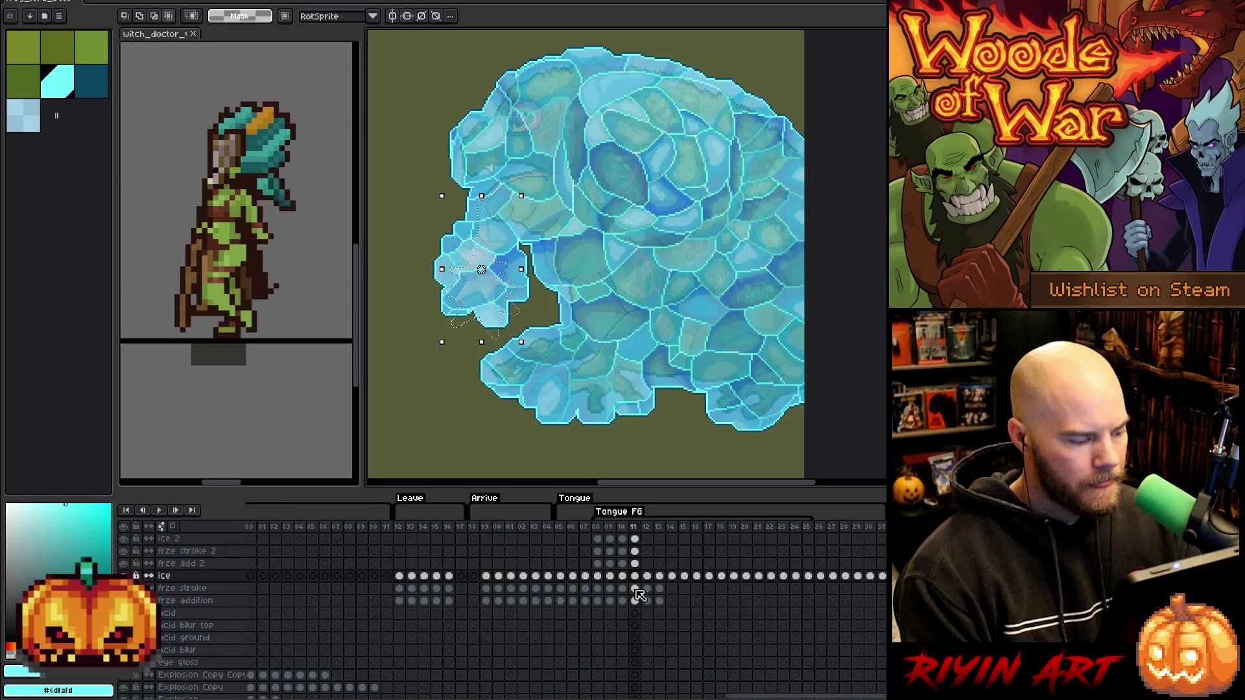
left_click(636, 600)
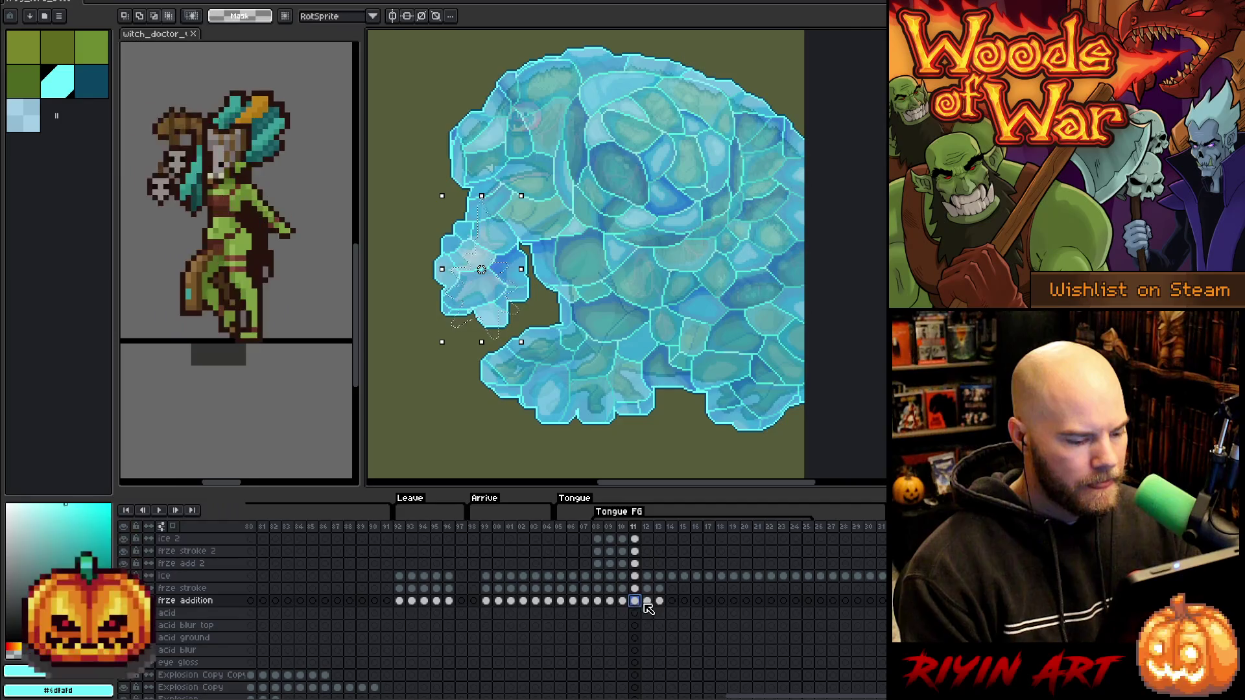
left_click(648, 601)
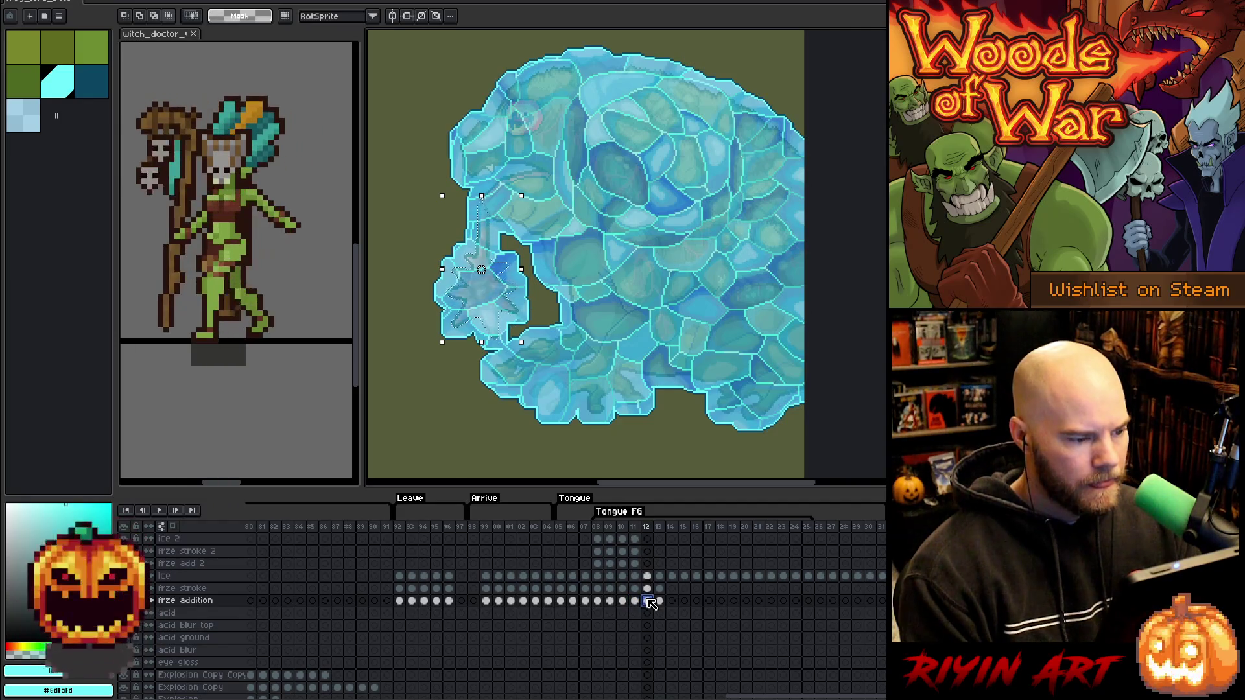
left_click(649, 564)
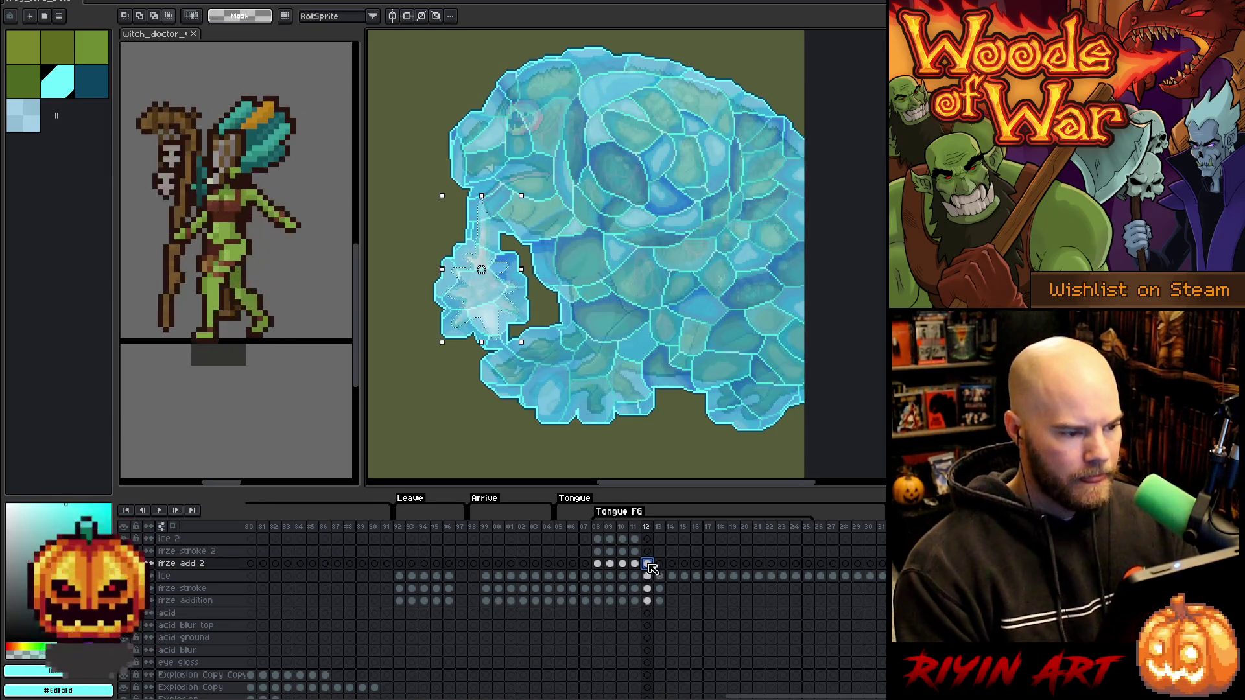
Grow the tongue-tip selection outward on frame 12.
left_click(167, 2)
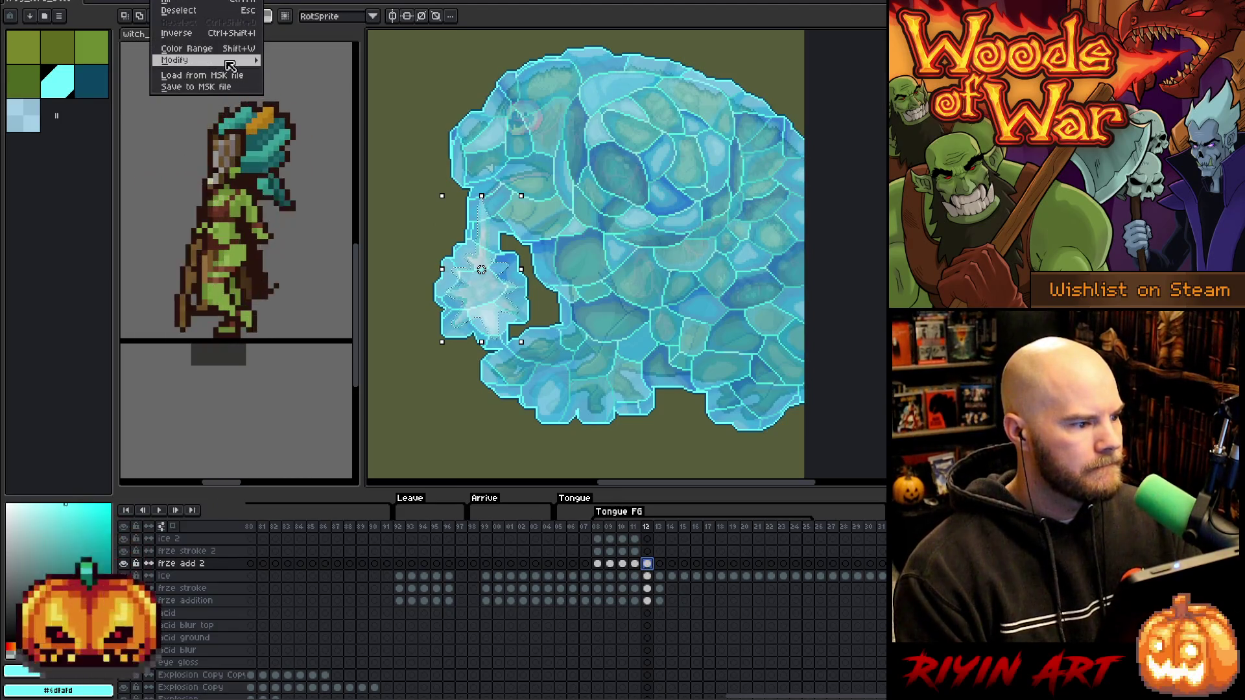
mouse_move(230, 63)
left_click(298, 71)
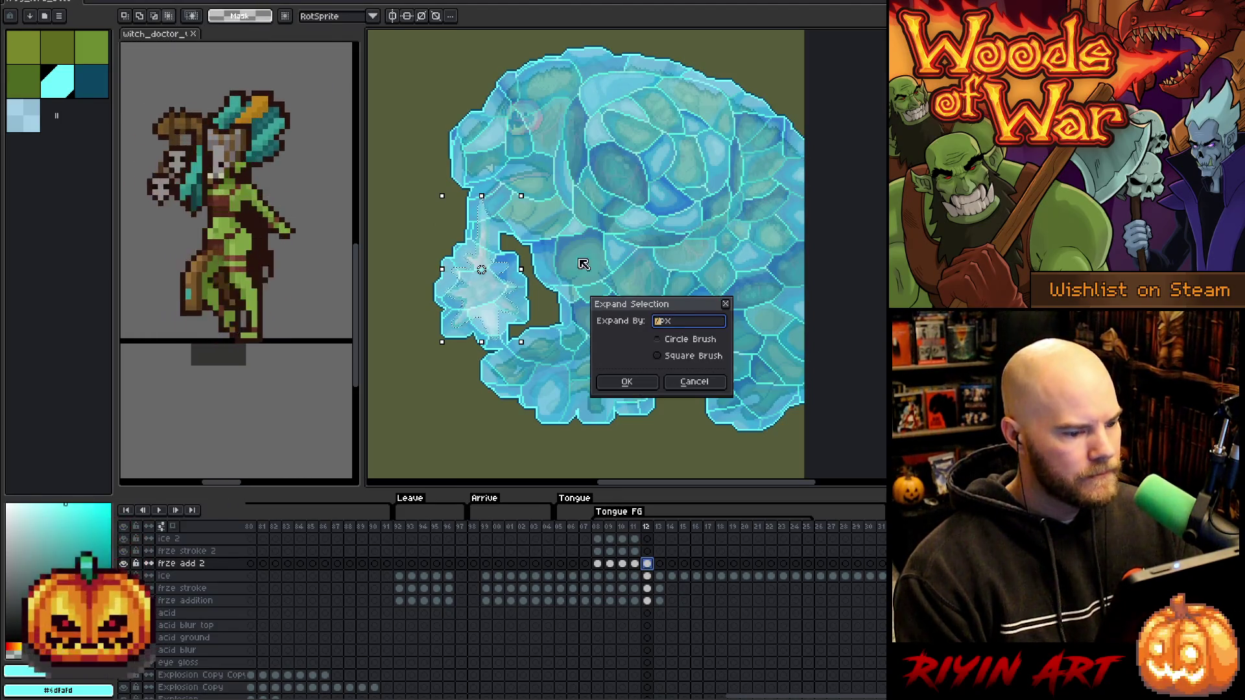
left_click(626, 382)
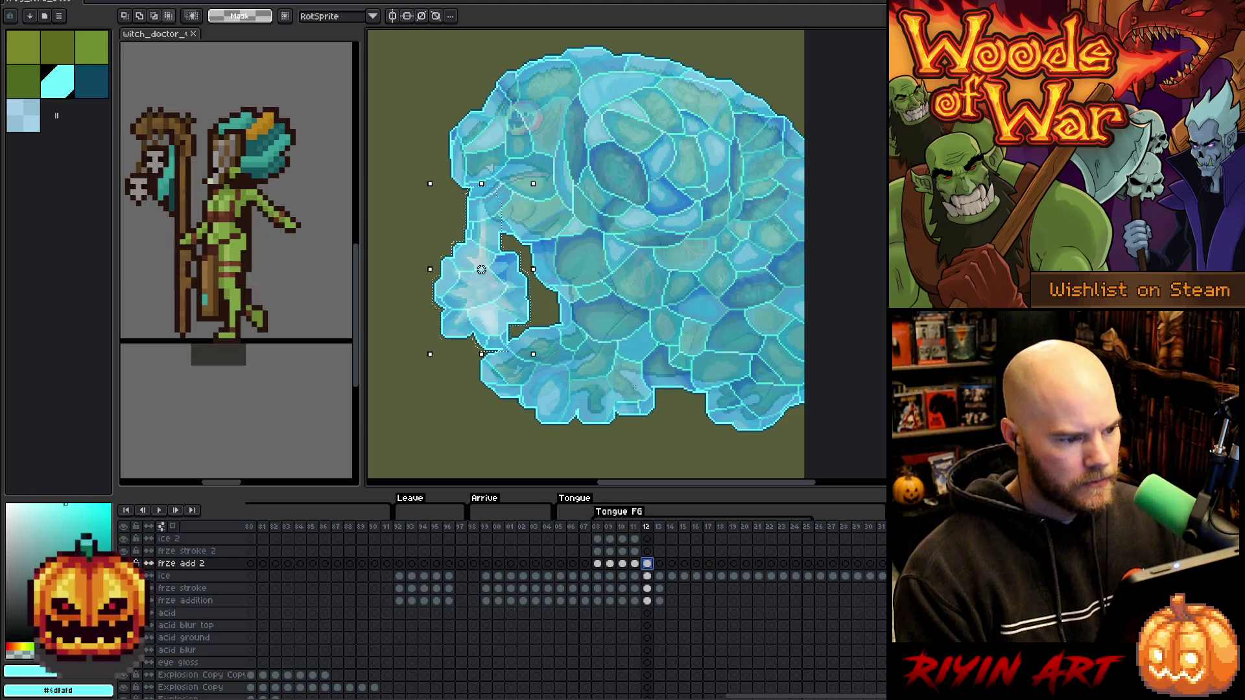
Move frame 12's selected ice onto ice 2 and the stroke onto frze stroke 2.
left_click(647, 576)
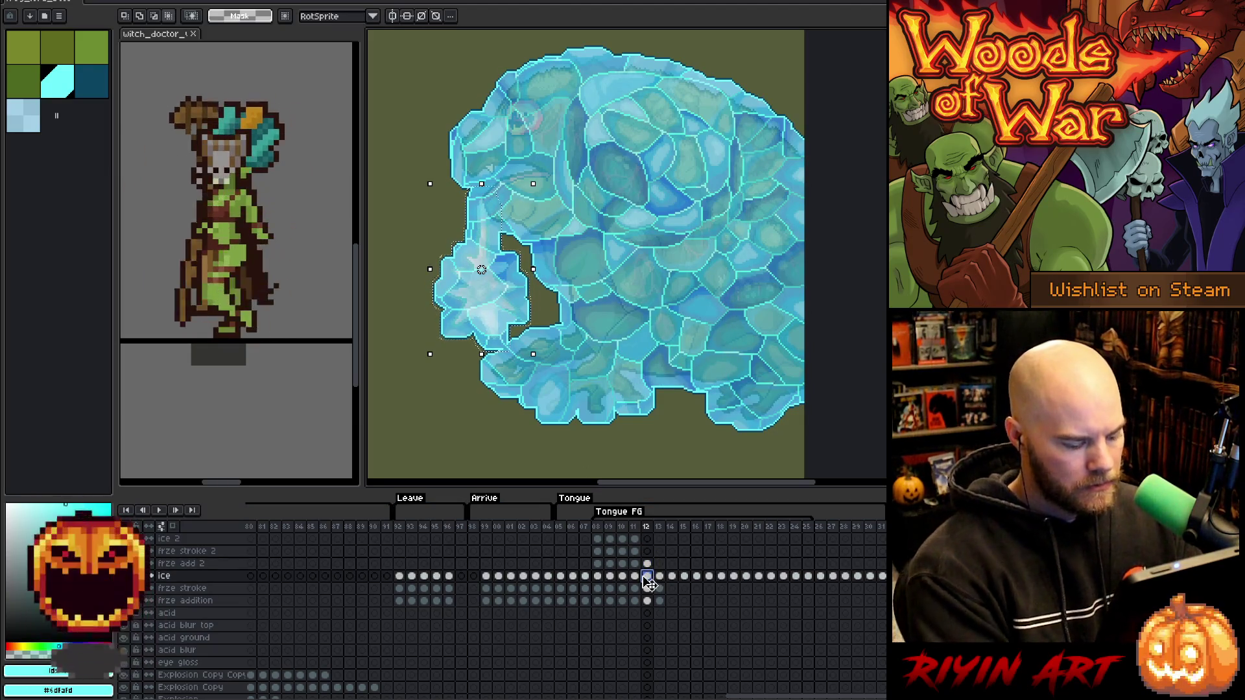
key("Delete")
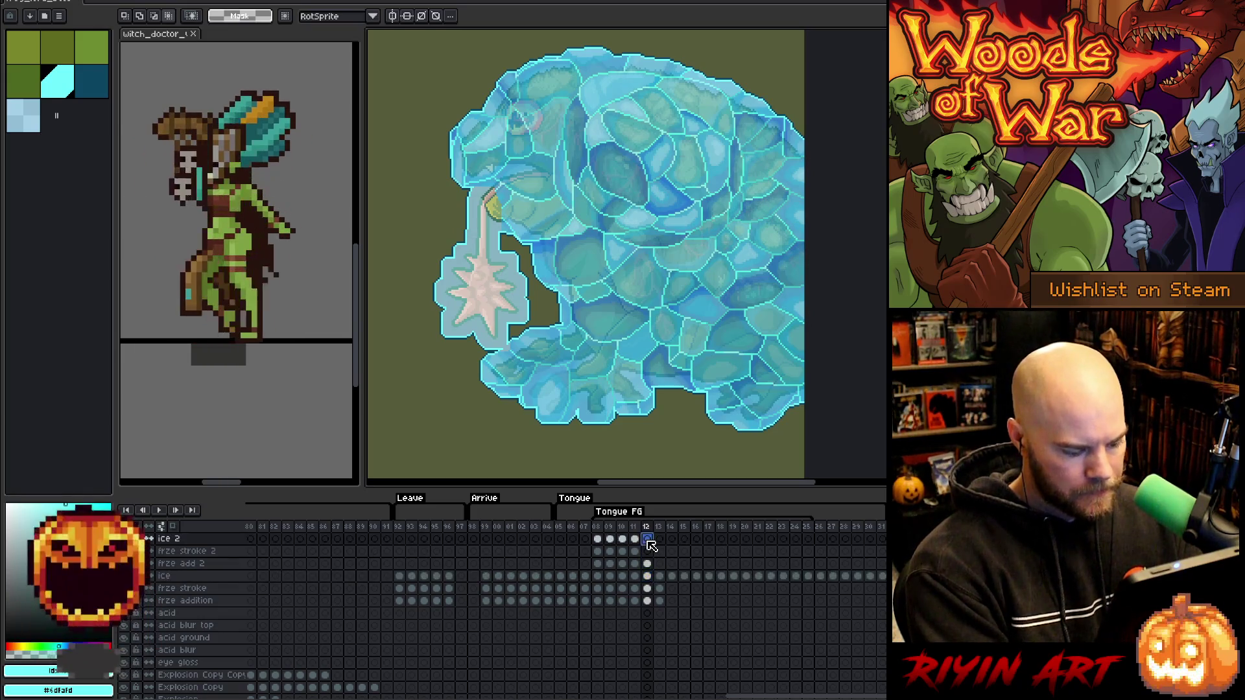
left_click(647, 539)
key("ctrl+v")
left_click(647, 589)
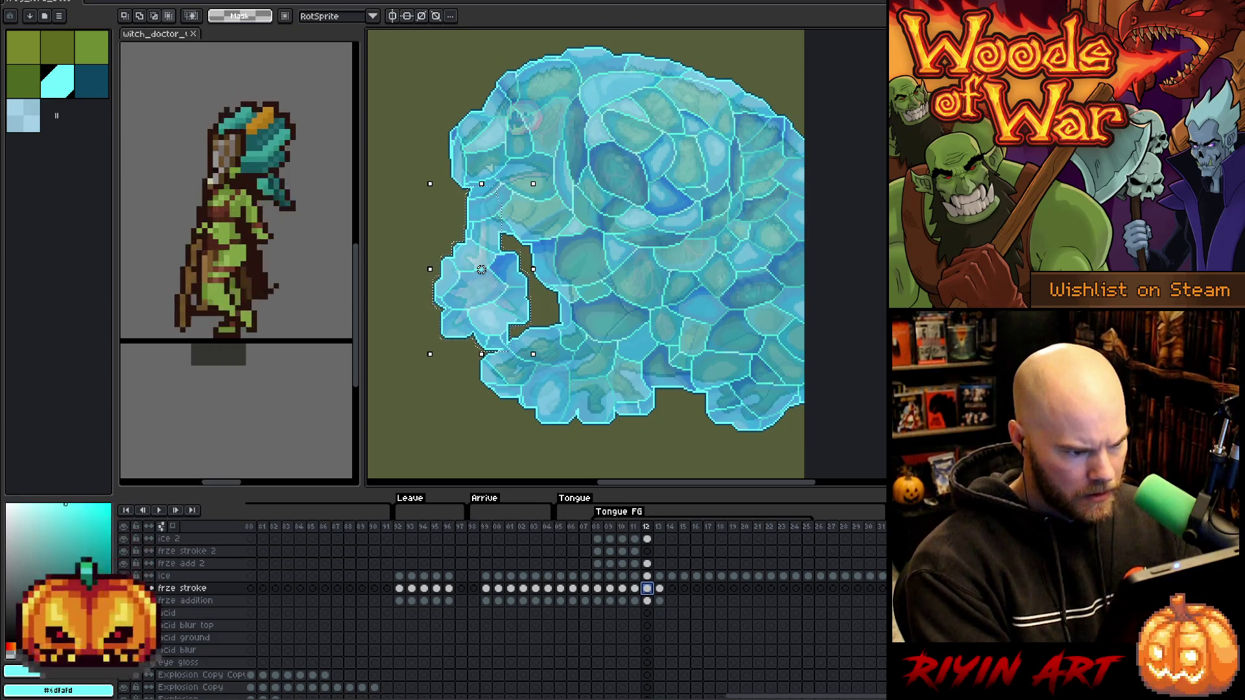
key("ctrl+d")
left_click(648, 552)
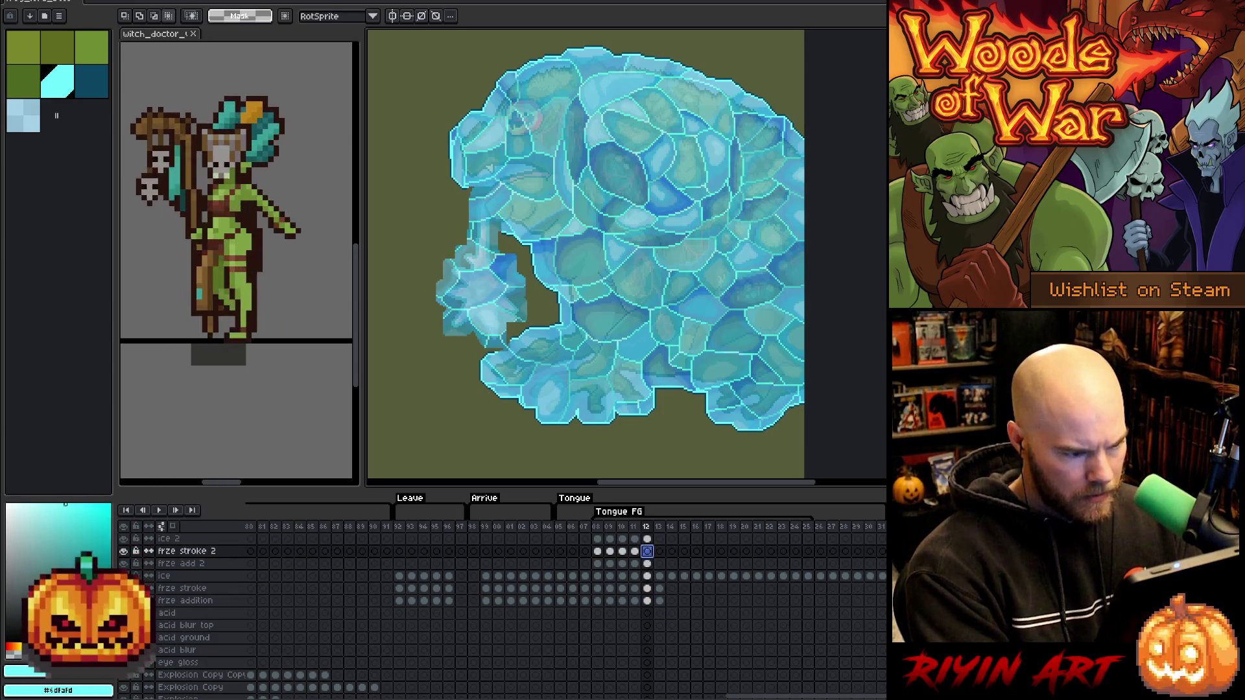
key("ctrl+v")
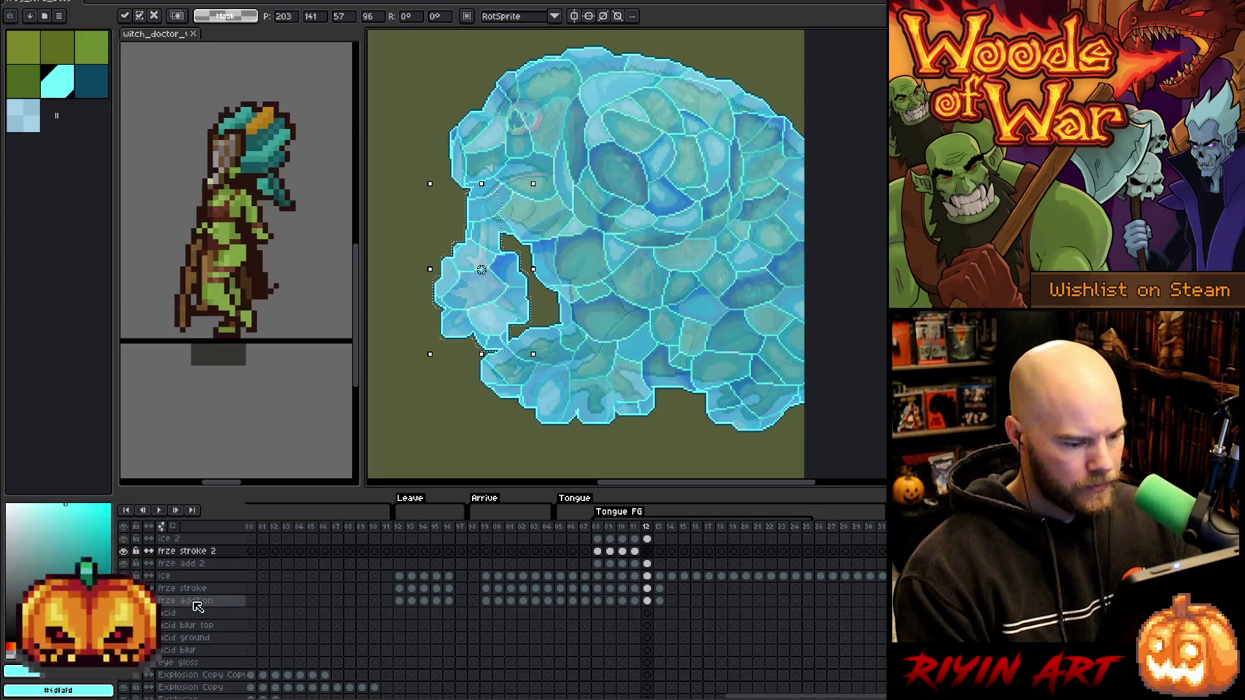
left_click(660, 564)
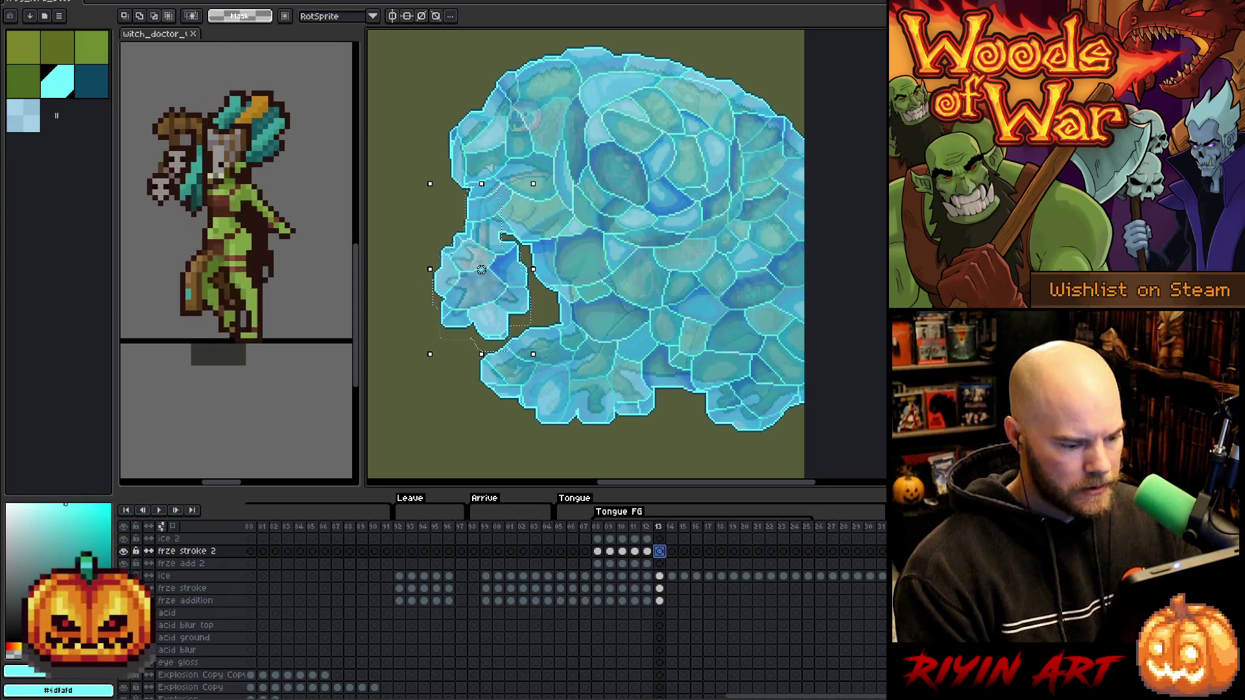
Inspect the Frog Lord Copy cel properties and select its frame 13 cel.
scroll(660, 583, "down", 6)
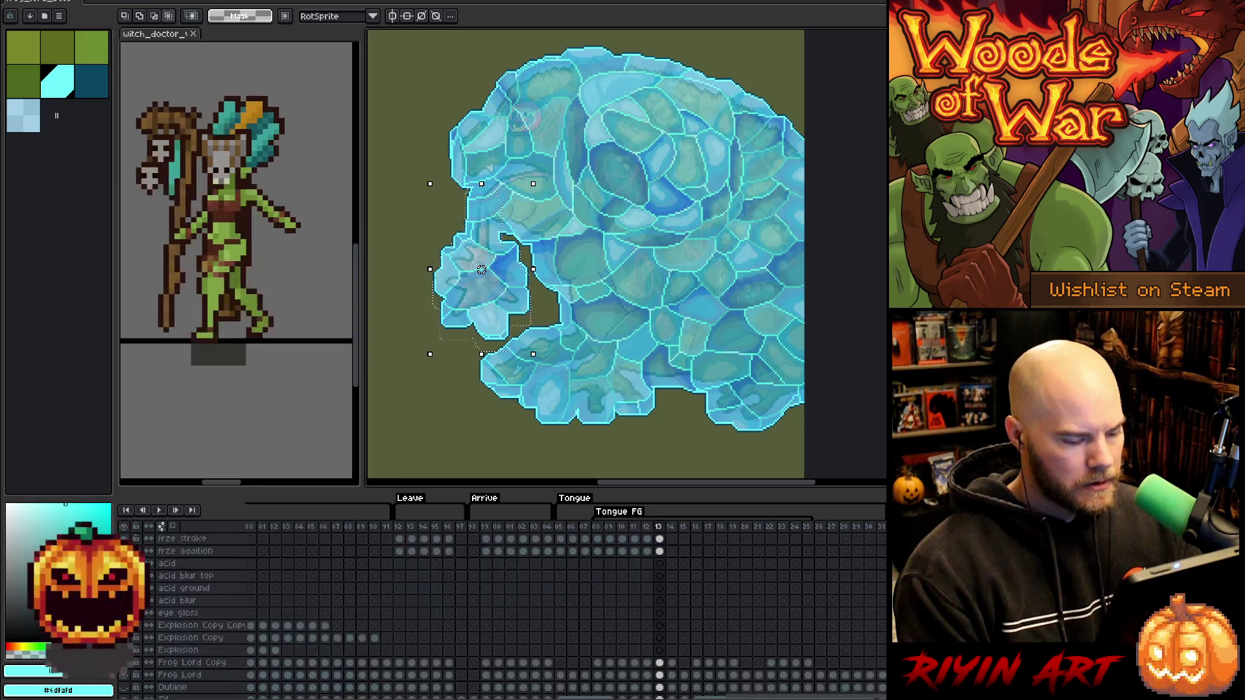
left_click_drag(660, 651, 660, 638)
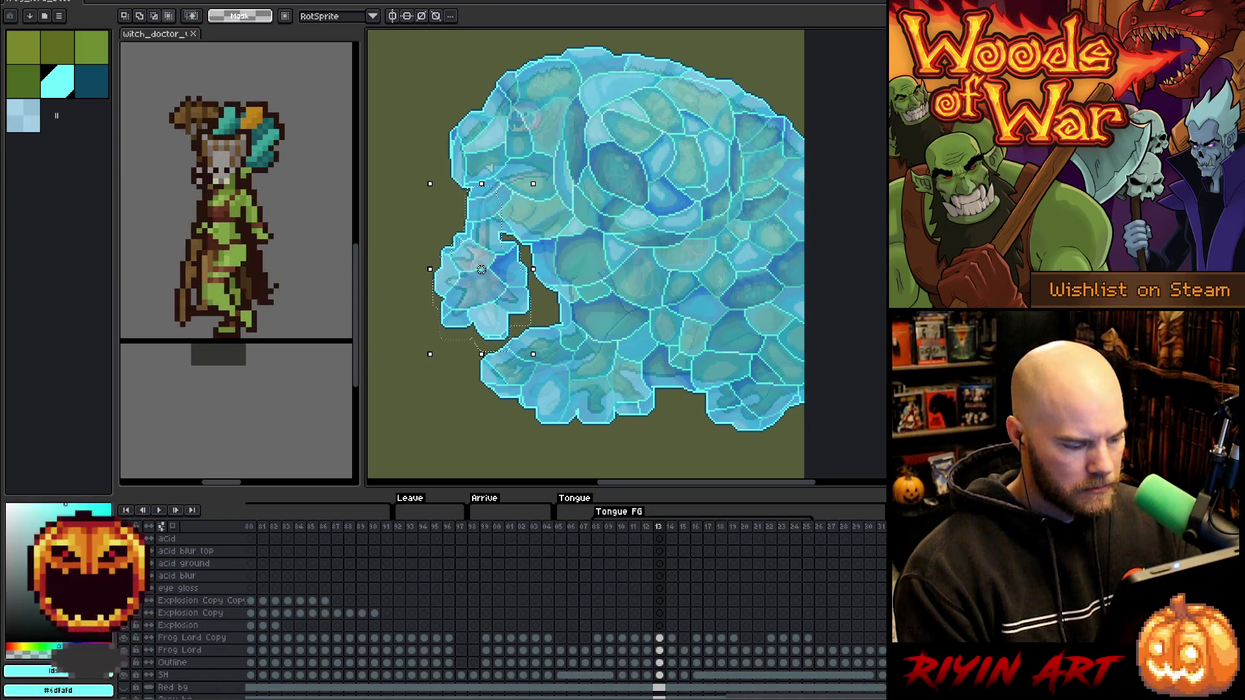
left_click(647, 638)
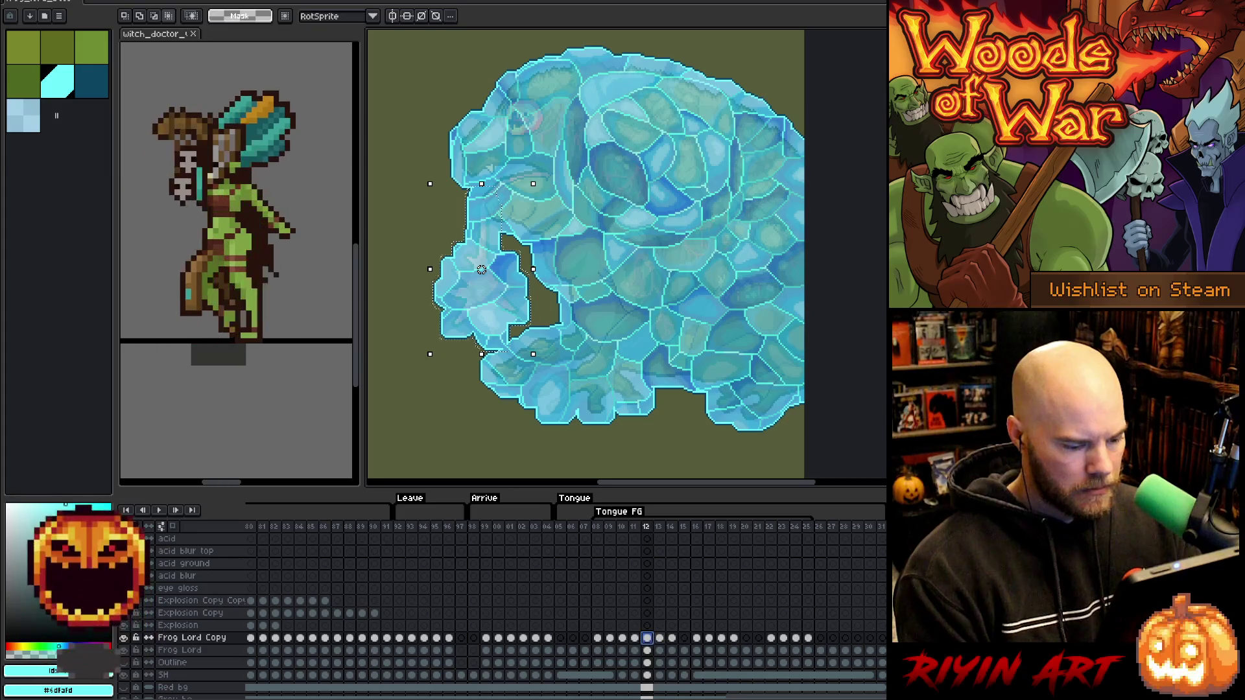
double_click(647, 639)
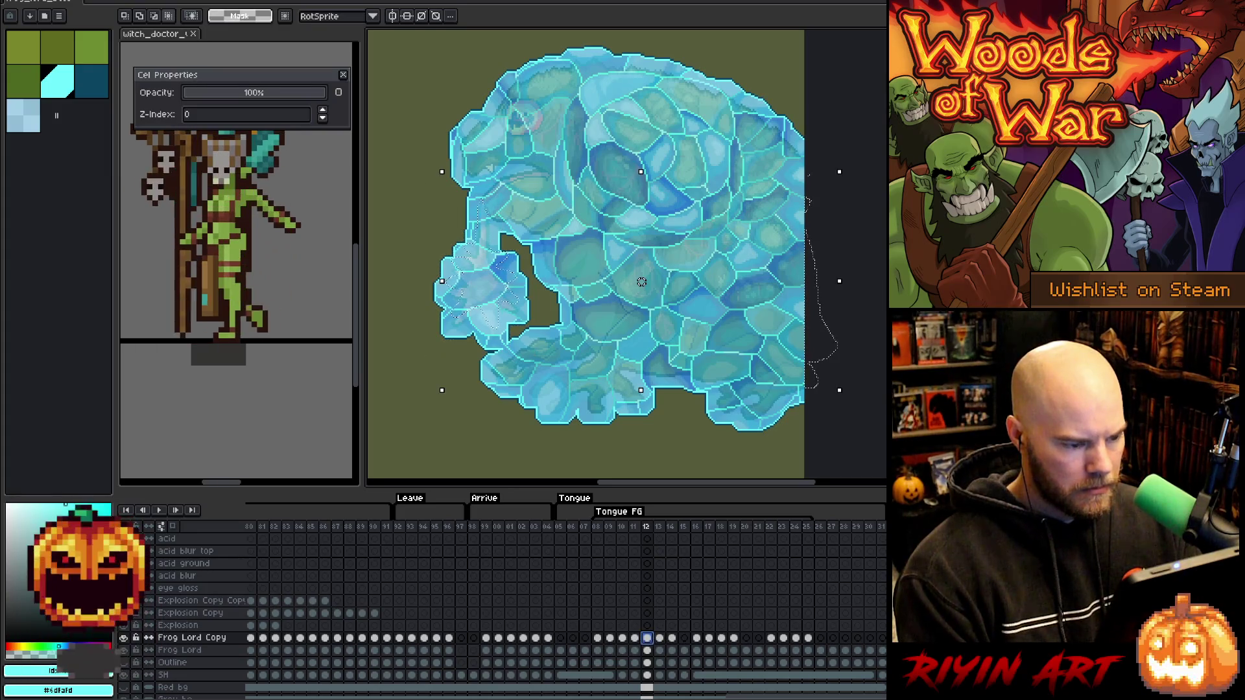
left_click(344, 77)
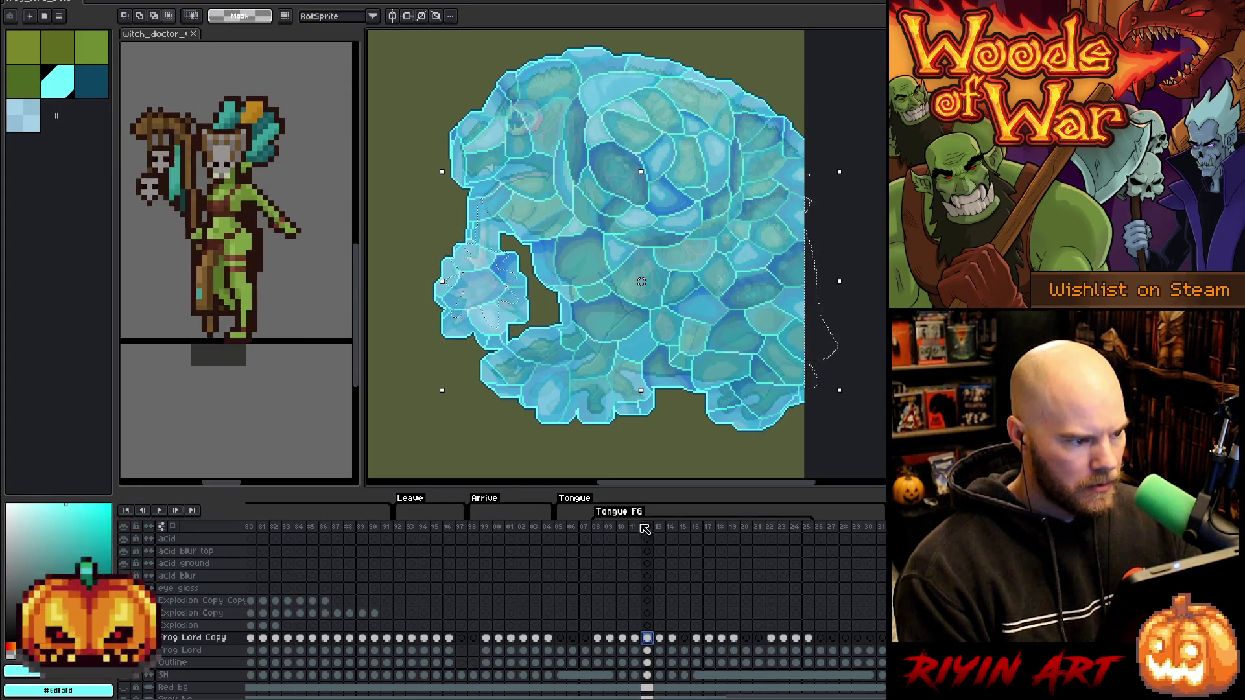
left_click(659, 639)
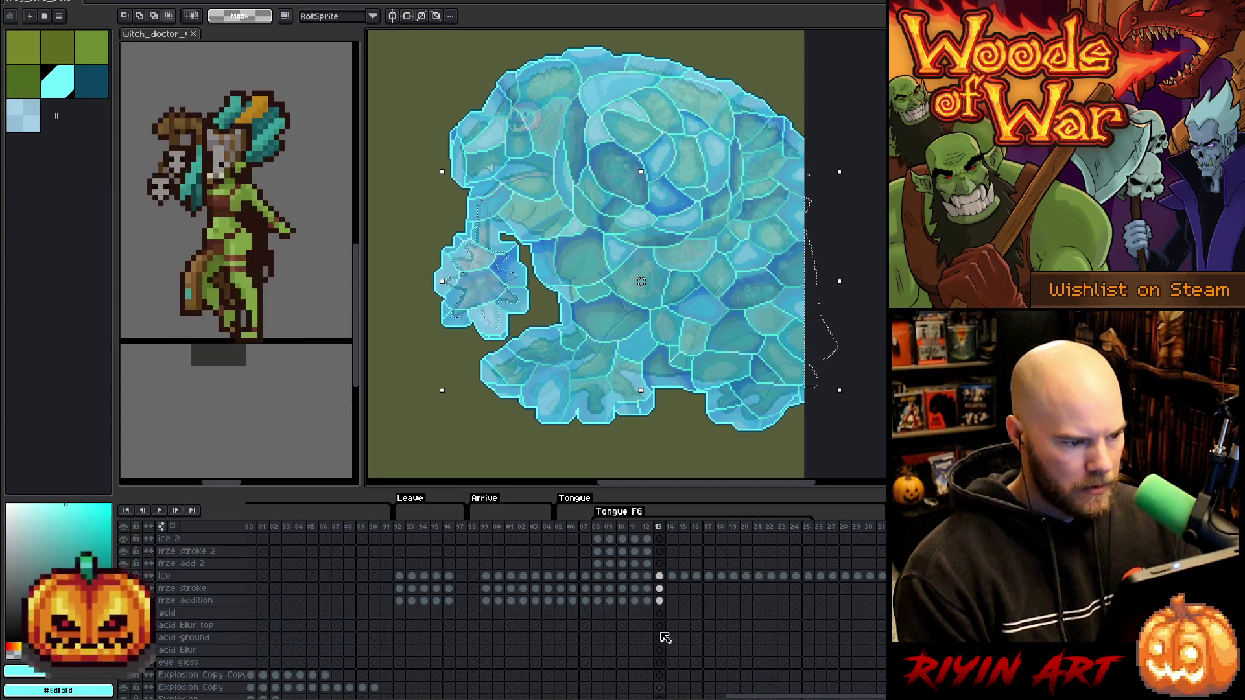
Select the left ice chunk on frame 13, test a paste on frze add 2, and undo it.
mouse_move(397, 127)
left_mouse_down()
mouse_move(479, 294)
mouse_move(543, 368)
left_mouse_up()
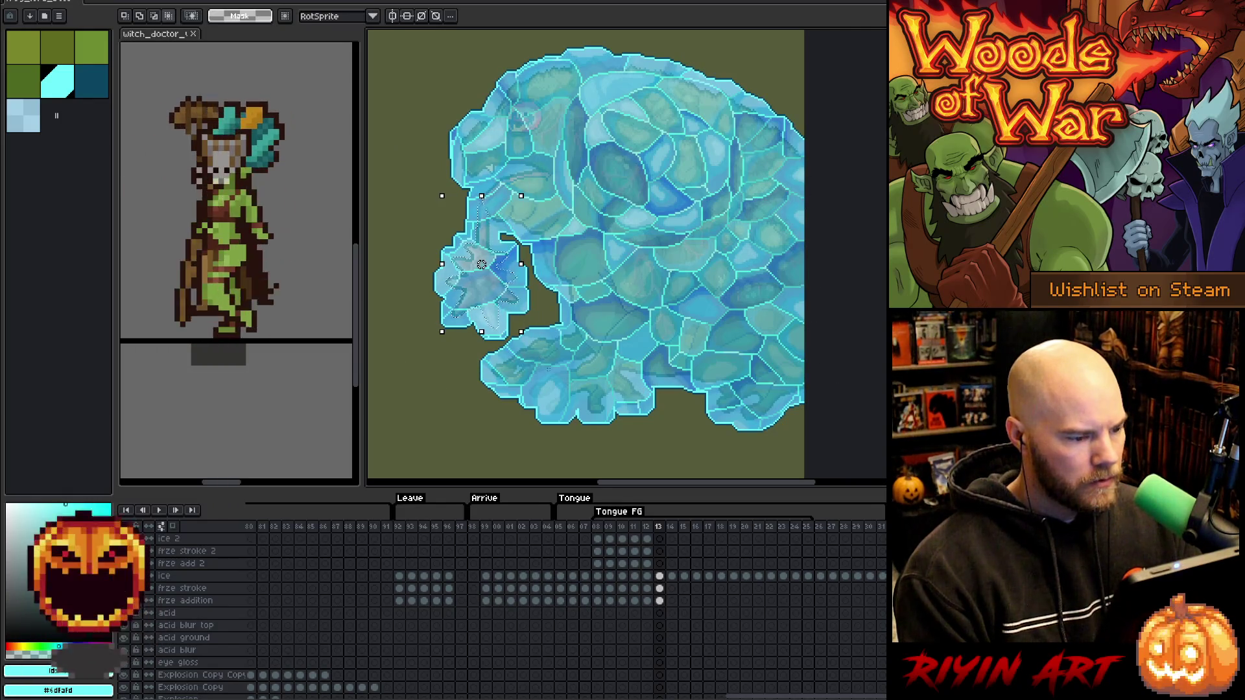
left_click(660, 602)
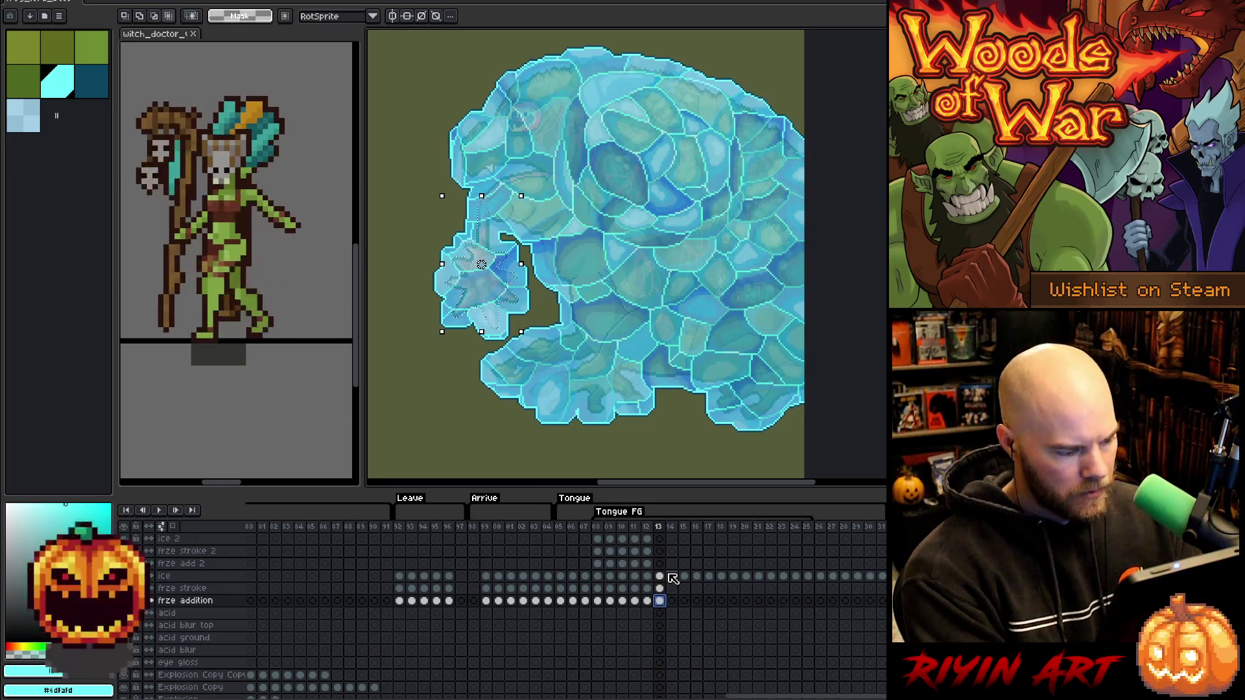
left_click(660, 564)
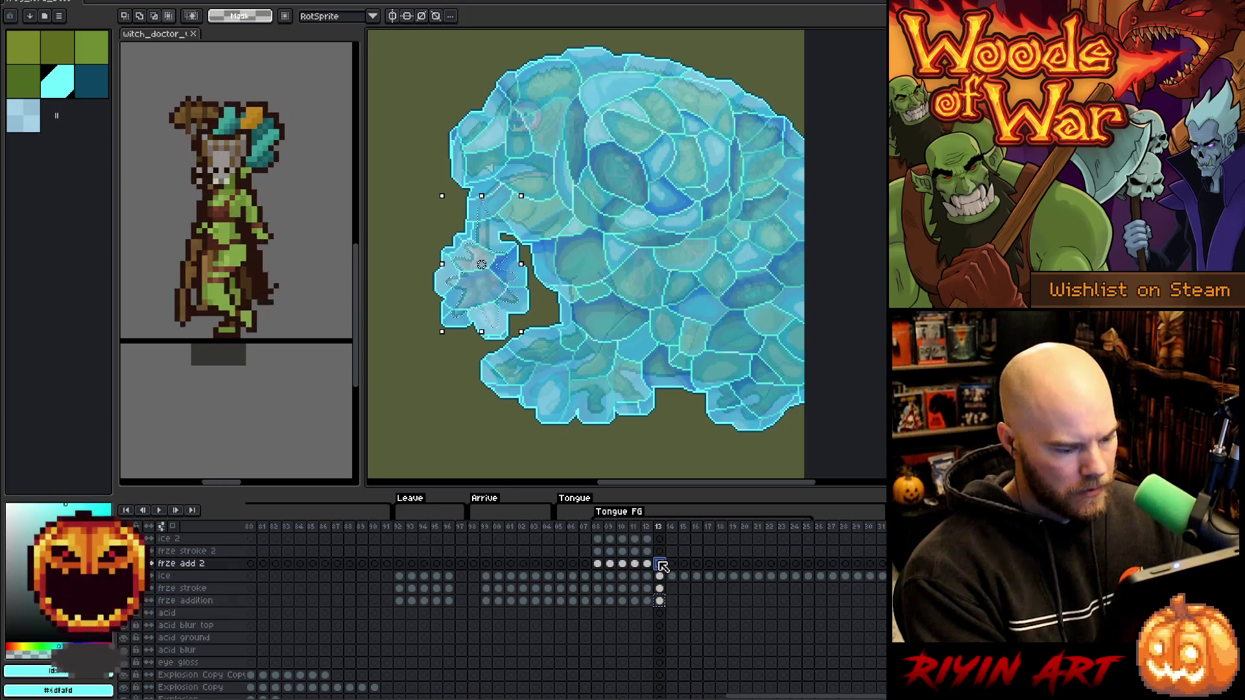
key("ctrl+v")
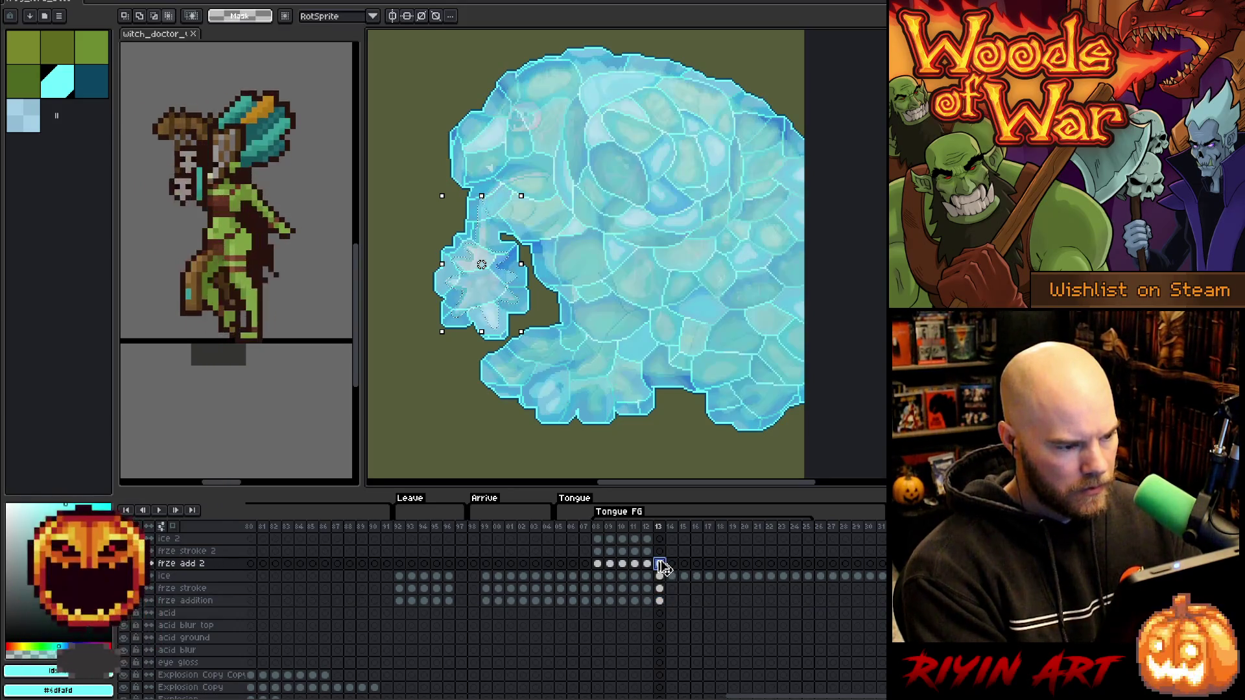
key("ctrl+z")
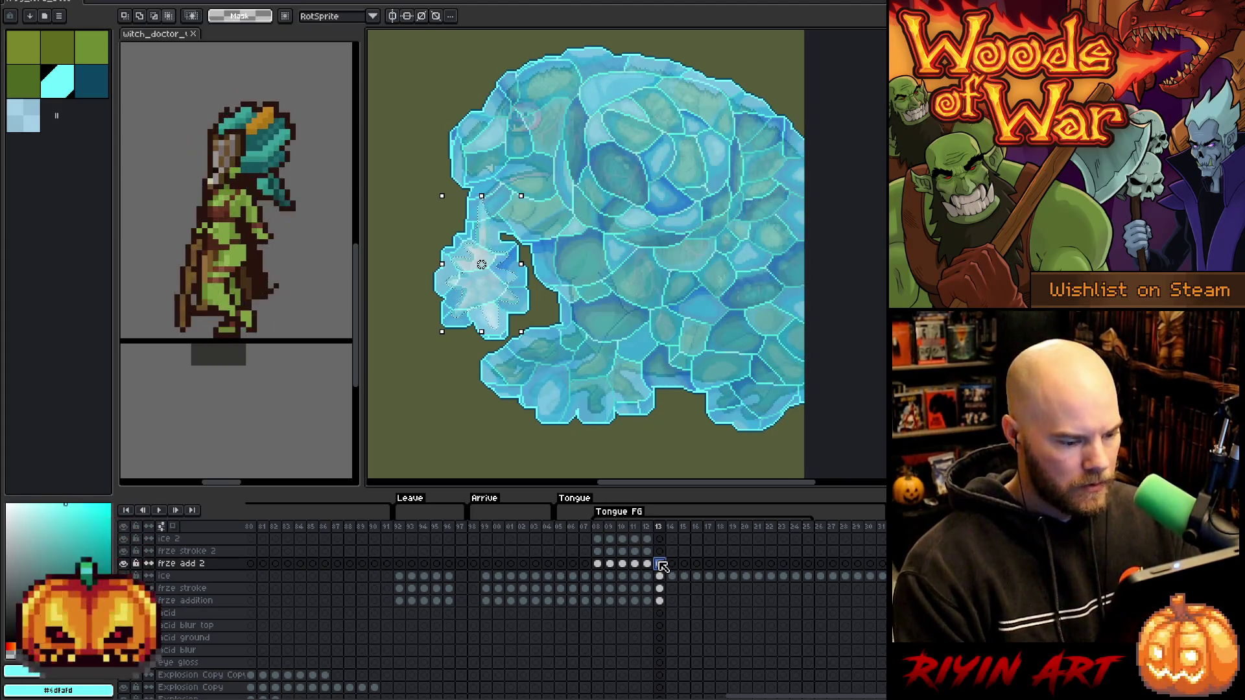
key("alt+s")
Expand the frame 13 tongue-tip selection outward.
mouse_move(213, 65)
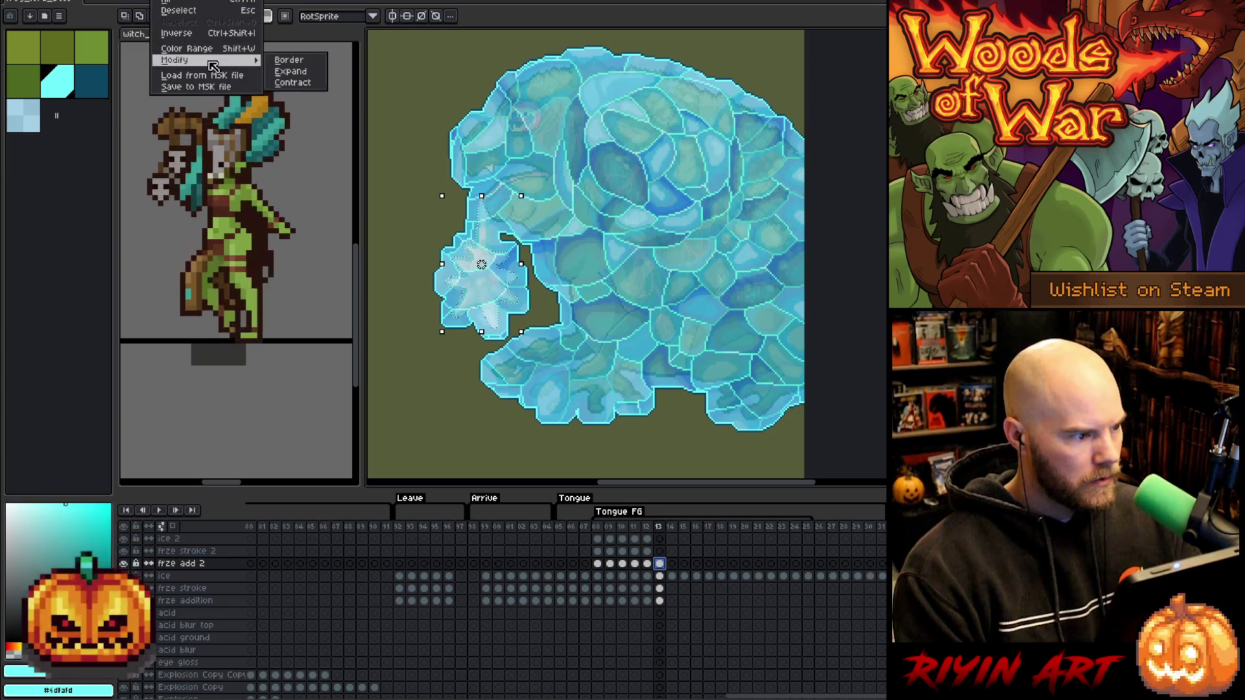
left_click(290, 71)
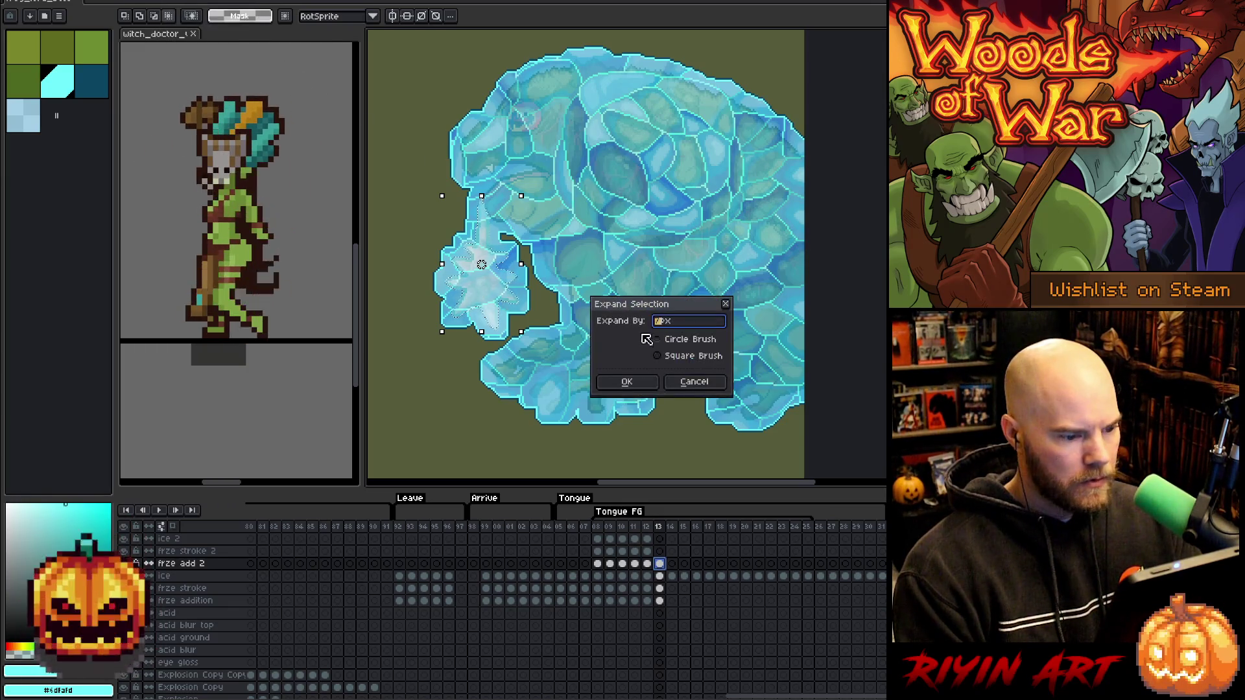
left_click(628, 380)
Fill the selection with ice on frame 13's ice 2 and frze stroke 2 cels, then commit.
left_click(661, 576)
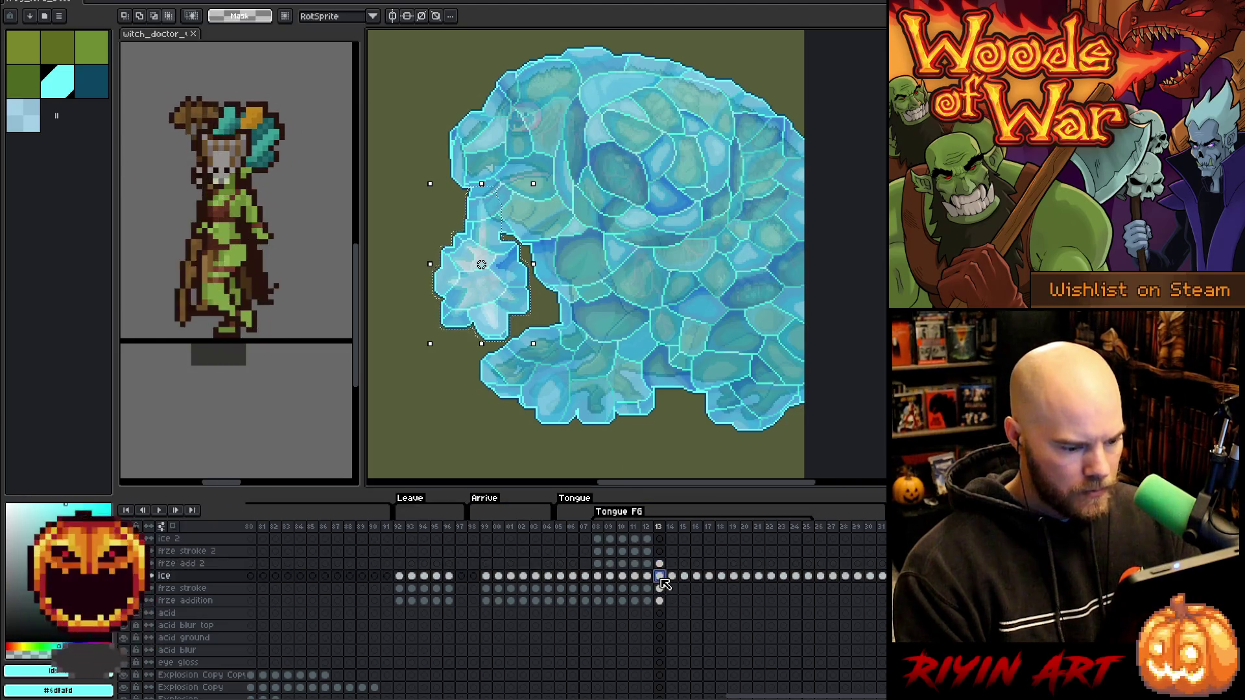
left_click(660, 538)
key("ctrl+t")
left_click(660, 589)
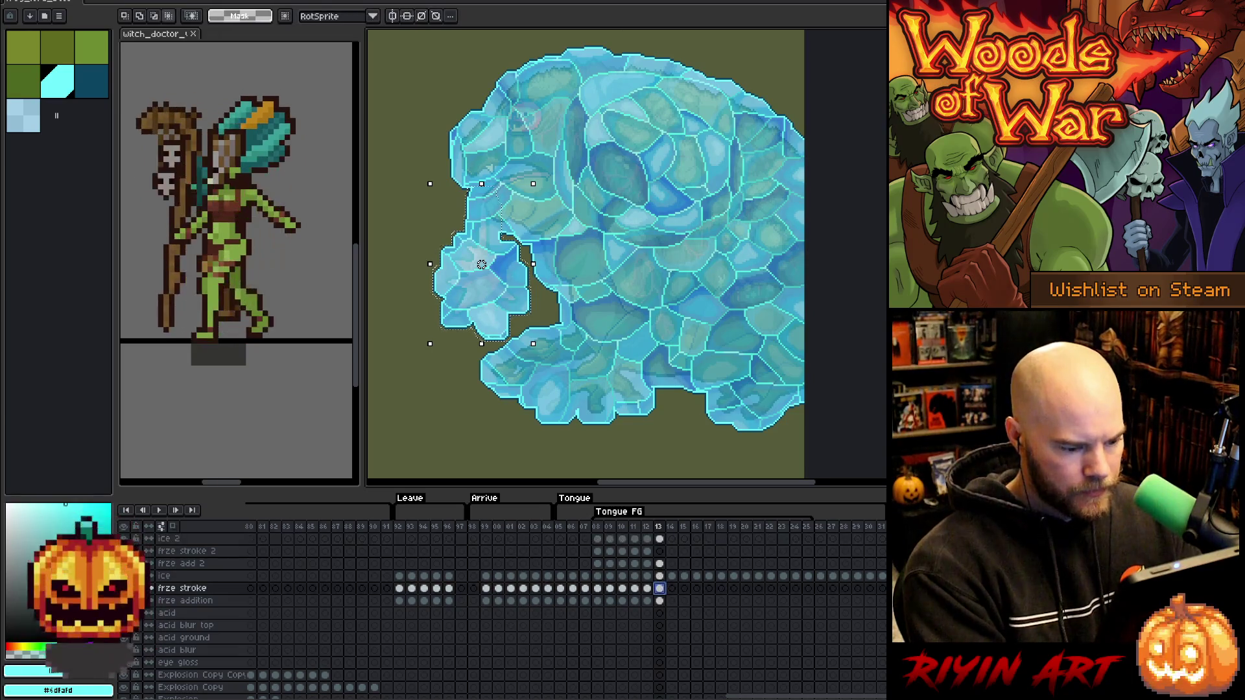
left_click(661, 552)
key("ctrl+t")
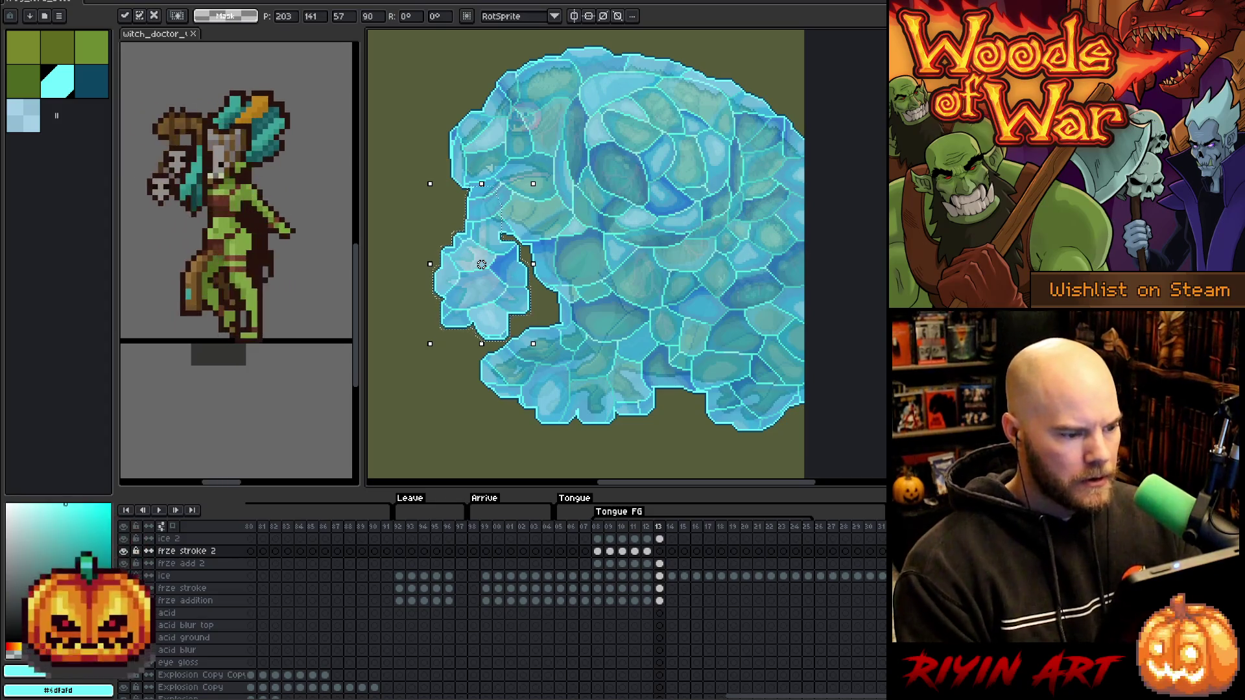
left_click(673, 571)
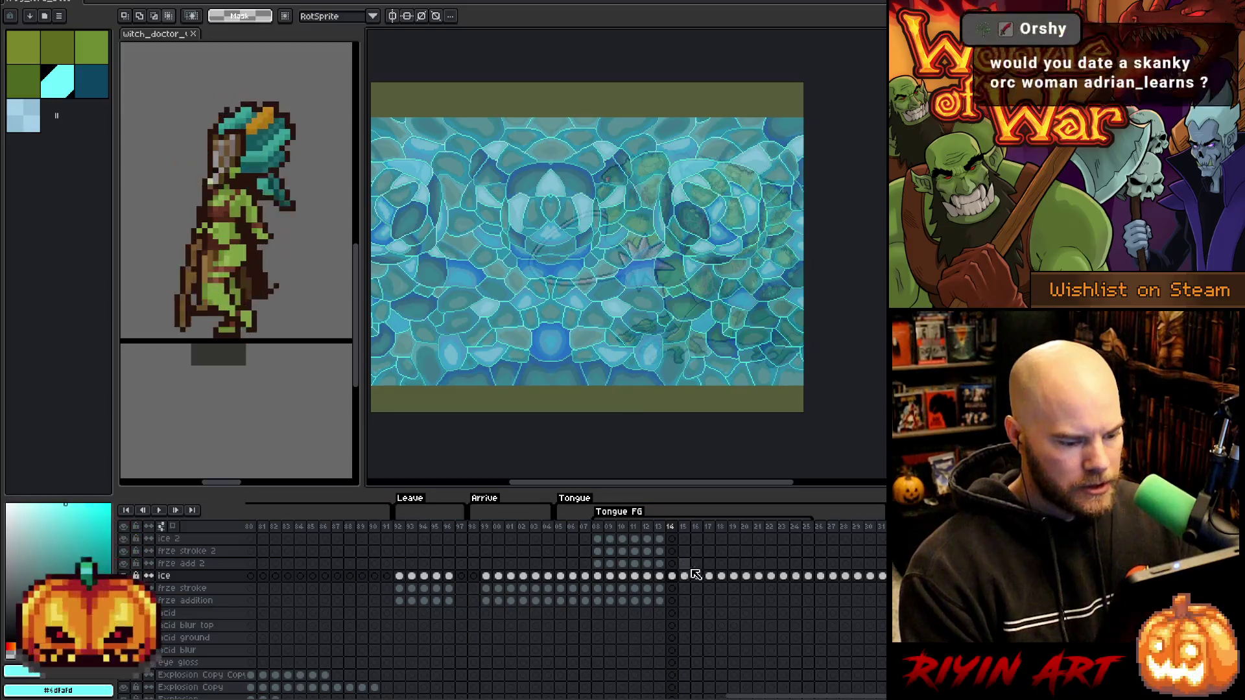
Load the Frog Lord pixels on frame 14 as a selection and make the frze addition cel active.
scroll(688, 618, "down", 1)
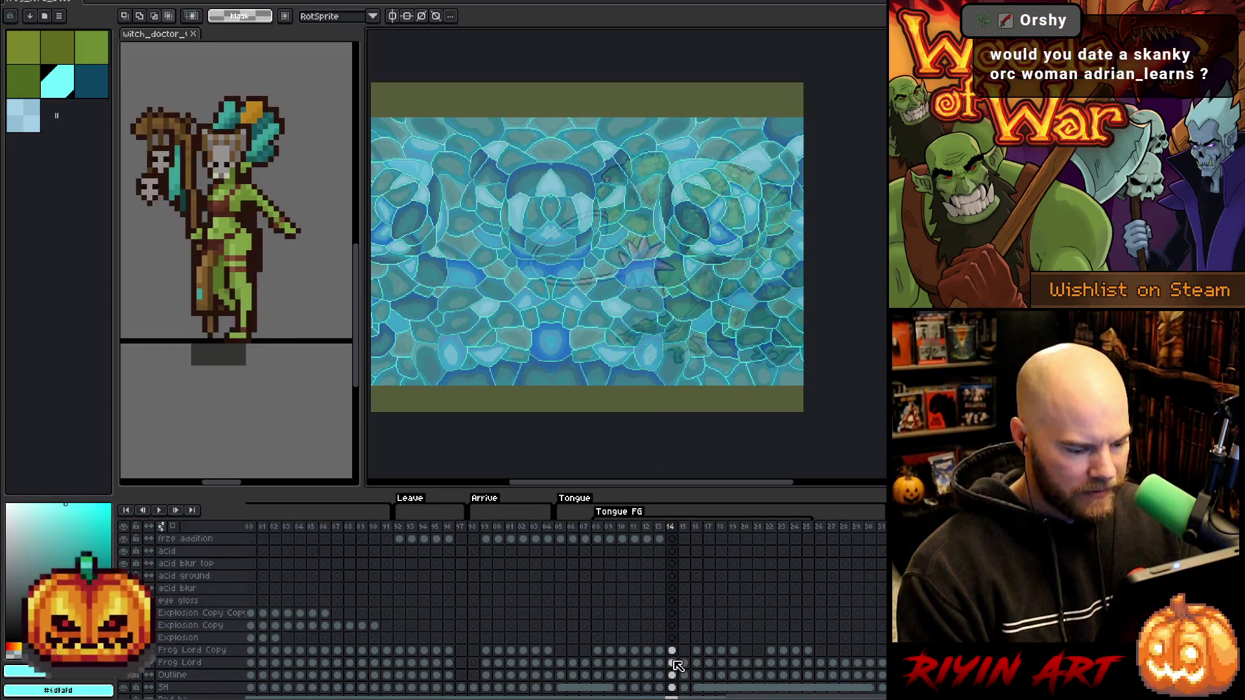
left_click(678, 668, "ctrl")
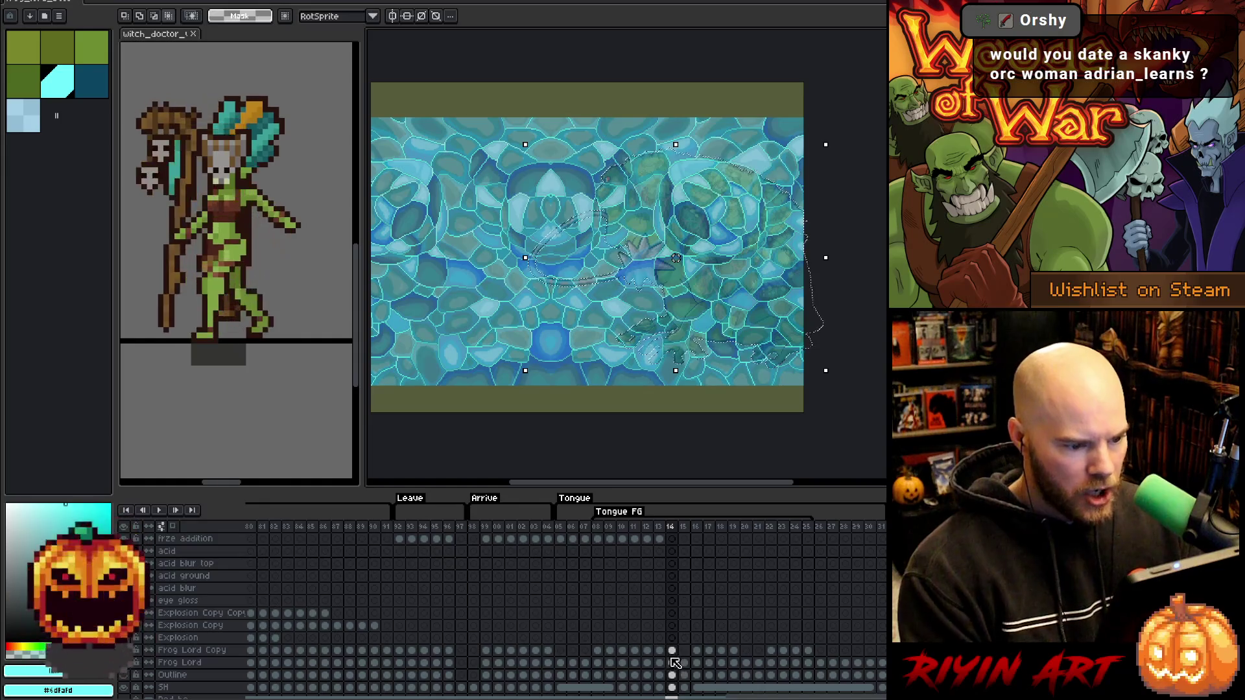
scroll(638, 581, "up", 5)
left_click(672, 603)
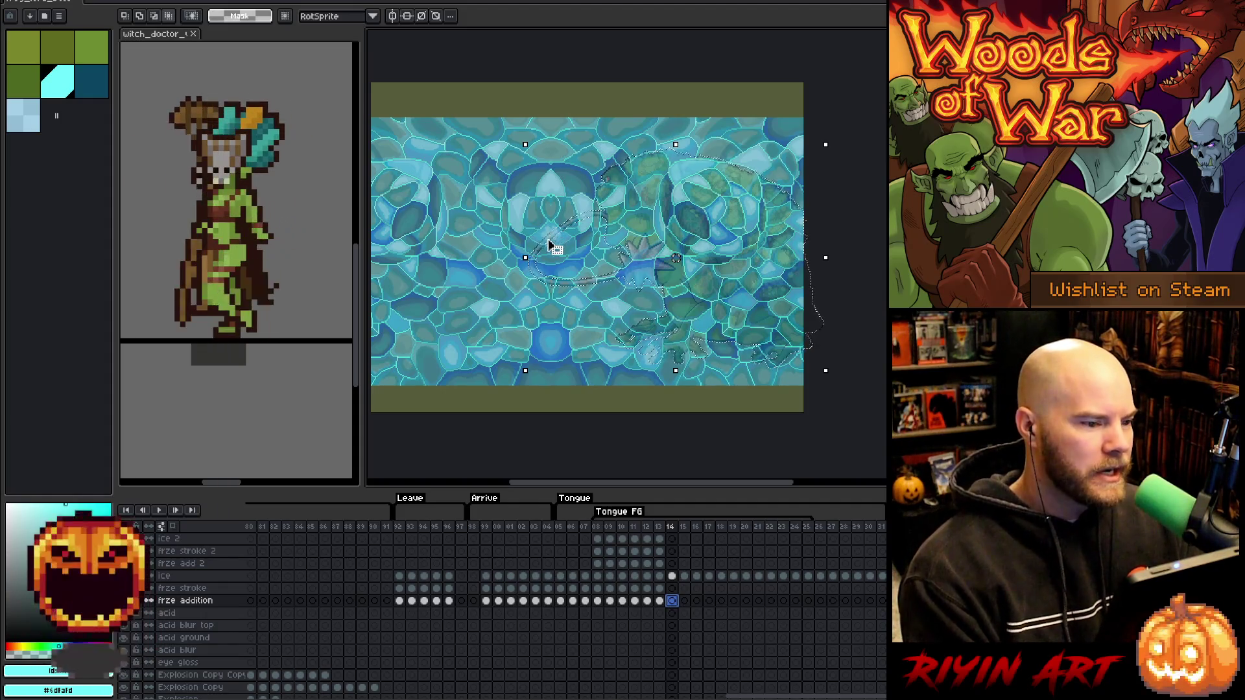
scroll(676, 258, "up", 1)
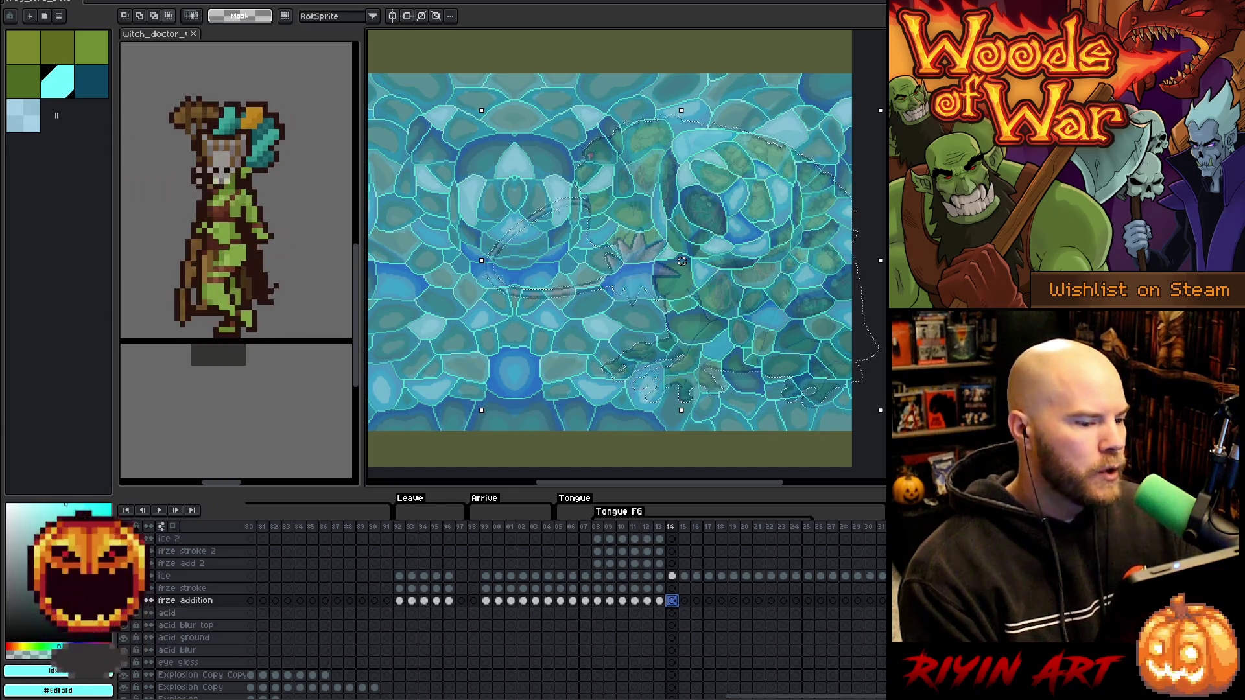
left_click(68, 1)
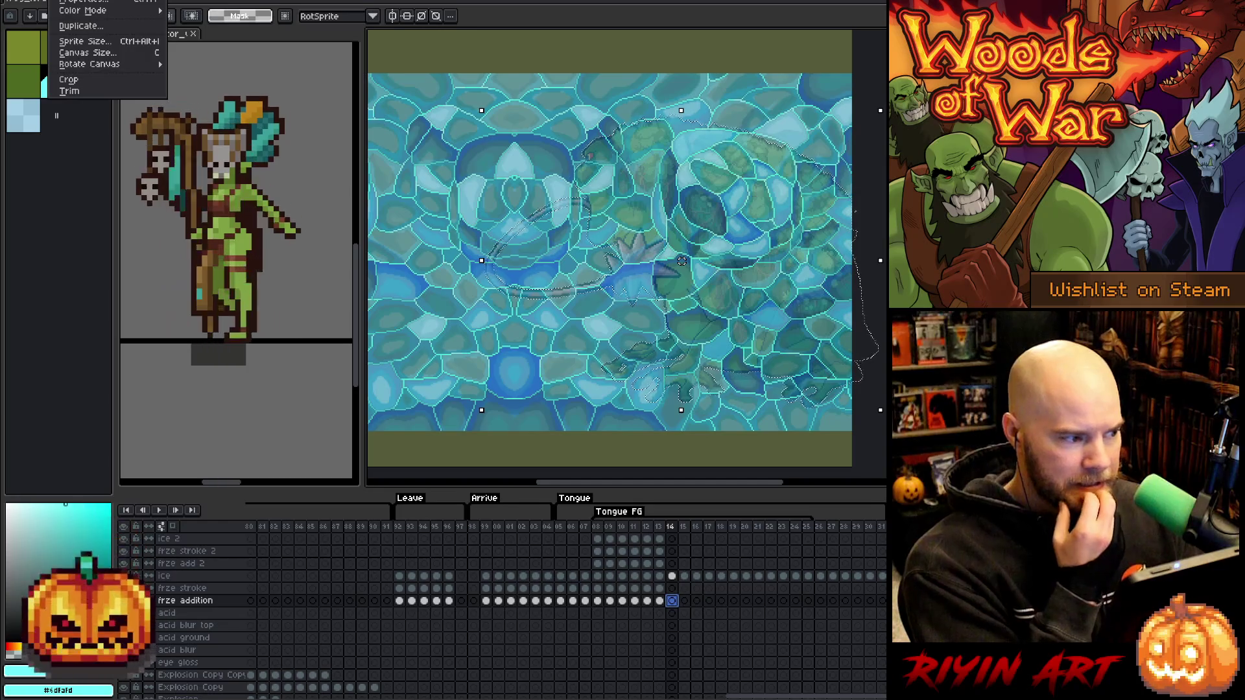
Look through the Sprite and Edit menus without choosing anything.
key("Escape")
key("alt+s")
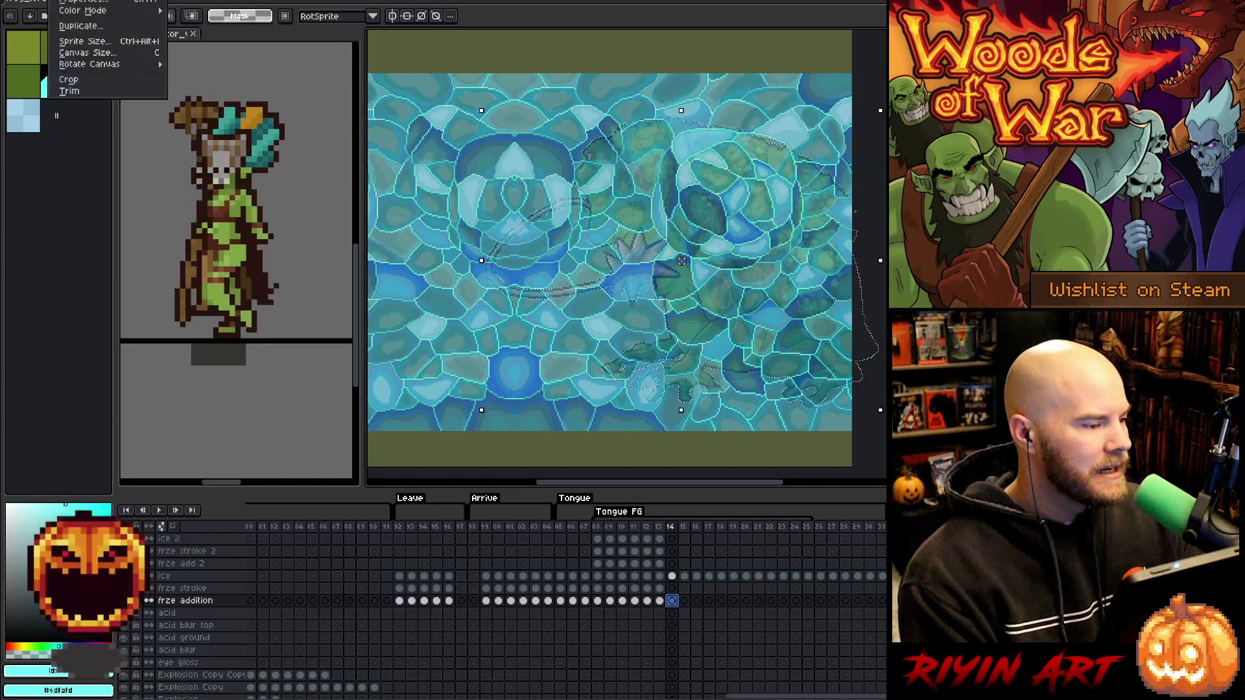
key("Left")
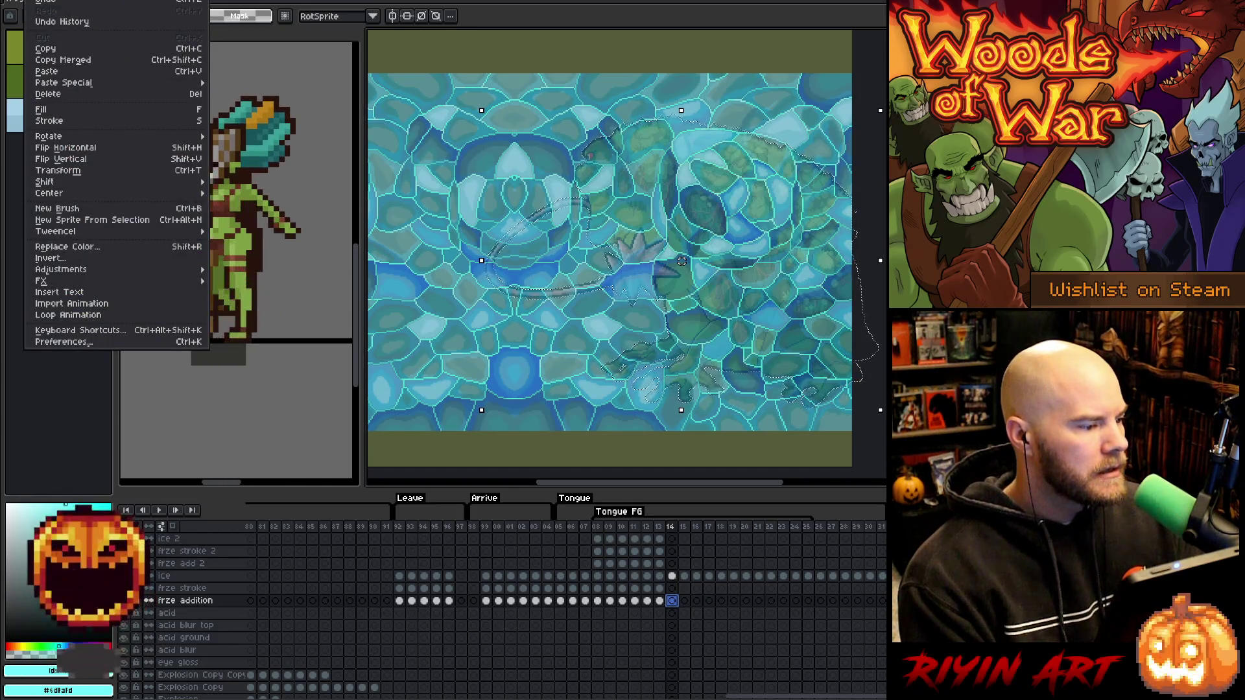
key("Escape")
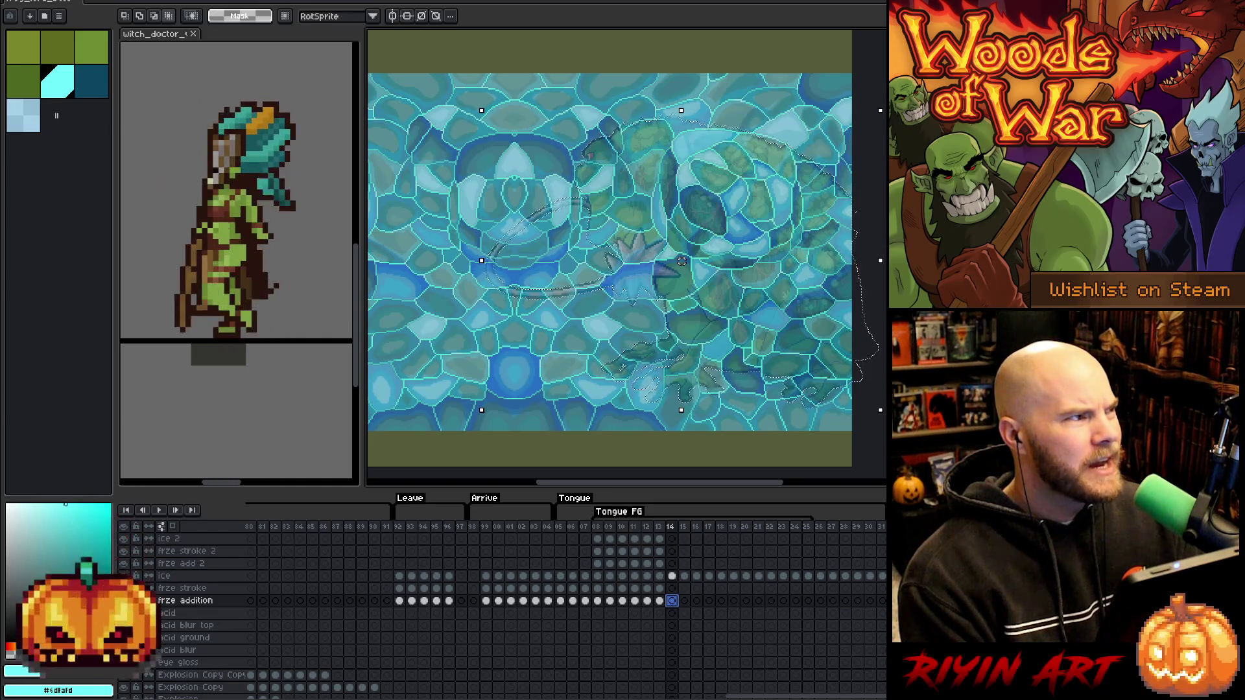
key("alt+s")
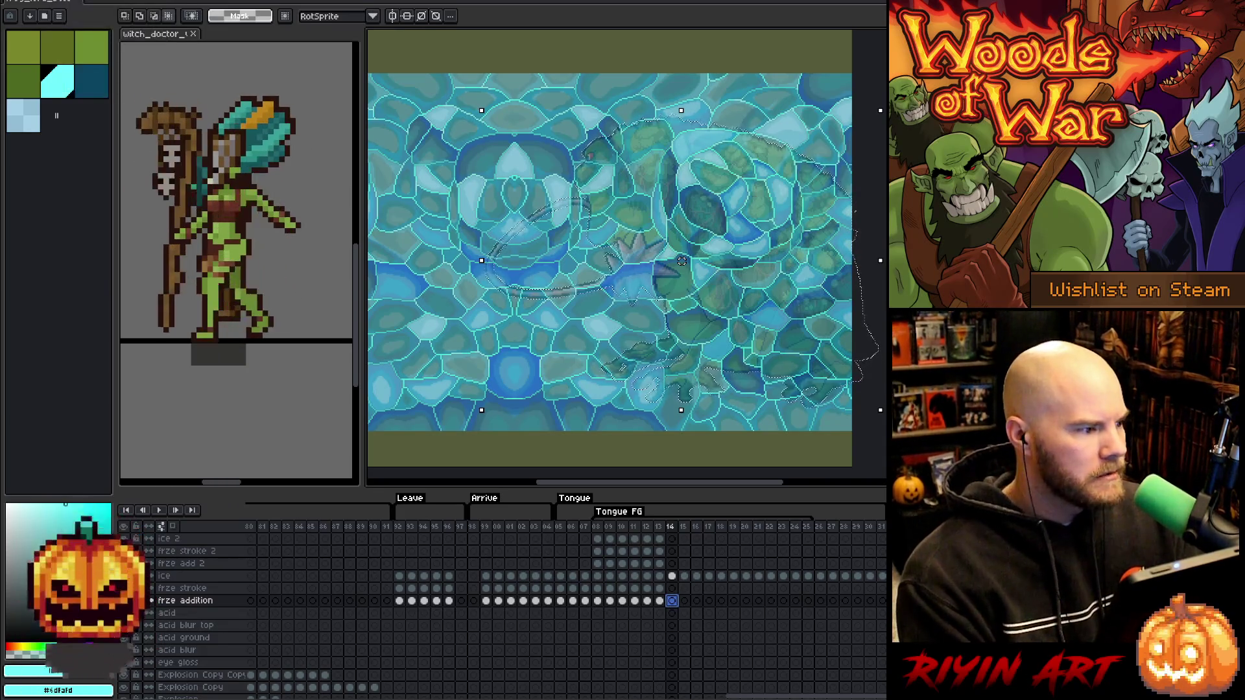
key("Escape")
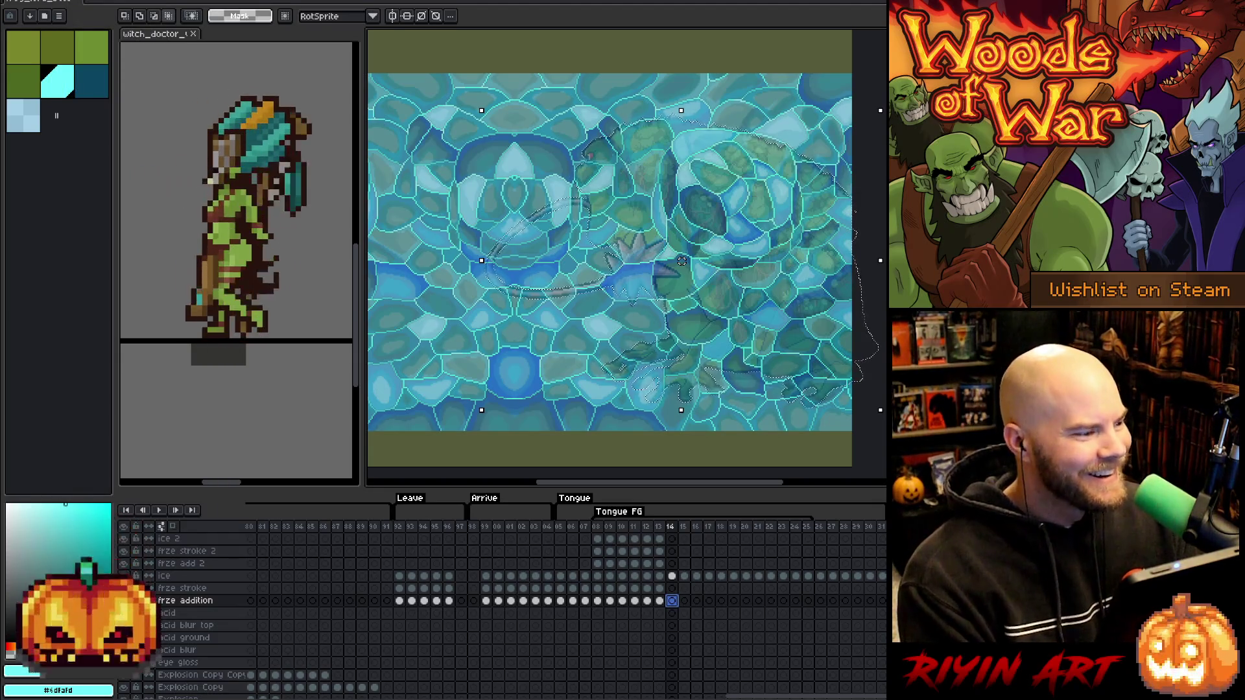
Bring up the Select > Modify options for the selection, then dismiss them.
key("alt+e")
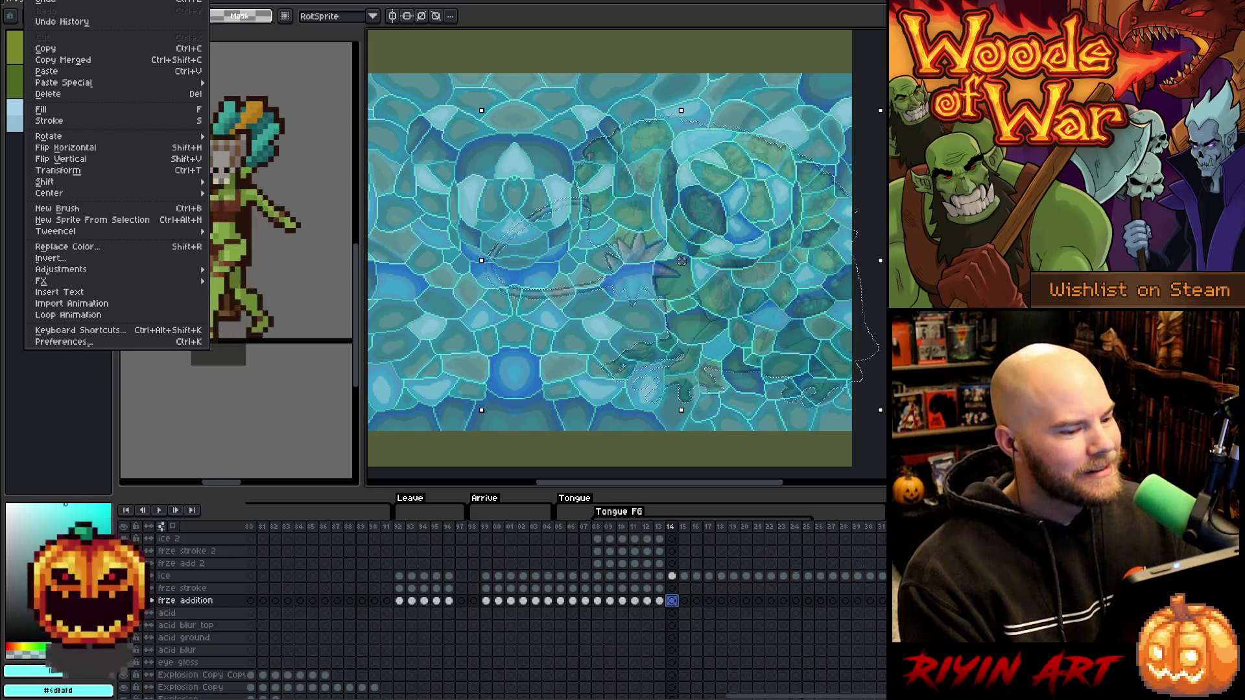
key("Right")
key("Right")
key("Right")
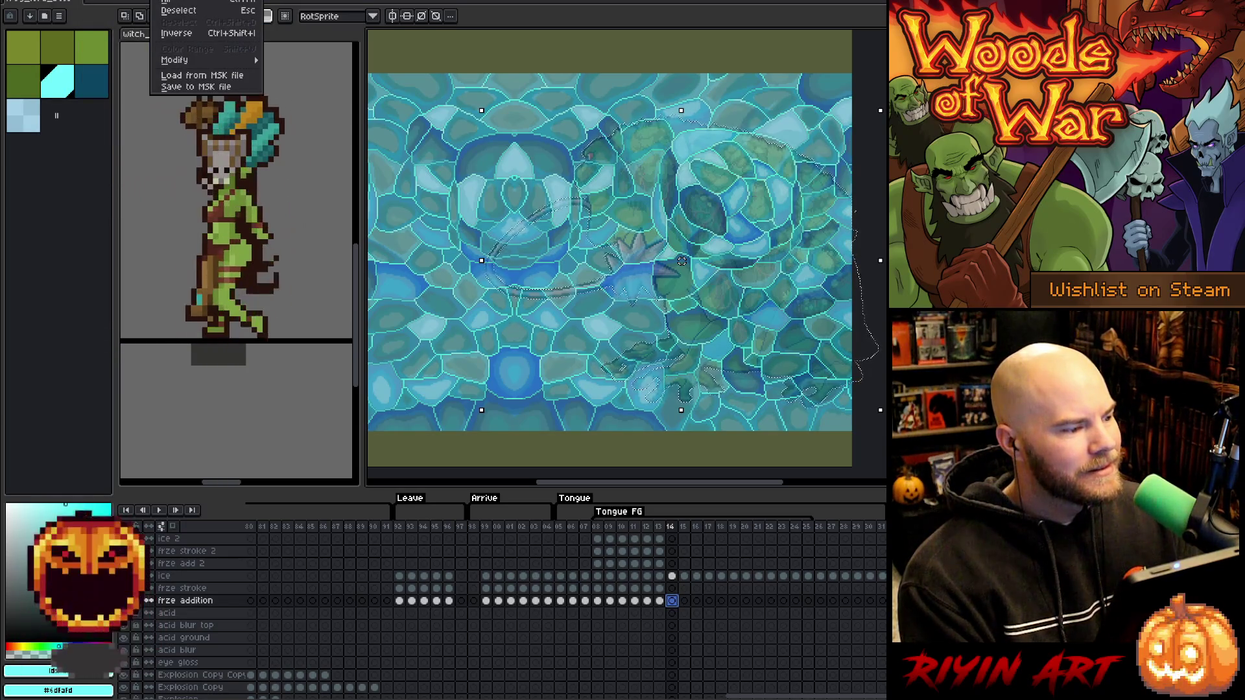
mouse_move(182, 58)
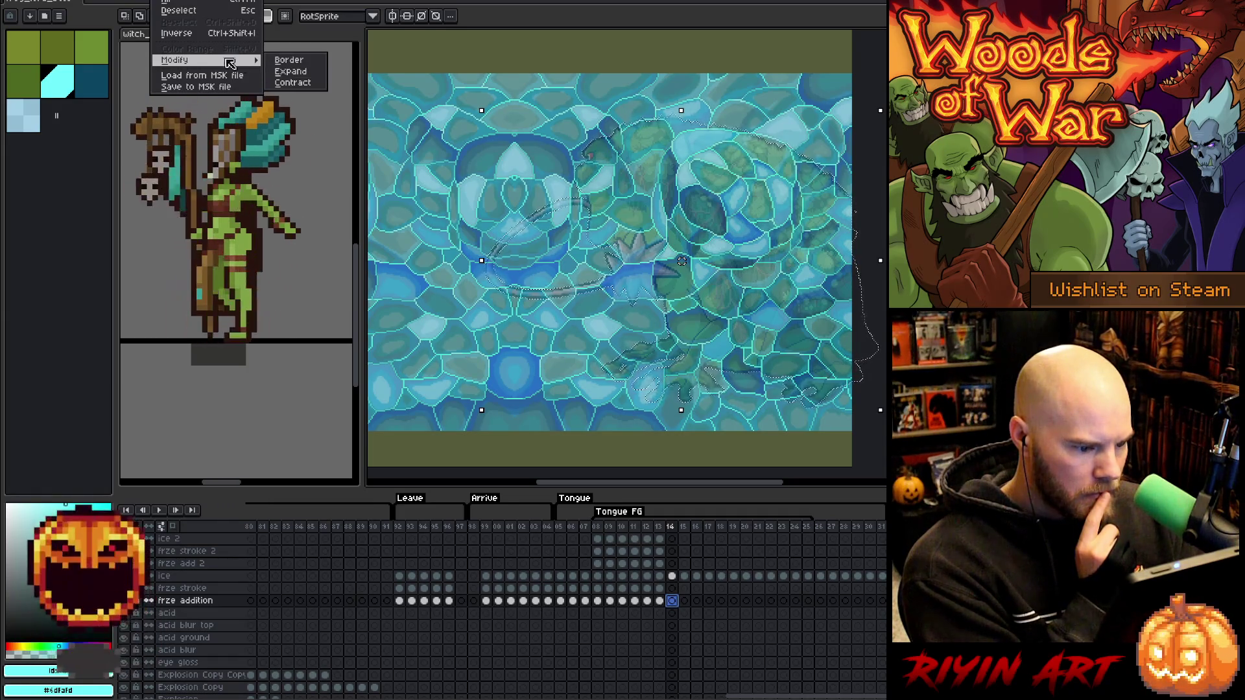
key("Escape")
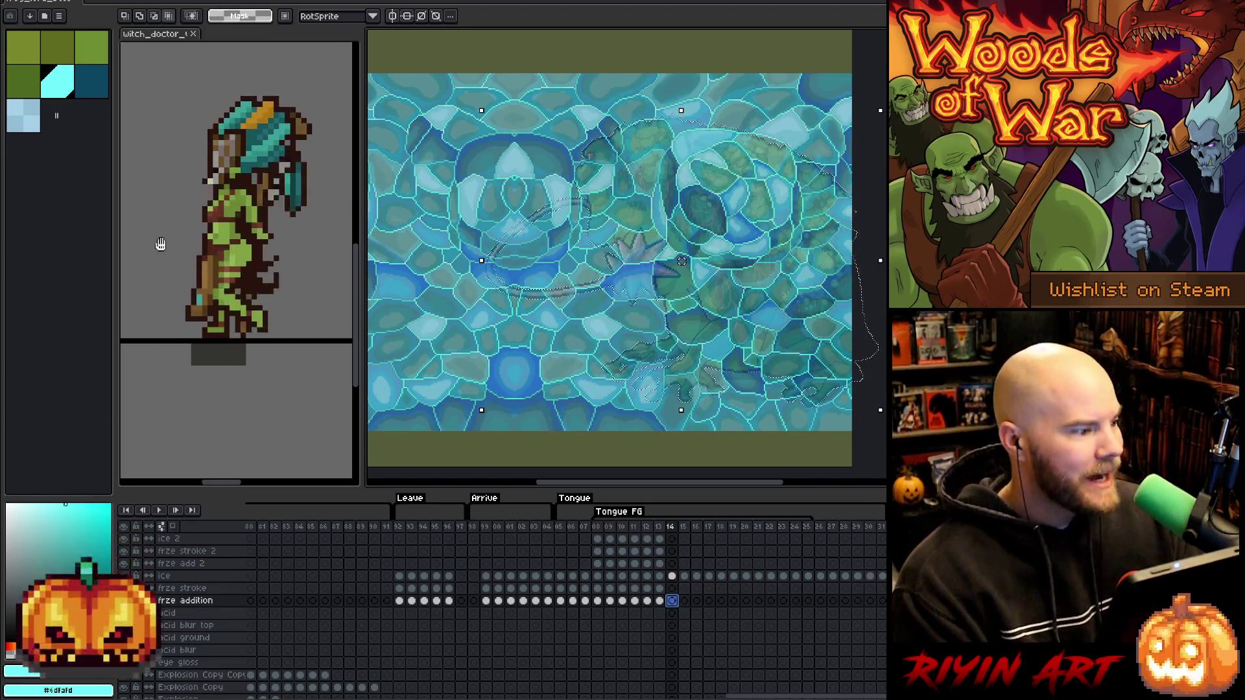
Pick cyan, make the frze stroke cel active and expand the selection by 5 pixels.
left_click(71, 90)
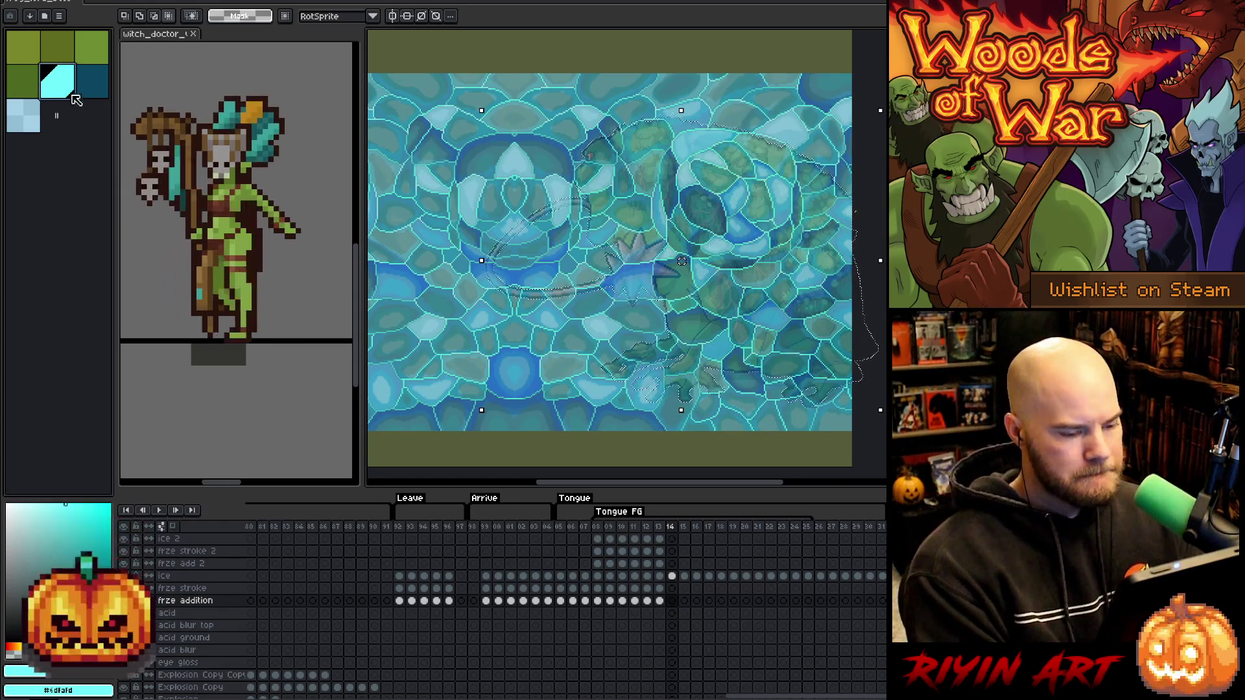
left_click(674, 605)
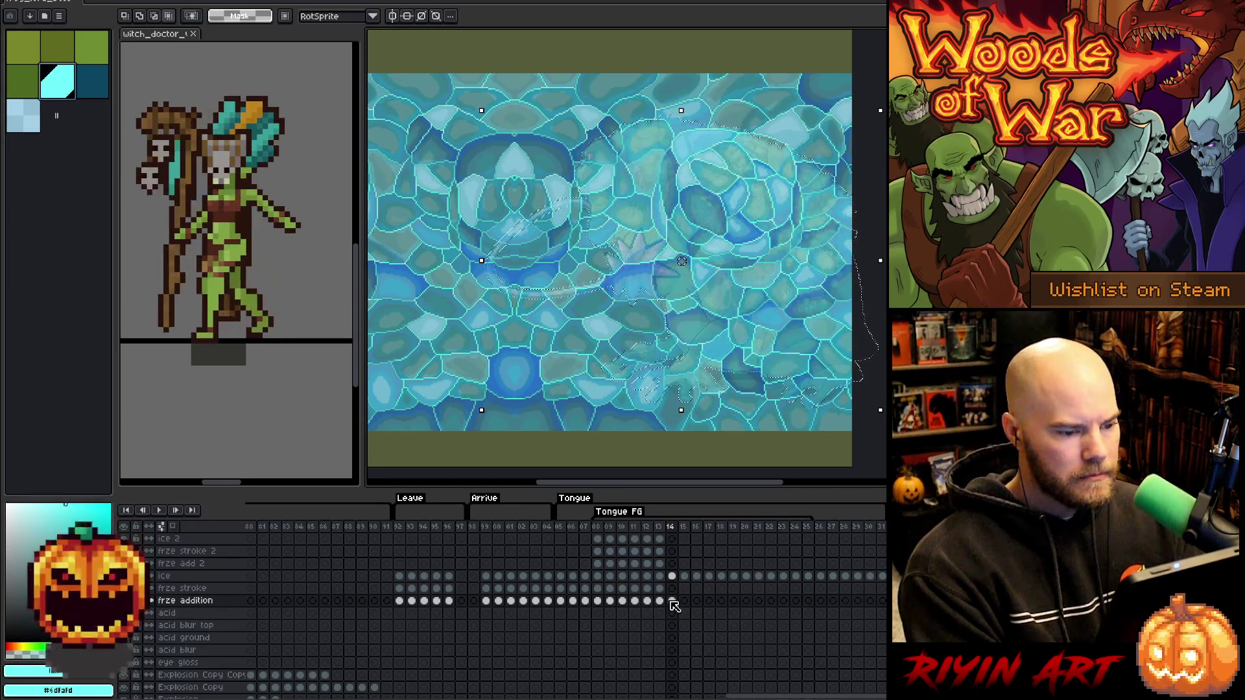
left_click(672, 589)
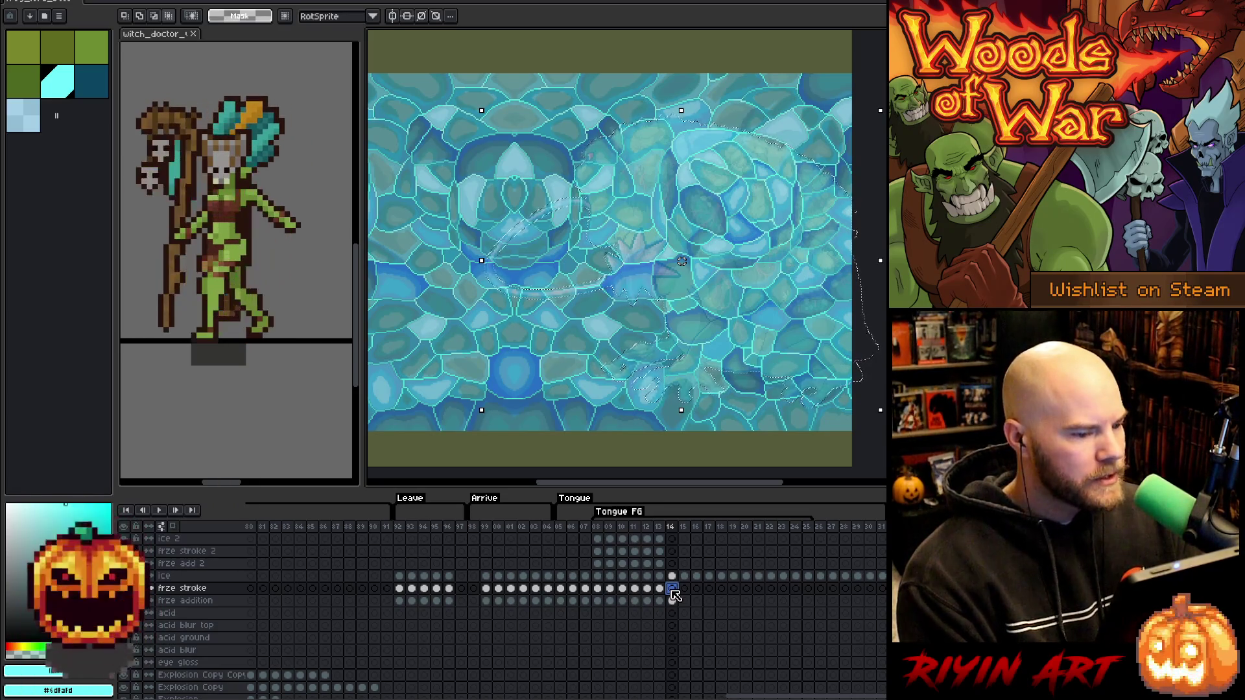
key("alt+s")
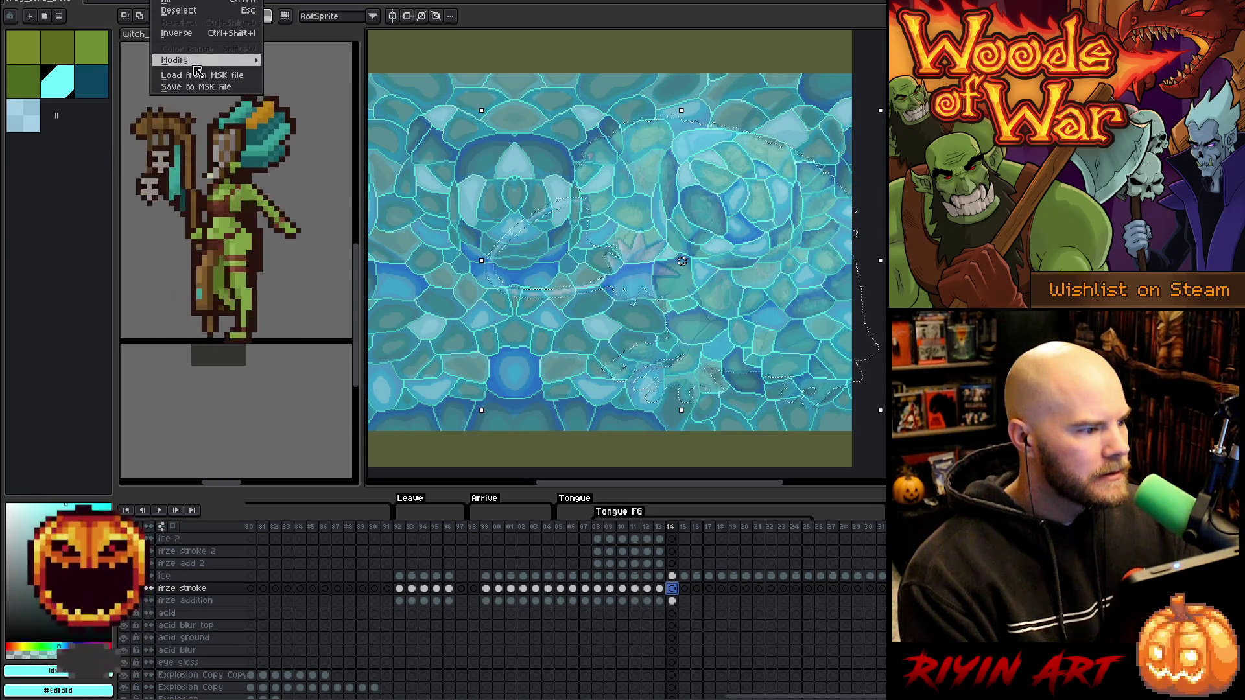
left_click(293, 72)
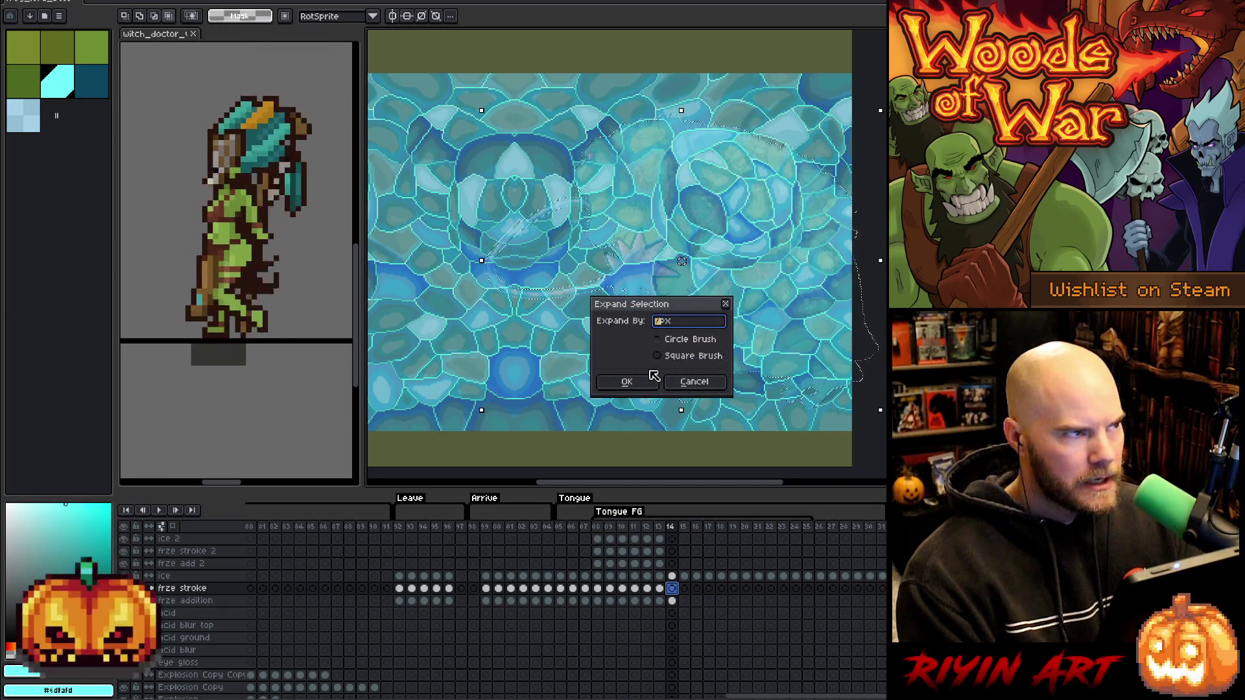
type("5")
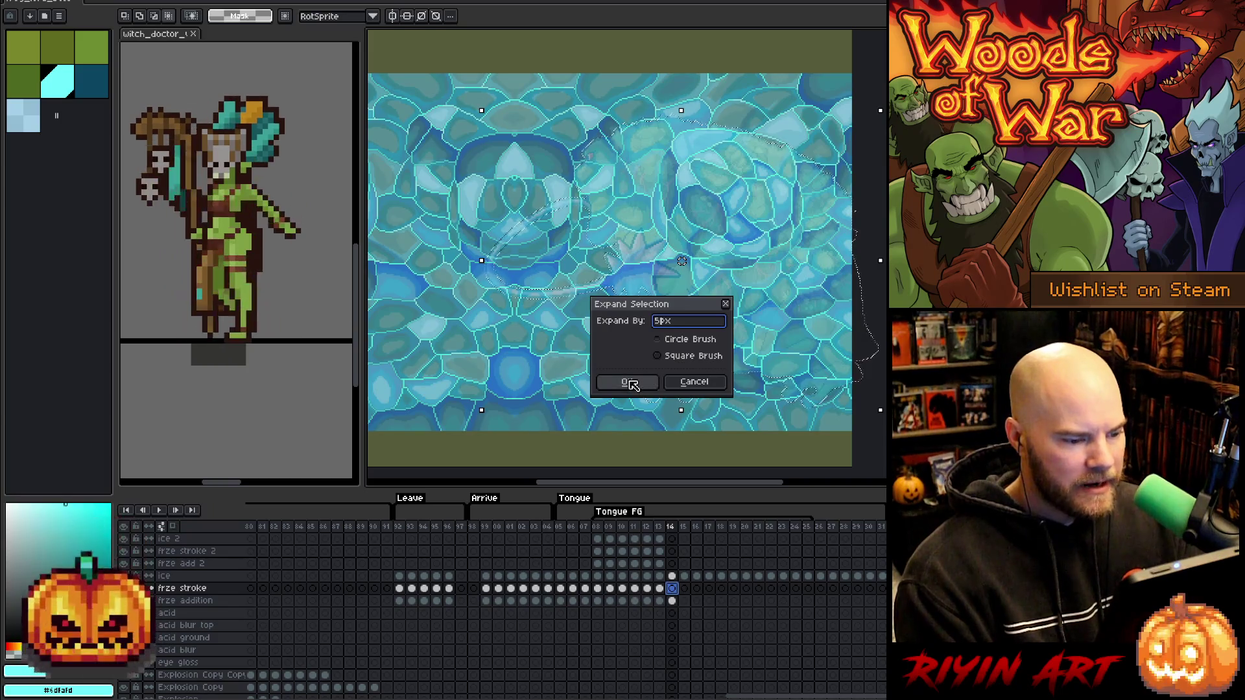
left_click(630, 384)
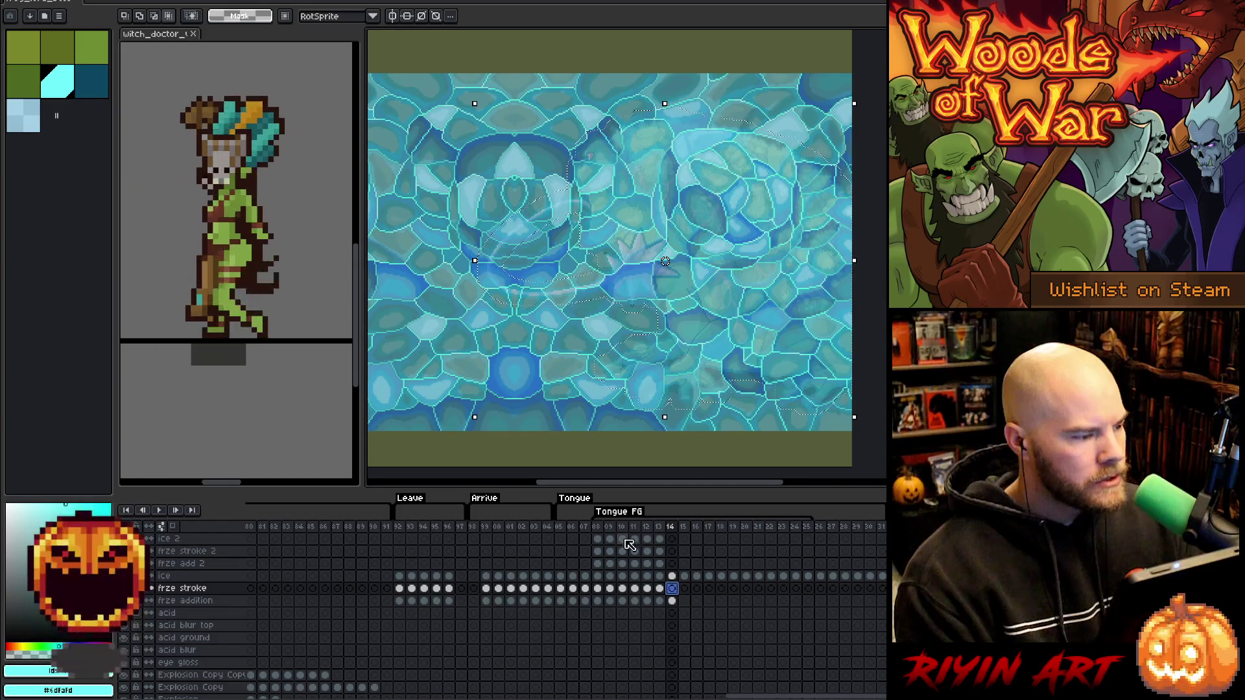
Fill the selection light blue, then delete the ice layer's texture outside the toad shape.
left_click(22, 120)
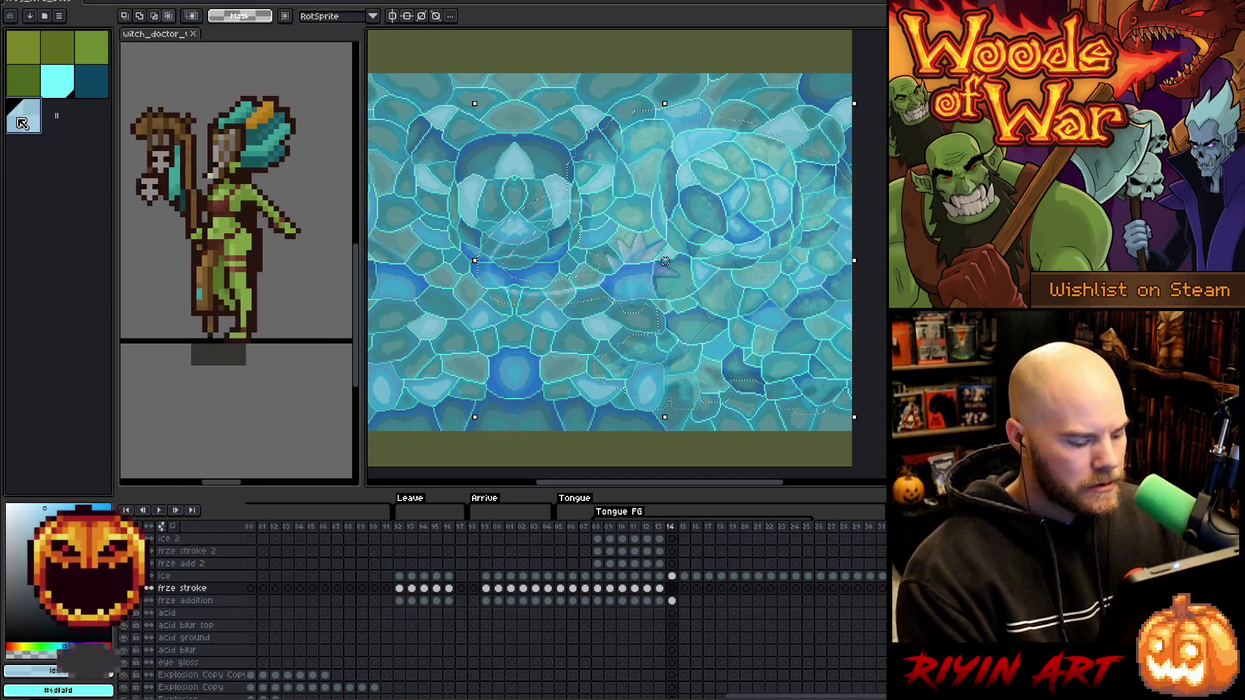
key("f")
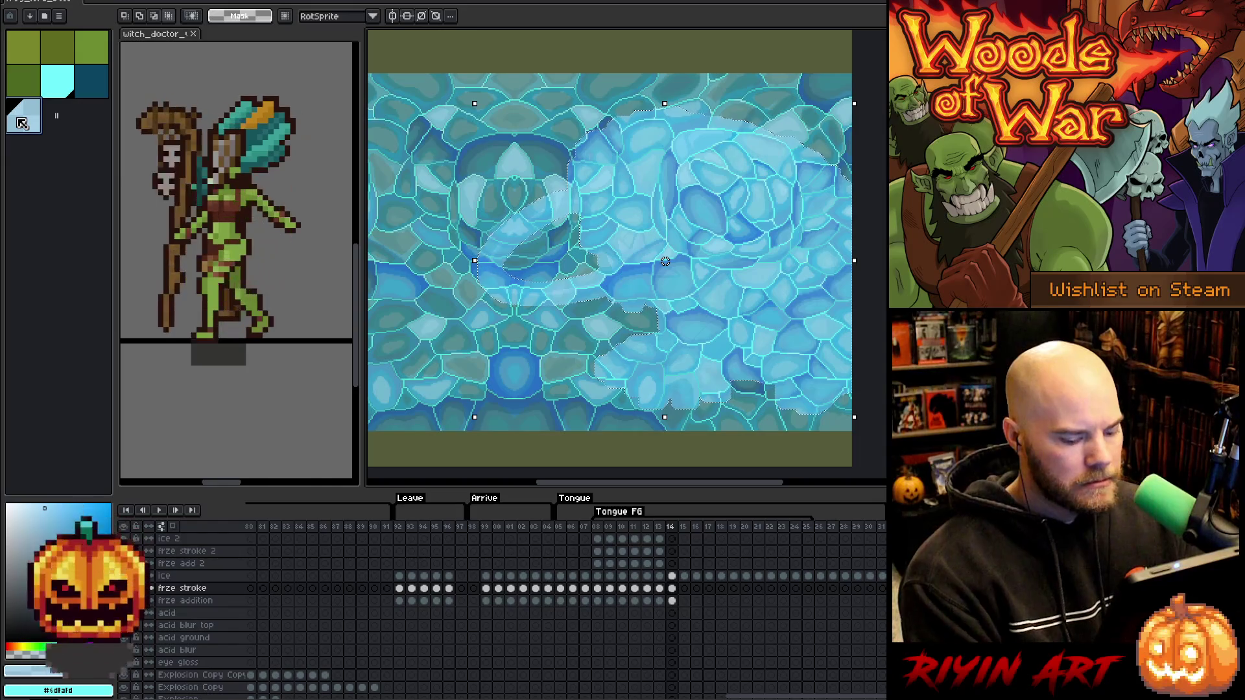
key("ctrl+a")
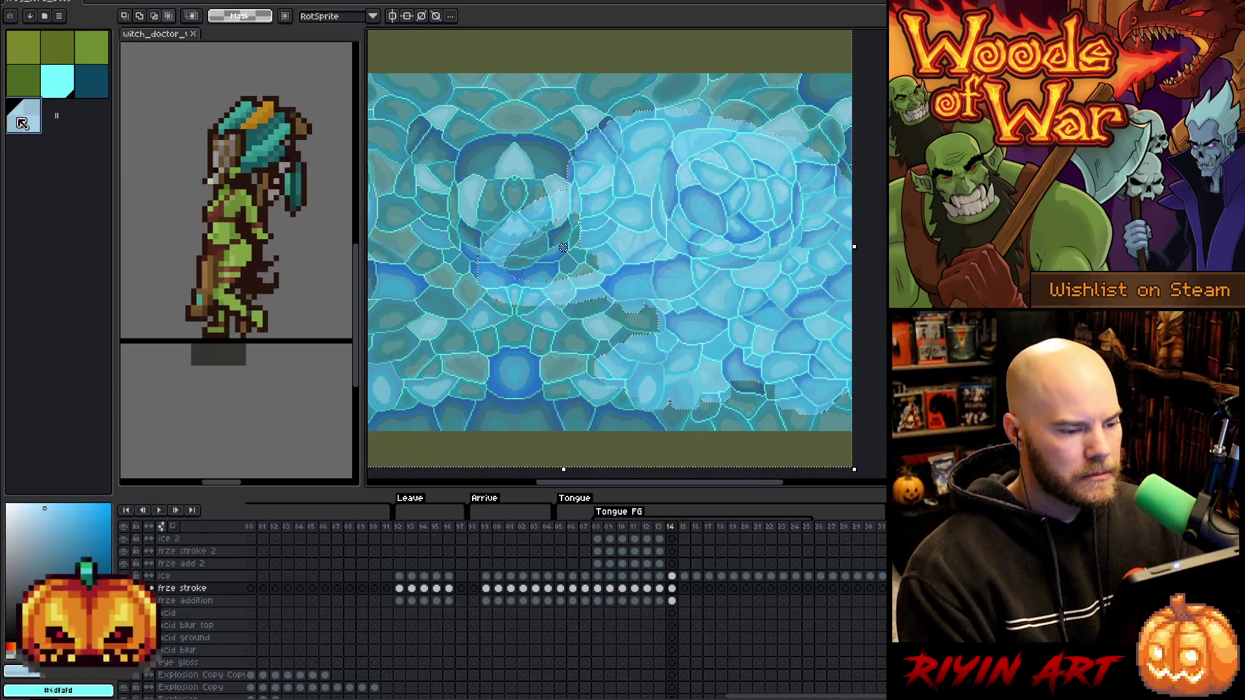
left_click(678, 577)
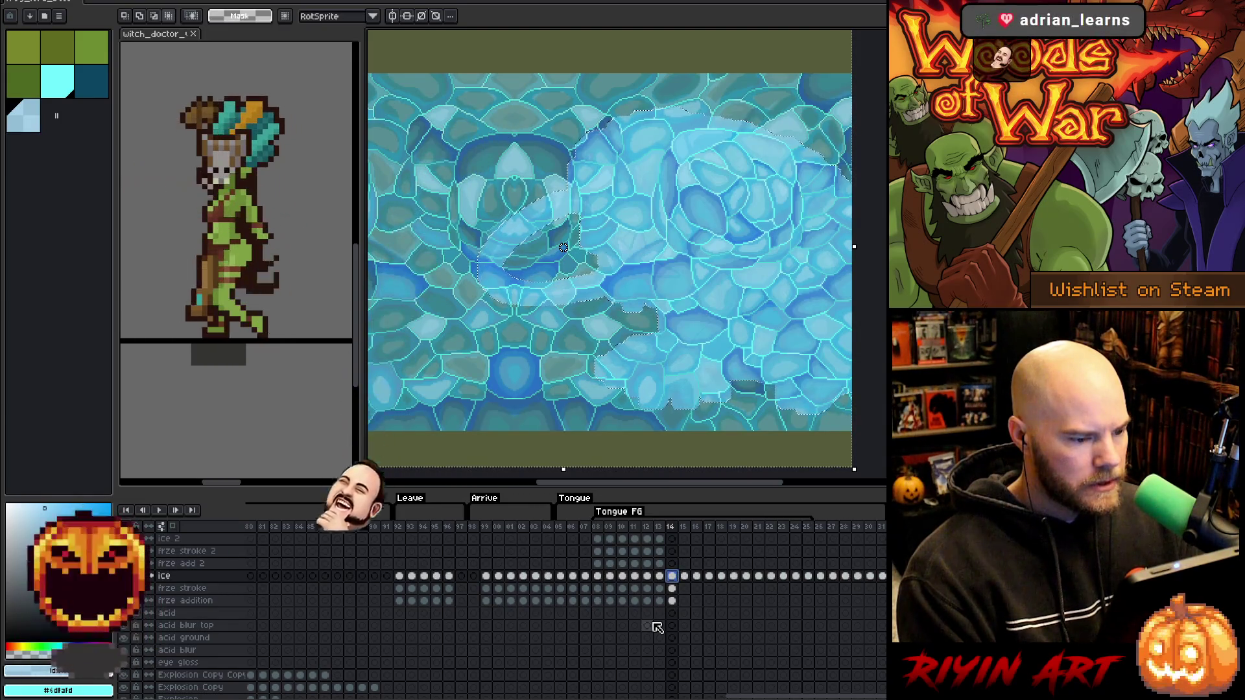
key("Delete")
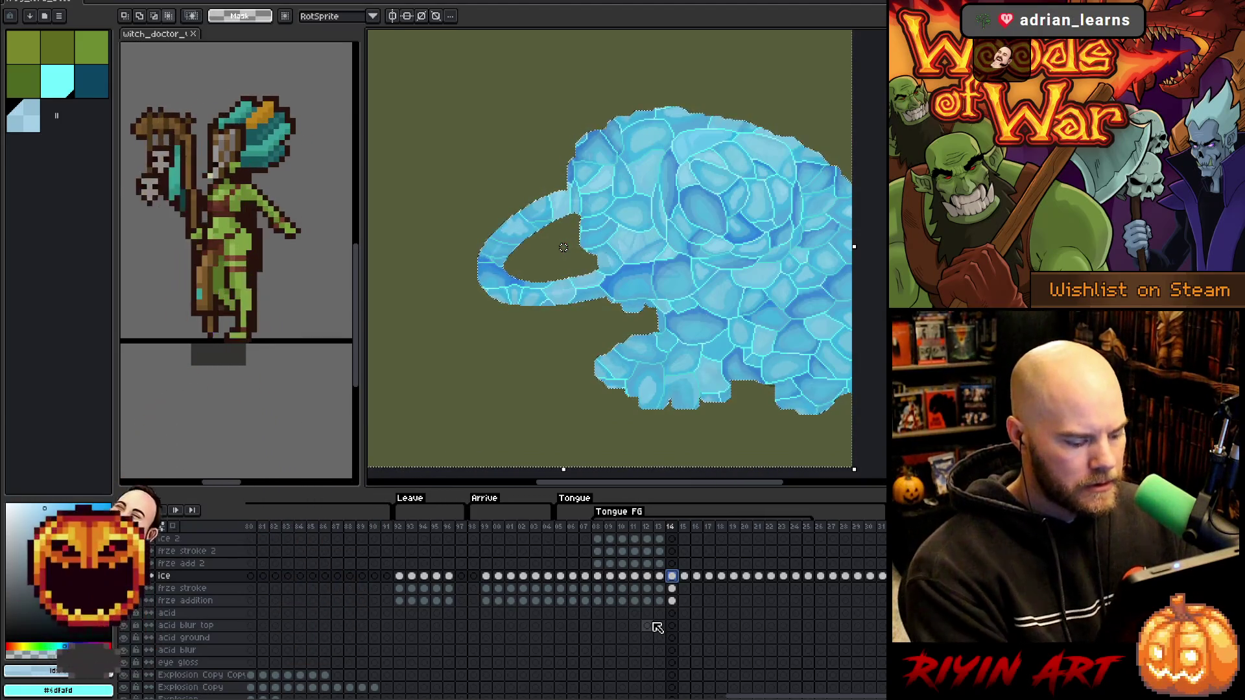
Deselect, pick the dark teal colour and save the project.
key("ctrl+d")
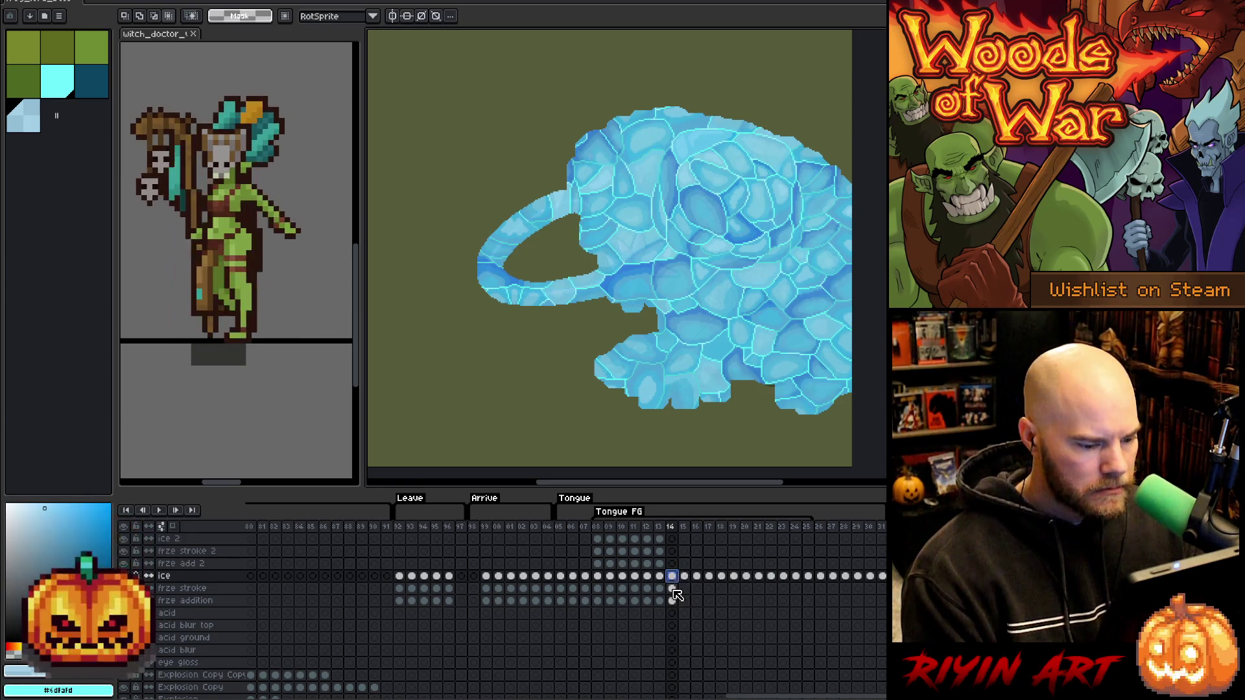
left_click(672, 588)
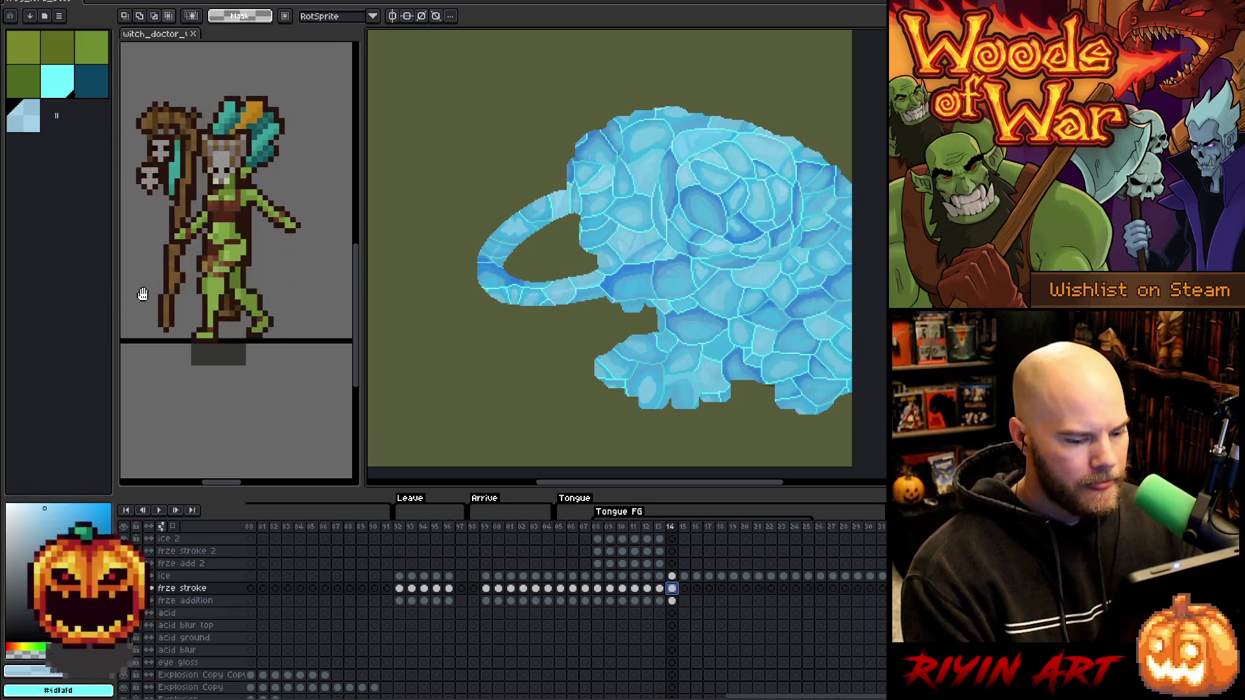
key("ctrl+s")
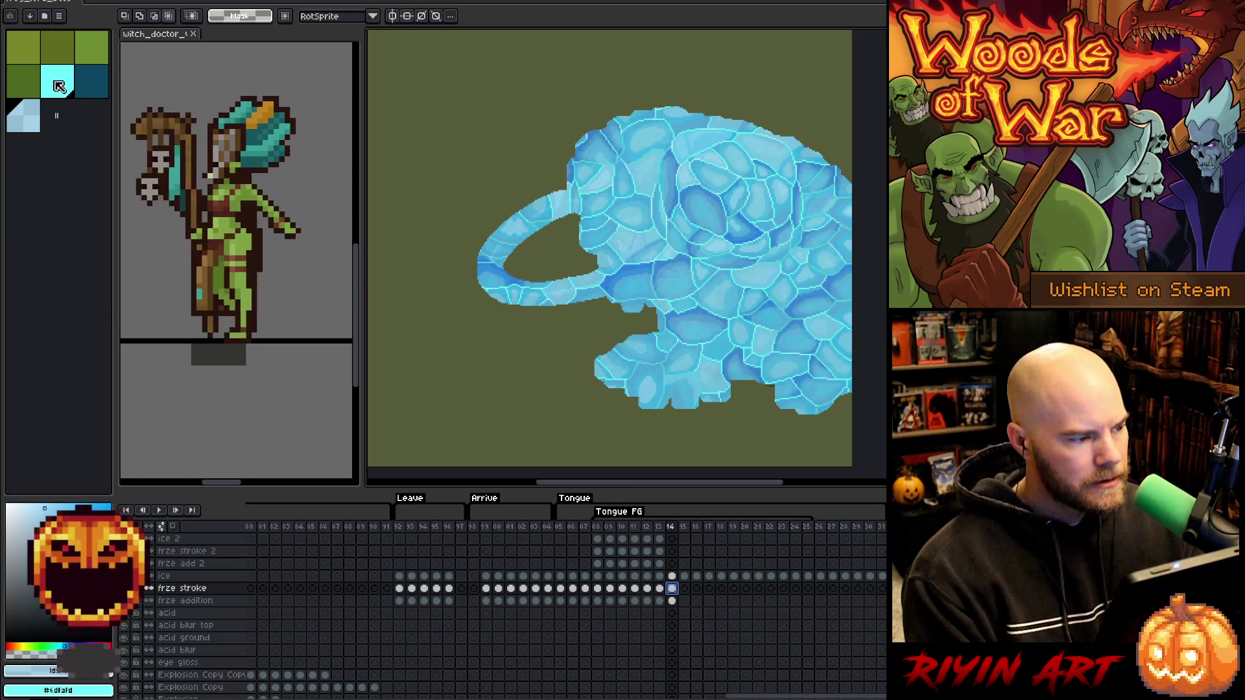
left_click(98, 92)
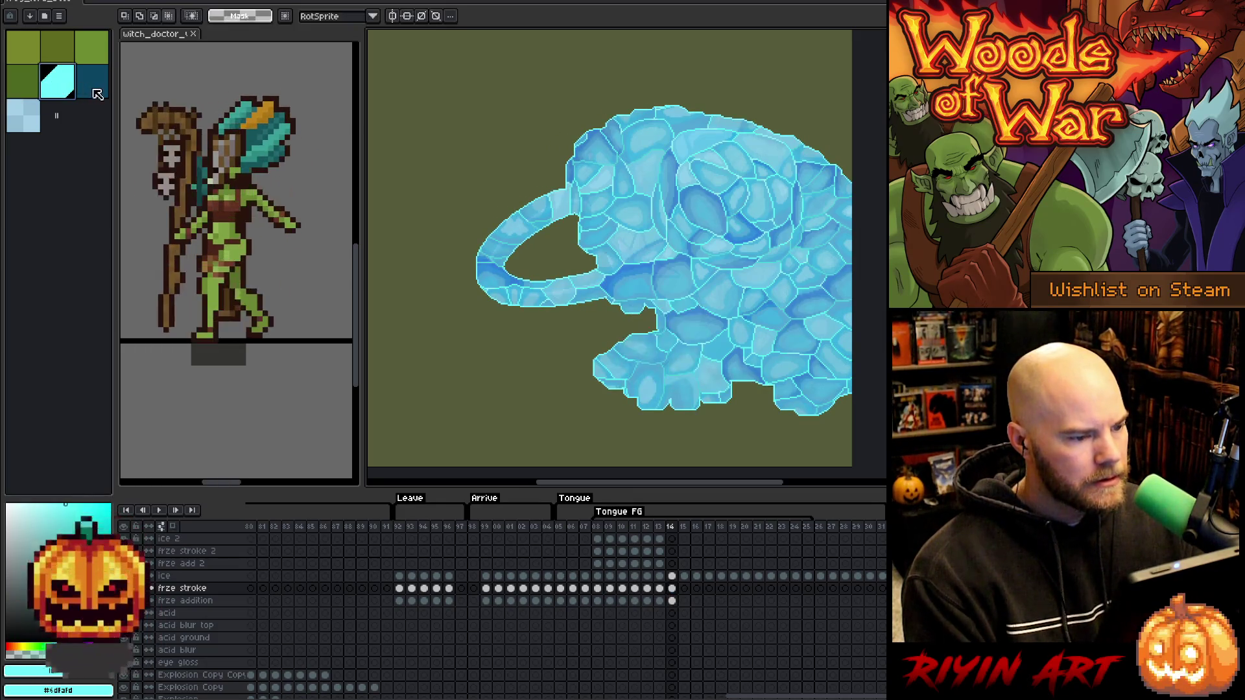
key("ctrl+s")
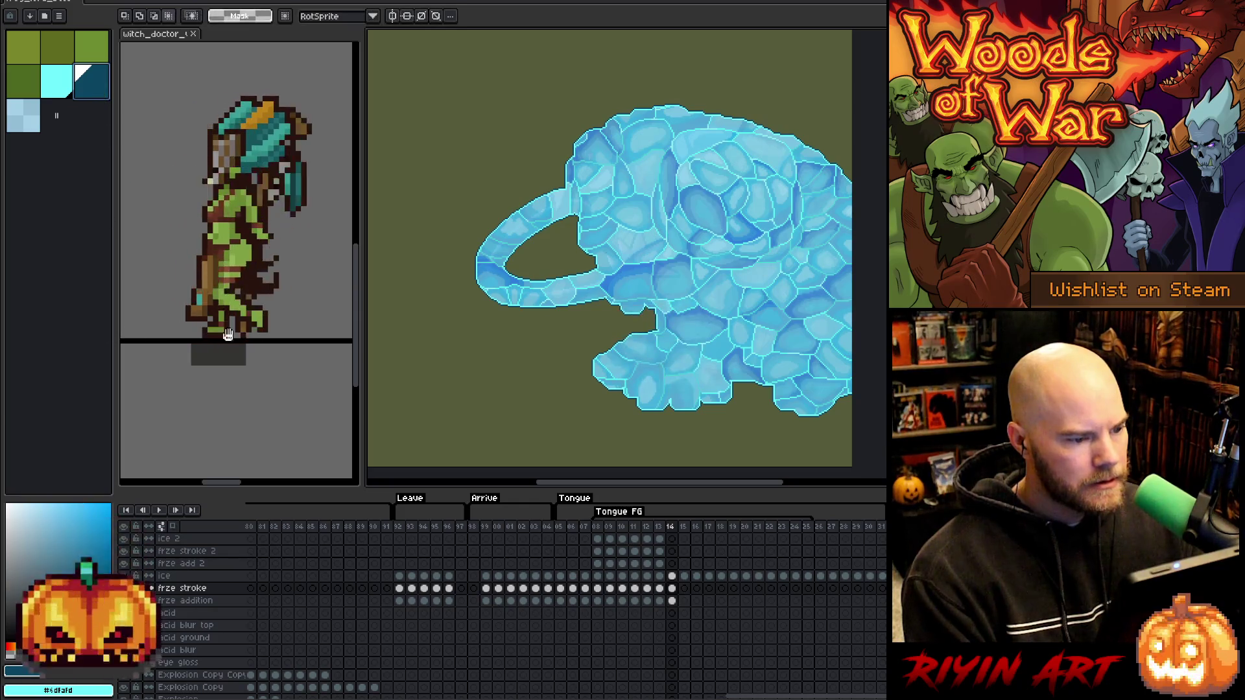
Check the frze stroke and frze addition cels on frame 14, save again, and go to frame 15.
left_click(673, 589)
left_click(673, 601)
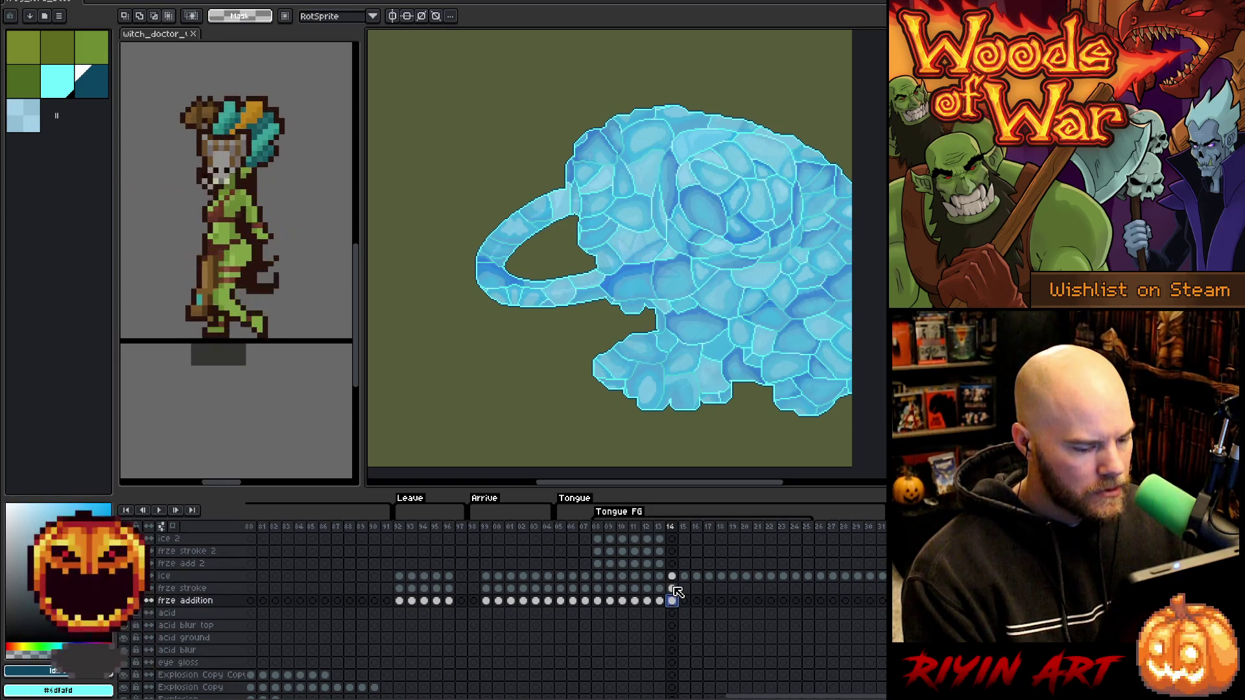
left_click(674, 588)
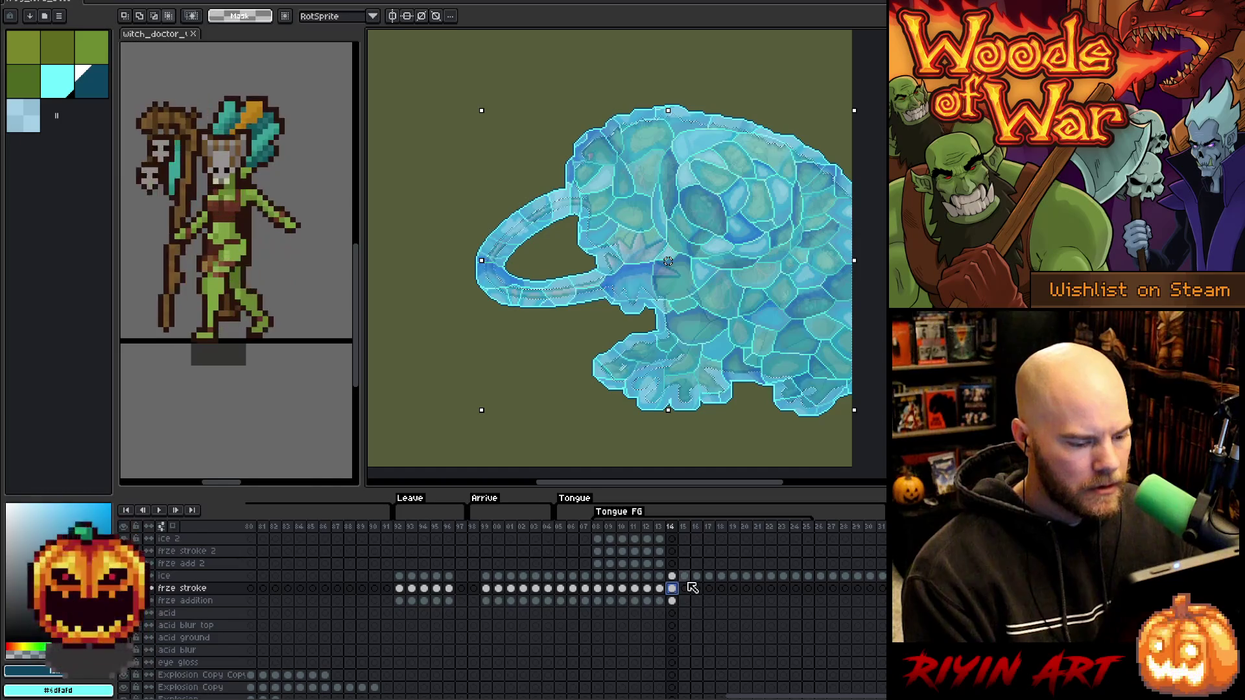
key("ctrl+s")
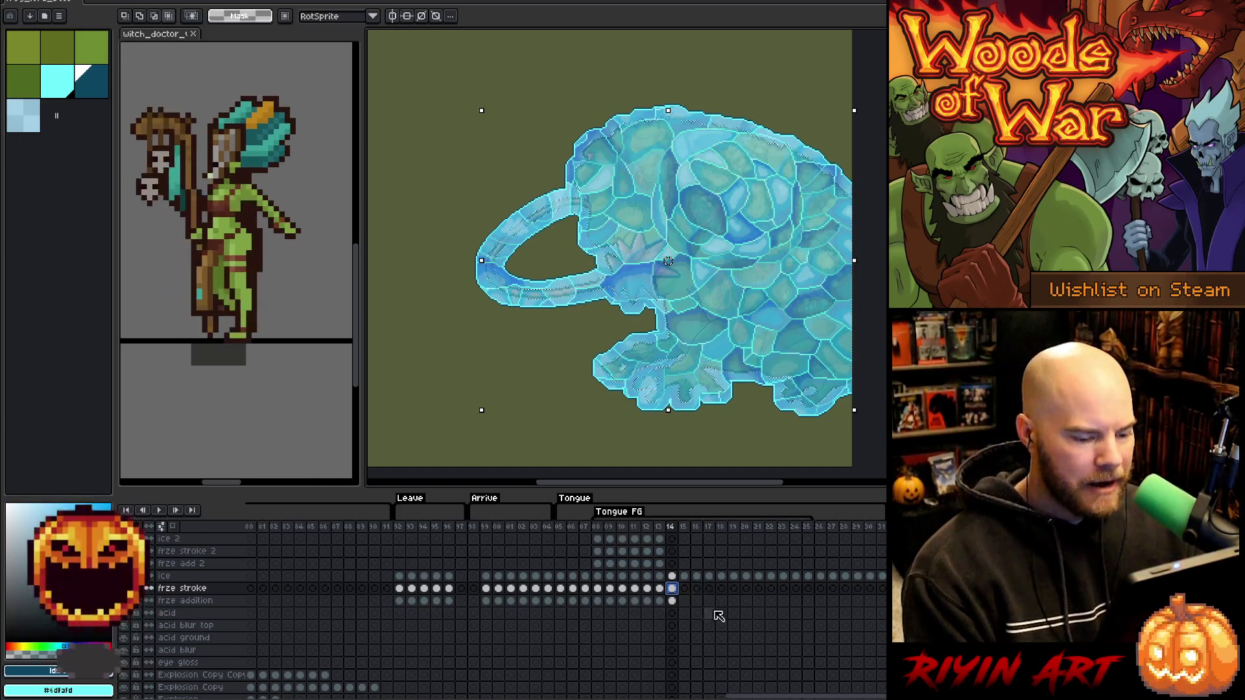
scroll(734, 599, "down", 2)
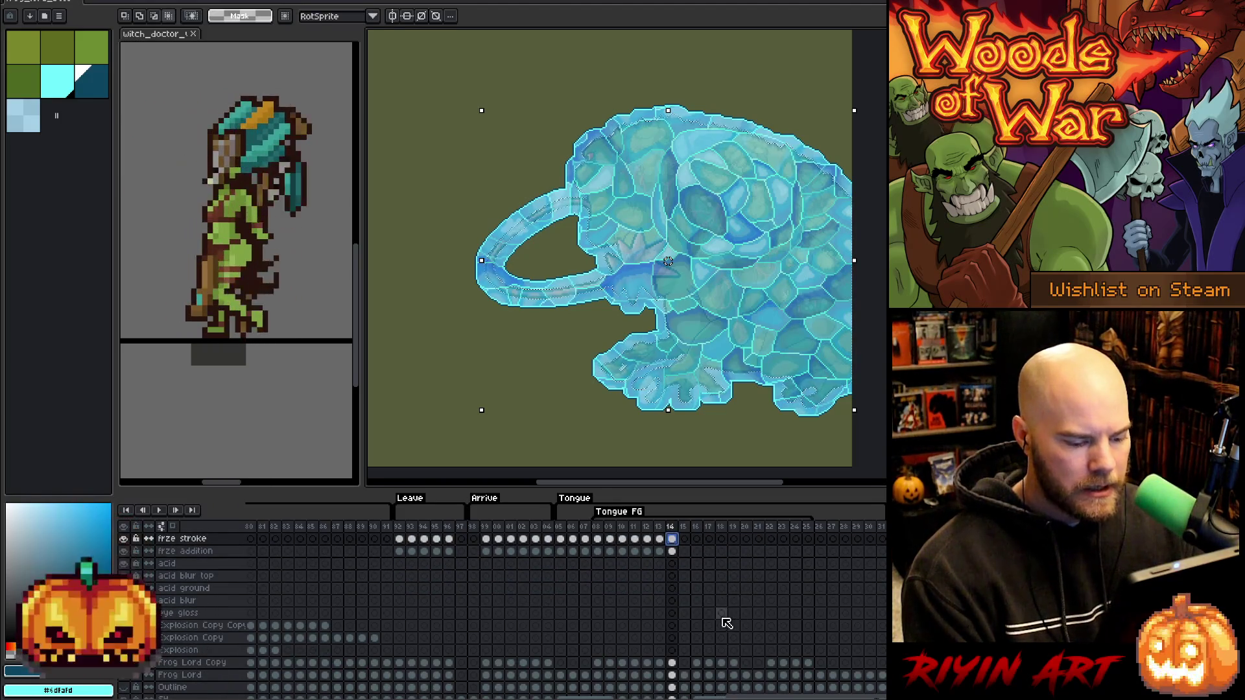
scroll(716, 620, "down", 1)
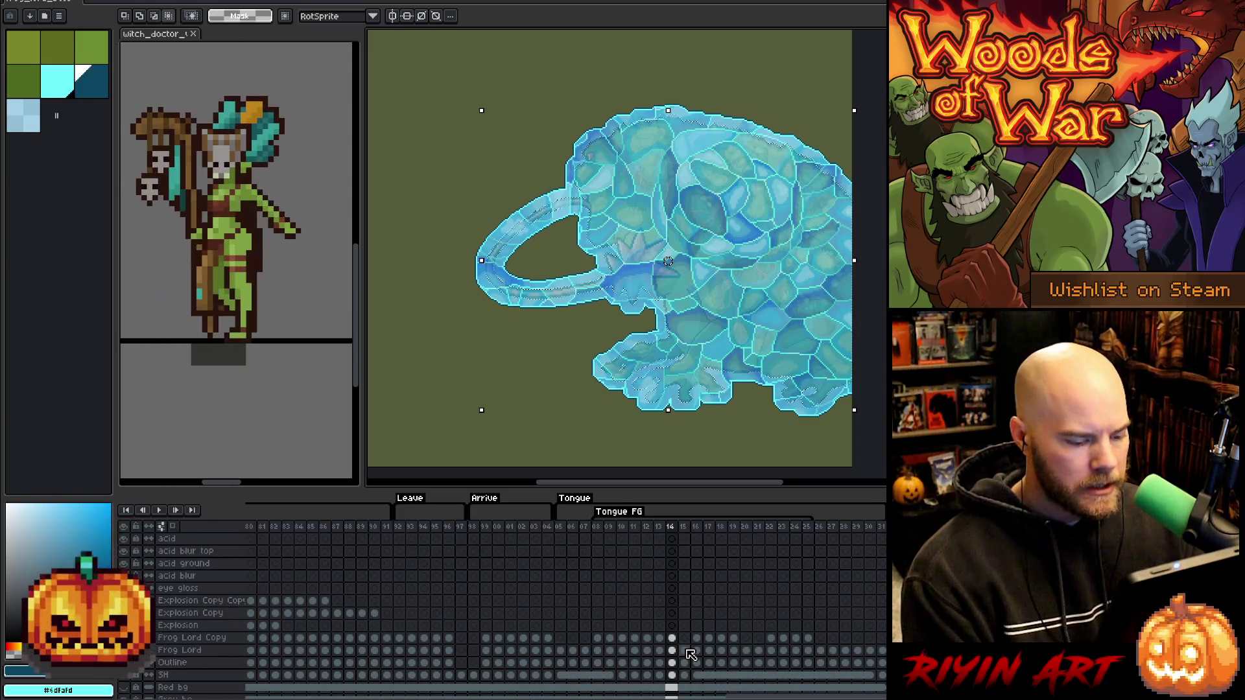
scroll(685, 561, "up", 3)
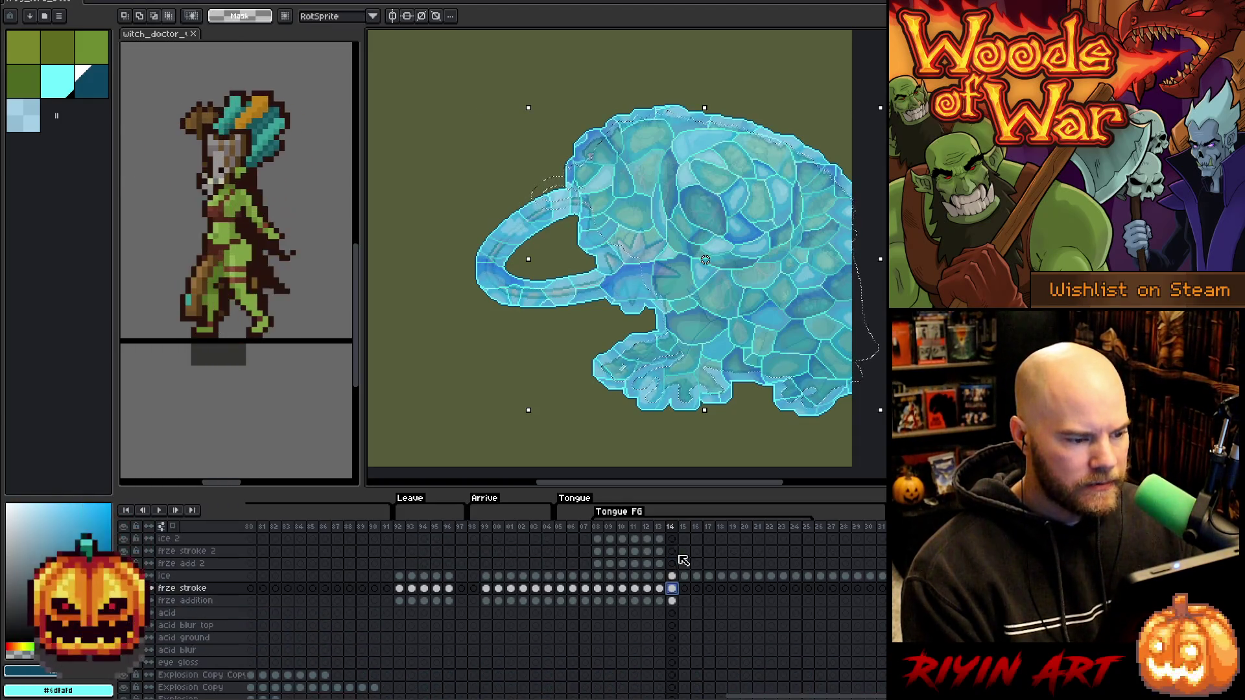
left_click(685, 590)
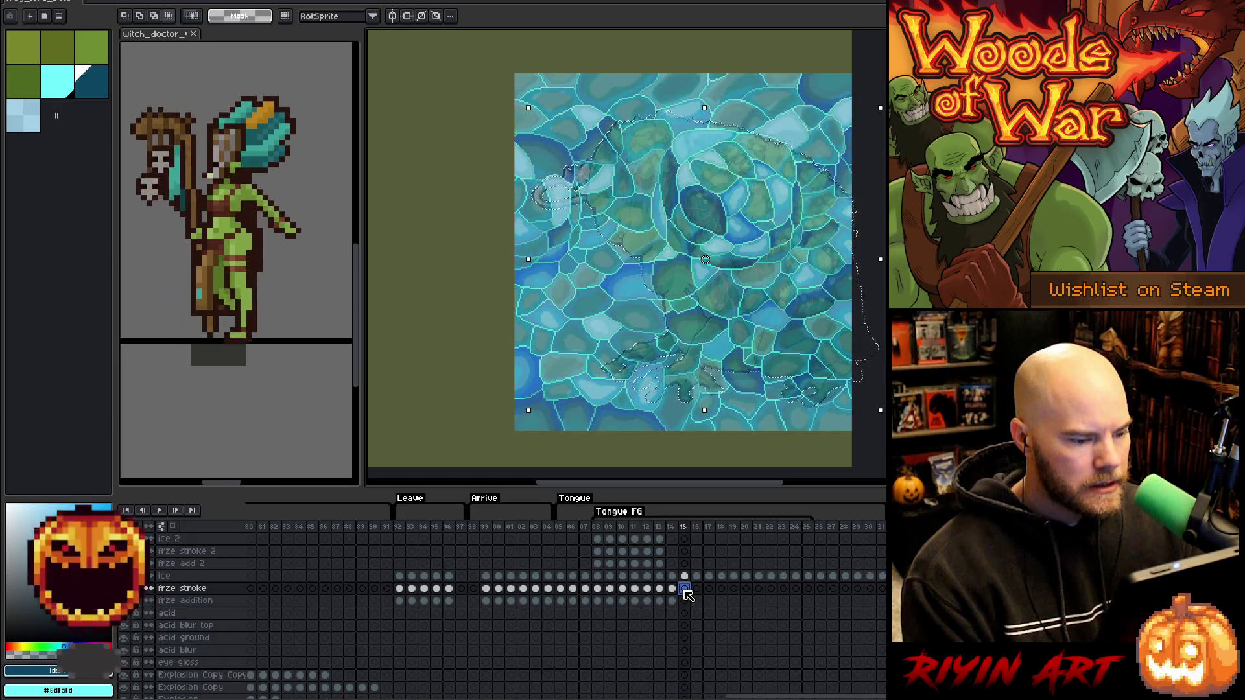
Paste cyan shading onto the frze addition layer at frame 15.
left_click(689, 604)
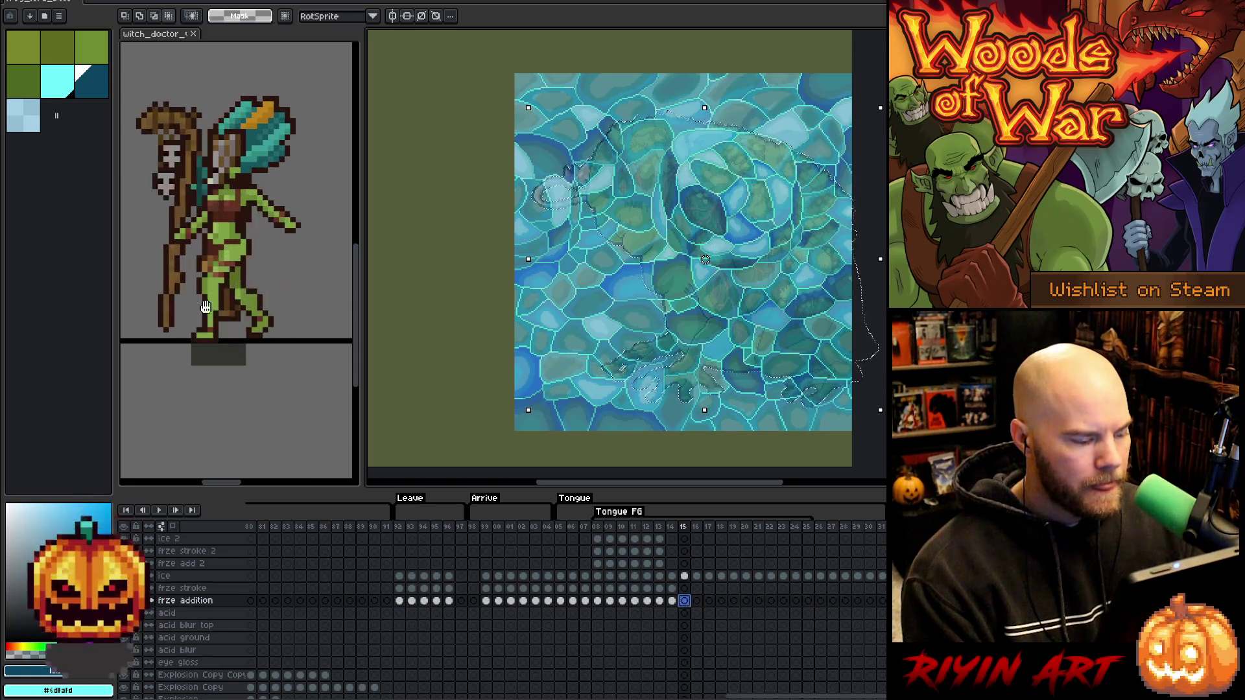
left_click(68, 84)
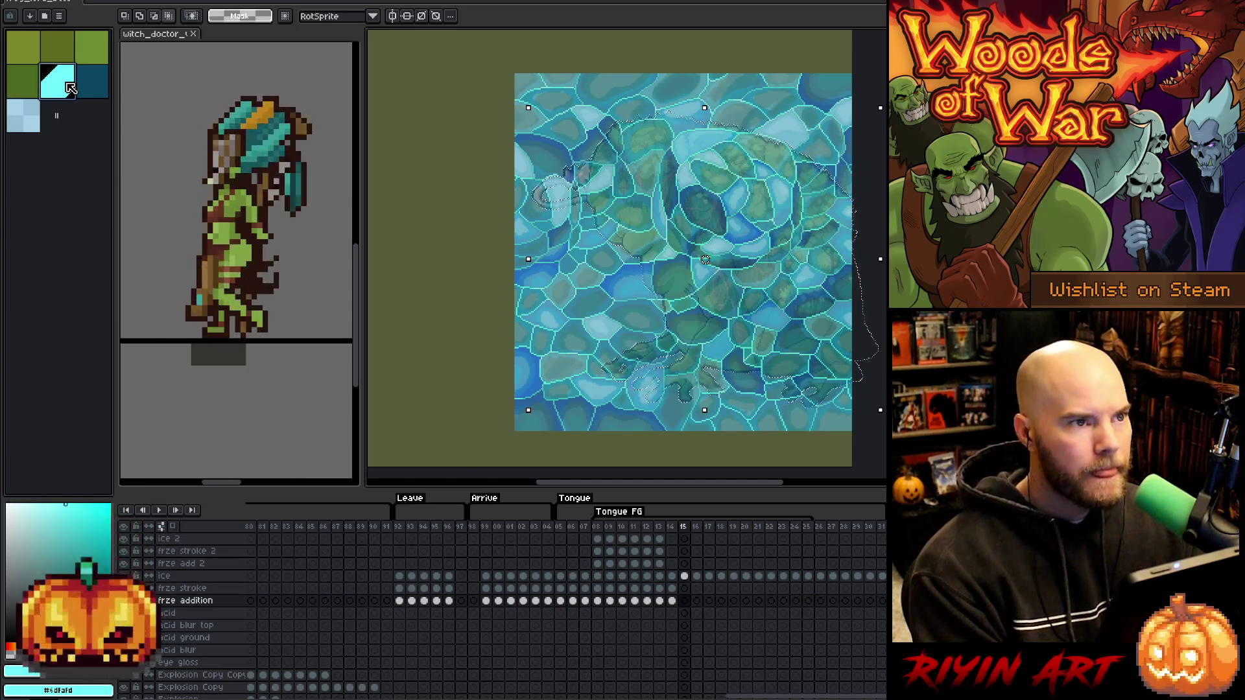
key("ctrl+v")
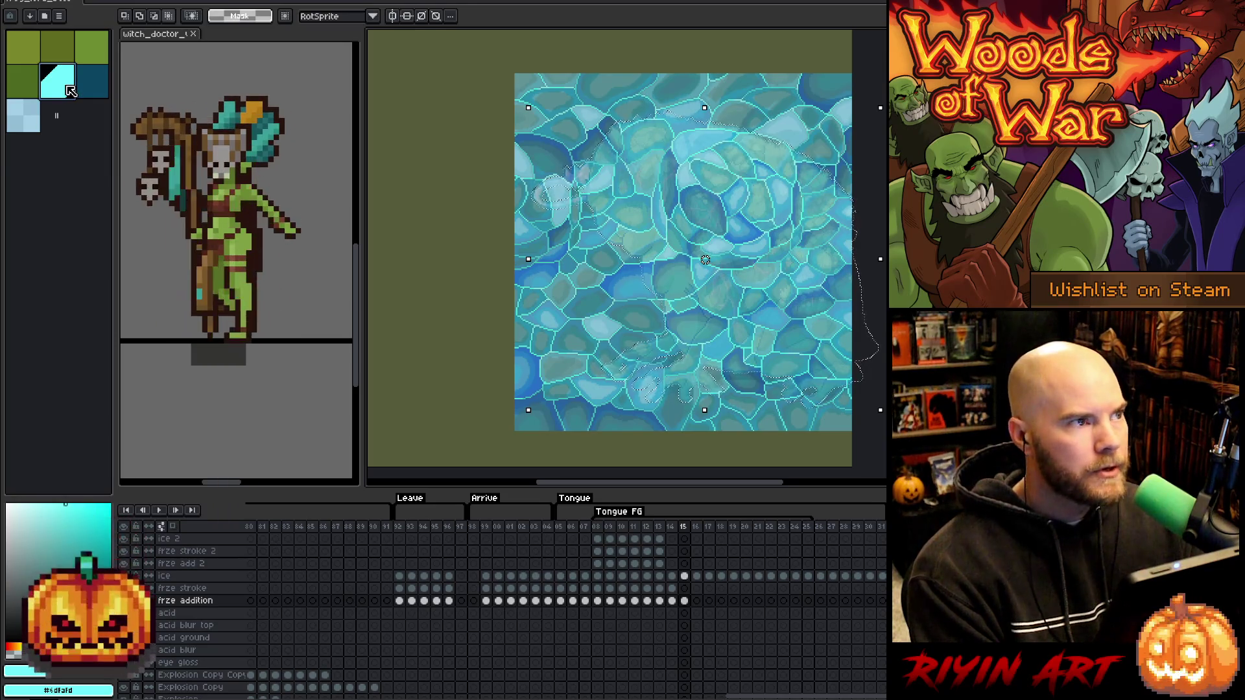
Expand the selection and fill it light blue on the frze stroke layer at frame 15.
left_click(684, 589)
left_click(34, 118)
key("alt+s")
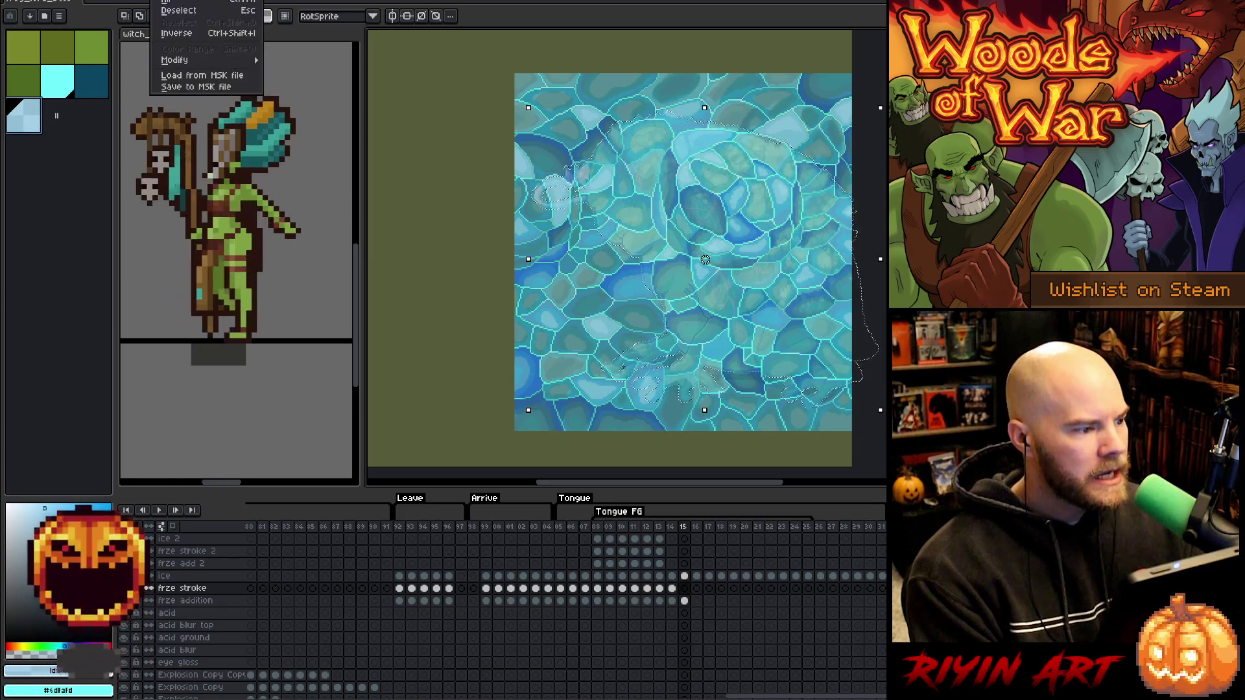
mouse_move(216, 63)
left_click(294, 75)
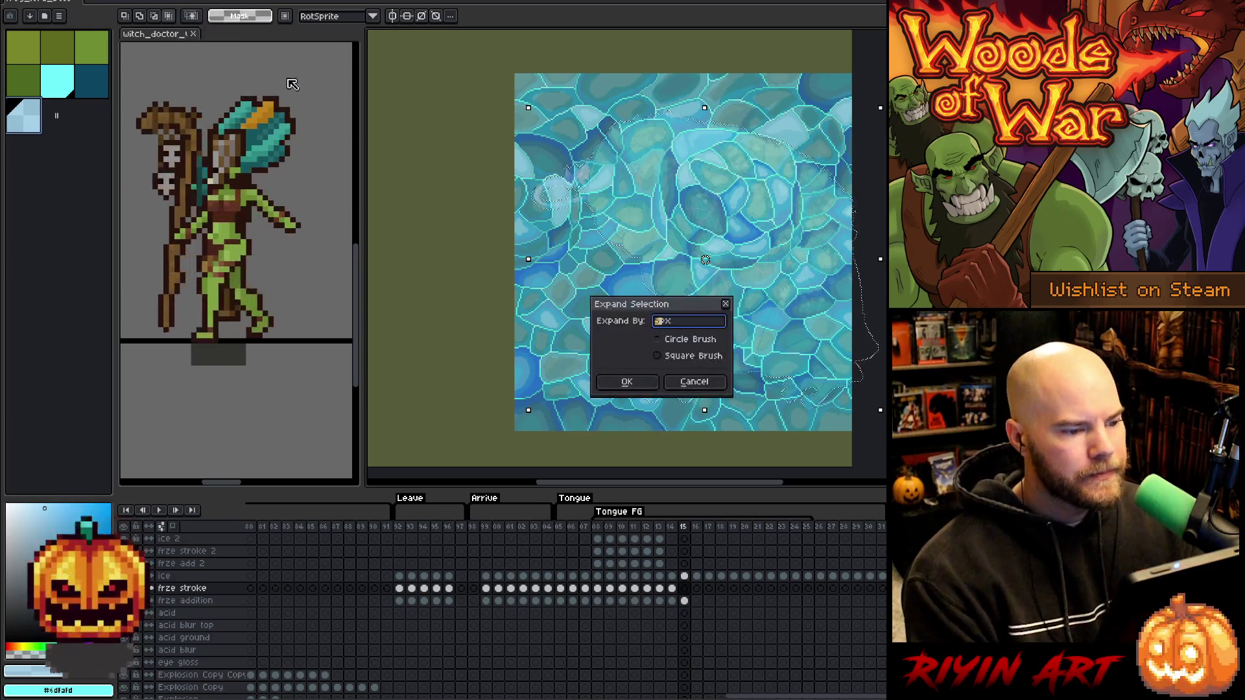
key("Return")
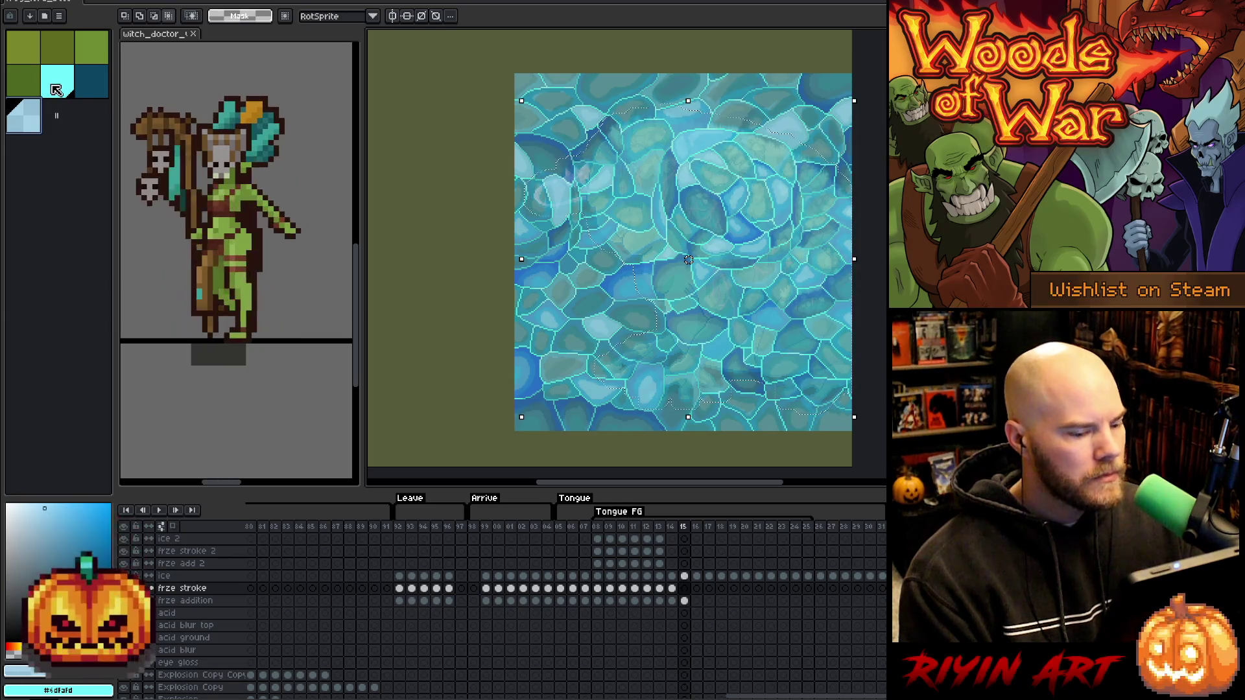
left_click(684, 588)
key("f")
Delete the ice outside the inverted selection, deselect, and pick cyan then dark teal on frze stroke.
left_click(685, 576)
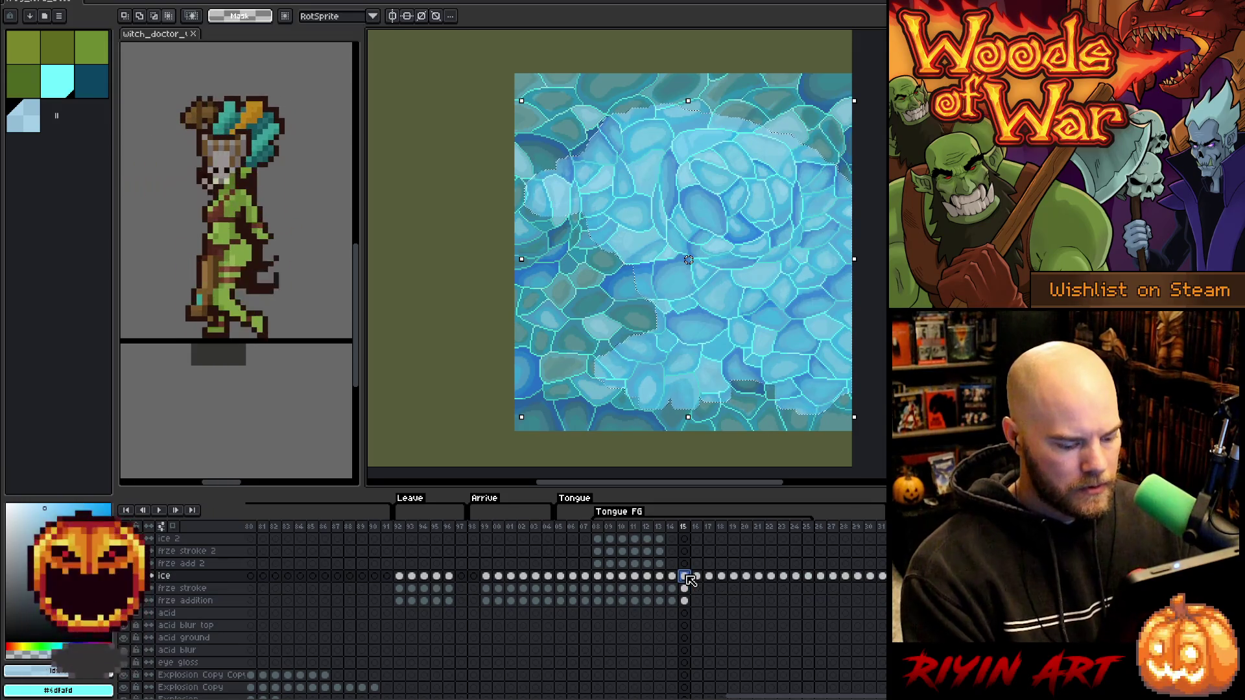
key("ctrl+shift+i")
key("Delete")
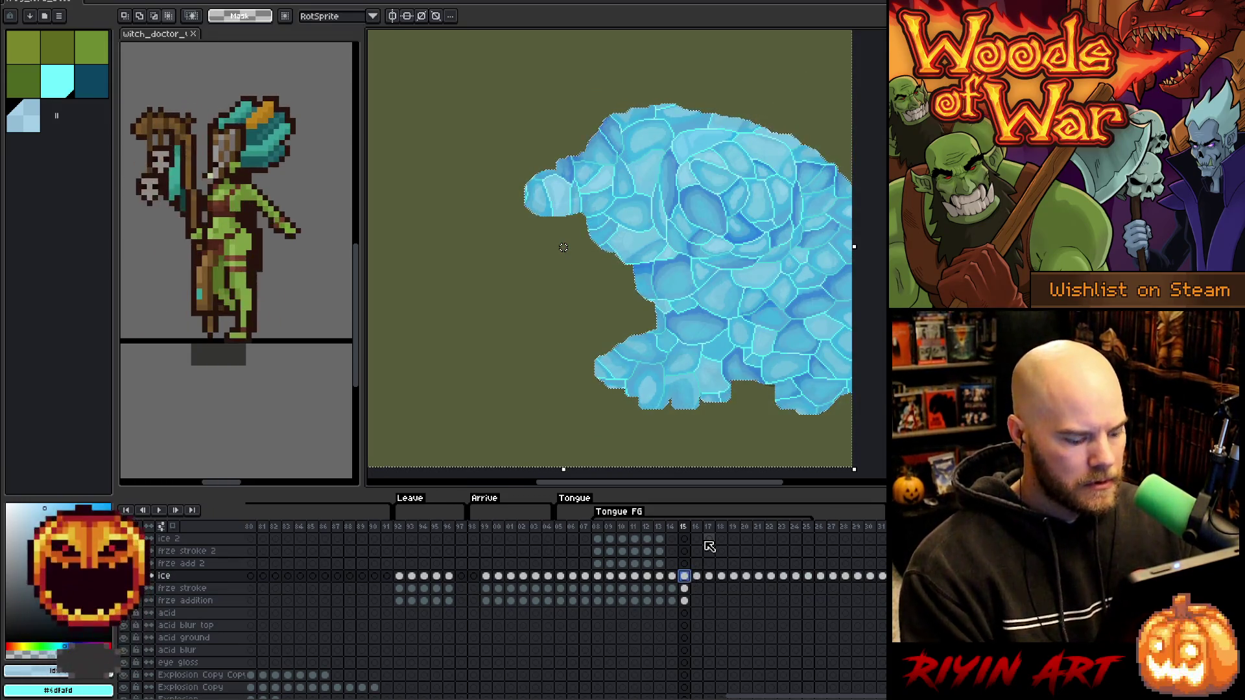
key("ctrl+d")
left_click(685, 588)
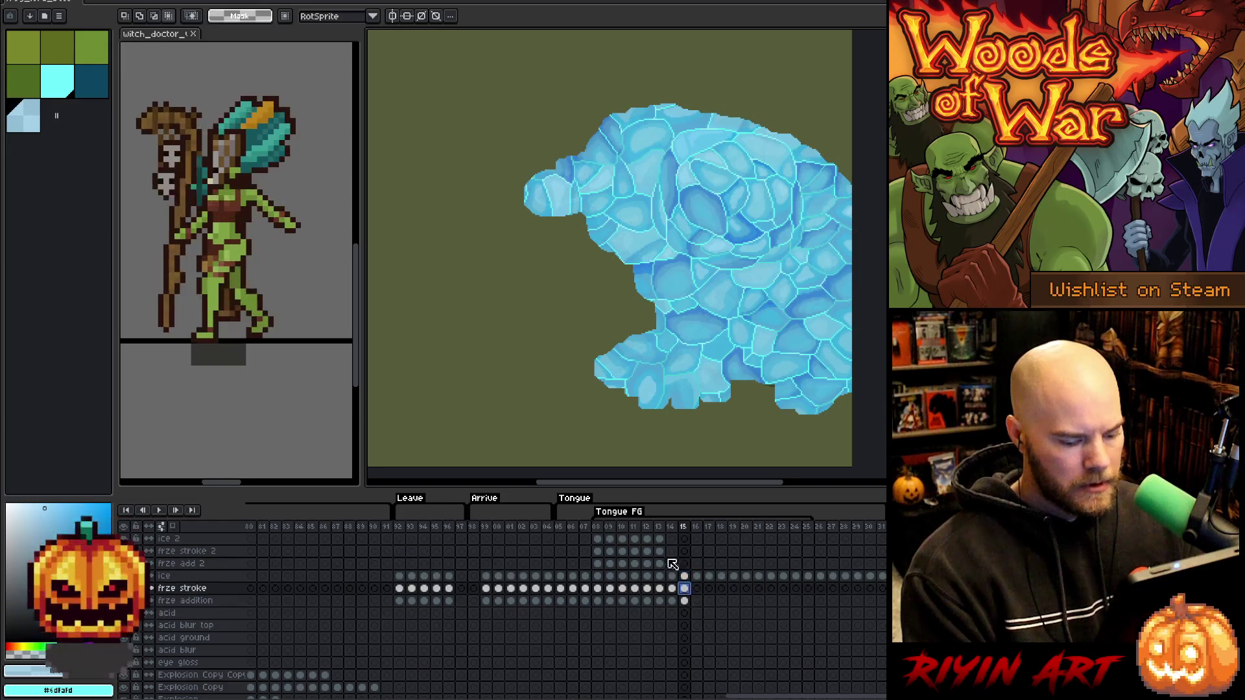
left_click(69, 87)
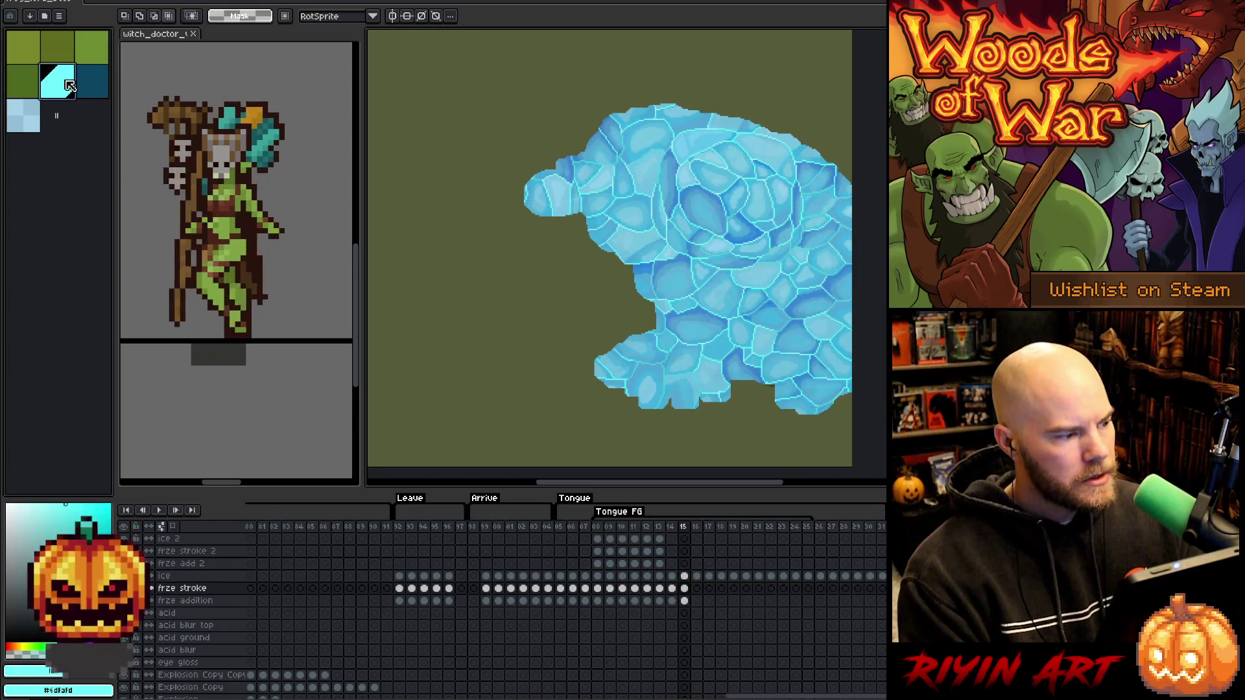
left_click(103, 94)
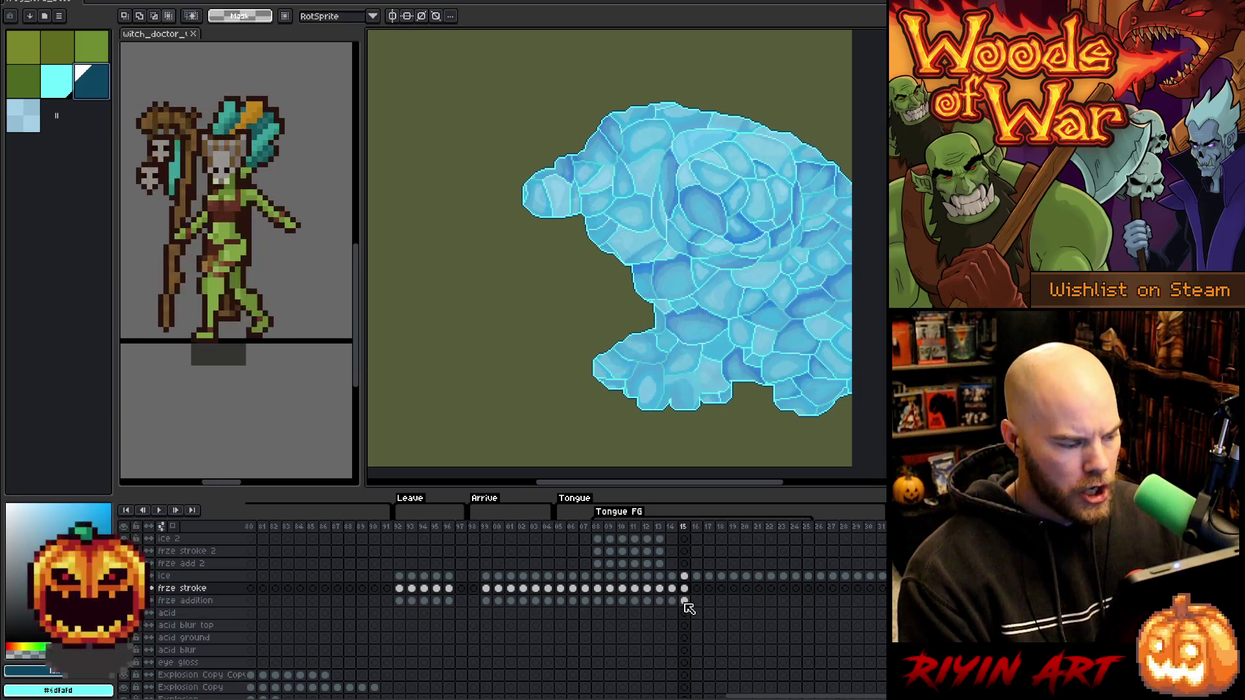
Load the frog's frame-16 stretched-tongue outline as a selection, zoom out, and show the ice layer's frame 16.
left_click(684, 589)
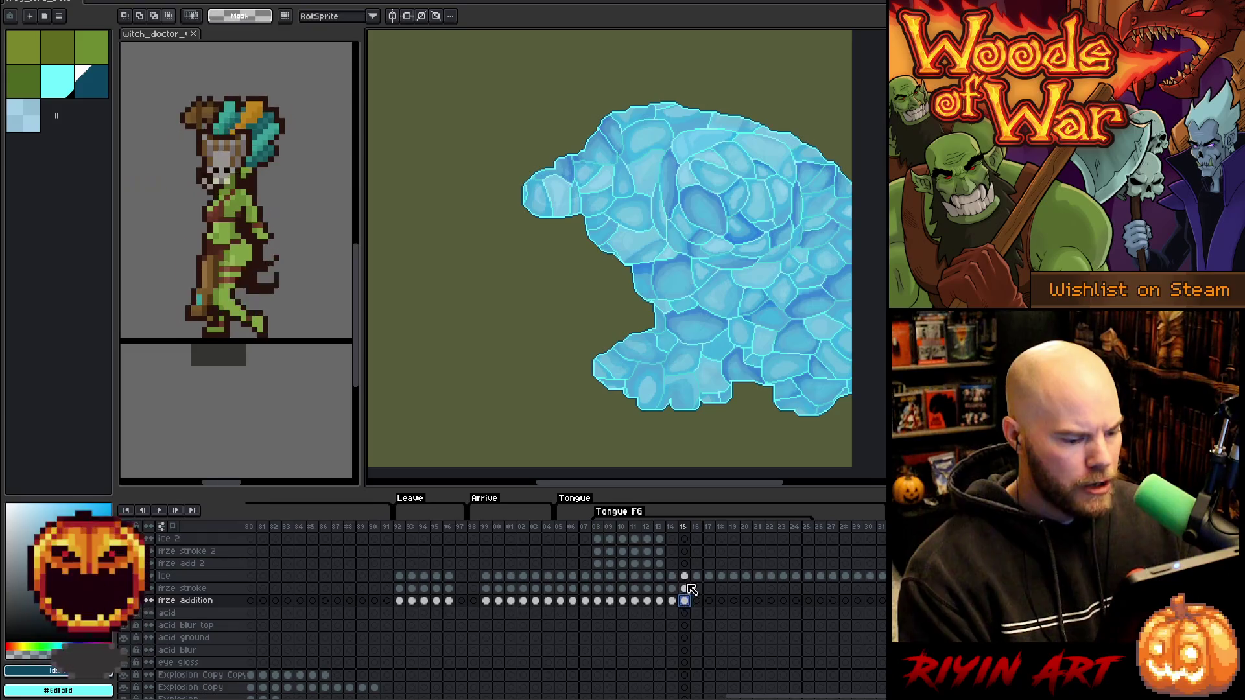
left_click(684, 600, "ctrl")
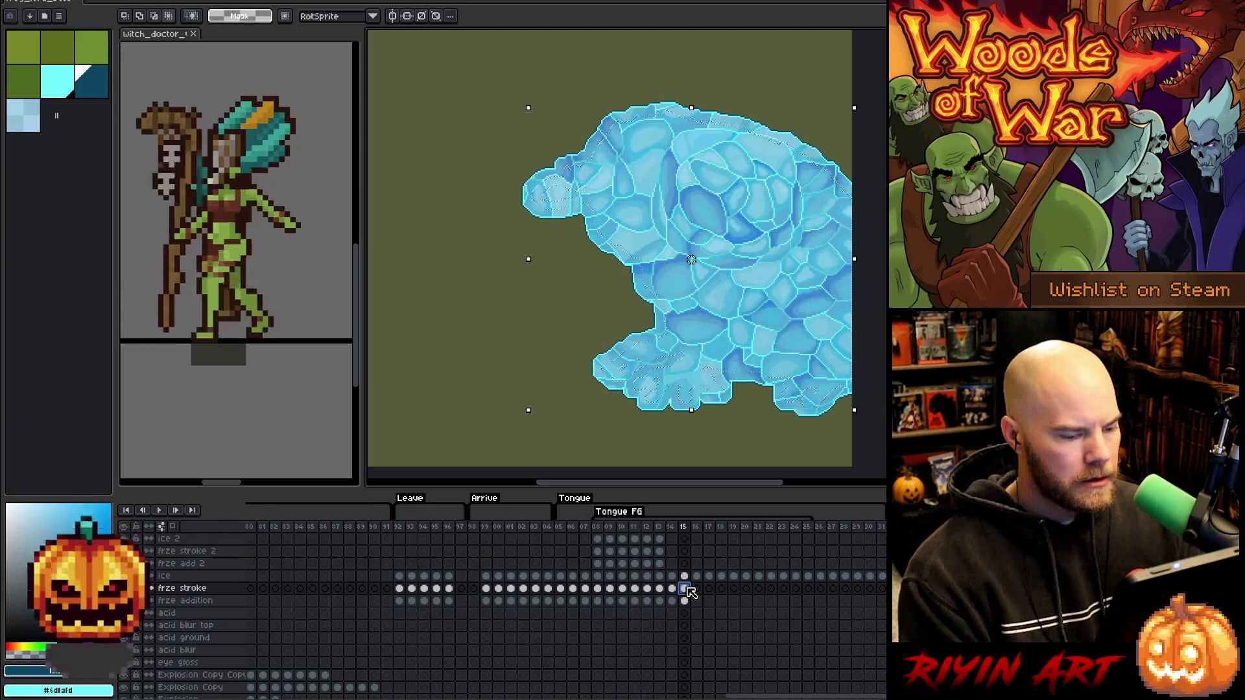
scroll(703, 601, "down", 3)
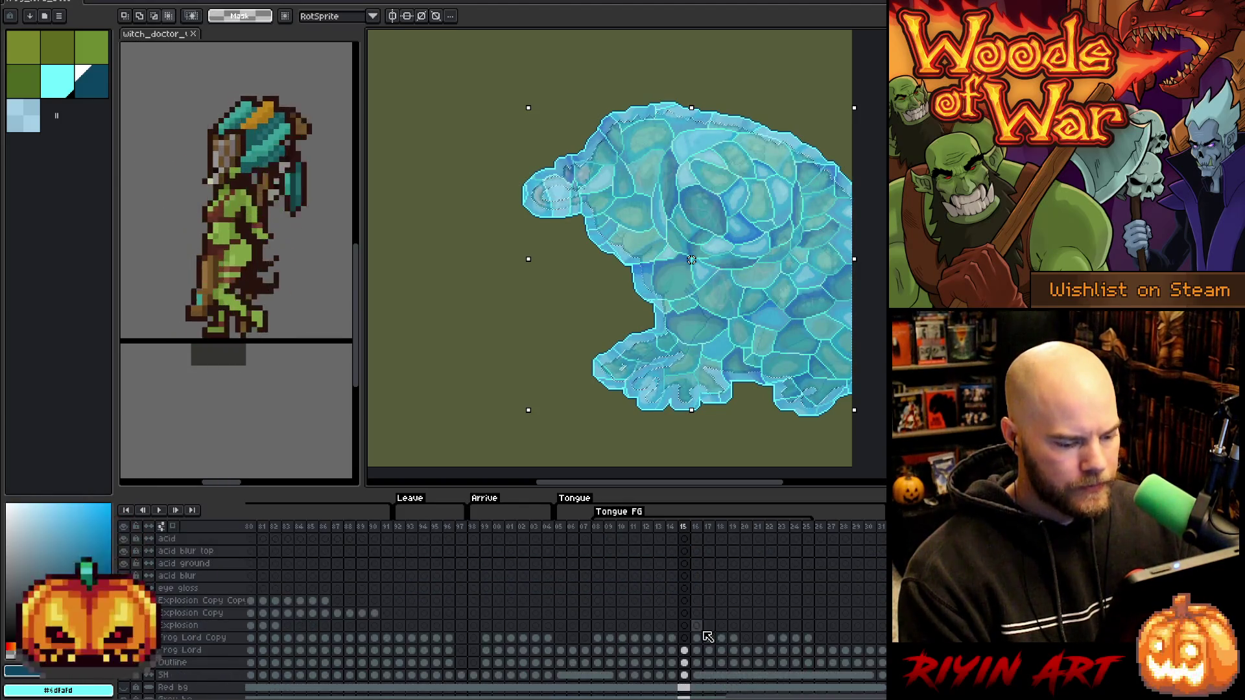
left_click(699, 652, "ctrl")
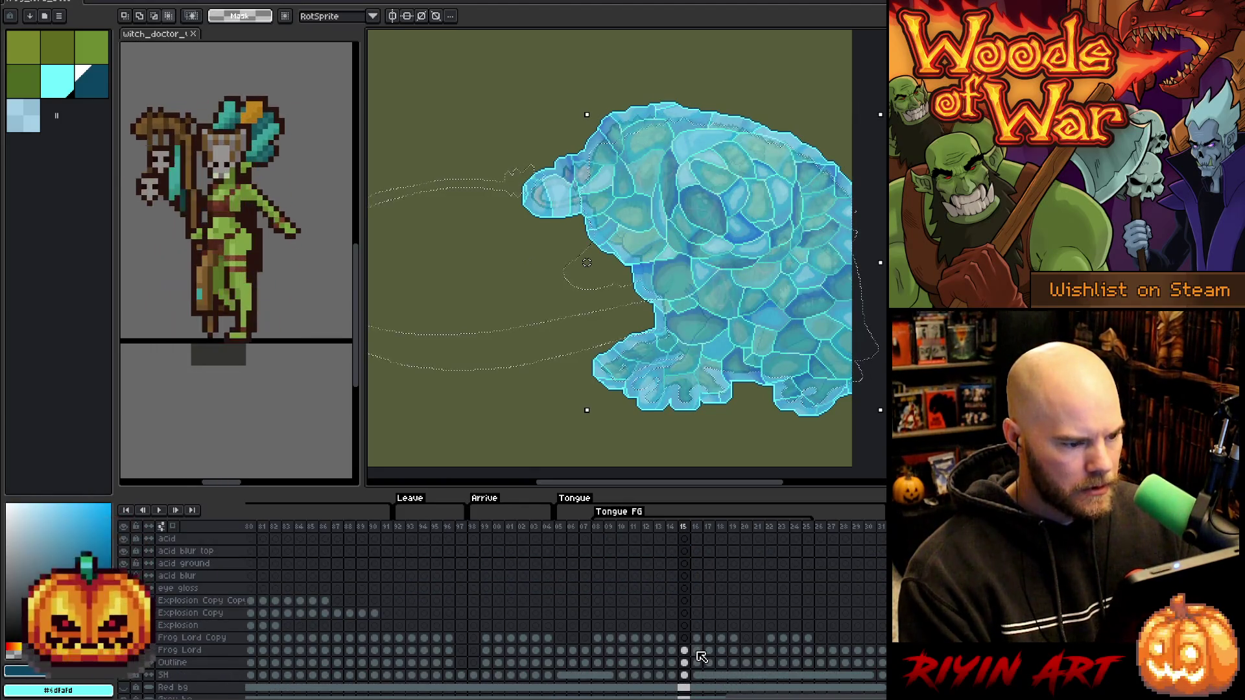
mouse_move(694, 488)
left_mouse_down()
mouse_move(628, 487)
mouse_move(680, 483)
left_mouse_up()
key("minus")
scroll(709, 623, "up", 3)
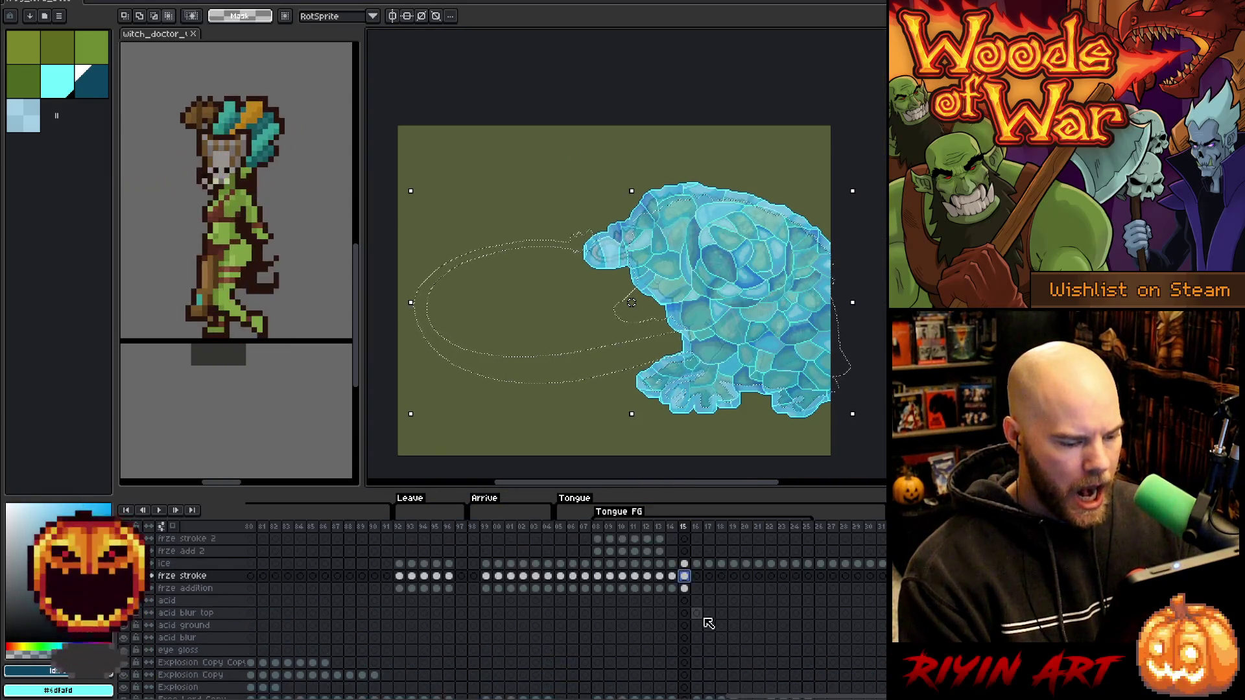
scroll(709, 623, "up", 1)
left_click(697, 576)
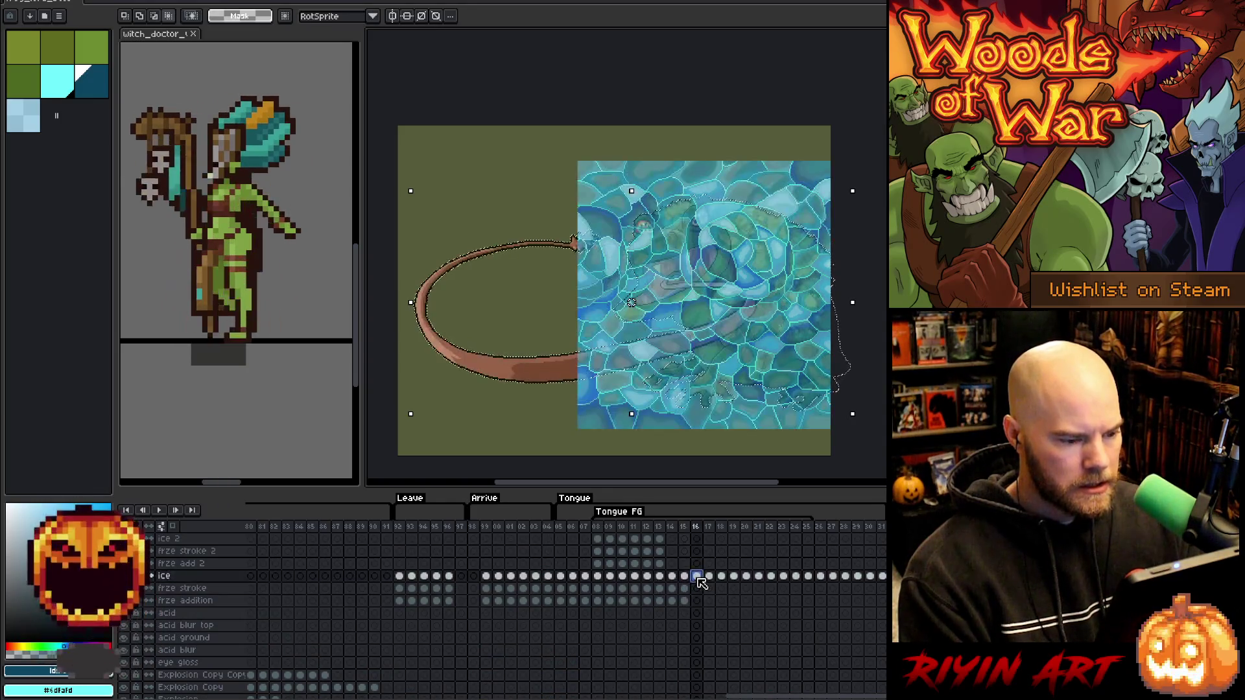
Drop the tongue selection and flip the frame-16 ice texture horizontally in a transform.
key("ctrl+d")
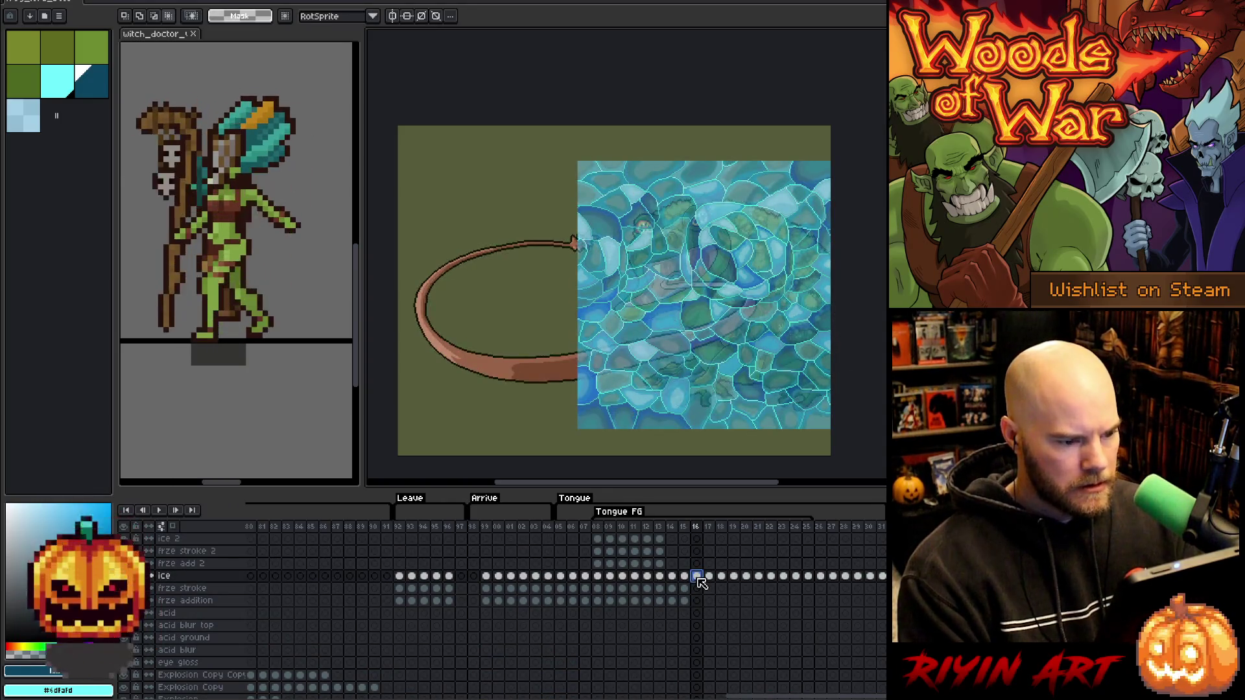
left_click(697, 576)
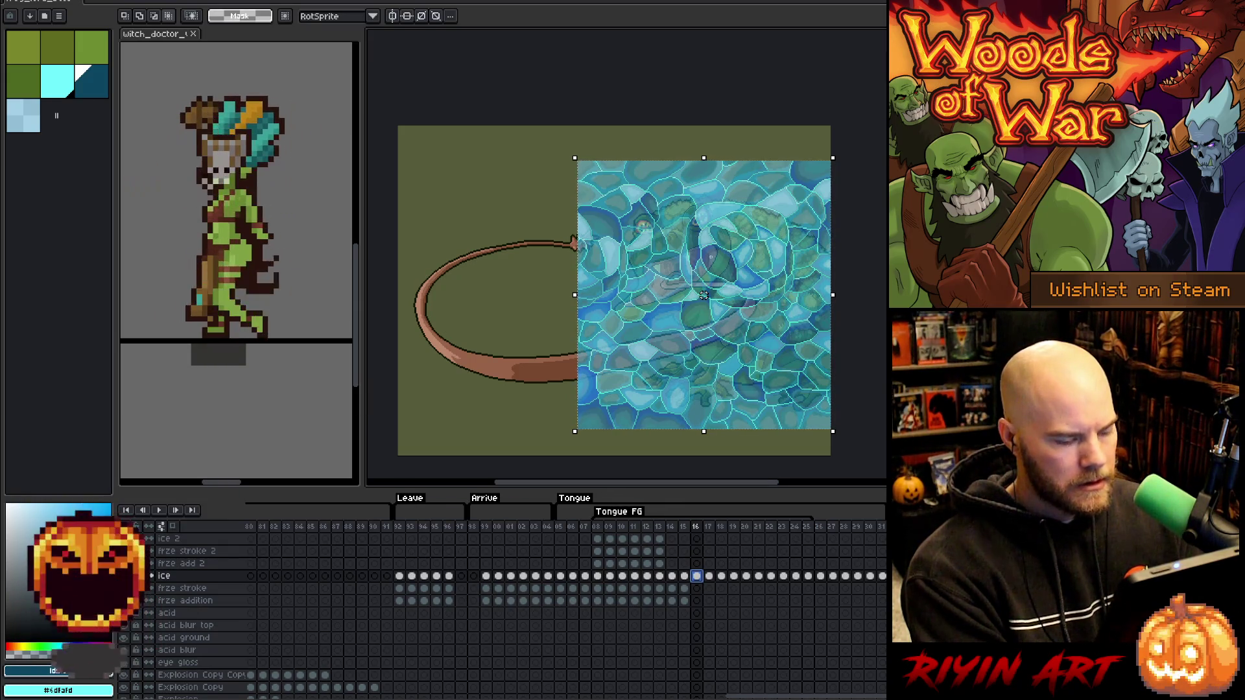
key("Return")
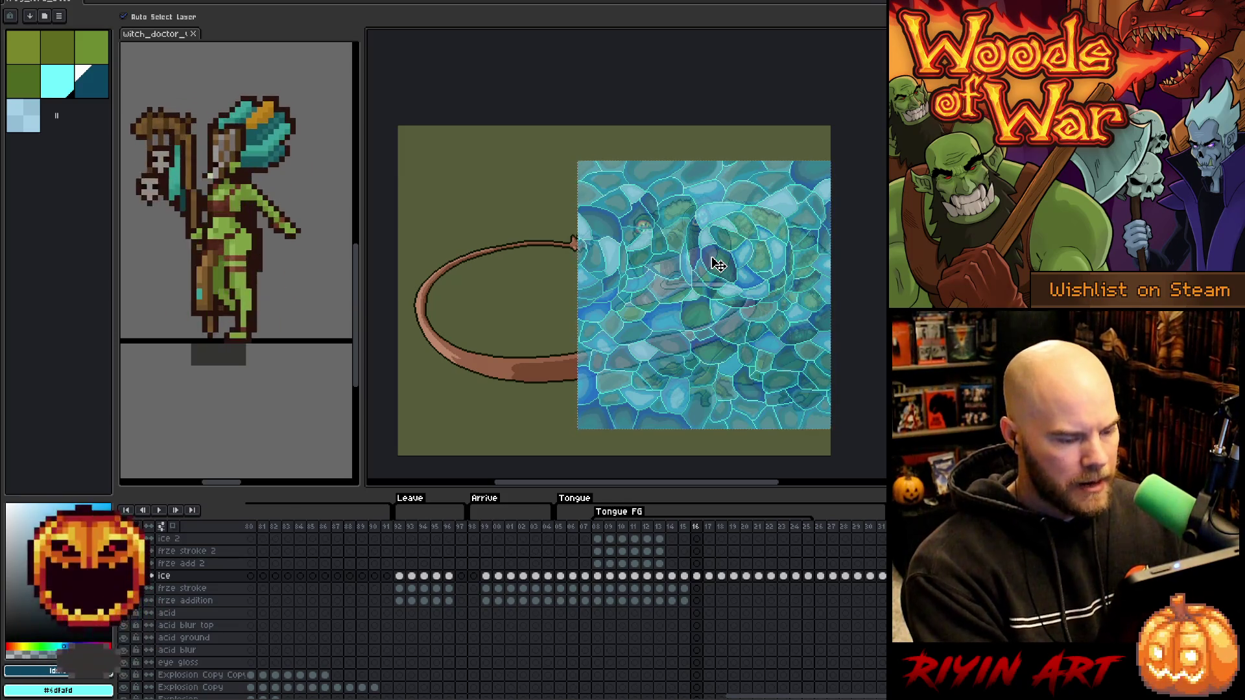
key("ctrl+t")
left_click(39, 3)
left_click(65, 148)
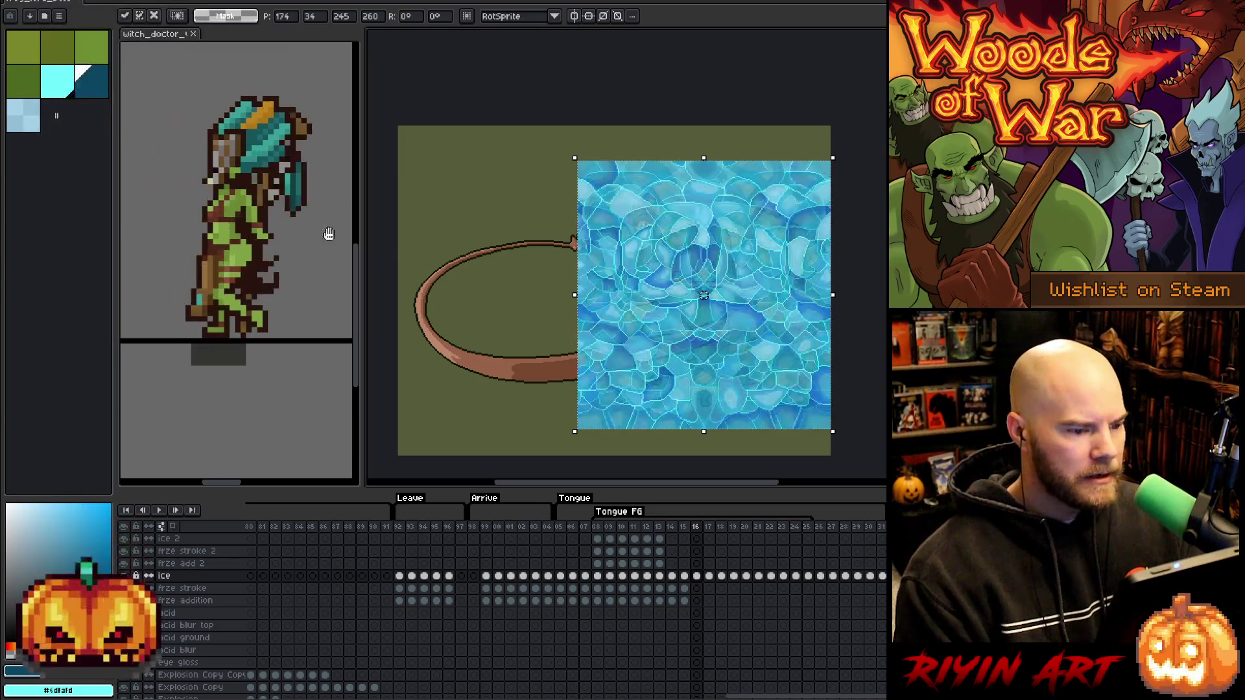
Slide the mirrored ice left over the tongue, line up the seam, and commit.
left_click_drag(687, 295, 435, 295)
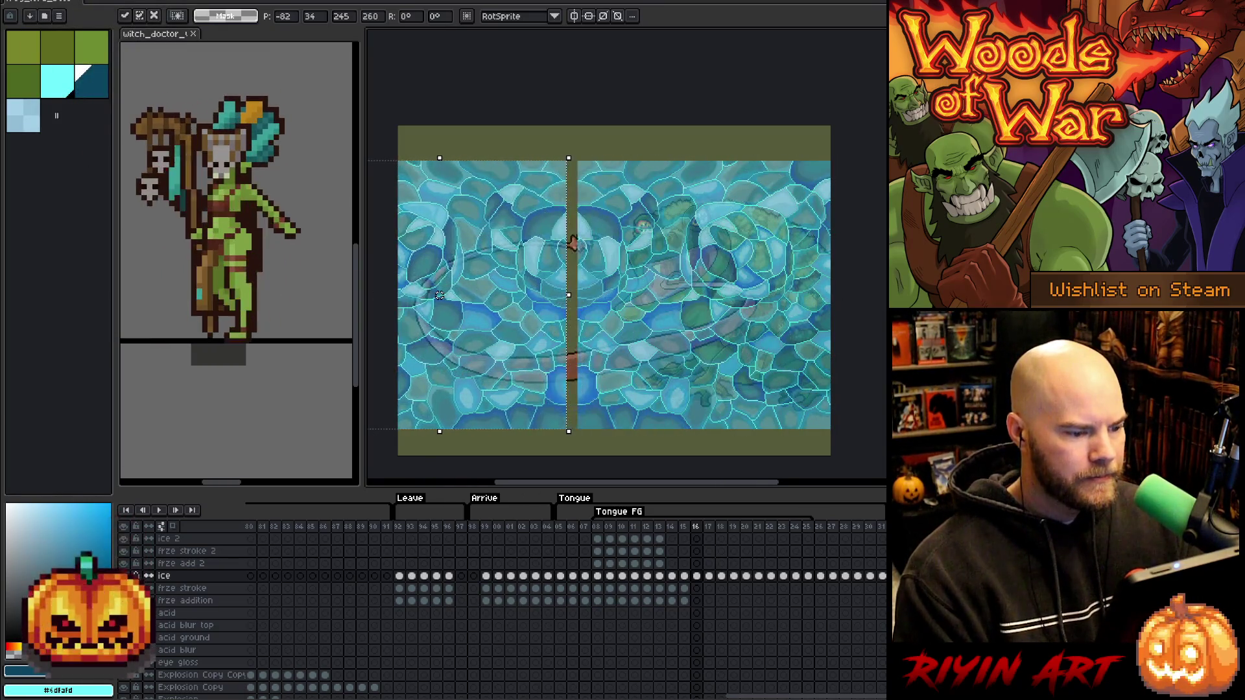
scroll(435, 295, "up", 3)
scroll(497, 357, "up", 2)
left_click_drag(529, 262, 650, 259)
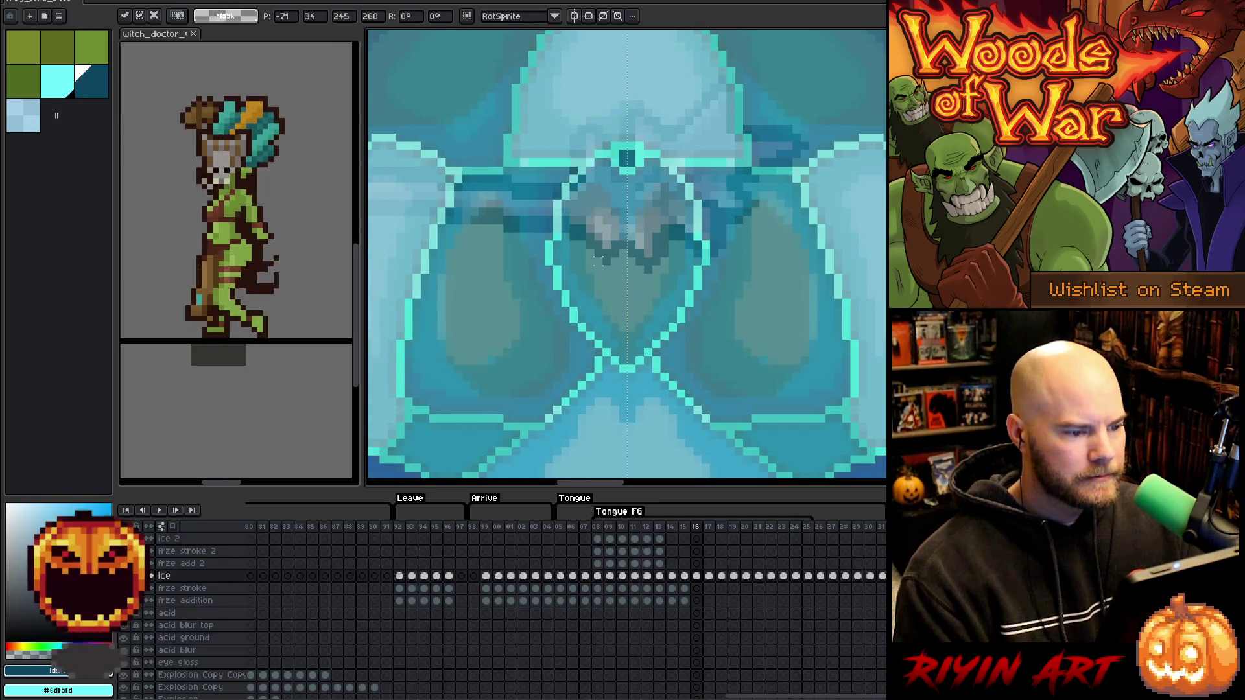
scroll(540, 296, "down", 4)
scroll(694, 326, "up", 1)
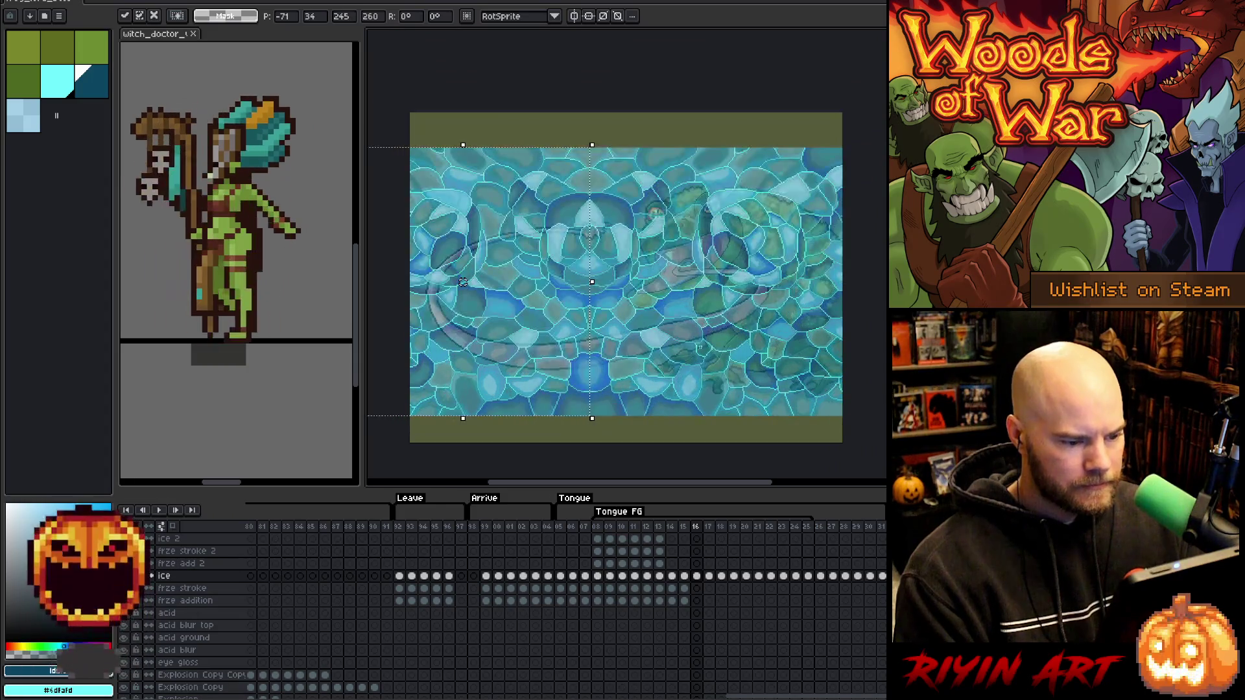
key("Return")
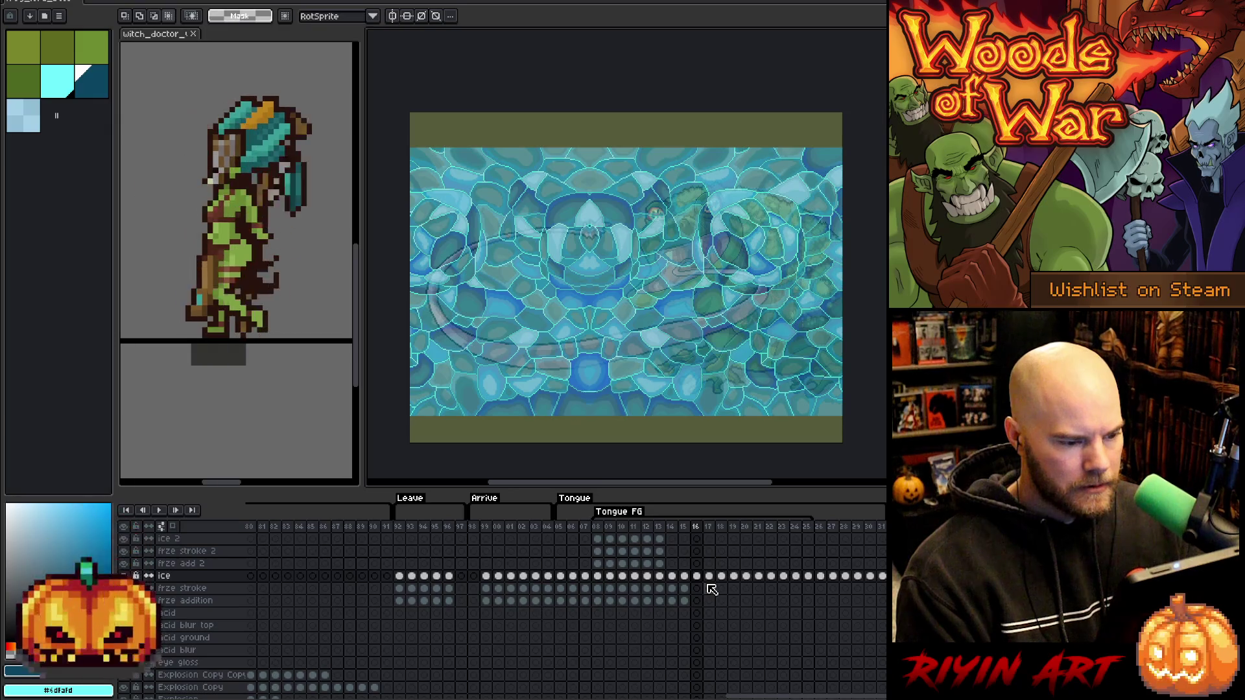
Pick cyan, make frze stroke frame 16 active, pick light blue and open the Select menu.
scroll(712, 589, "down", 1)
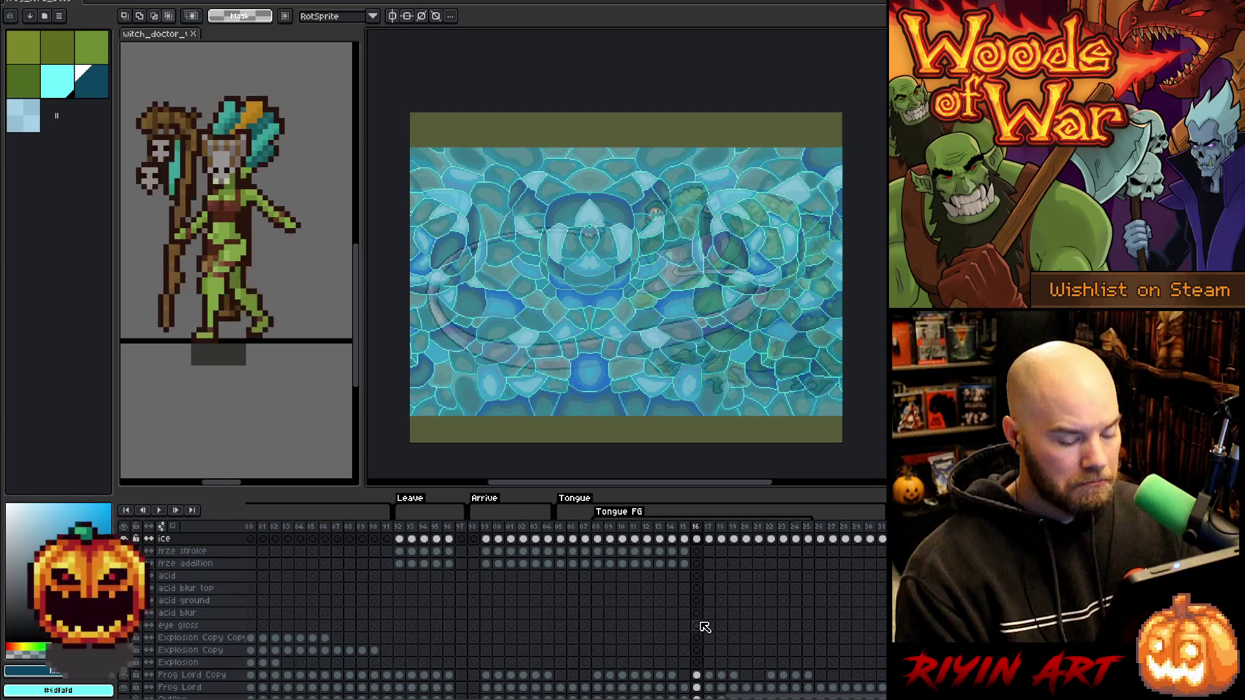
scroll(705, 627, "down", 1)
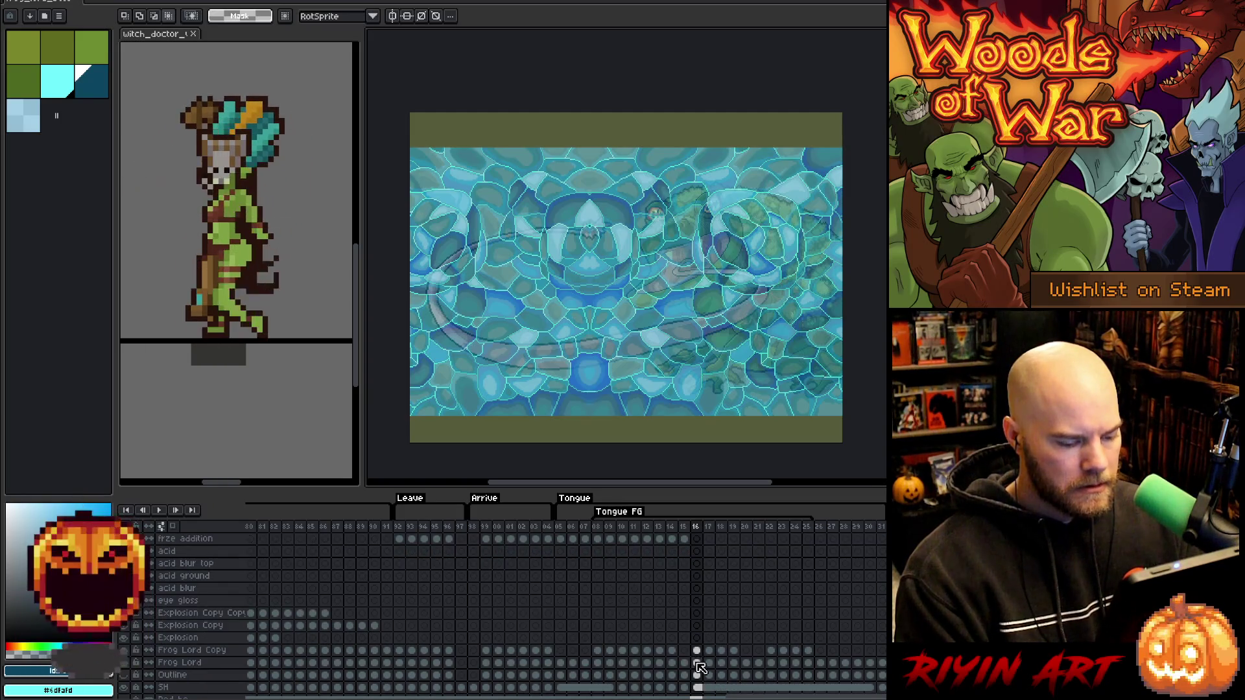
scroll(704, 604, "up", 2)
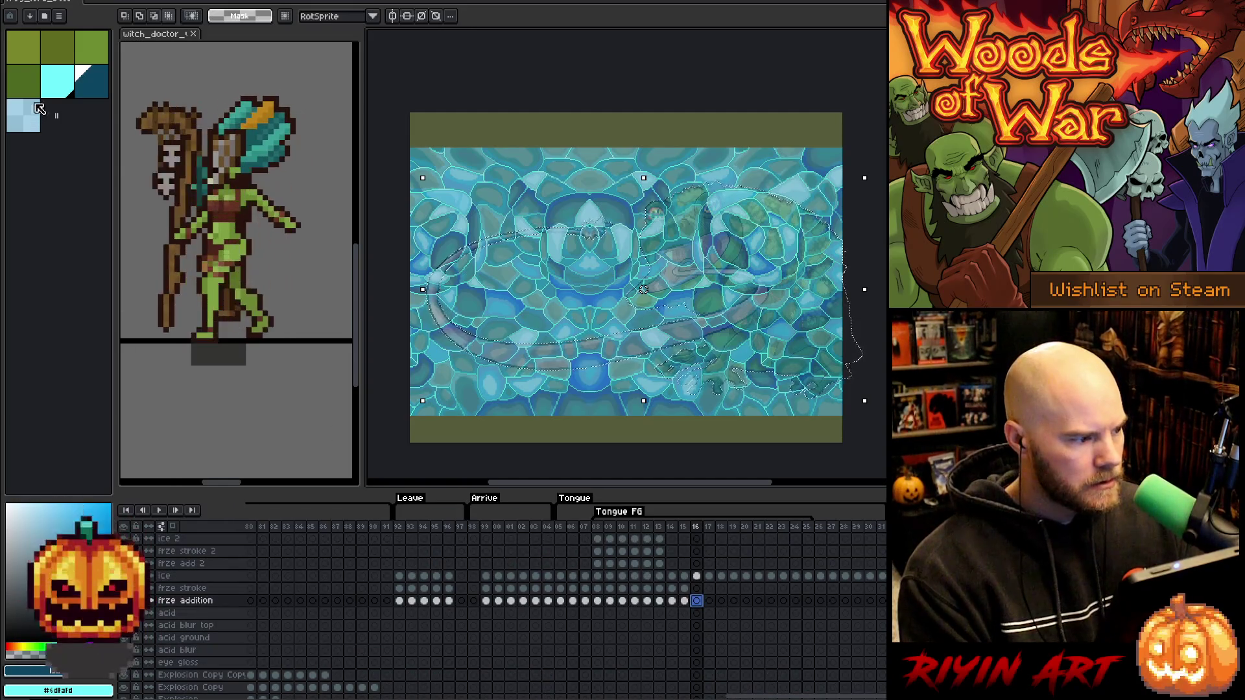
left_click(58, 81)
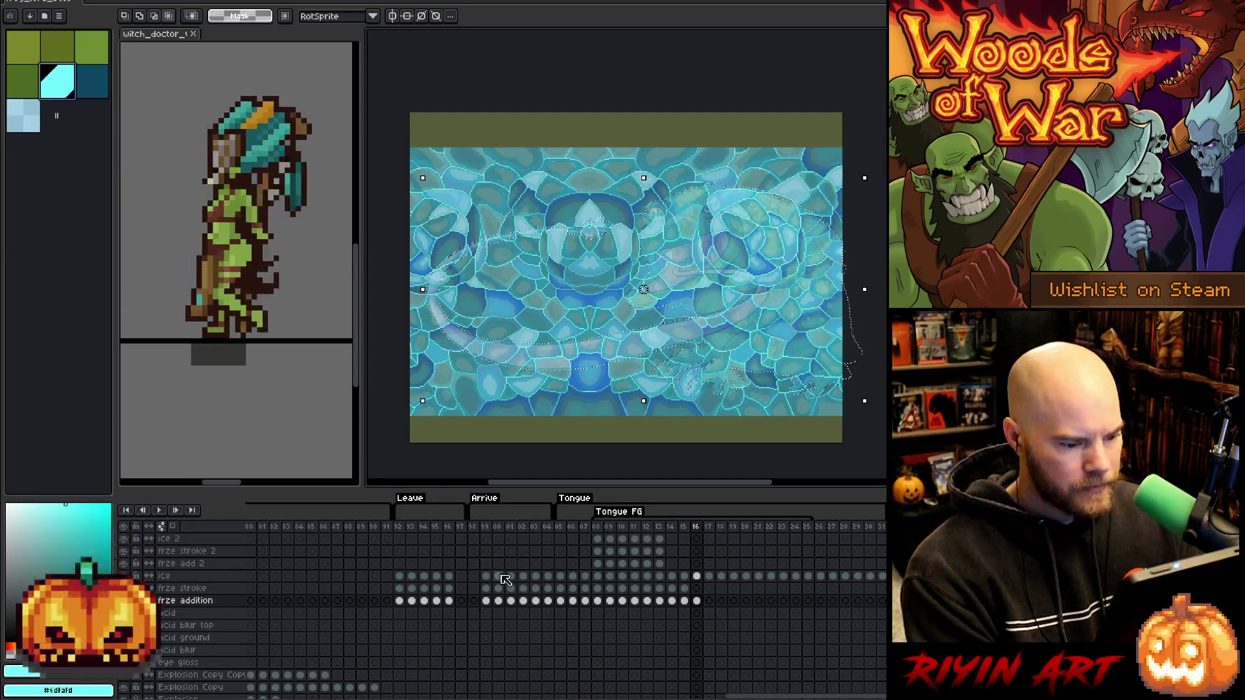
left_click(697, 589)
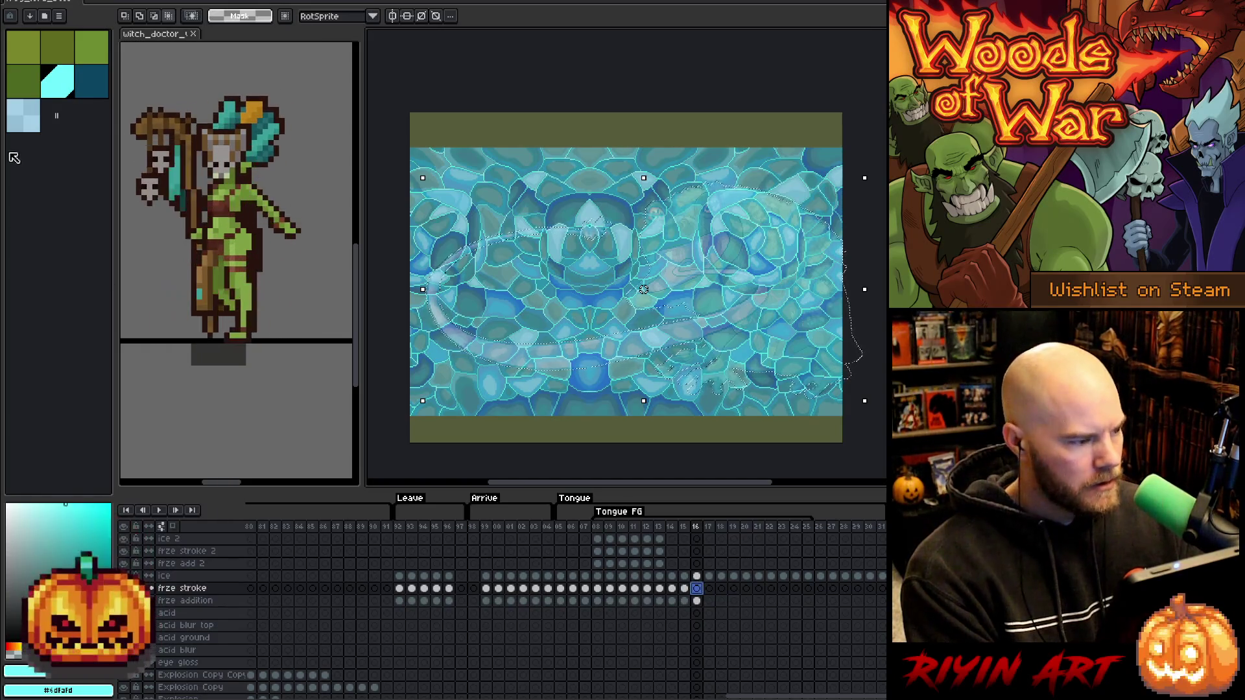
left_click(24, 118)
left_click(165, 2)
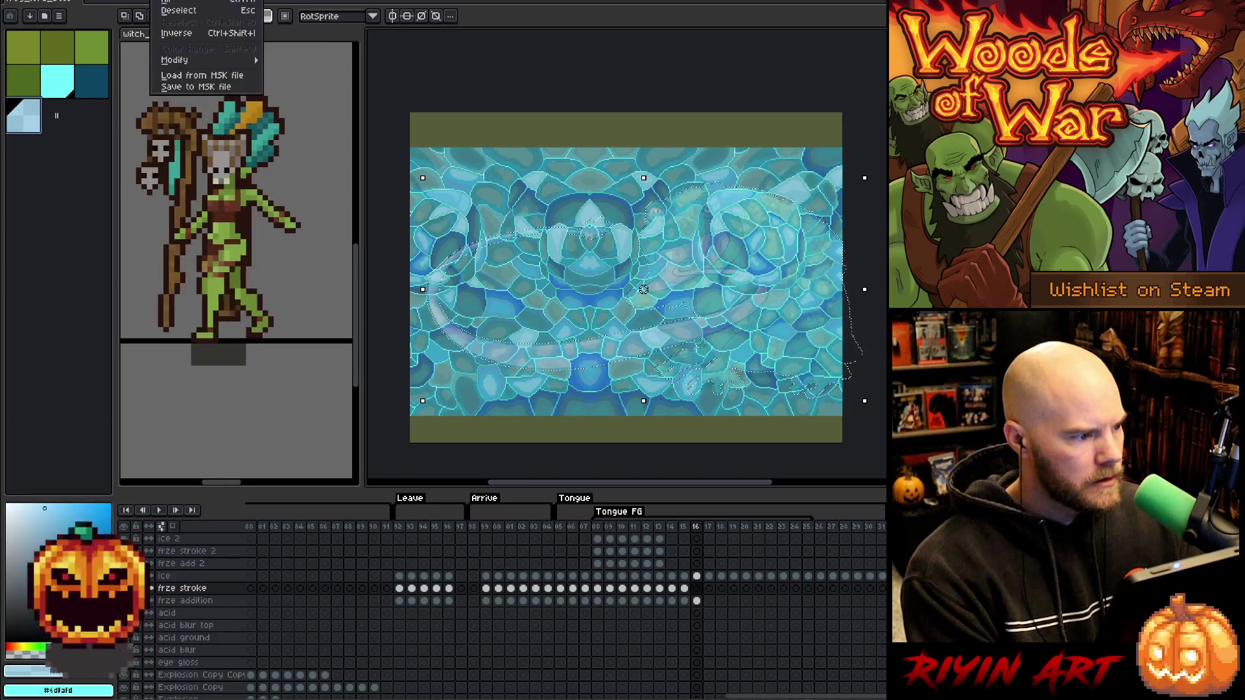
Expand the selection by 5 pixels, trim the frame-16 ice layer to it, and deselect.
mouse_move(210, 65)
left_click(297, 72)
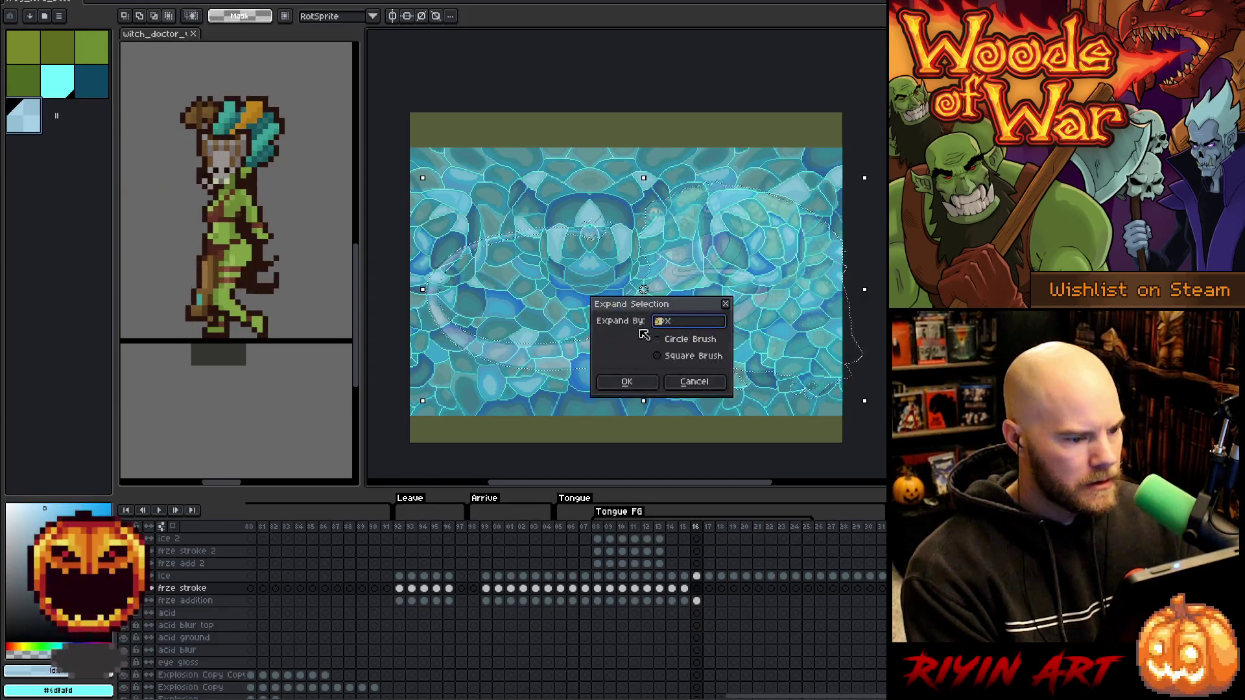
key("Return")
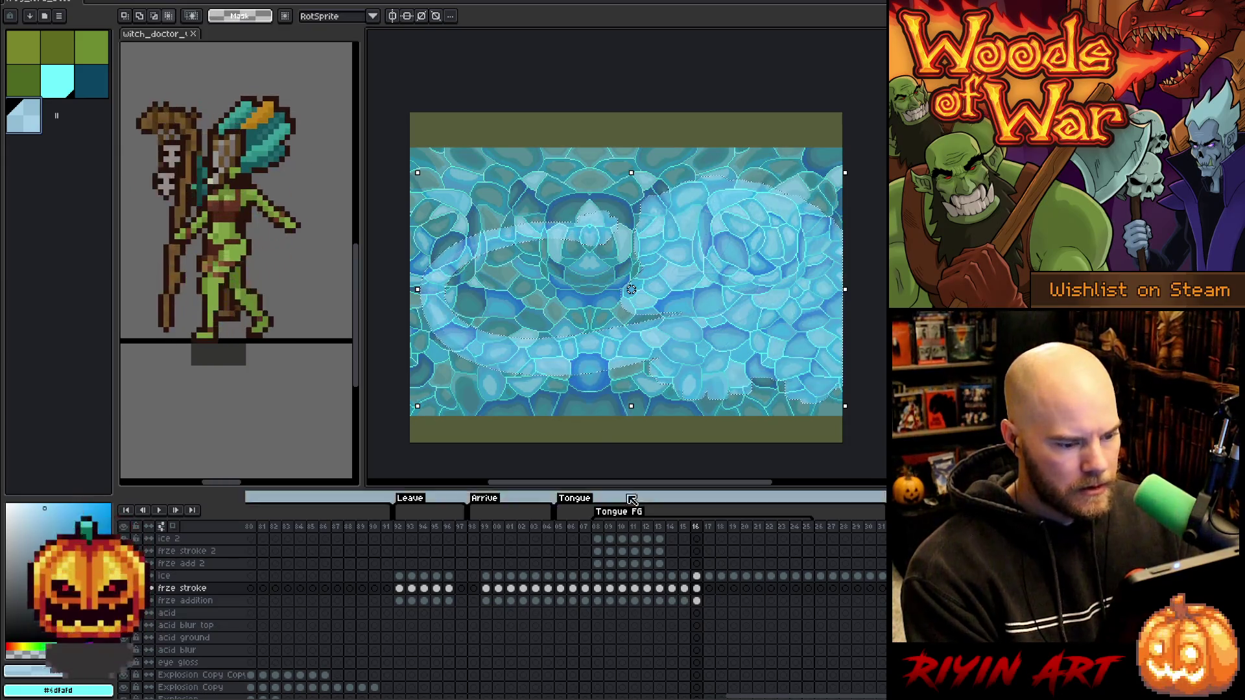
left_click(702, 590)
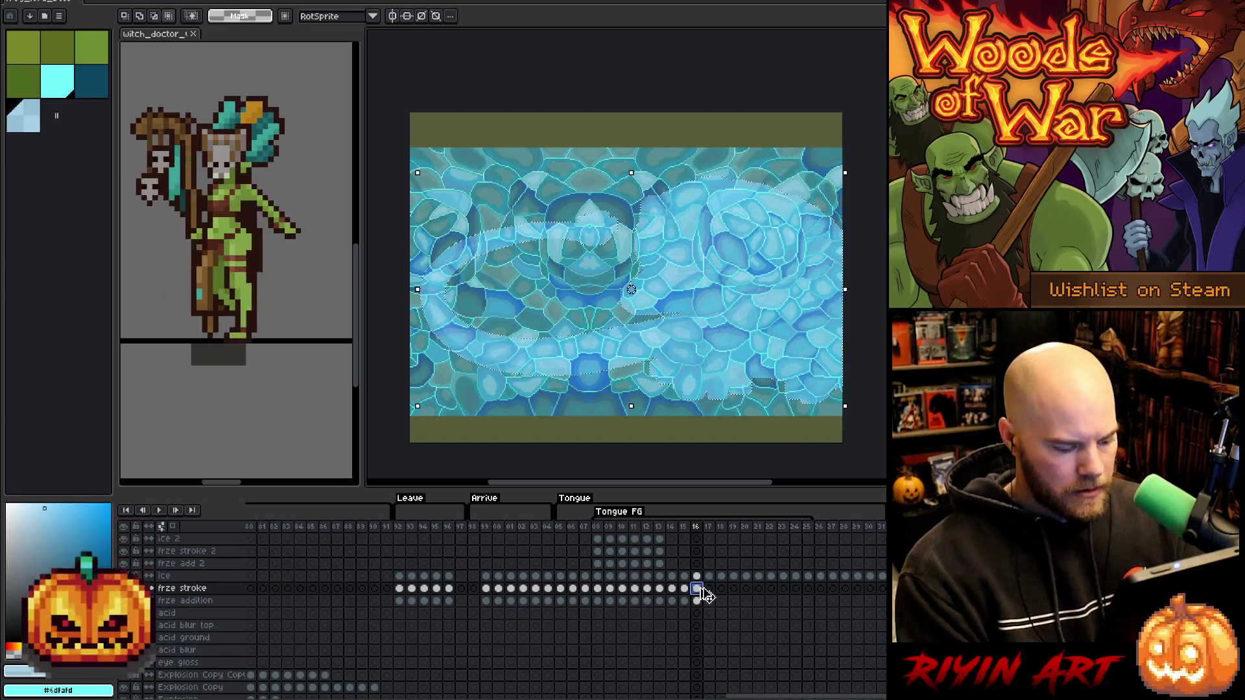
left_click(697, 577)
key("ctrl+z")
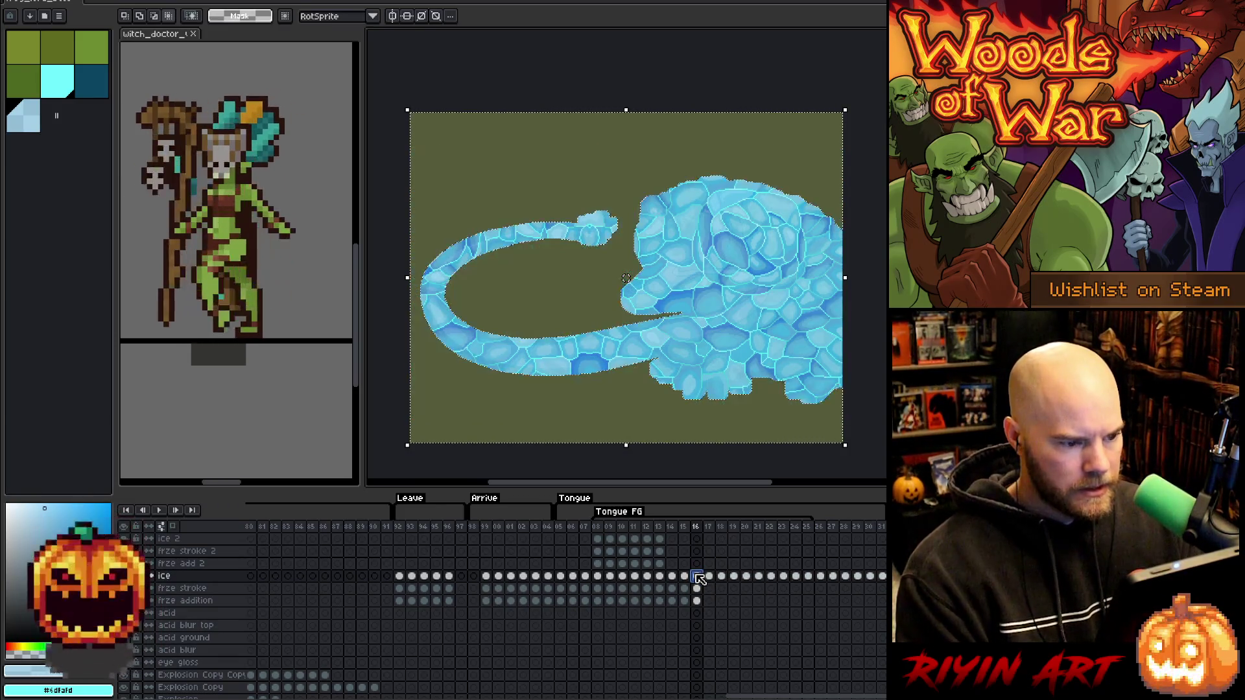
key("ctrl+d")
Apply the frozen stroke effect on frze stroke frame 16 and pick dark teal.
left_click(696, 588)
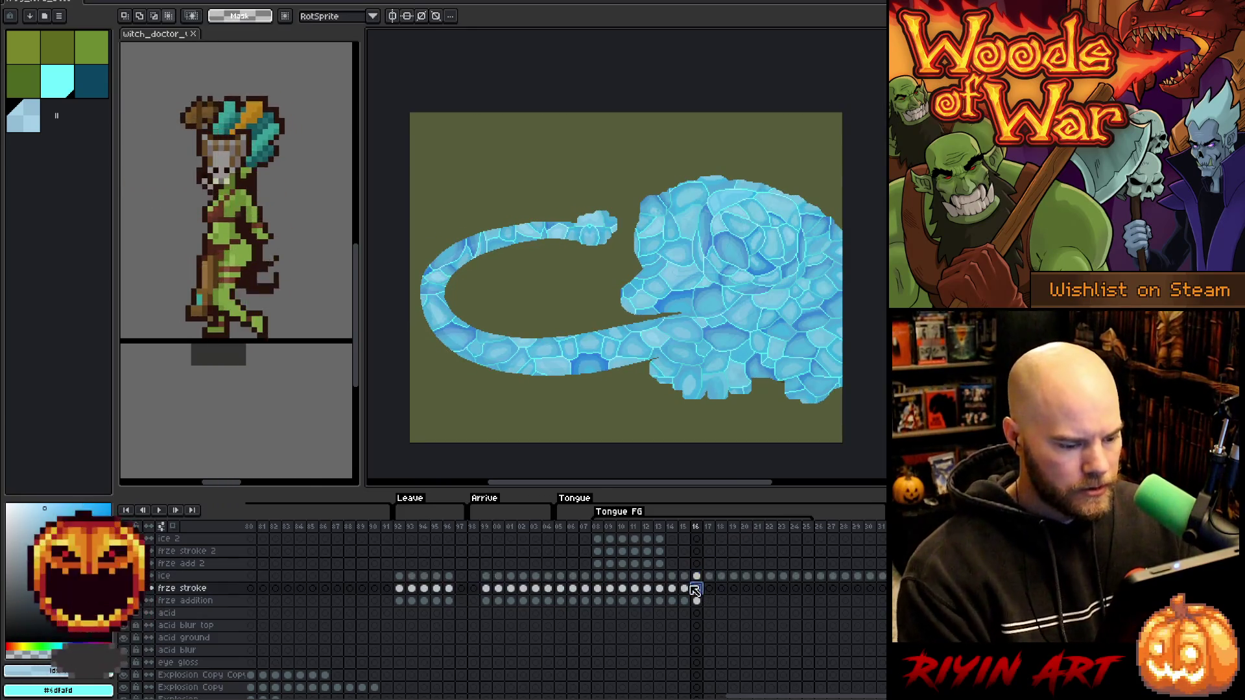
left_click(59, 81)
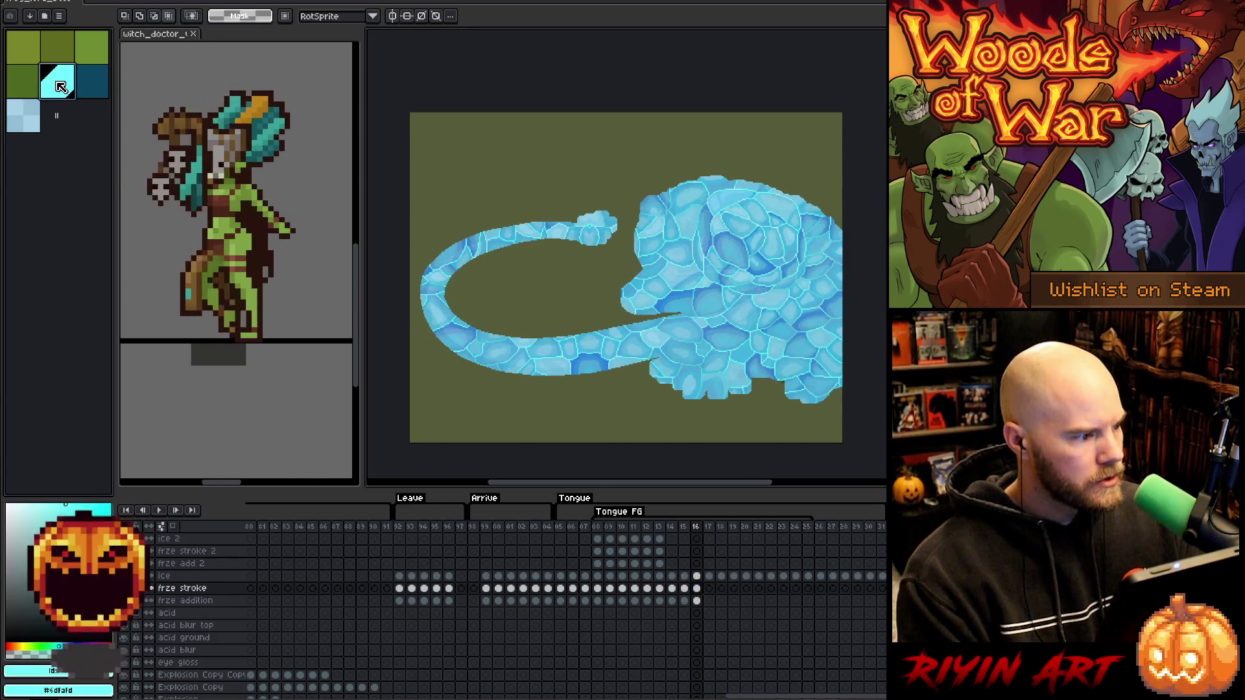
left_click(97, 94)
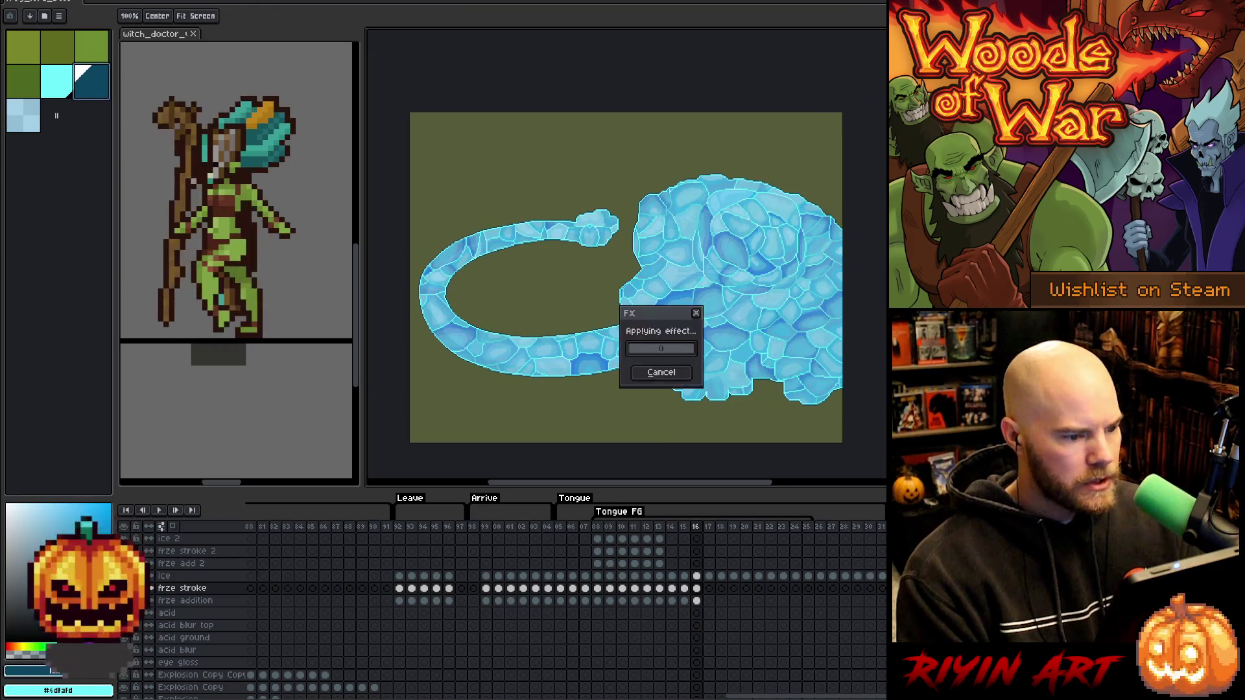
left_click(697, 589)
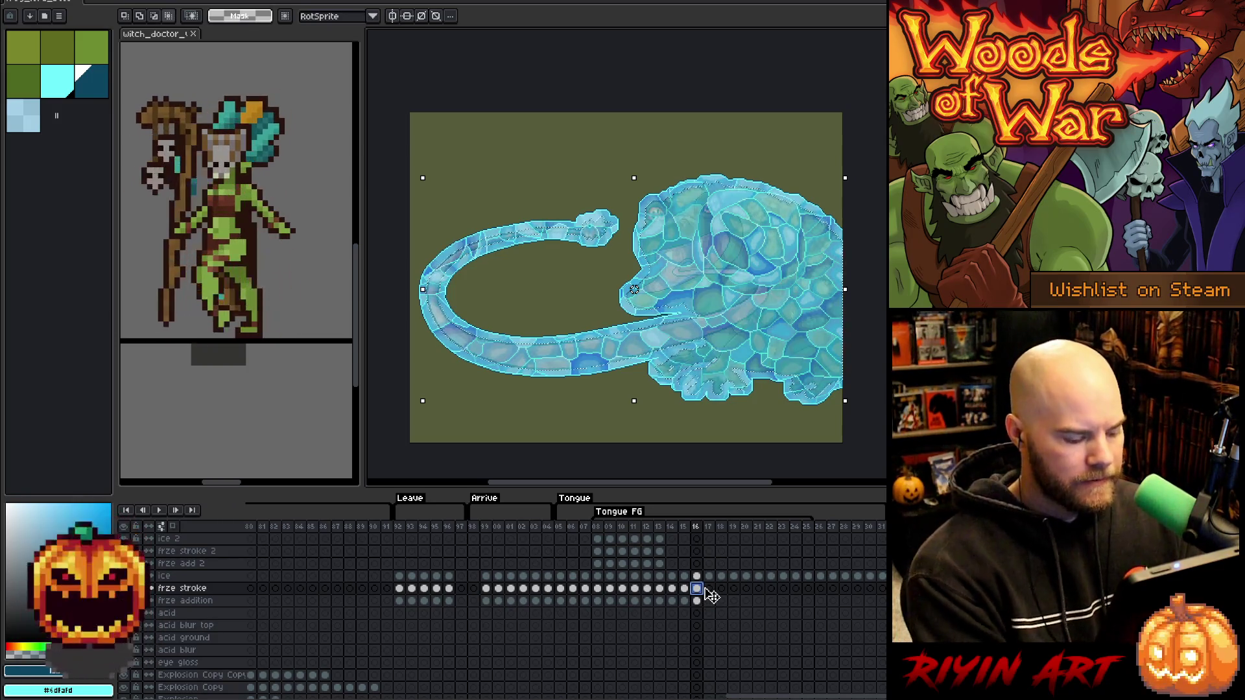
View the whole iced toad and curled tongue on frame 16, then select its ice shape.
scroll(689, 245, "up", 2)
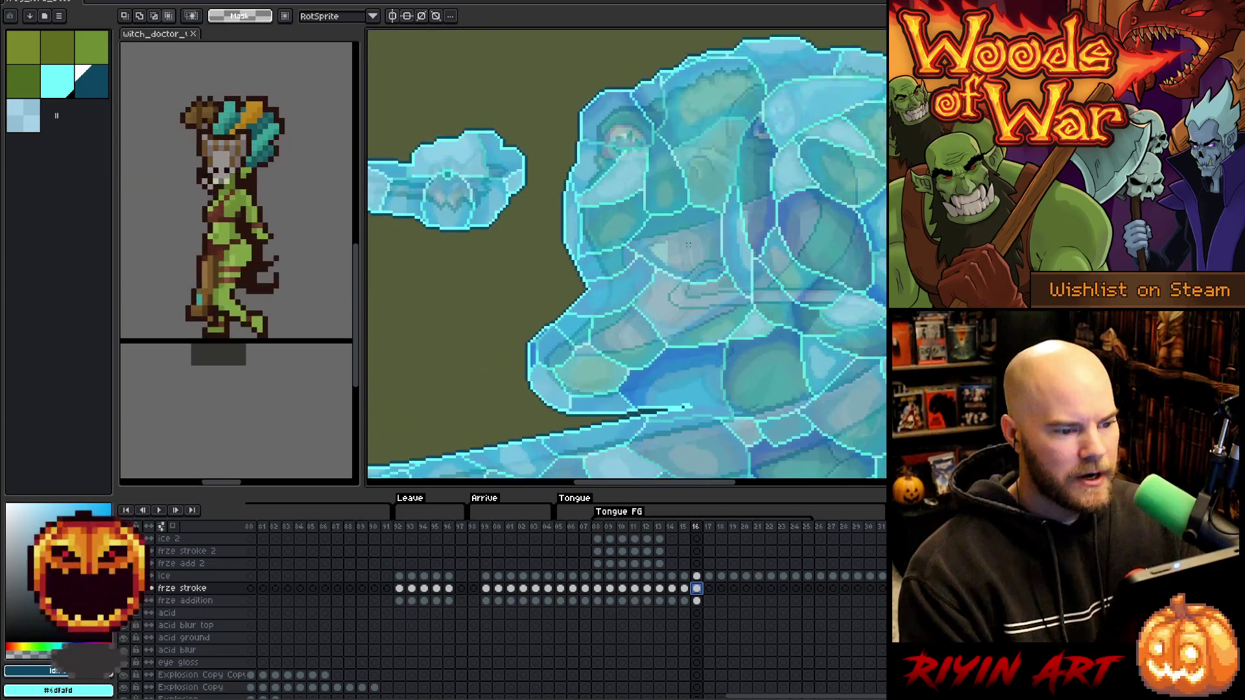
scroll(710, 291, "up", 1)
scroll(693, 246, "down", 1)
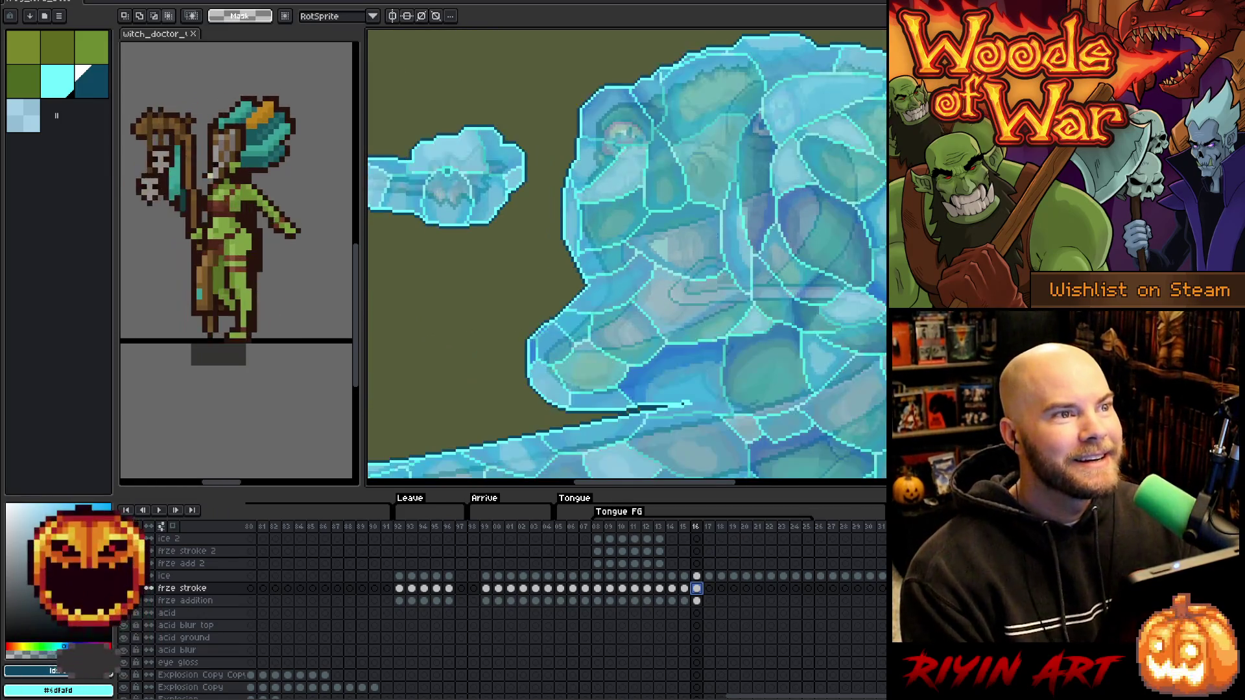
scroll(747, 204, "up", 1)
scroll(746, 202, "up", 1)
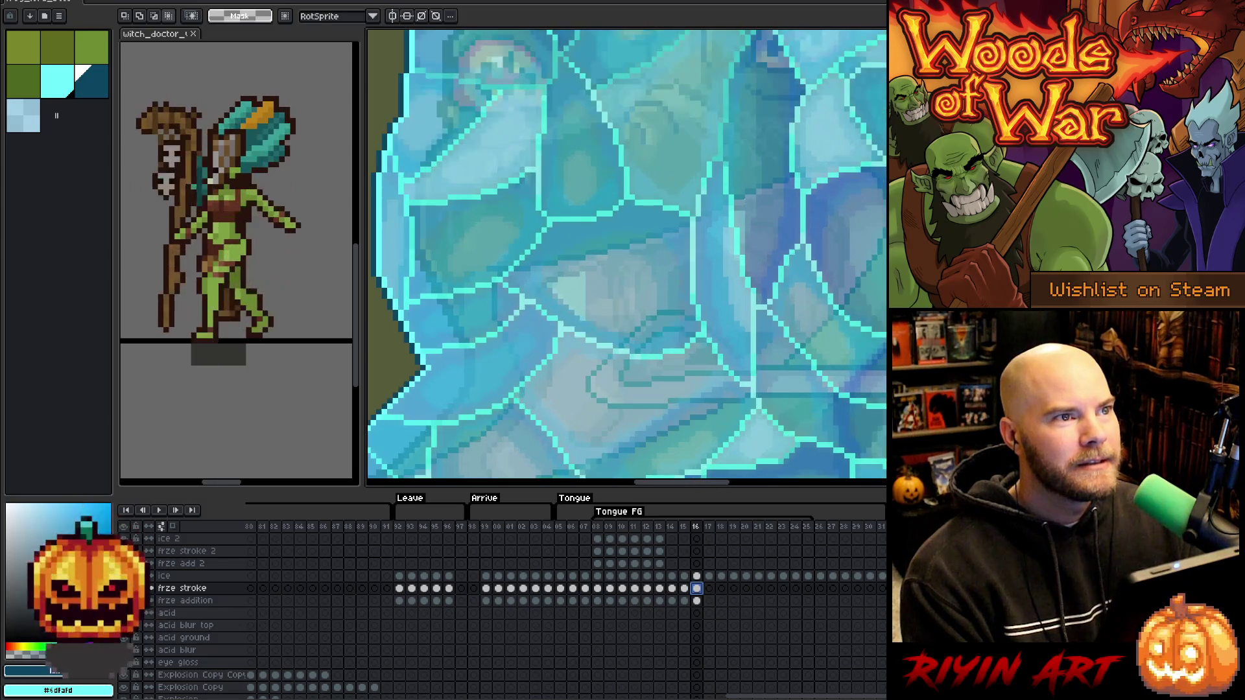
scroll(746, 202, "down", 1)
scroll(746, 202, "down", 2)
scroll(746, 202, "up", 1)
scroll(746, 202, "up", 1)
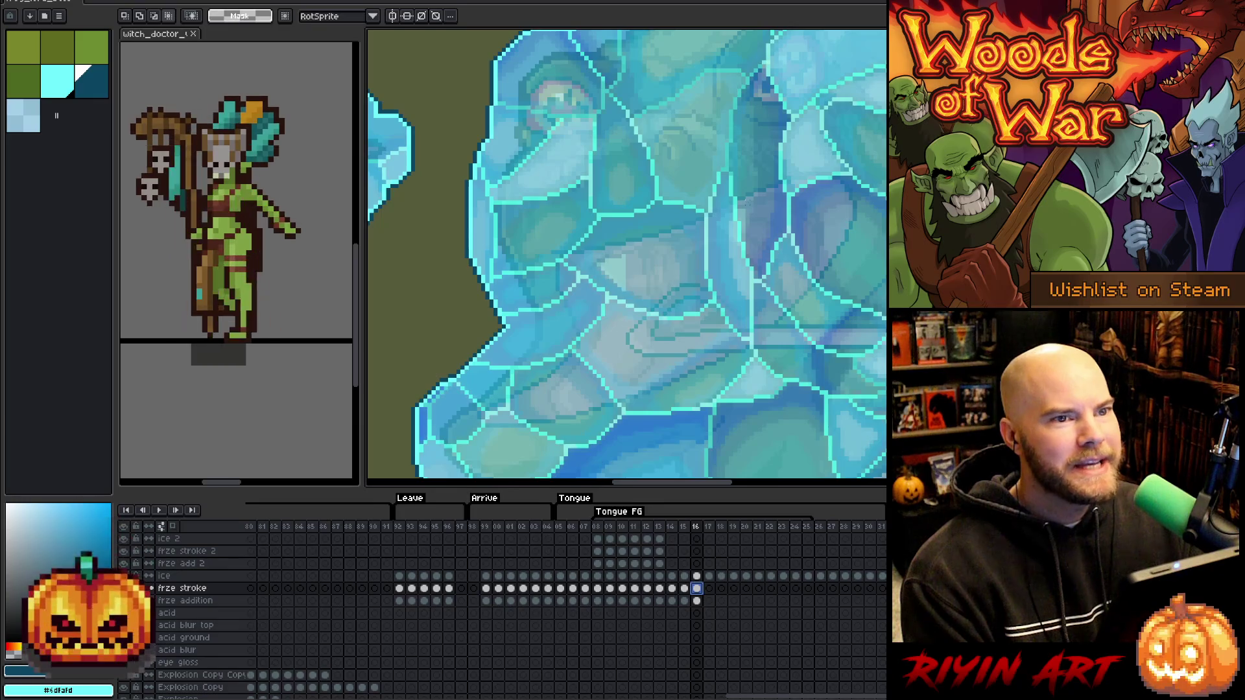
scroll(533, 319, "down", 3)
scroll(533, 320, "down", 1)
left_click_drag(533, 320, 626, 328)
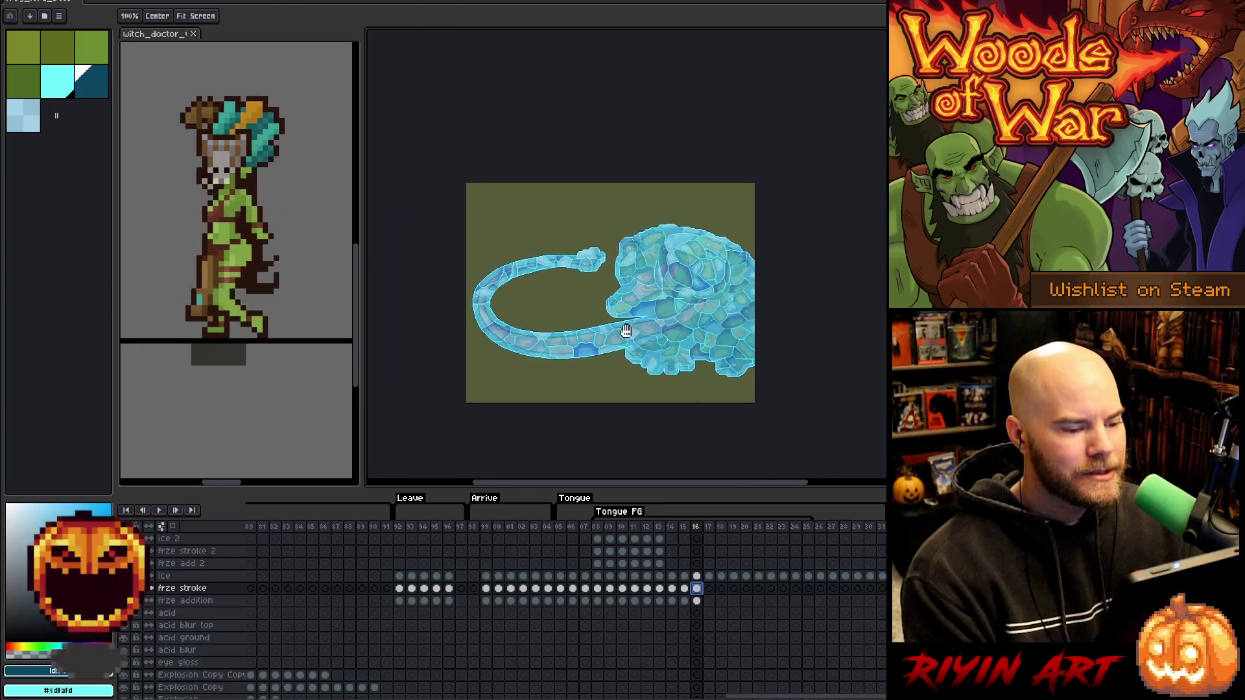
scroll(627, 327, "up", 1)
scroll(696, 597, "down", 2)
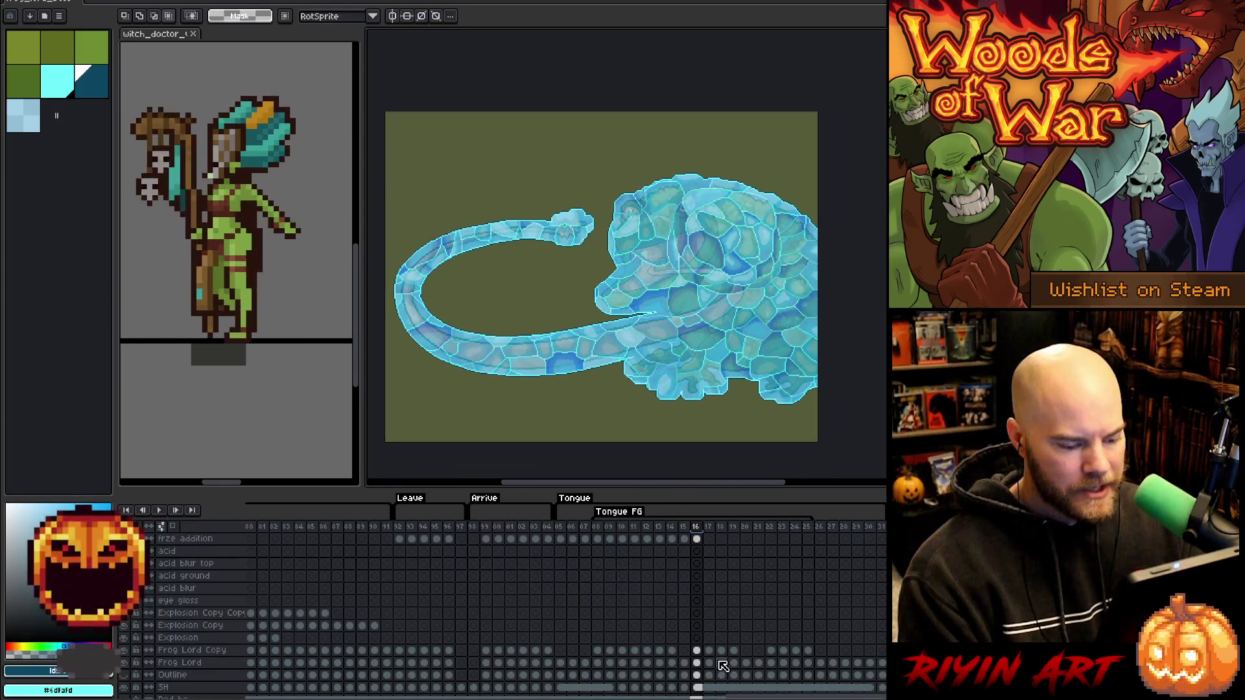
left_click(715, 670, "ctrl")
scroll(711, 668, "up", 2)
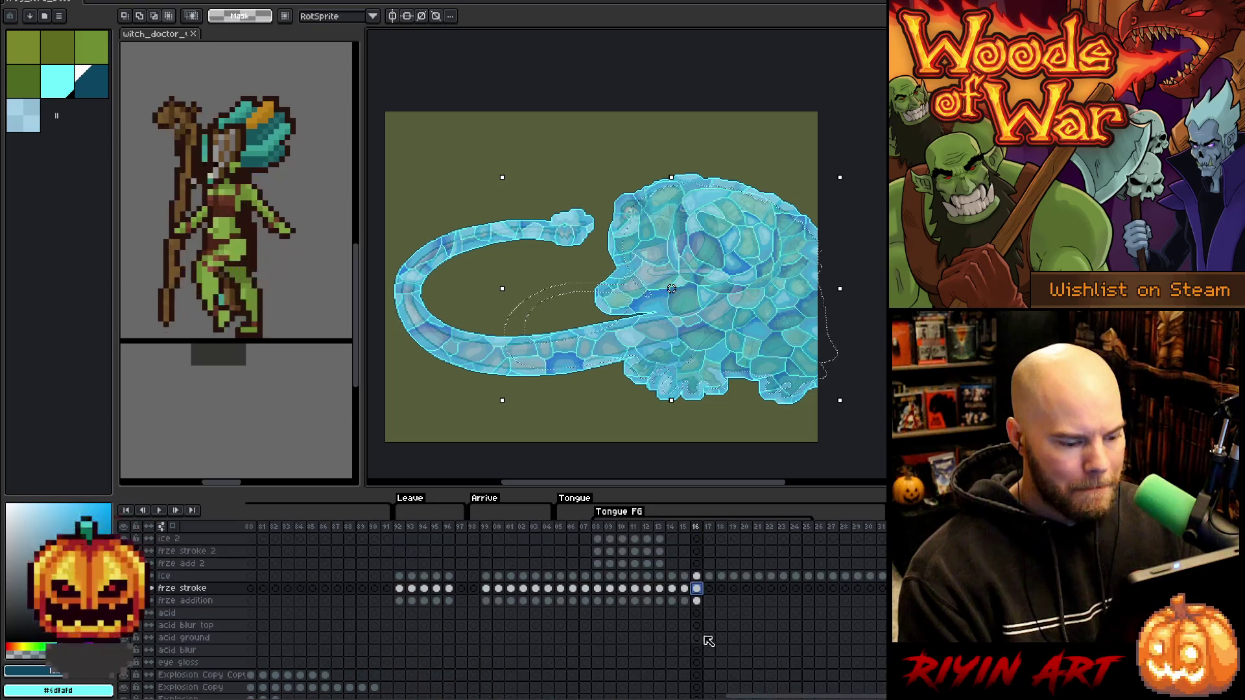
Clear the leftover selection and select the whole frame-17 ice texture for moving.
left_click(710, 590)
key("ctrl+d")
left_click(710, 577)
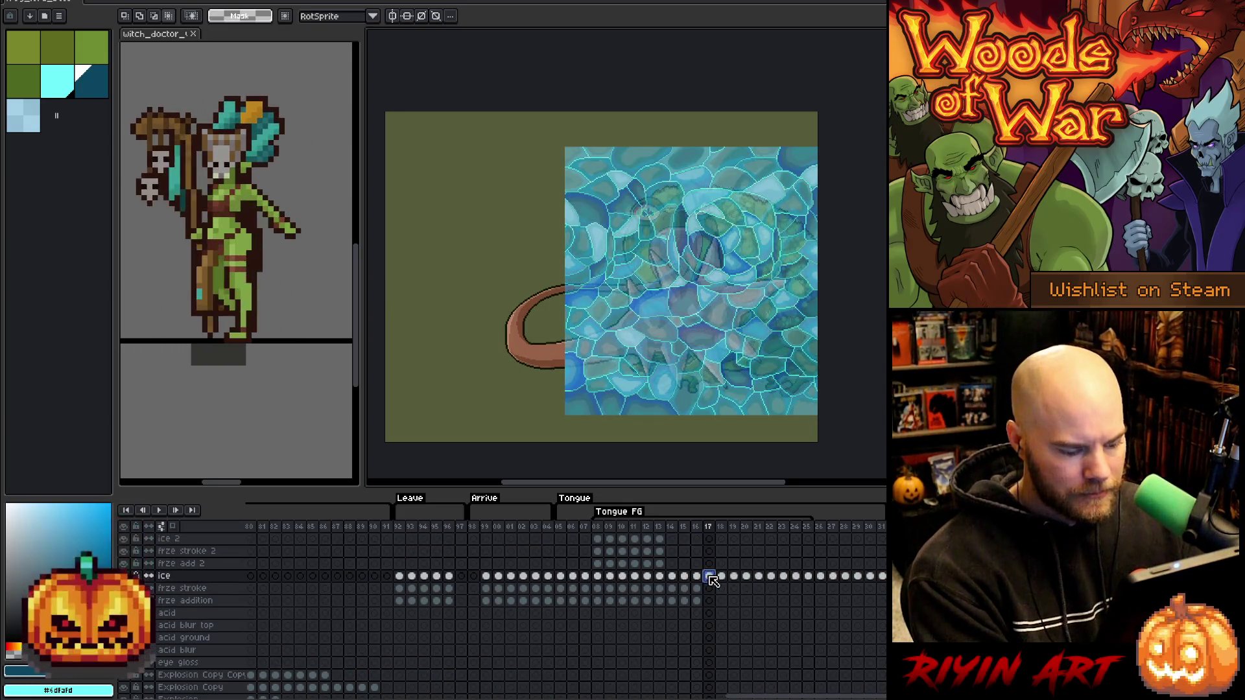
left_click(710, 576, "ctrl")
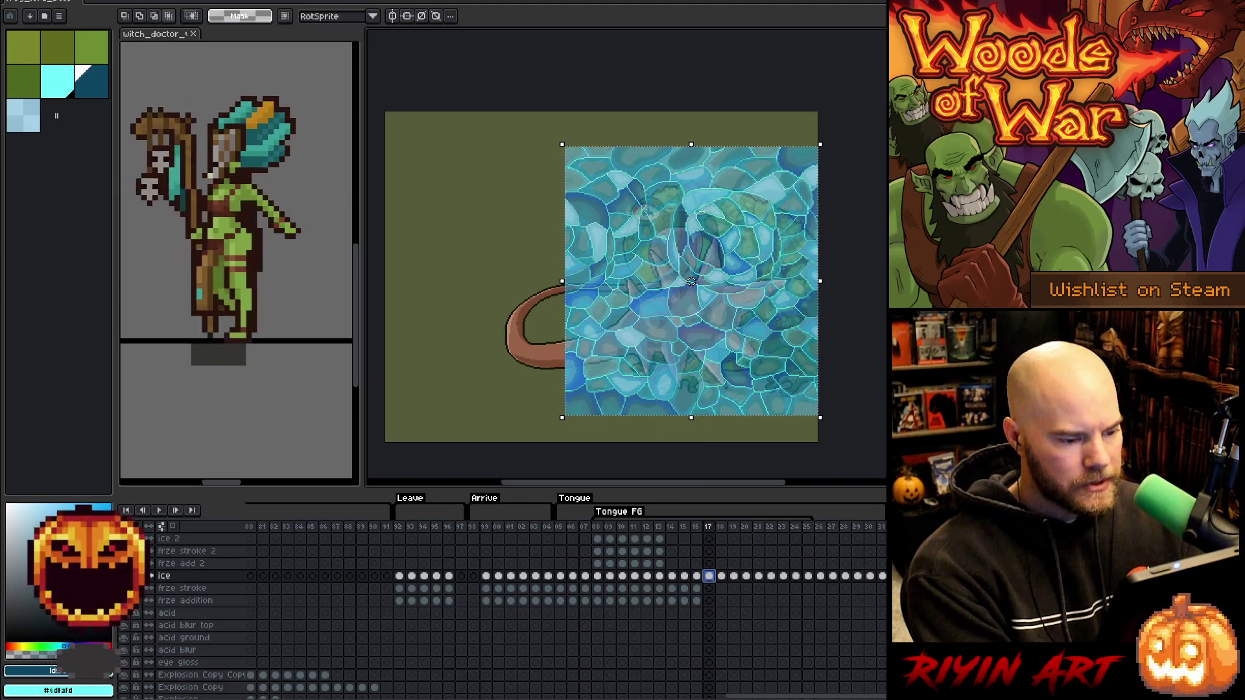
key("v")
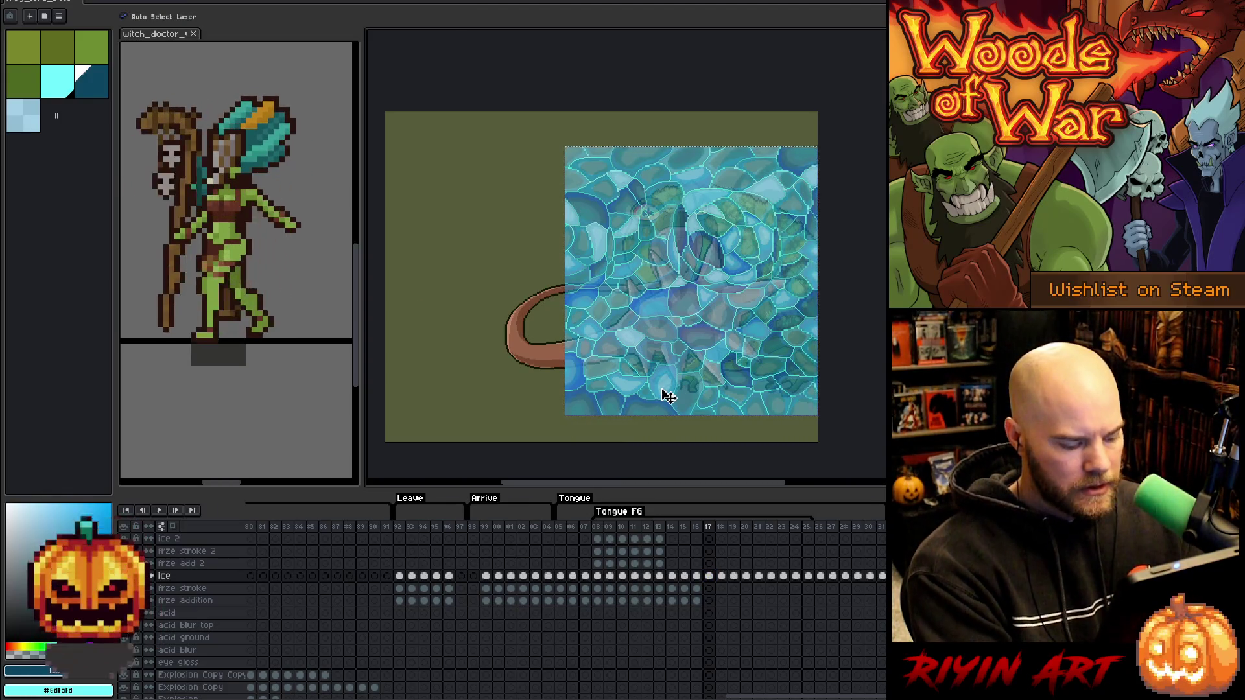
Place a horizontally flipped copy of the ice, slide it left to fill the gap, and apply.
key("ctrl+t")
left_click(41, 2)
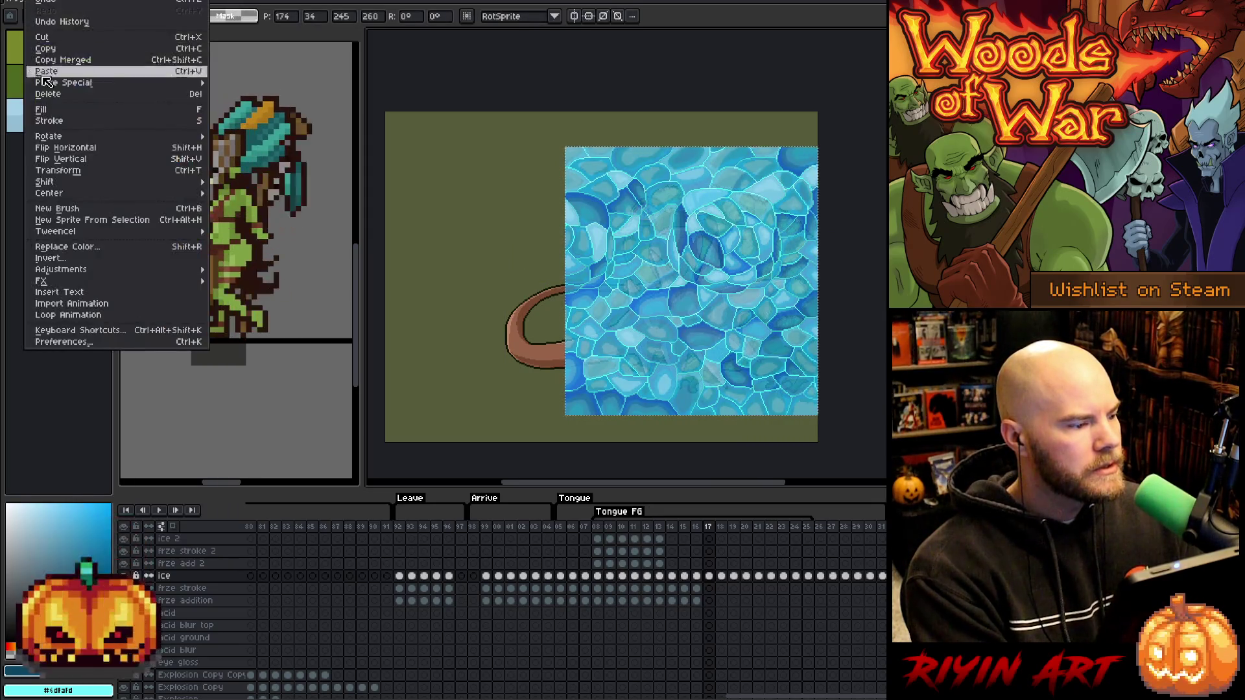
left_click(42, 147)
left_click_drag(684, 281, 426, 281)
scroll(552, 262, "up", 3)
scroll(549, 293, "up", 2)
left_click_drag(549, 293, 602, 329)
scroll(602, 329, "down", 5)
scroll(422, 270, "up", 2)
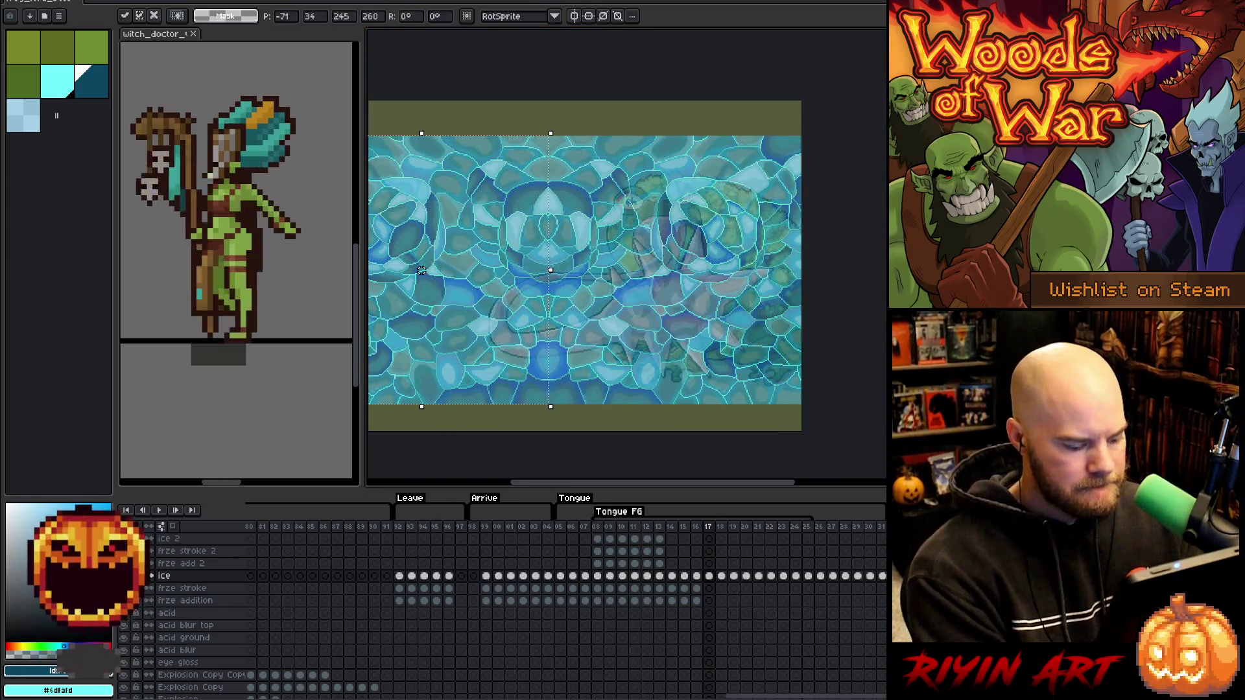
key("Return")
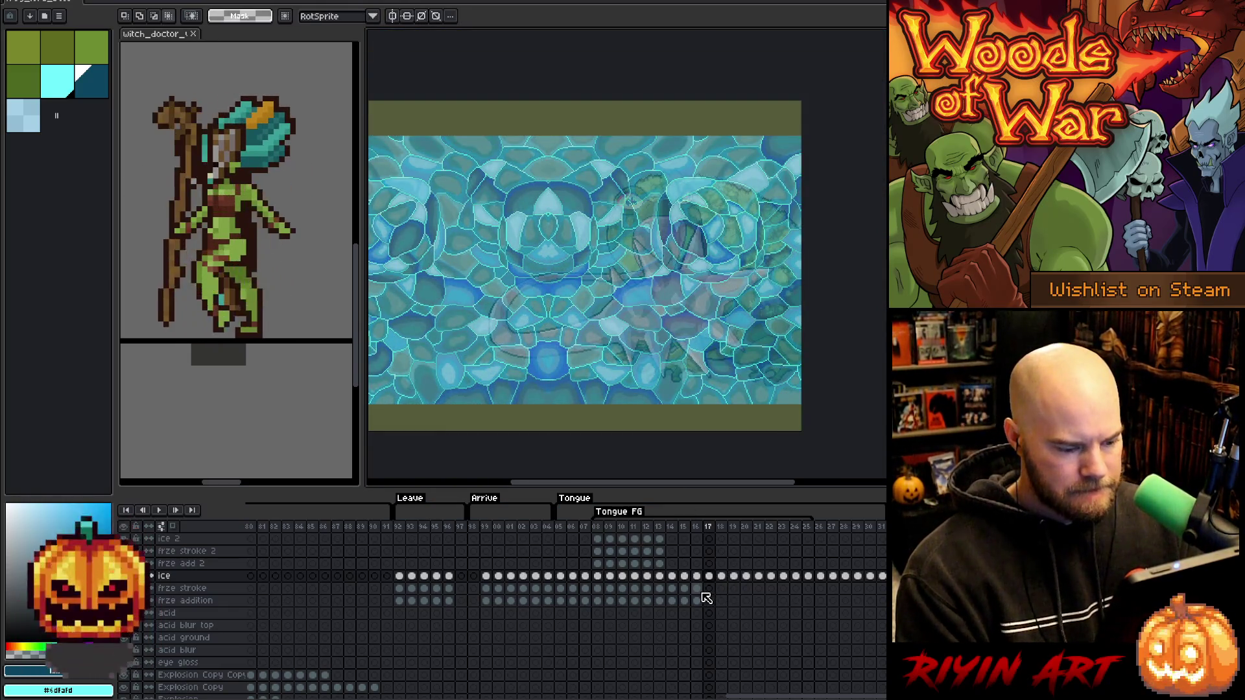
scroll(707, 597, "down", 2)
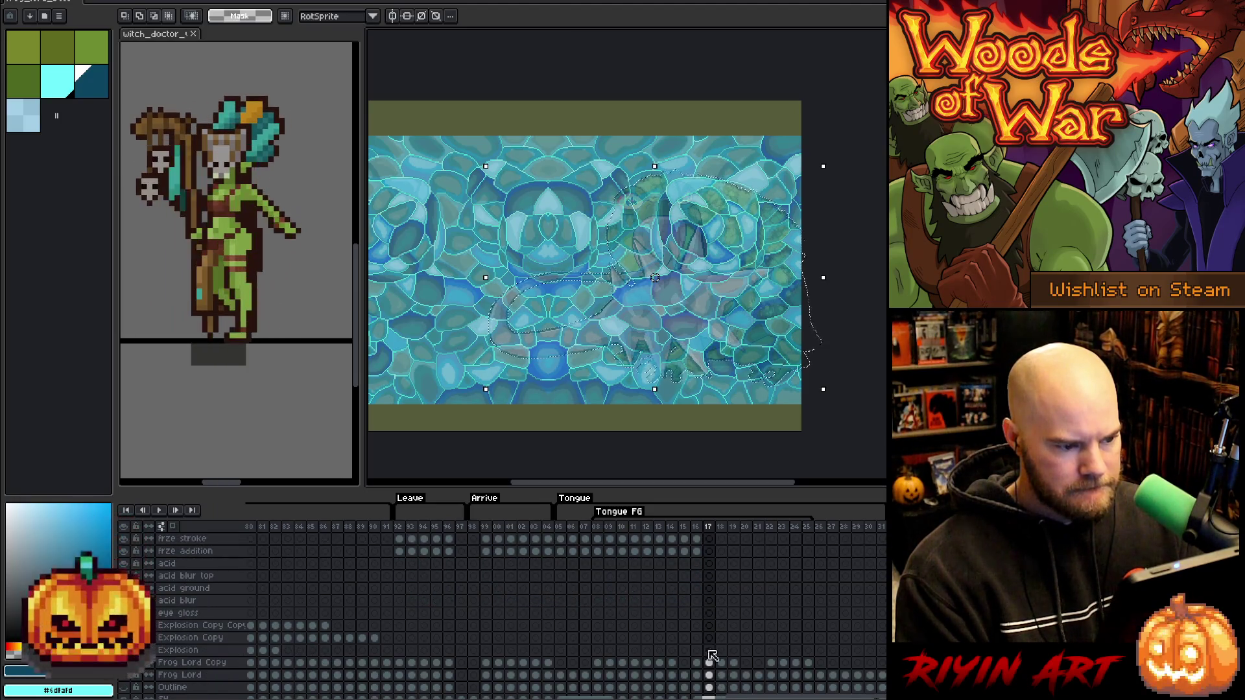
scroll(714, 571, "up", 2)
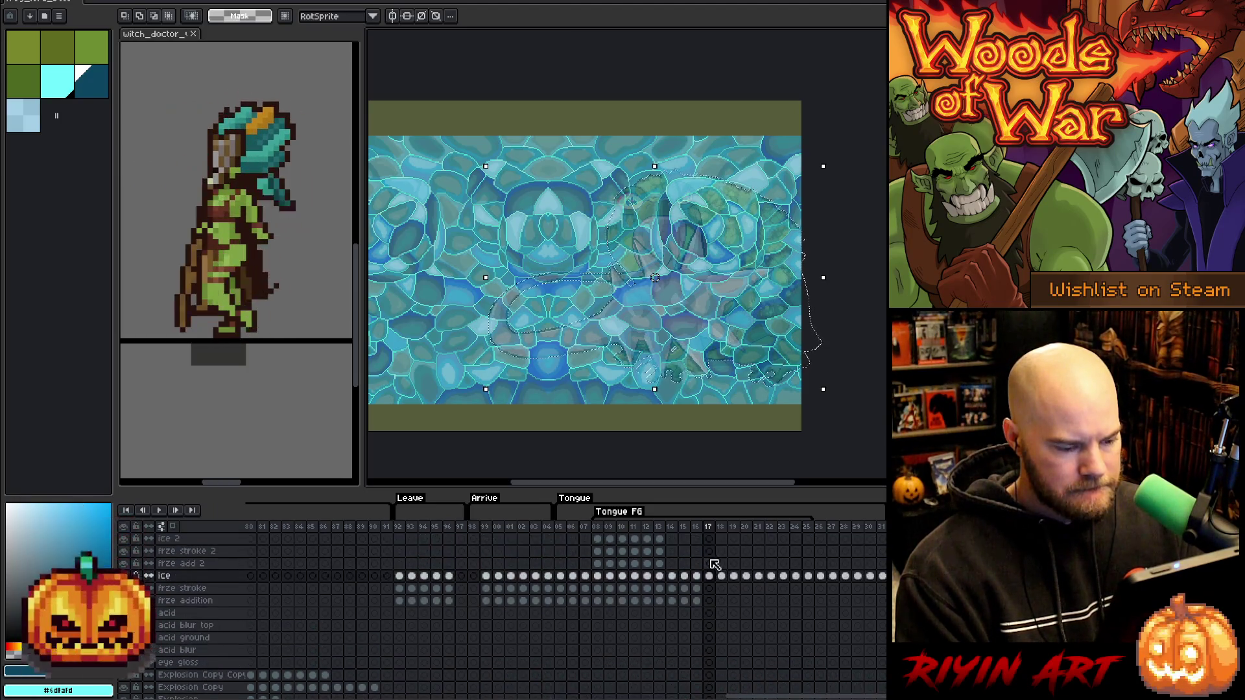
On the frze addition layer at frame 17, expand the selection outward by 5 pixels.
left_click(711, 602)
left_click(58, 88)
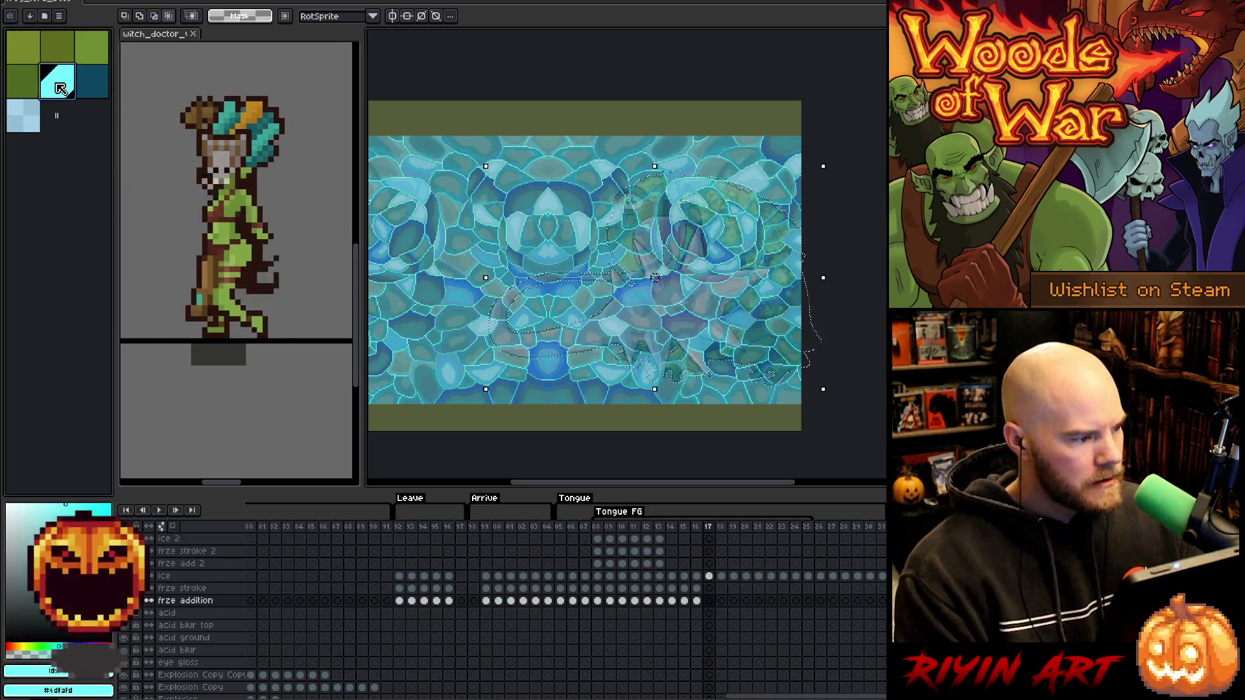
key("alt+r")
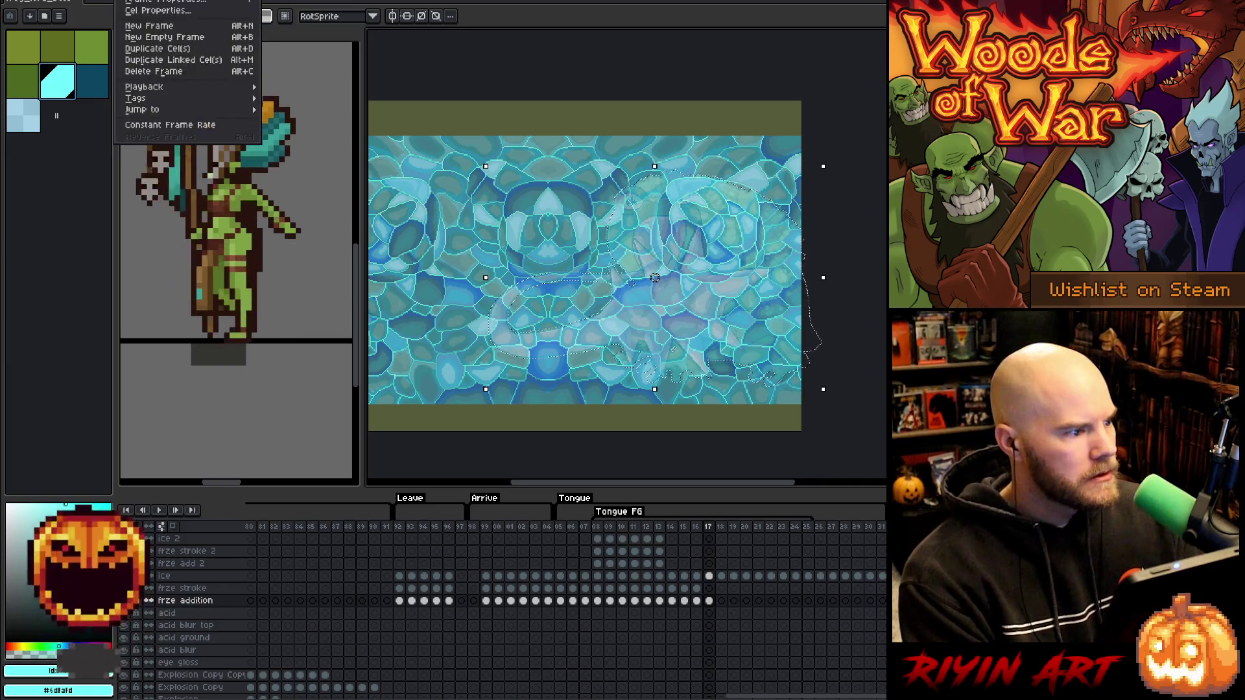
mouse_move(166, 0)
mouse_move(191, 59)
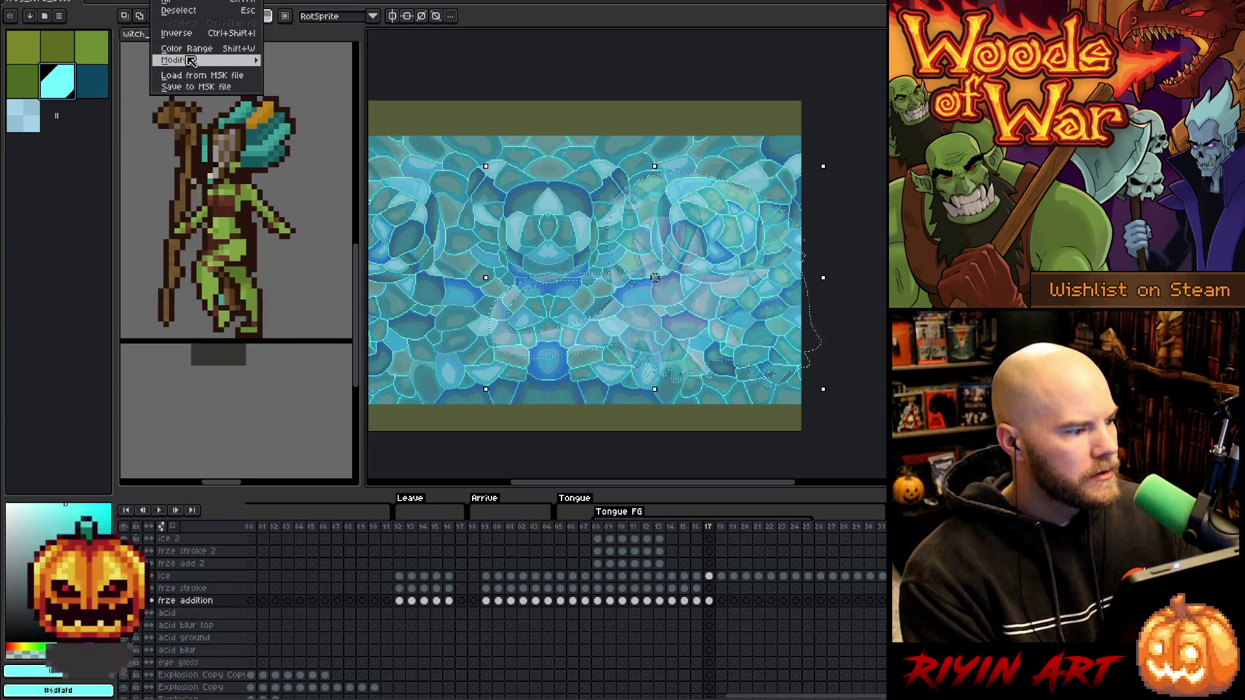
left_click(278, 72)
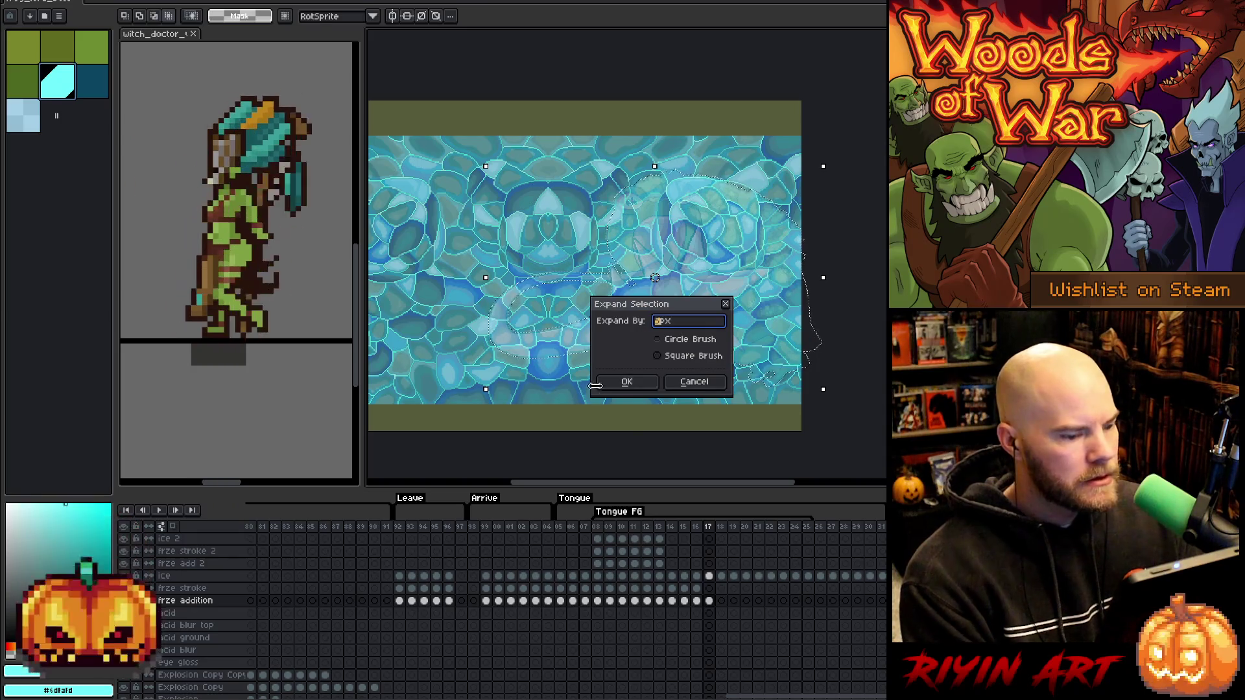
key("Return")
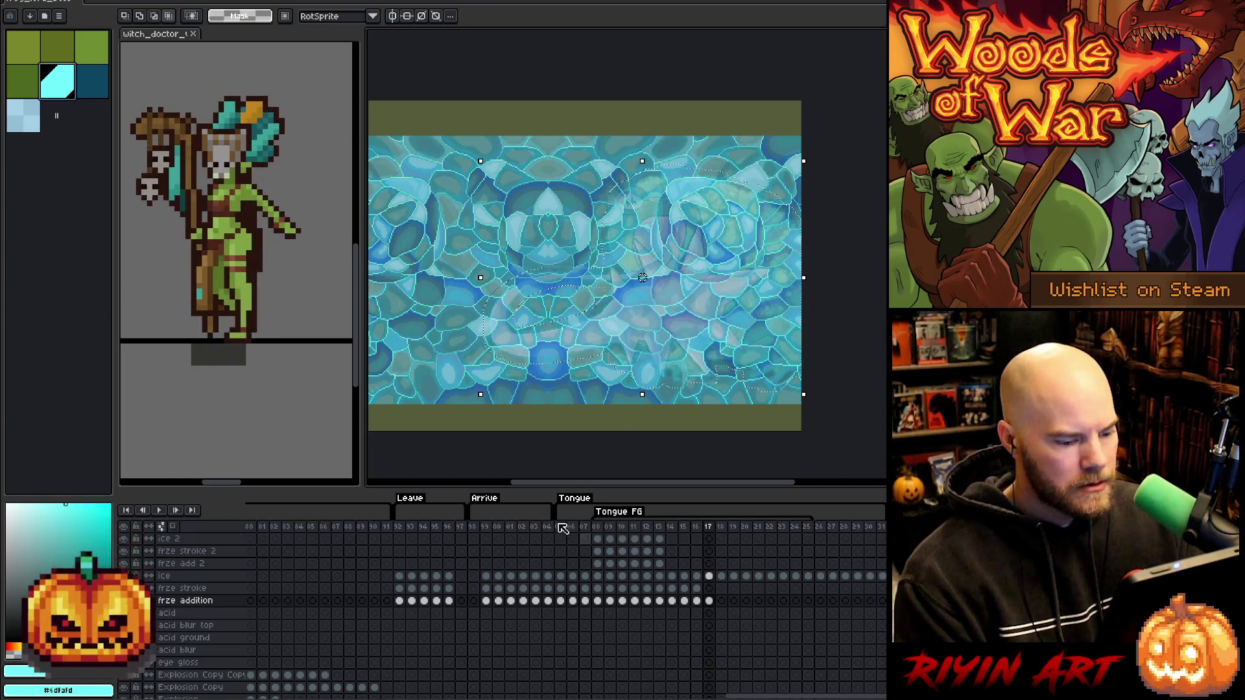
Fill the expanded outline on the frze stroke cel with light blue.
left_click(709, 589)
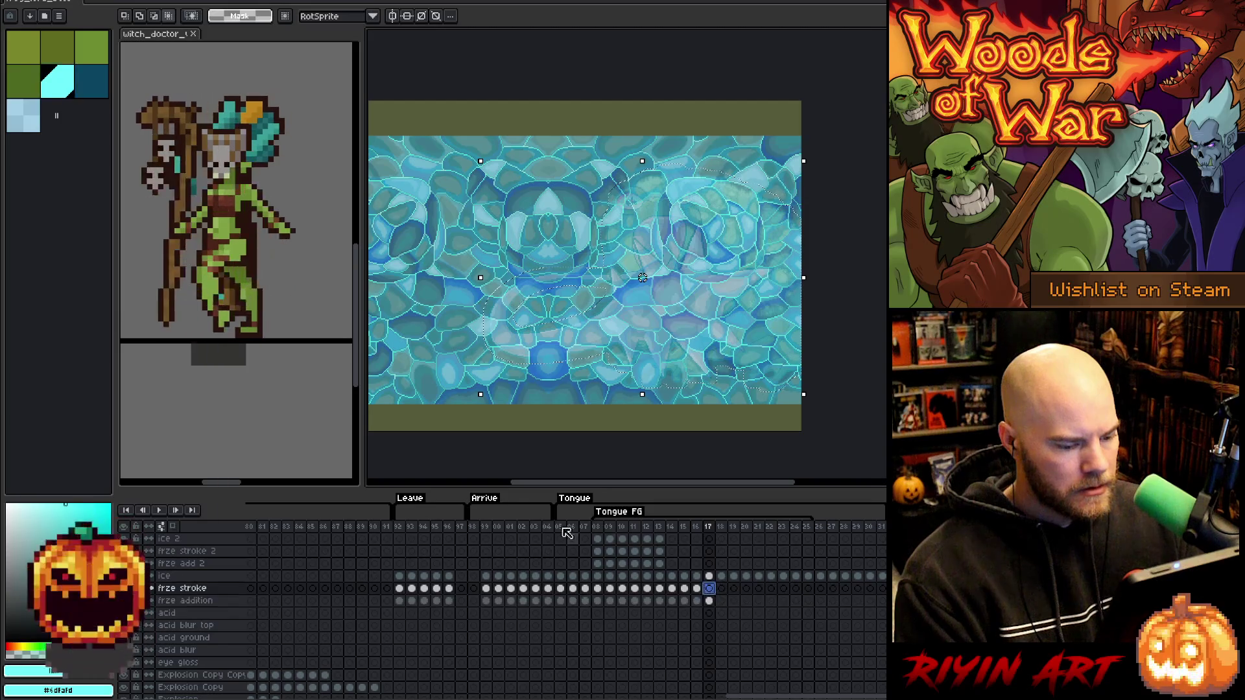
left_click(28, 121)
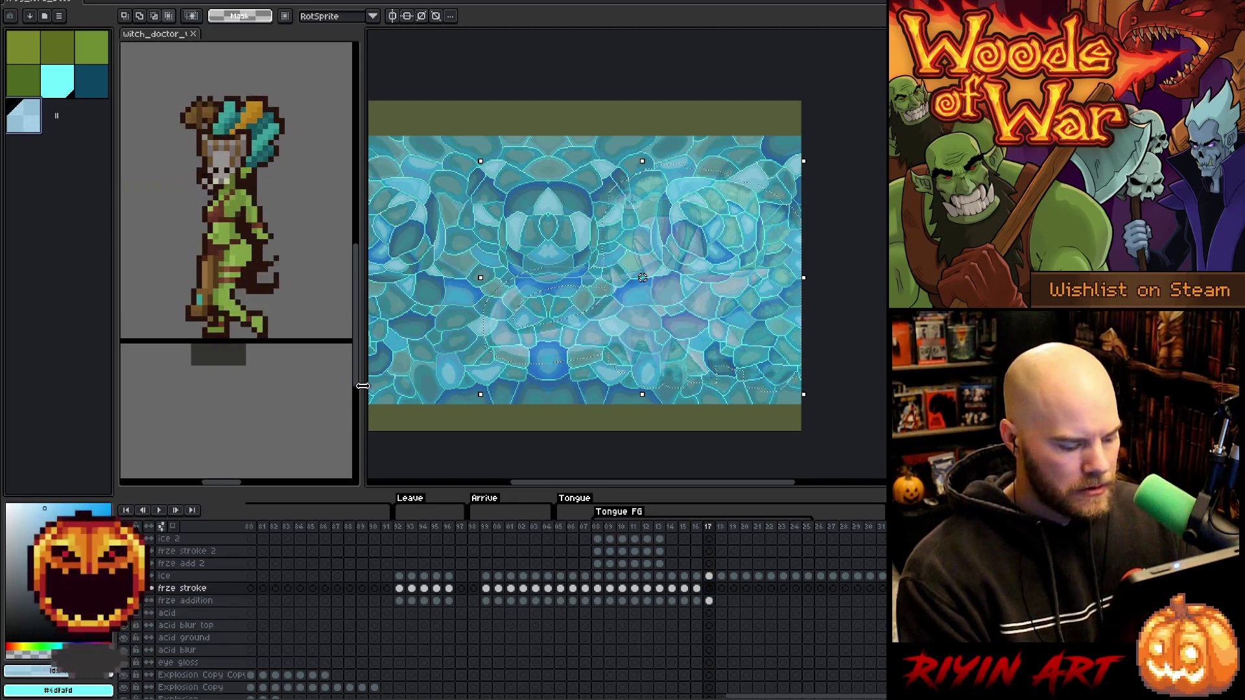
key("ctrl+v")
key("ctrl+a")
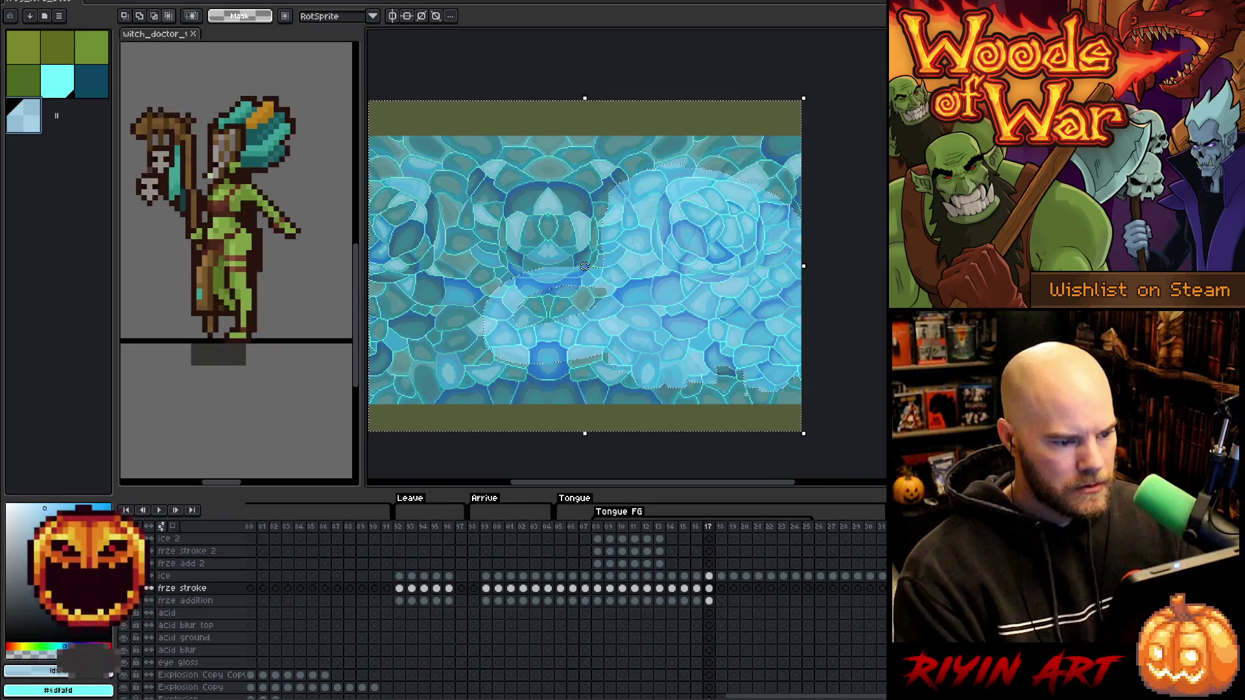
Clip frame 17's ice cel to the toad's silhouette, then pick cyan and dark teal on frze stroke.
left_click(709, 577)
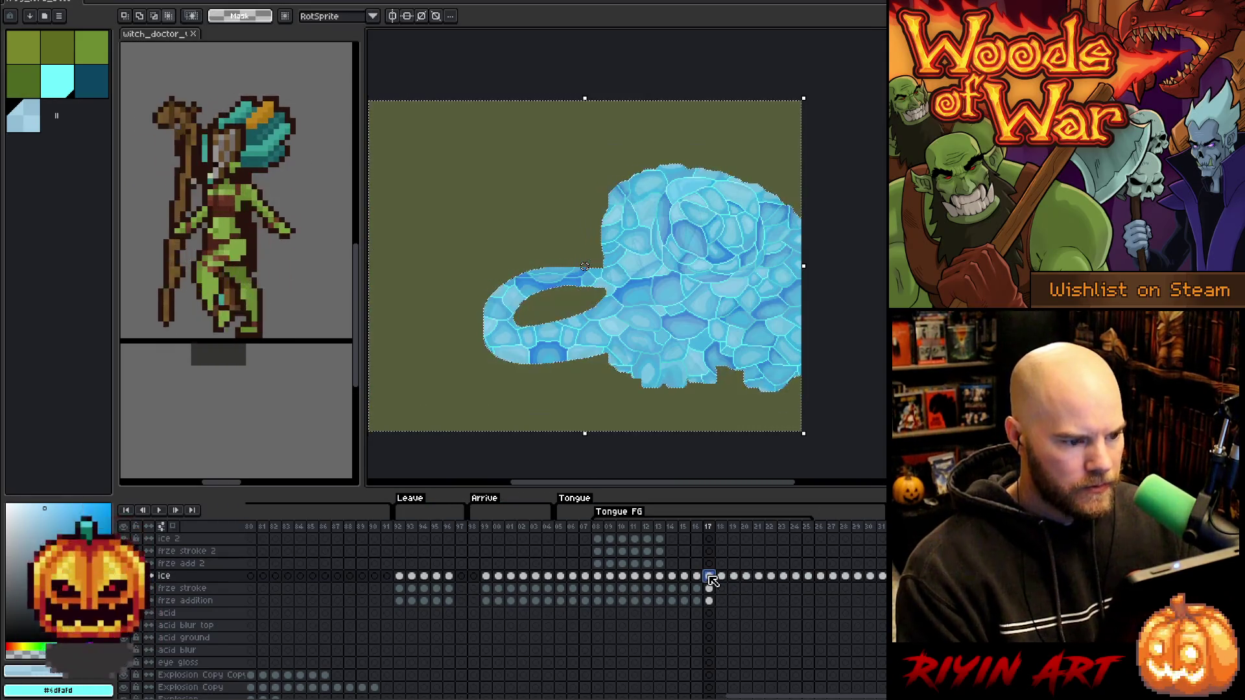
key("ctrl+d")
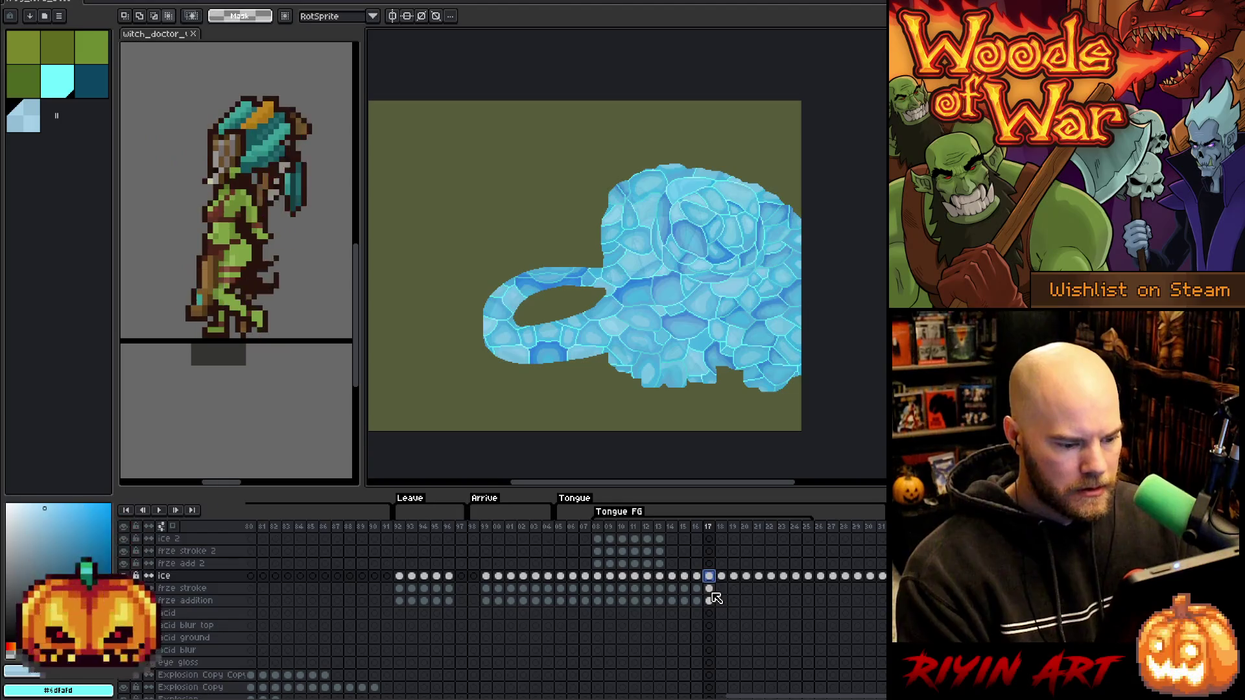
left_click(711, 588)
left_click(71, 83)
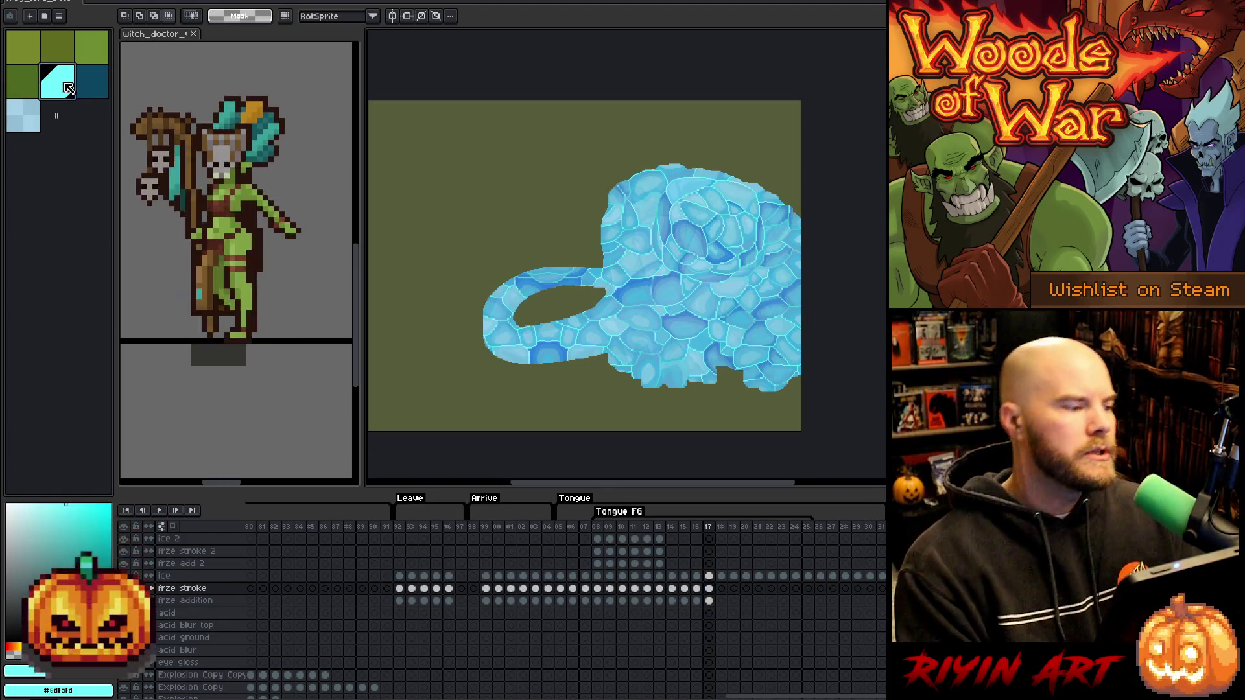
key("h")
left_click(84, 89)
key("m")
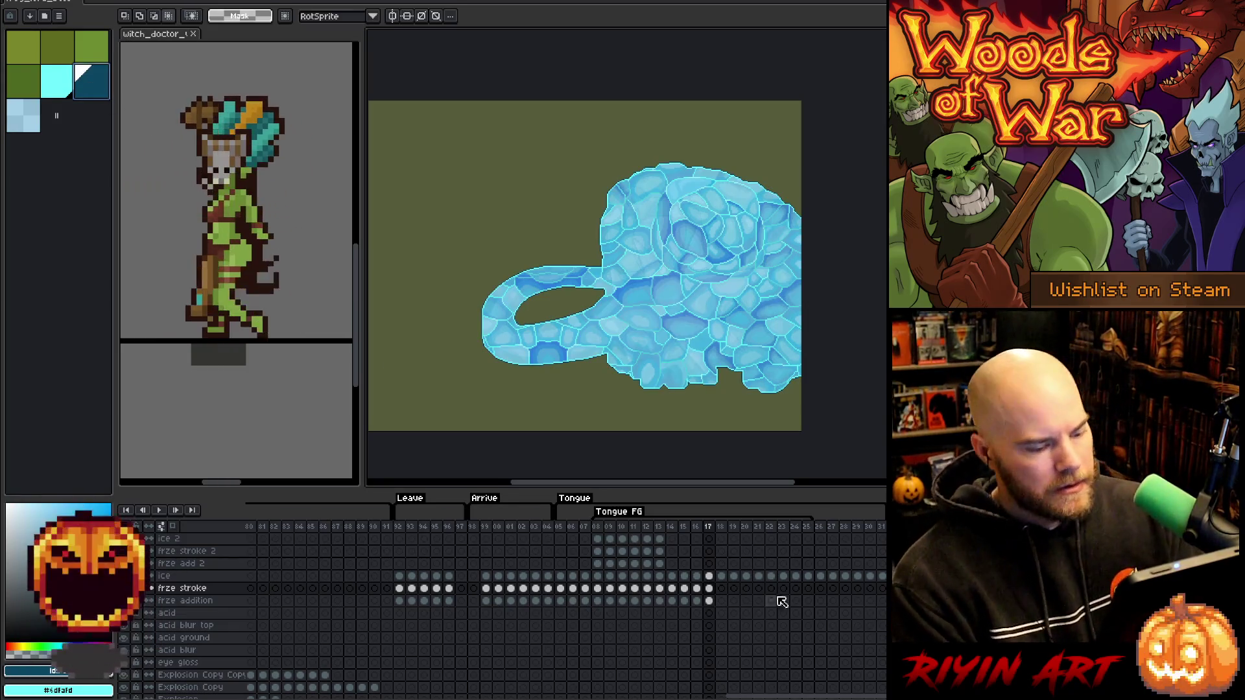
Adjust the ice overlay's blending so the frozen layer looks more translucent.
left_click(711, 592)
scroll(712, 592, "down", 5)
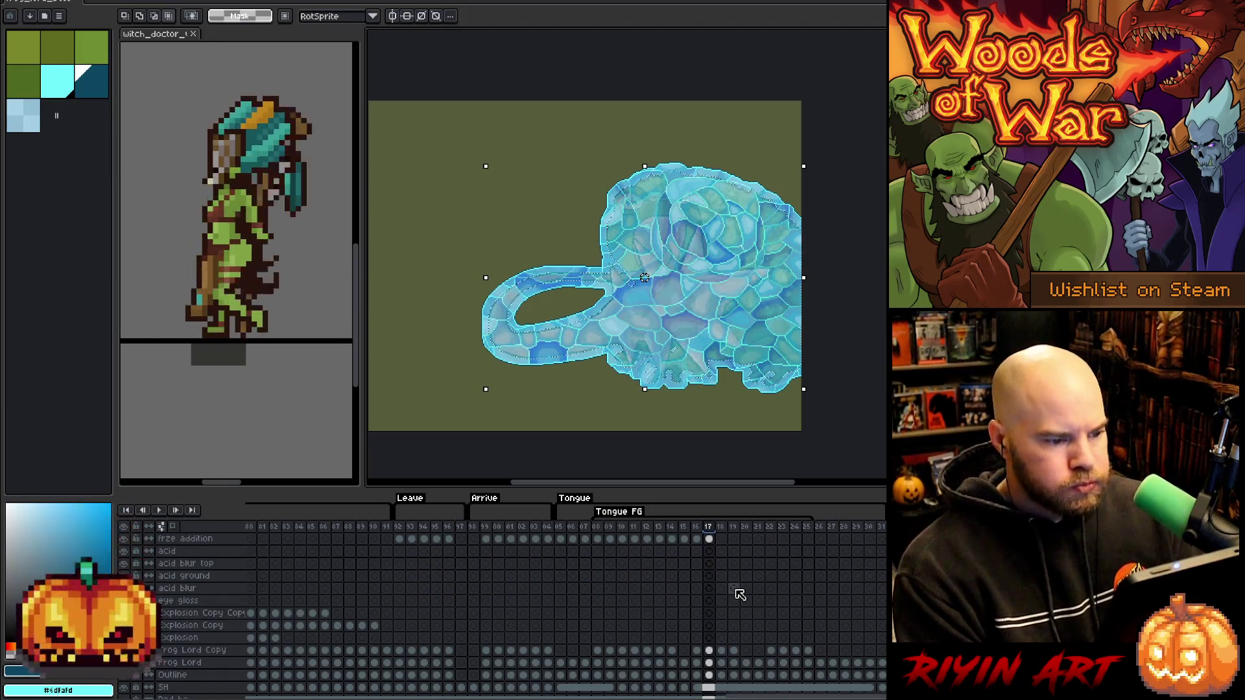
scroll(663, 305, "up", 1)
scroll(627, 250, "up", 1)
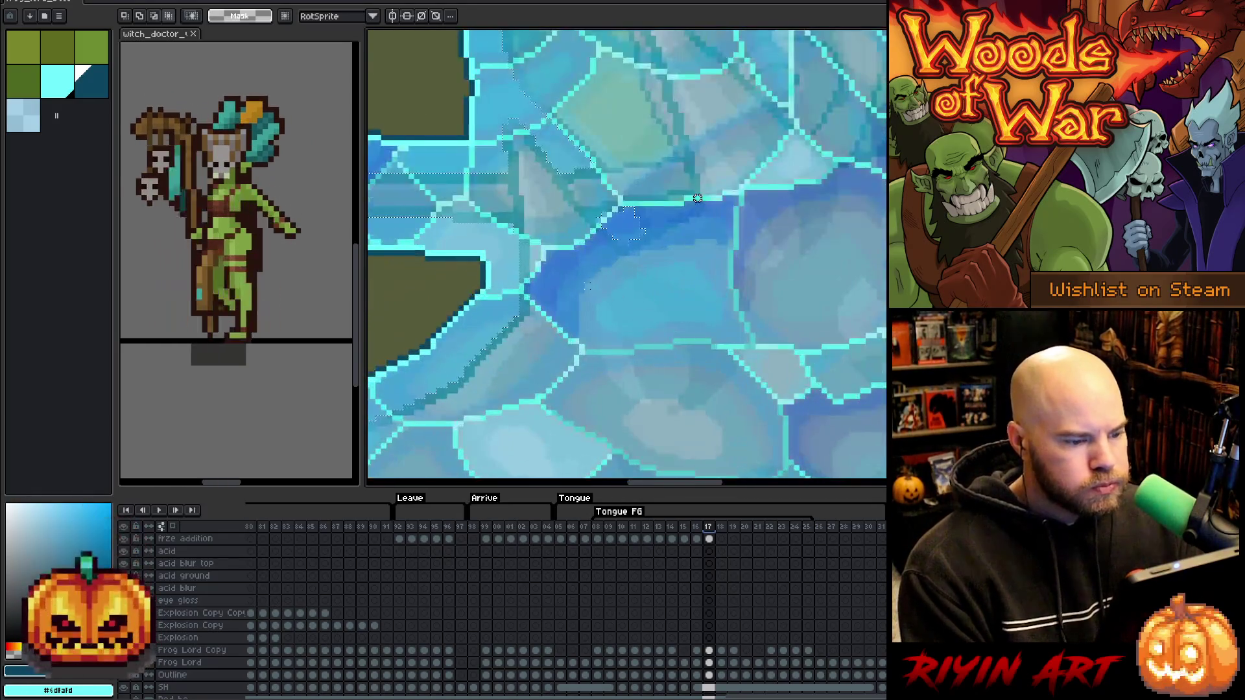
scroll(628, 253, "down", 1)
scroll(627, 255, "down", 1)
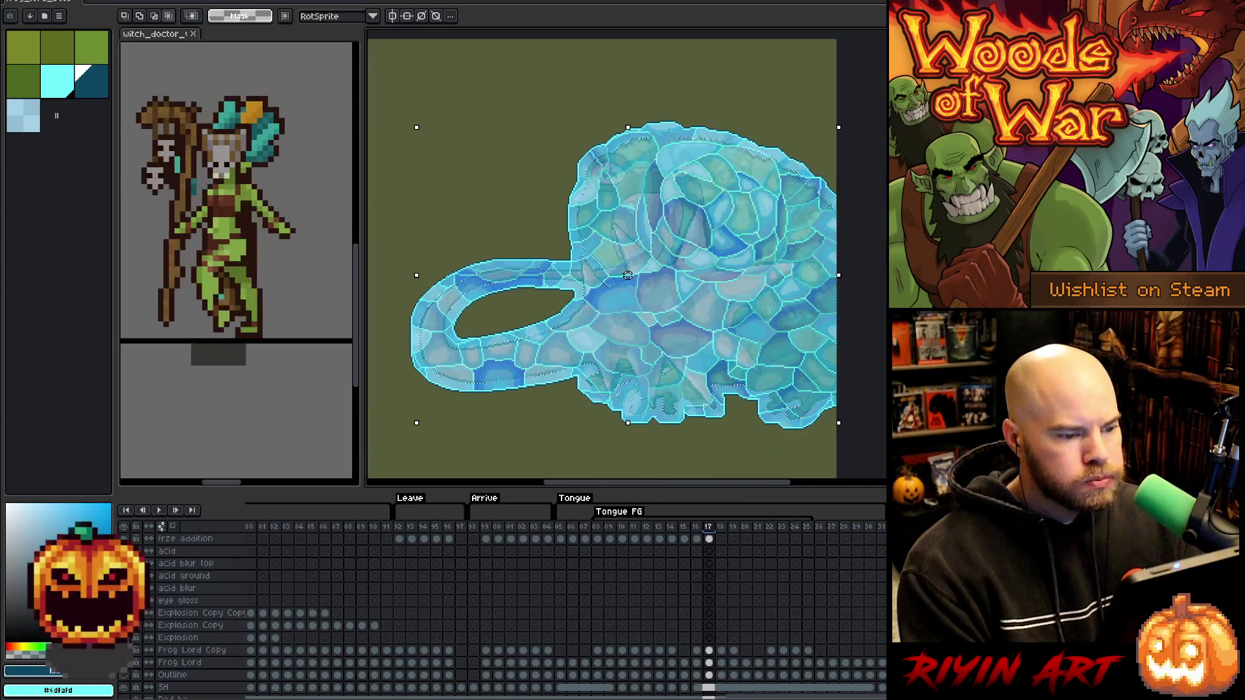
scroll(624, 259, "up", 1)
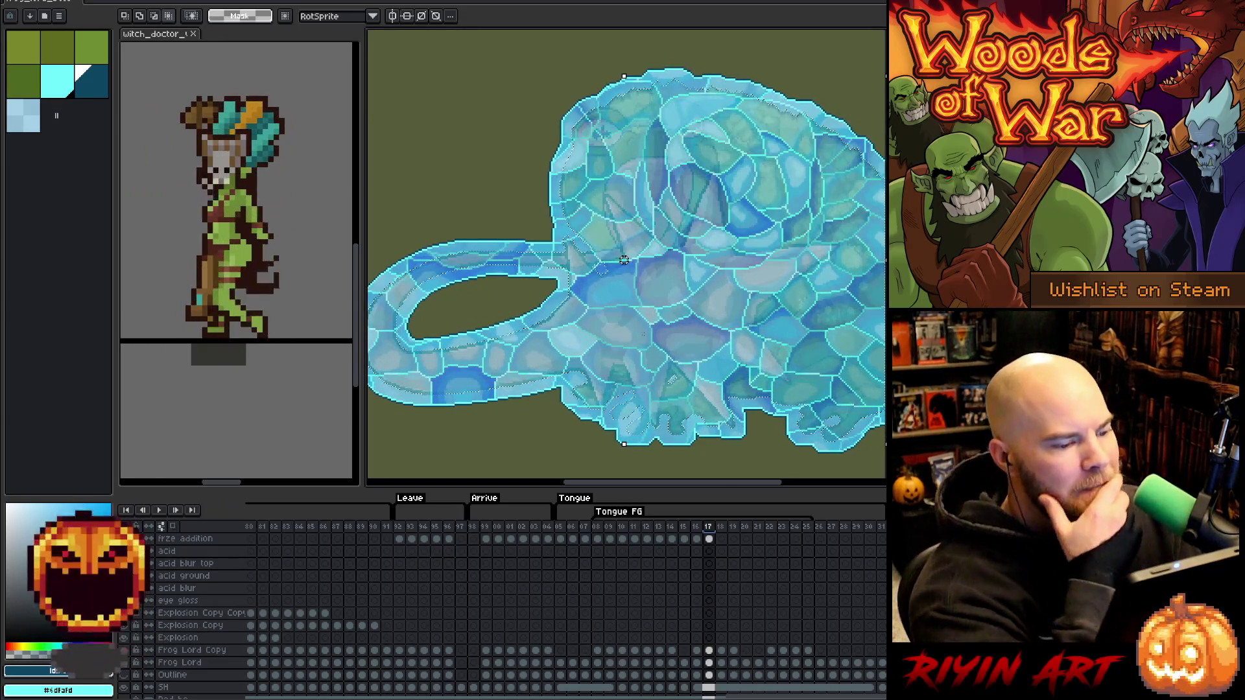
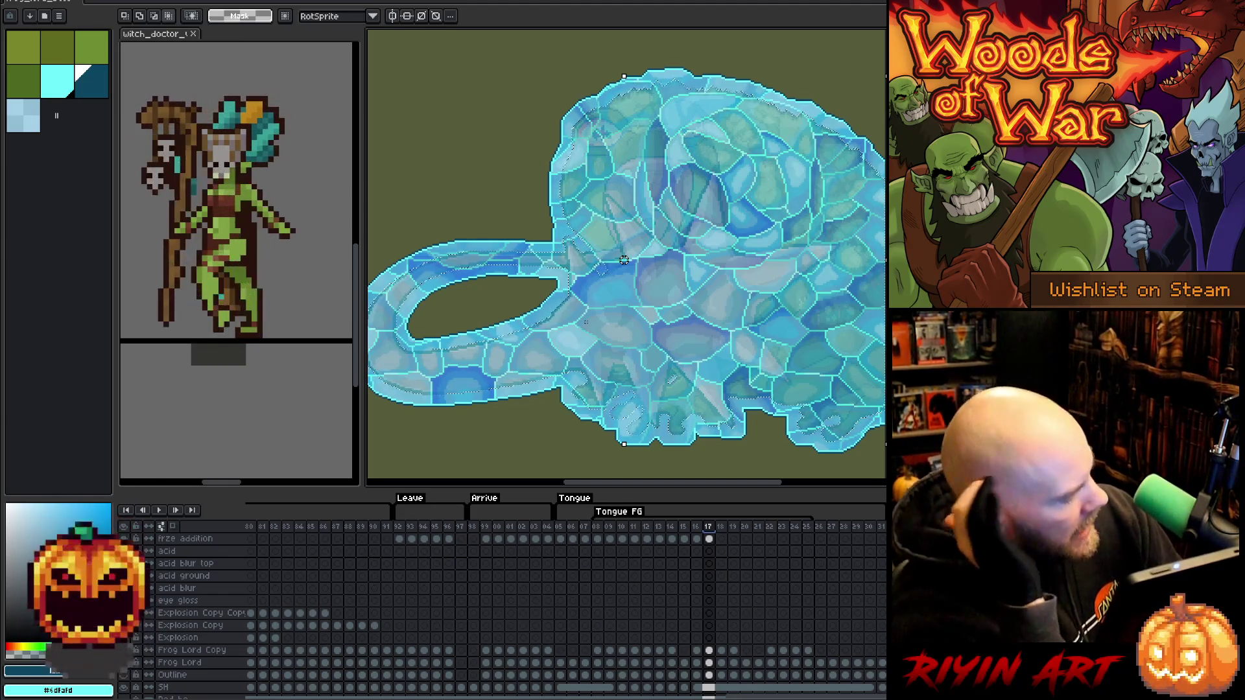
Go to frame 18 and pick the ice layer's cel.
scroll(624, 376, "down", 1)
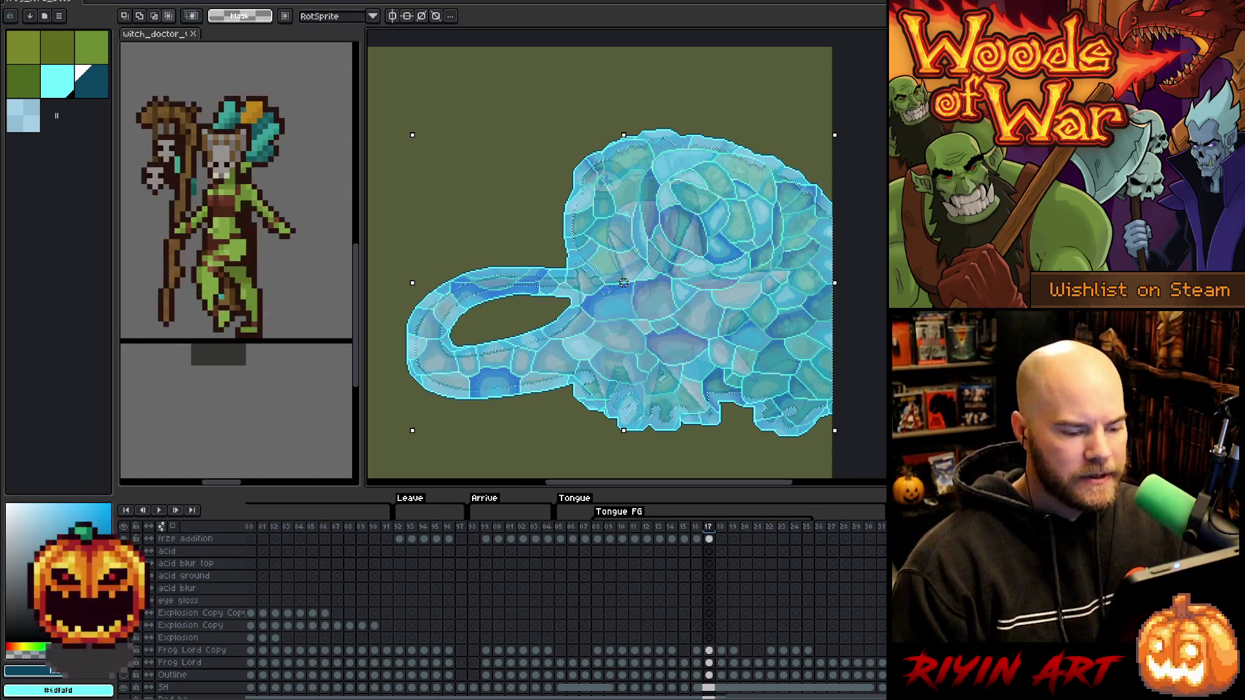
left_click(722, 651)
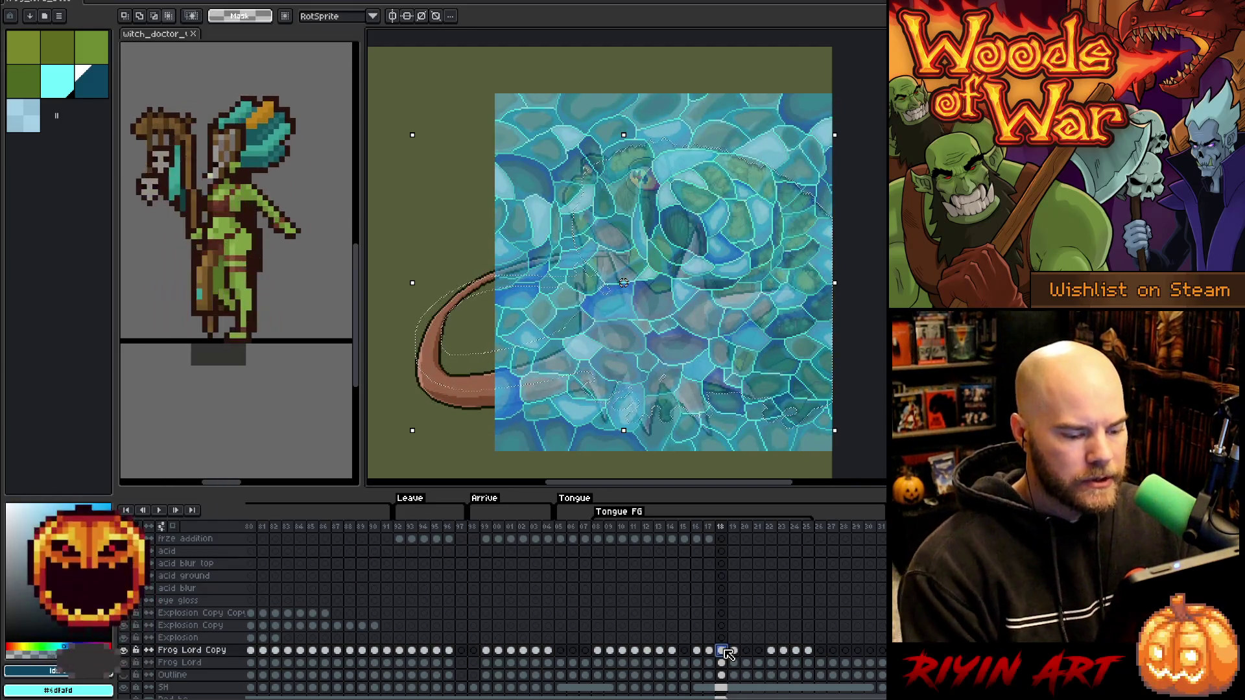
scroll(726, 648, "up", 2)
scroll(726, 574, "up", 1)
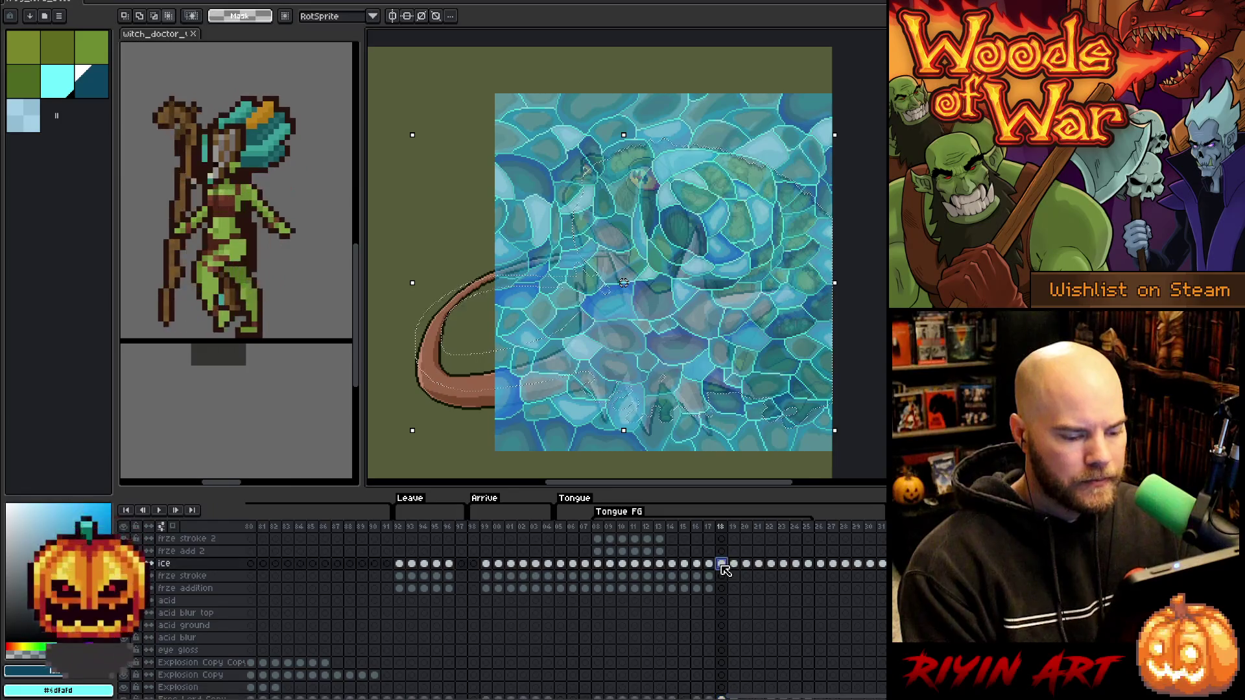
left_click(723, 576)
Select the whole frame 18 ice image and lift it for transforming.
key("ctrl+d")
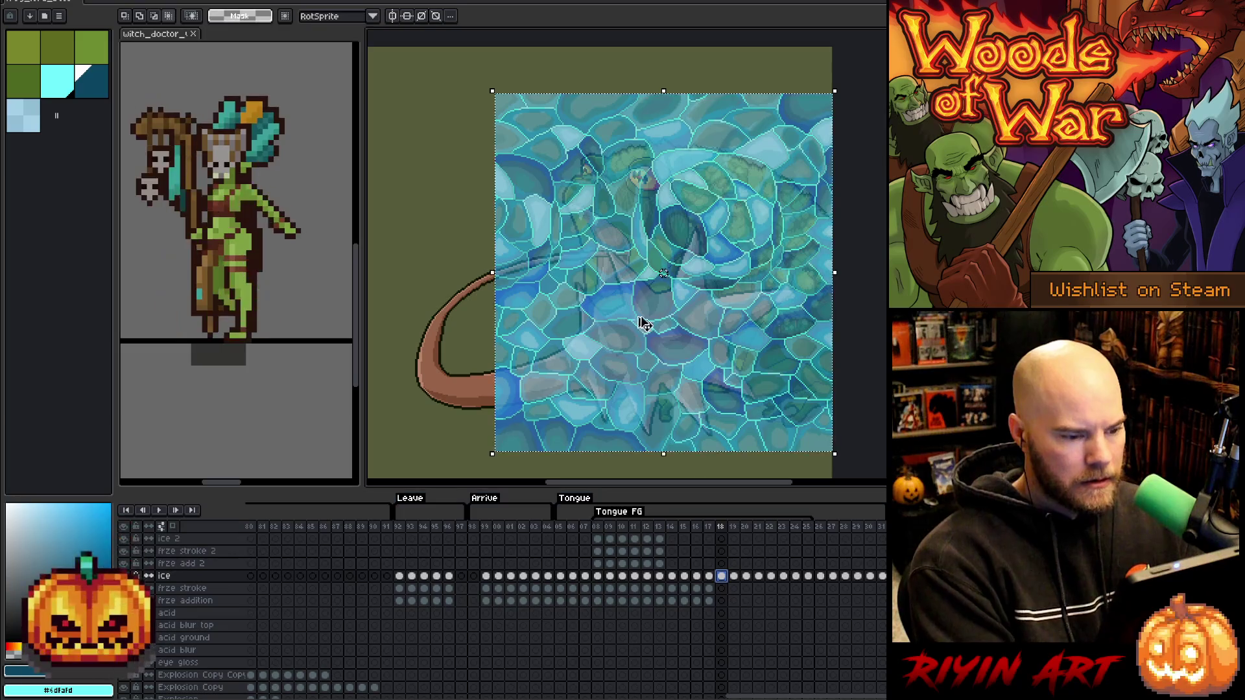
key("ctrl+shift+d")
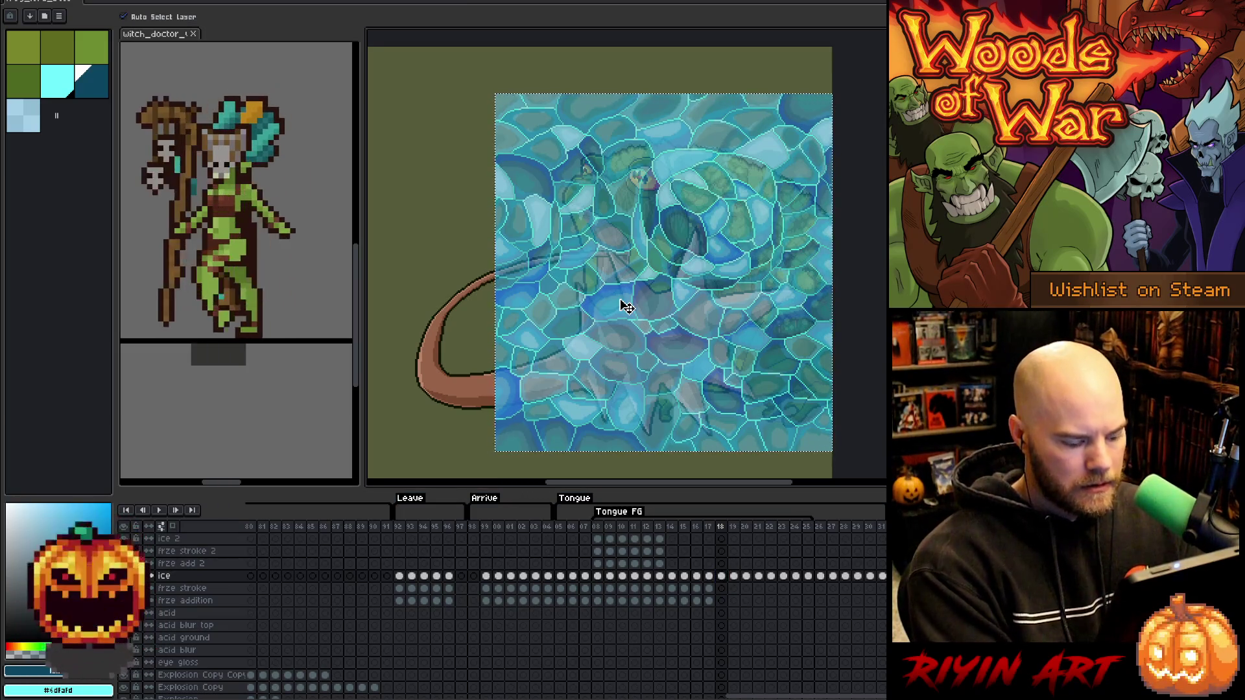
key("ctrl+t")
left_click(62, 2)
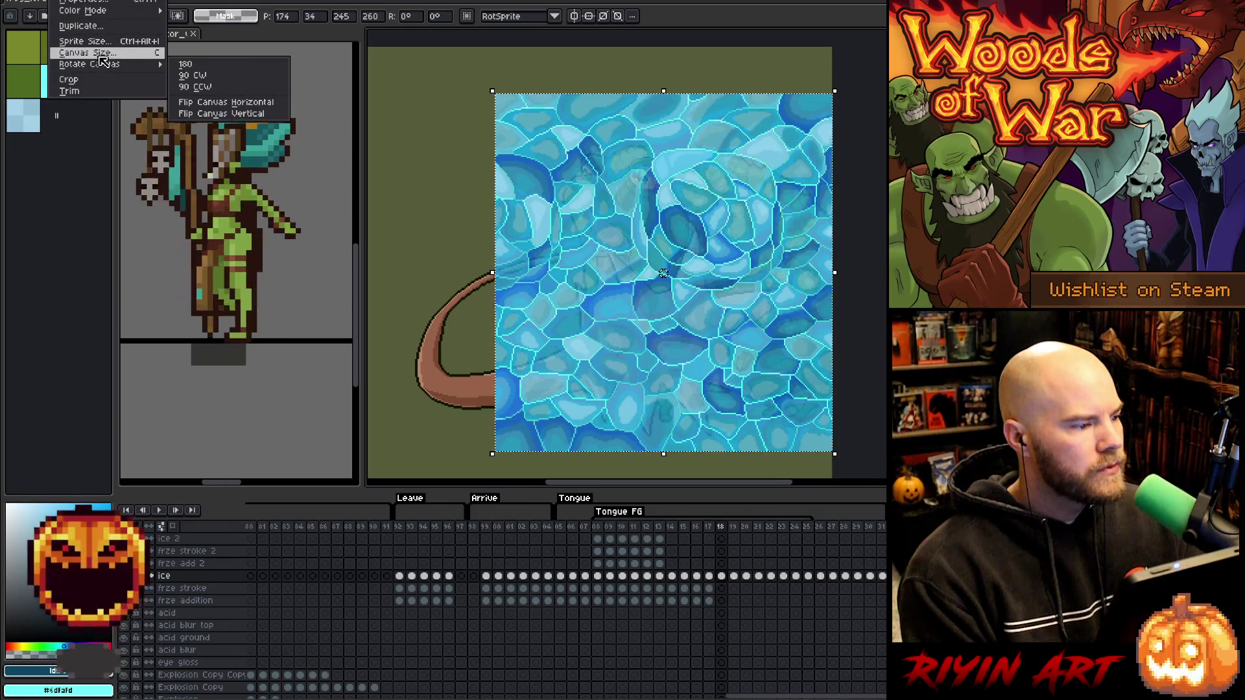
Flip the frame 18 ice horizontally and nudge it to the left edge.
left_click(91, 150)
key("shift+Left")
key("shift+Left")
key("shift+Left")
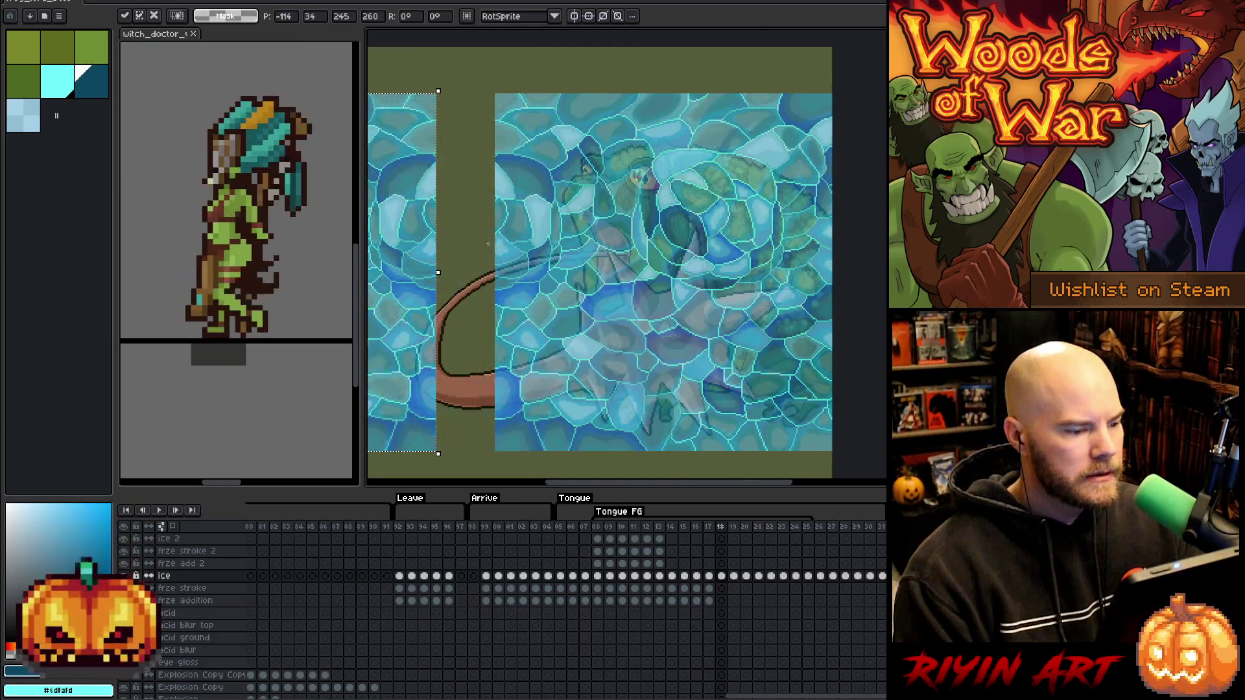
scroll(489, 247, "up", 2)
key("shift+Right")
key("shift+Right")
key("shift+Right")
key("Right")
key("Right")
key("Right")
key("Right")
Check the following frames, then select the ice cels for frames 19 to 31.
scroll(479, 224, "down", 2)
scroll(479, 225, "down", 3)
key("period")
key("period")
key("comma")
key("comma")
left_click_drag(733, 576, 882, 576)
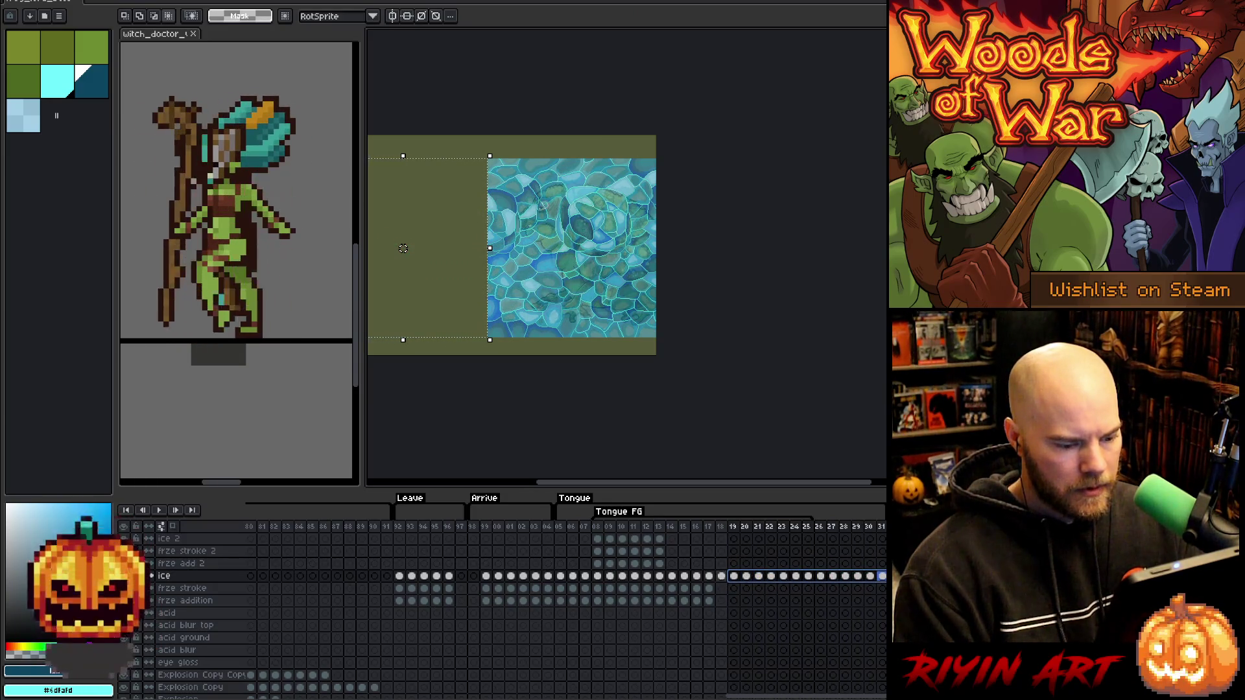
key("ctrl+z")
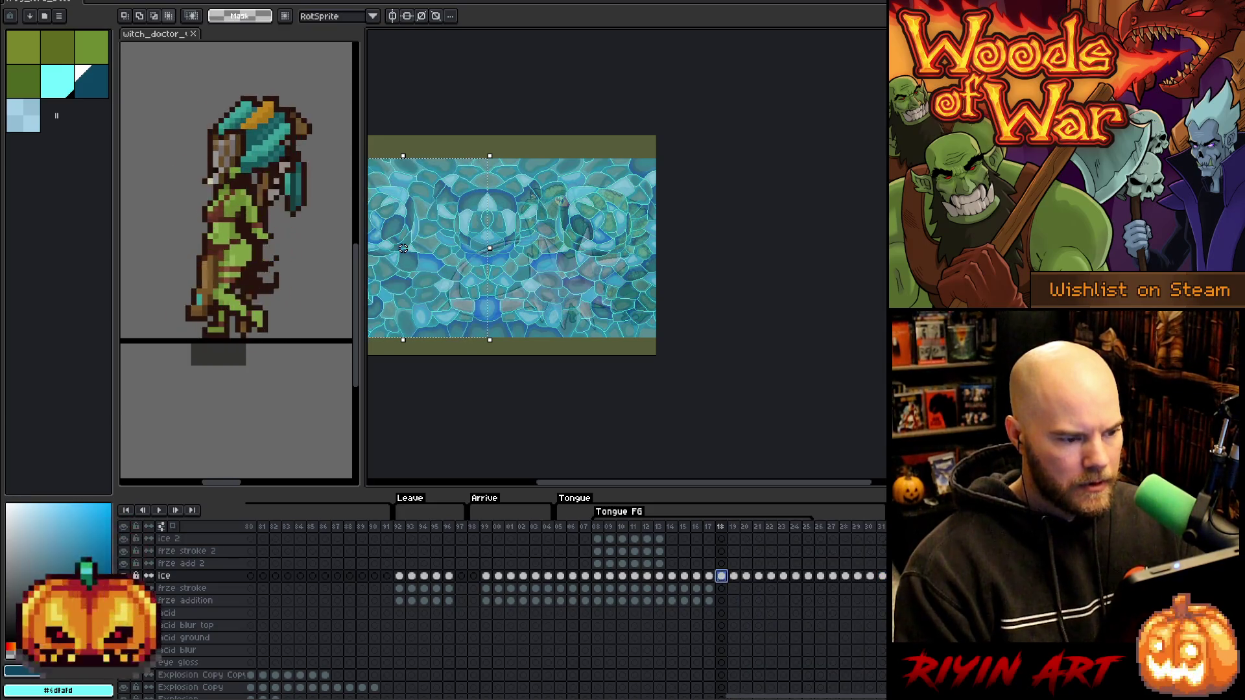
mouse_move(733, 576)
left_mouse_down()
mouse_move(787, 576)
mouse_move(751, 583)
left_mouse_up()
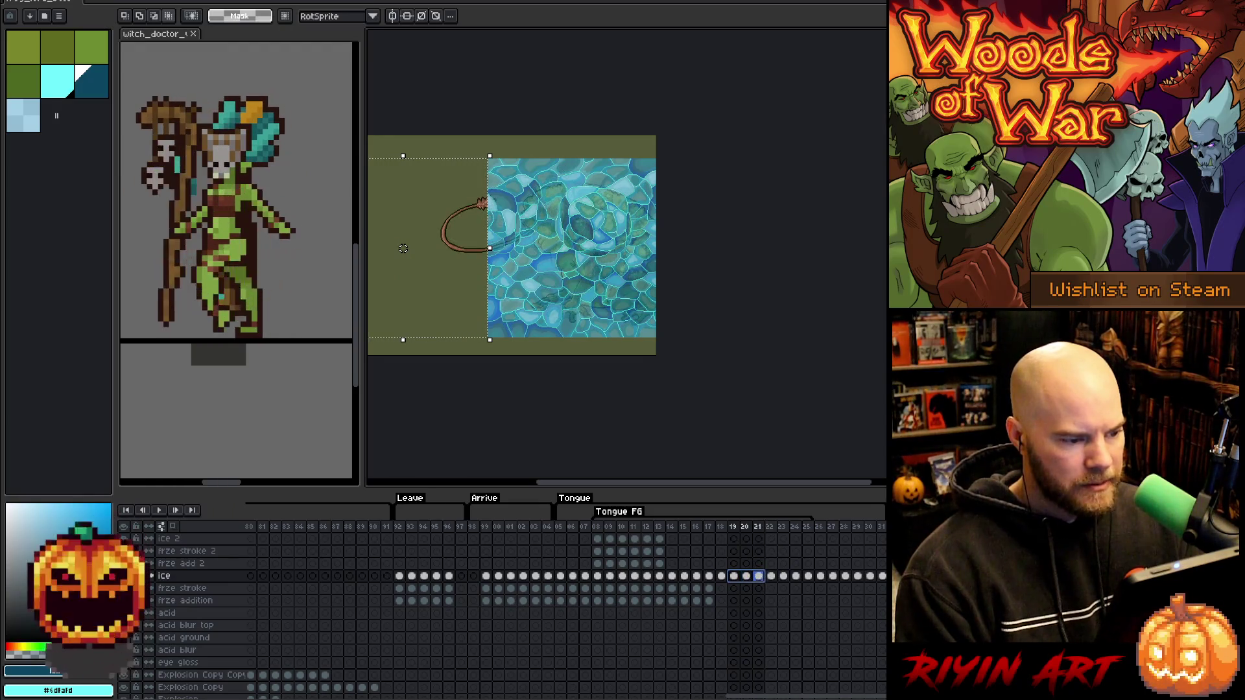
left_click(725, 579)
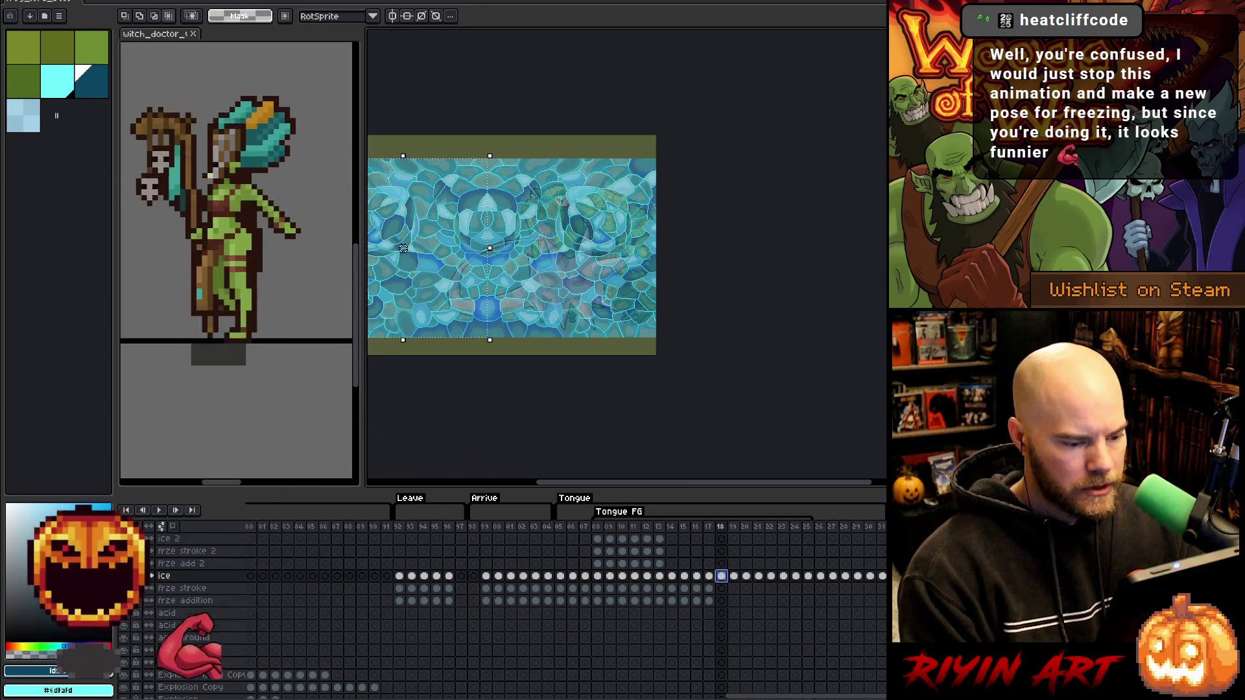
key("Home")
key("Return")
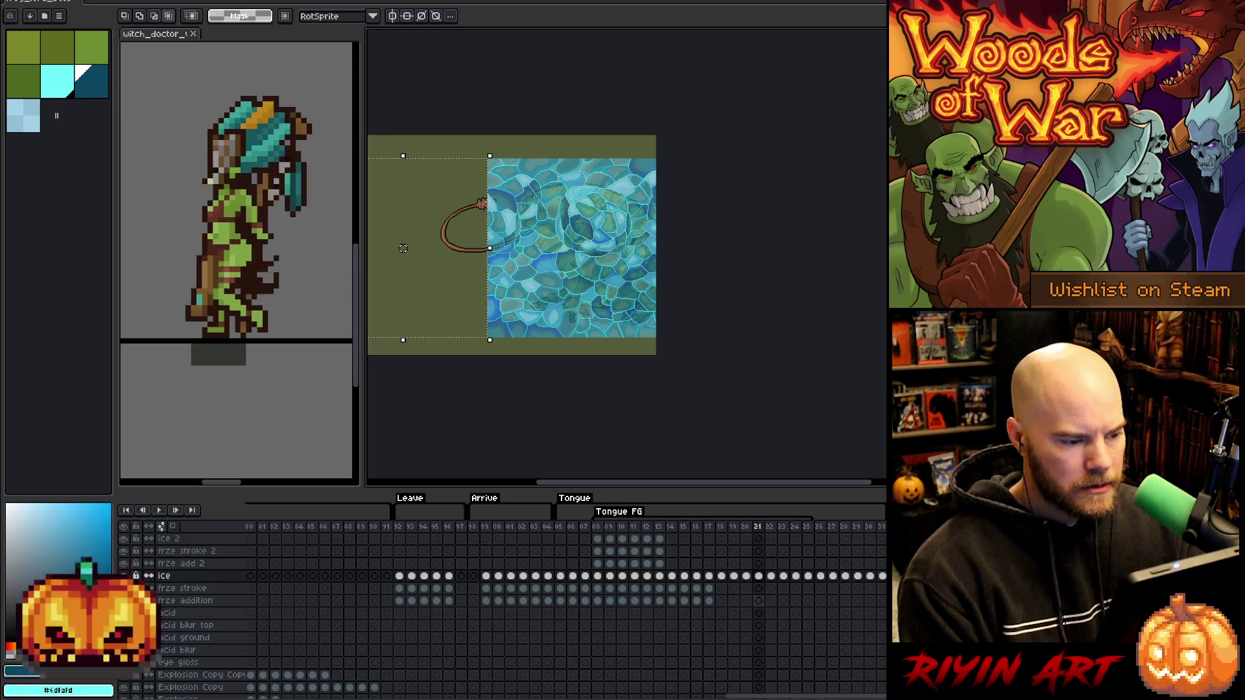
Select the ice cels for frames 19 to 27 and delete them.
left_click_drag(770, 576, 882, 576)
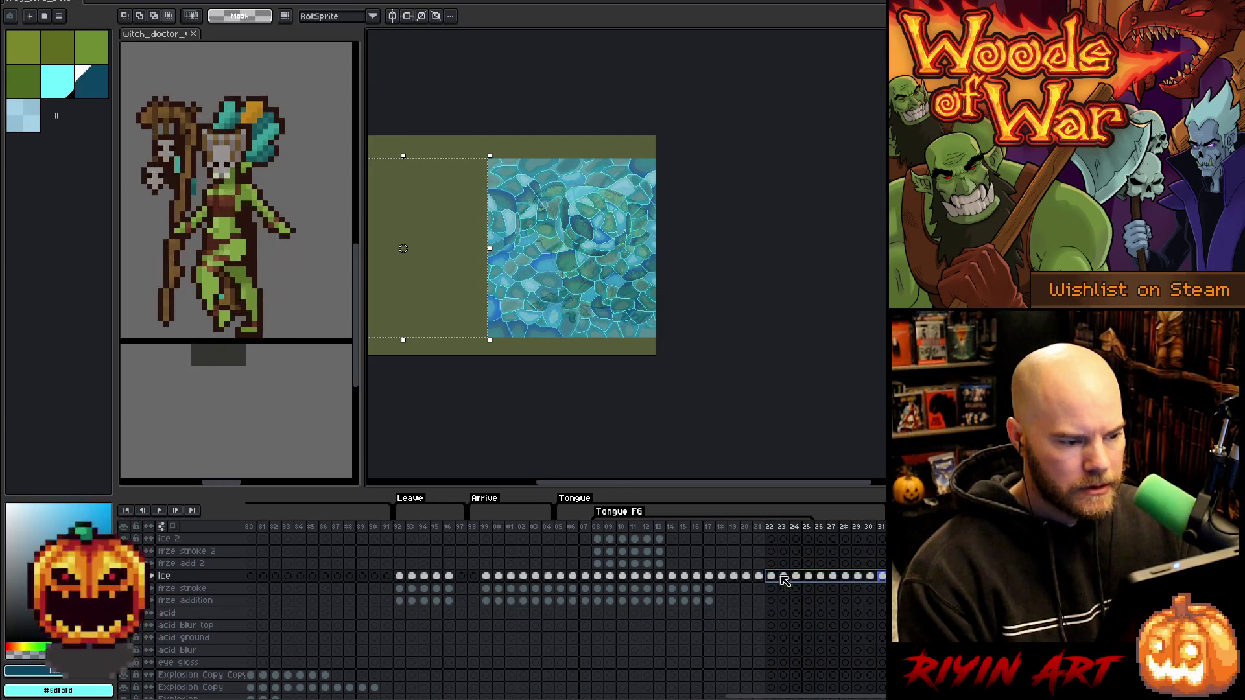
left_click(845, 576)
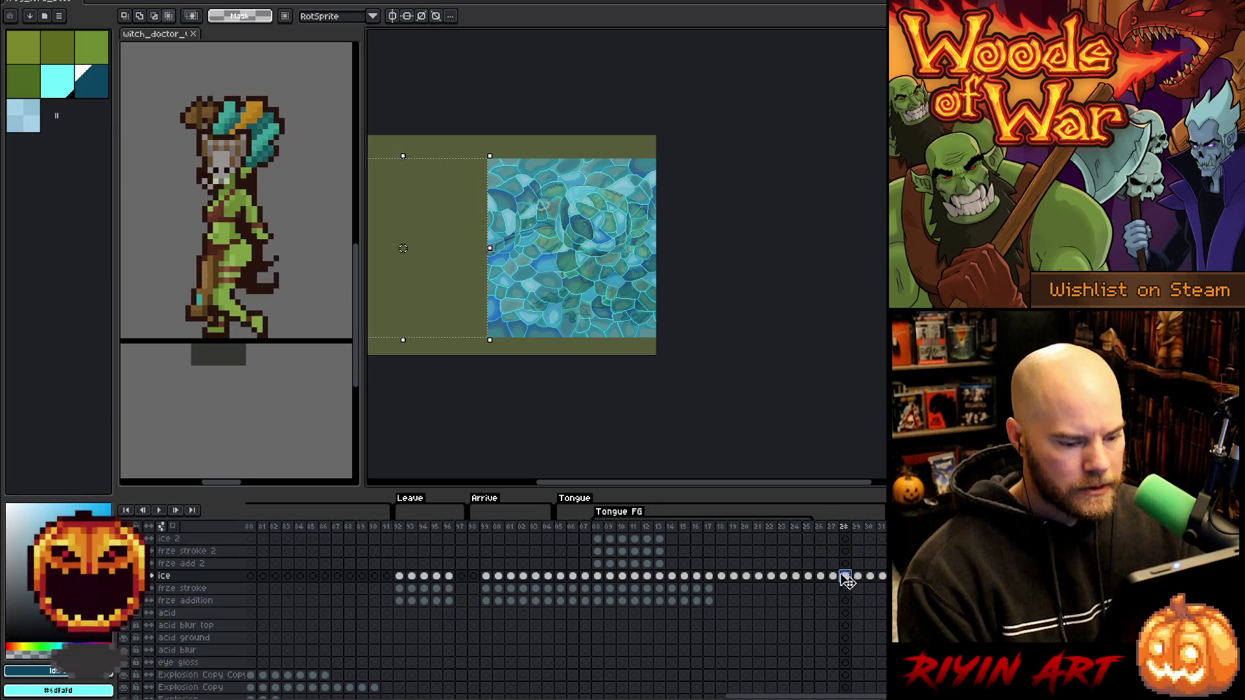
key("Left")
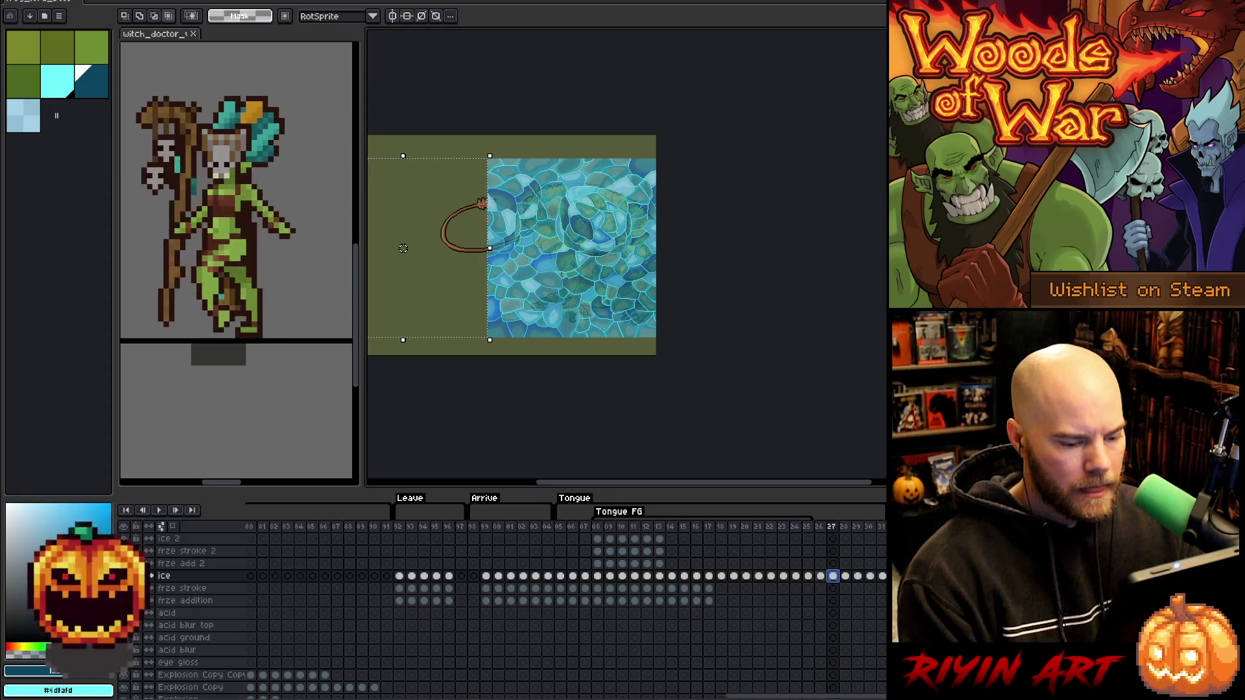
left_click(833, 576)
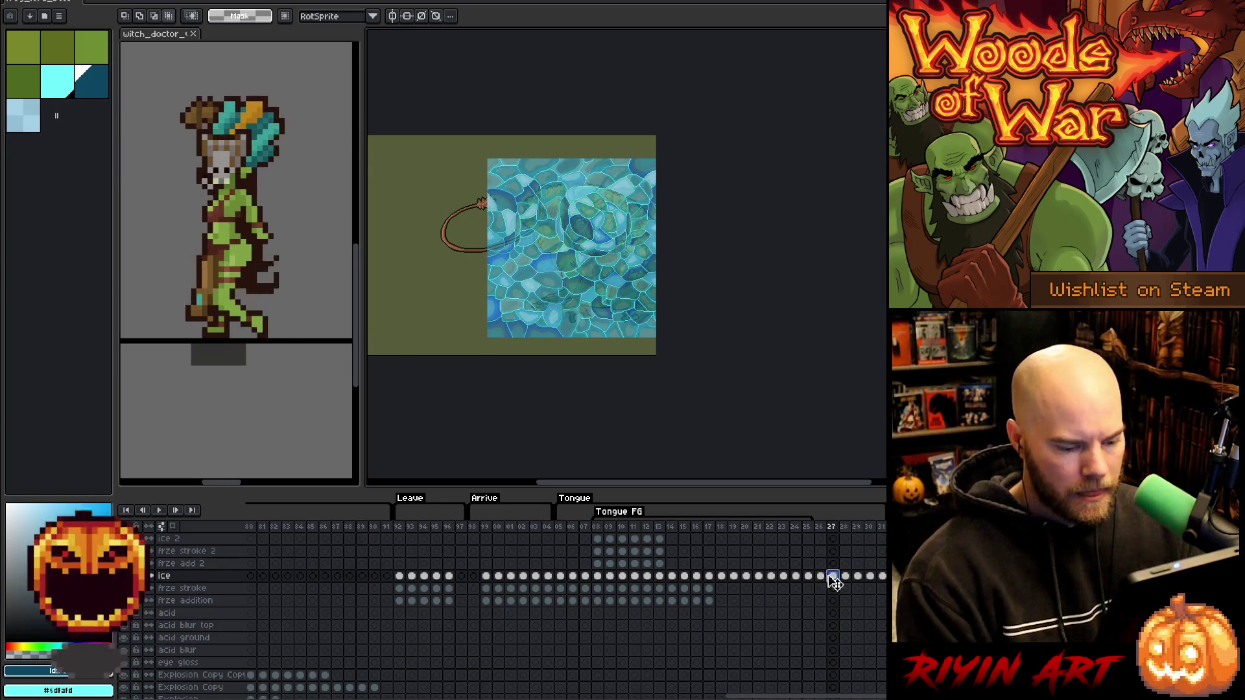
left_click_drag(836, 581, 735, 579)
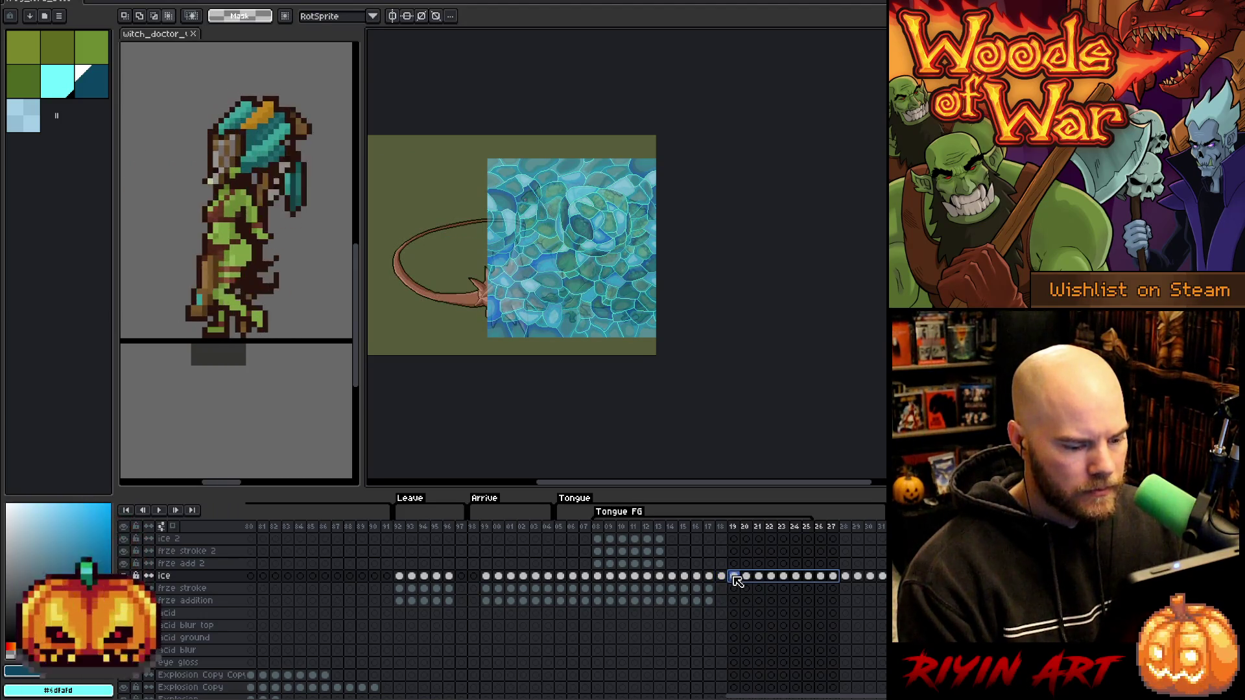
key("Delete")
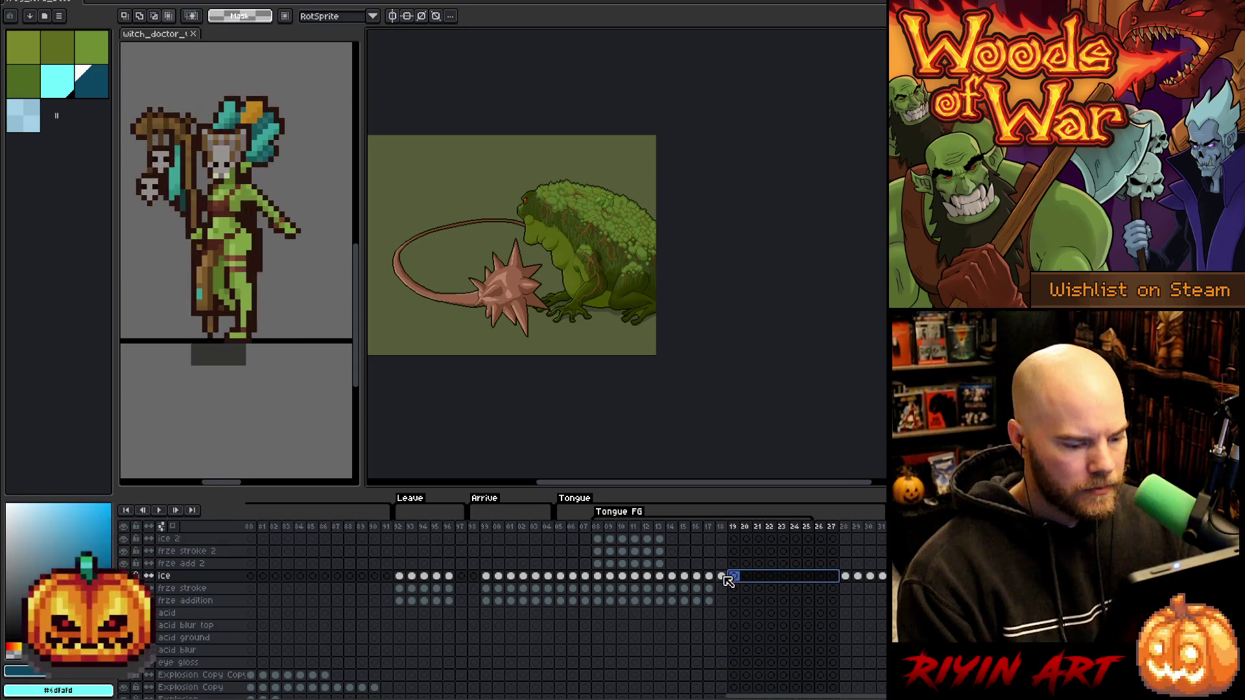
Select the ice cels from frame 18 onward and bring up their cel options.
left_click(722, 577)
mouse_move(730, 578)
left_mouse_down()
mouse_move(774, 576)
mouse_move(765, 581)
left_mouse_up()
right_click(765, 581)
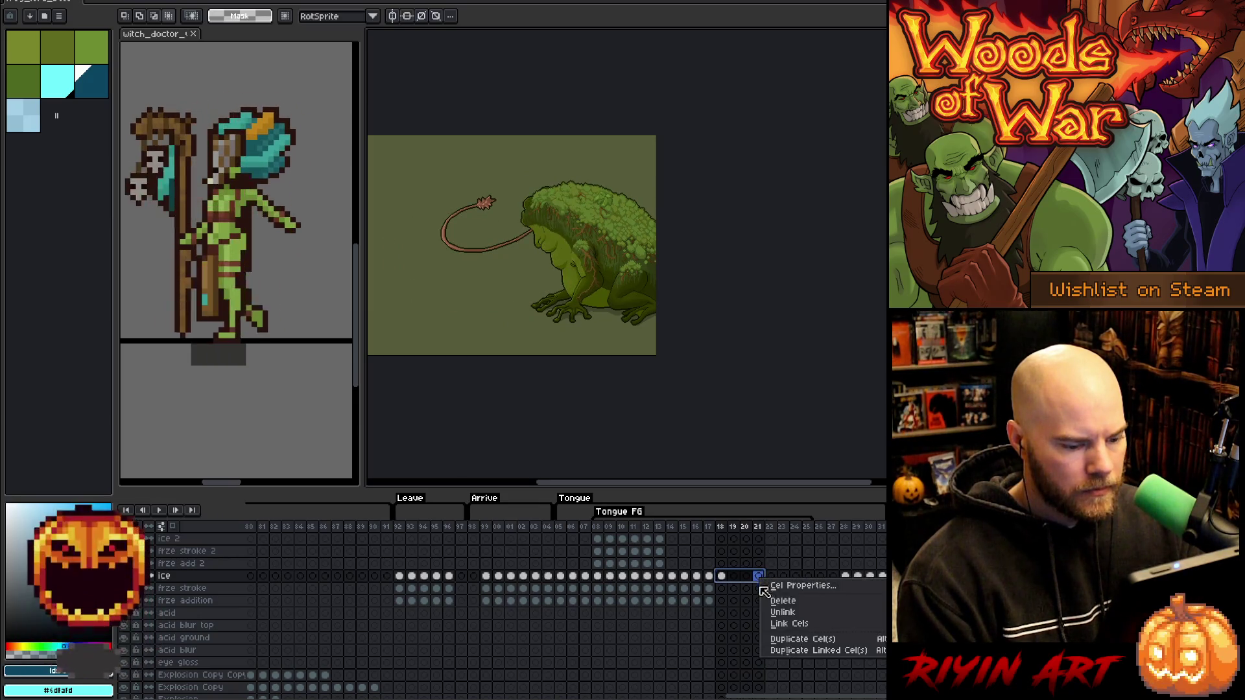
Link ice cels 18–21, then unlink them so each frame holds its own copy.
left_click(784, 626)
right_click(754, 582)
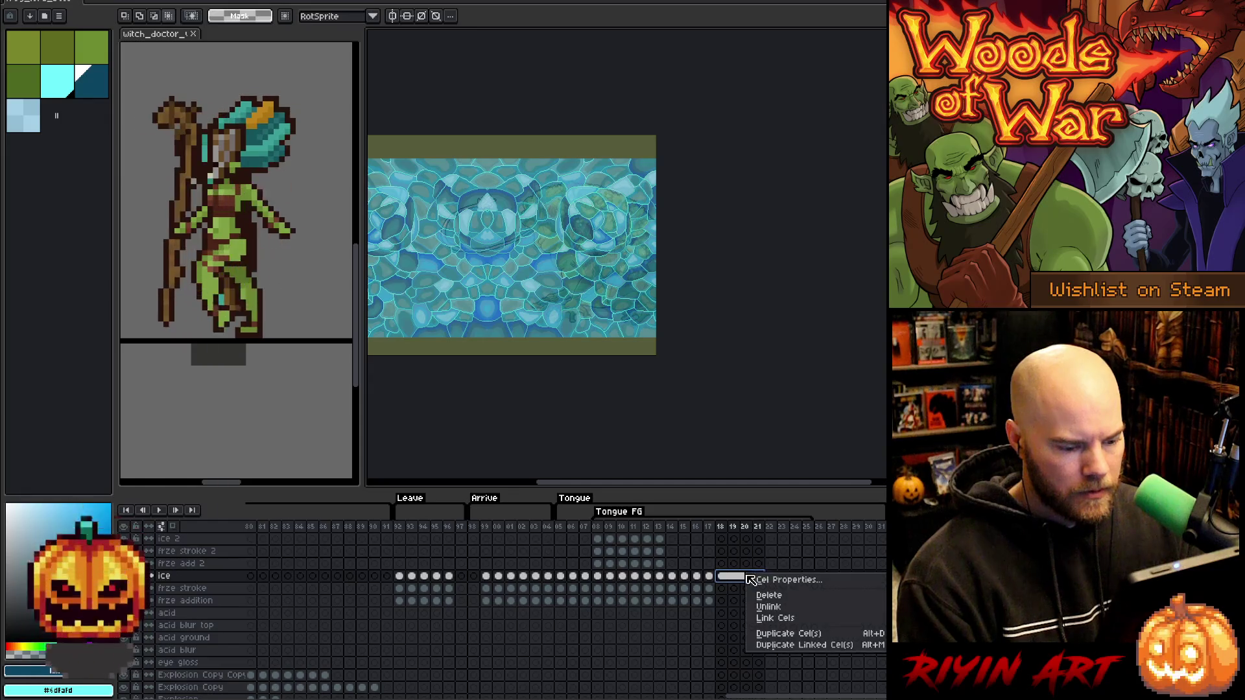
left_click(764, 612)
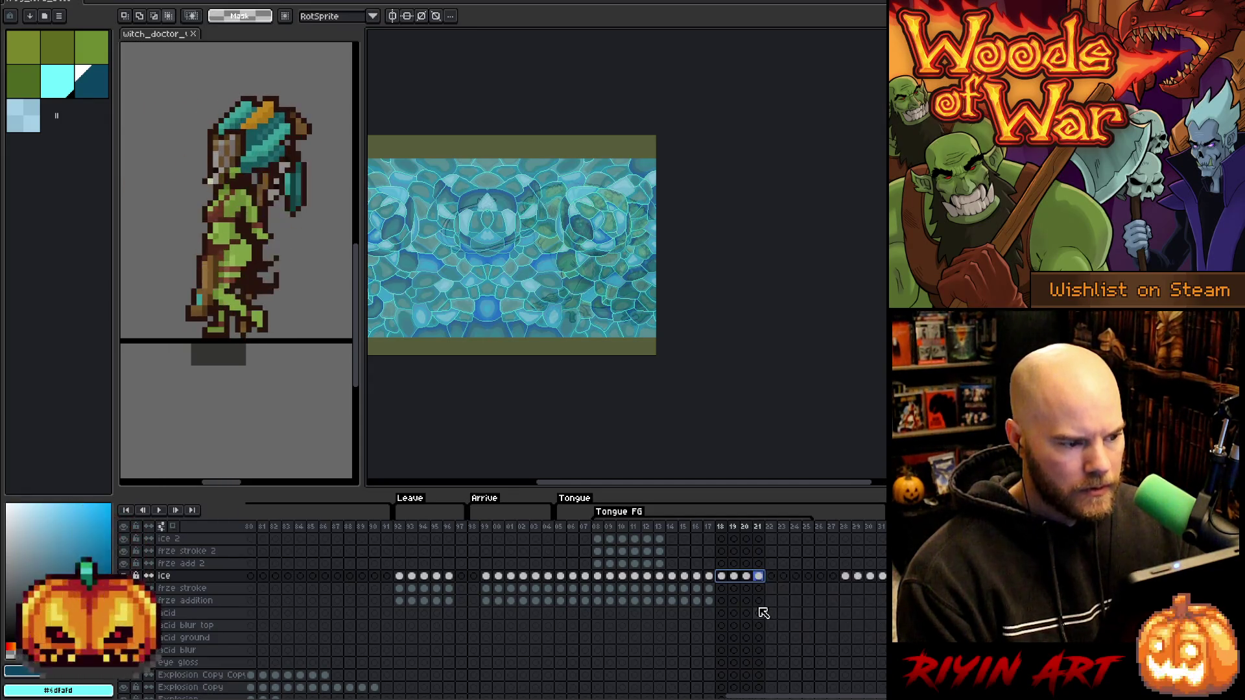
Pick the frze stroke cel on frame 18, adjust the view, and save the sprite.
left_click(722, 589)
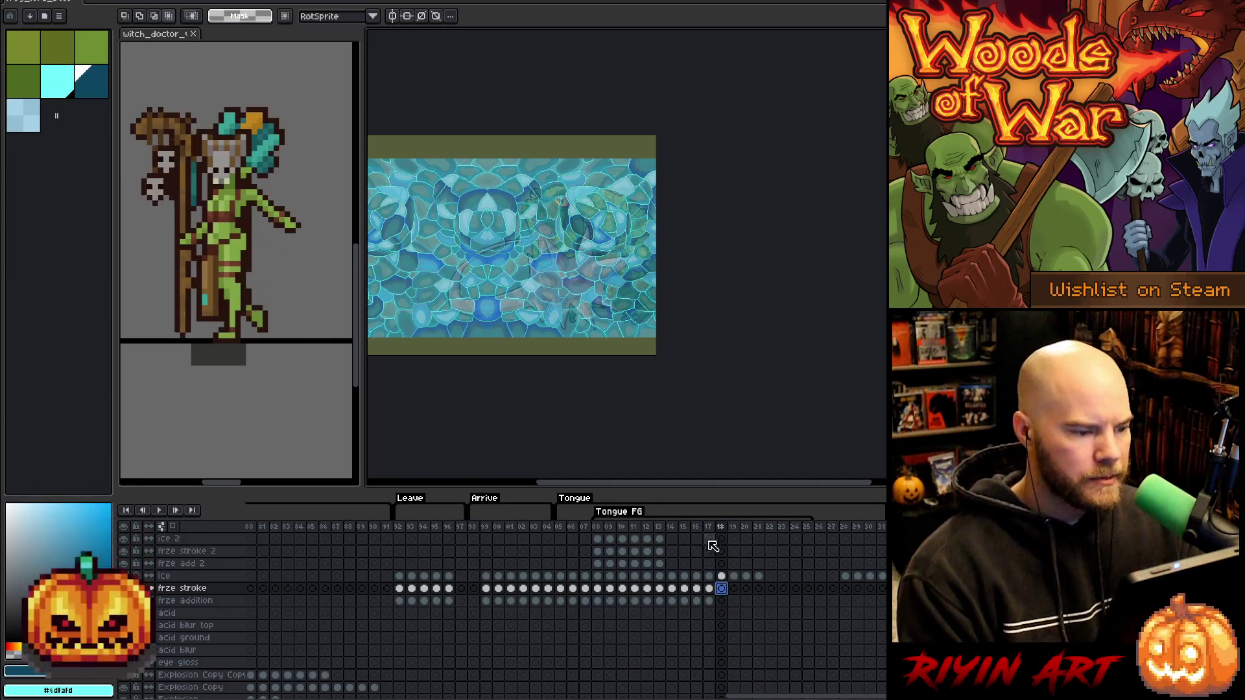
left_click_drag(644, 482, 590, 483)
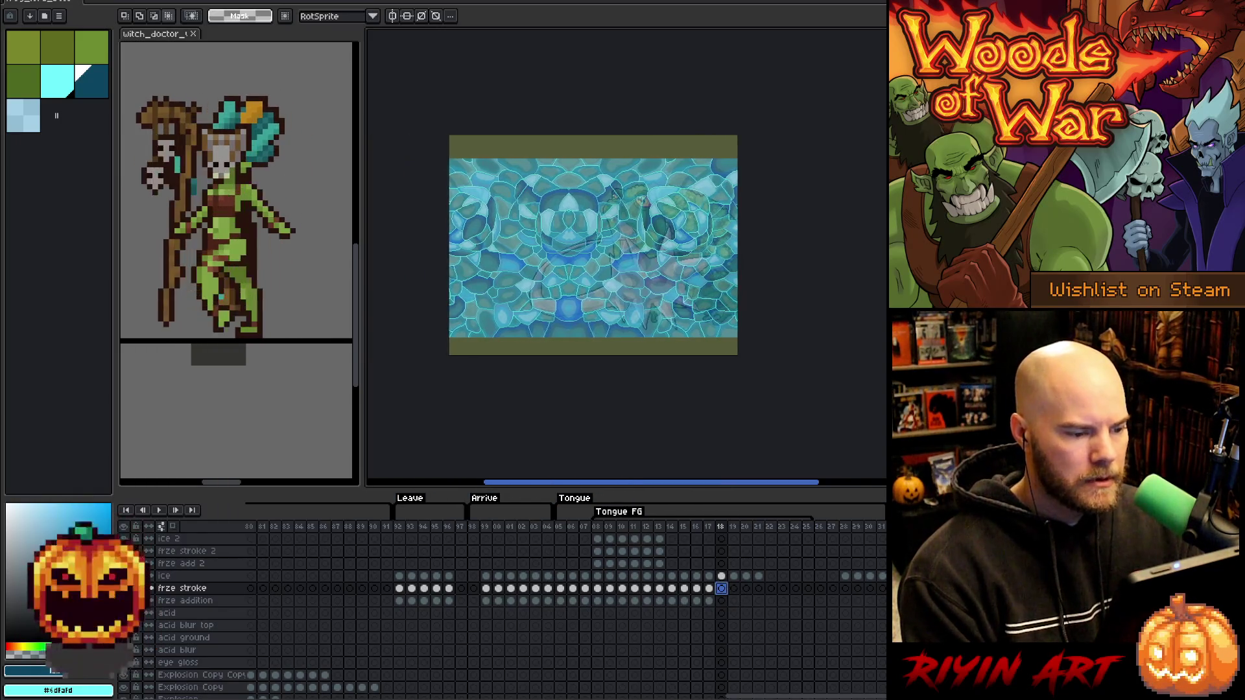
scroll(607, 309, "up", 1)
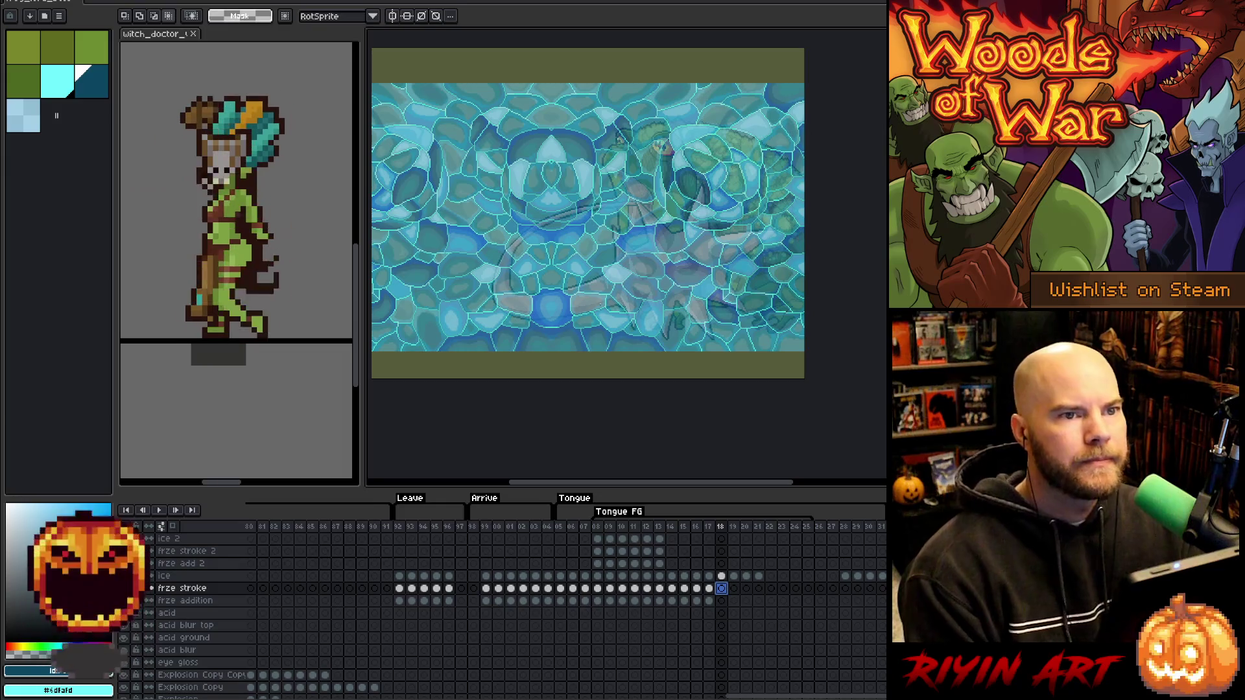
scroll(592, 293, "down", 1)
scroll(592, 293, "up", 1)
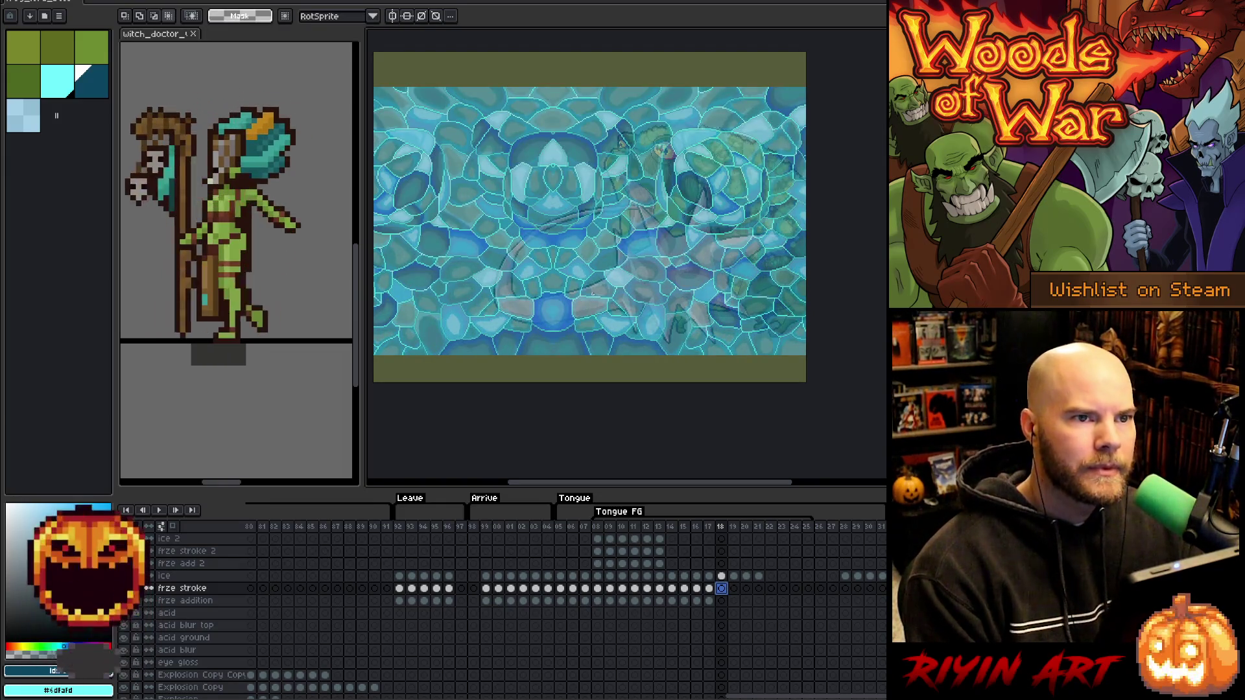
left_click_drag(583, 215, 620, 227)
left_click_drag(603, 218, 596, 222)
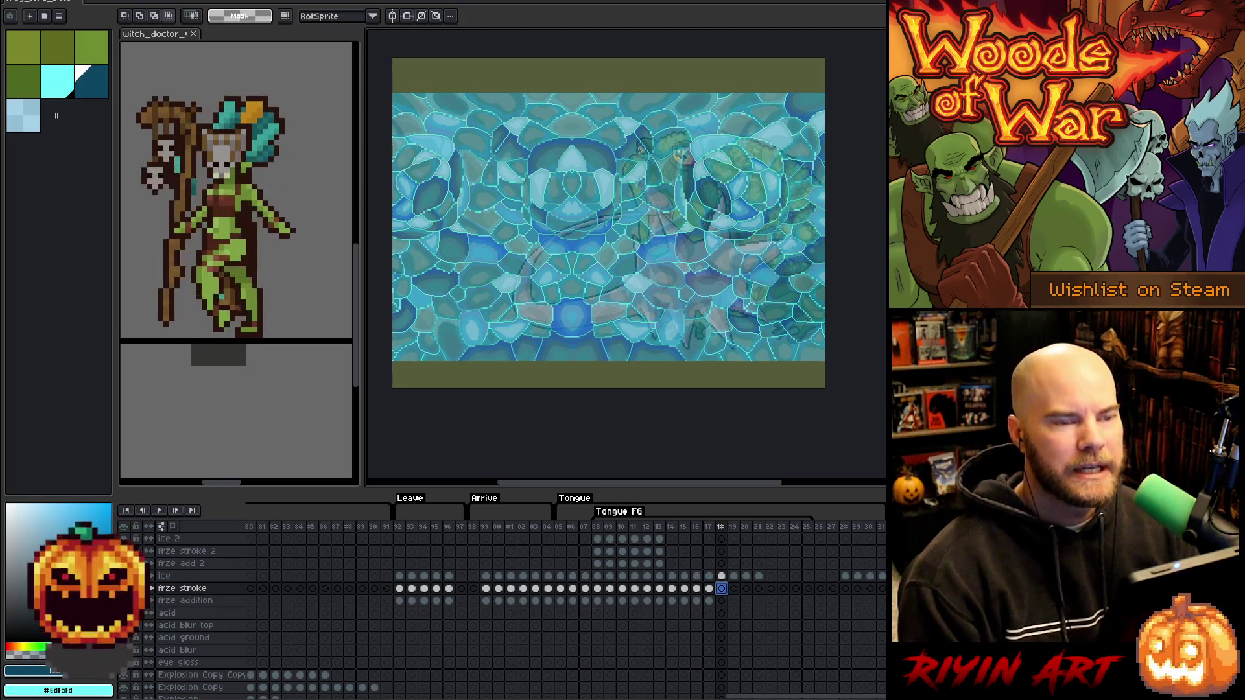
key("ctrl+s")
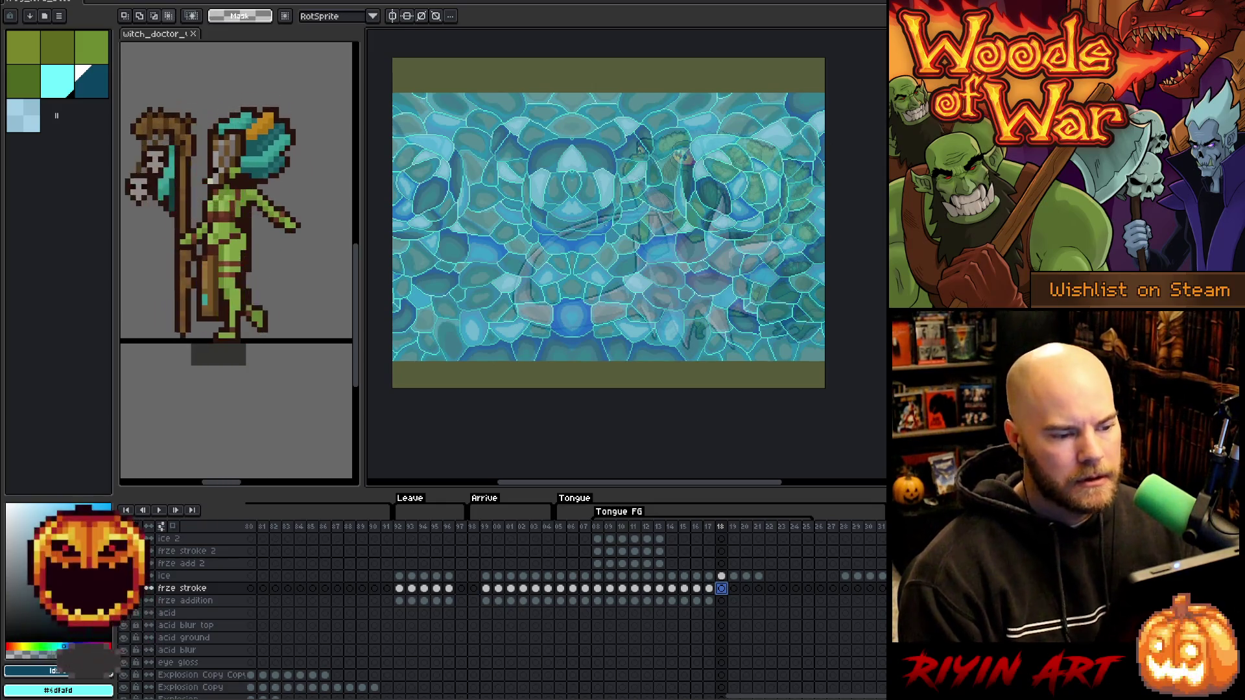
Compare frame 17 with frame 18 on the frze stroke layer.
left_click(709, 589)
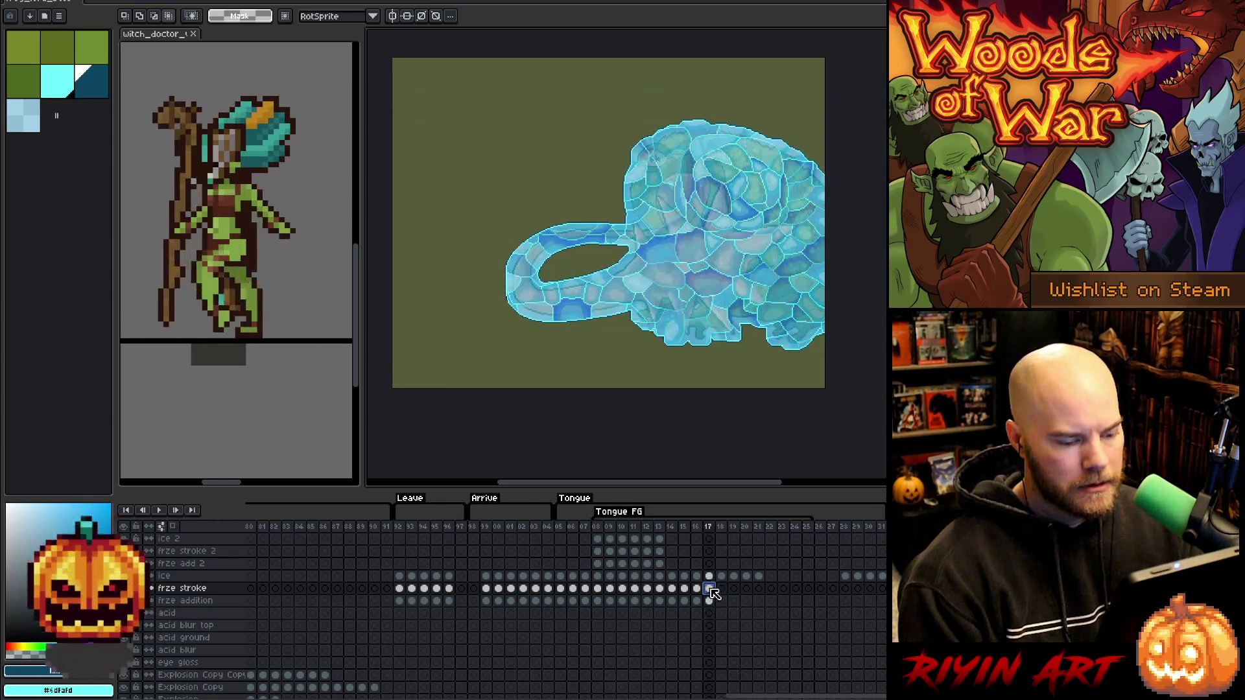
left_click(721, 589)
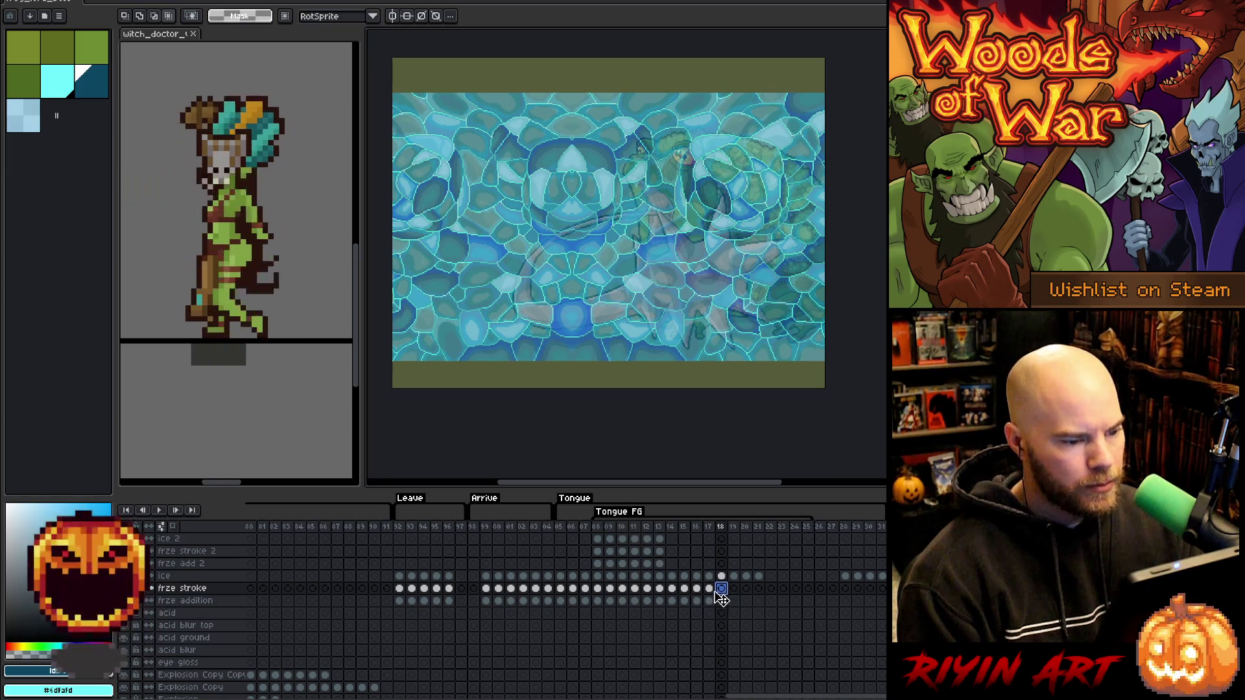
scroll(725, 610, "down", 2)
scroll(728, 623, "down", 1)
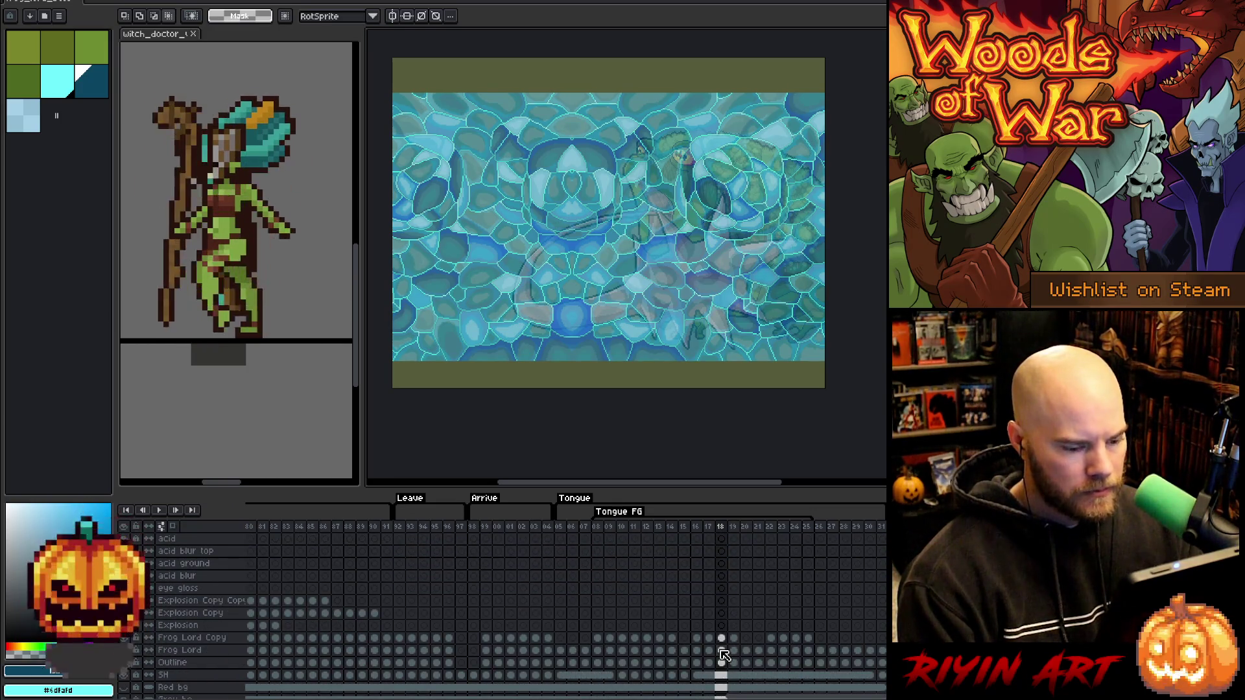
scroll(726, 623, "up", 3)
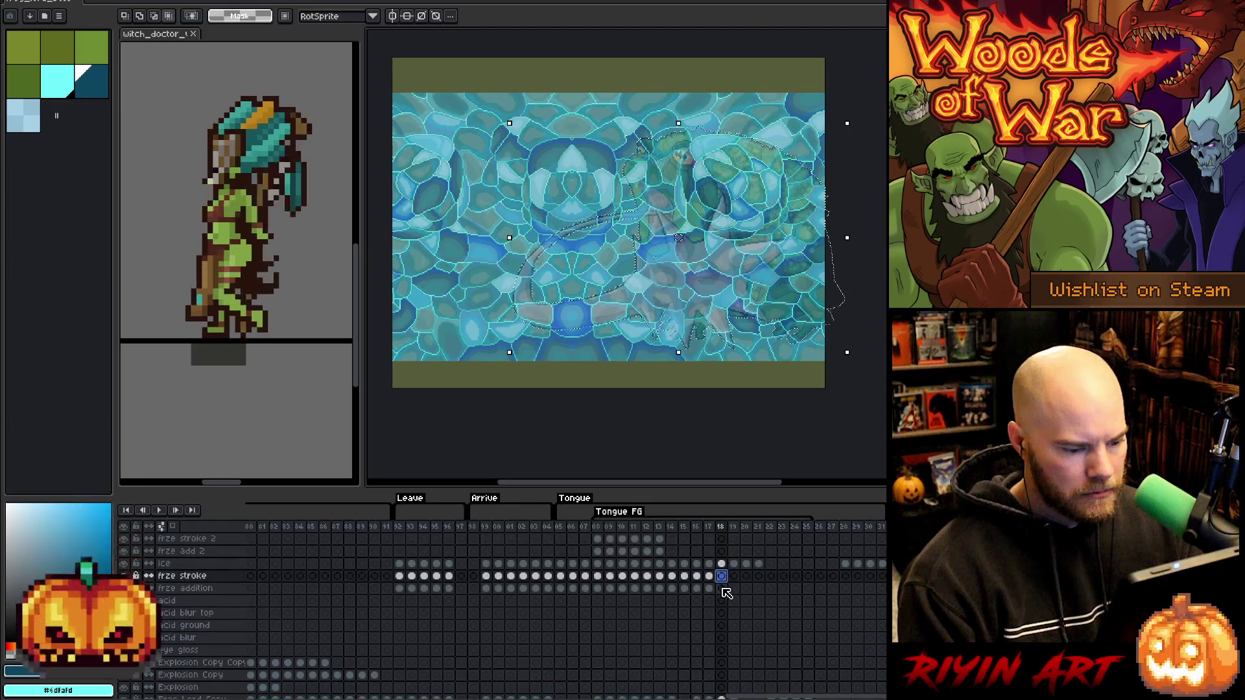
On frze addition frame 18, pick cyan and choose Select > Modify > Expand.
left_click(724, 601)
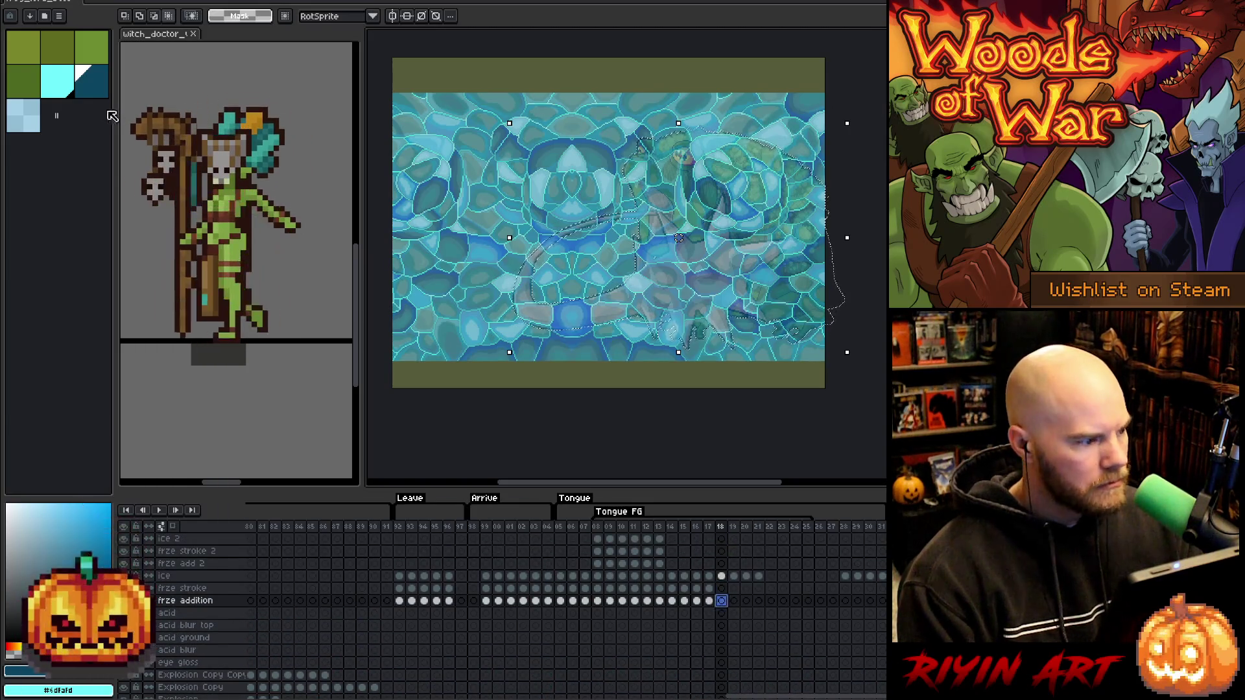
left_click(67, 83)
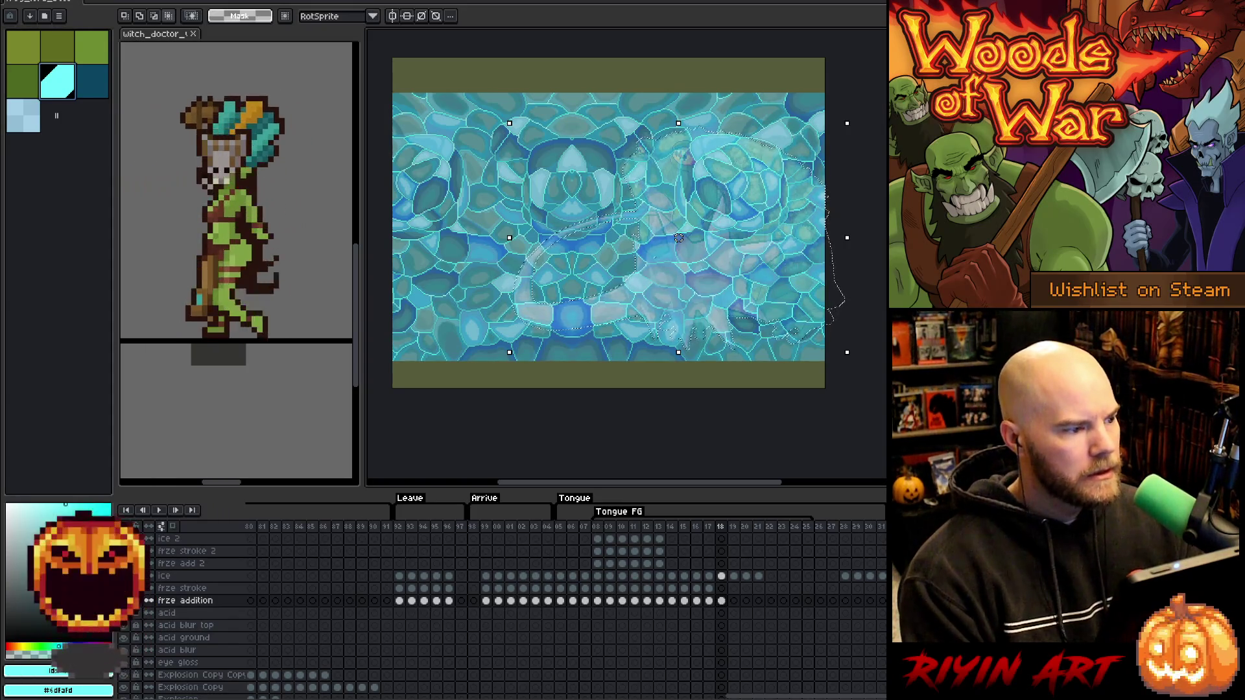
left_click(165, 1)
mouse_move(214, 53)
left_click(288, 73)
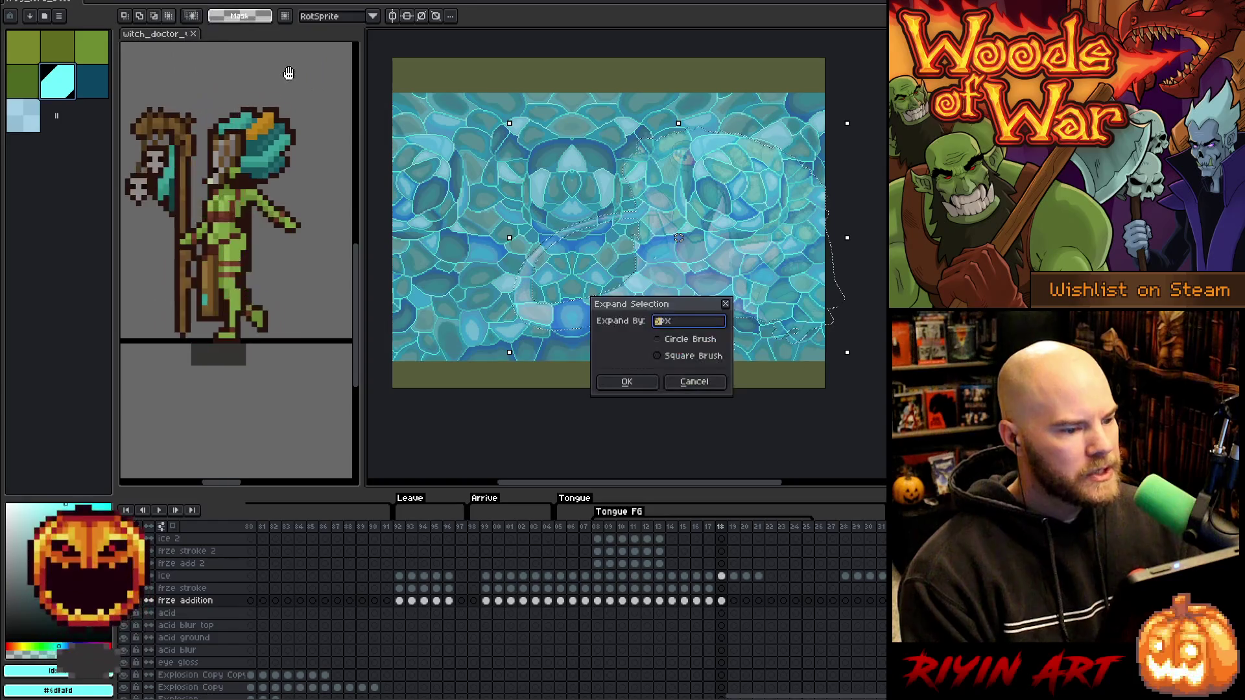
Expand the frog selection, fill it on frze stroke frame 18, and commit the ice.
left_click(627, 382)
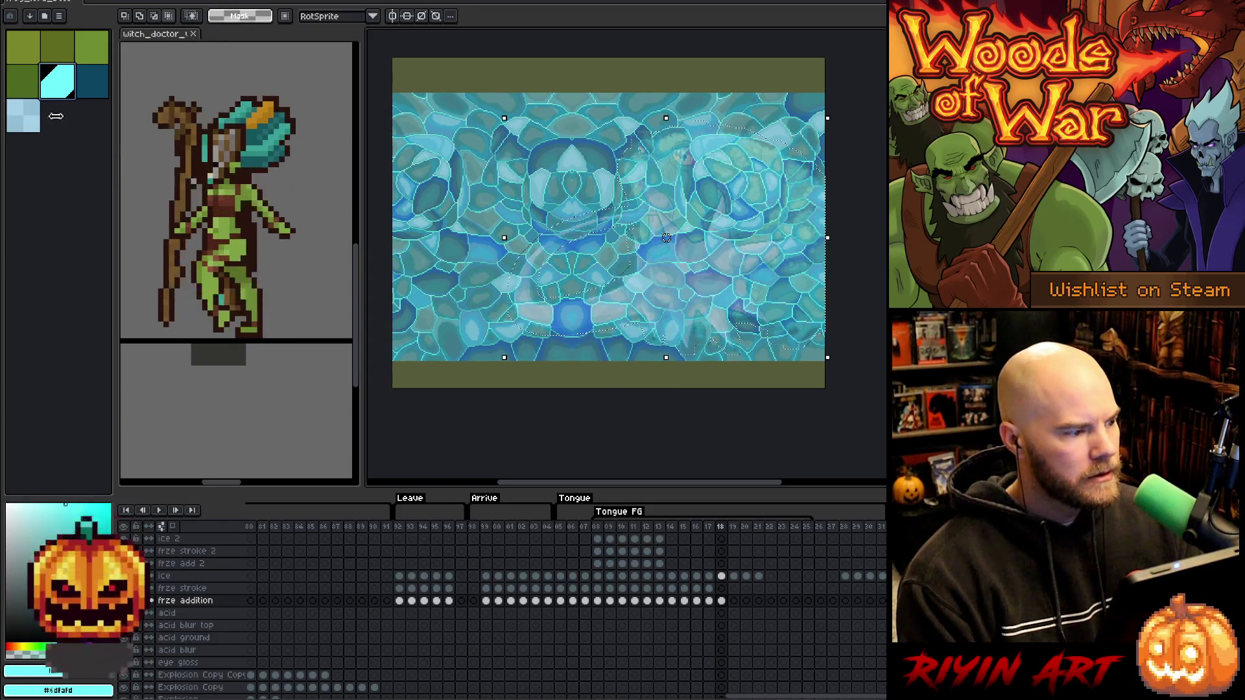
left_click(721, 590)
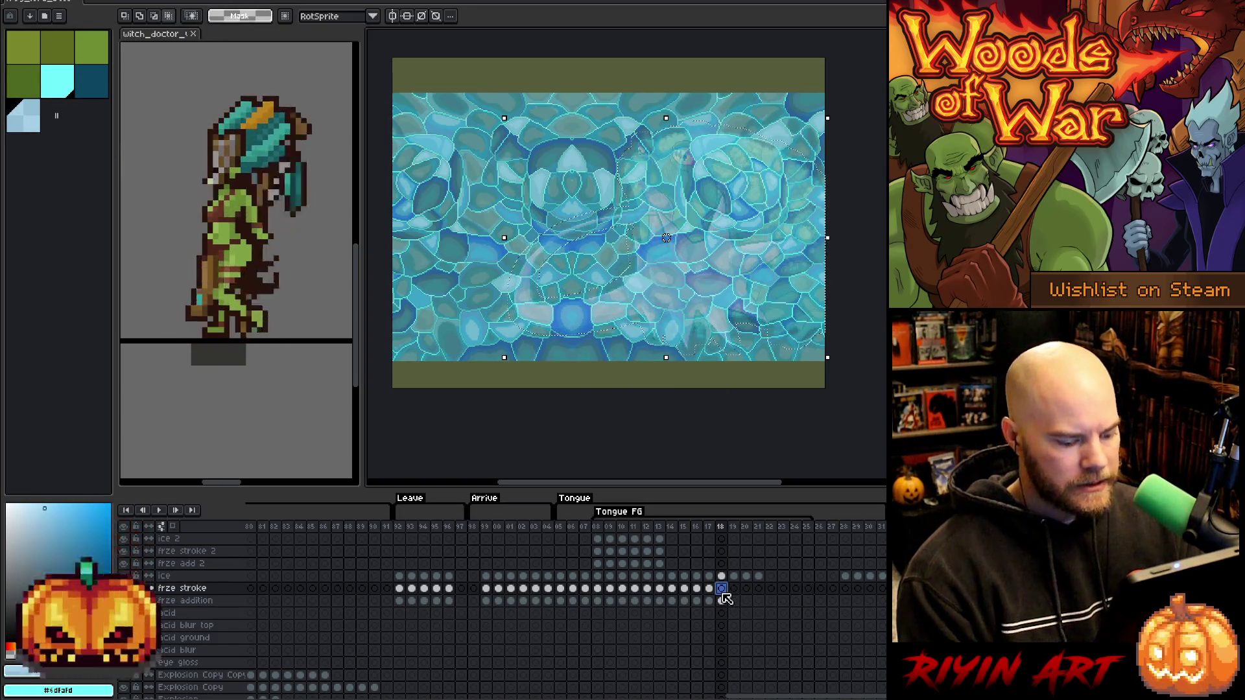
key("ctrl+v")
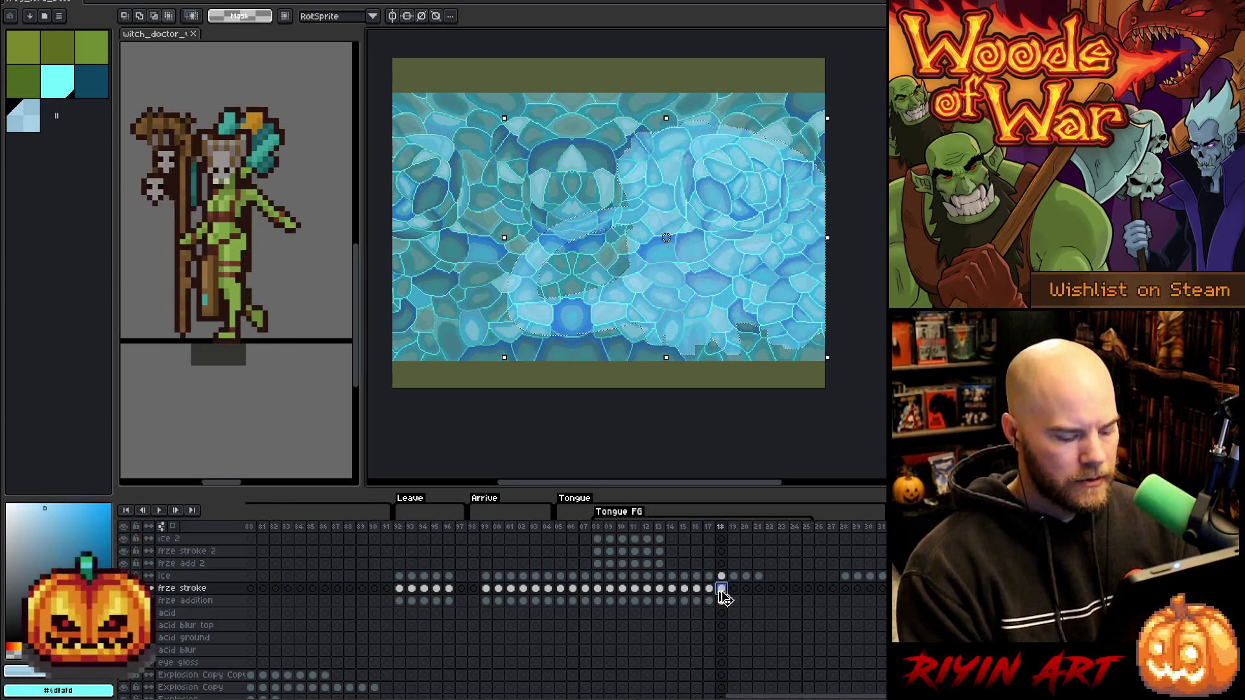
left_click(722, 577)
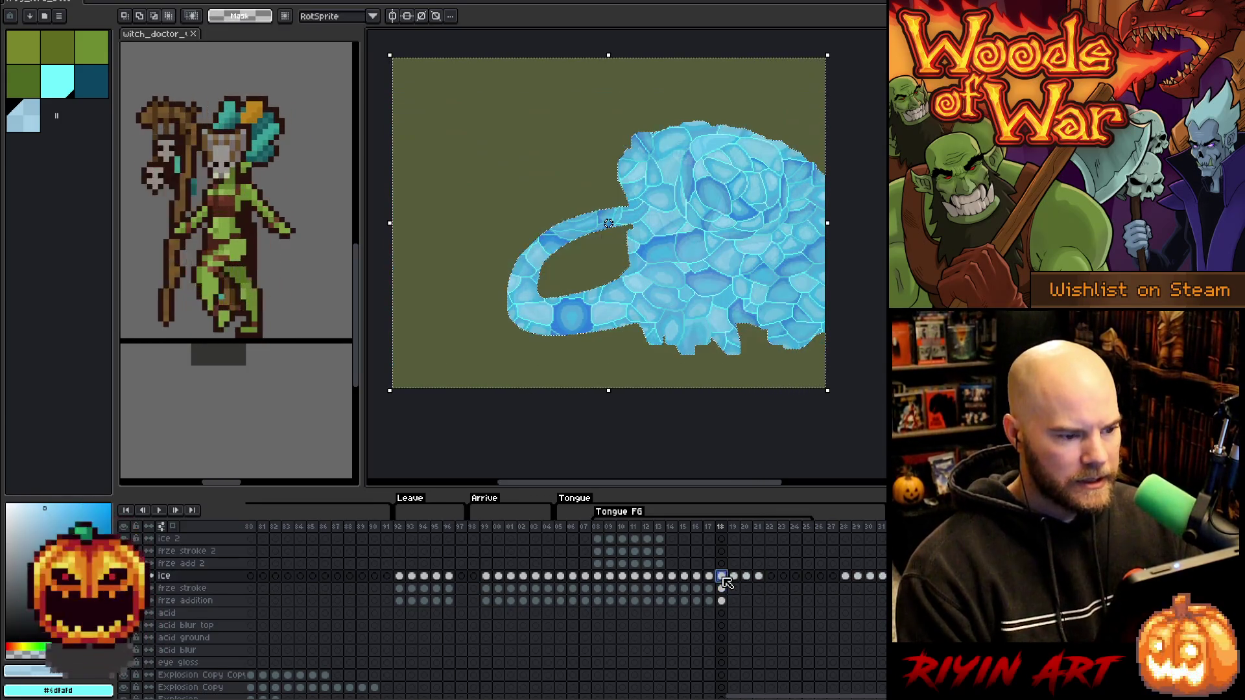
key("Return")
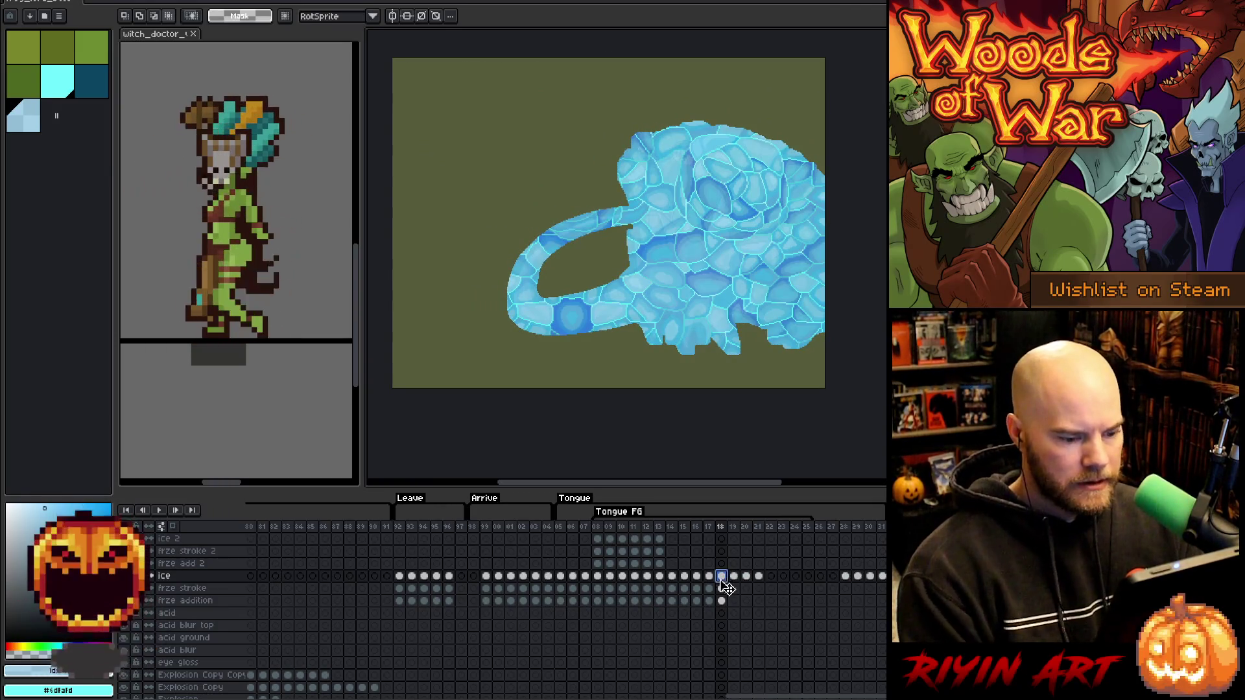
left_click(721, 589)
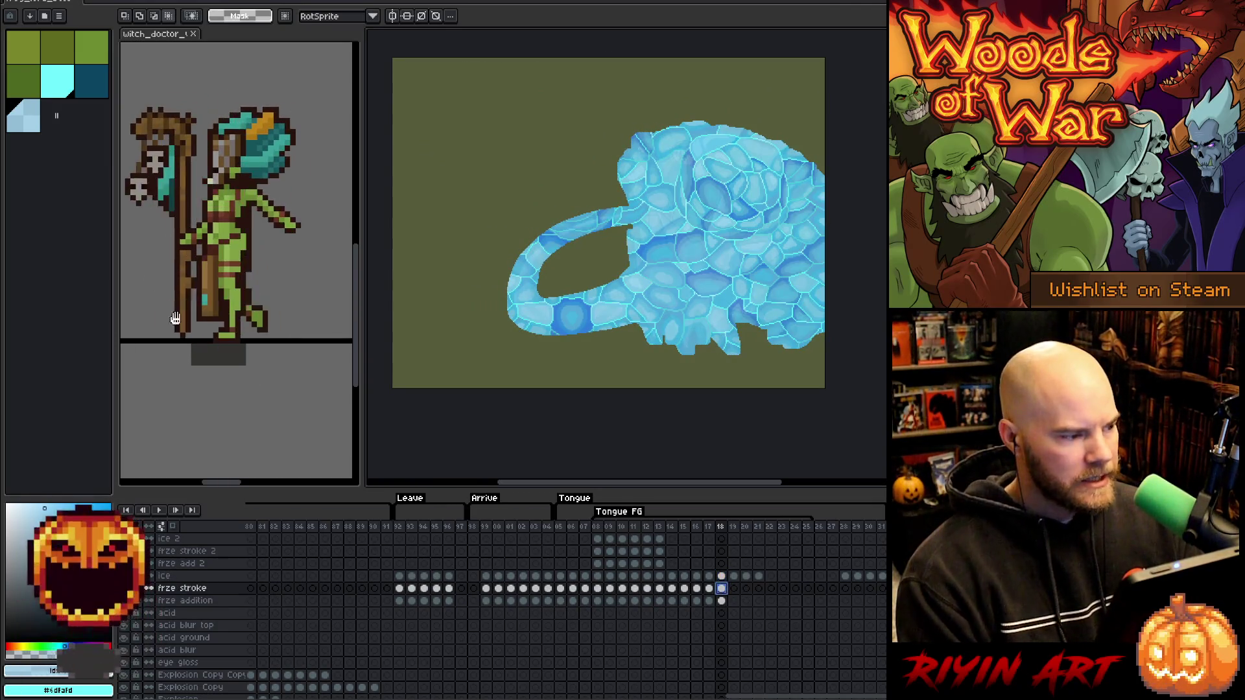
left_click(72, 79)
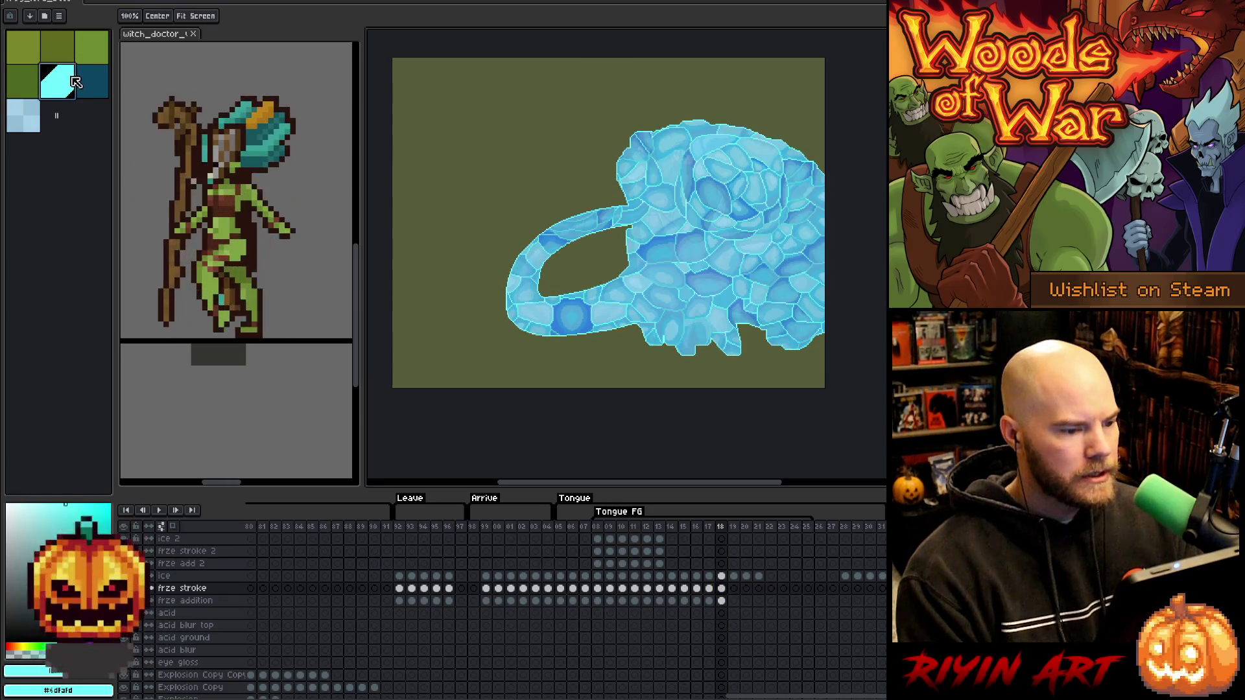
Outline the frog-shaped ice on frze stroke frame 18 in dark teal.
left_click(100, 94)
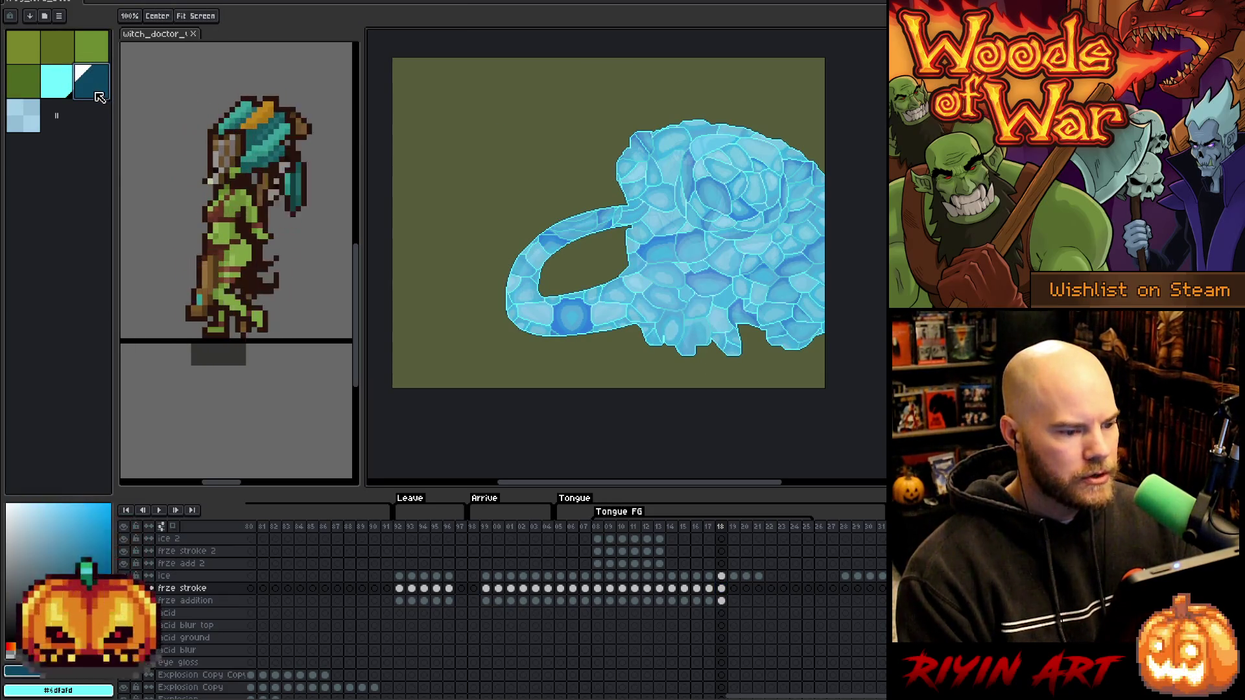
key("m")
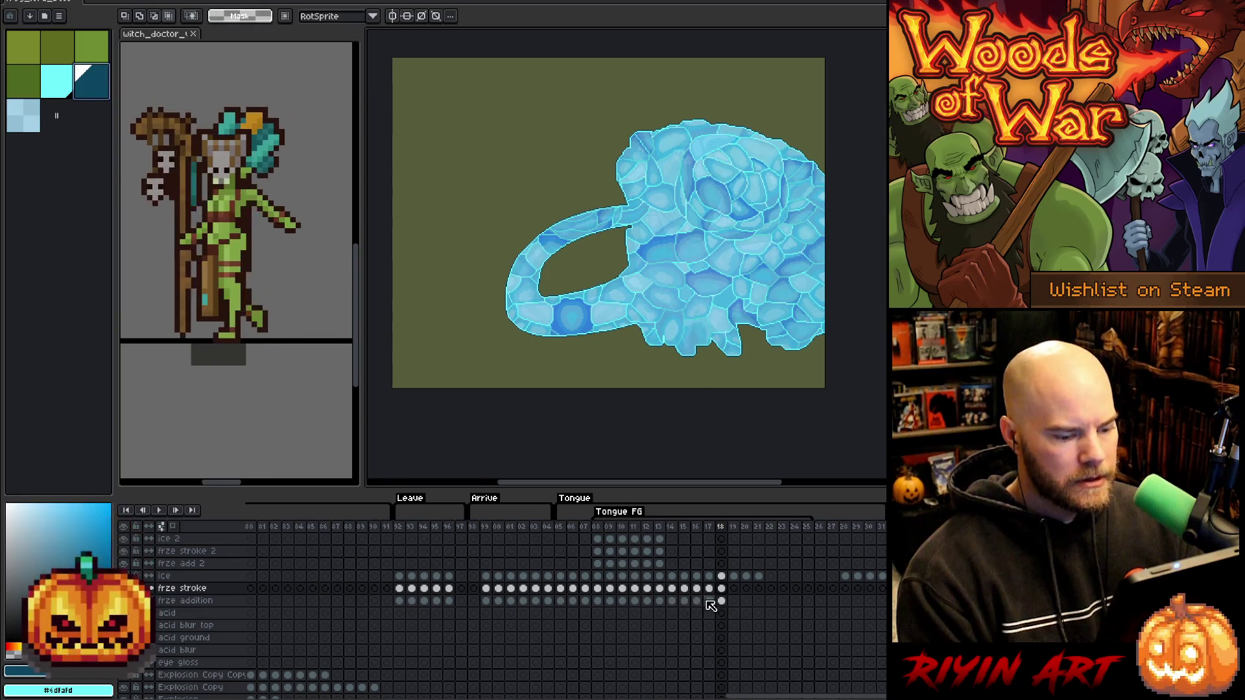
left_click(721, 601, "ctrl")
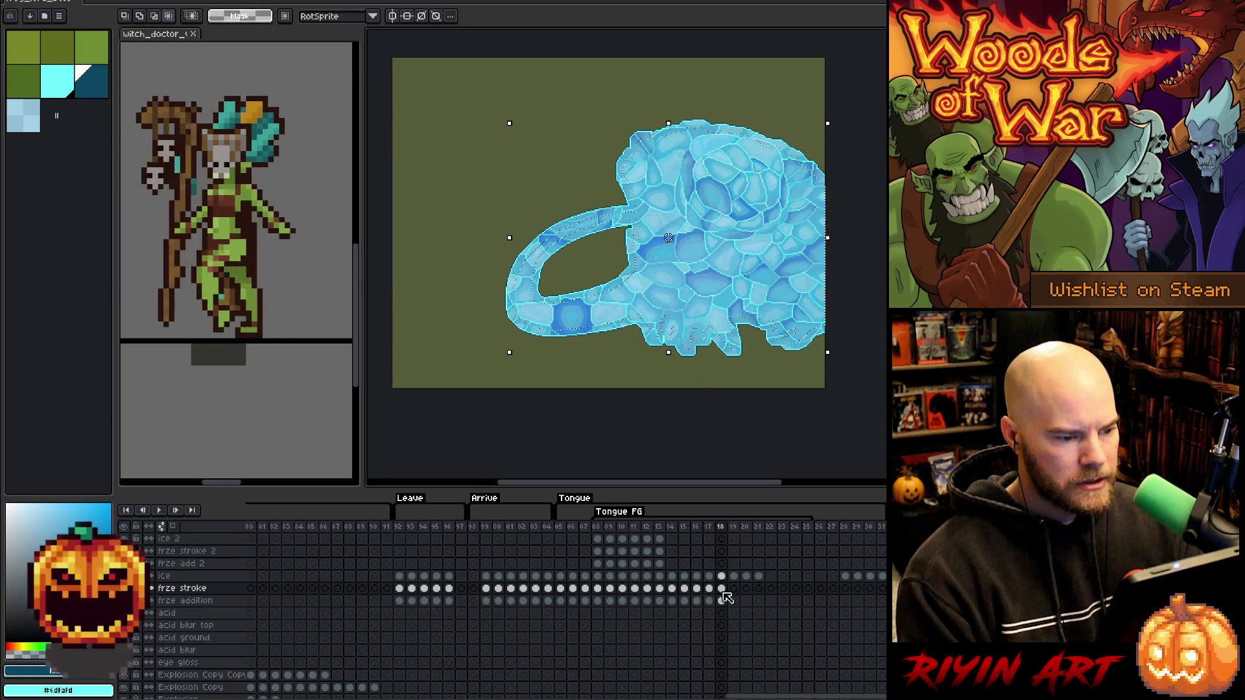
left_click(722, 588)
key("ctrl+d")
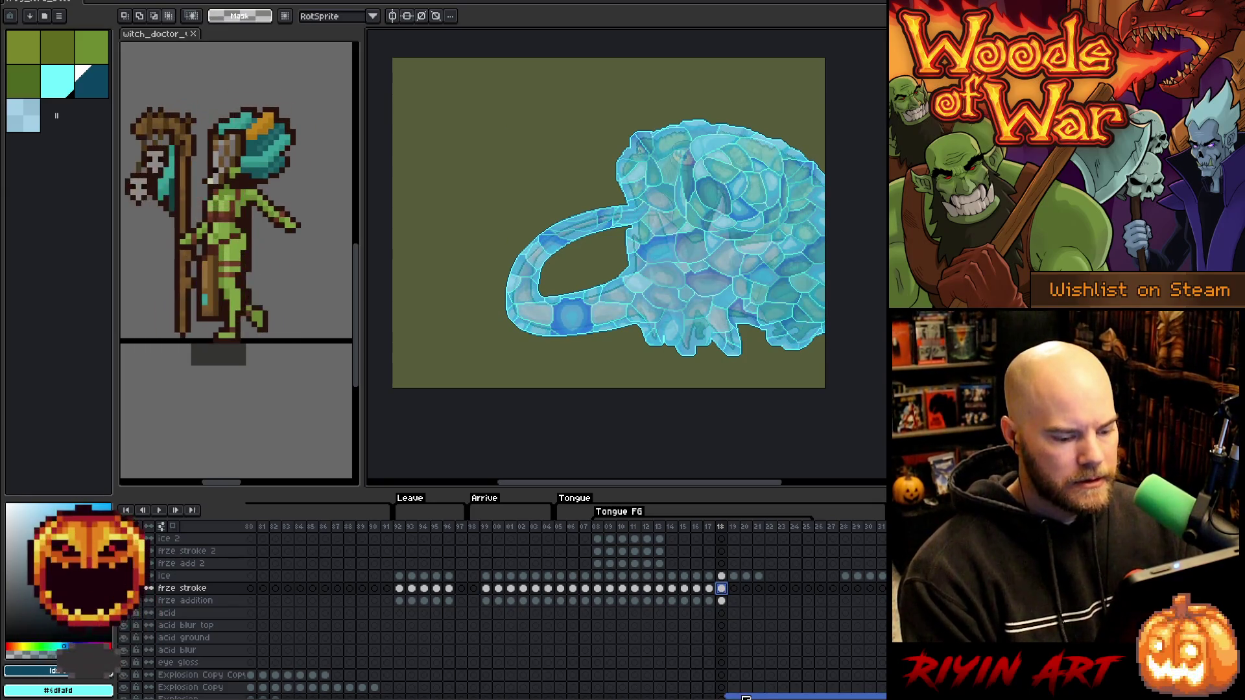
Move to frame 19's freeze layers, picking light cyan and light blue for the next fill.
left_click_drag(752, 697, 814, 696)
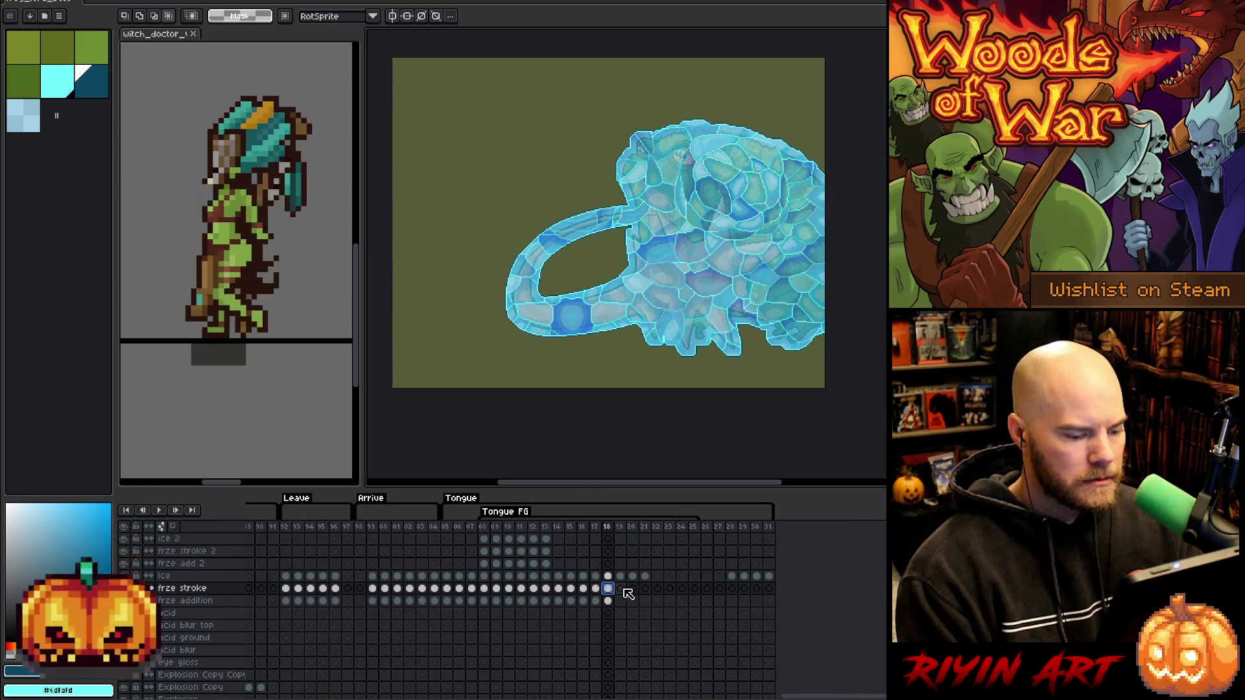
scroll(630, 595, "down", 2)
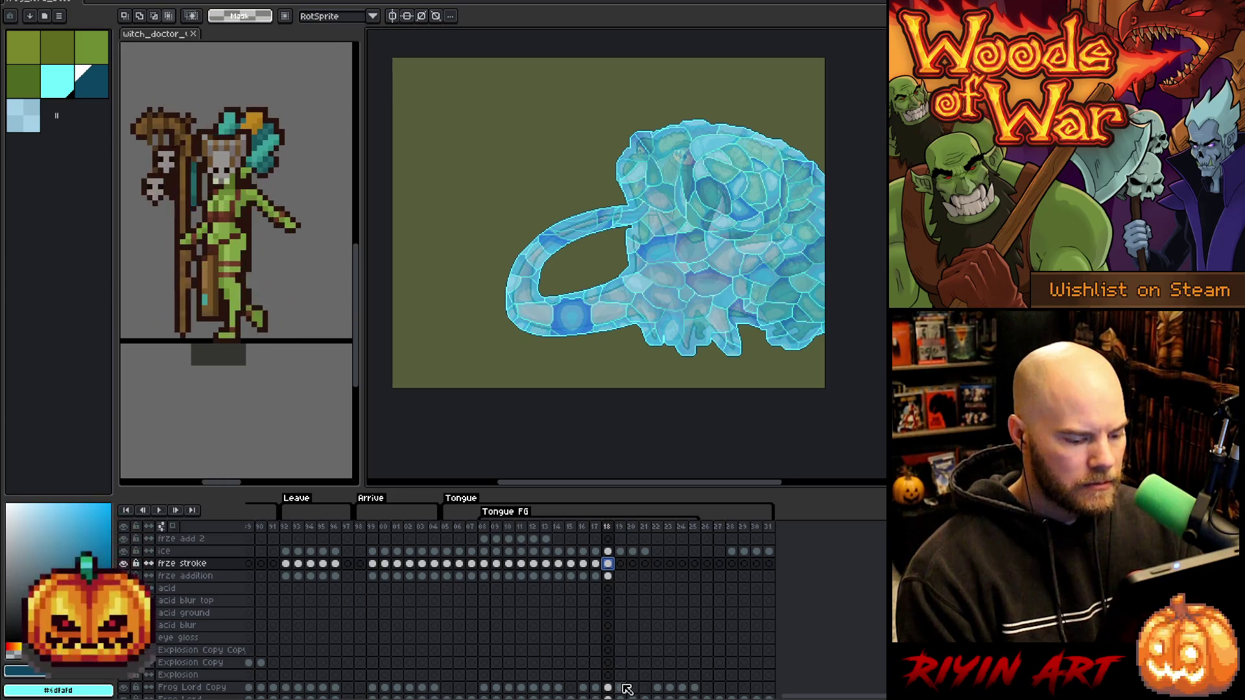
scroll(627, 692, "down", 1)
scroll(631, 633, "up", 3)
left_click(620, 601)
left_click(57, 83)
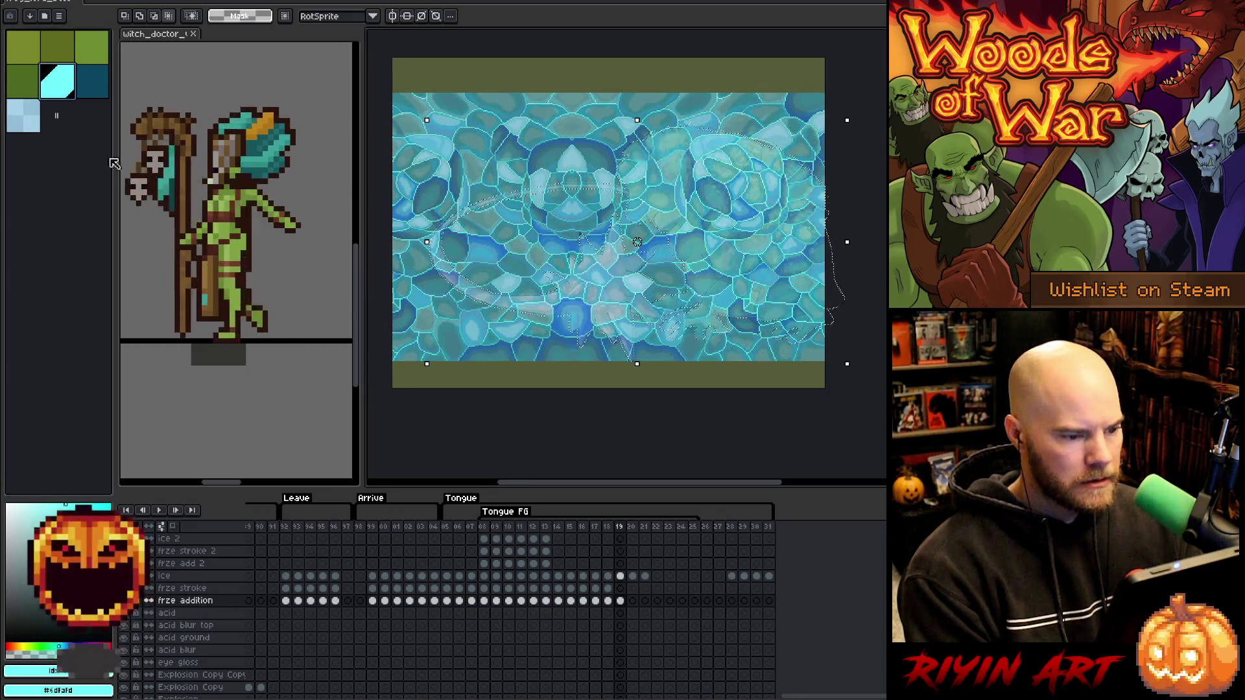
left_click(620, 588)
left_click(10, 118)
left_click(162, 3)
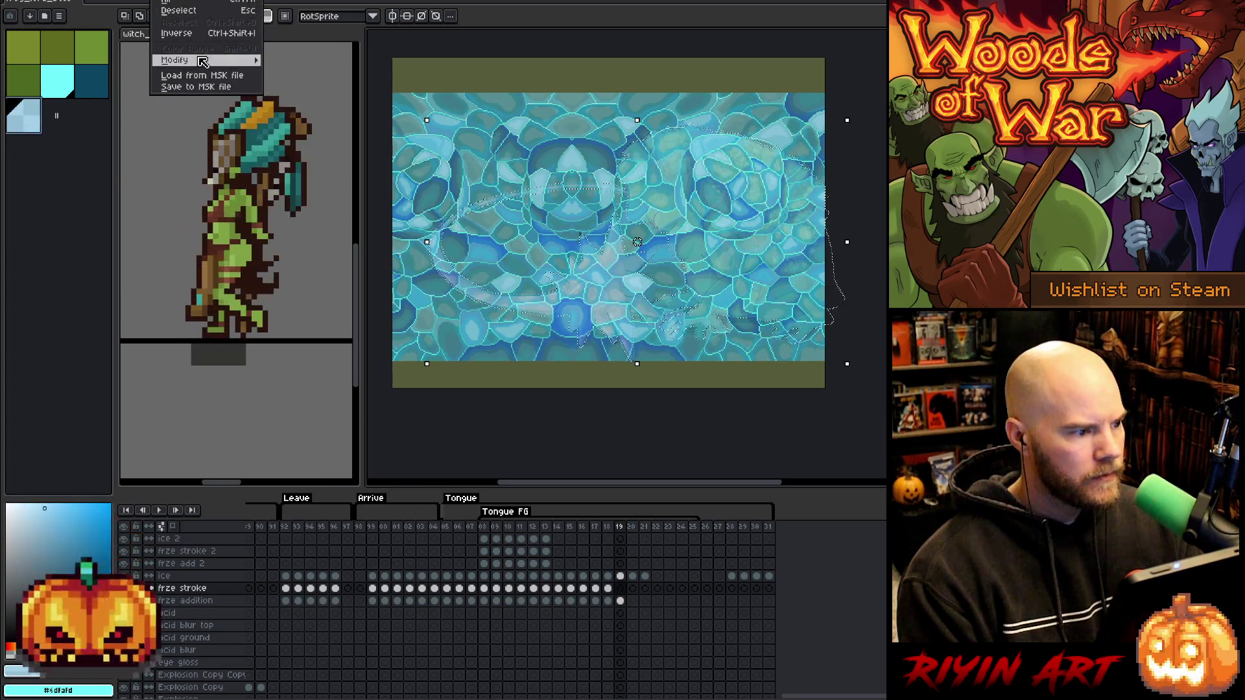
Expand the frame 19 frog selection and fill it with light blue.
left_click(305, 78)
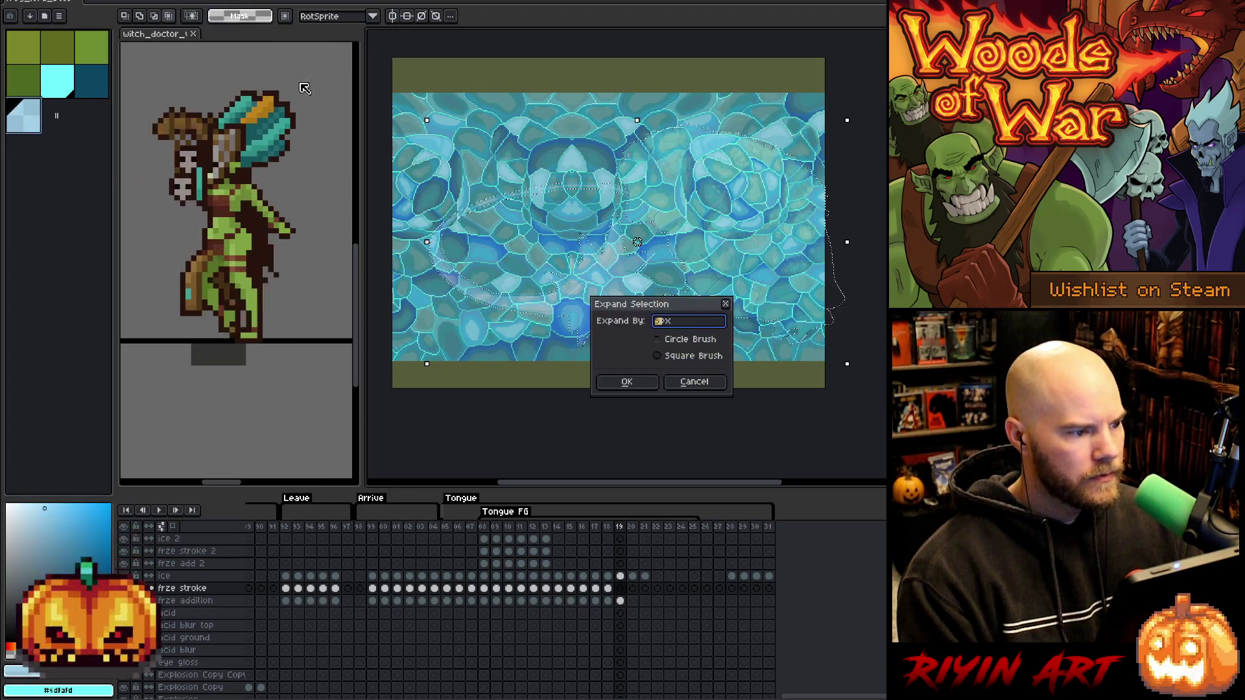
left_click(636, 384)
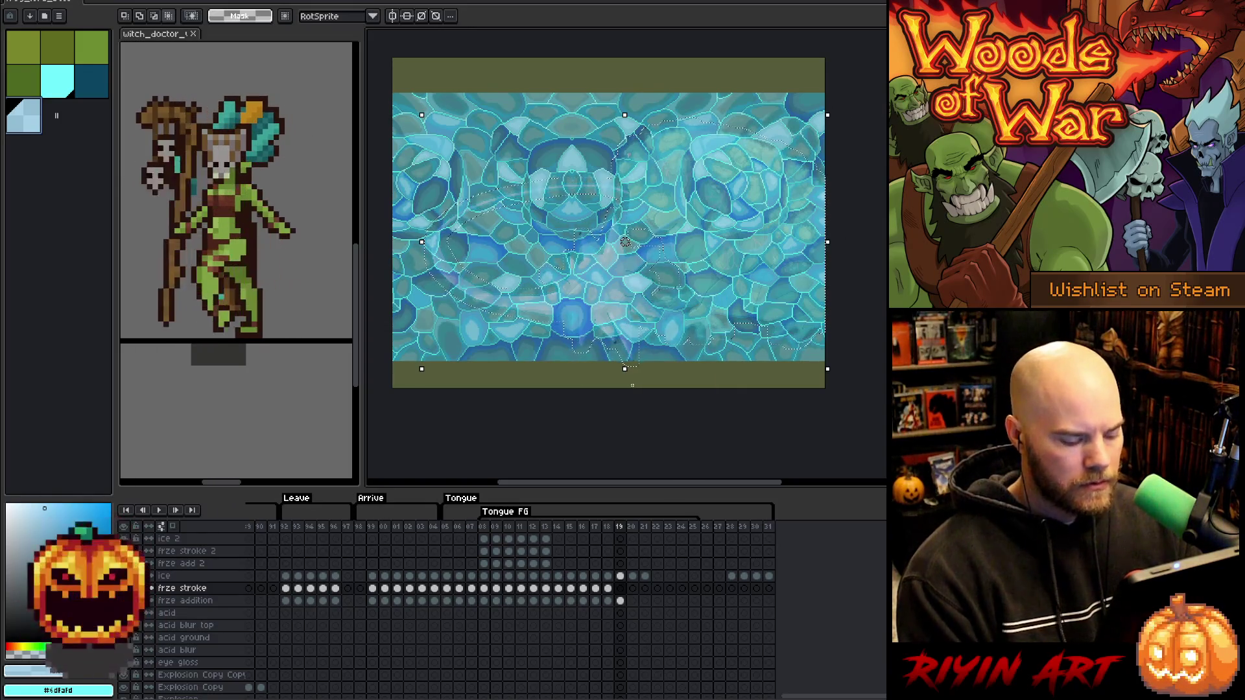
key("f")
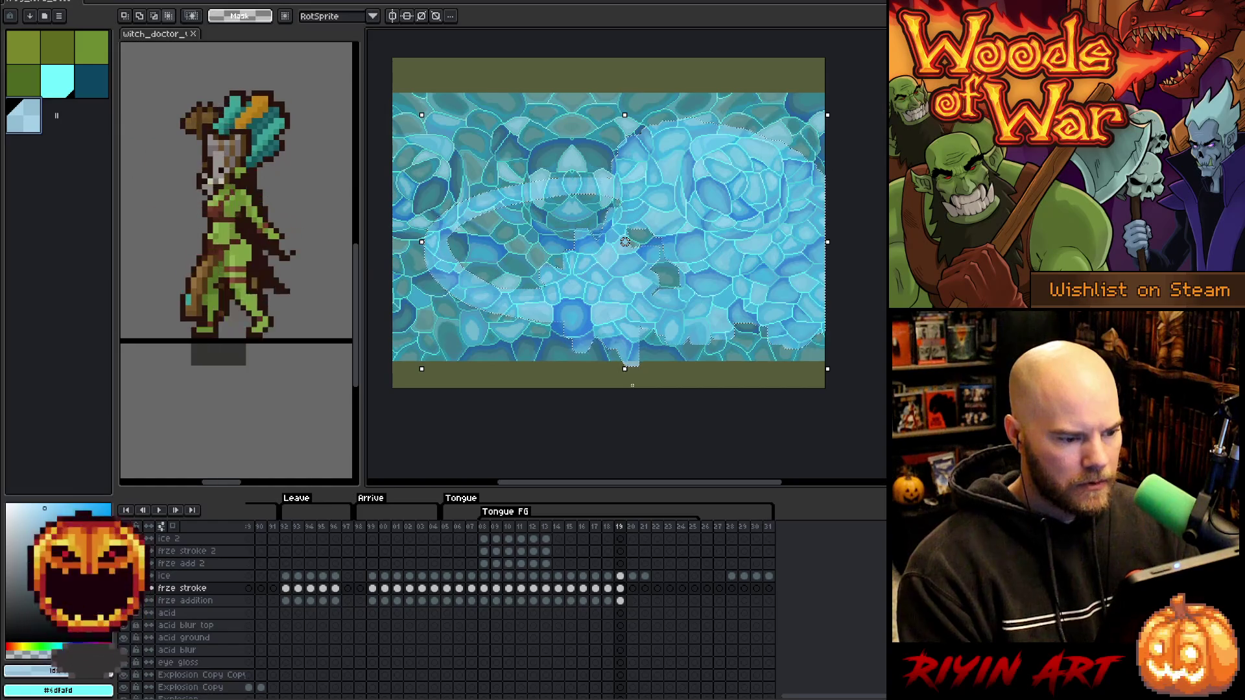
scroll(632, 385, "up", 2)
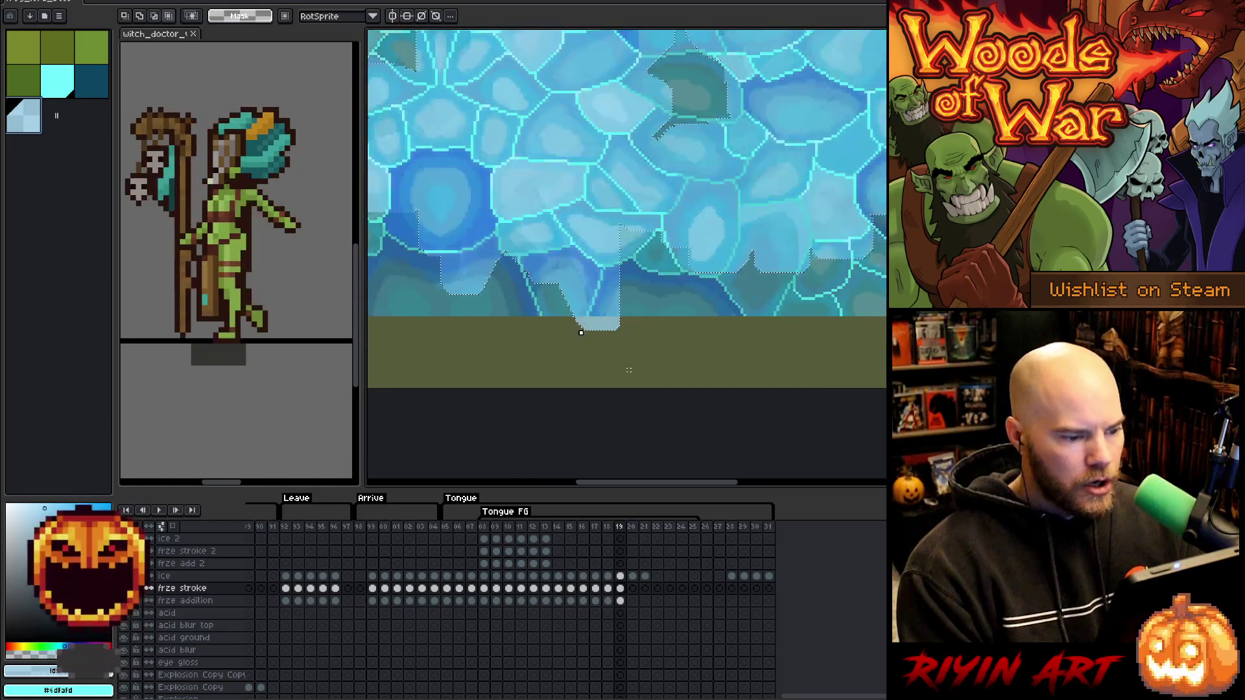
scroll(628, 369, "down", 3)
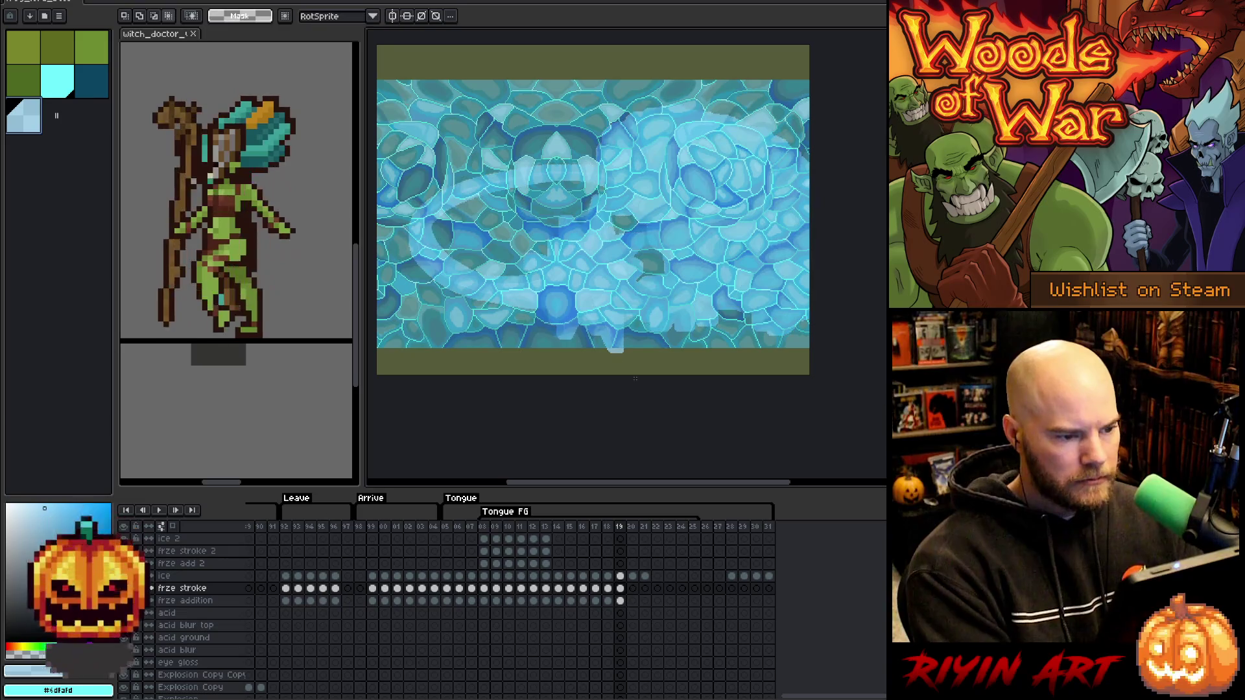
Nudge frame 19's ice down two pixels and compare it with neighbouring frames.
left_click(621, 577)
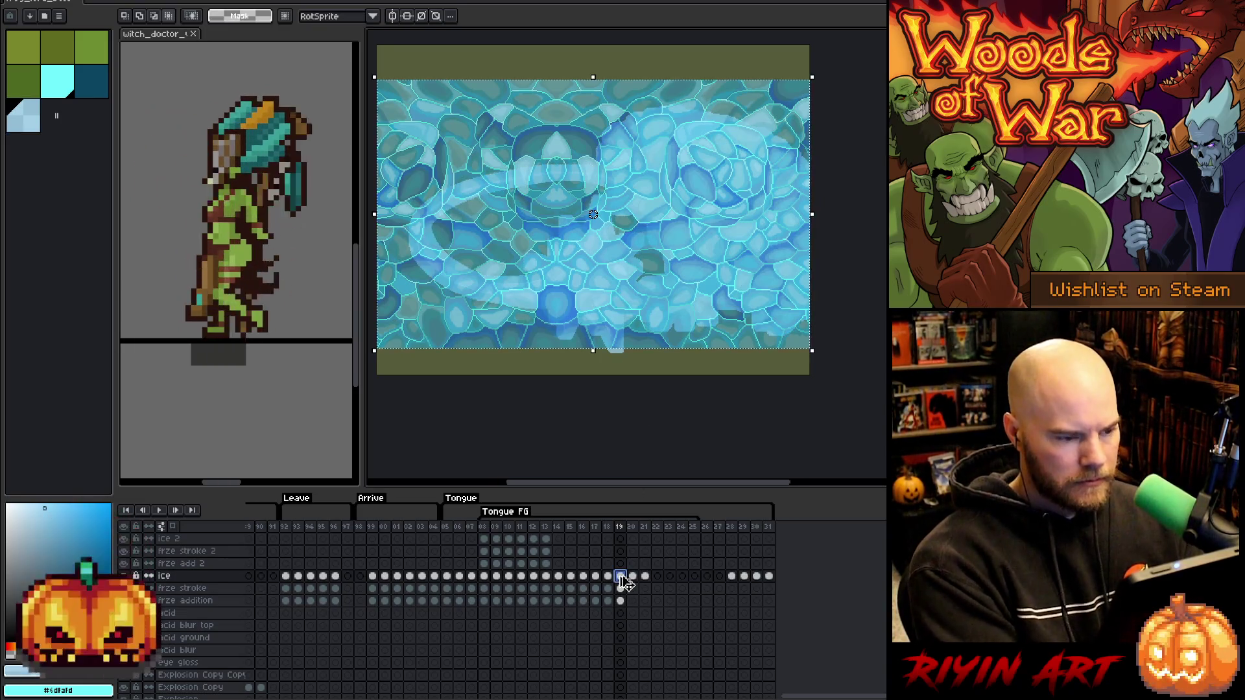
key("Down")
key("Down")
key("Down")
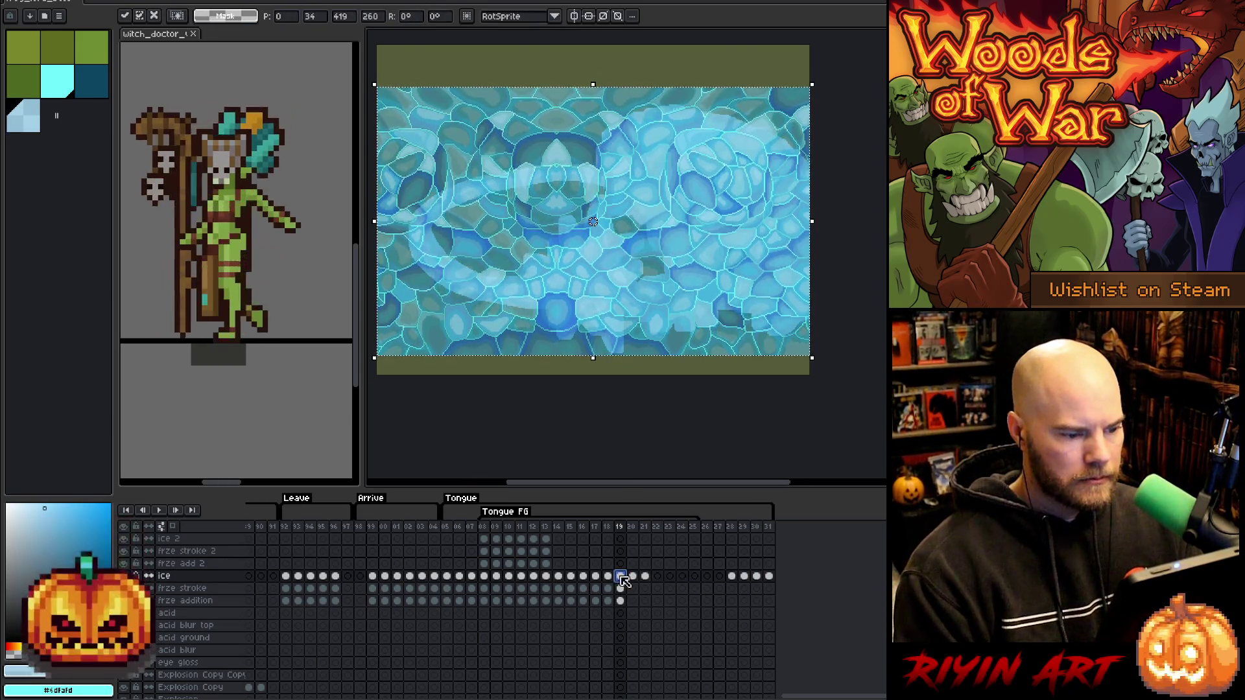
key("Down")
key("Return")
key("Left")
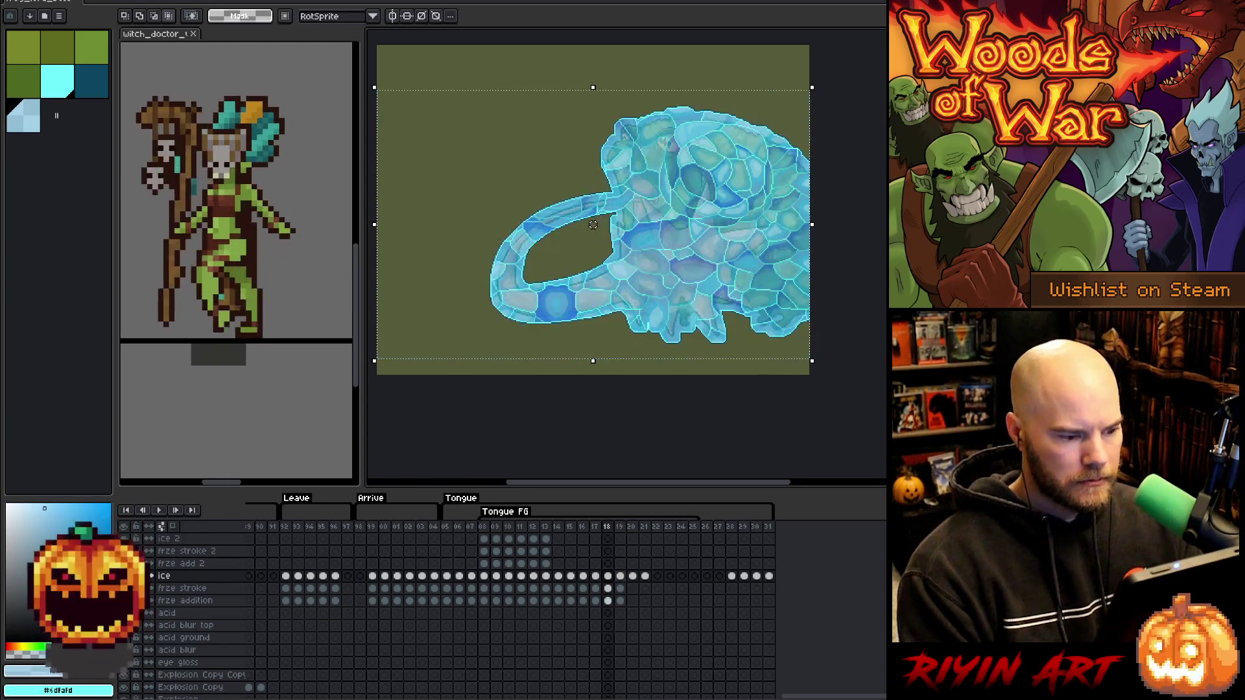
key("Left")
key("Left")
key("Left")
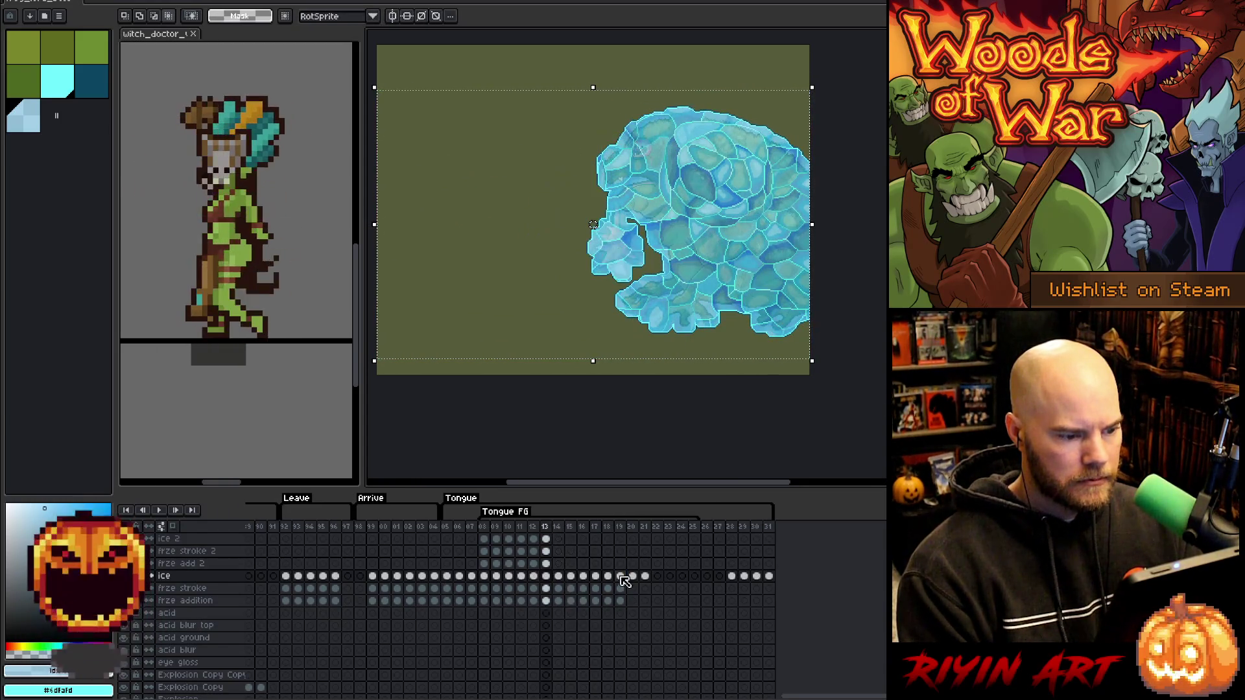
key("Right")
key("Right")
key("Right")
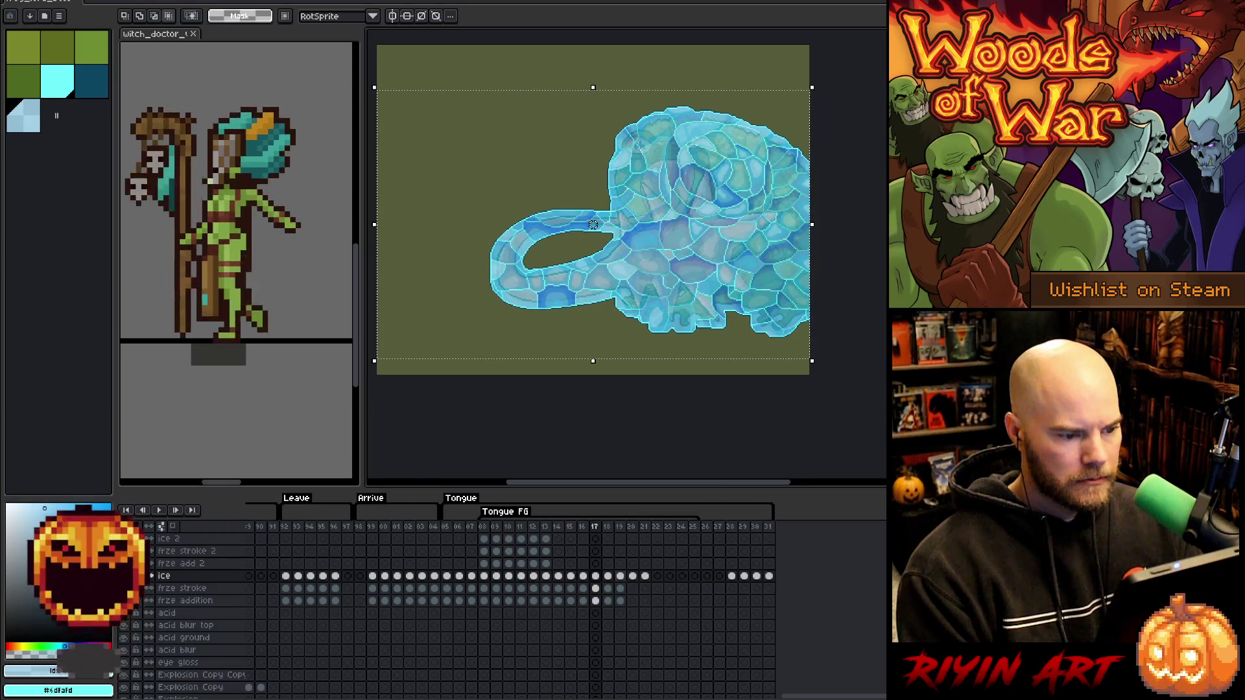
left_click(621, 577)
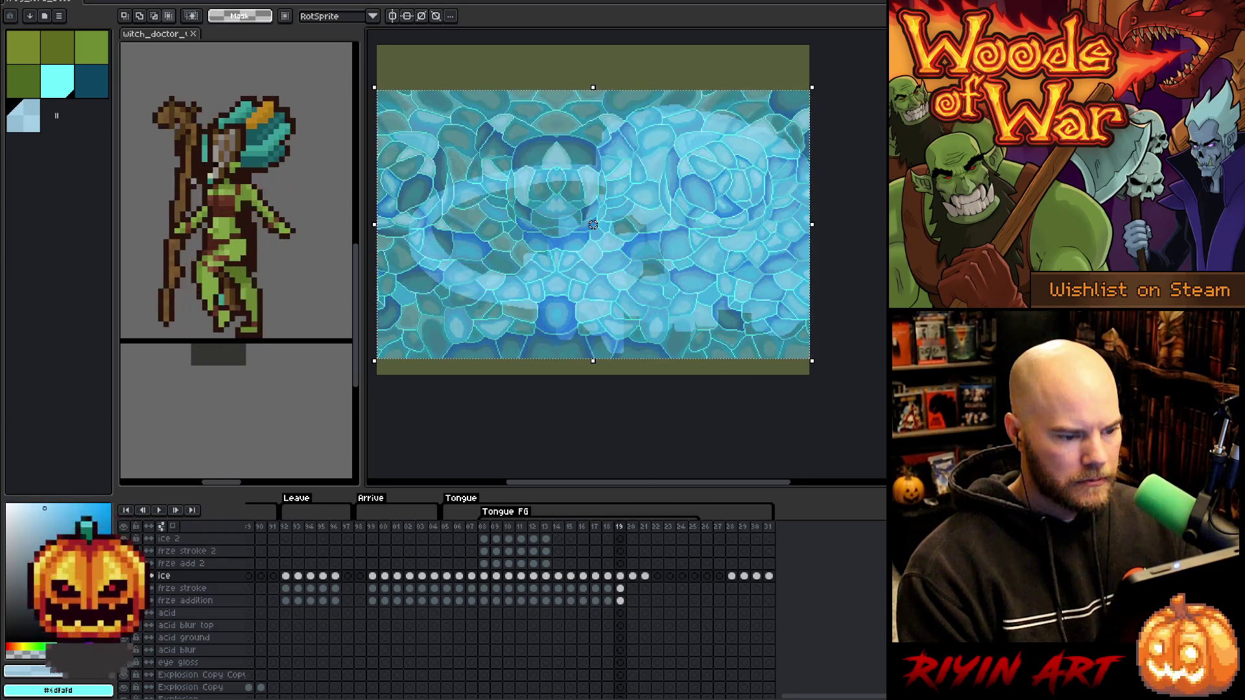
Invert the frog selection on frame 19, delete the outside ice, and deselect.
left_click(621, 588)
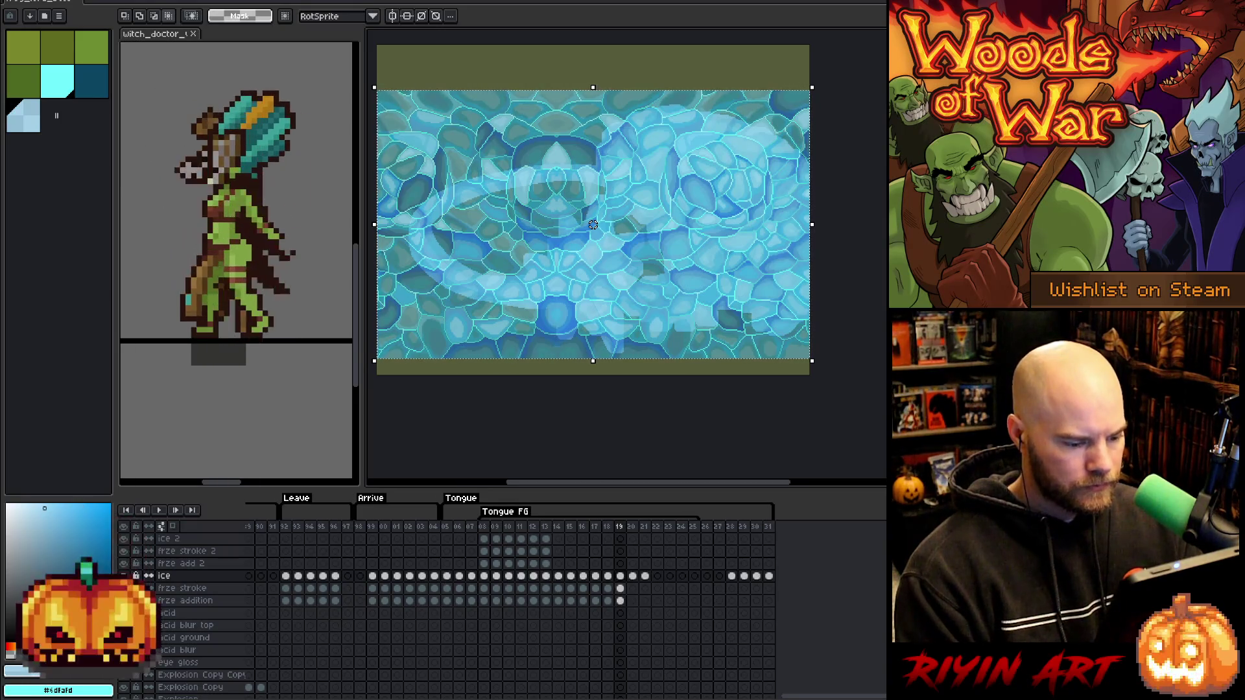
left_click(610, 229, "ctrl")
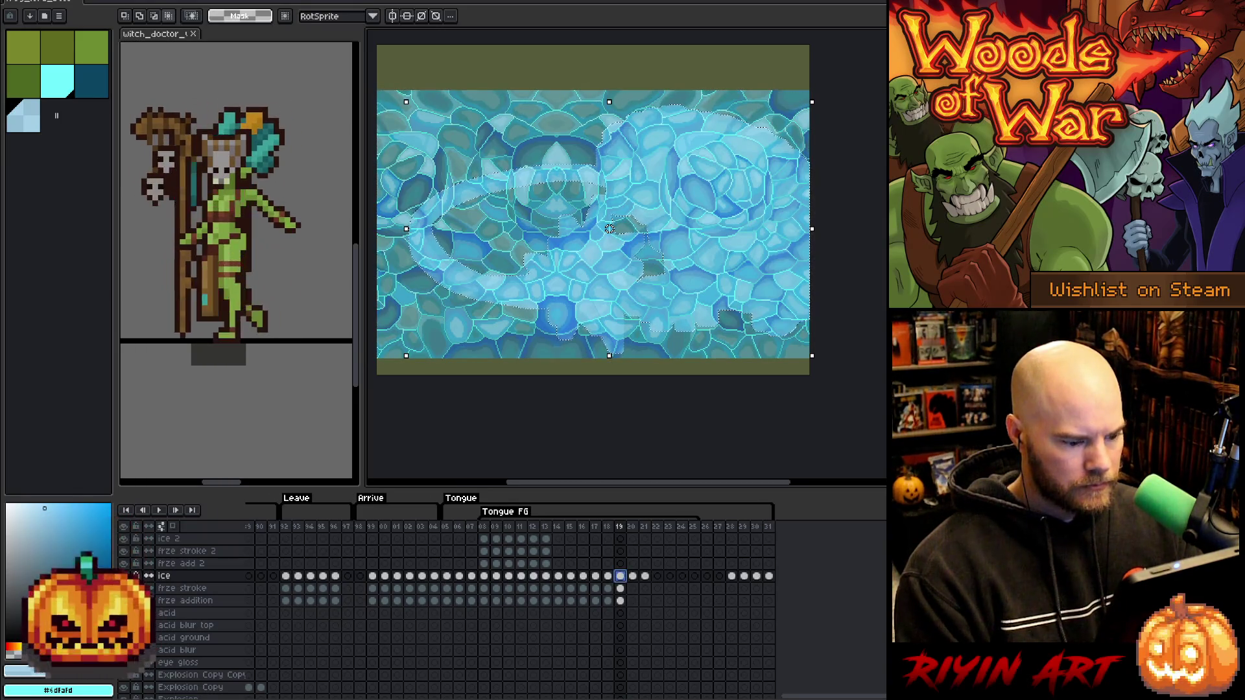
key("ctrl+shift+i")
key("Delete")
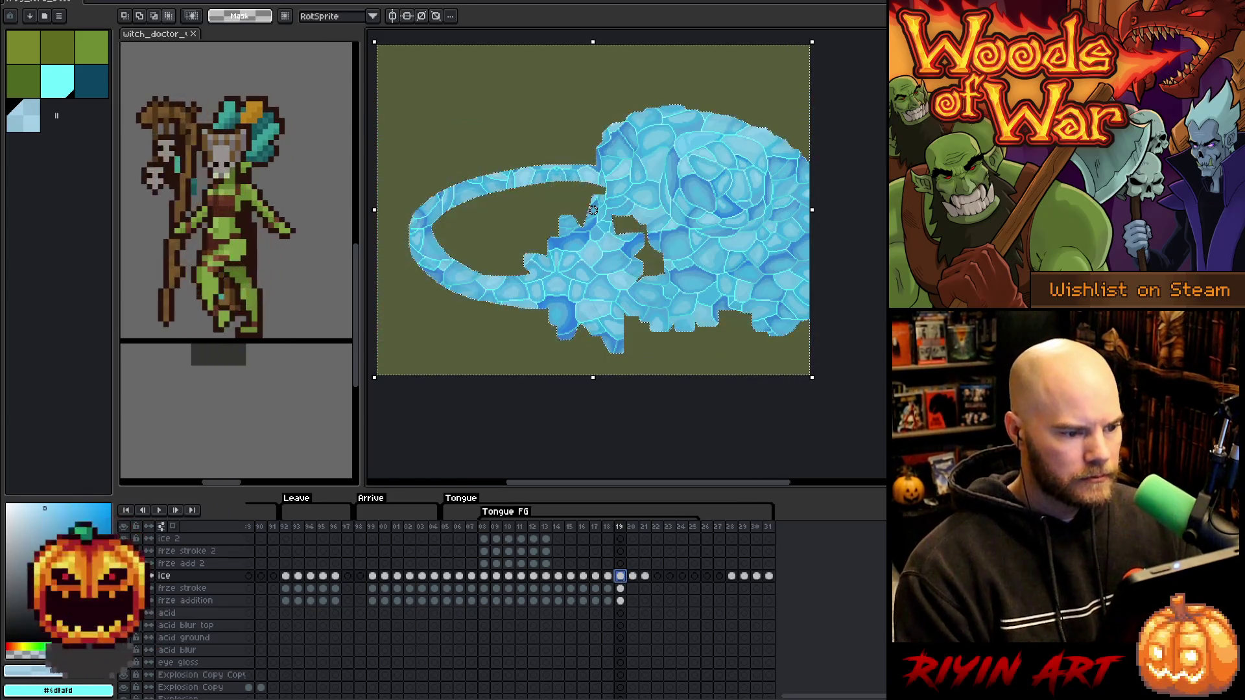
key("Down")
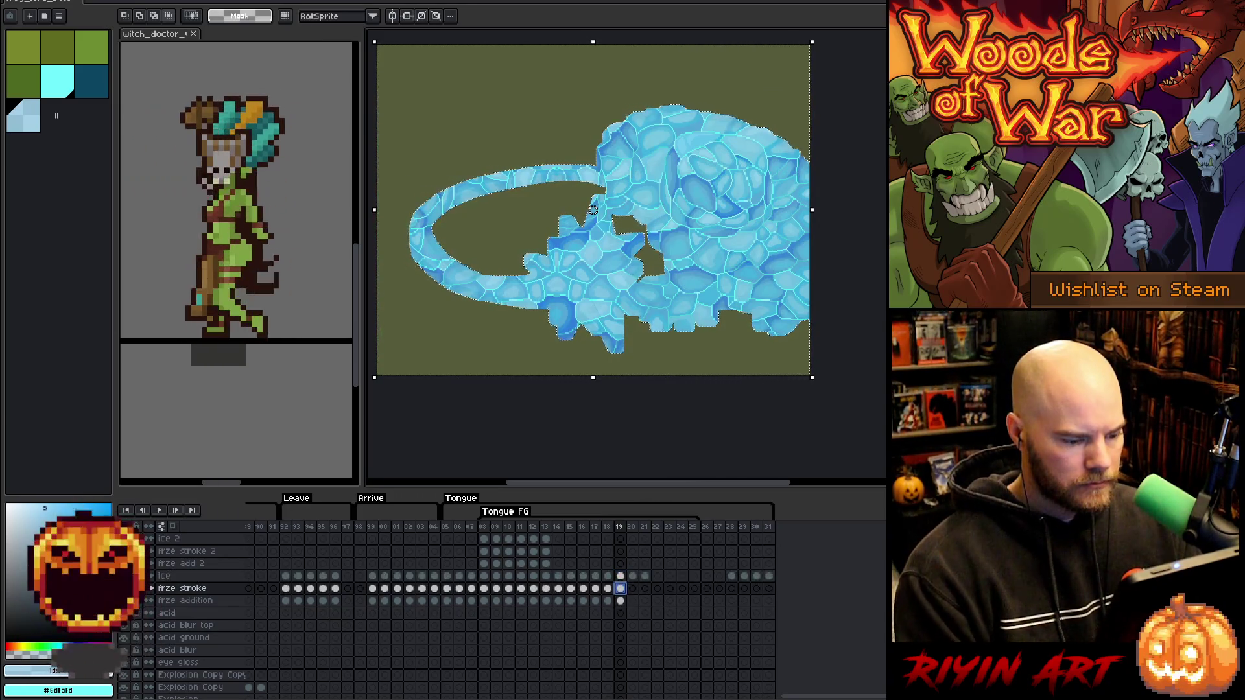
key("ctrl+d")
left_click(69, 95)
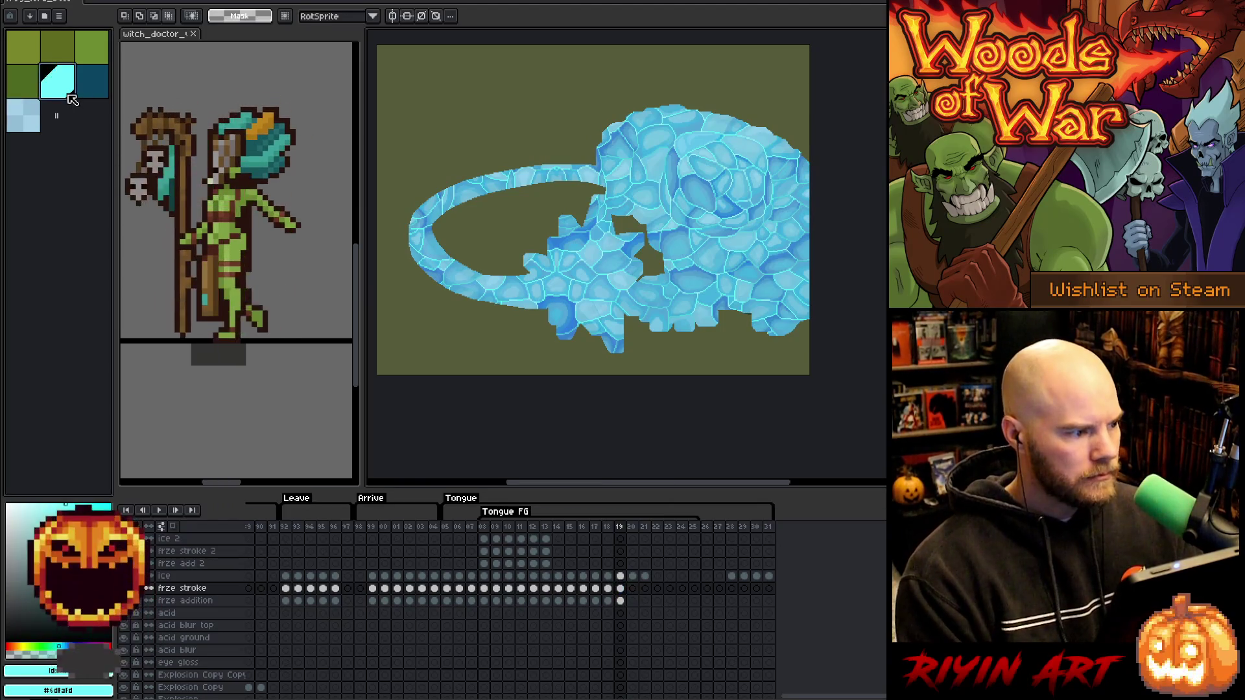
Pick dark teal, select the frze stroke cel on frame 19, and save.
left_click(97, 90)
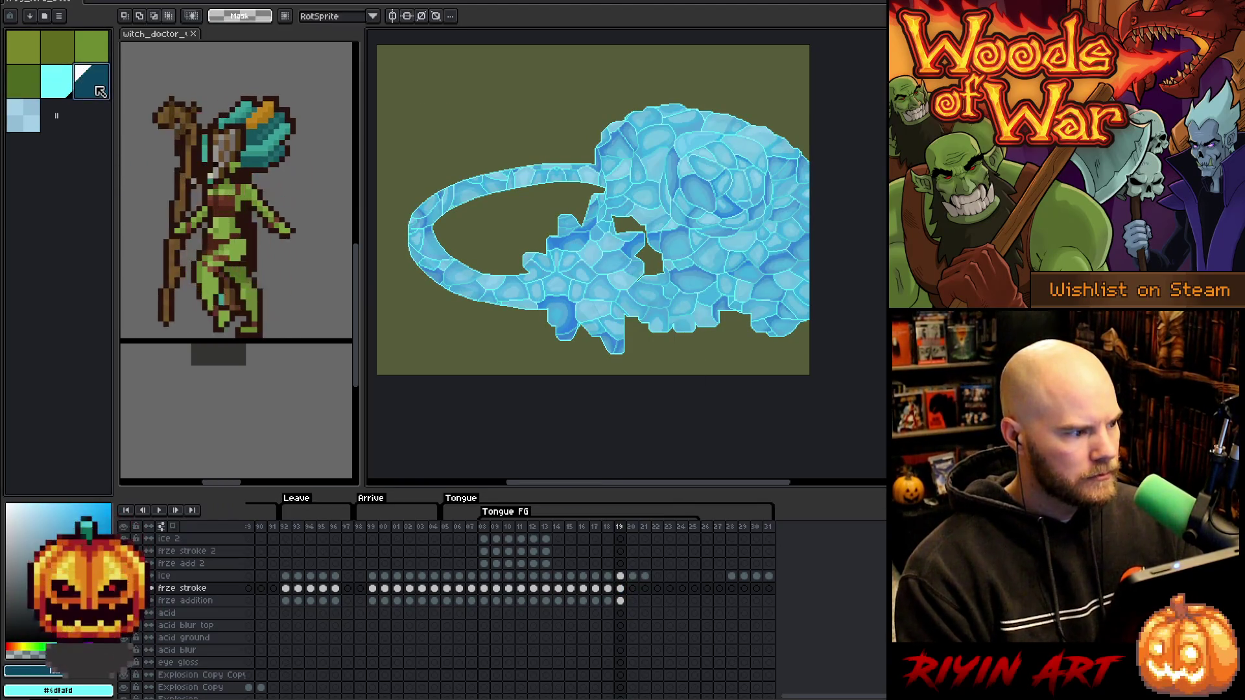
key("m")
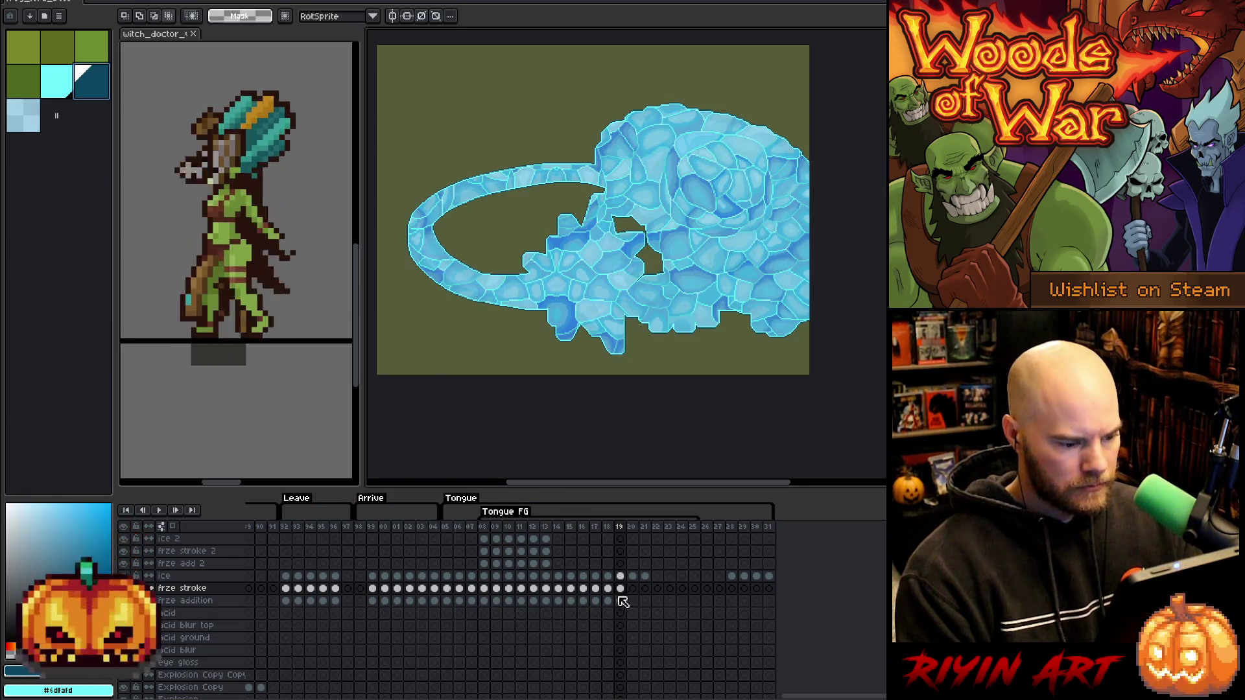
left_click(622, 589)
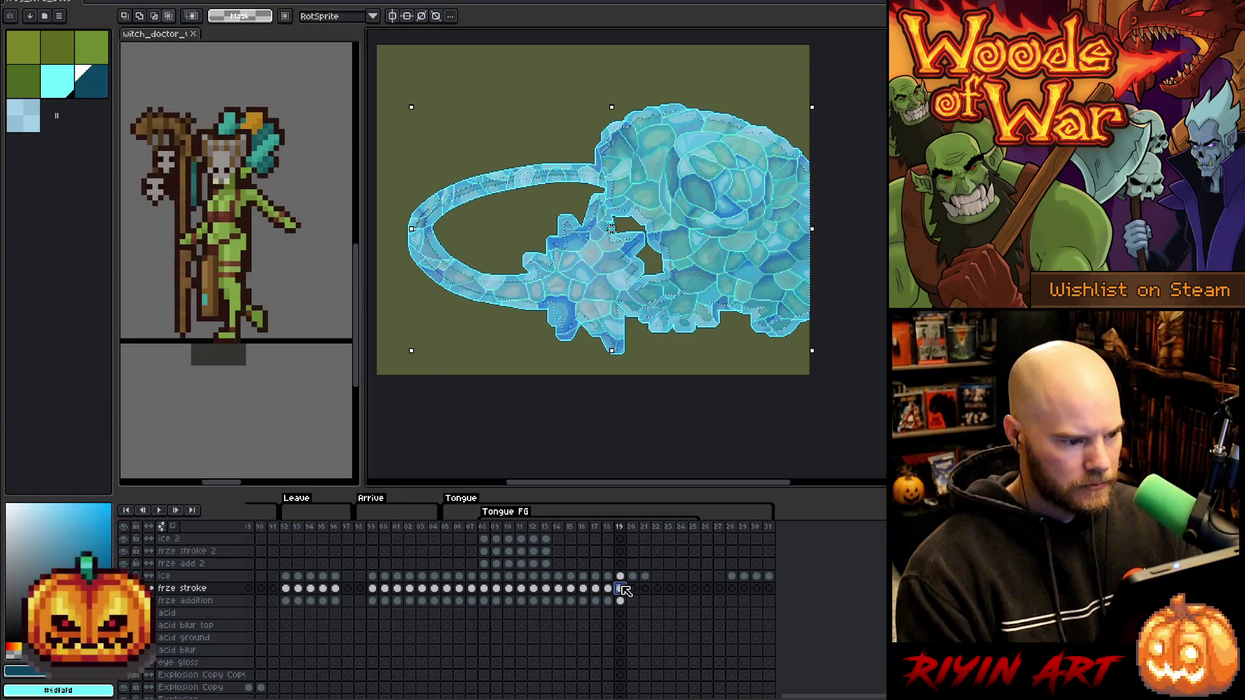
key("ctrl+s")
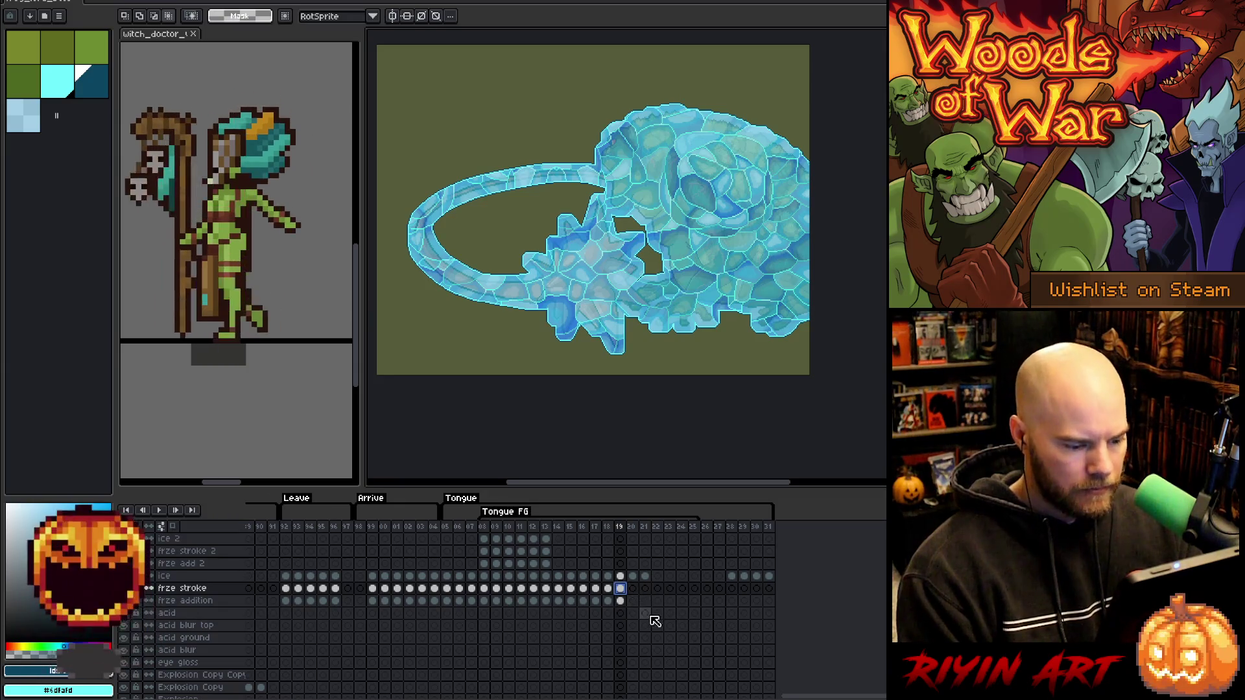
Fill frame 20's frze addition selection with light cyan in the frog's shape.
scroll(642, 616, "down", 2)
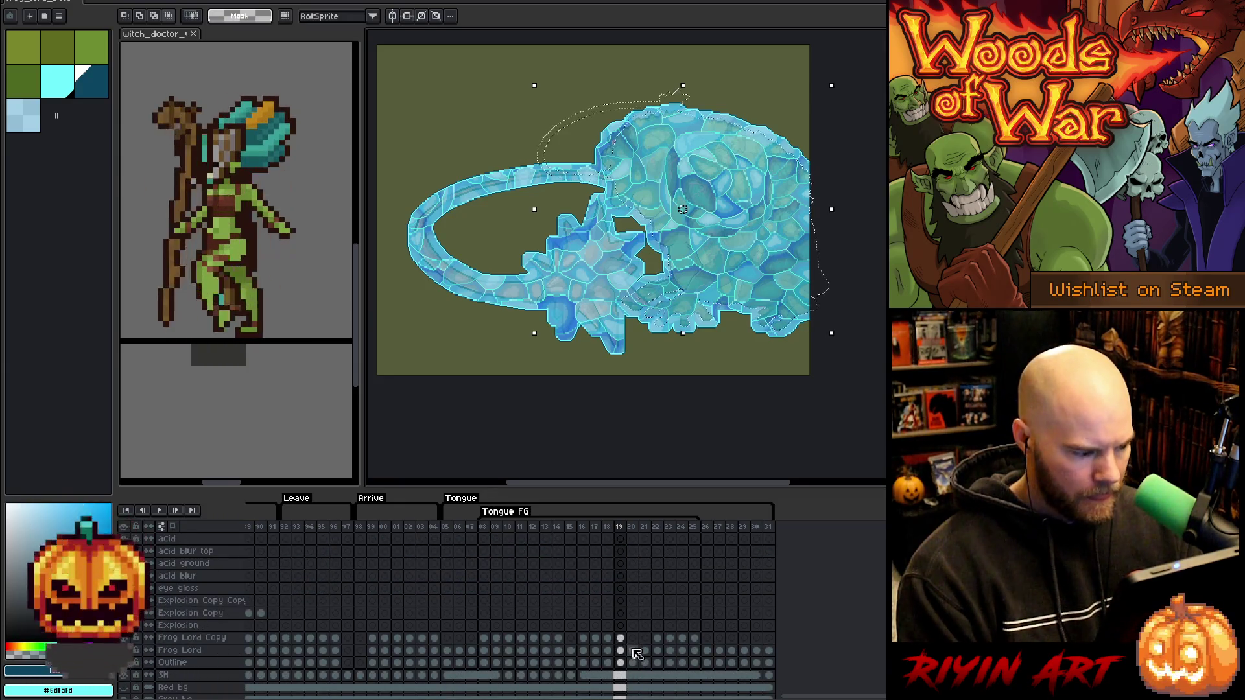
scroll(640, 653, "up", 2)
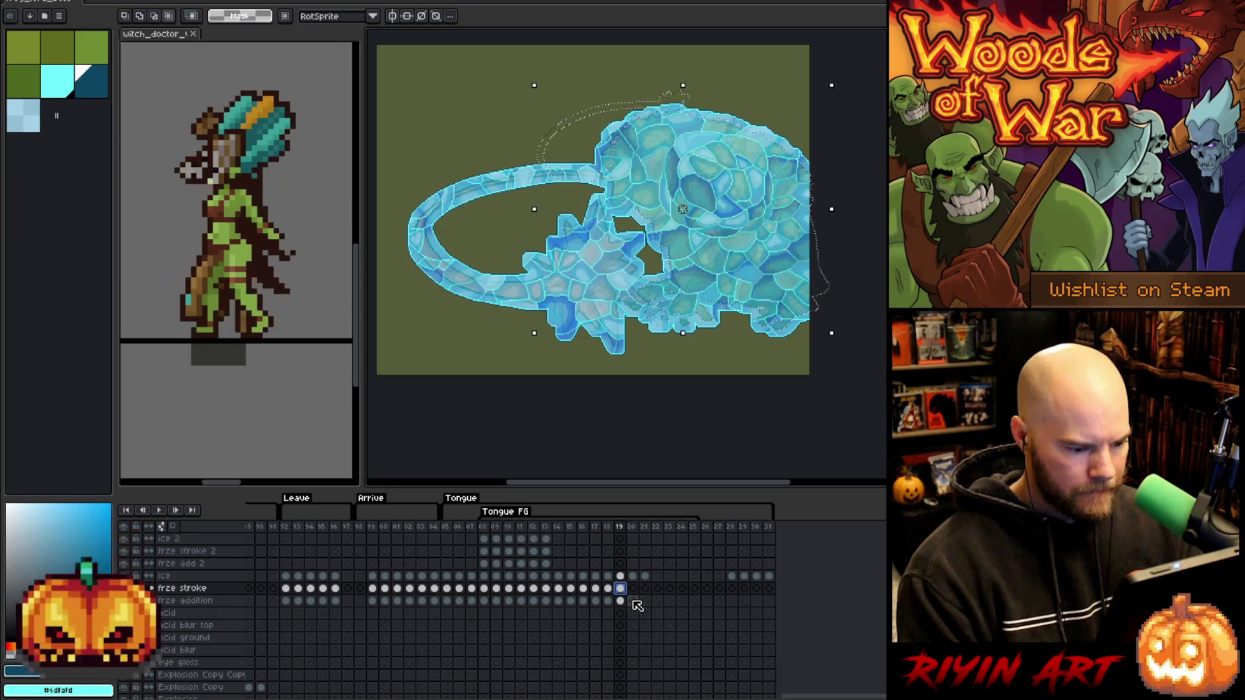
left_click(632, 600)
left_click(66, 94)
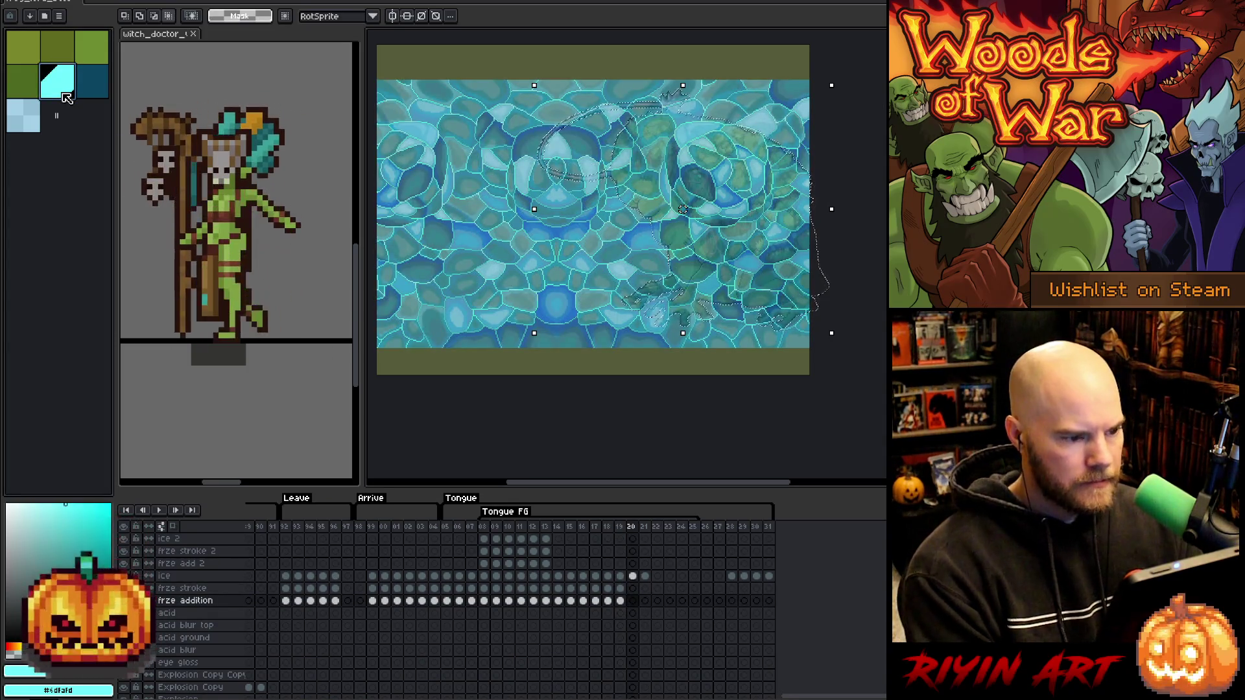
key("f")
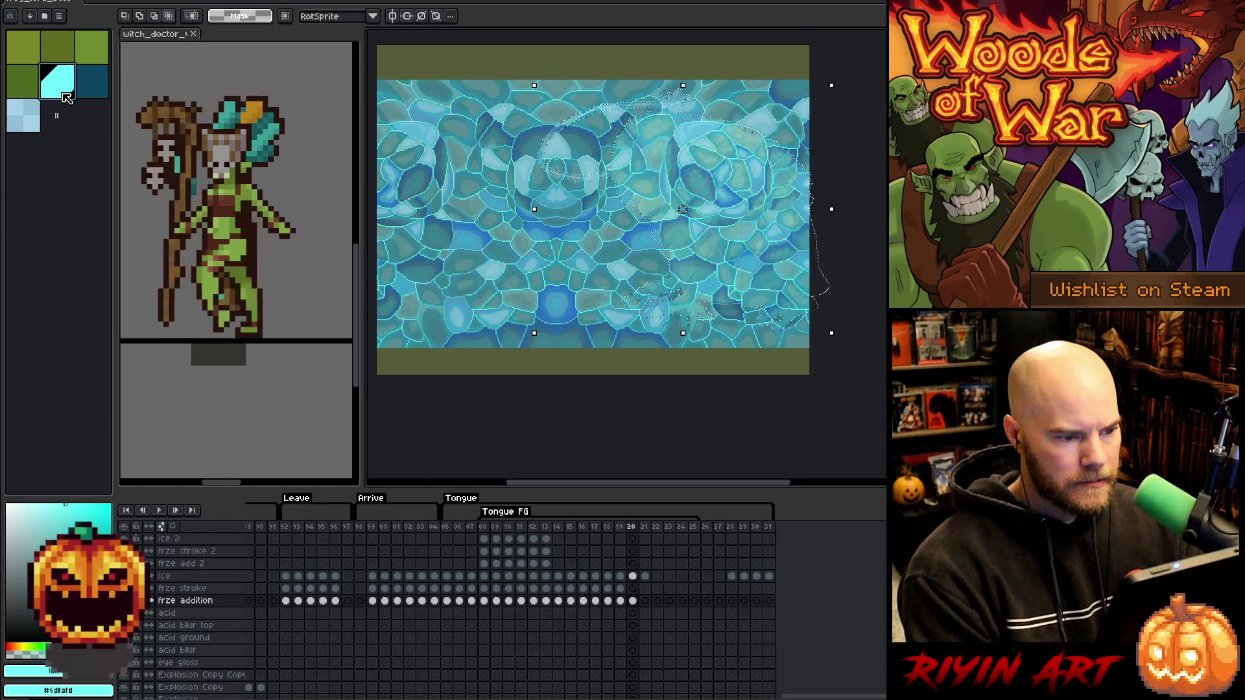
key("Up")
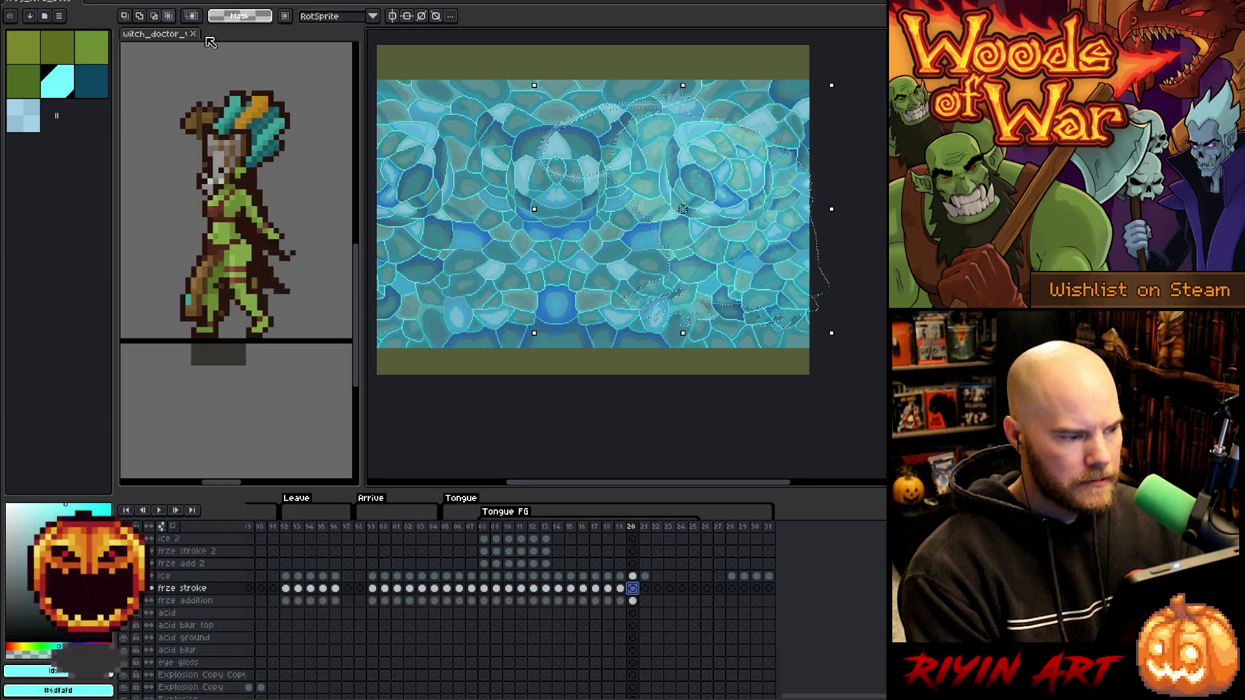
key("alt+s")
Expand the frame 20 frog selection and fill it with pale cyan on frze stroke.
mouse_move(219, 63)
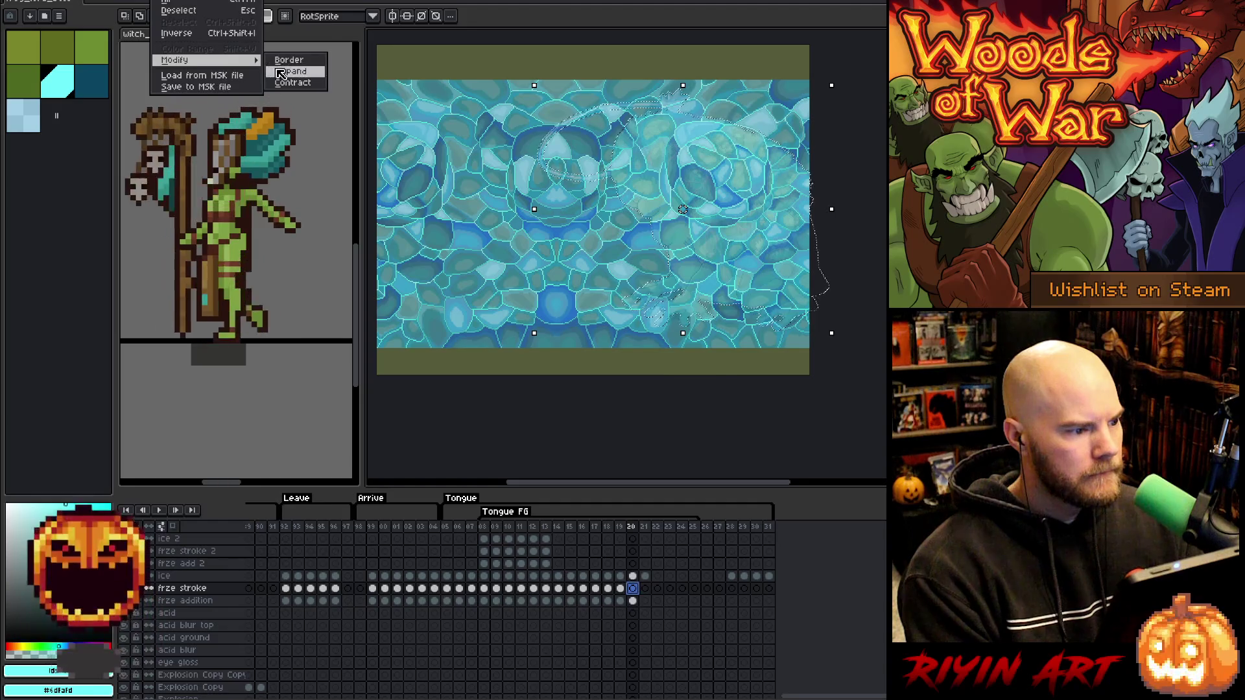
left_click(280, 73)
key("Return")
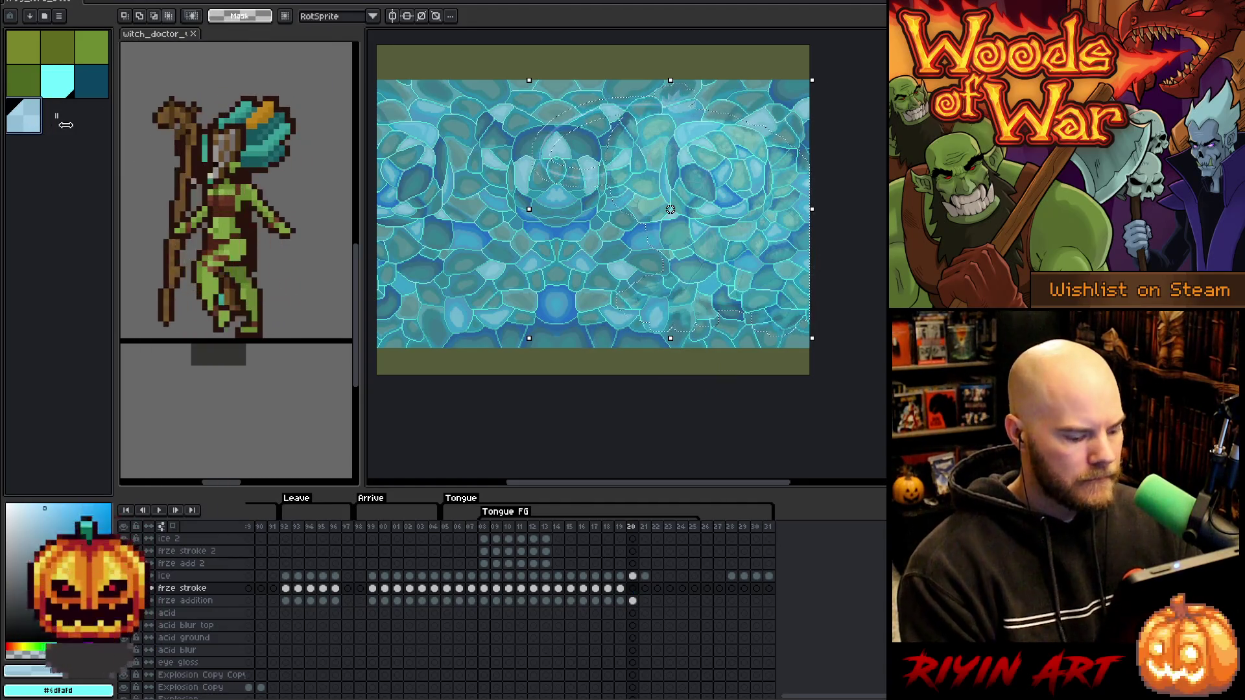
key("f")
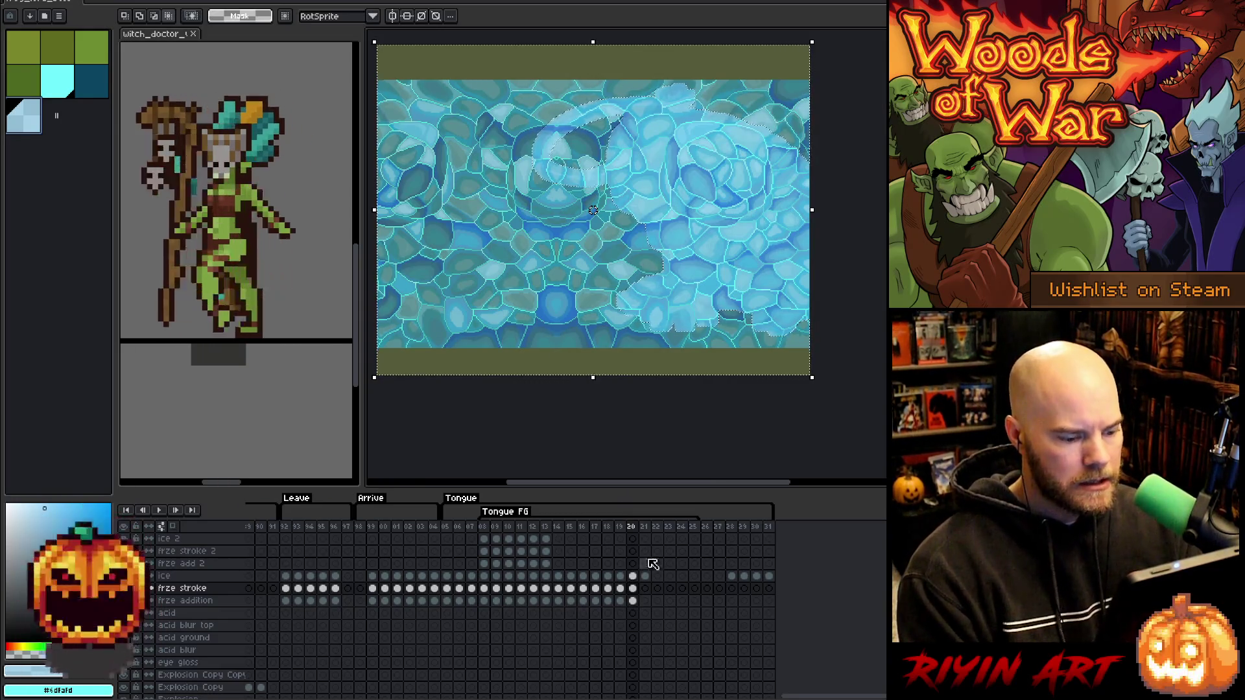
Outline the frame 20 freeze stroke, then switch to dark blue.
left_click(632, 575)
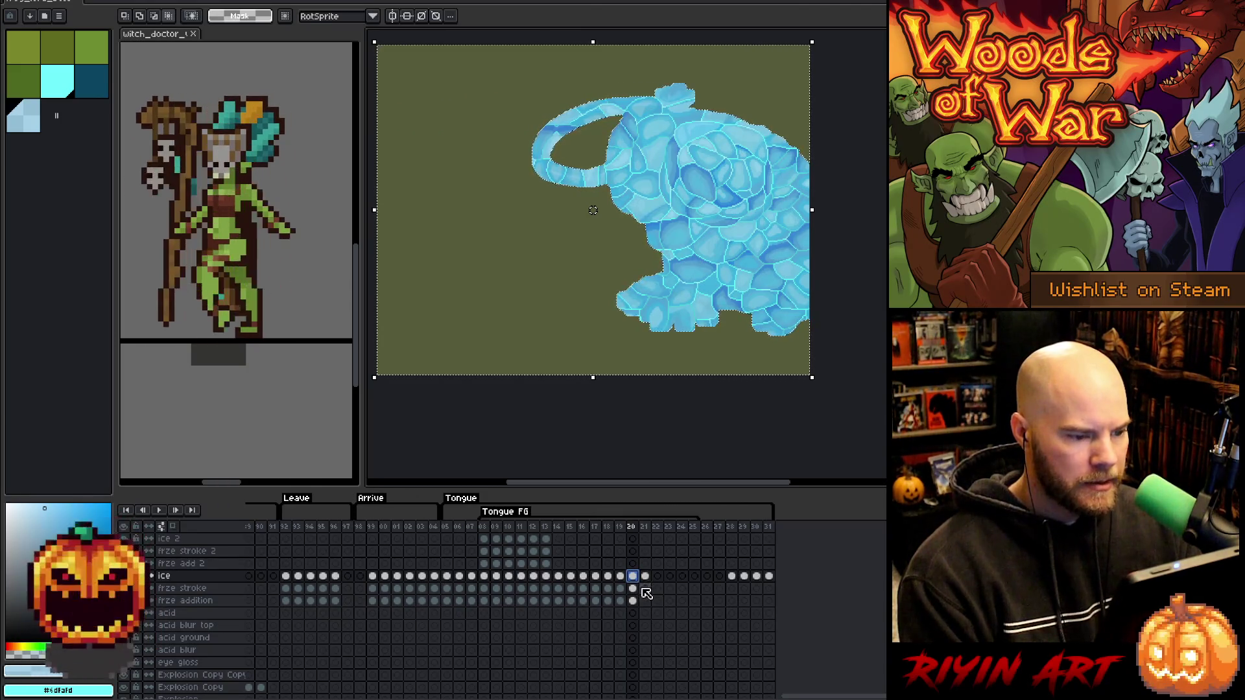
left_click(634, 588)
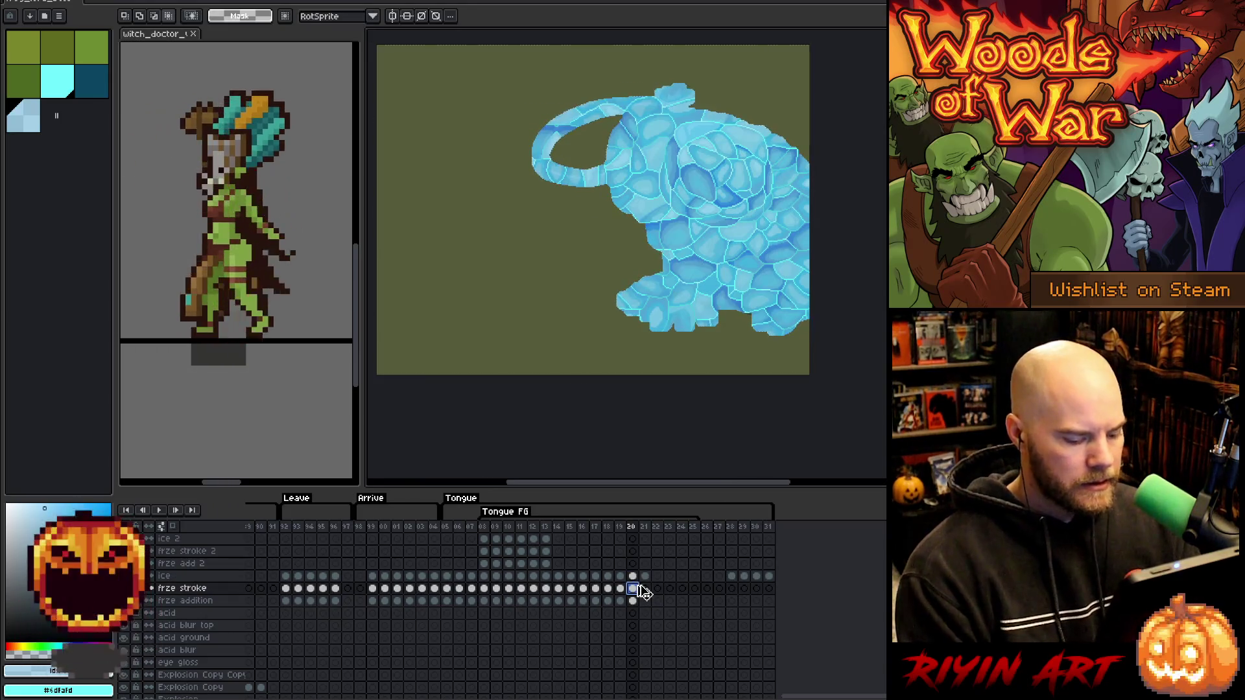
left_click(63, 84)
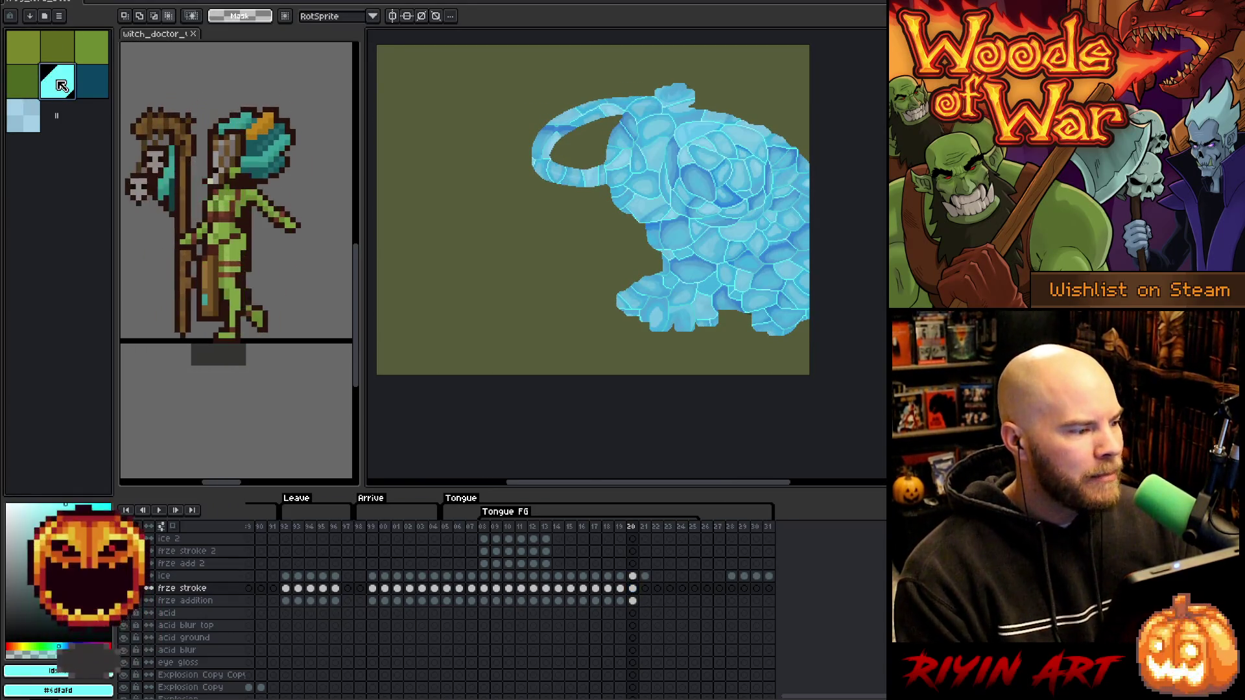
key("shift+o")
left_click(96, 91)
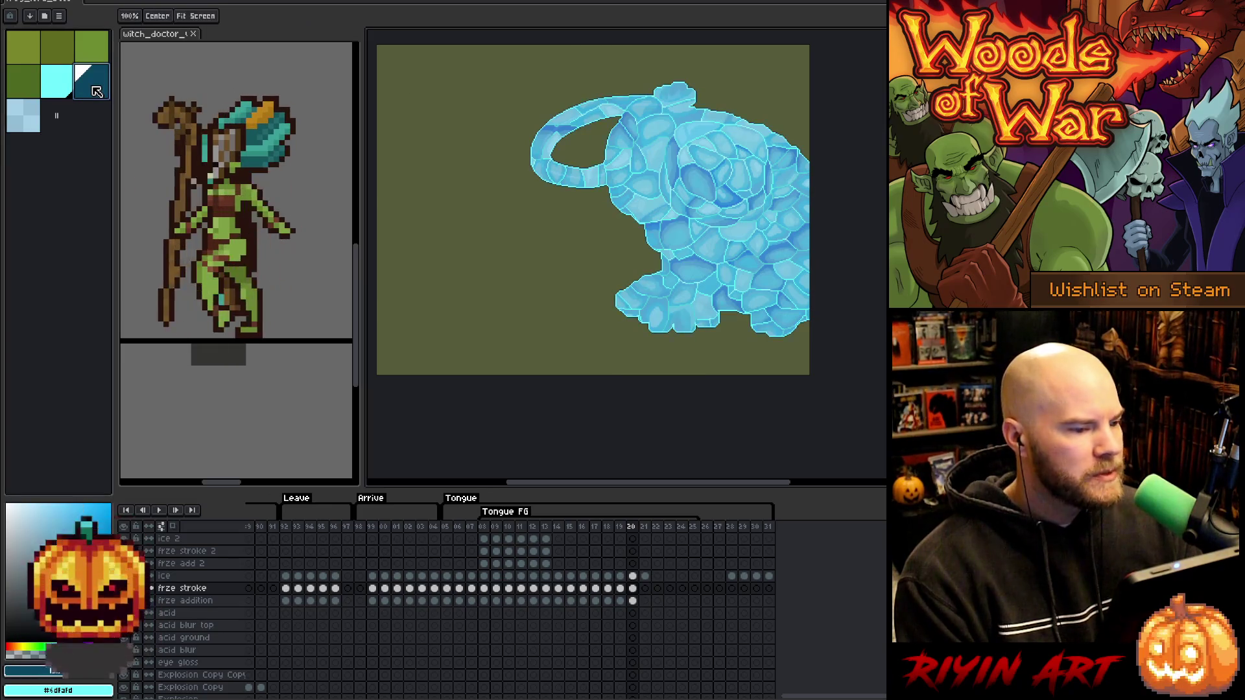
key("m")
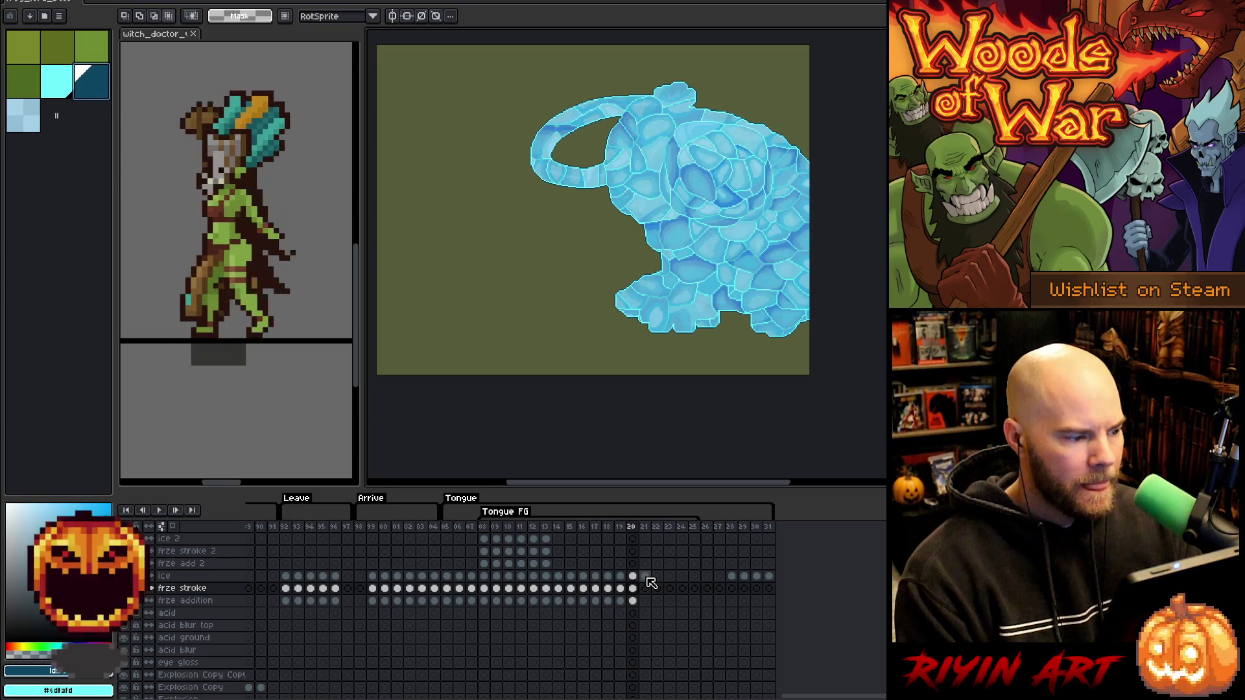
Move on to frame 21 of the frze addition layer.
scroll(649, 584, "down", 1)
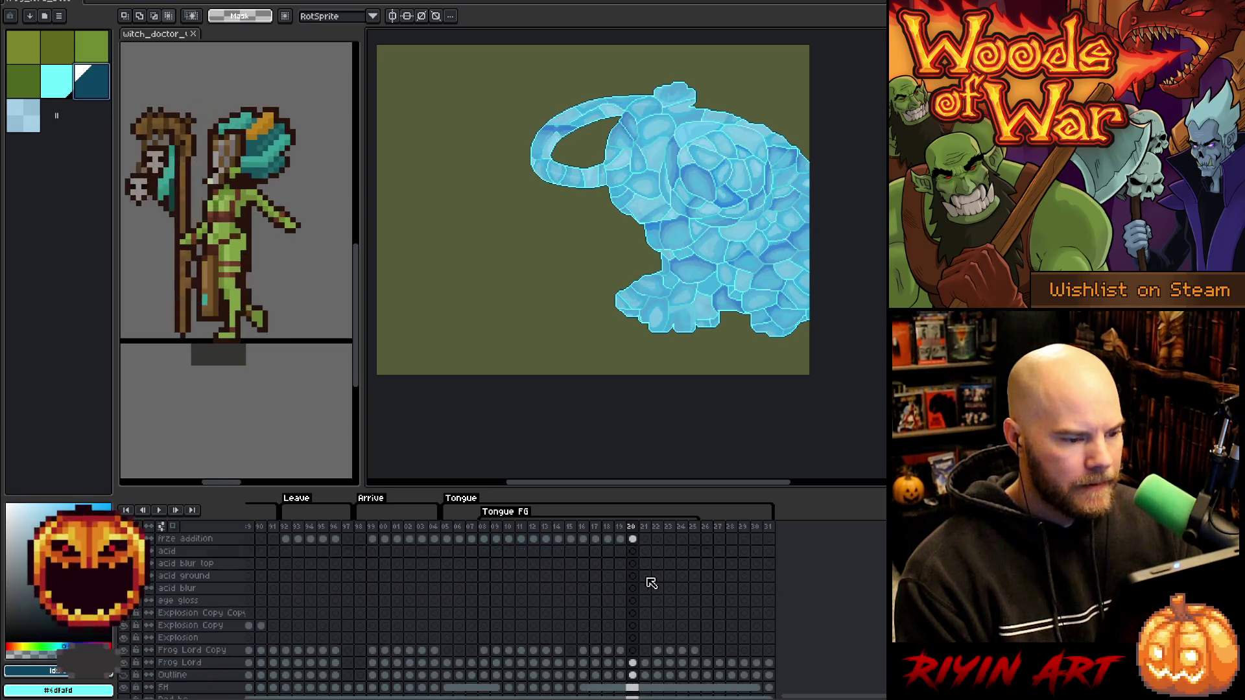
left_click(633, 577)
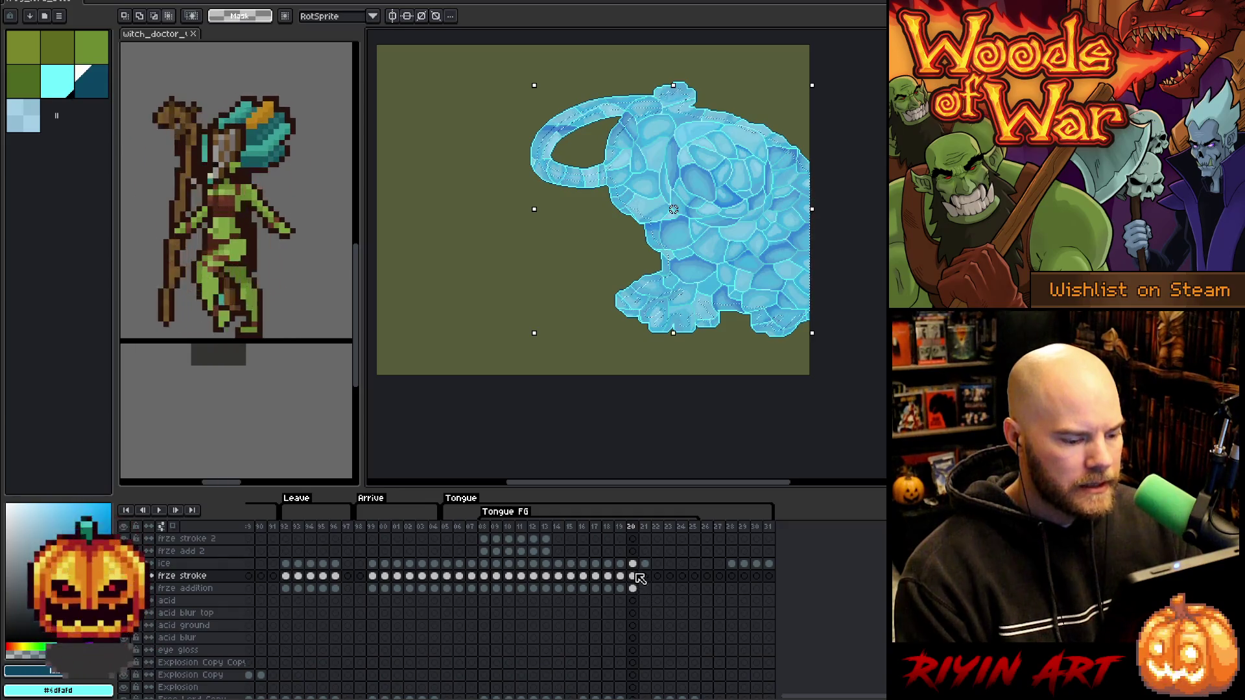
scroll(639, 590, "down", 6)
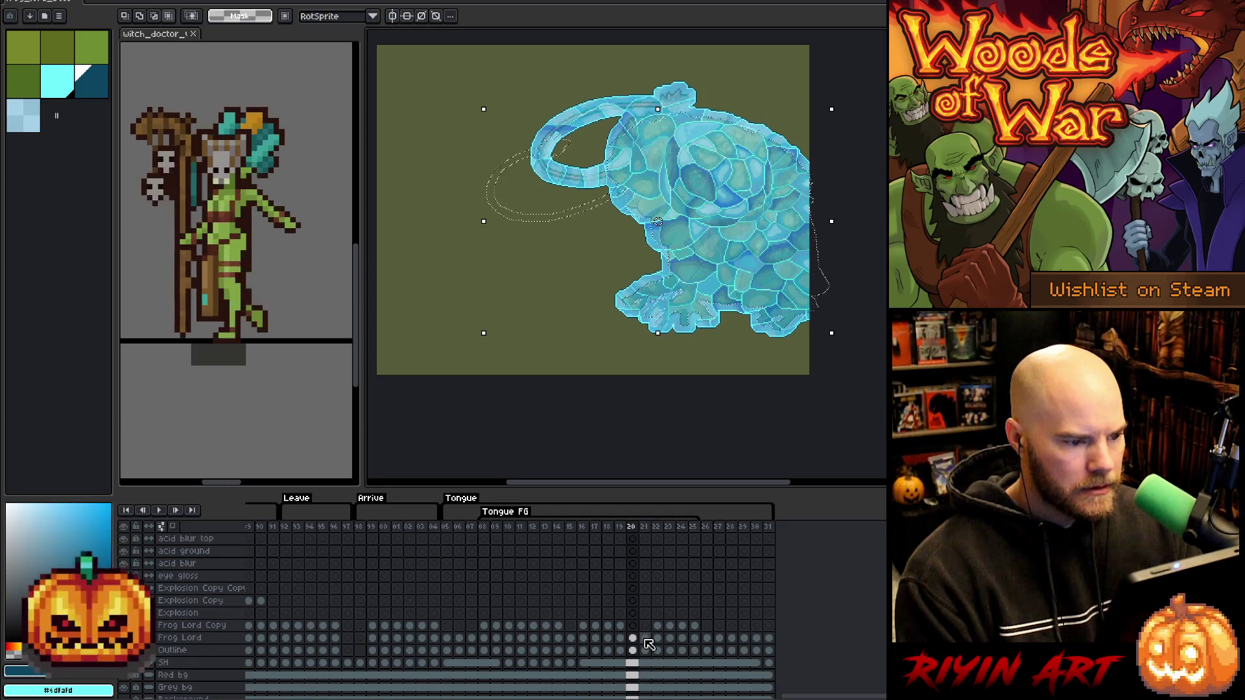
scroll(649, 644, "up", 6)
left_click(645, 588)
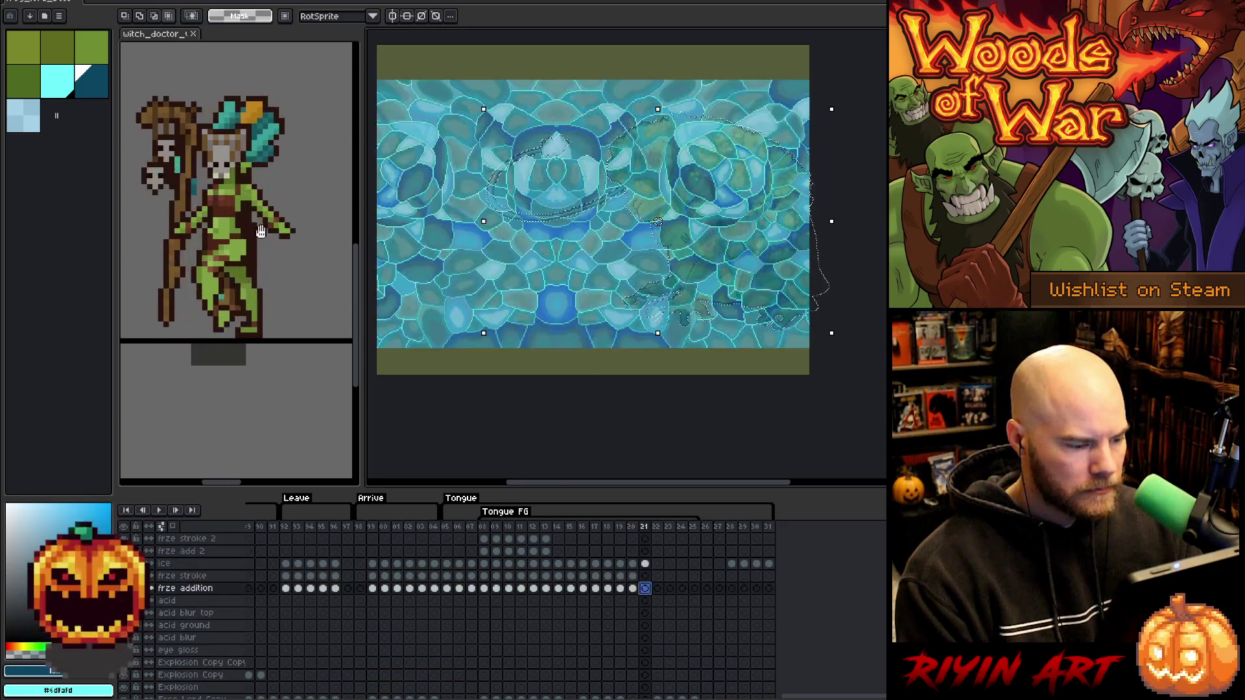
Expand the selection on frame 21's frze stroke cel and fill it with pale blue.
left_click(64, 89)
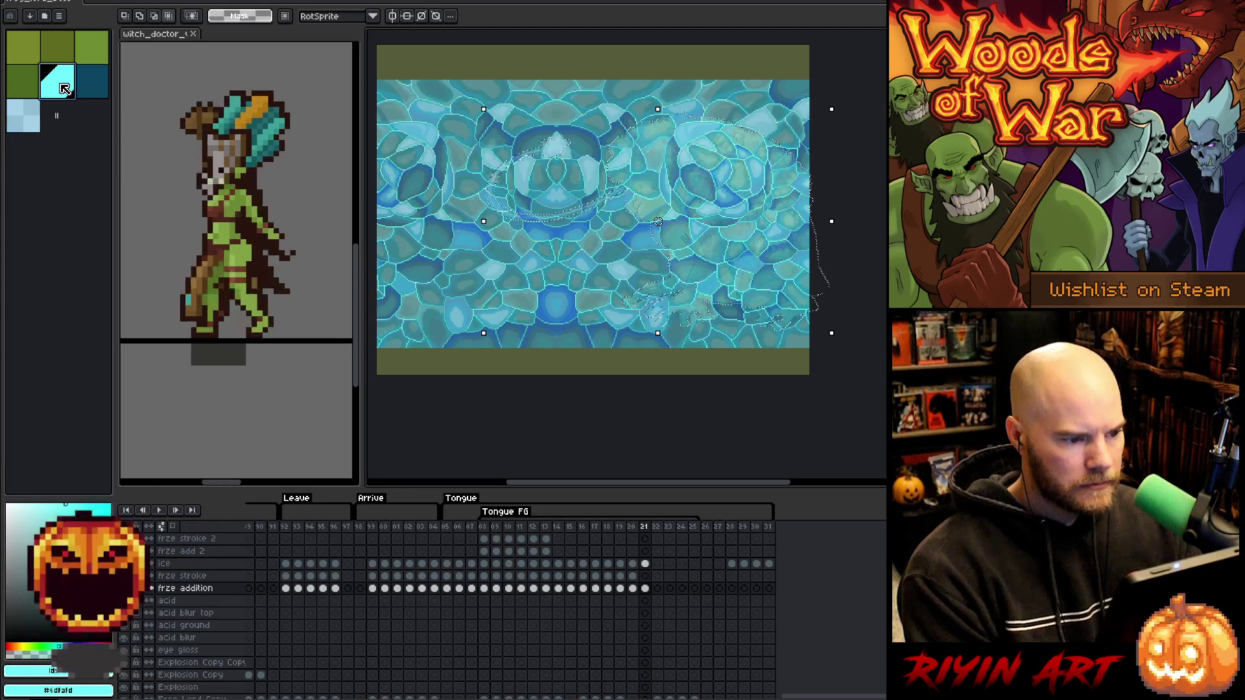
left_click(645, 575)
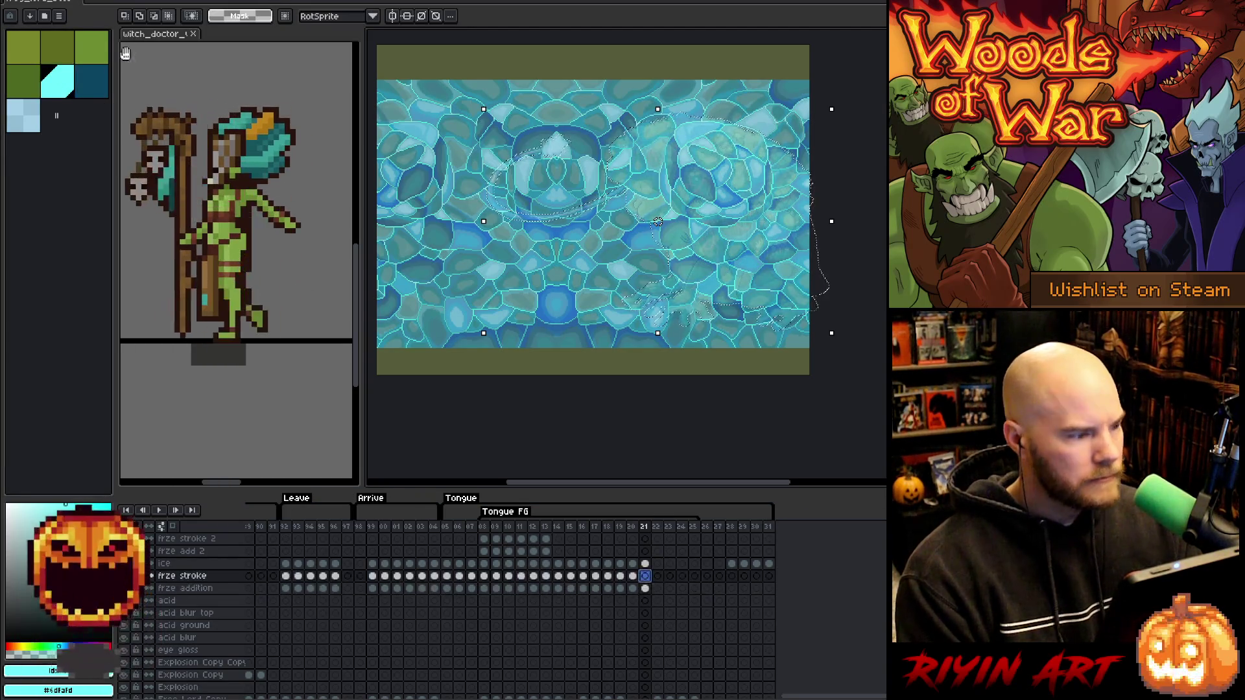
left_click(162, 2)
mouse_move(213, 62)
left_click(281, 65)
left_click(632, 383)
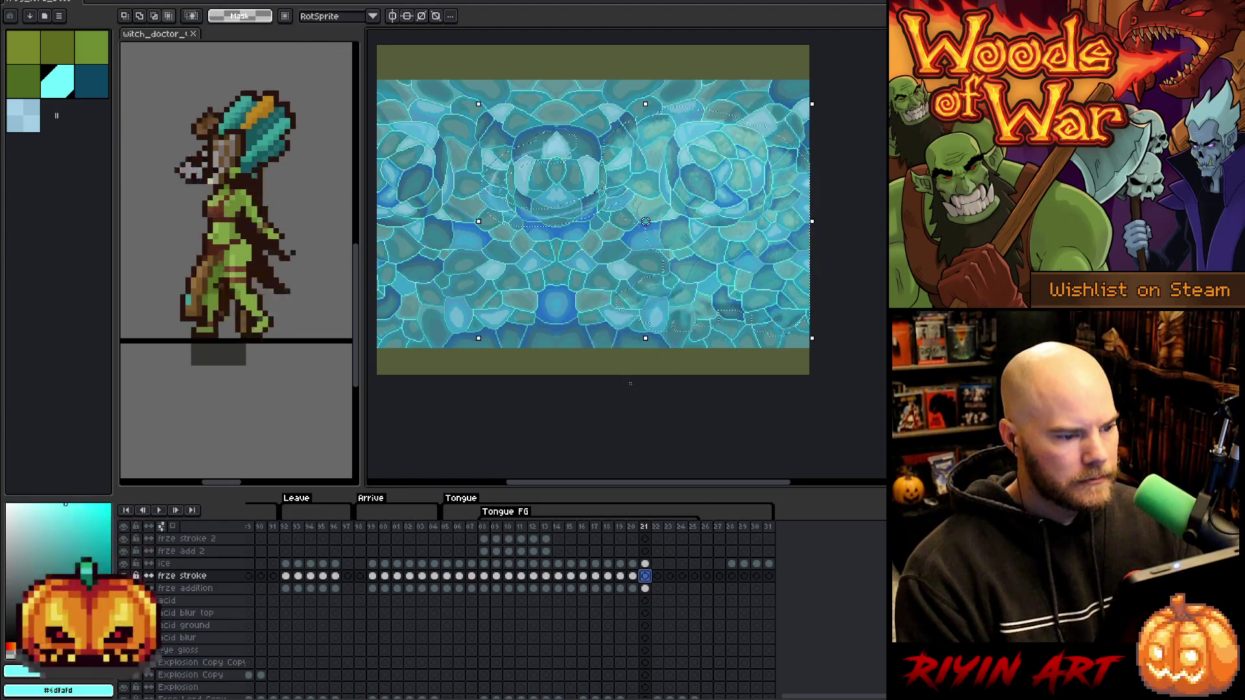
left_click(23, 120)
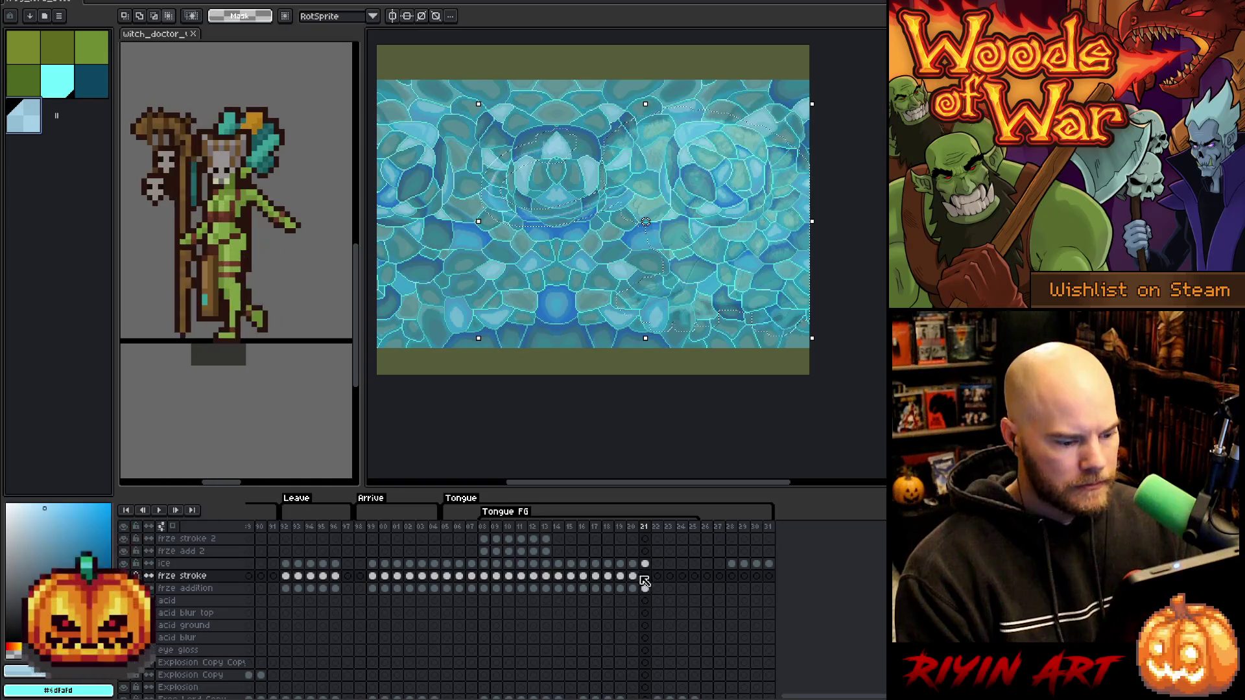
key("f")
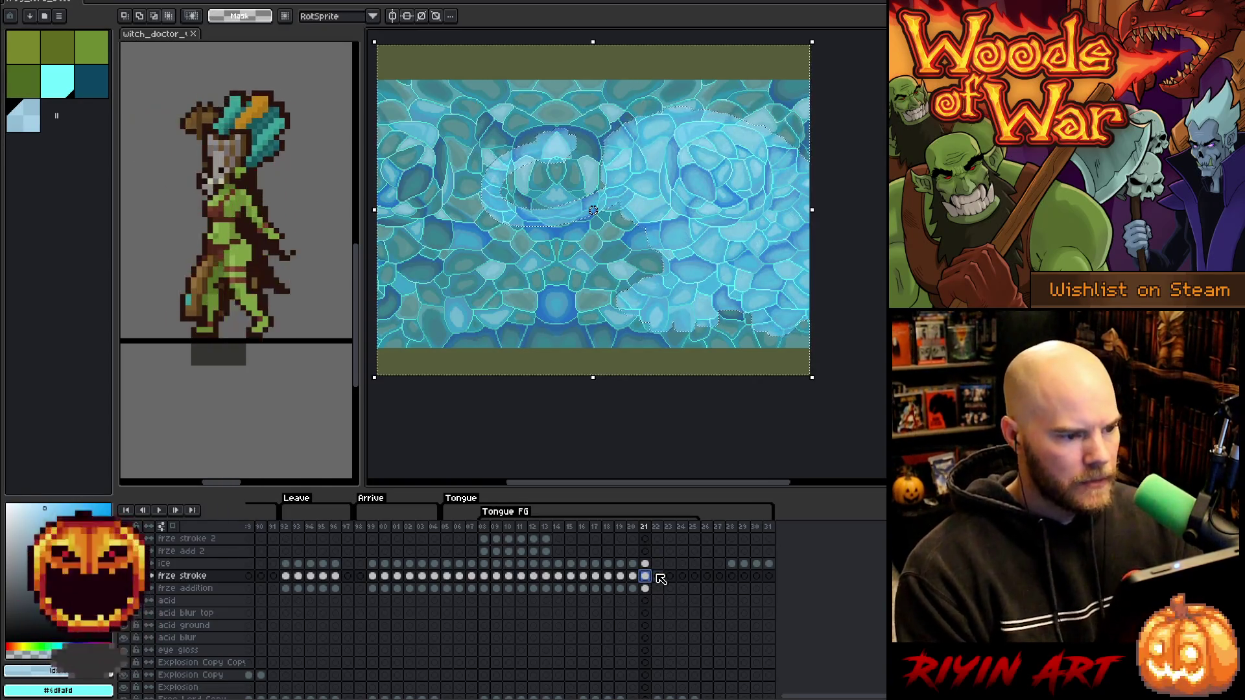
Deselect on frame 21 and set light cyan and dark teal as working colours.
left_click(648, 564)
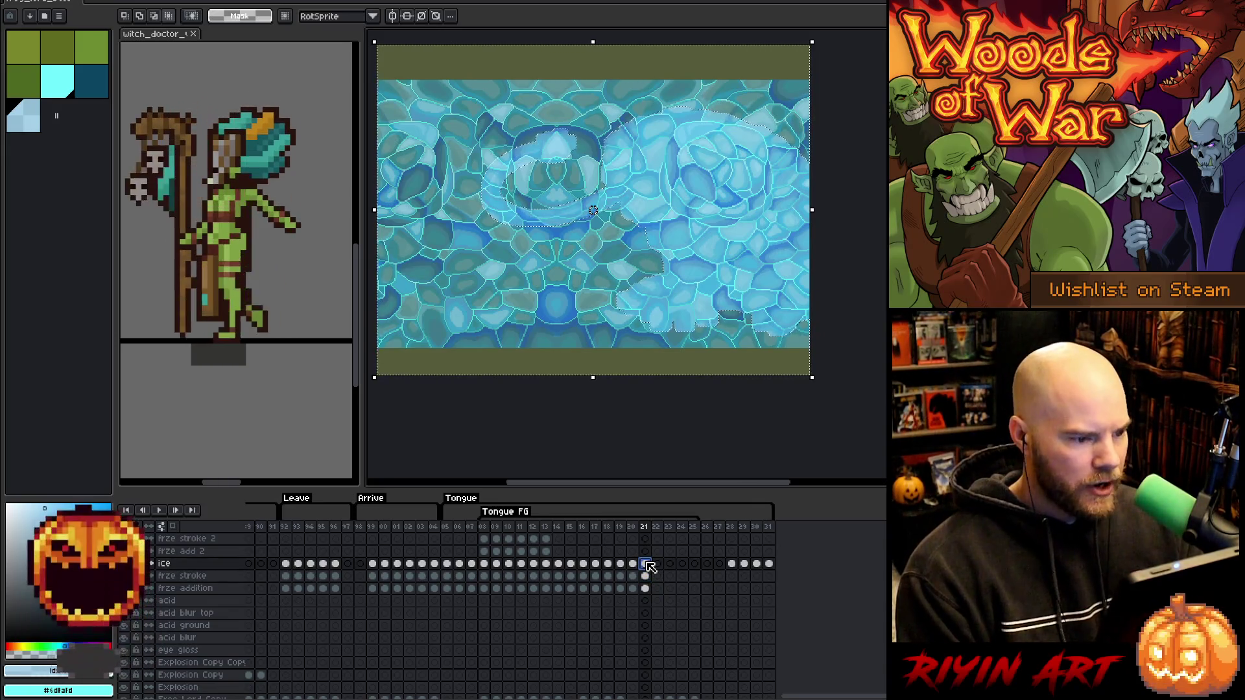
key("ctrl+d")
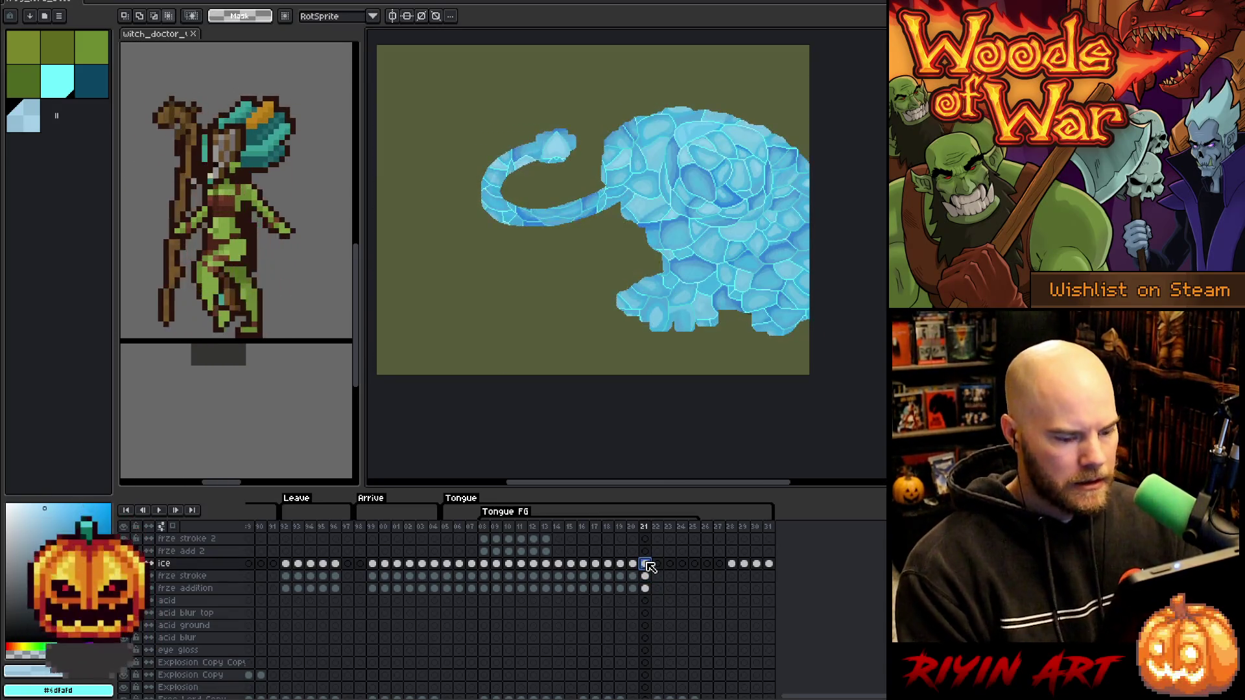
left_click(645, 576)
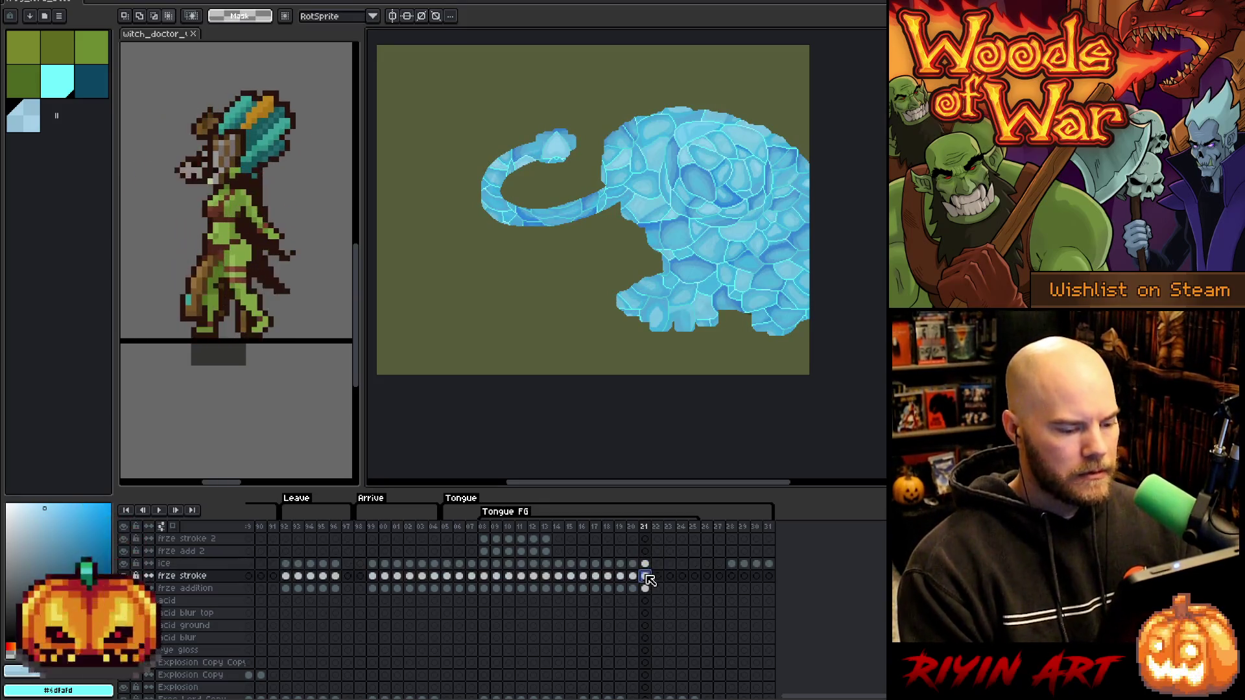
left_click(68, 91)
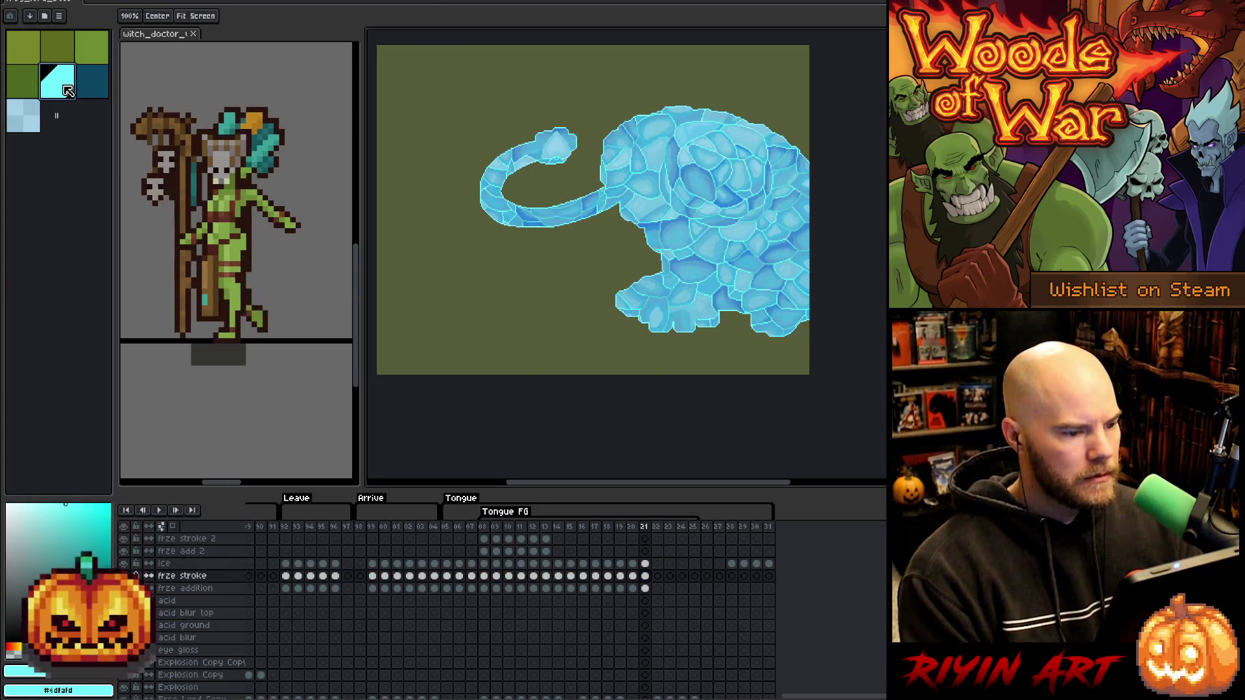
left_click(91, 83)
key("z")
key("m")
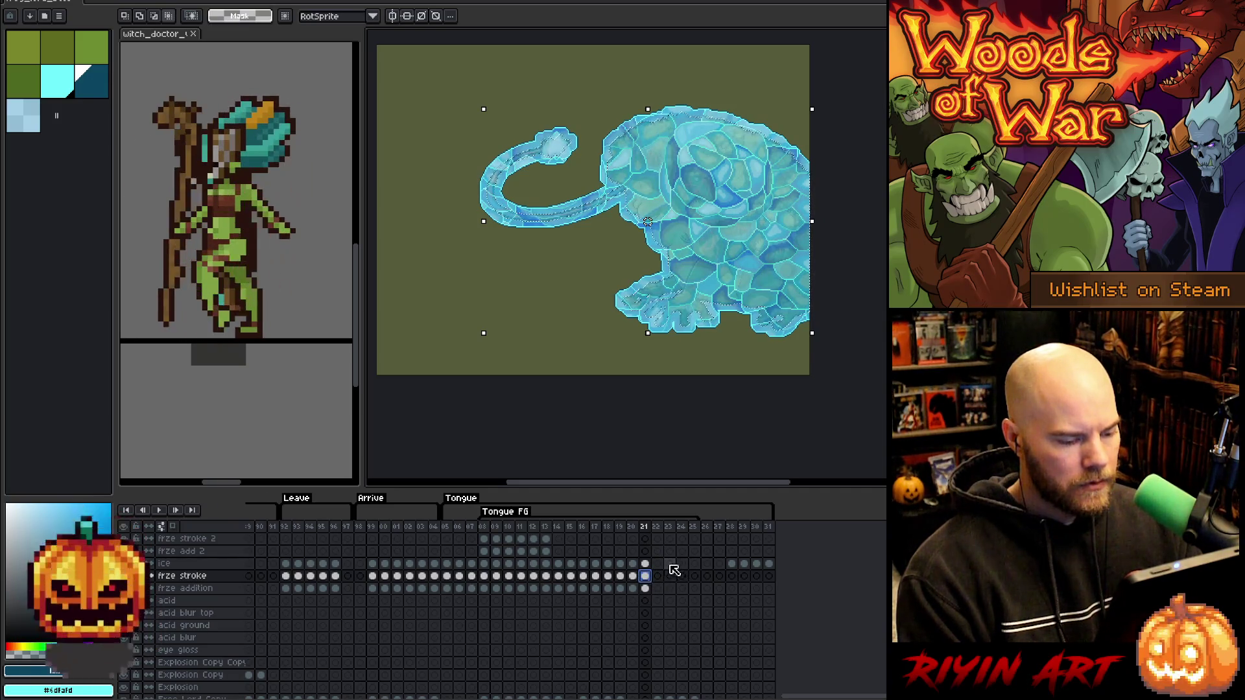
Play the animation from frame 22, then review the frozen tongue on frames 16 and 19.
left_click(660, 527)
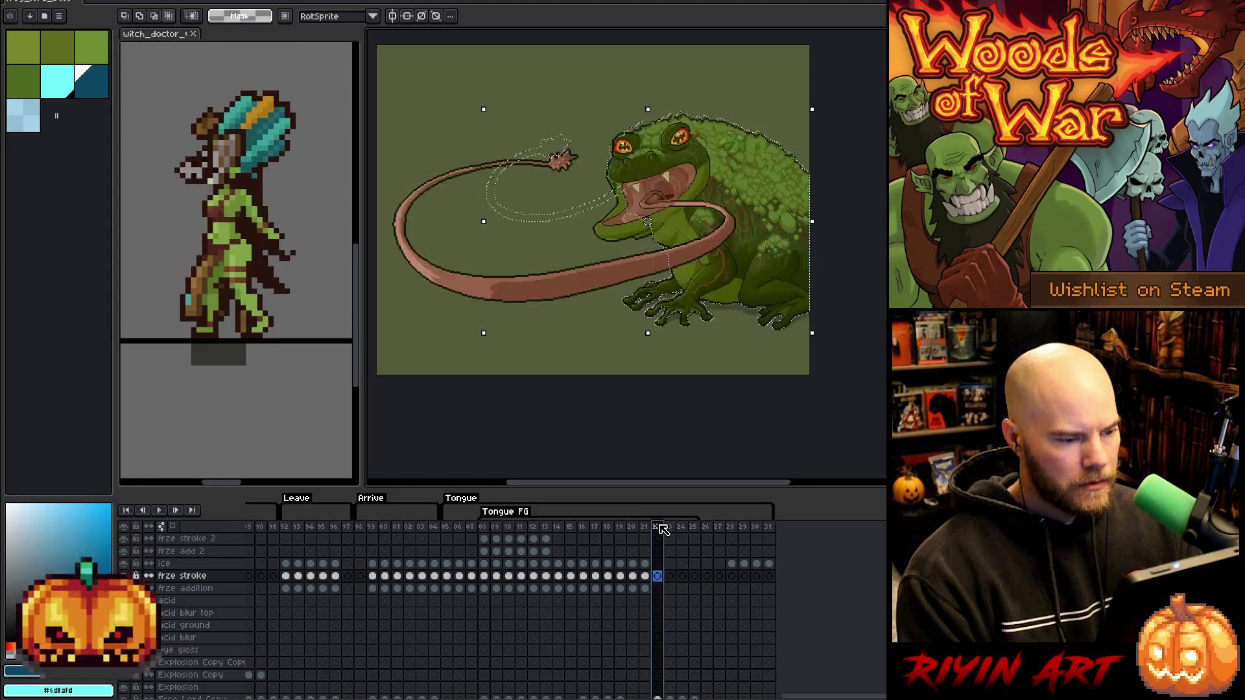
key("Return")
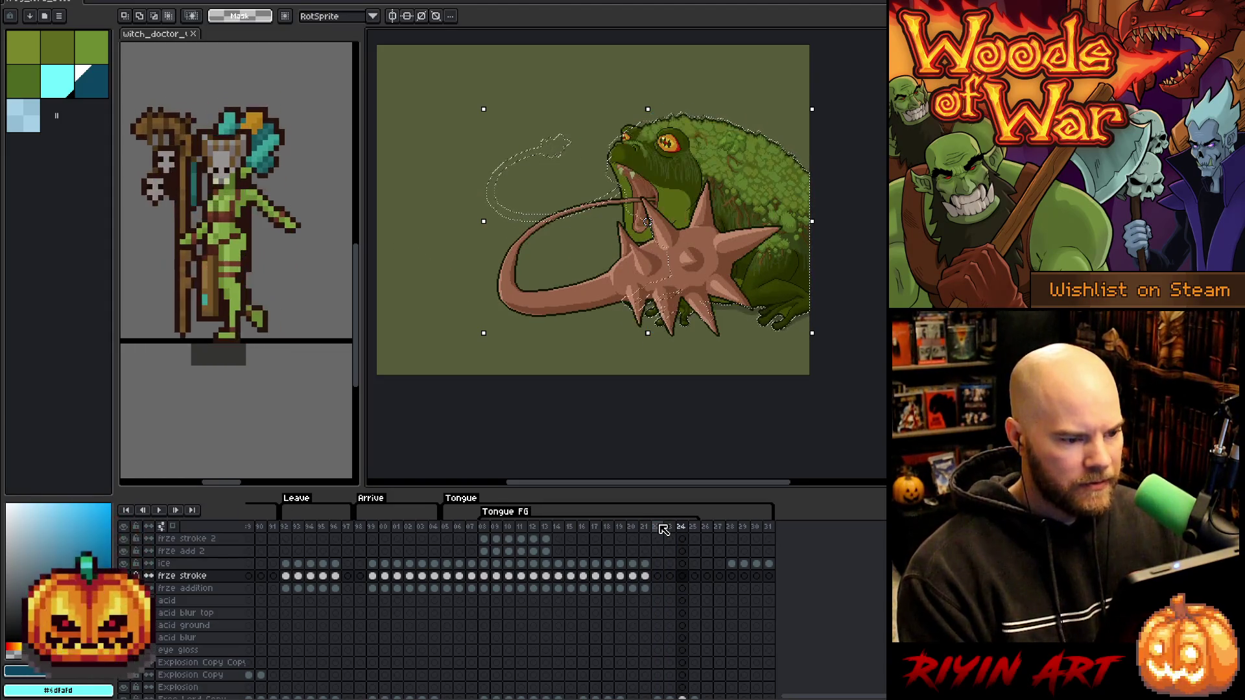
left_click(586, 528)
key("Return")
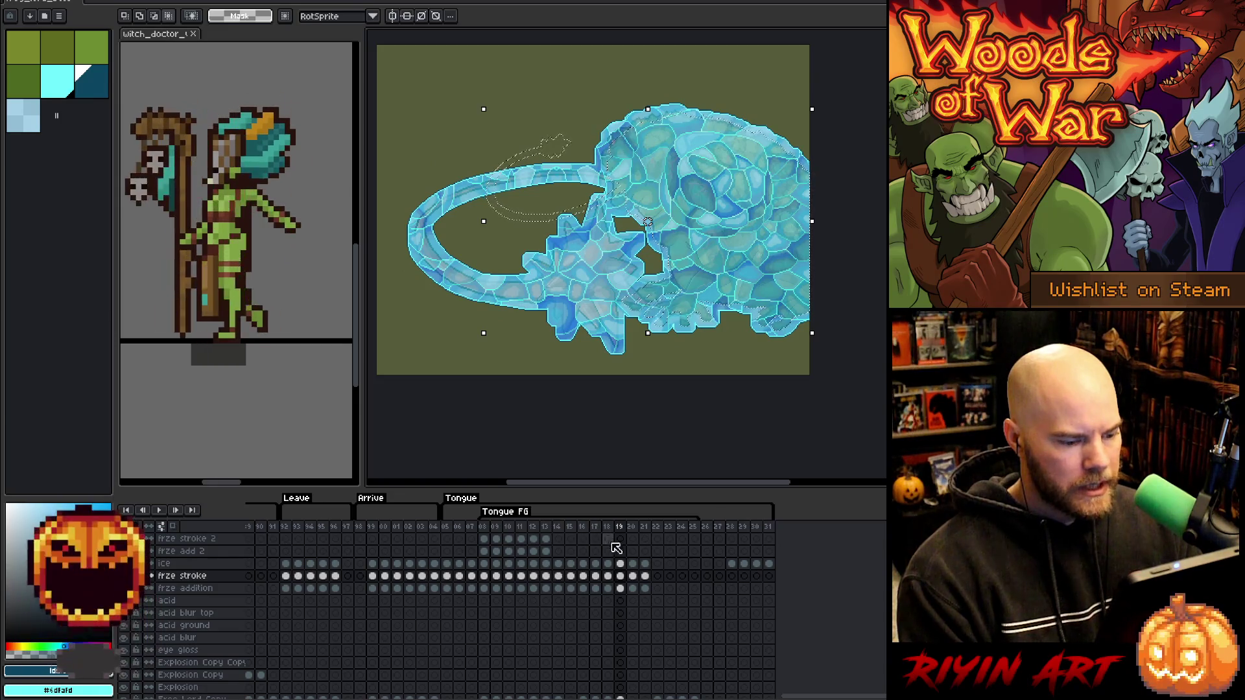
scroll(639, 567, "up", 1)
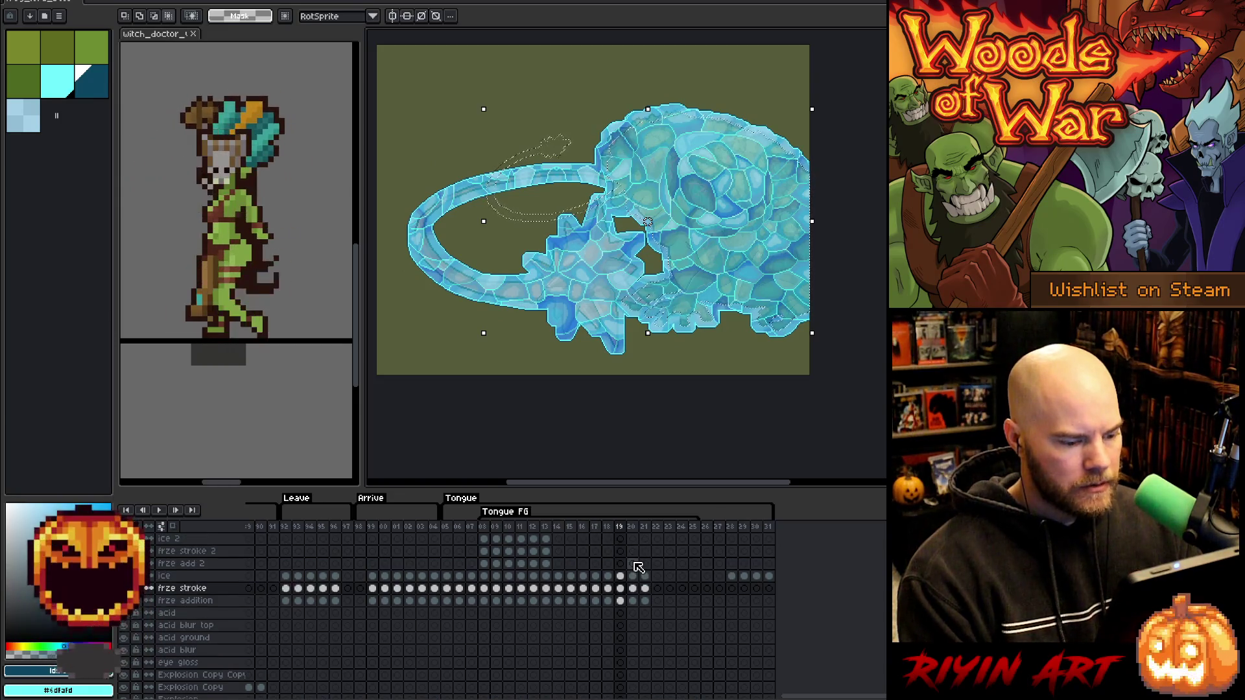
Compare frame 28's ice with frame 21 and settle on the frame-28 ice cel.
left_click(732, 577)
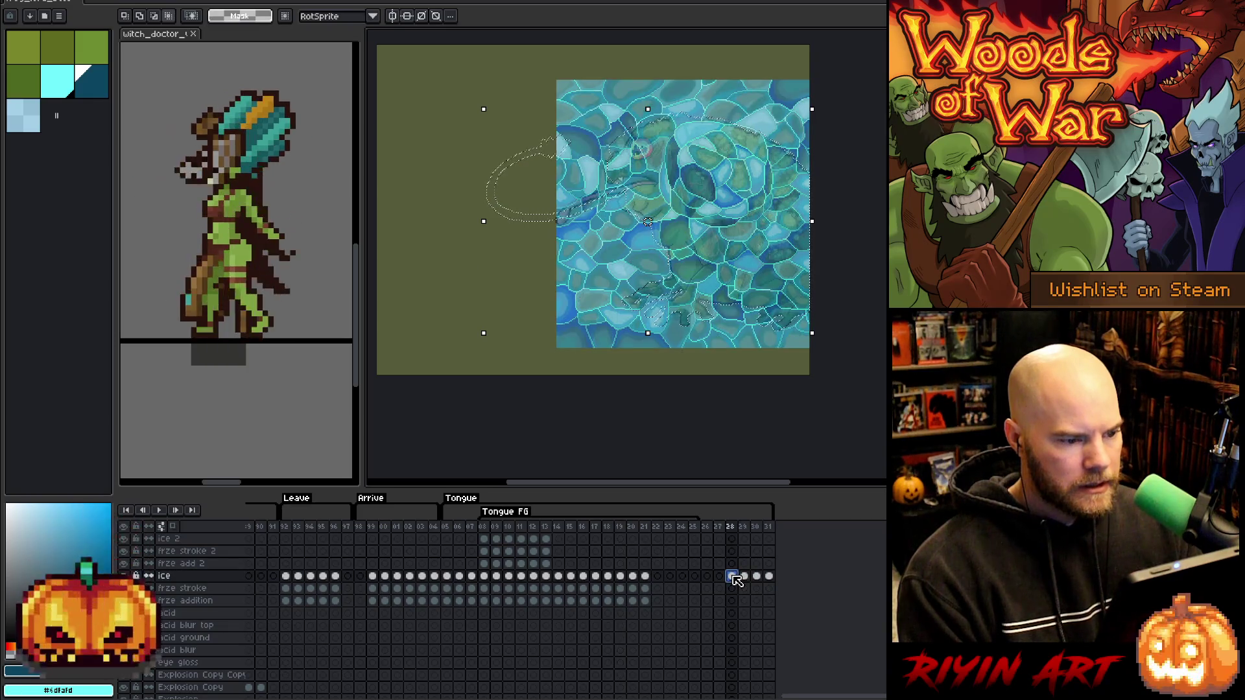
key("Left")
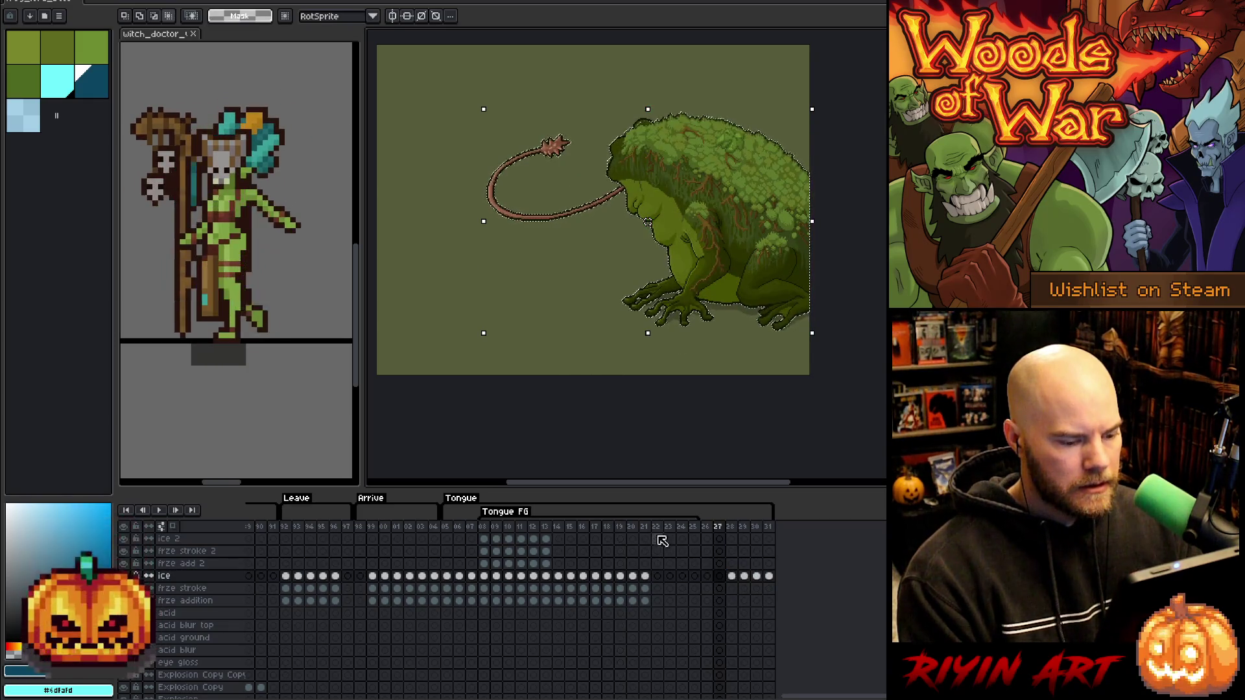
left_click(645, 528)
left_click(732, 528)
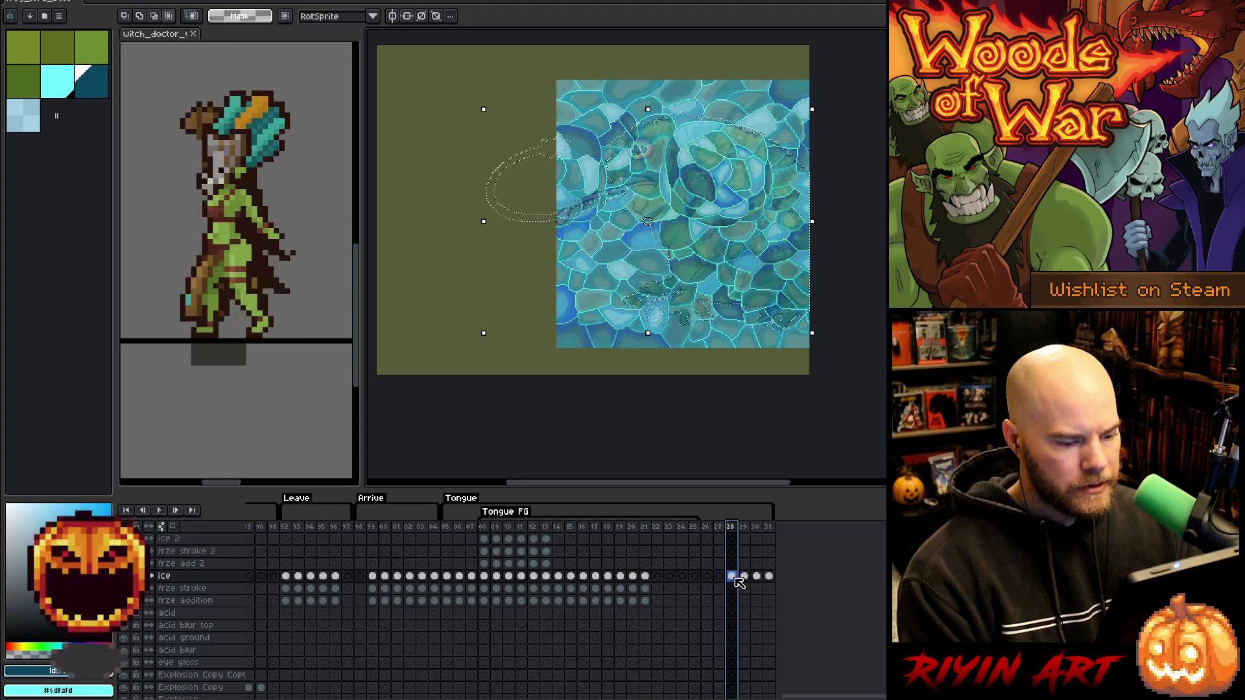
scroll(738, 580, "down", 1)
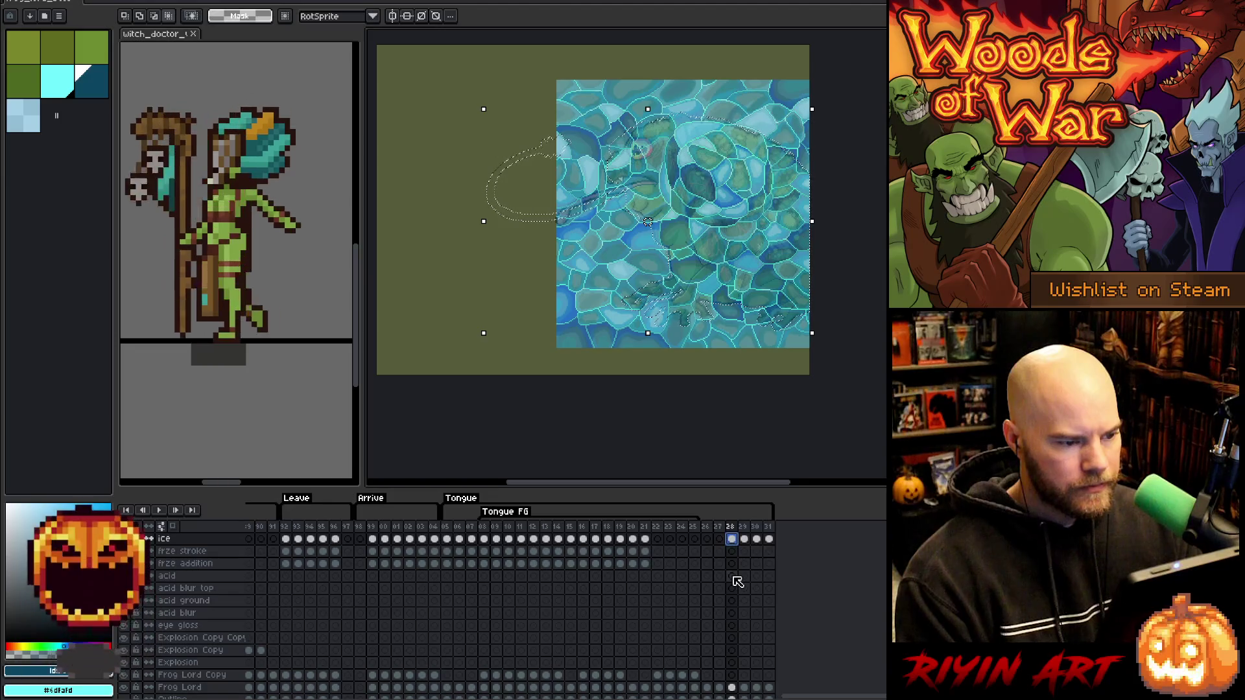
scroll(557, 219, "up", 4)
scroll(558, 219, "down", 3)
scroll(557, 219, "down", 1)
scroll(558, 219, "up", 1)
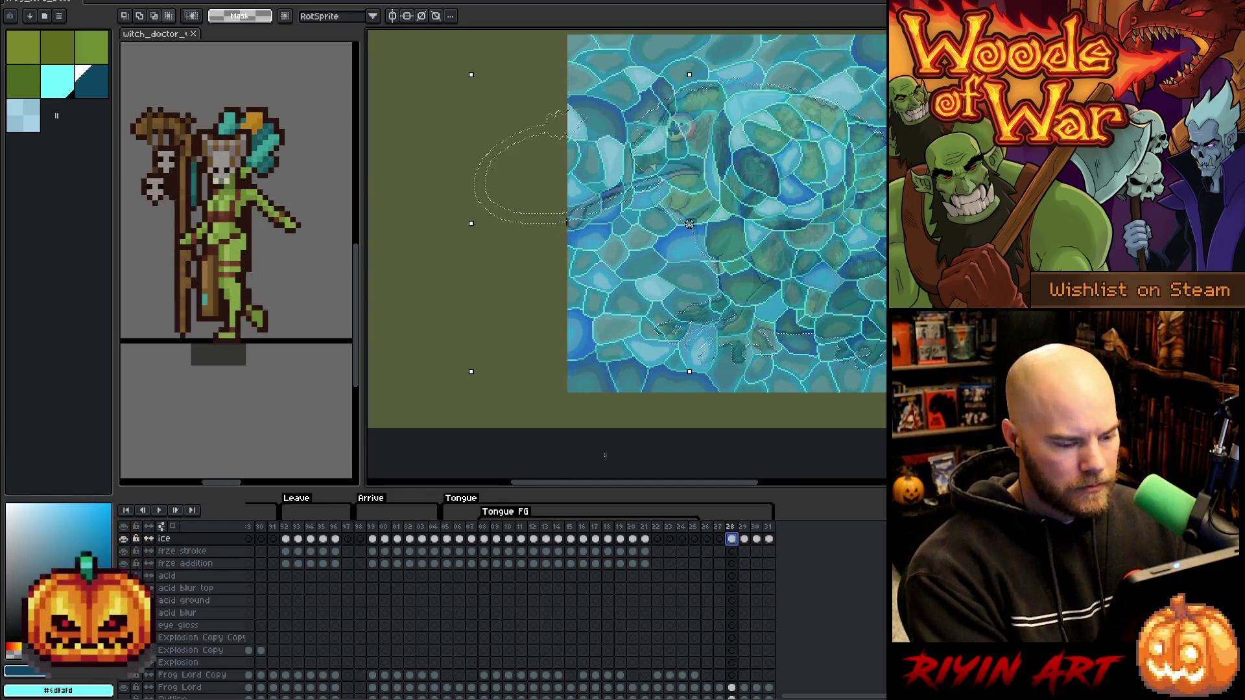
key("h")
scroll(649, 186, "down", 2)
scroll(649, 186, "up", 2)
key("v")
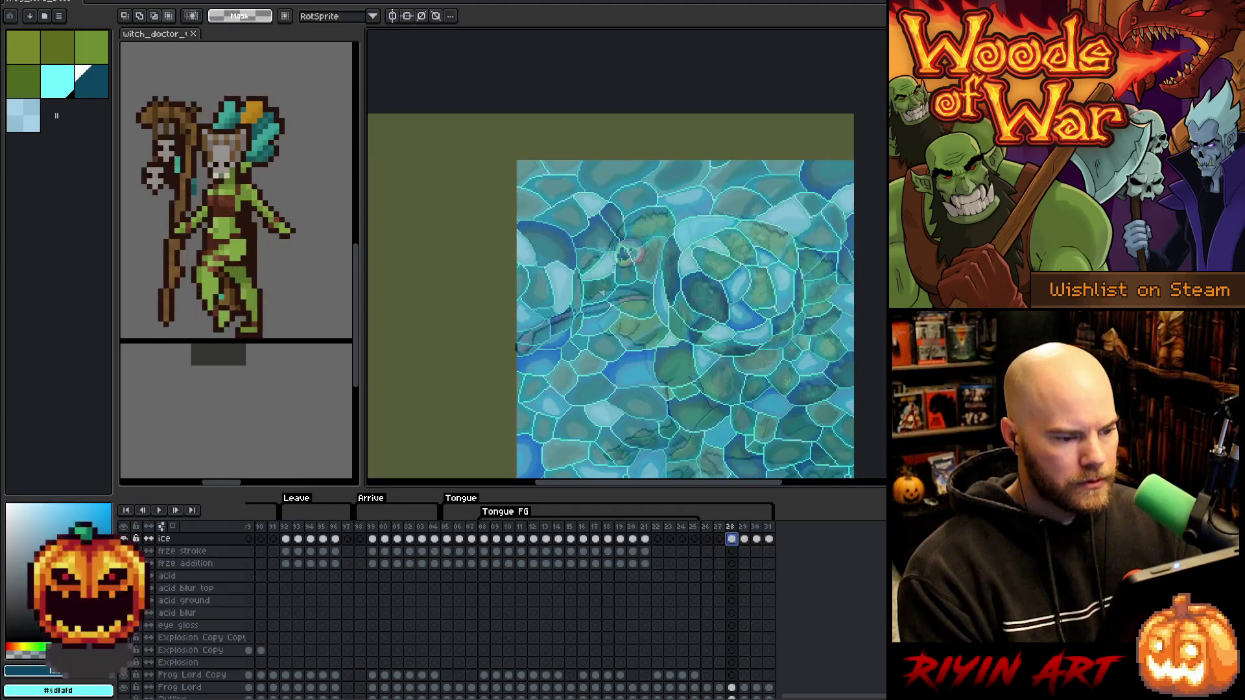
left_click(744, 539)
left_click(732, 539)
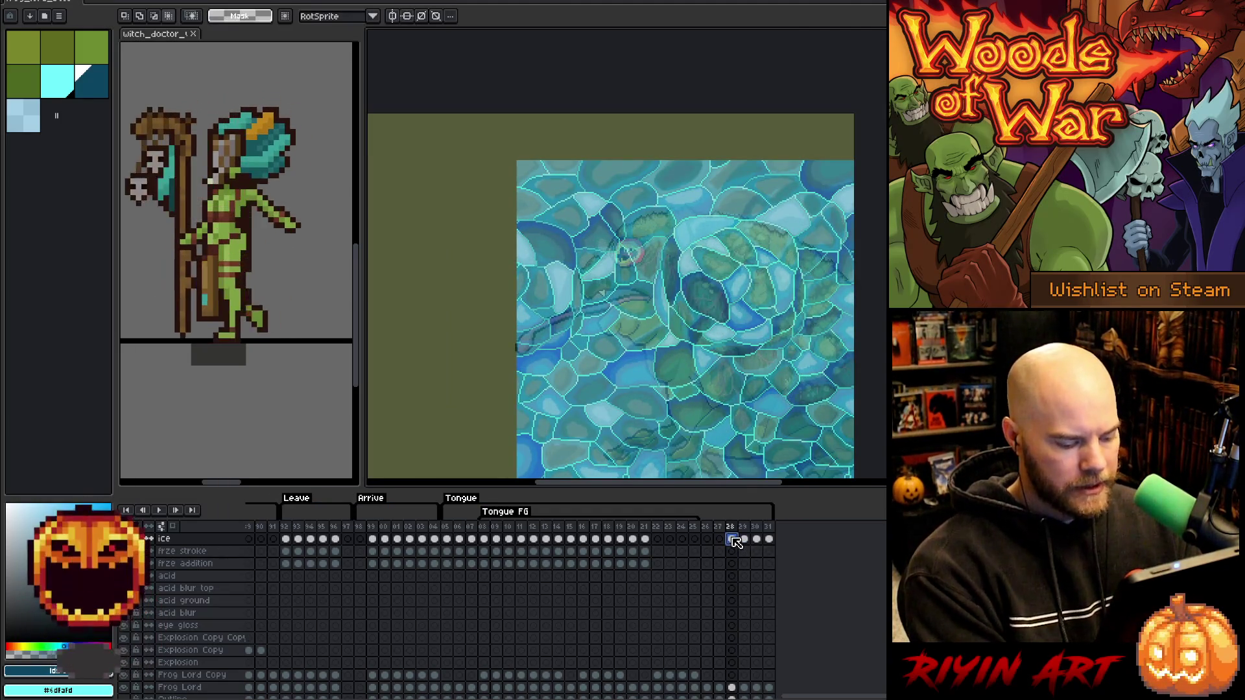
Copy frame 28's ice texture and paste a horizontally flipped copy.
key("ctrl+a")
key("v")
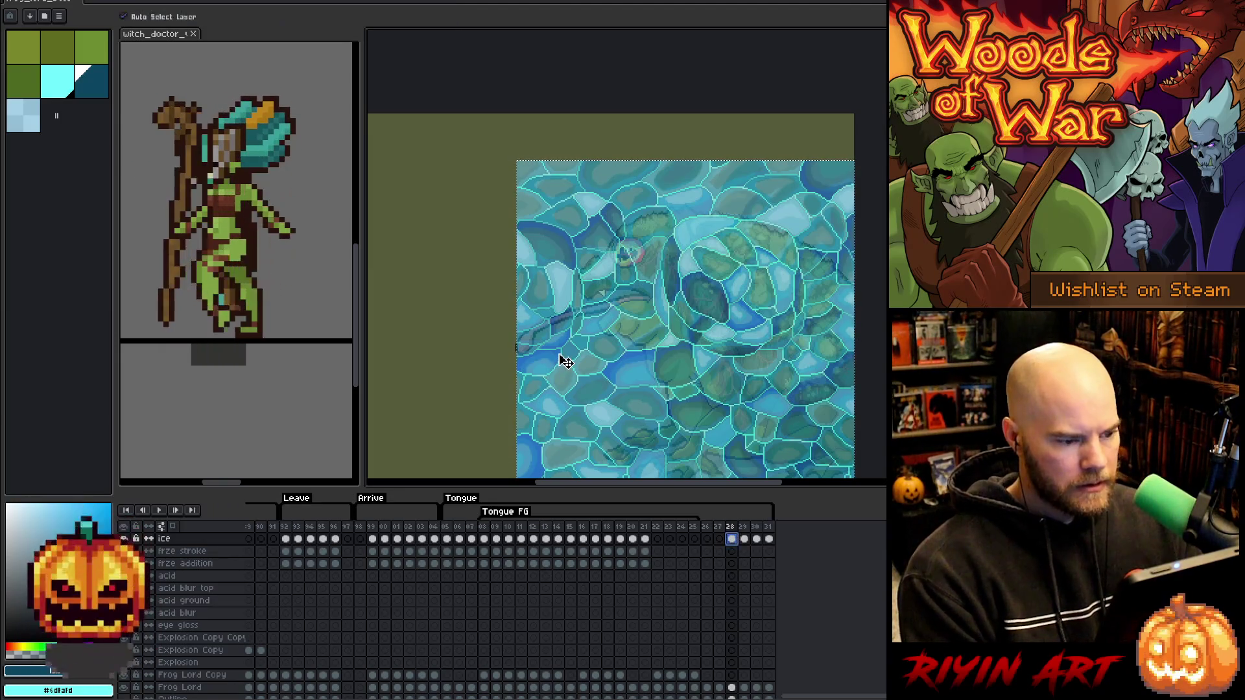
scroll(571, 357, "down", 3)
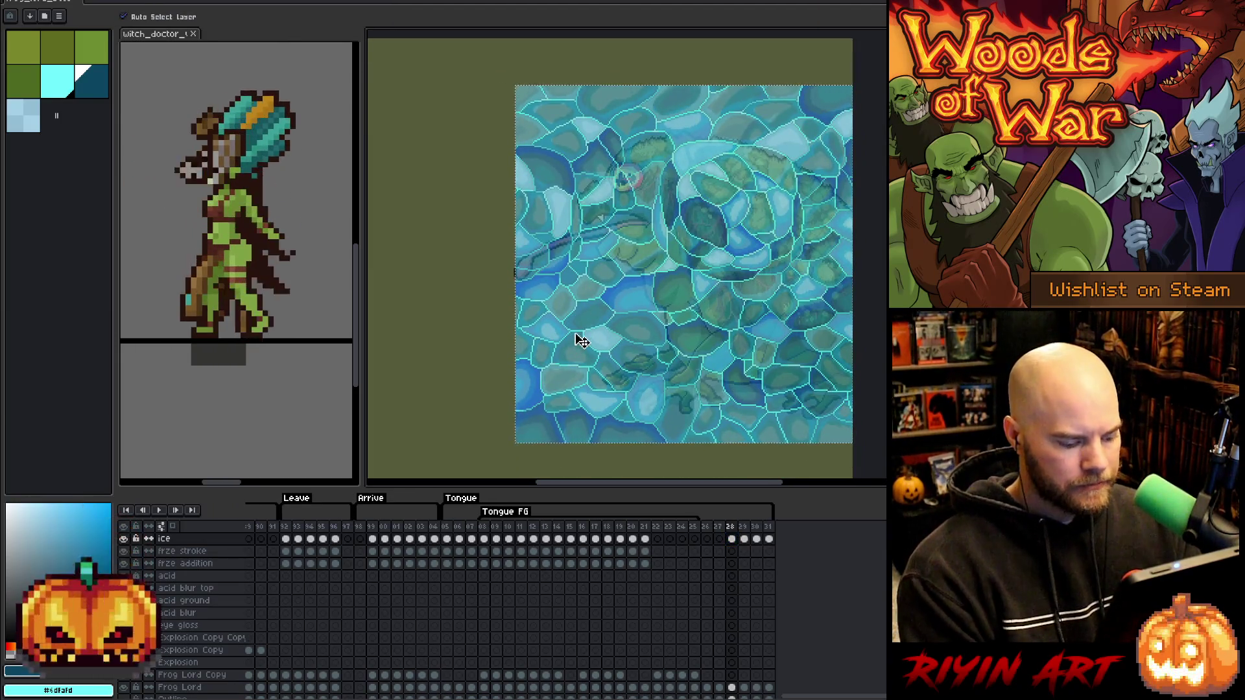
key("ctrl+t")
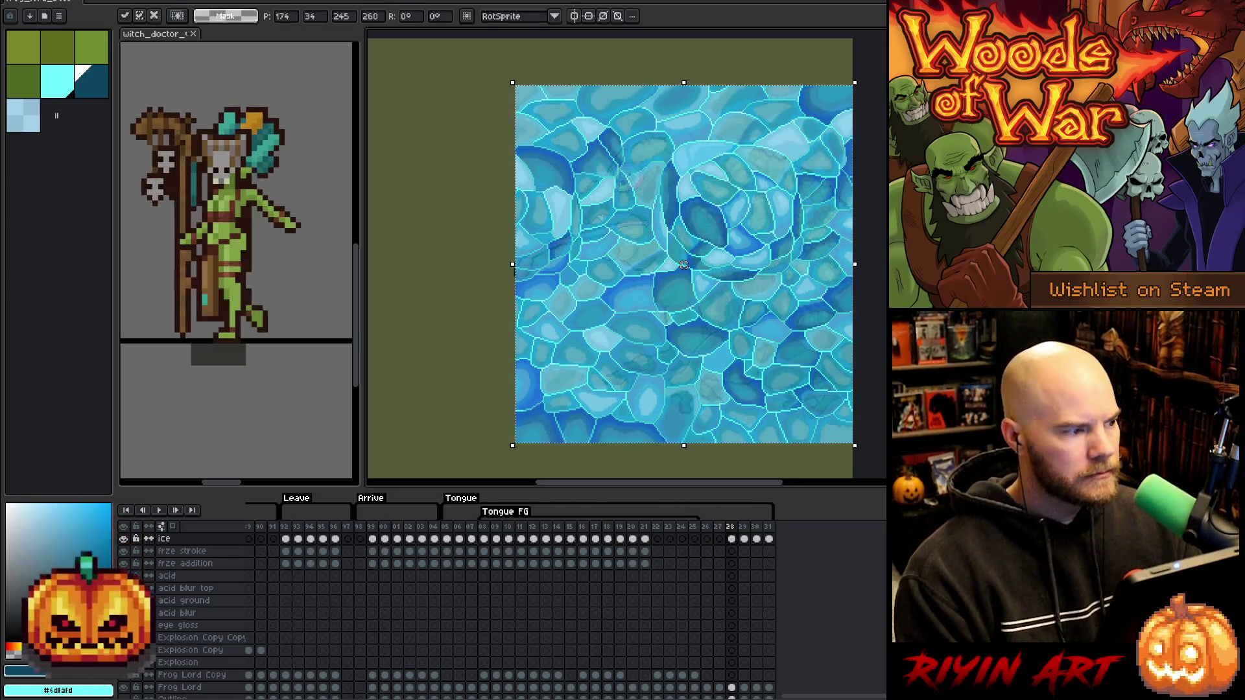
left_click(29, 2)
left_click(52, 149)
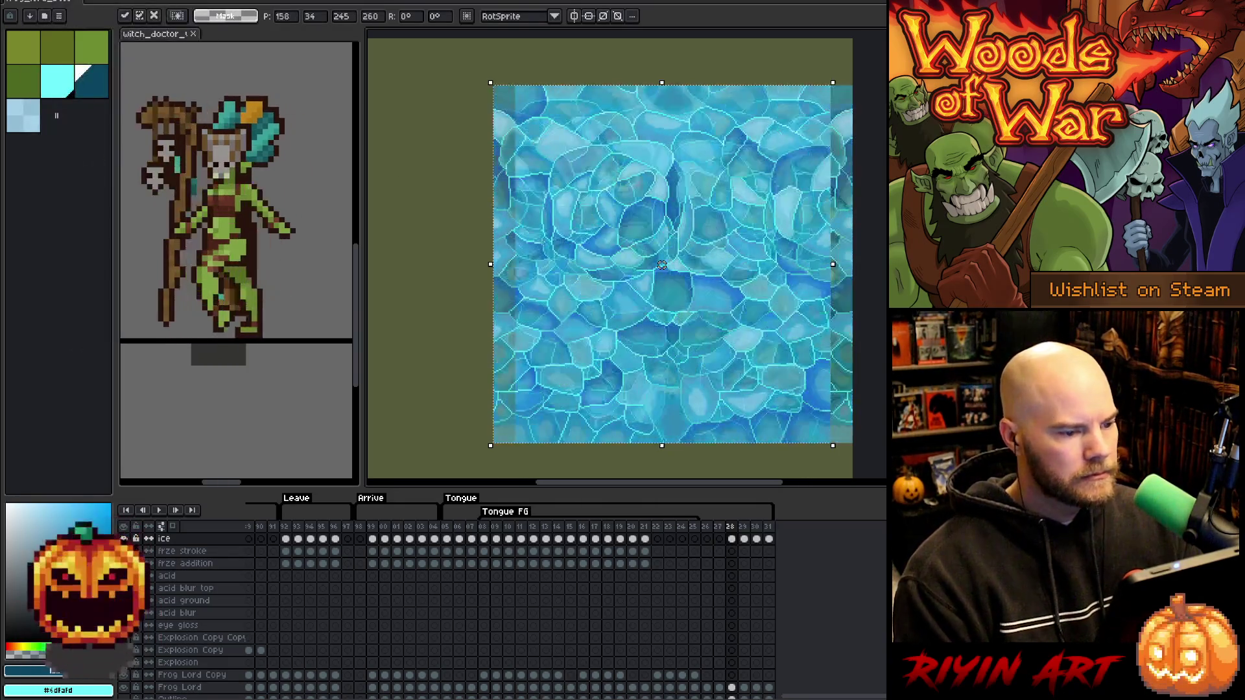
Slide the mirrored ice onto the empty left side, nudge it right twice, and commit.
left_click_drag(661, 265, 331, 264)
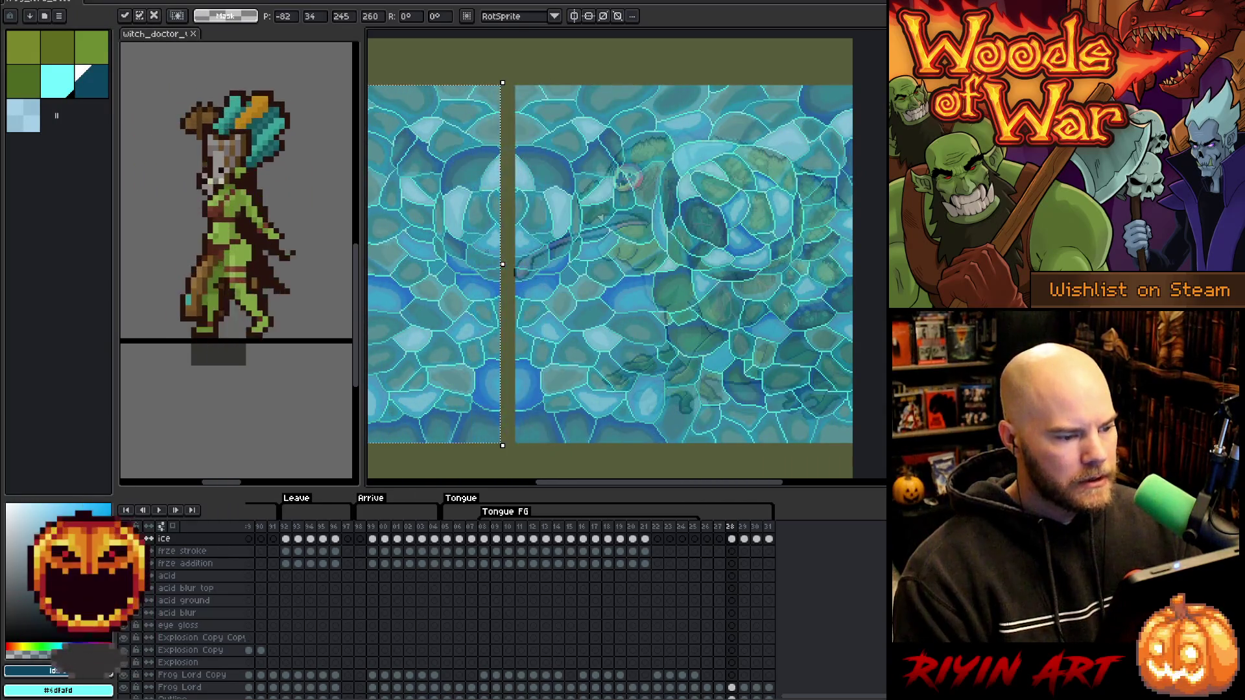
key("Right")
key("Right")
key("Right")
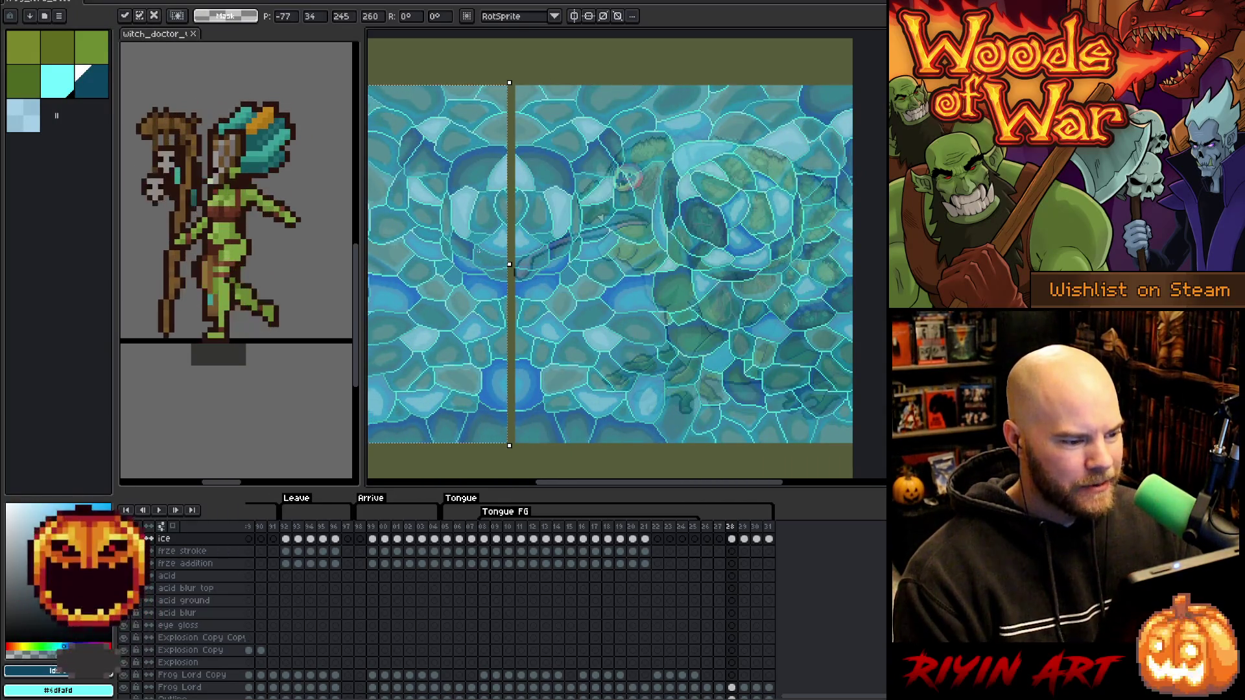
key("Right")
key("Right")
key("Right")
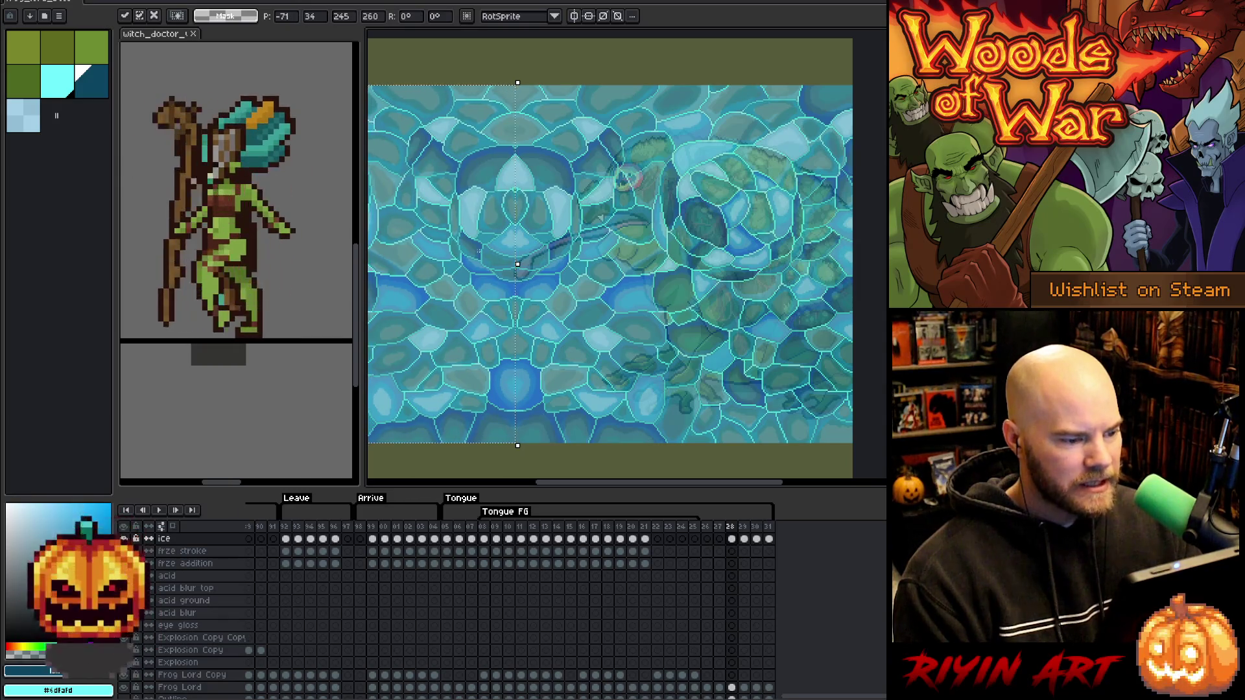
key("Return")
key("minus")
scroll(741, 686, "down", 1)
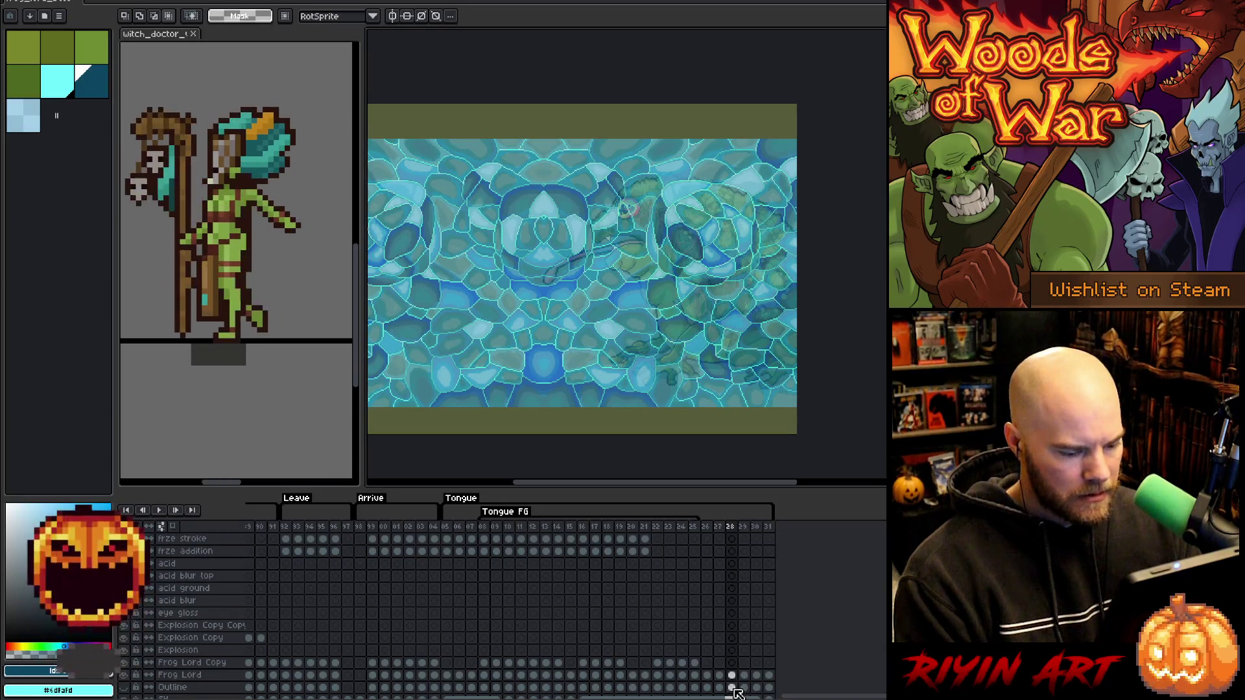
Expand the frog selection by 5 pixels and fill it pale blue on frame 28's frze stroke.
scroll(739, 588, "up", 1)
scroll(739, 588, "down", 2)
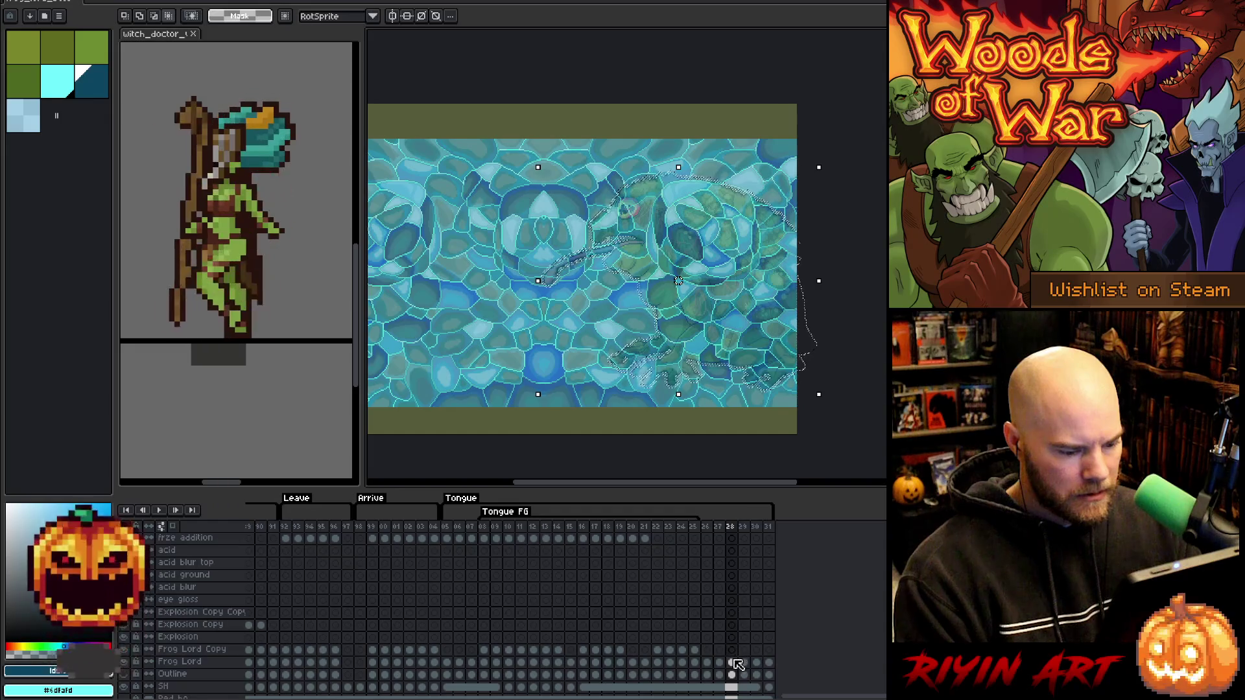
scroll(720, 571, "up", 5)
left_click(731, 601)
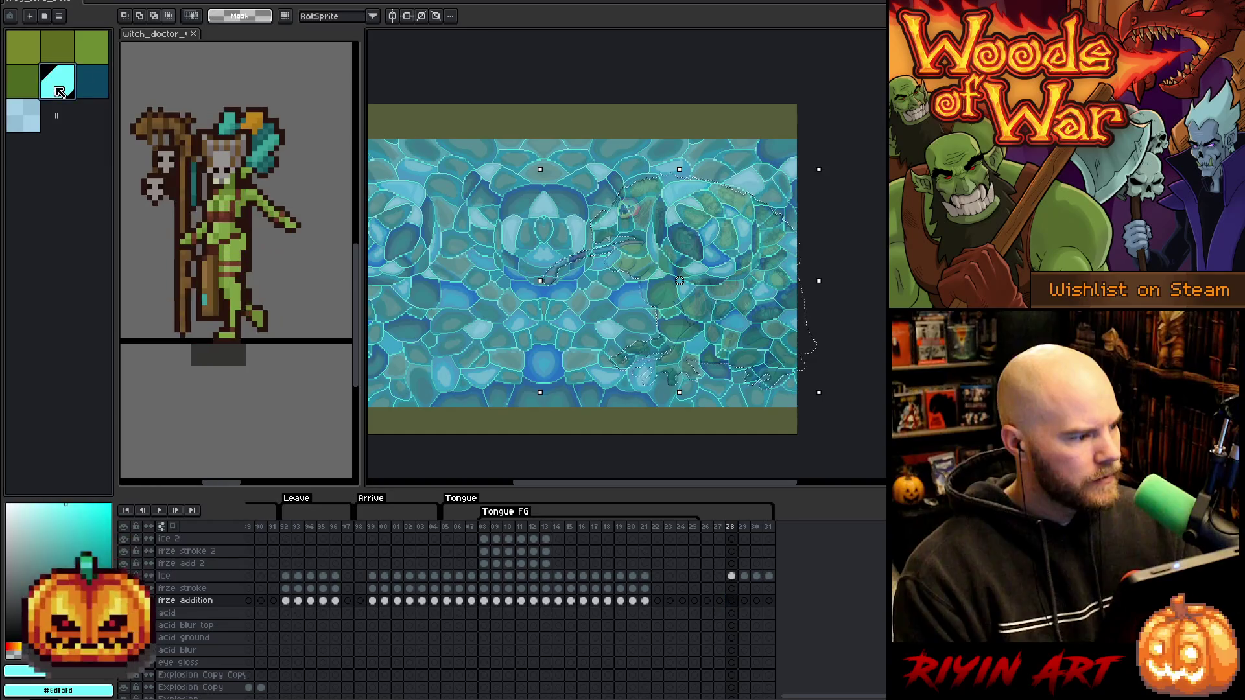
left_click(731, 588)
left_click(23, 115)
left_click(156, 2)
mouse_move(195, 57)
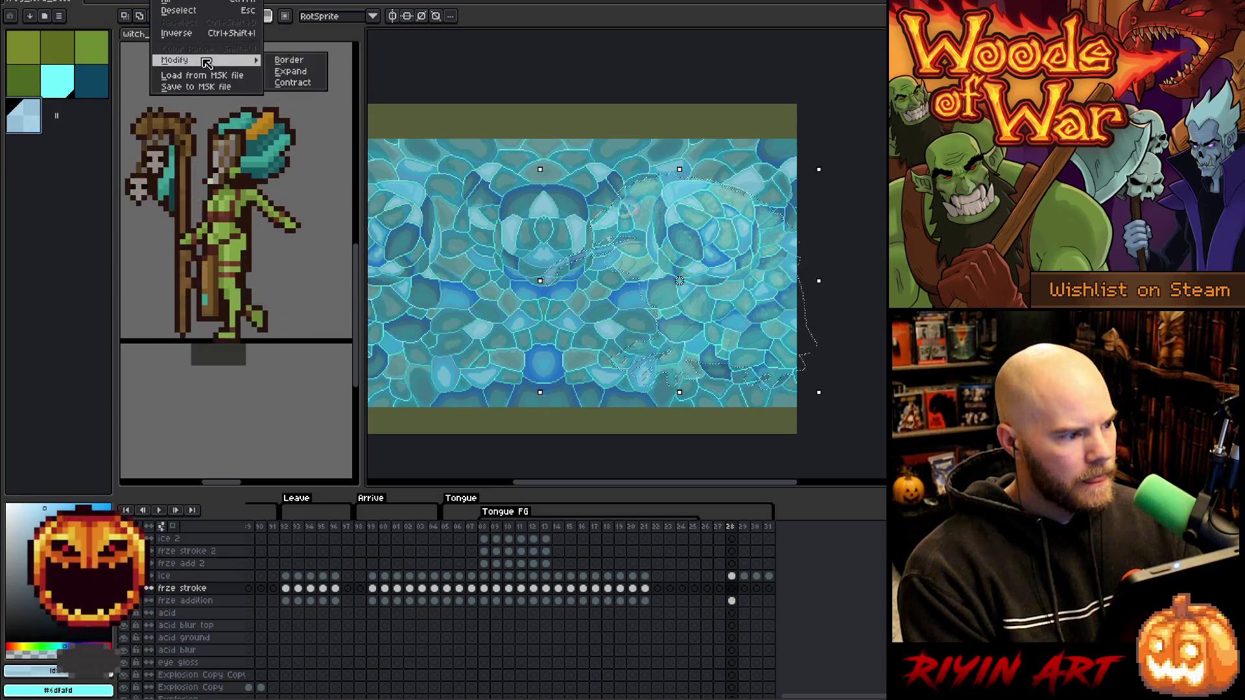
left_click(295, 59)
left_click(627, 382)
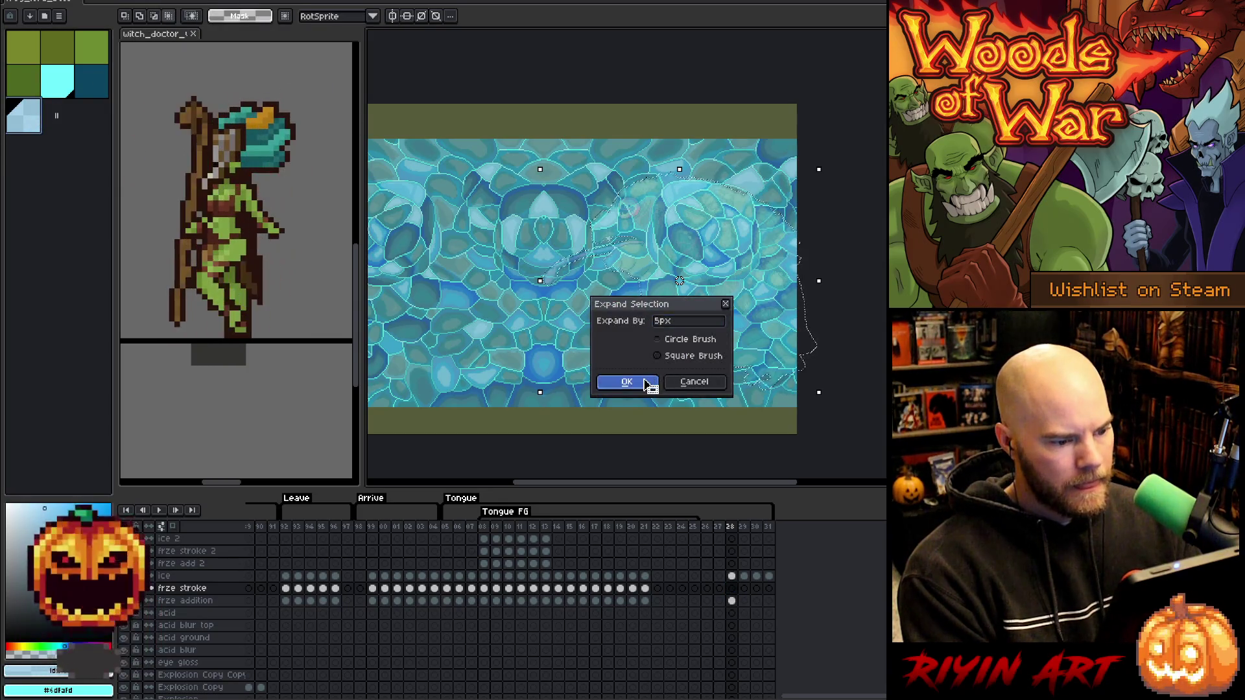
left_click(731, 588)
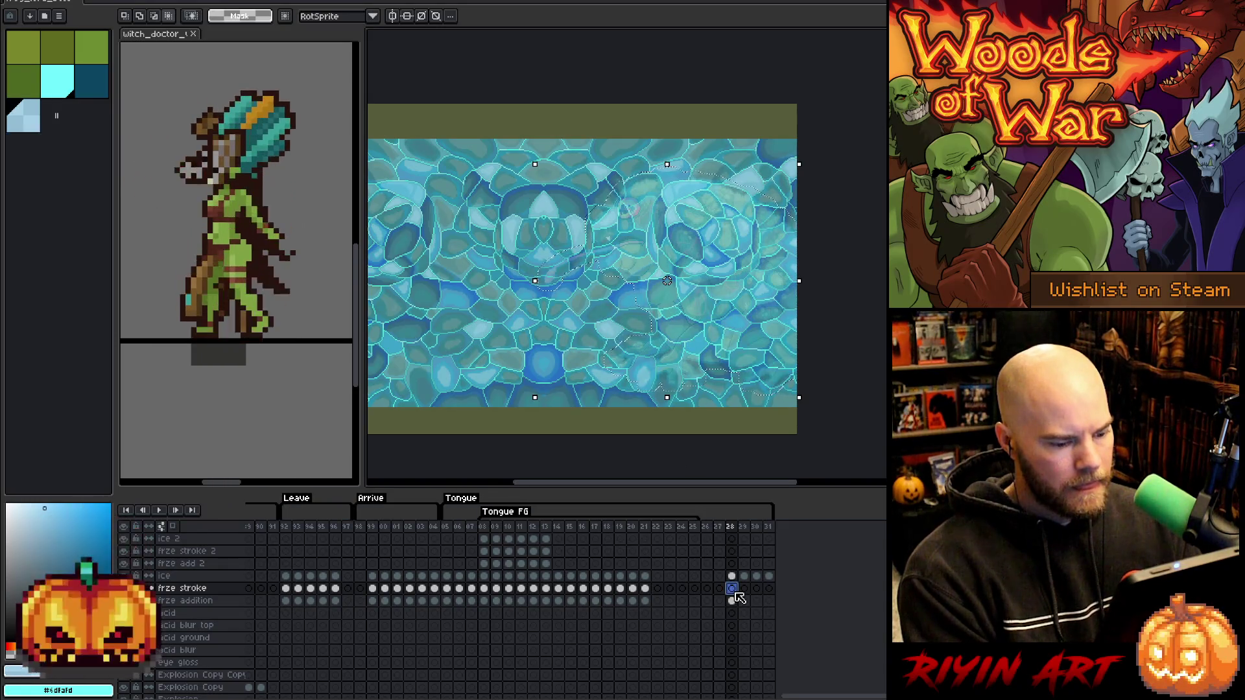
key("f")
Select all and set cyan and dark teal colours with the Selection tool on frze stroke.
key("ctrl+a")
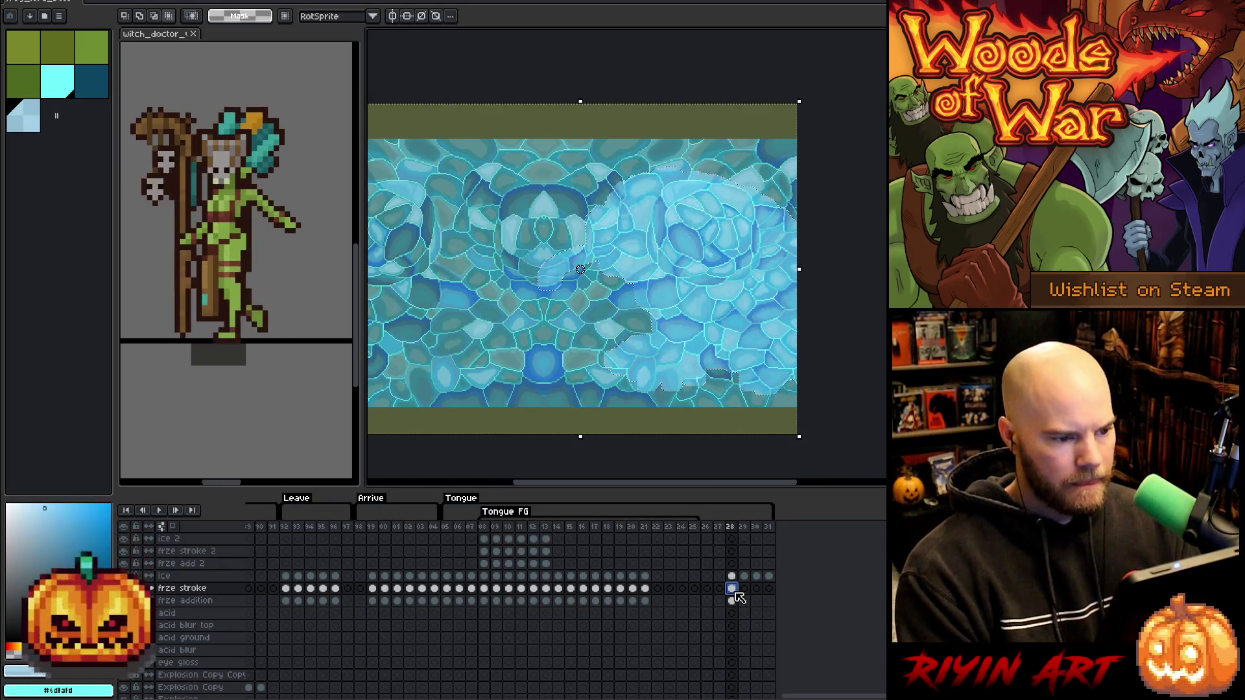
left_click(732, 576)
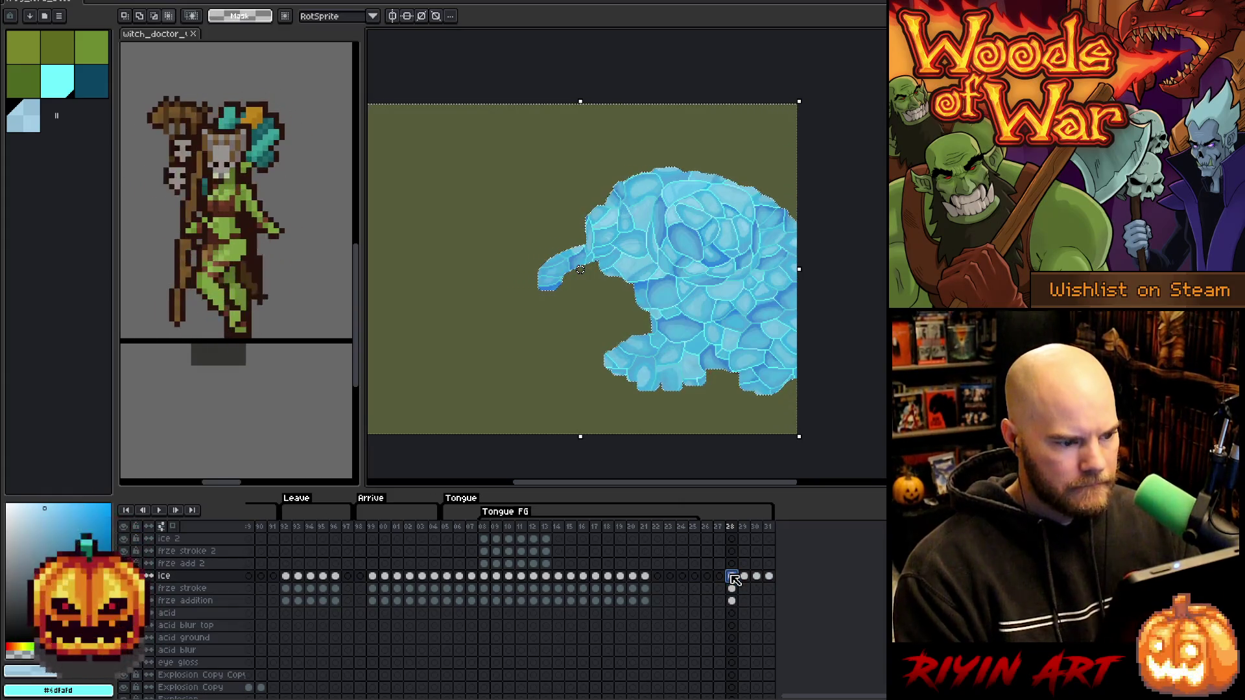
left_click(731, 589)
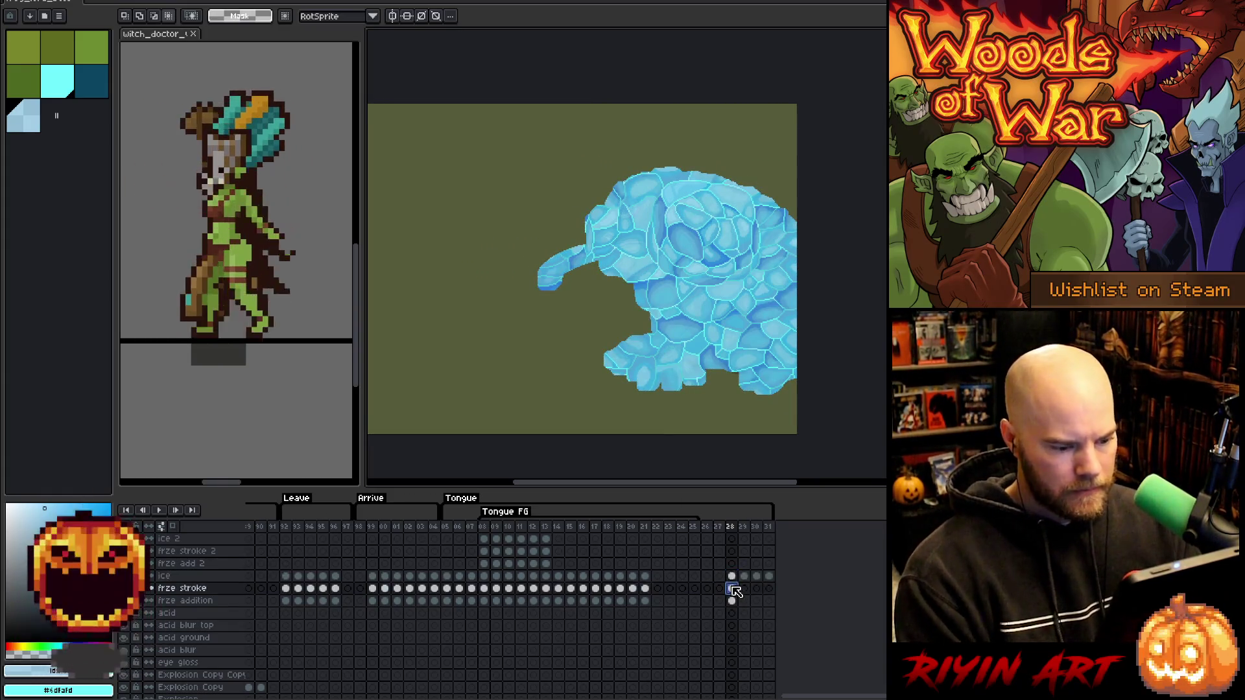
left_click(57, 82)
left_click(97, 89)
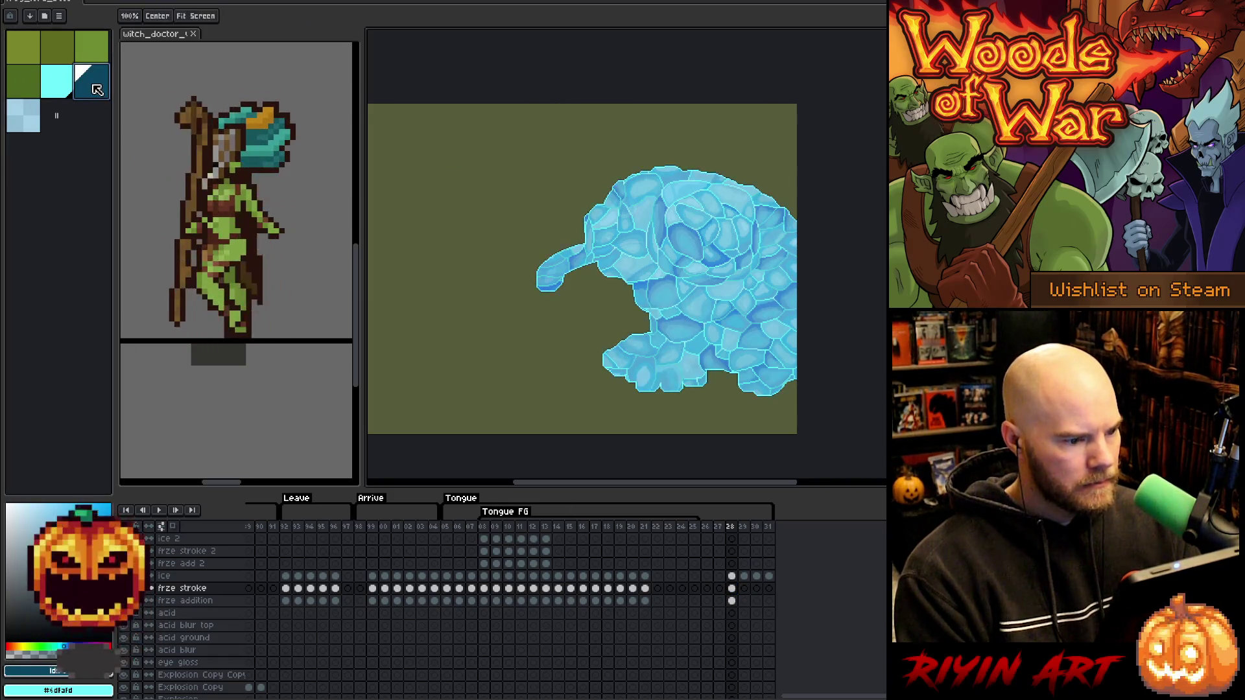
key("m")
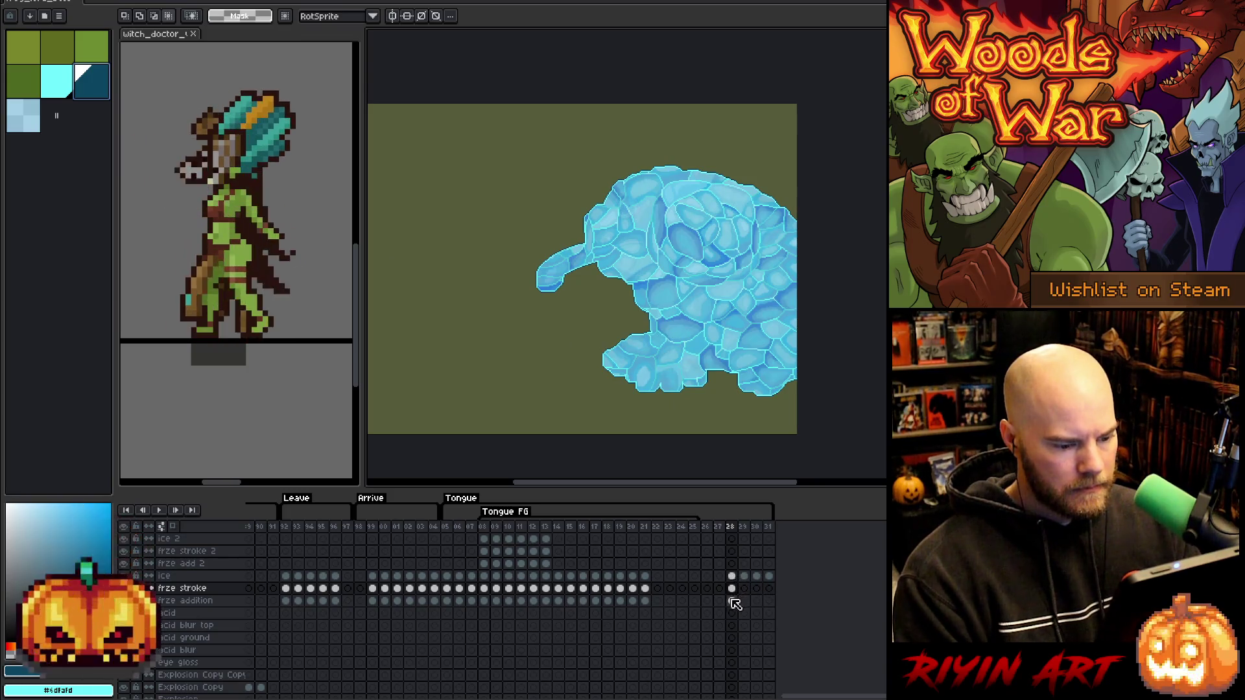
left_click(731, 588)
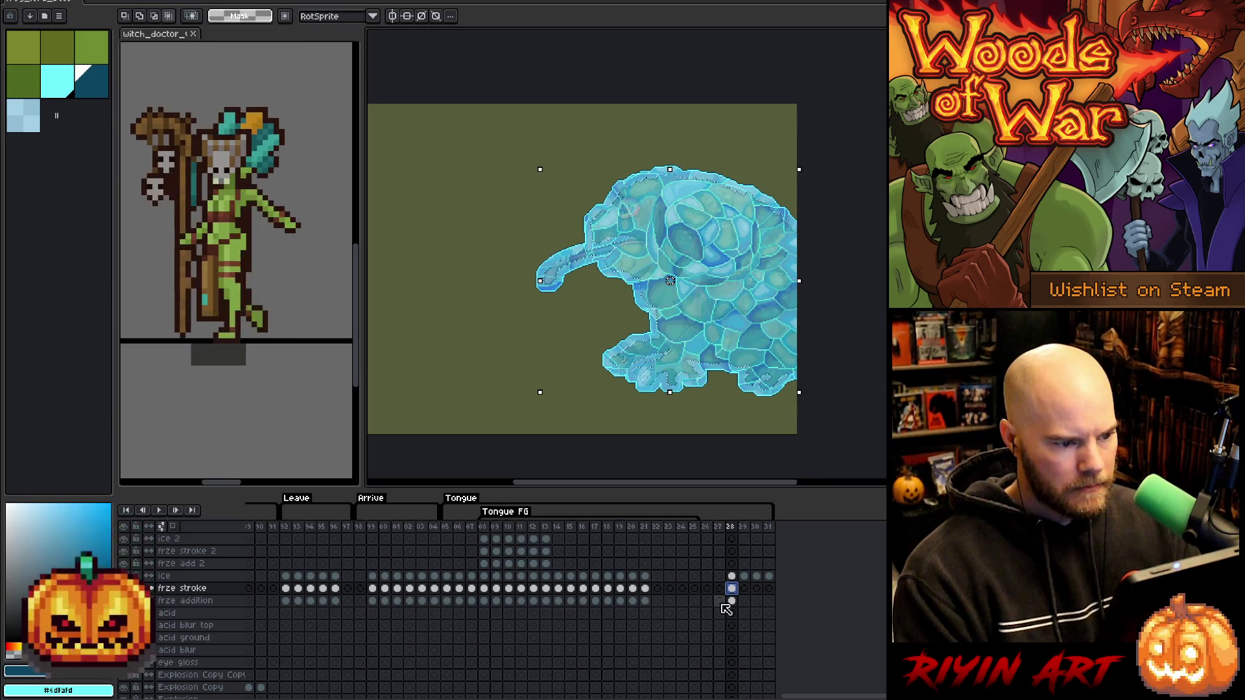
scroll(734, 612, "down", 2)
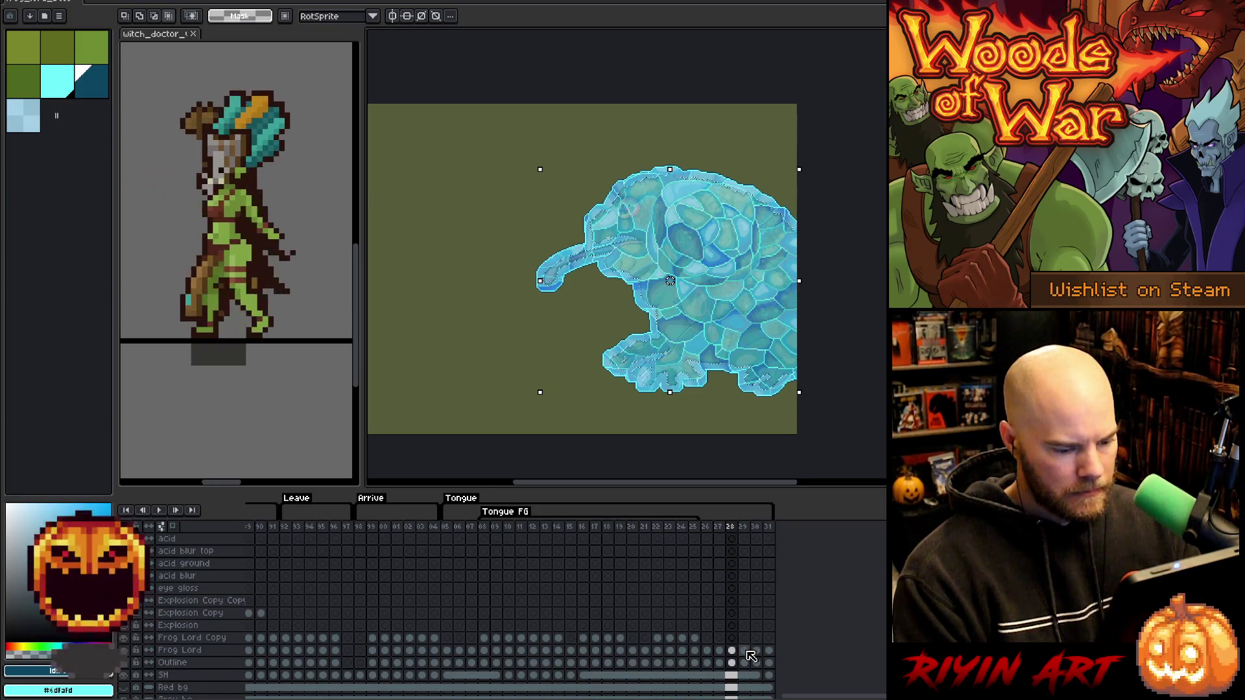
scroll(739, 567, "up", 2)
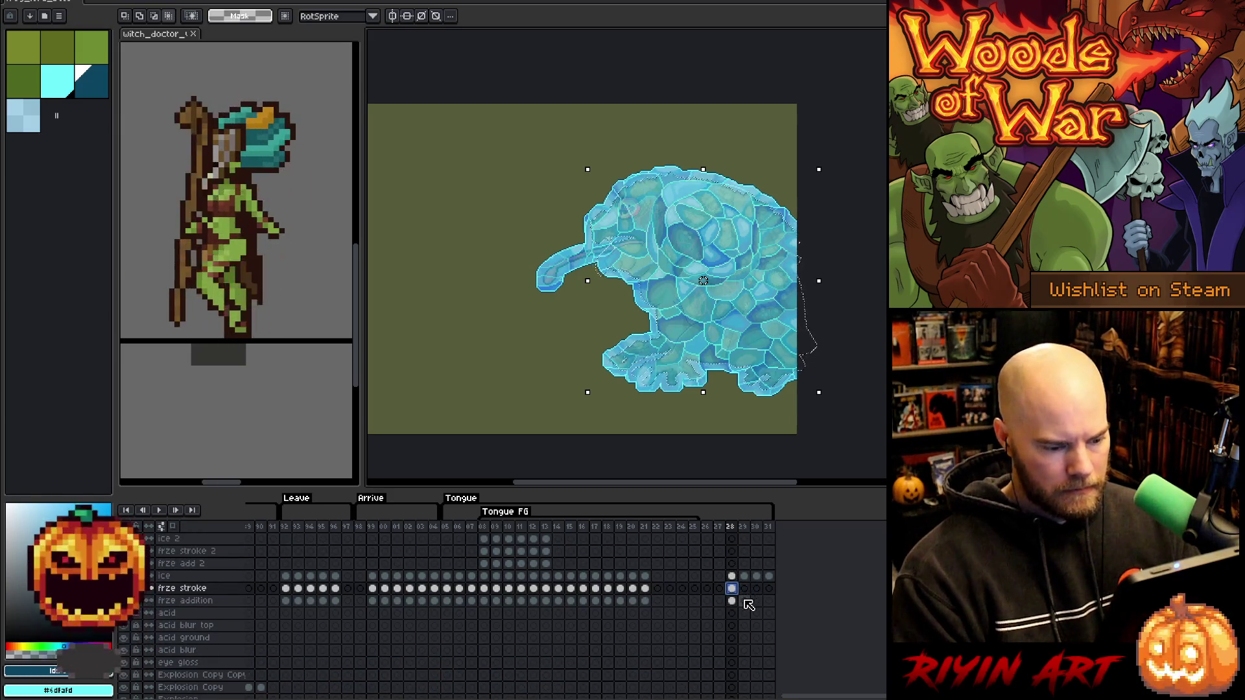
left_click(744, 601)
Expand the frog selection on frame 29's frze stroke cel and fill it with cyan.
left_click(59, 94)
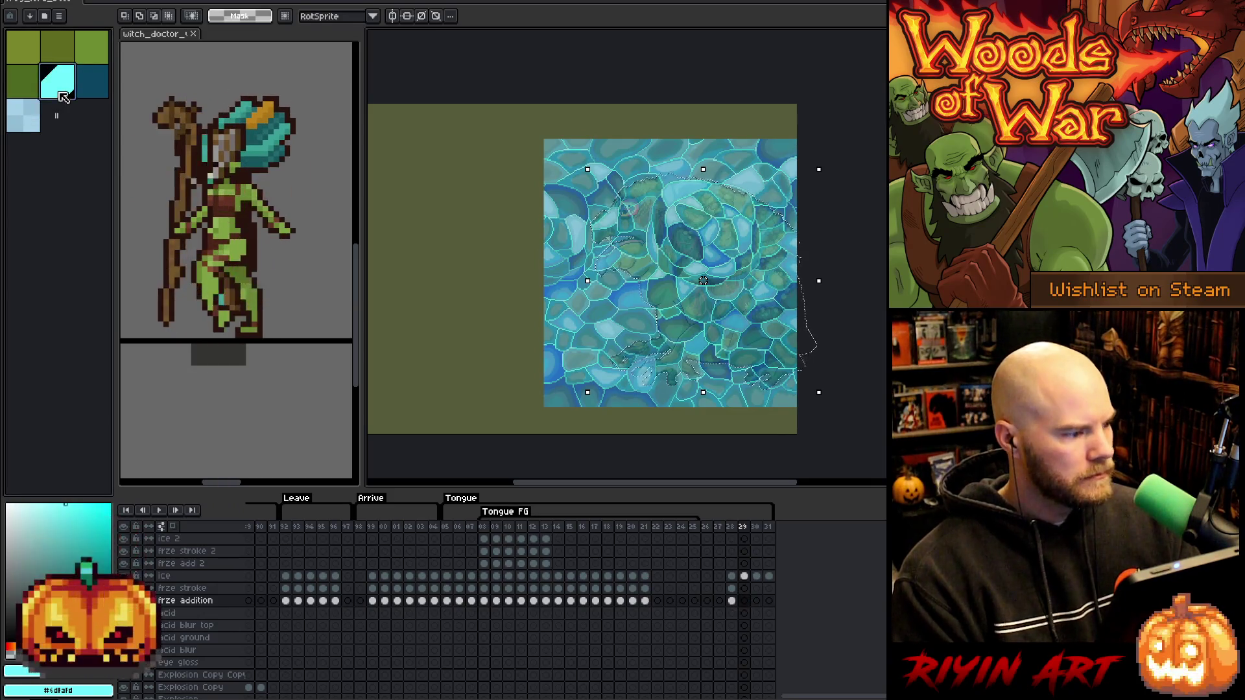
left_click(743, 588)
left_click(166, 2)
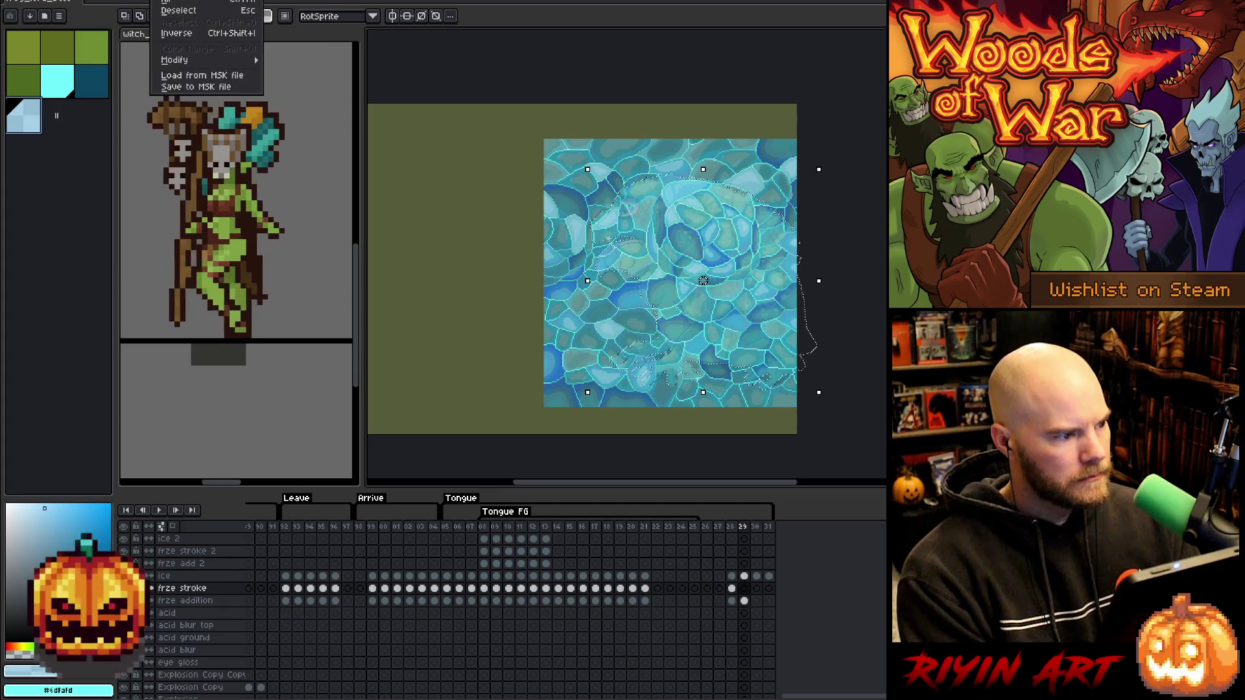
mouse_move(208, 60)
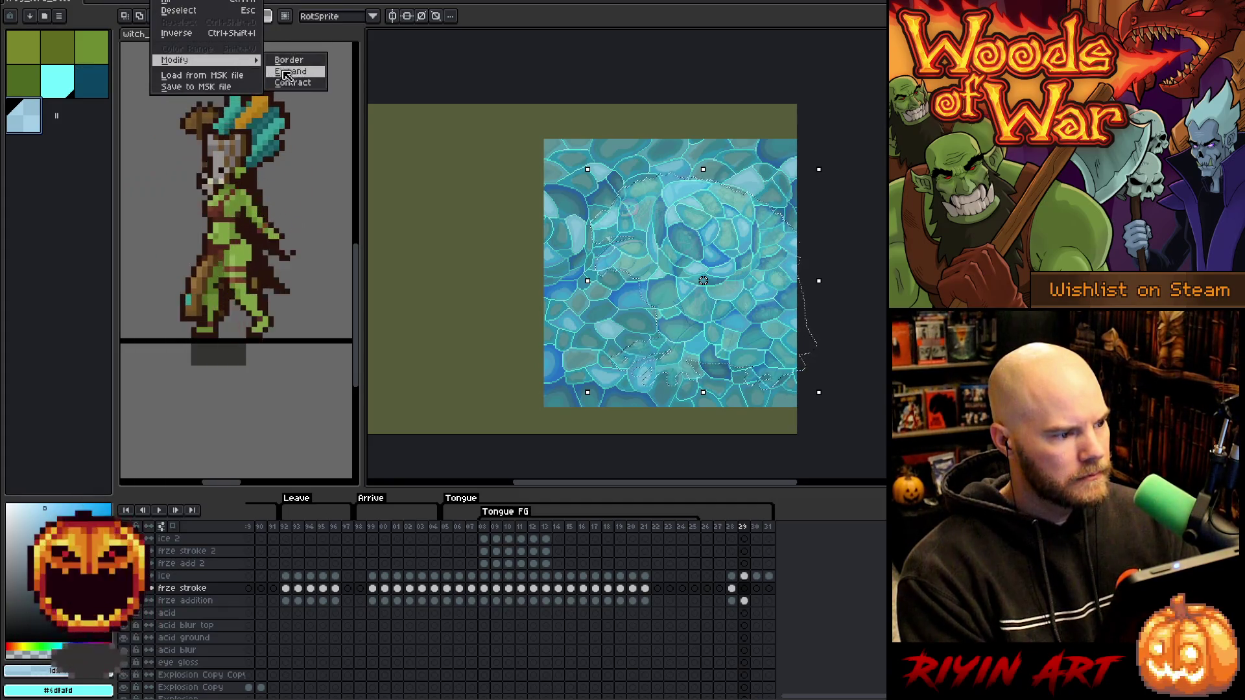
left_click(291, 72)
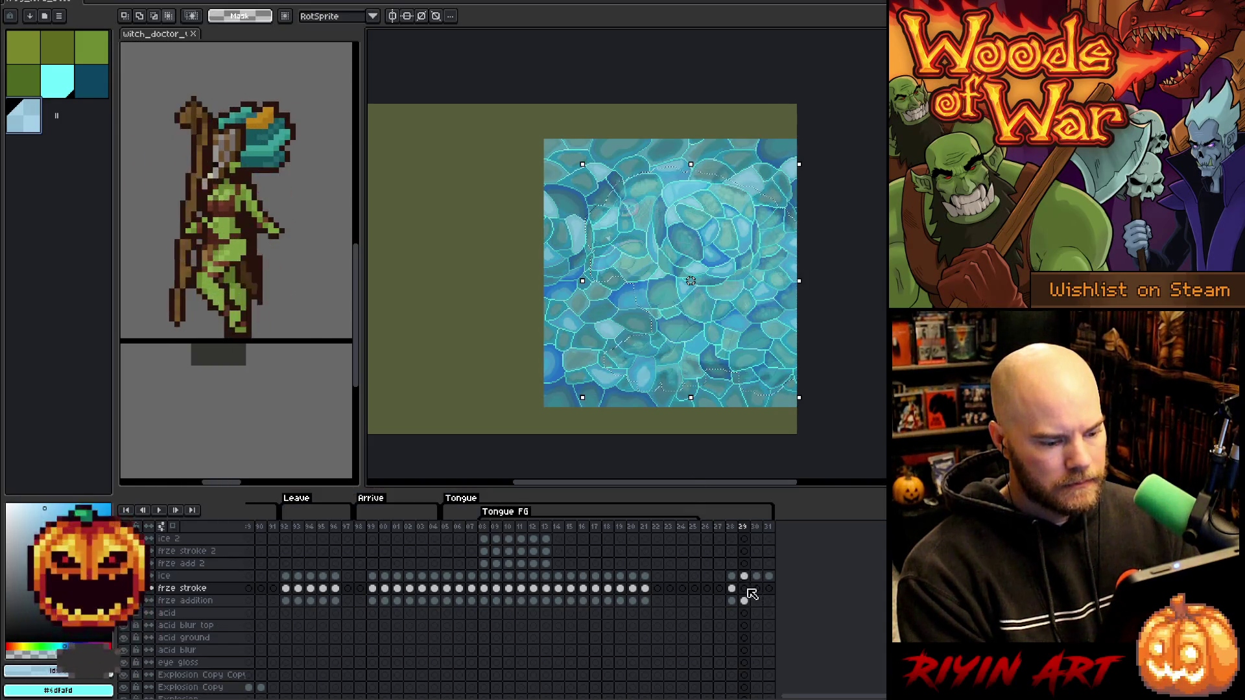
key("f")
Invert the selection around the frog, set cyan and dark blue colours, and deselect.
key("ctrl+a")
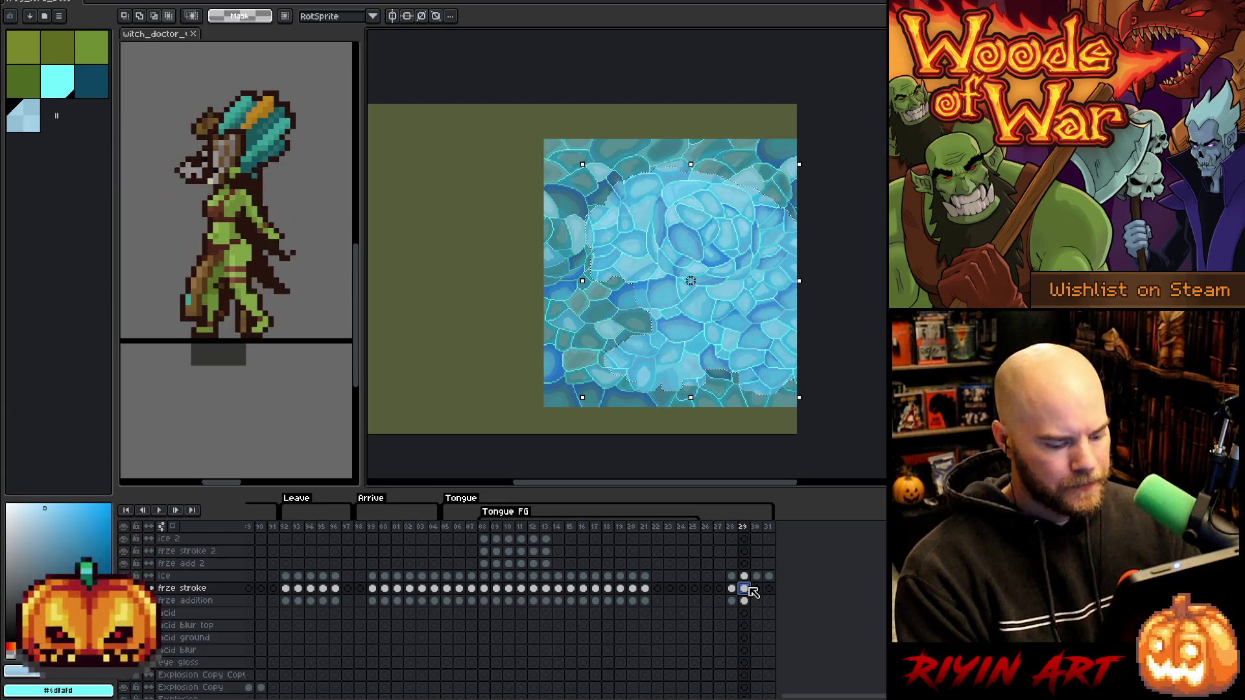
left_click(746, 576)
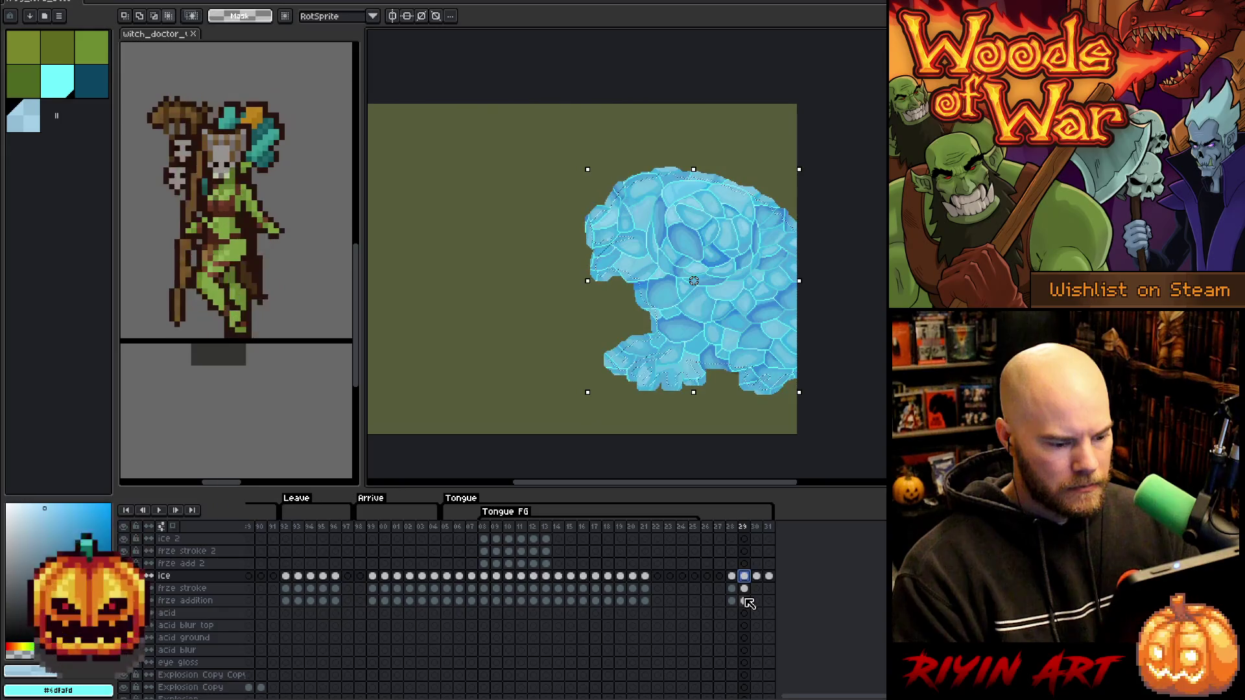
left_click(745, 589)
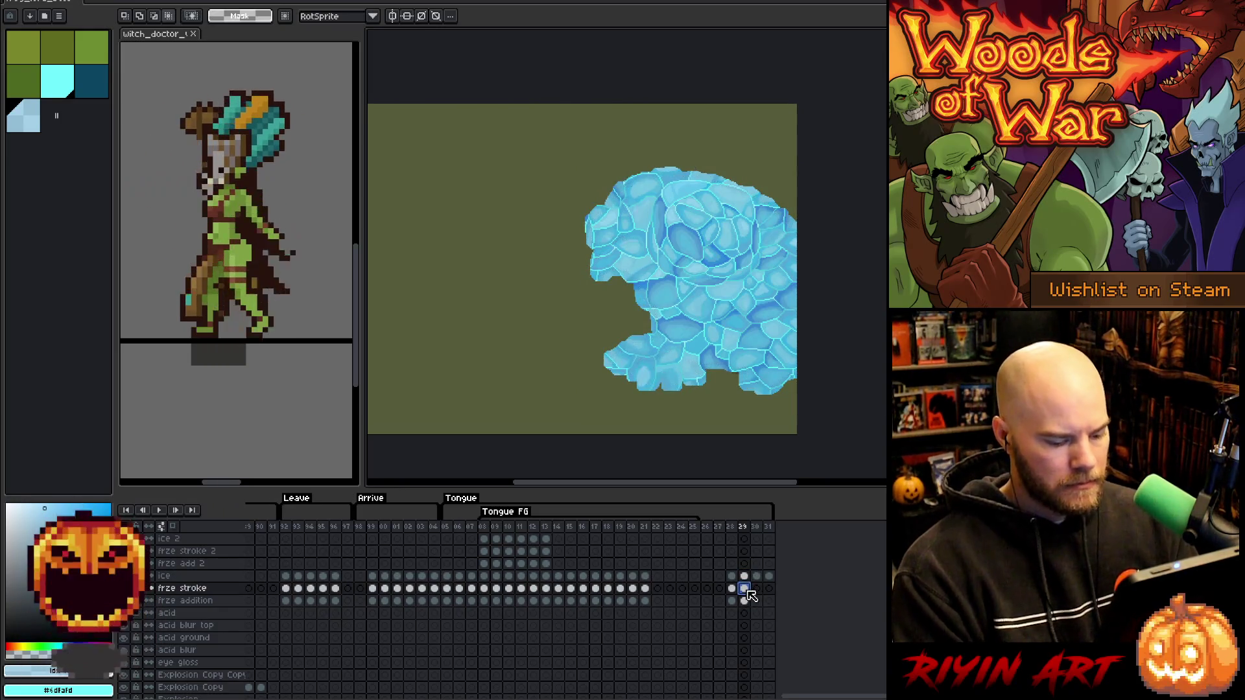
left_click(69, 89)
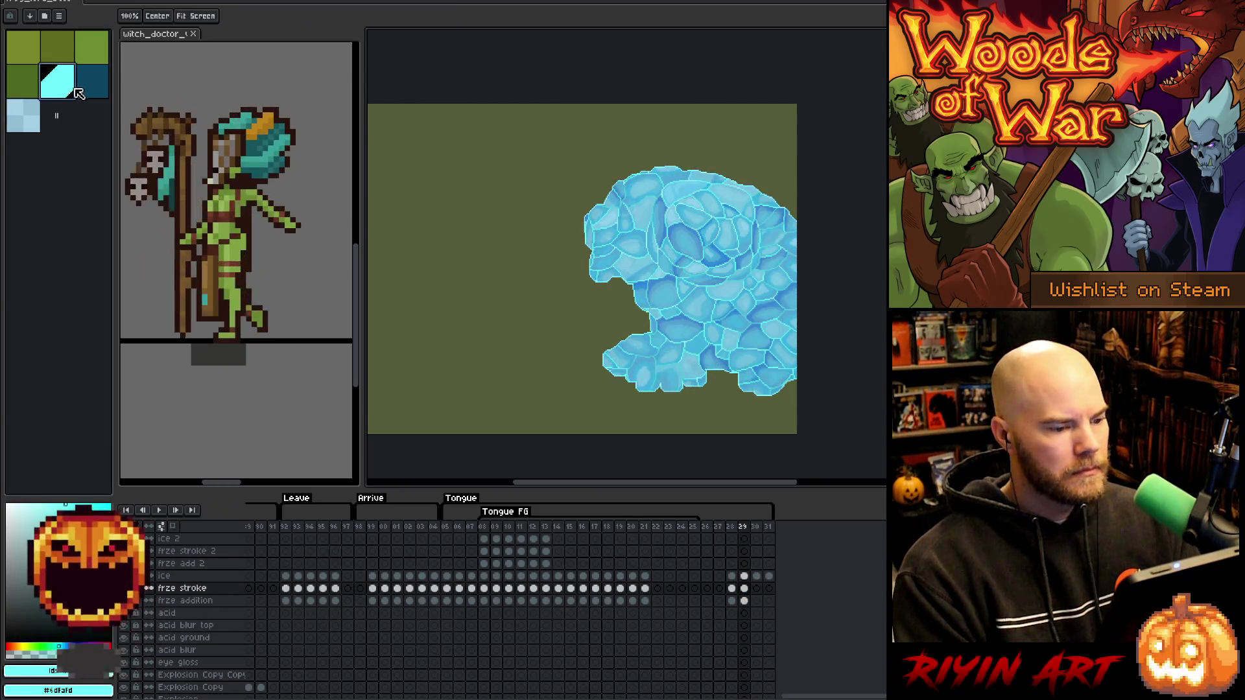
right_click(91, 83)
key("m")
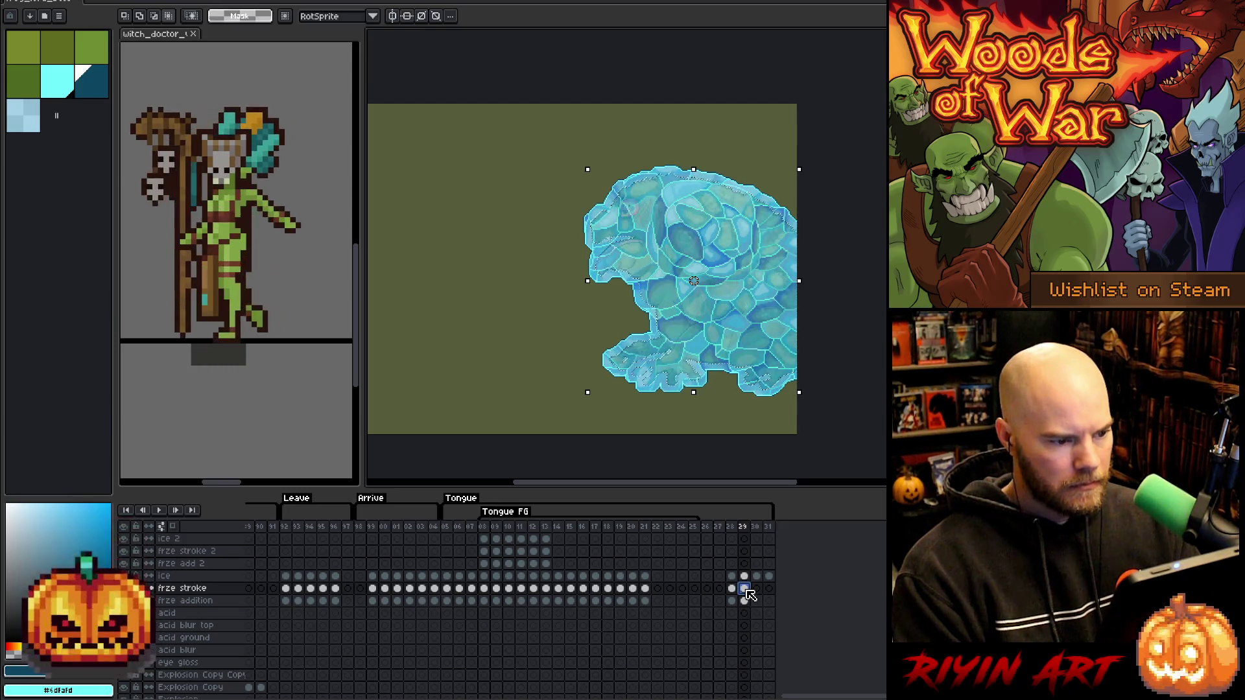
key("ctrl+d")
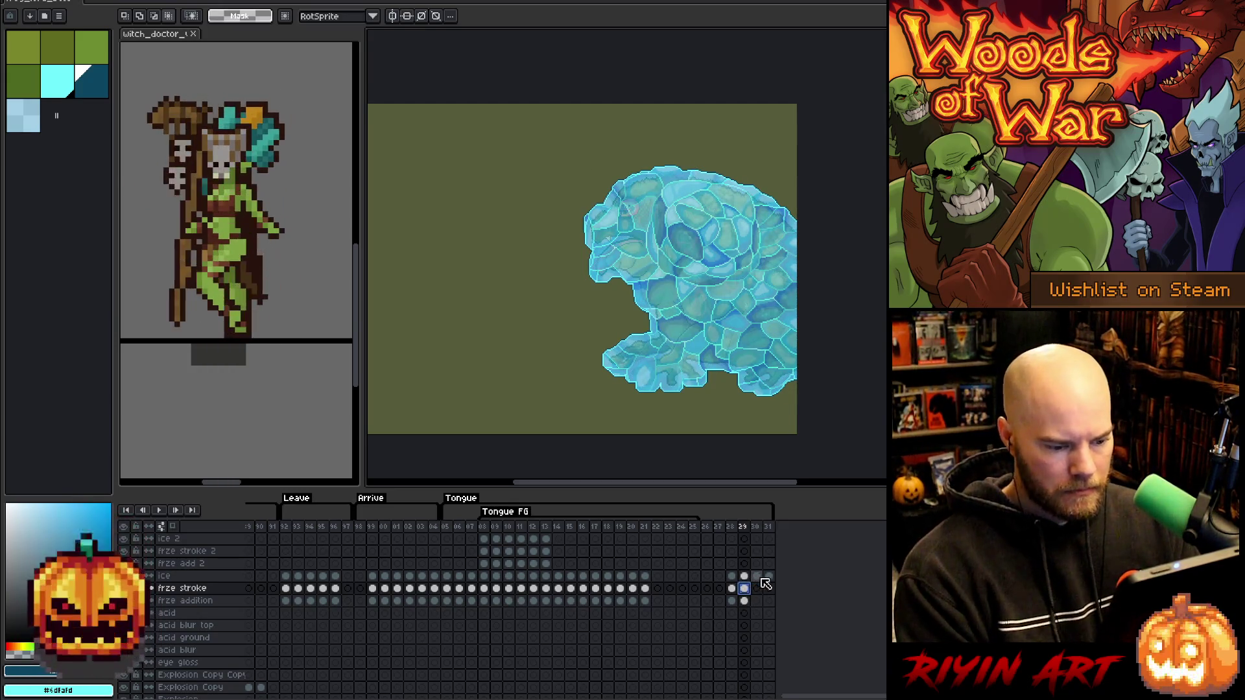
left_click(758, 577)
Fill the frog selection on frame 30's frze addition cel with cyan.
scroll(759, 599, "down", 3)
scroll(759, 642, "up", 3)
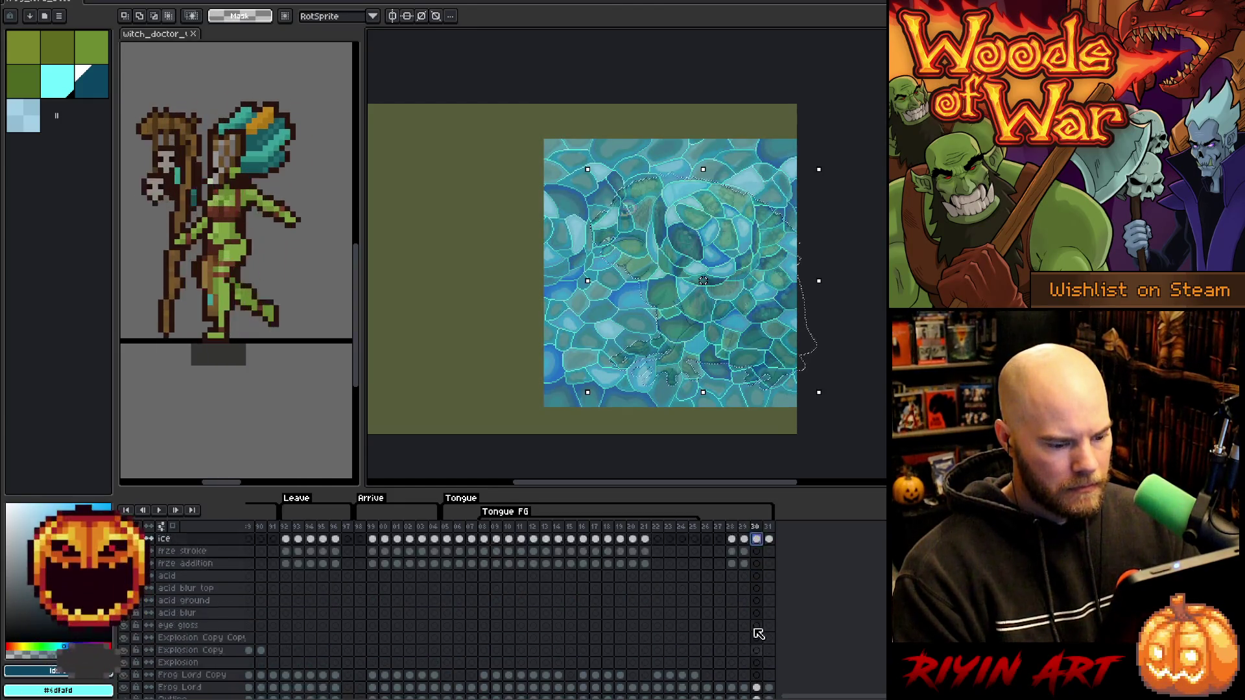
left_click(757, 601)
left_click(57, 81)
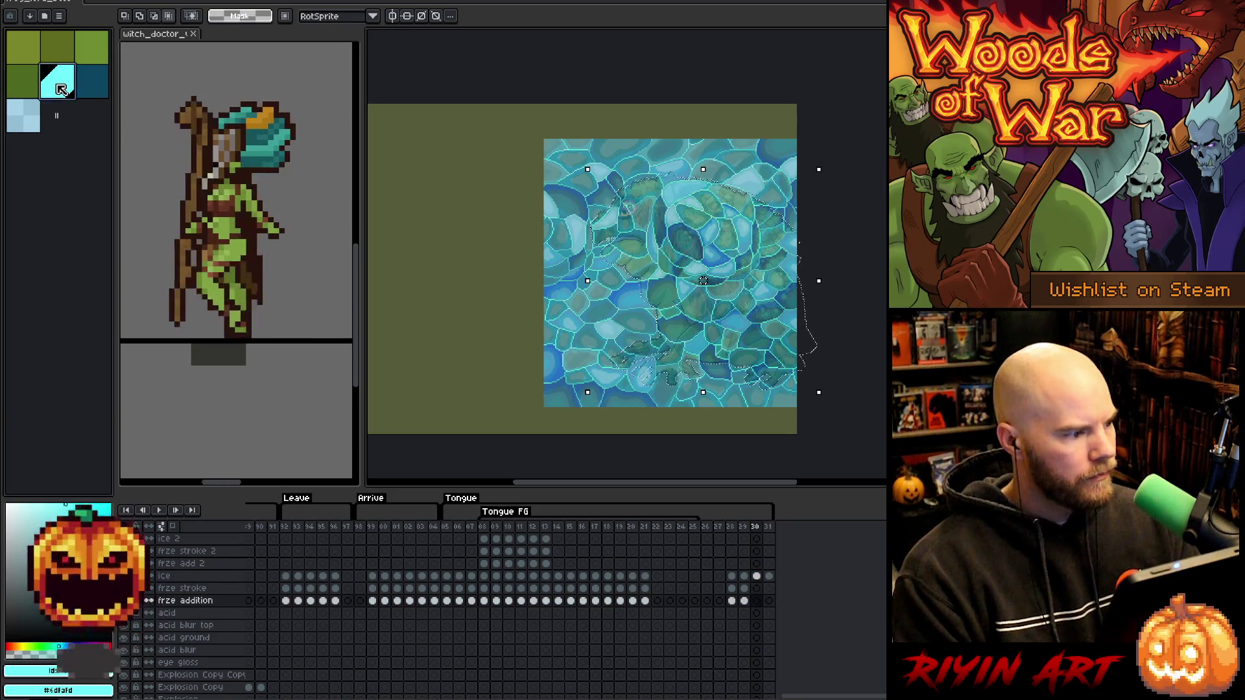
key("f")
Expand the frog selection and fill it on frame 30's frze stroke cel.
left_click(756, 588)
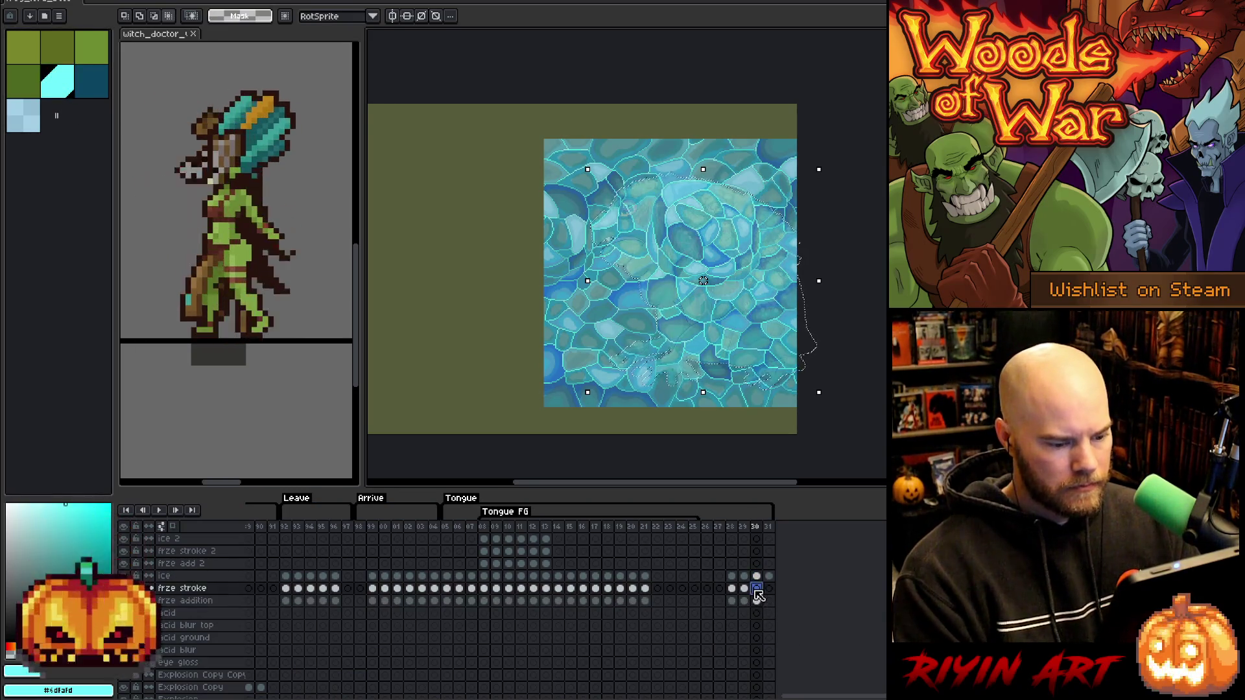
key("alt+s")
mouse_move(205, 63)
left_click(291, 75)
key("Return")
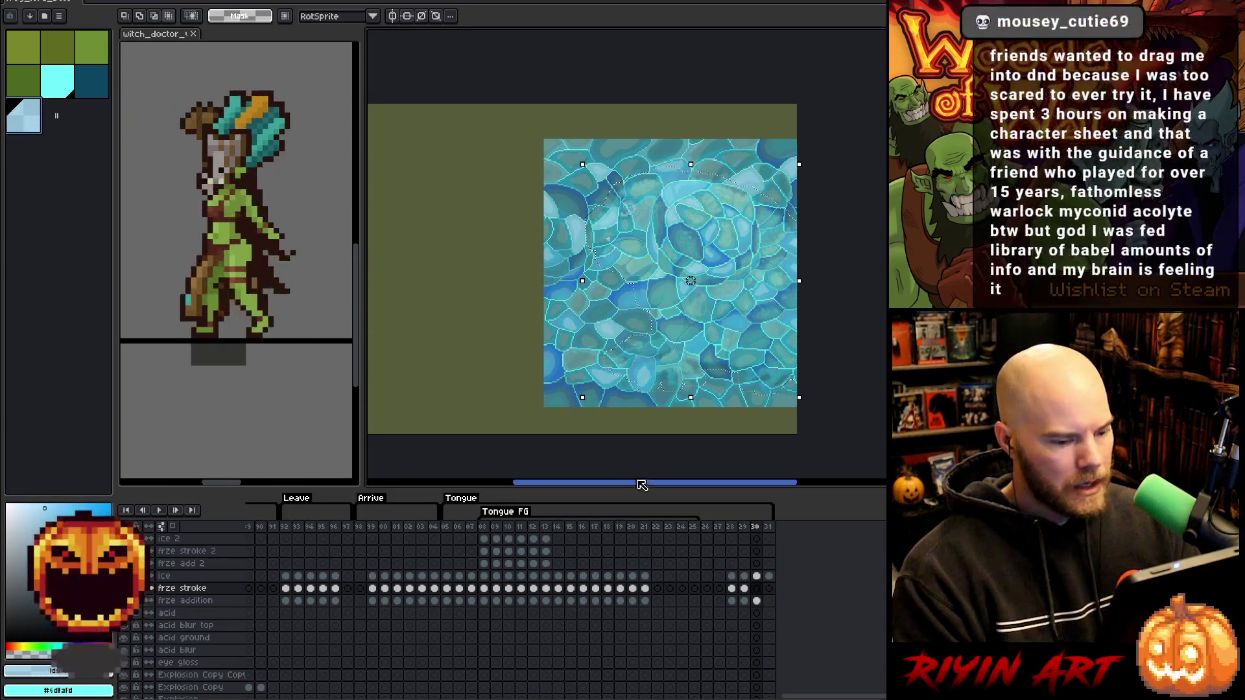
key("f")
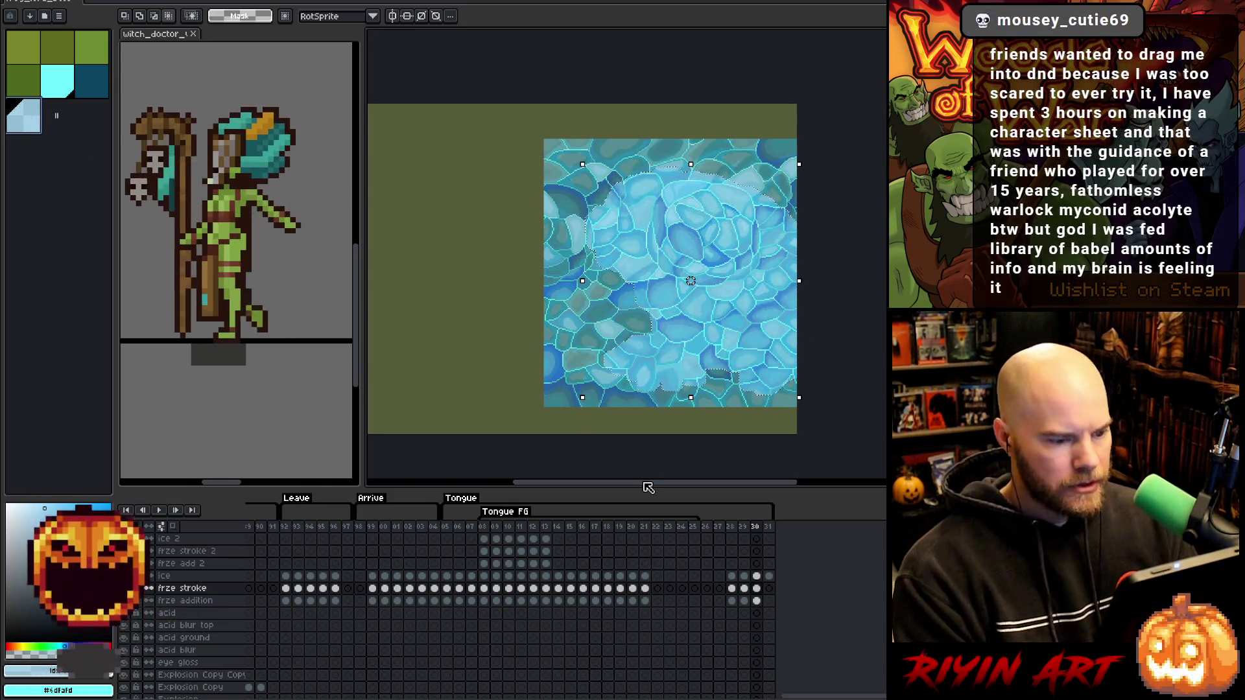
Remove the ice outside the frog on frame 30, deselect, and reset cyan and dark teal.
left_click(757, 576)
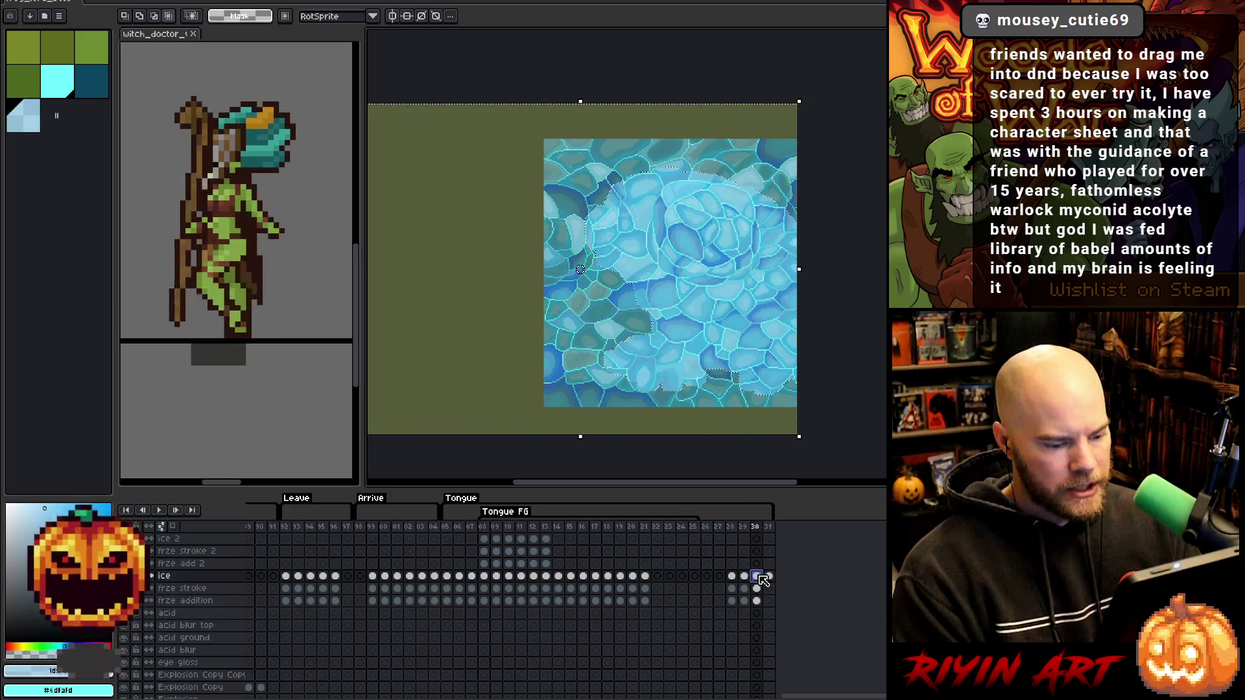
key("ctrl+z")
key("ctrl+d")
left_click(76, 89)
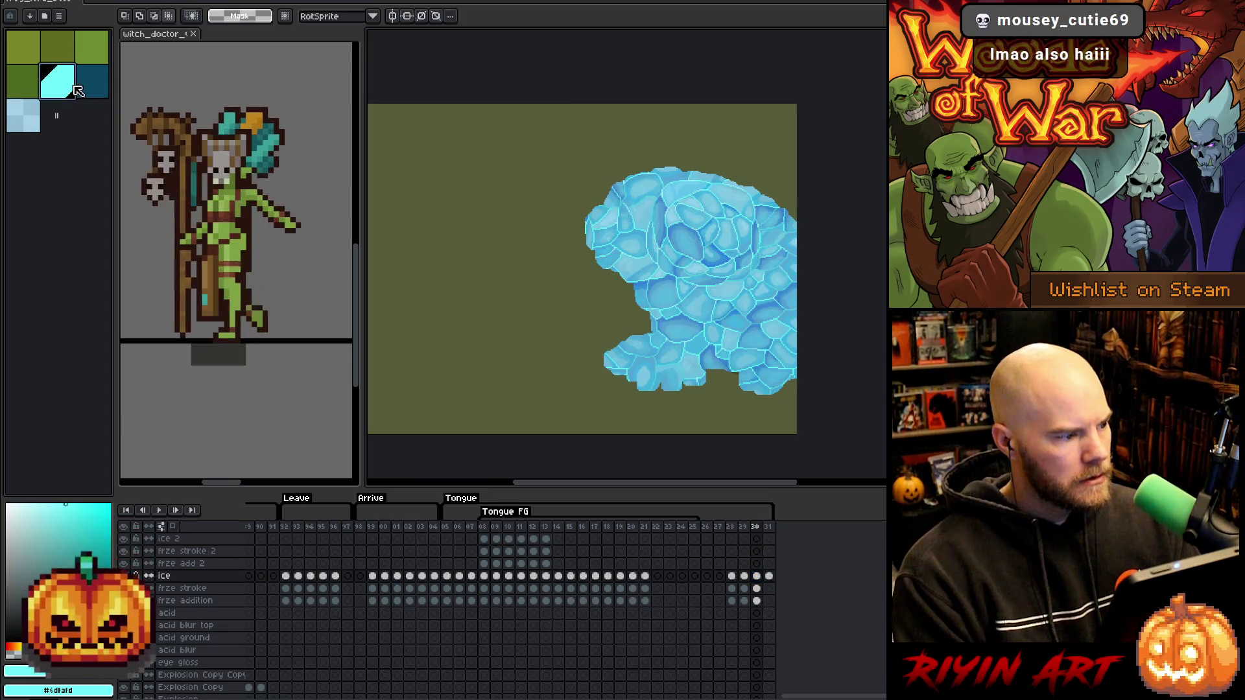
left_click(758, 589)
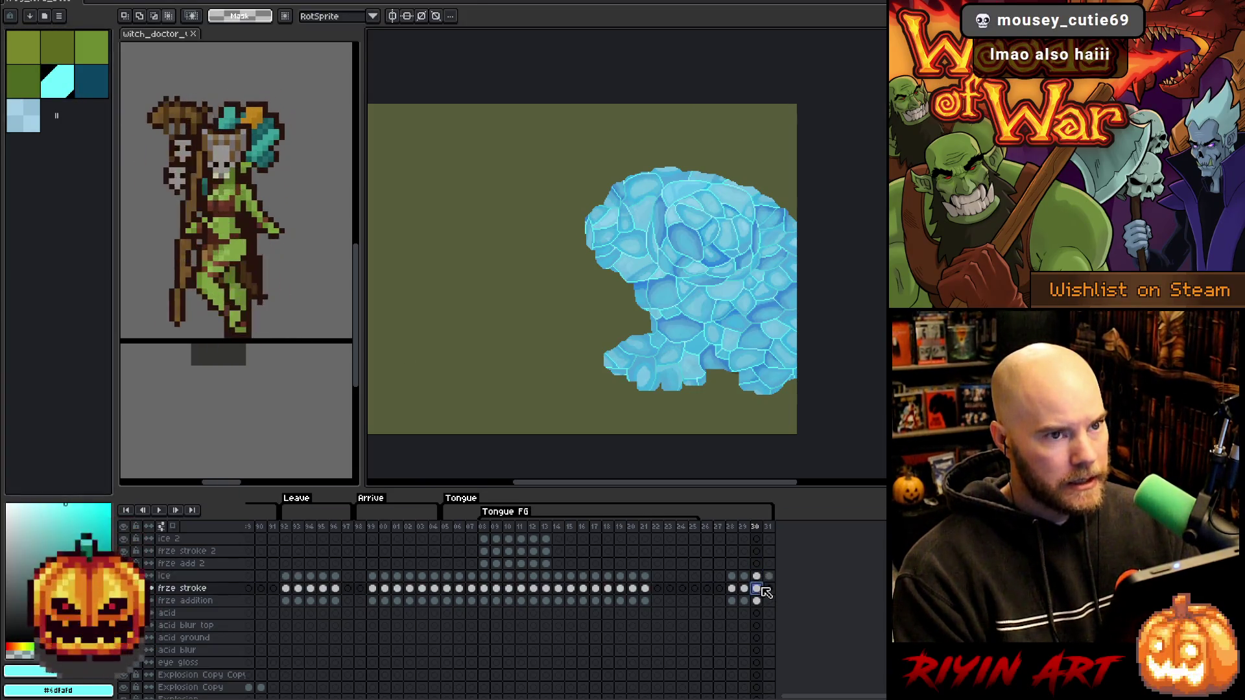
key("h")
key("m")
left_click(102, 93)
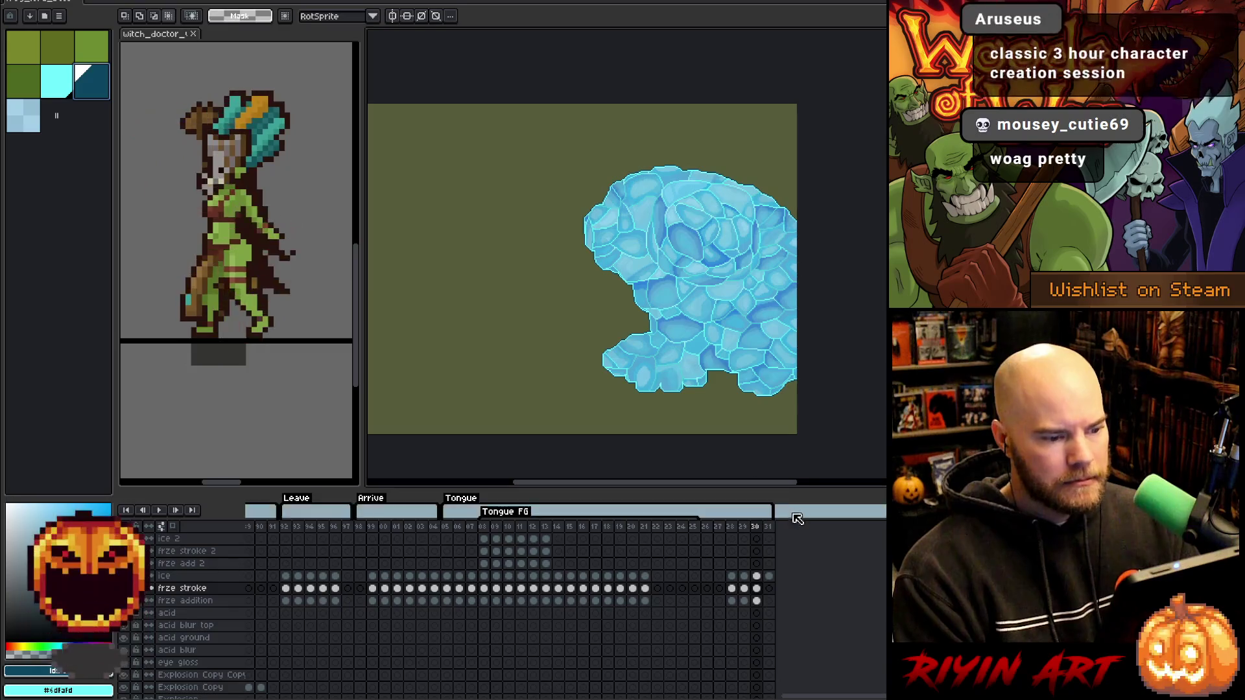
Review frame 30's frze stroke and ice cels.
left_click(758, 588)
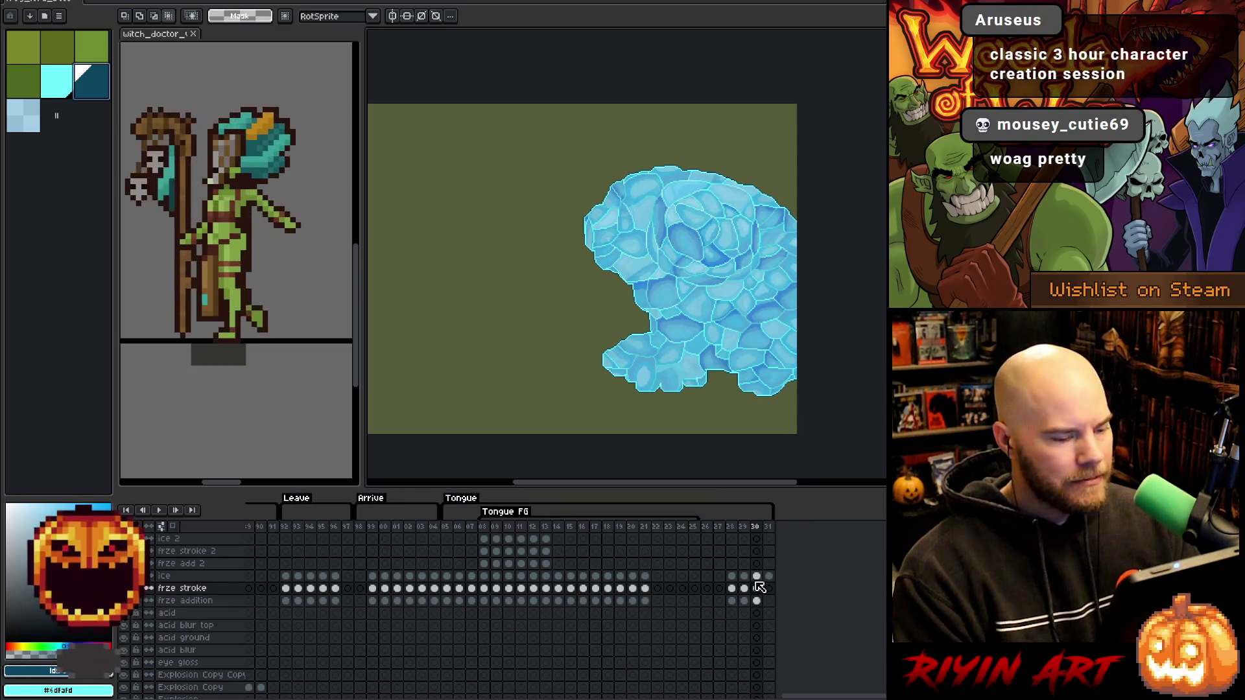
left_click(758, 576)
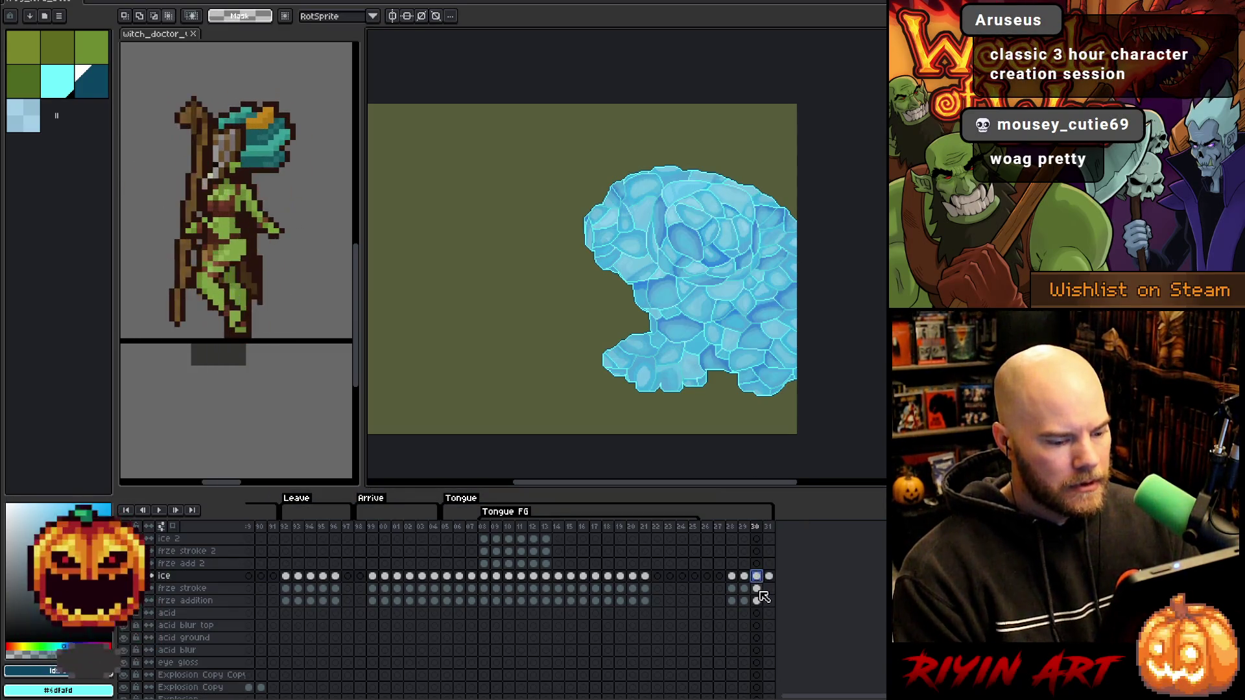
left_click(758, 589)
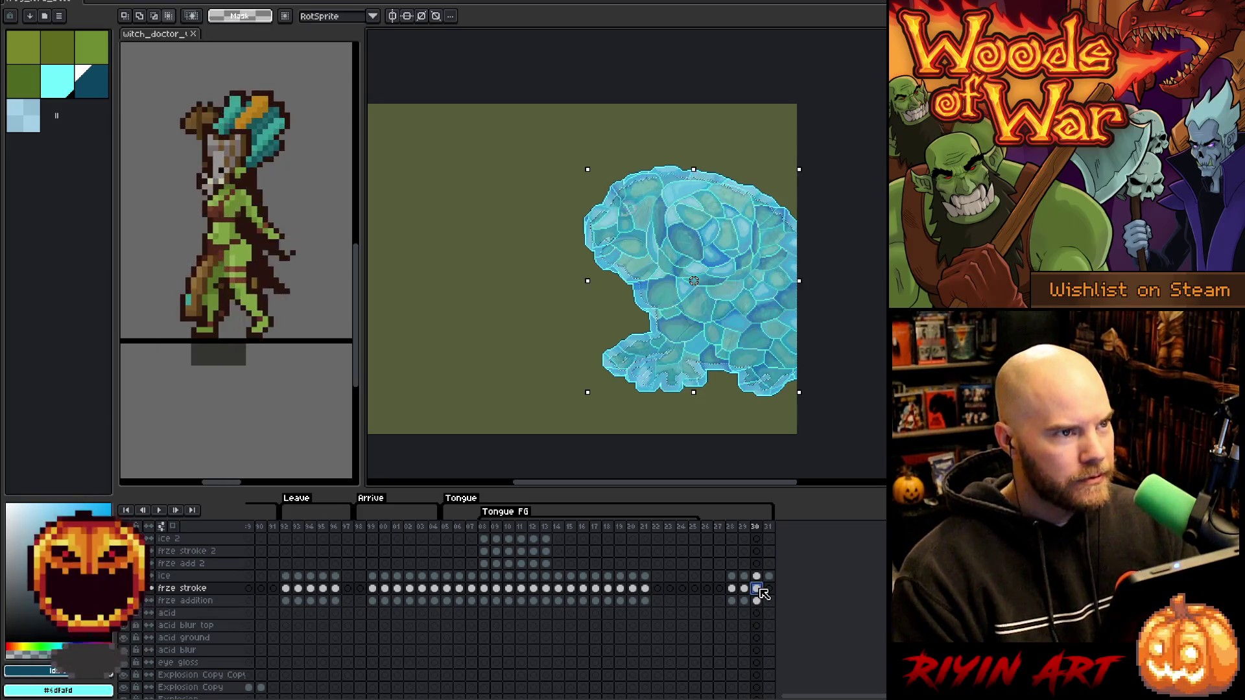
scroll(763, 593, "down", 3)
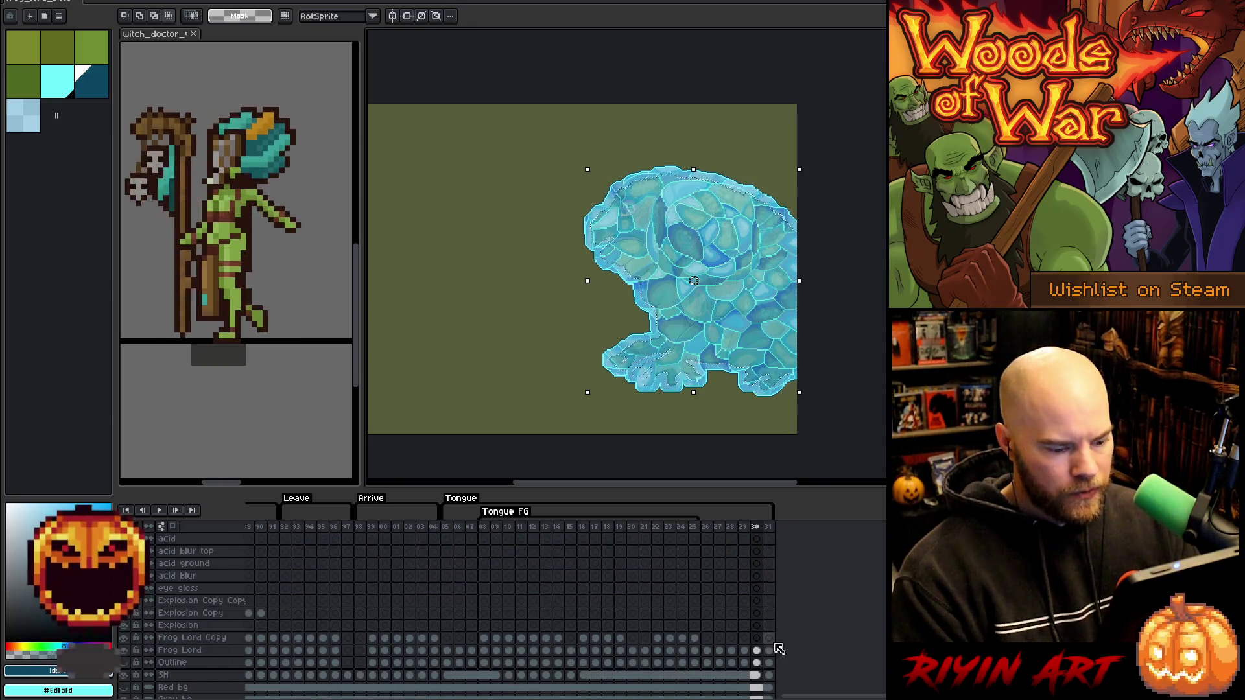
scroll(772, 597, "up", 3)
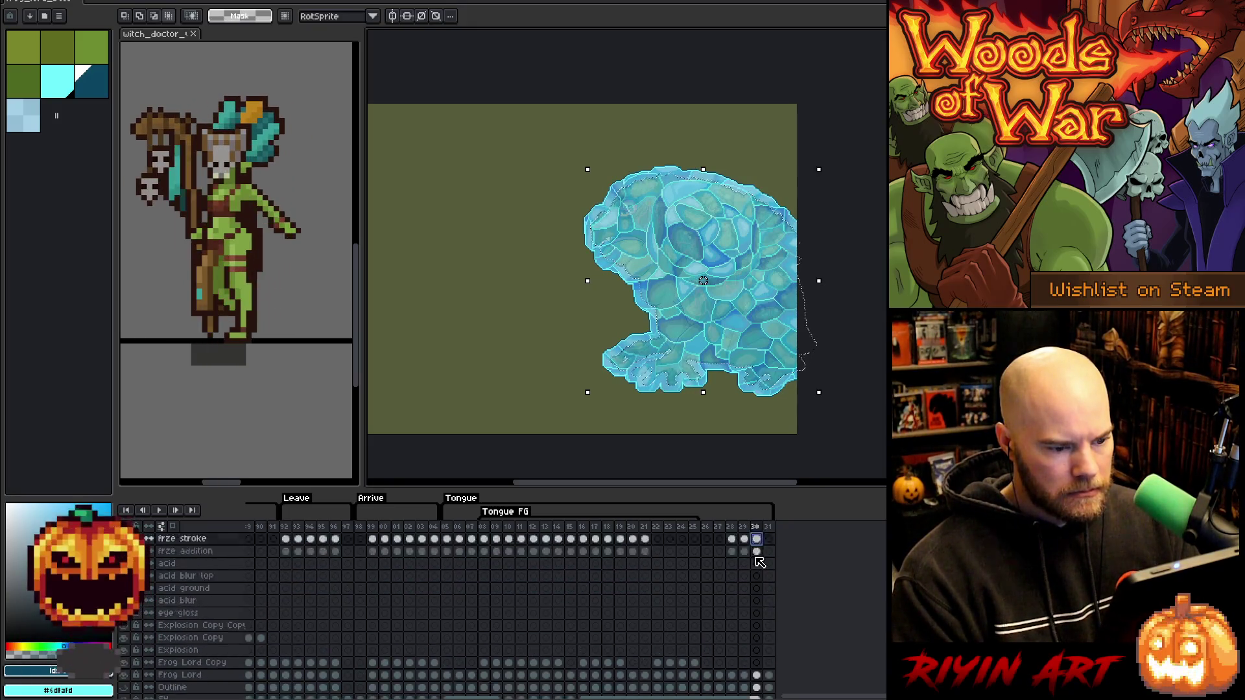
Expand the frog selection on frame 31 and fill it cyan on the frze stroke layer.
left_click(768, 601)
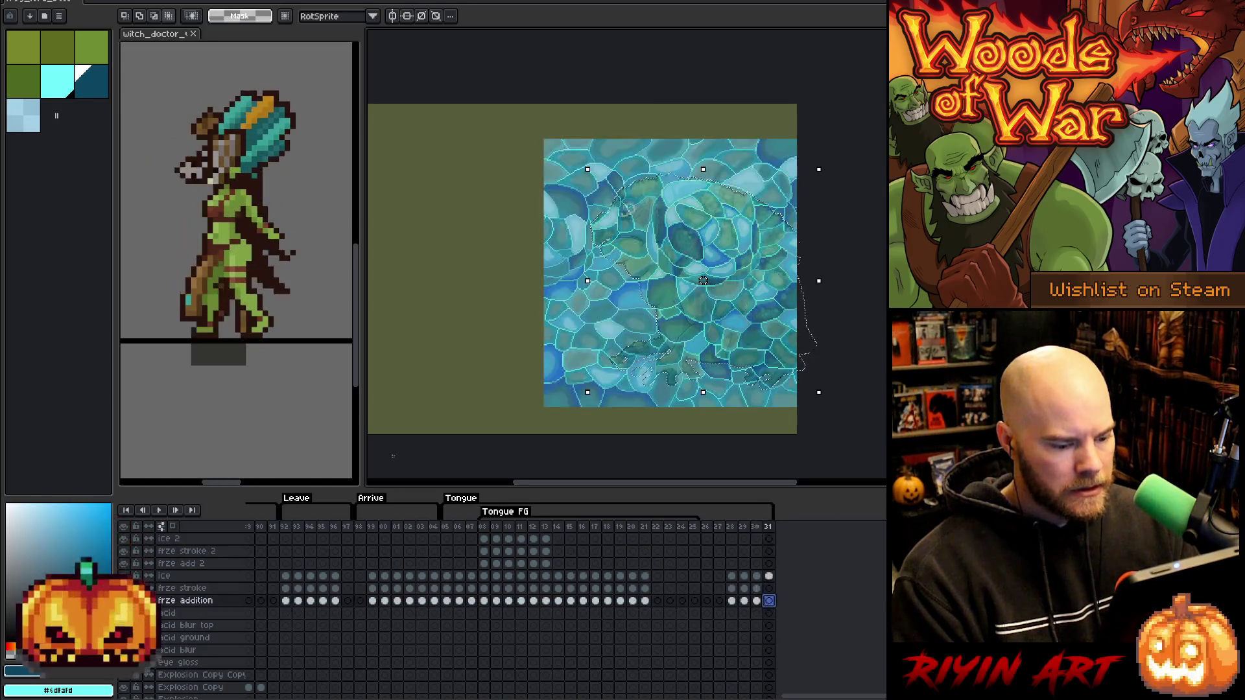
left_click(57, 86)
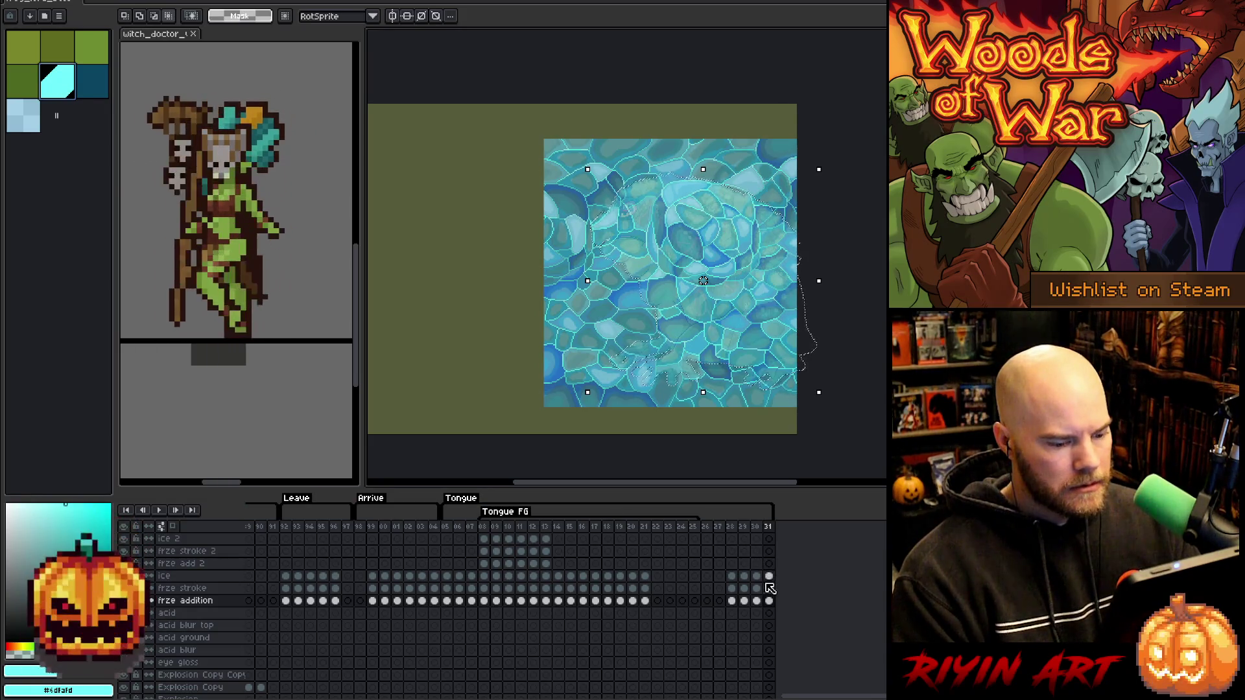
left_click(170, 1)
mouse_move(195, 60)
left_click(291, 72)
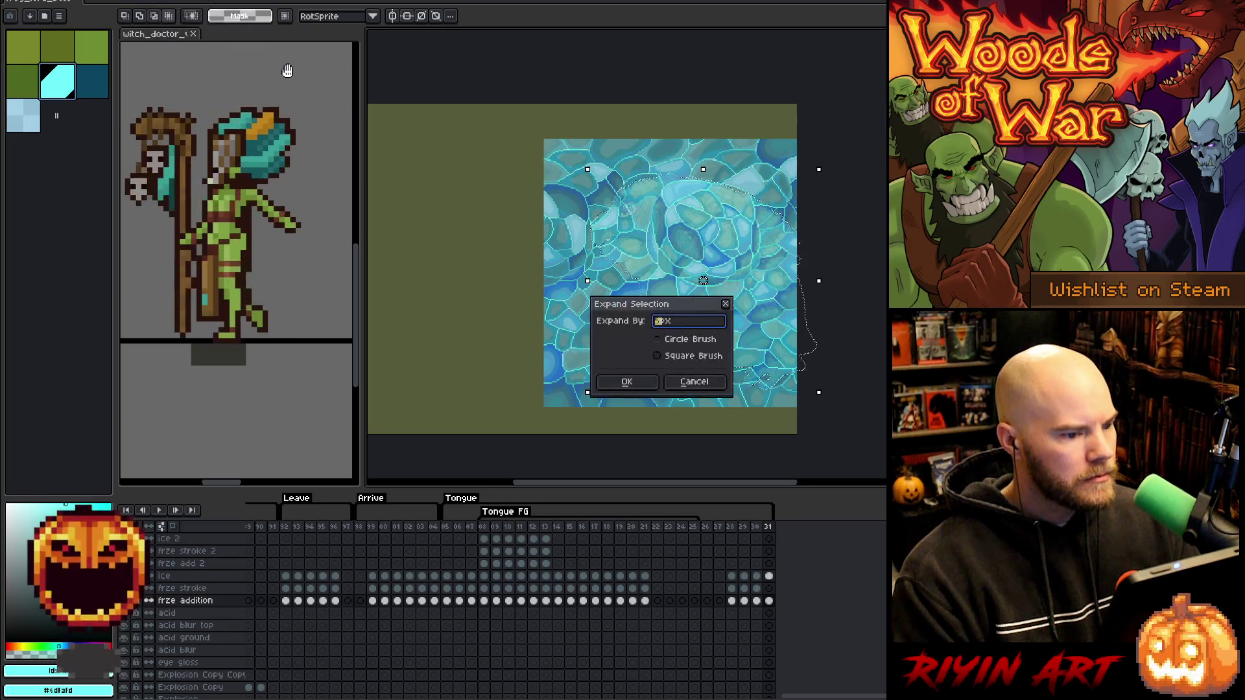
key("Return")
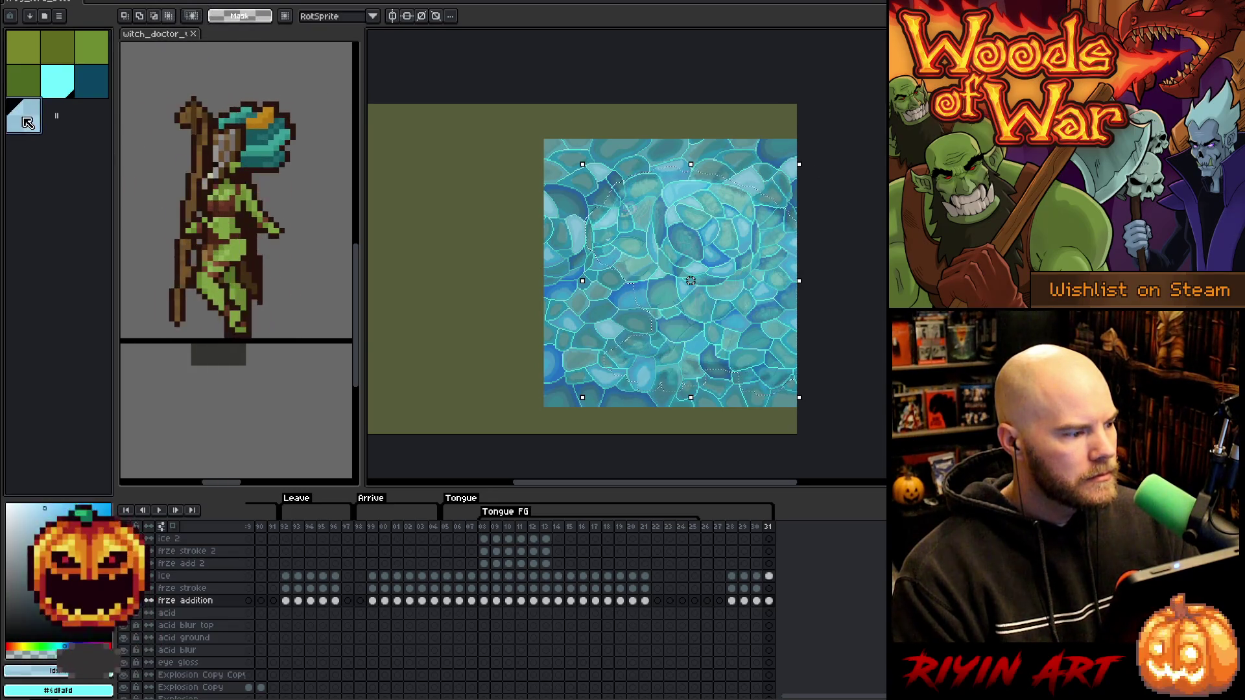
left_click(769, 588)
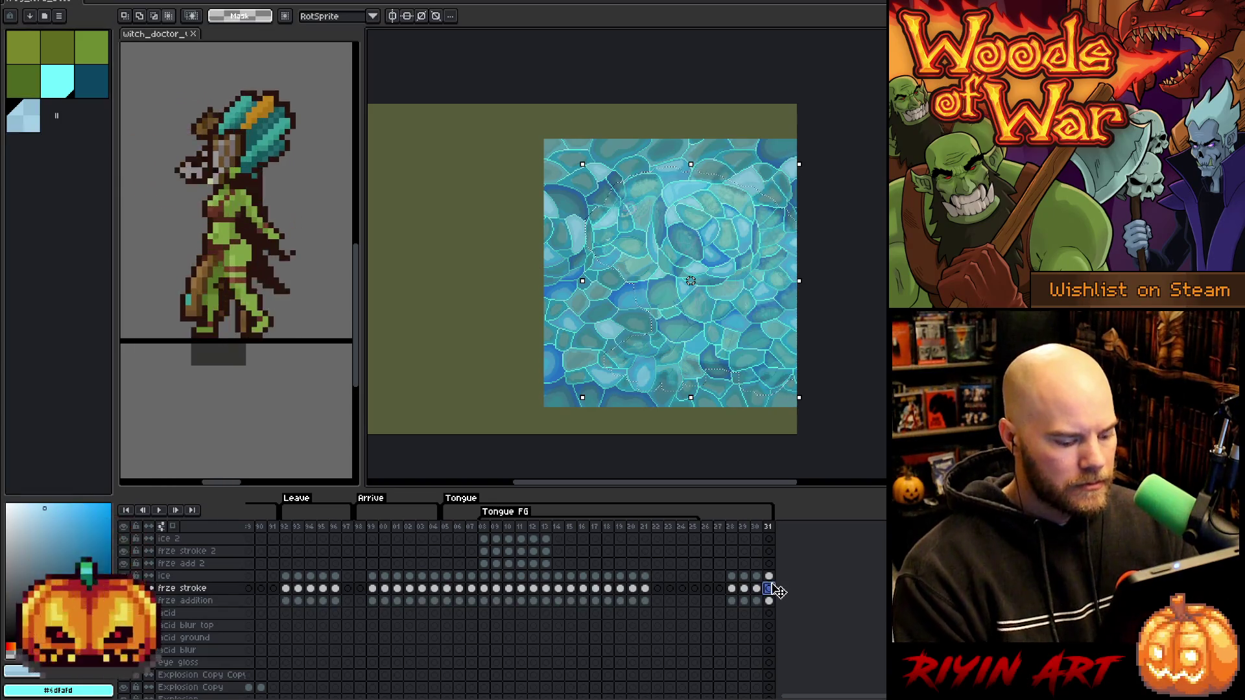
key("f")
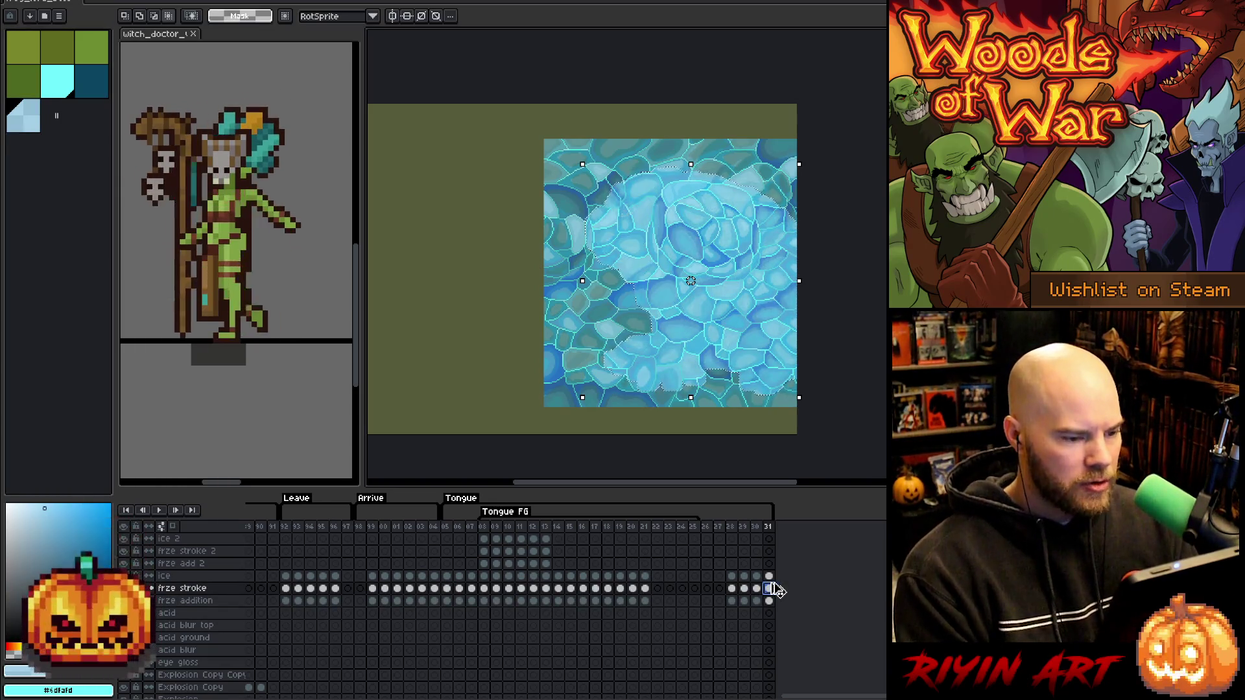
Clear frame 31's ice outside the frog and apply the cyan stroke fill with dark teal.
left_click(770, 577)
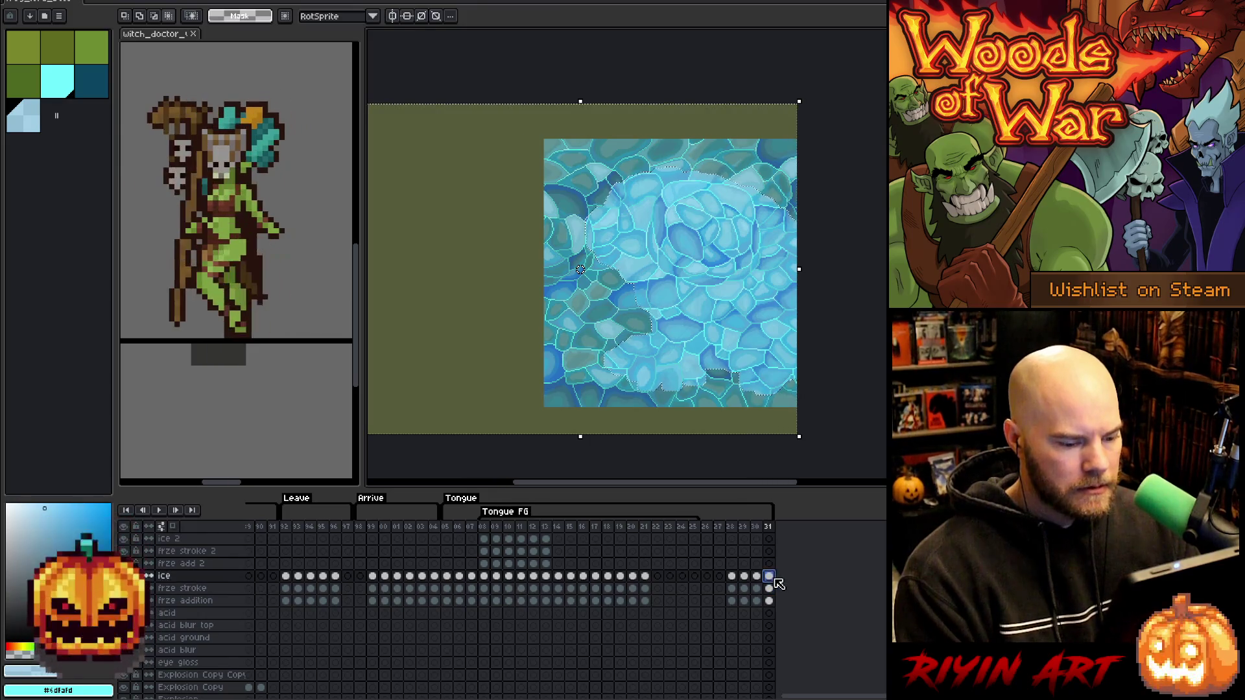
key("ctrl+z")
left_click(769, 588)
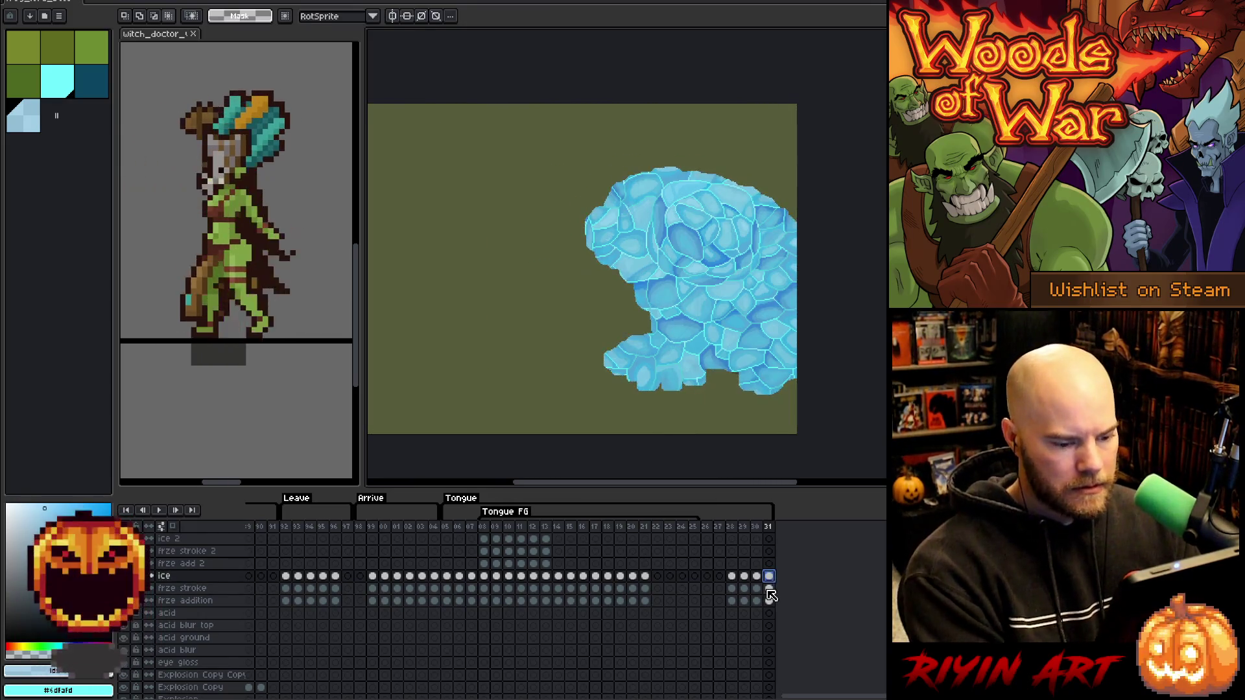
left_click(60, 83)
key("f")
left_click(90, 87)
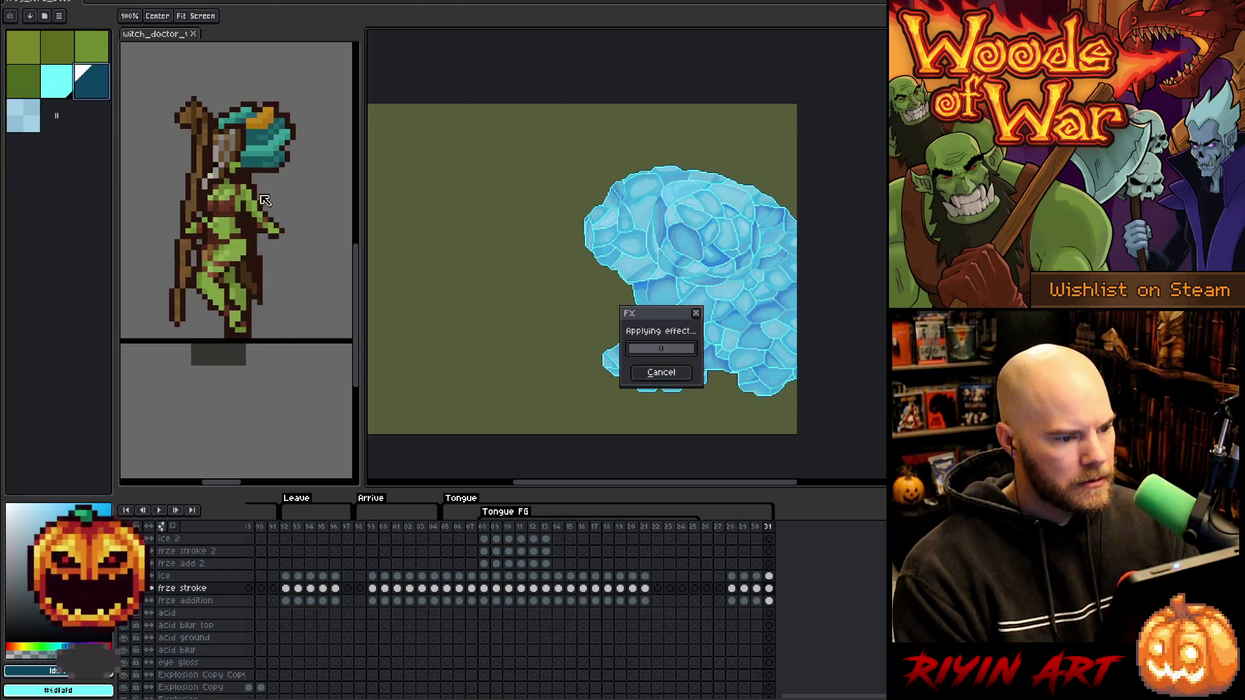
left_click(770, 590)
key("Return")
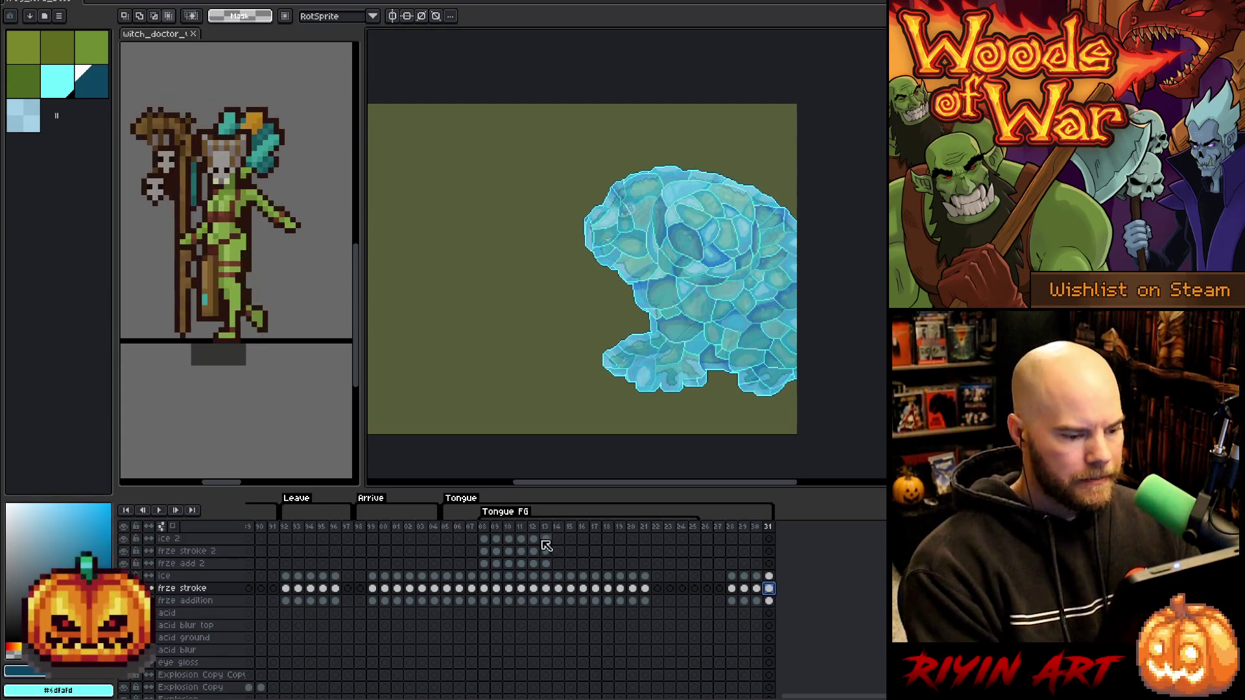
scroll(561, 580, "down", 1)
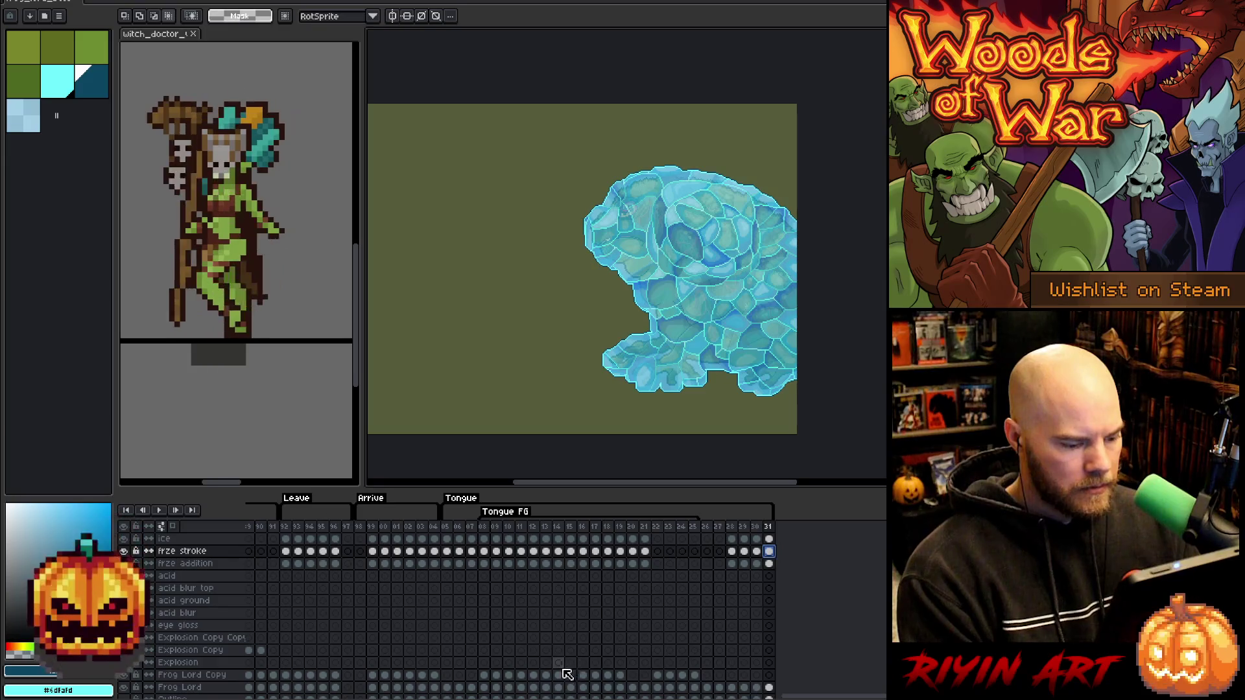
scroll(558, 603, "up", 2)
scroll(564, 583, "down", 1)
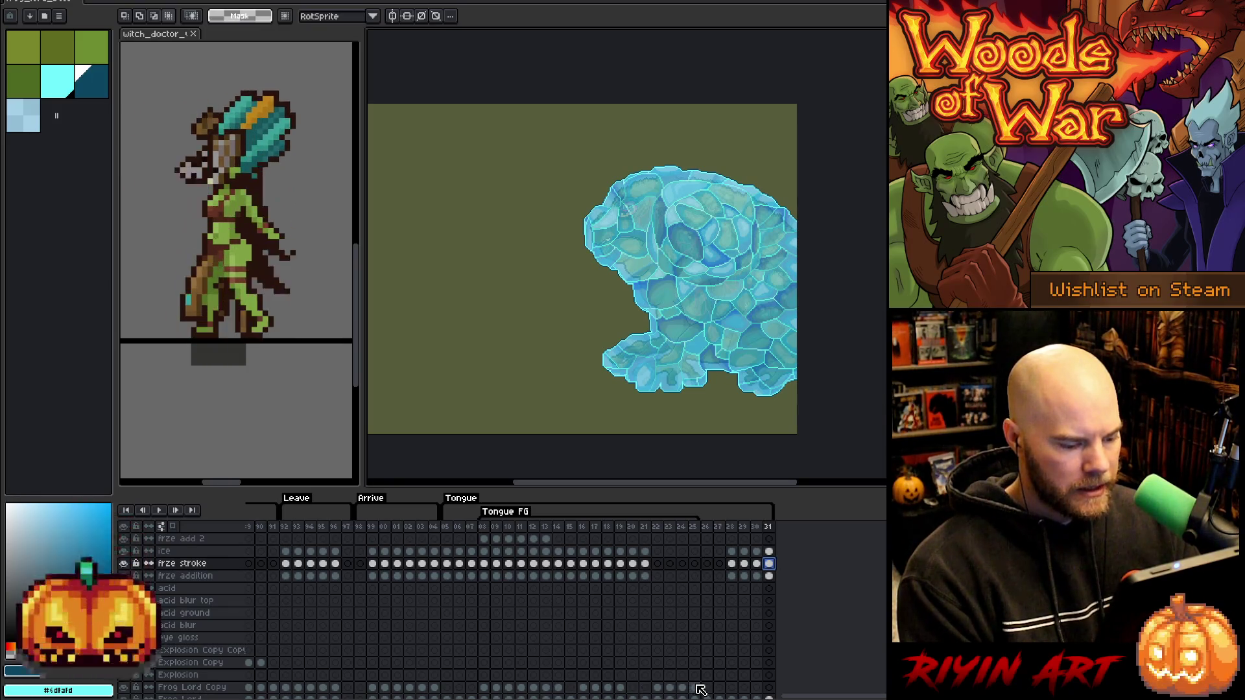
Compare the tongue loops on frames 14 and 19, ending on frame 14's Explosion cel.
left_click(559, 688)
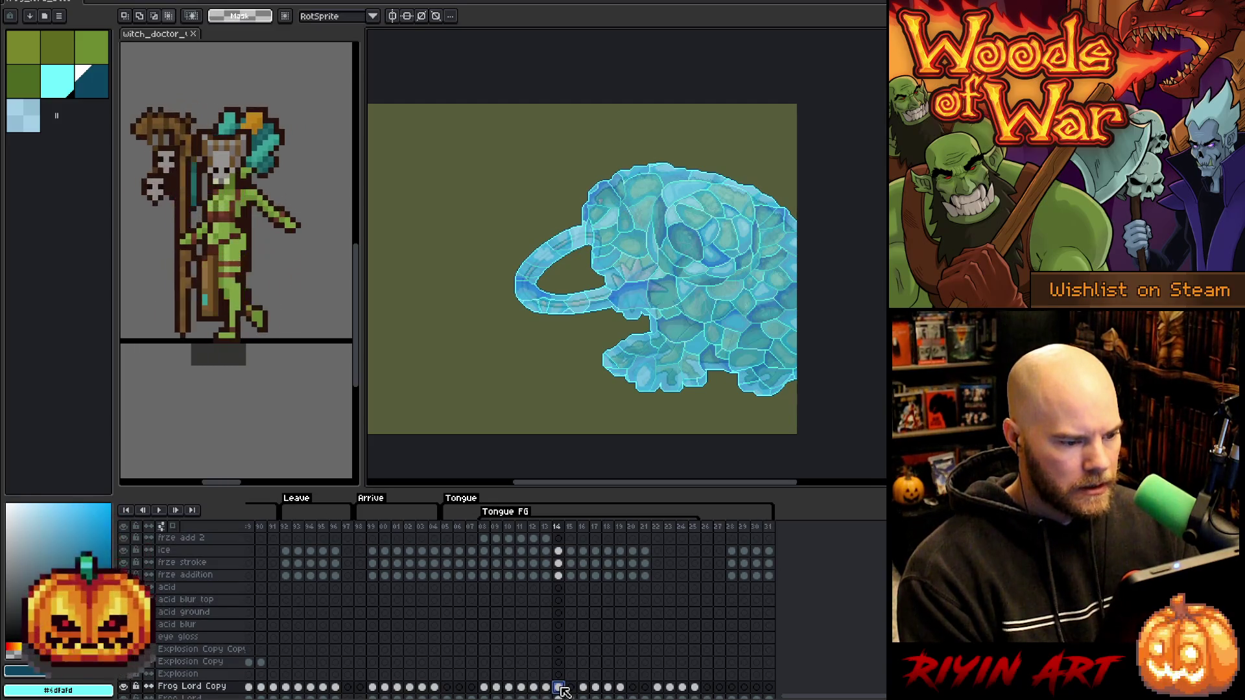
left_click(621, 689)
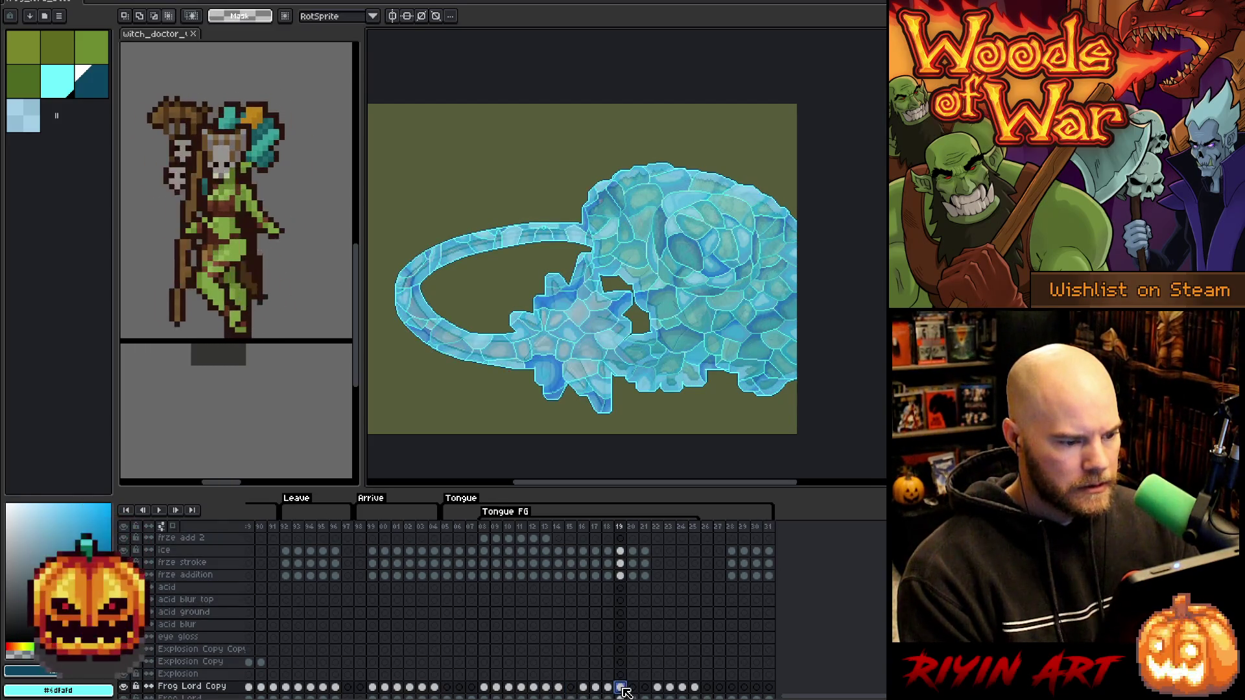
left_click(558, 687)
scroll(550, 553, "up", 1)
scroll(558, 603, "down", 2)
left_click(562, 665)
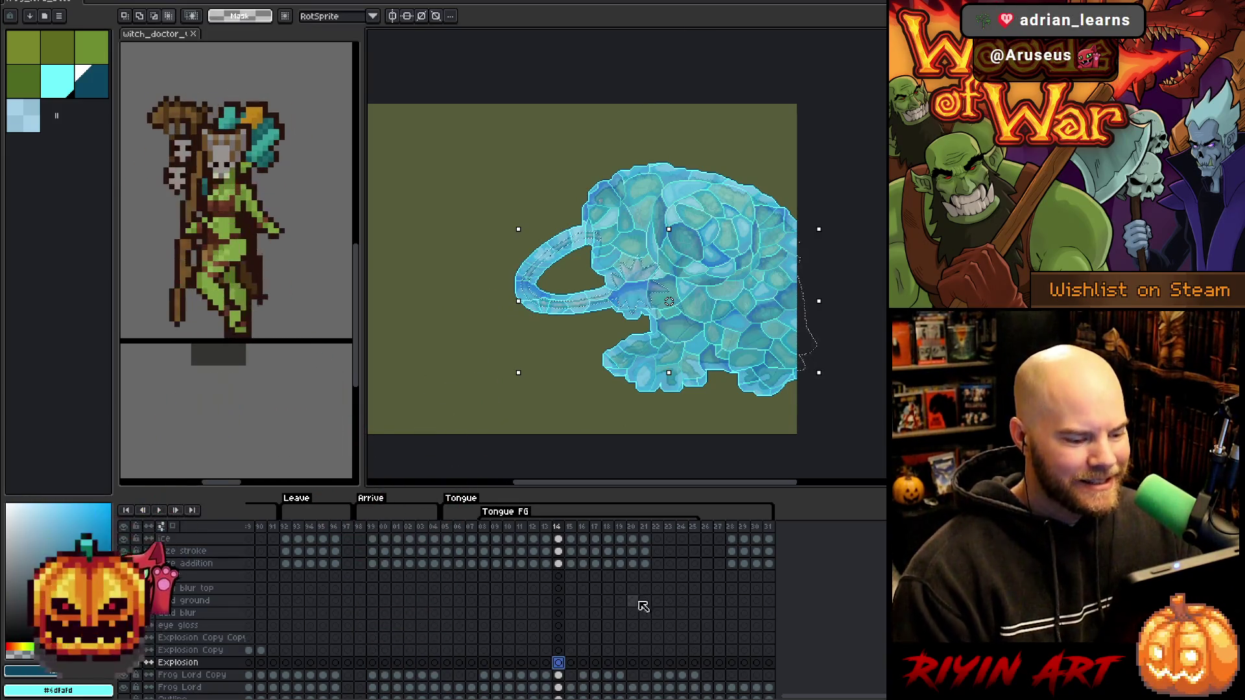
Select just the tongue loop on frame 14 and expand the selection outward.
scroll(651, 300, "up", 3)
scroll(651, 300, "down", 2)
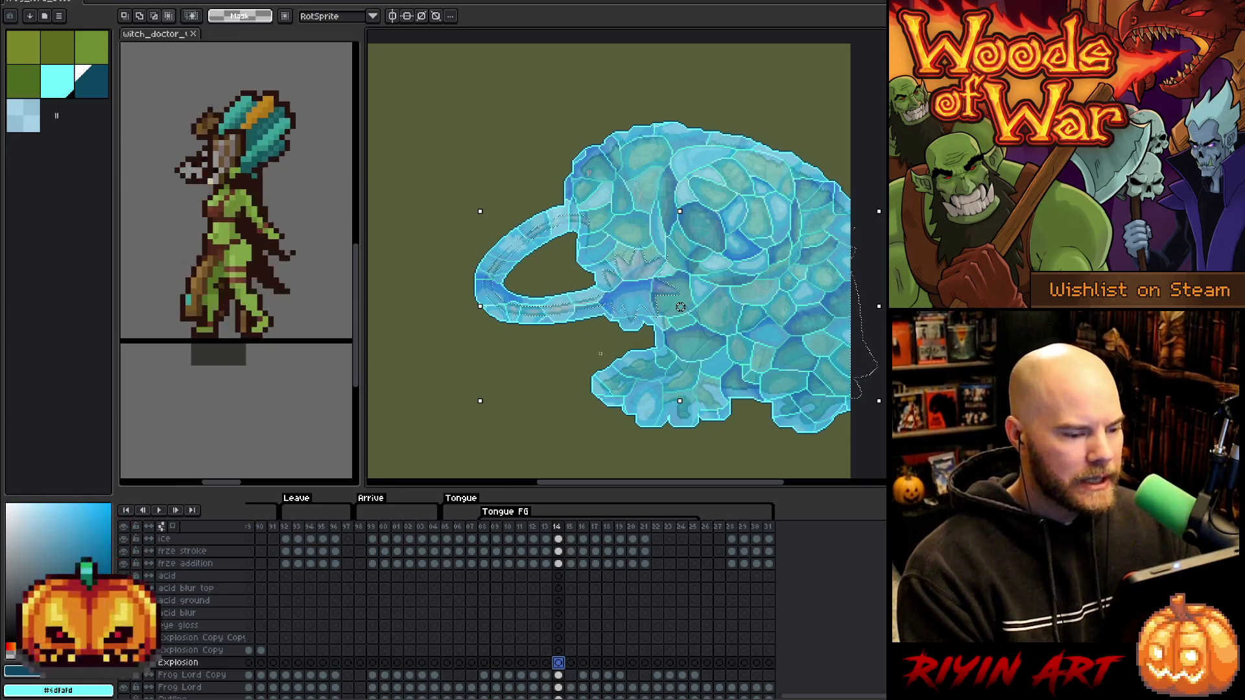
scroll(568, 595, "up", 1)
left_click(558, 601)
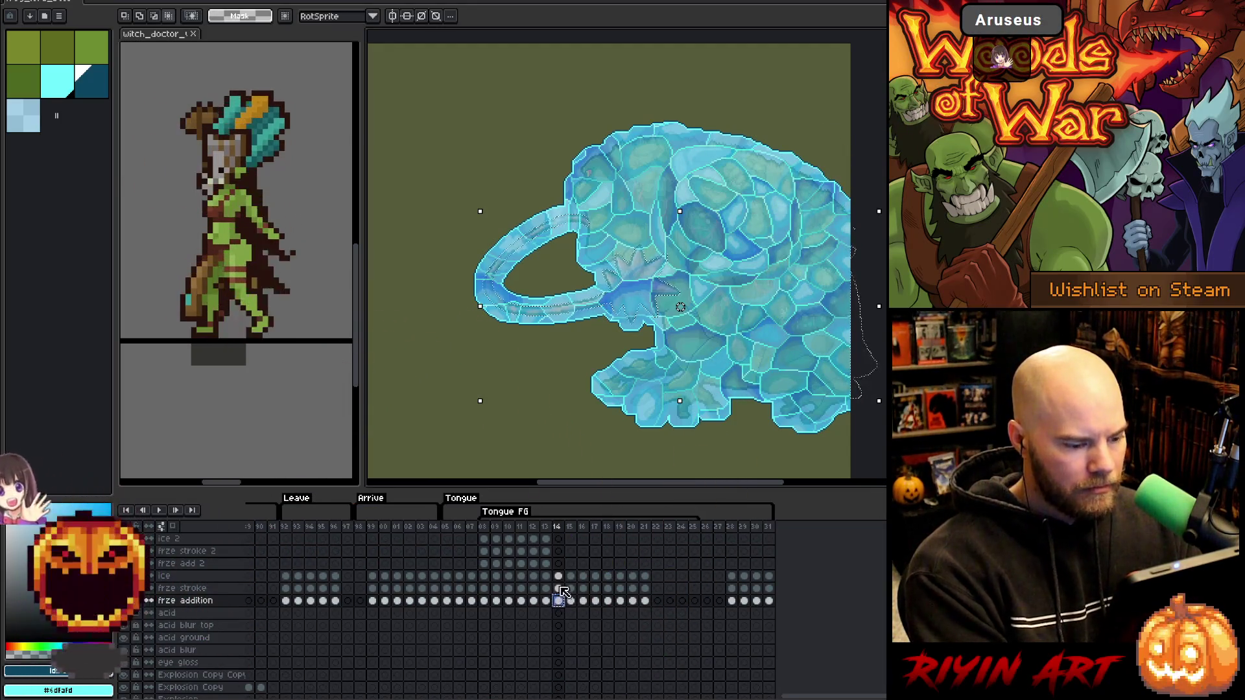
left_click(559, 564)
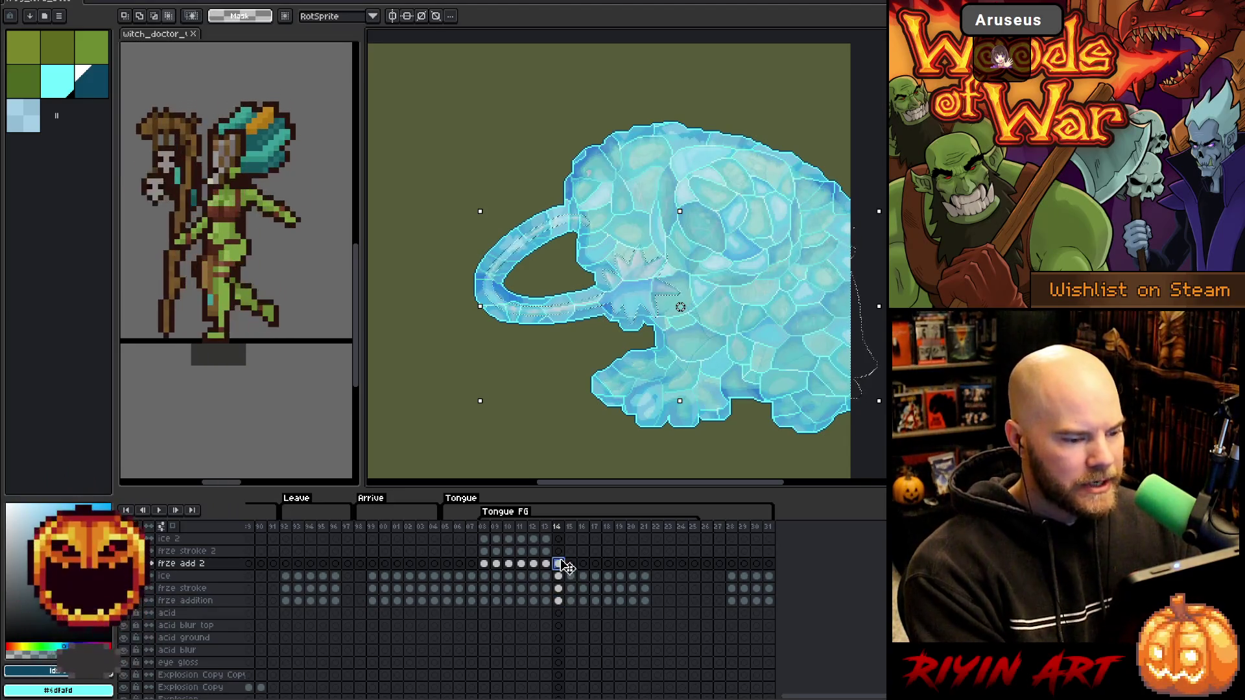
left_click(561, 566)
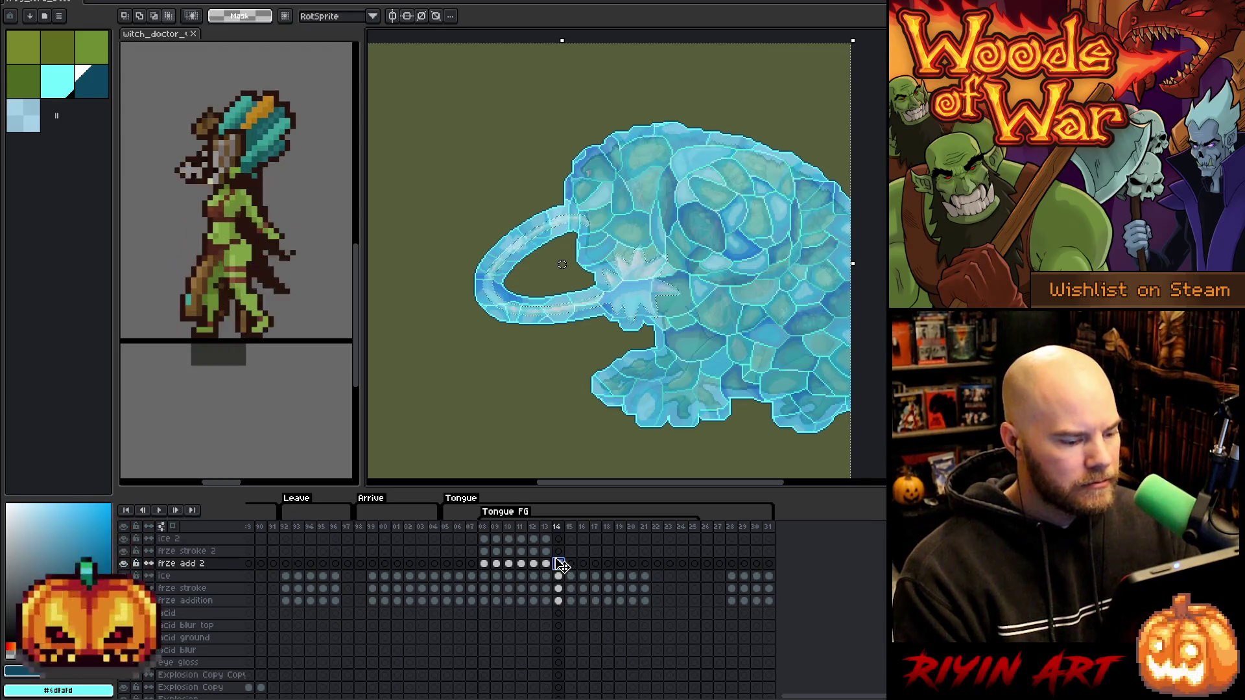
left_click(561, 564)
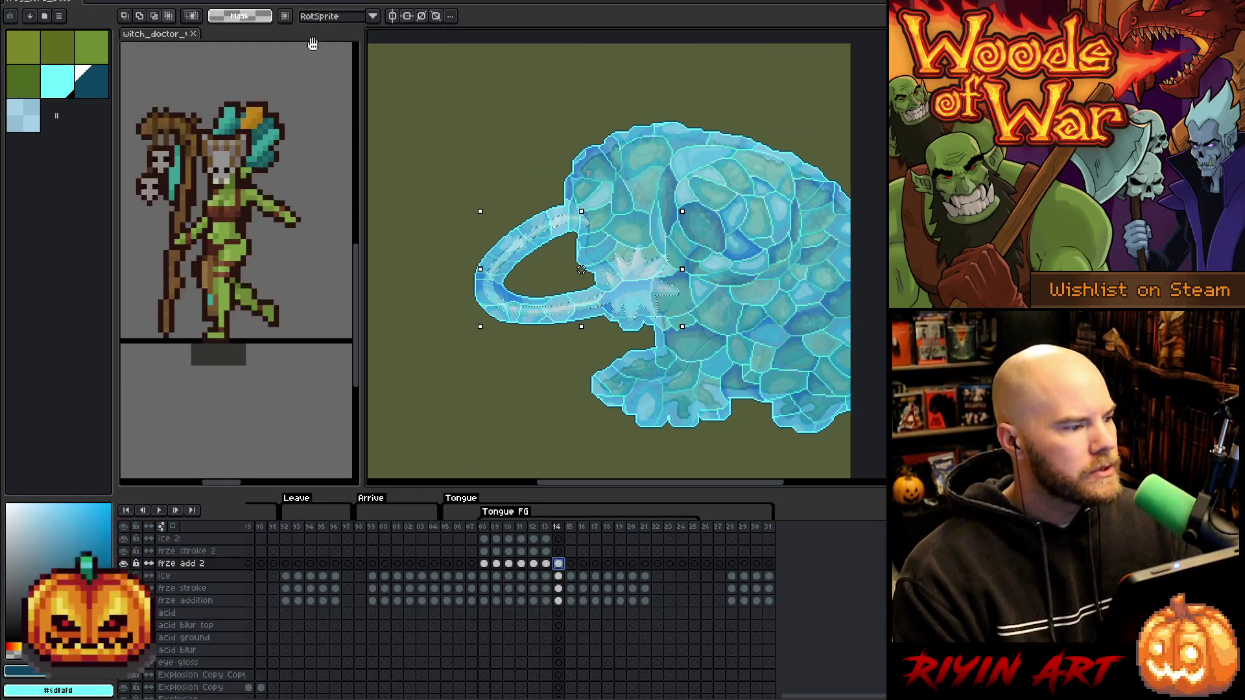
left_click(166, 1)
mouse_move(214, 60)
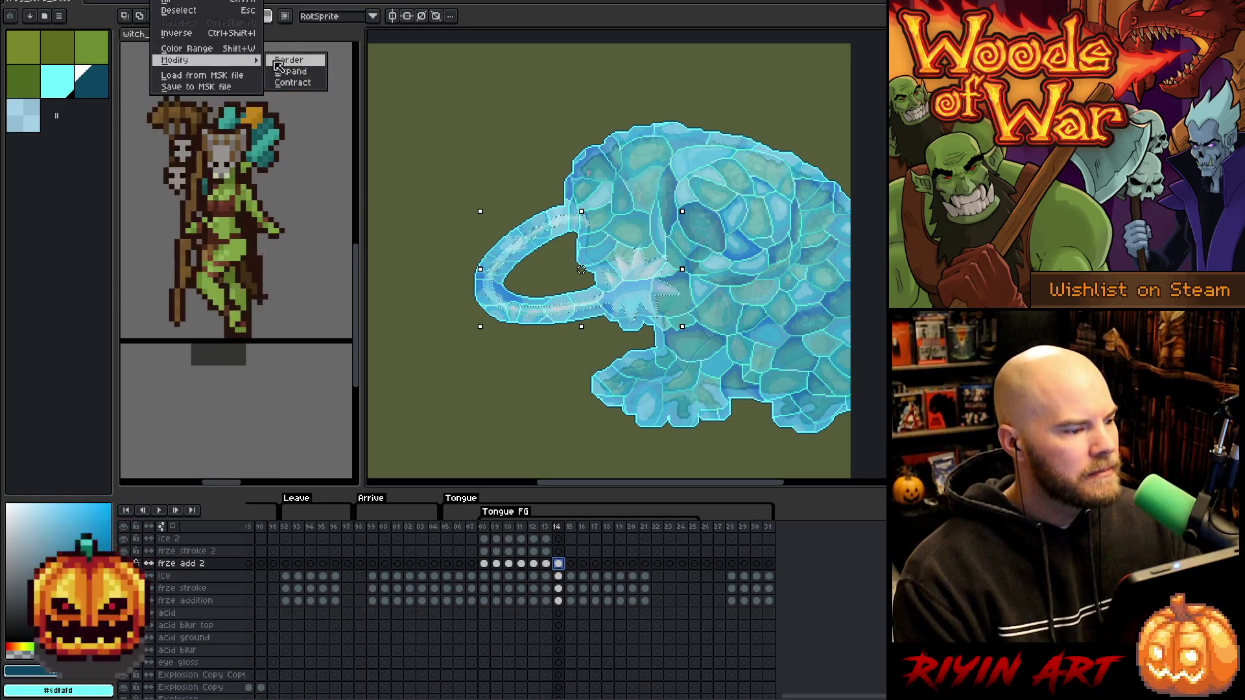
left_click(289, 76)
left_click(628, 383)
Copy the ice around the tongue and paste it onto the ice 2 layer at frame 14.
left_click(559, 576)
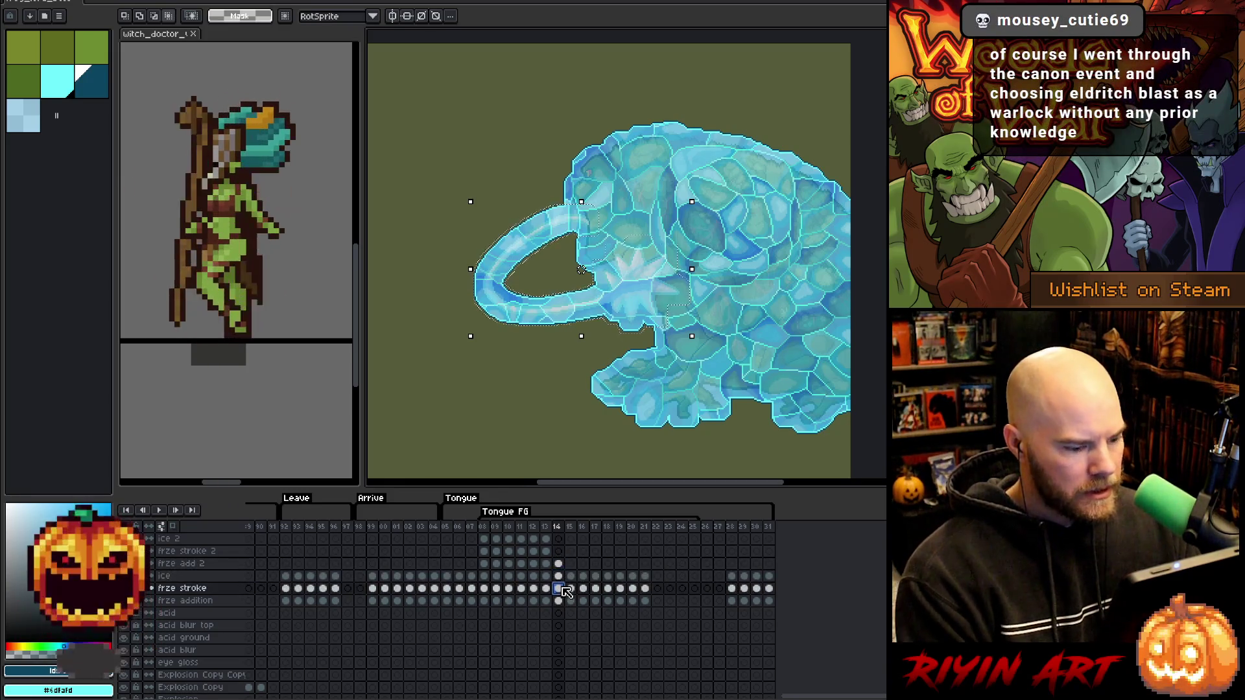
left_click(559, 589)
left_click(559, 552)
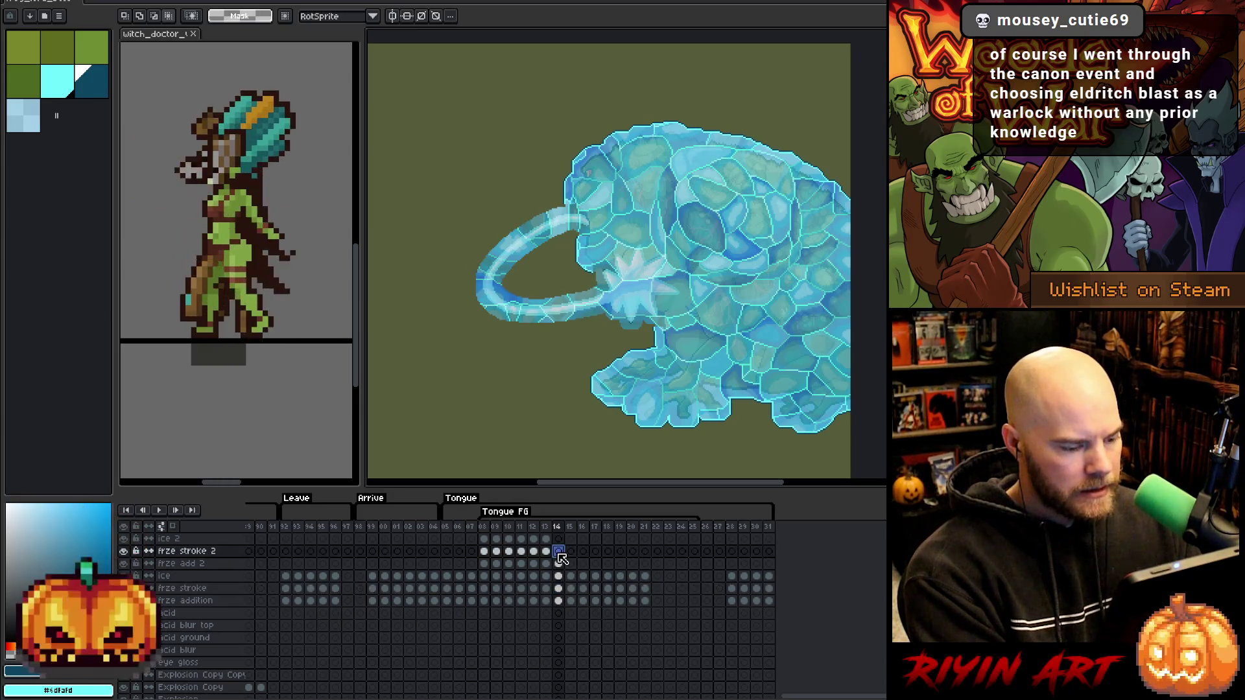
left_click(559, 576)
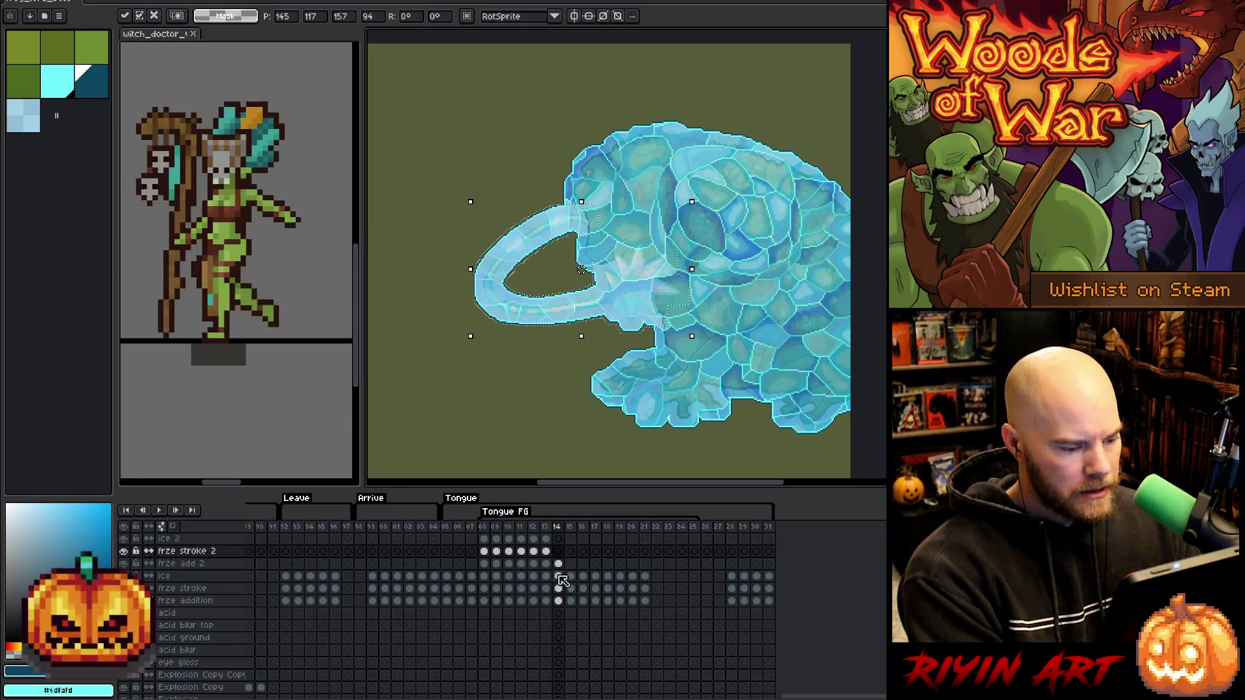
left_click(559, 540)
key("ctrl+v")
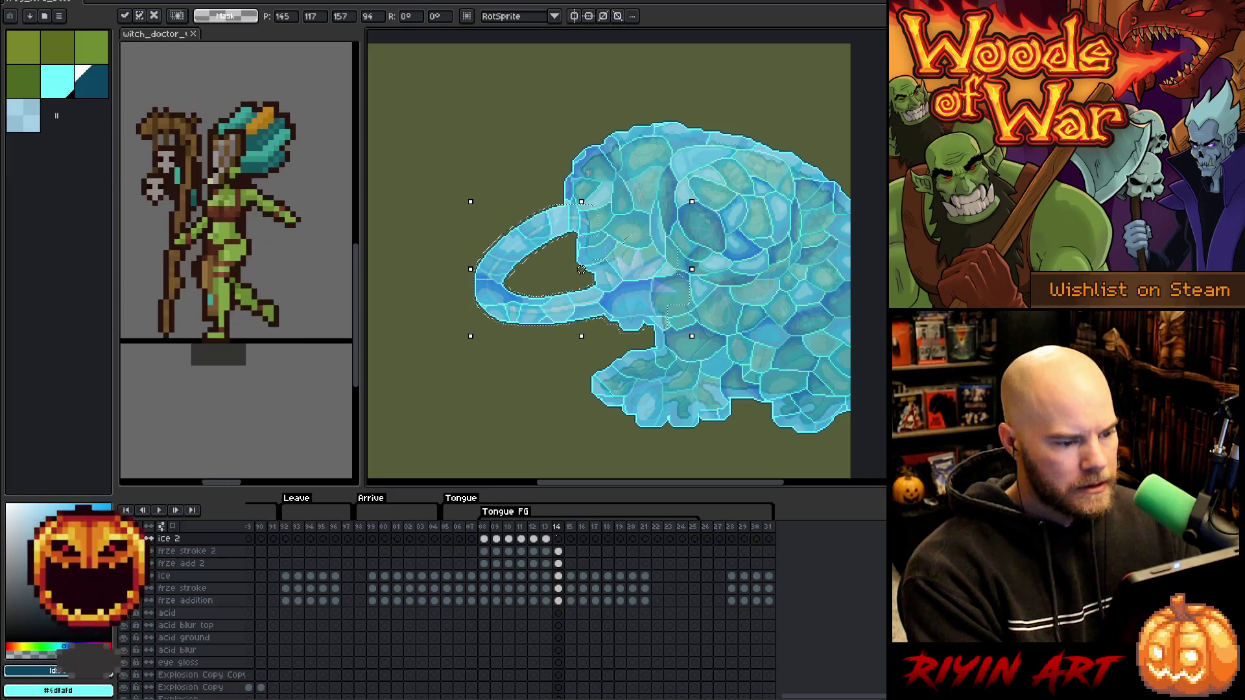
Commit the tongue ice, stretch the tongue selection on frame 15 to fit the longer tongue, and return to frame 14.
left_click(571, 564)
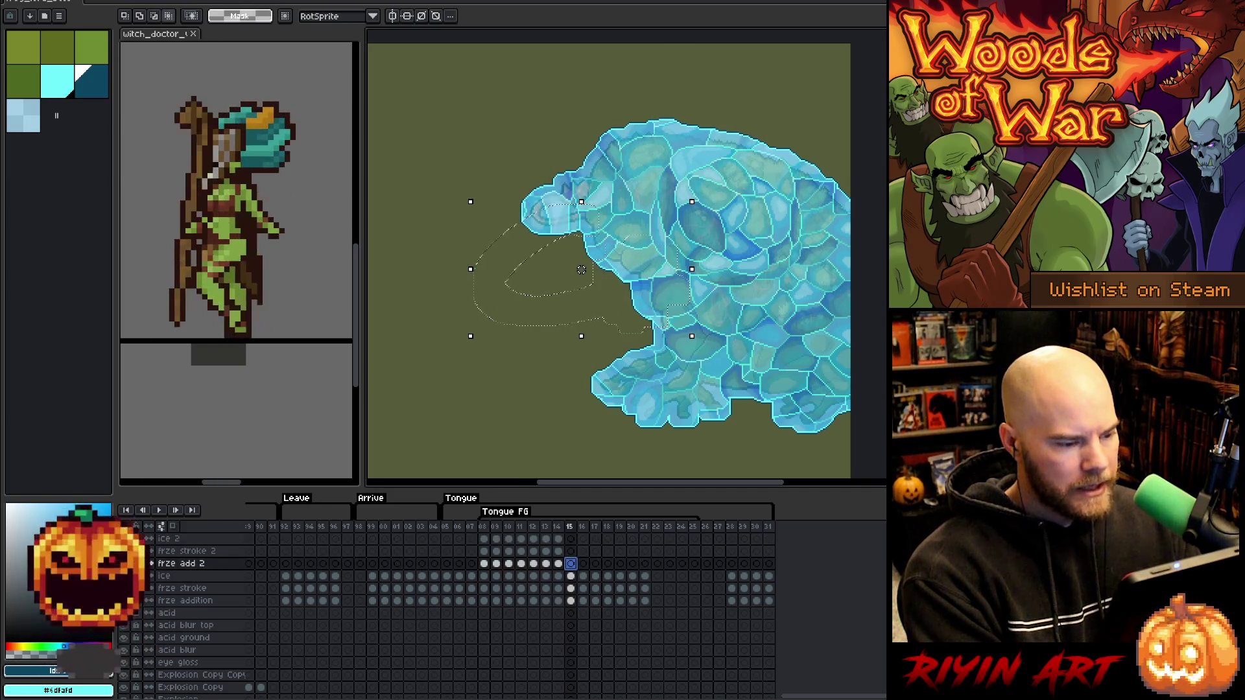
scroll(570, 564, "down", 3)
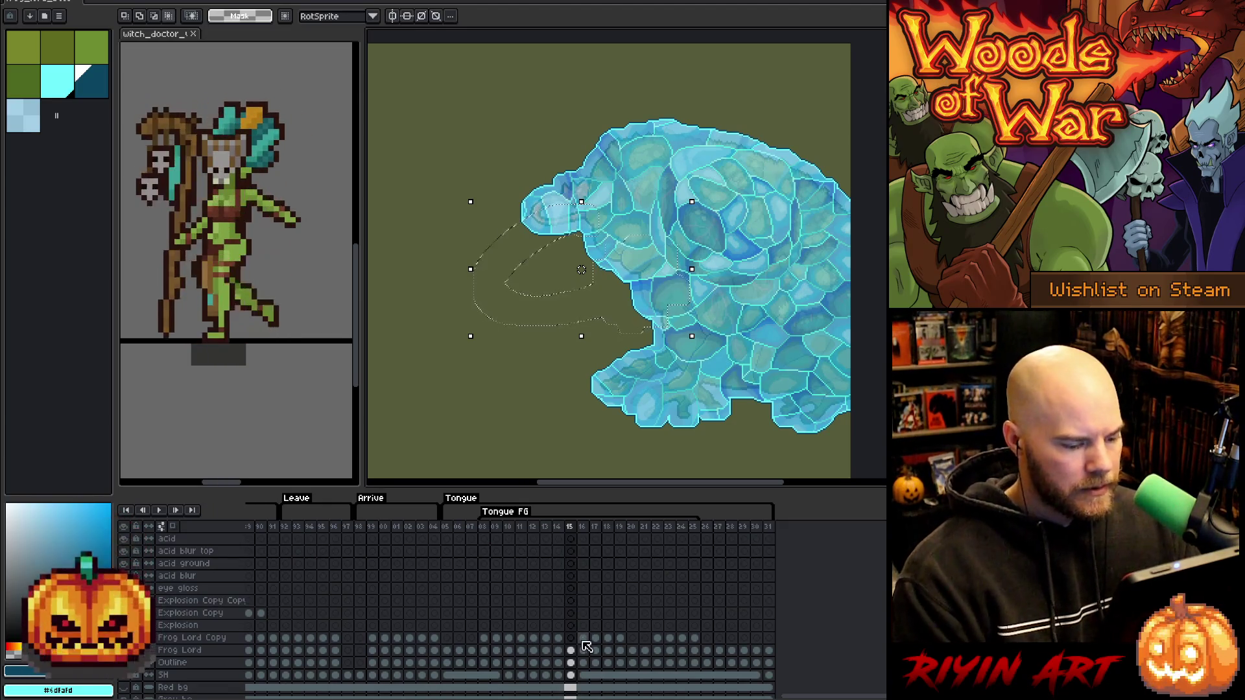
left_click_drag(581, 269, 586, 305)
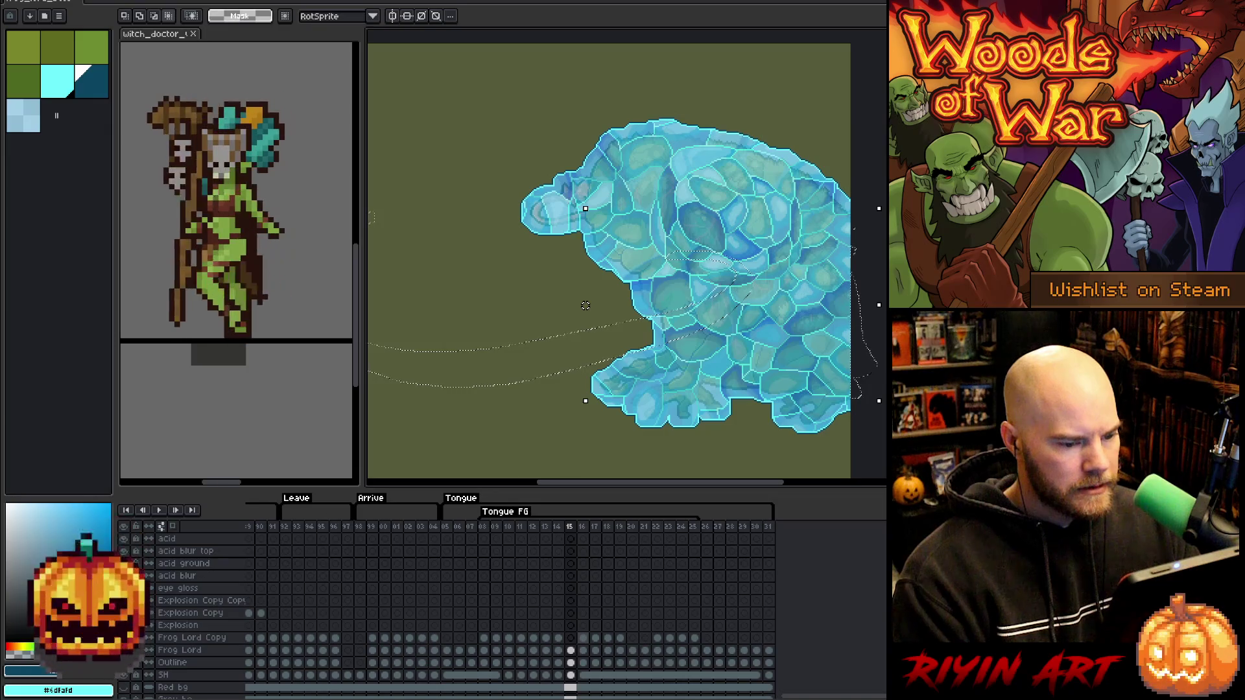
scroll(586, 305, "down", 1)
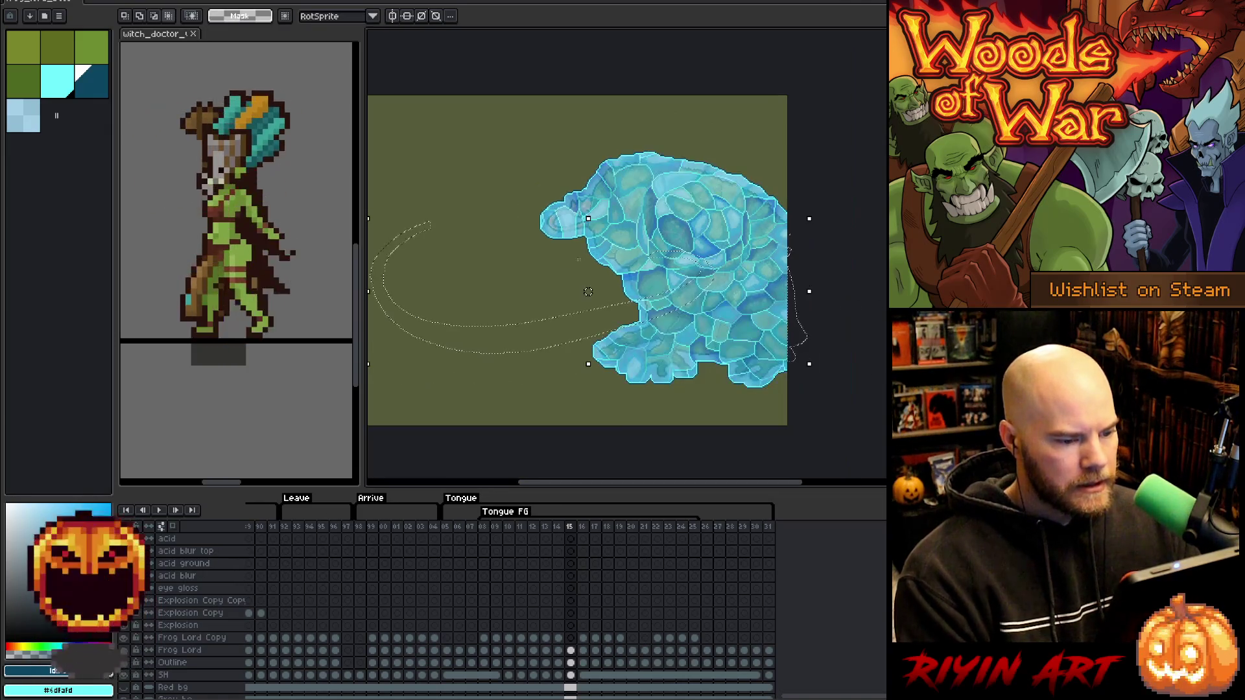
scroll(570, 564, "up", 2)
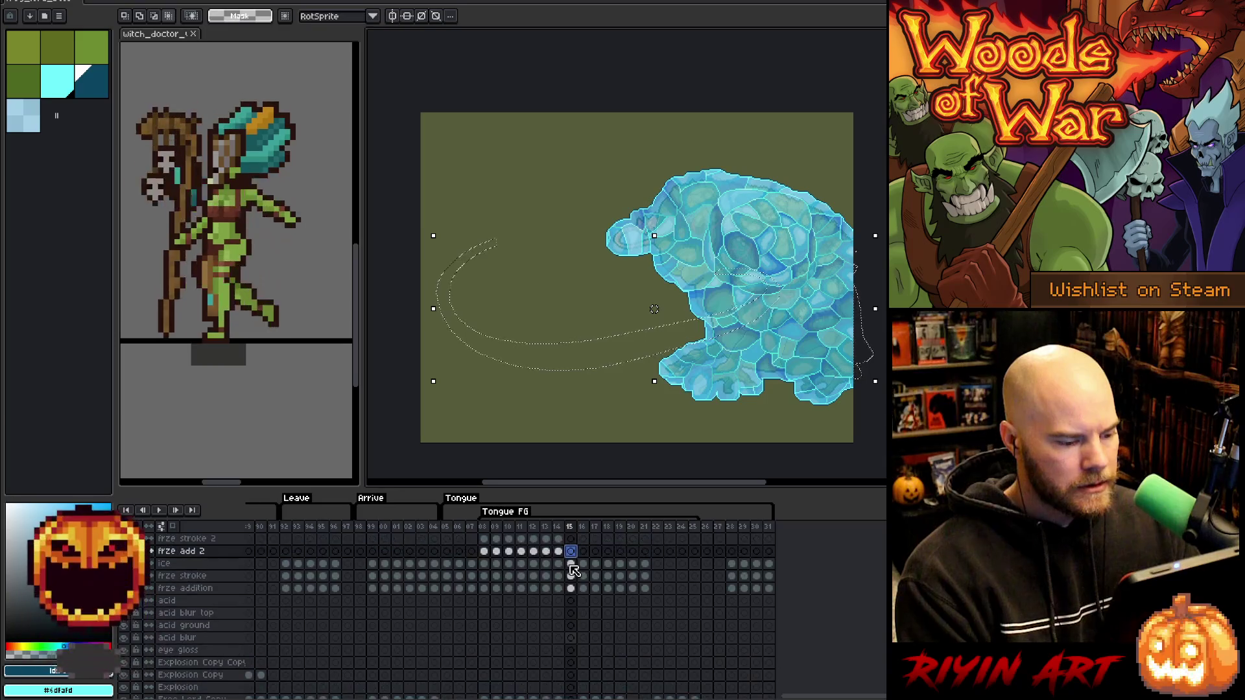
left_click(570, 564)
key("Left")
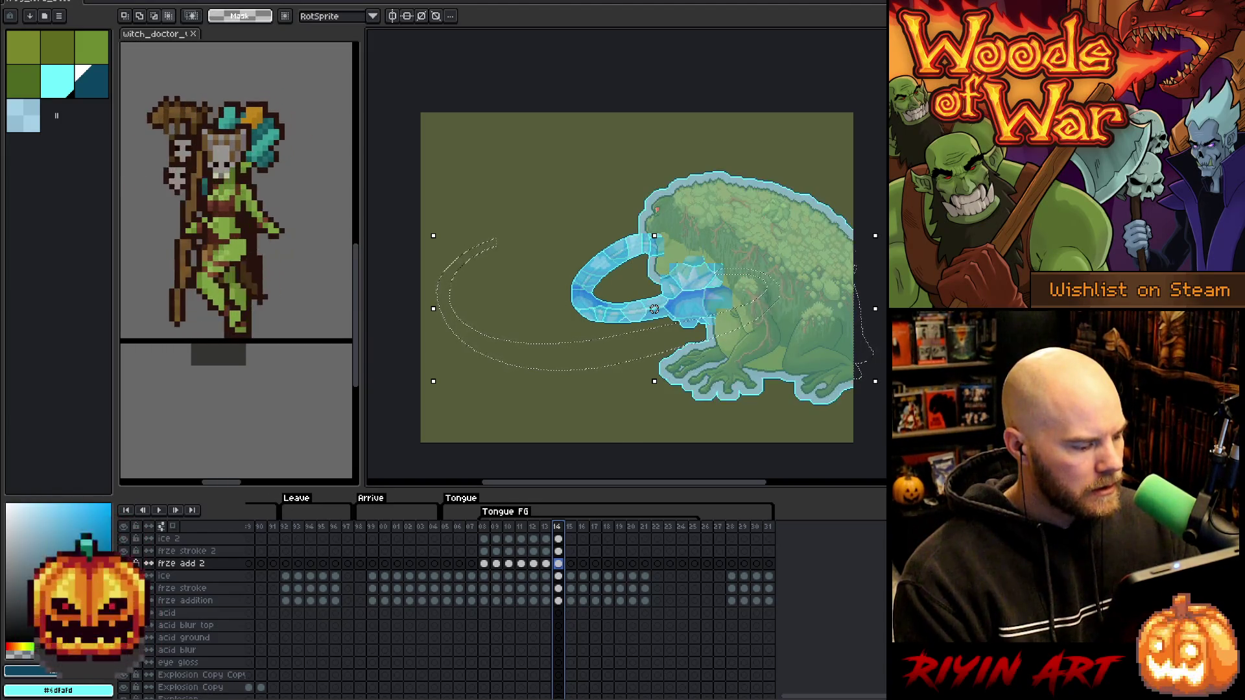
scroll(571, 578, "down", 2)
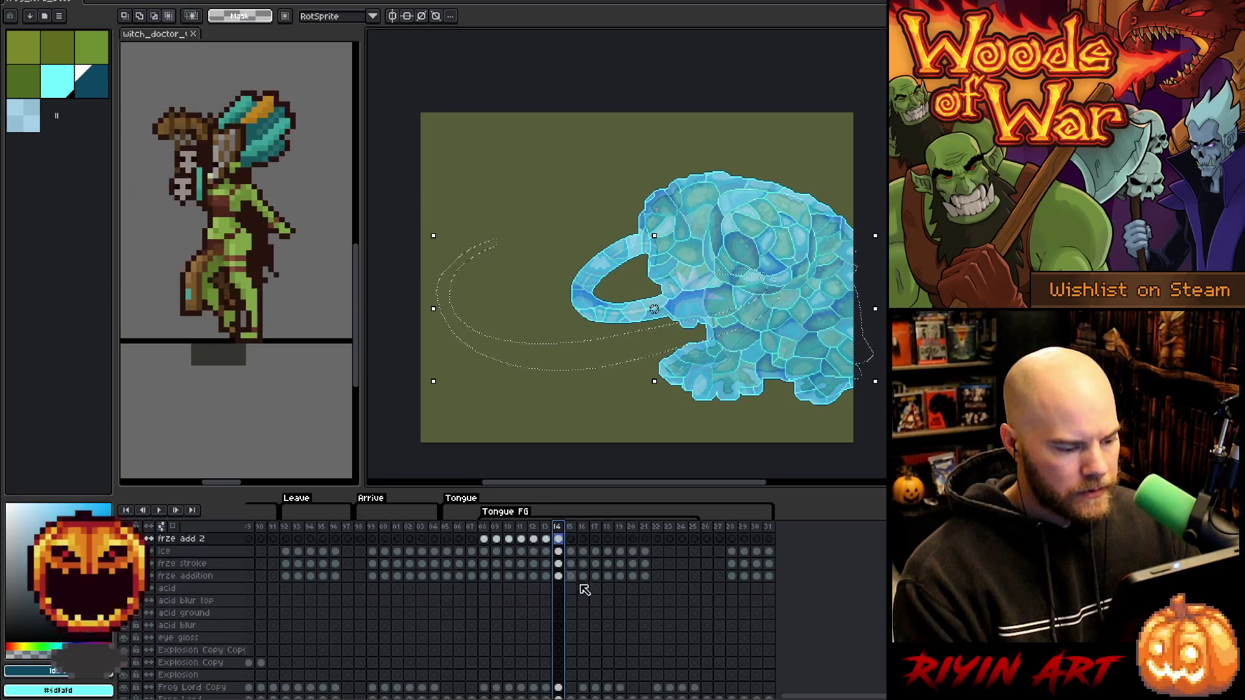
scroll(578, 590, "up", 2)
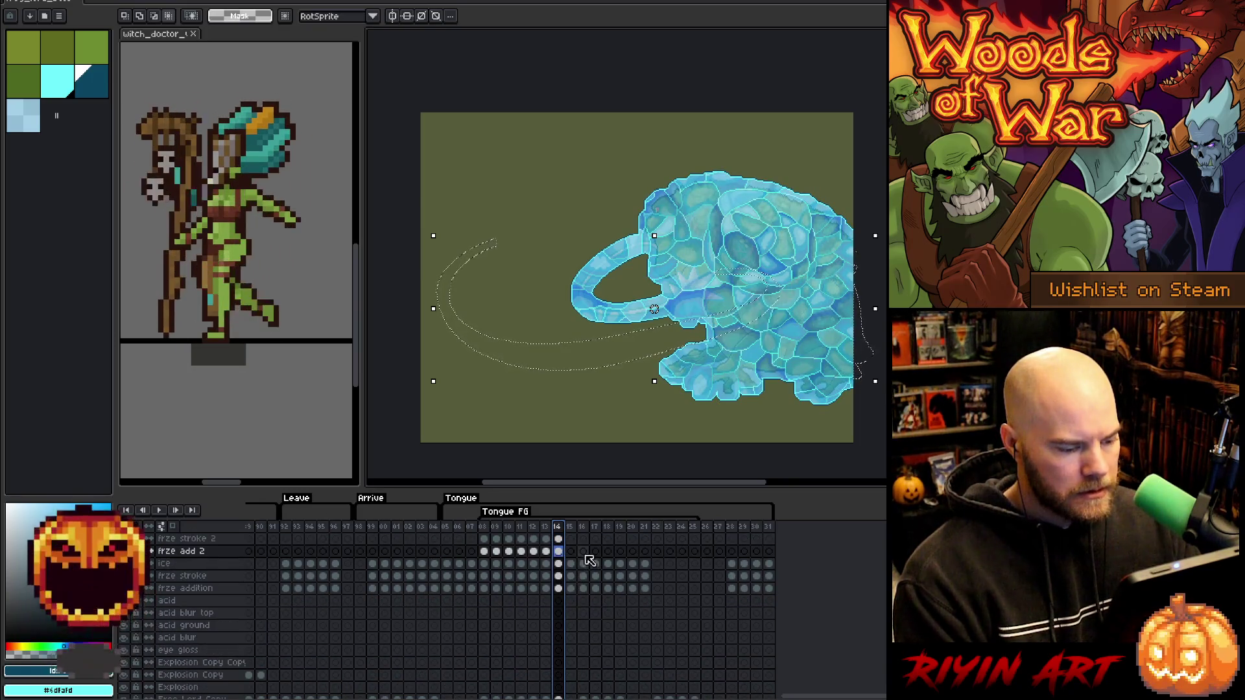
scroll(587, 571, "down", 1)
On frame 16, clear the light ice overlay from the frze add 2 cel.
left_click(584, 663)
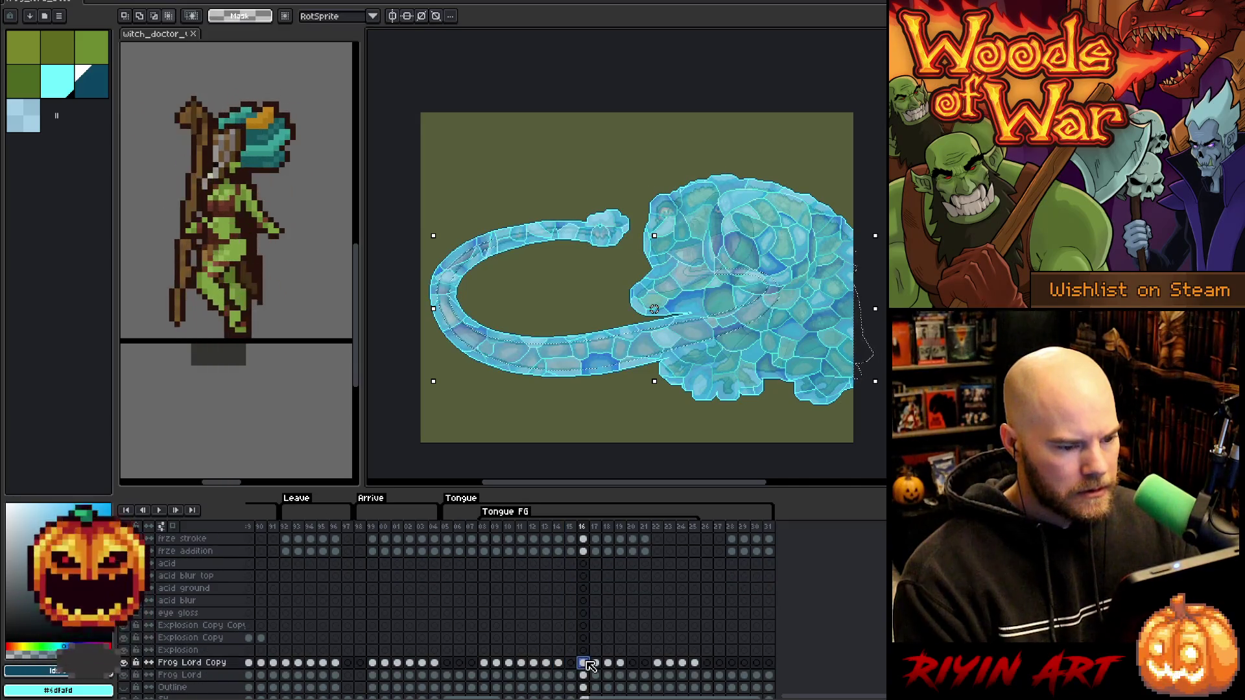
scroll(587, 646, "up", 2)
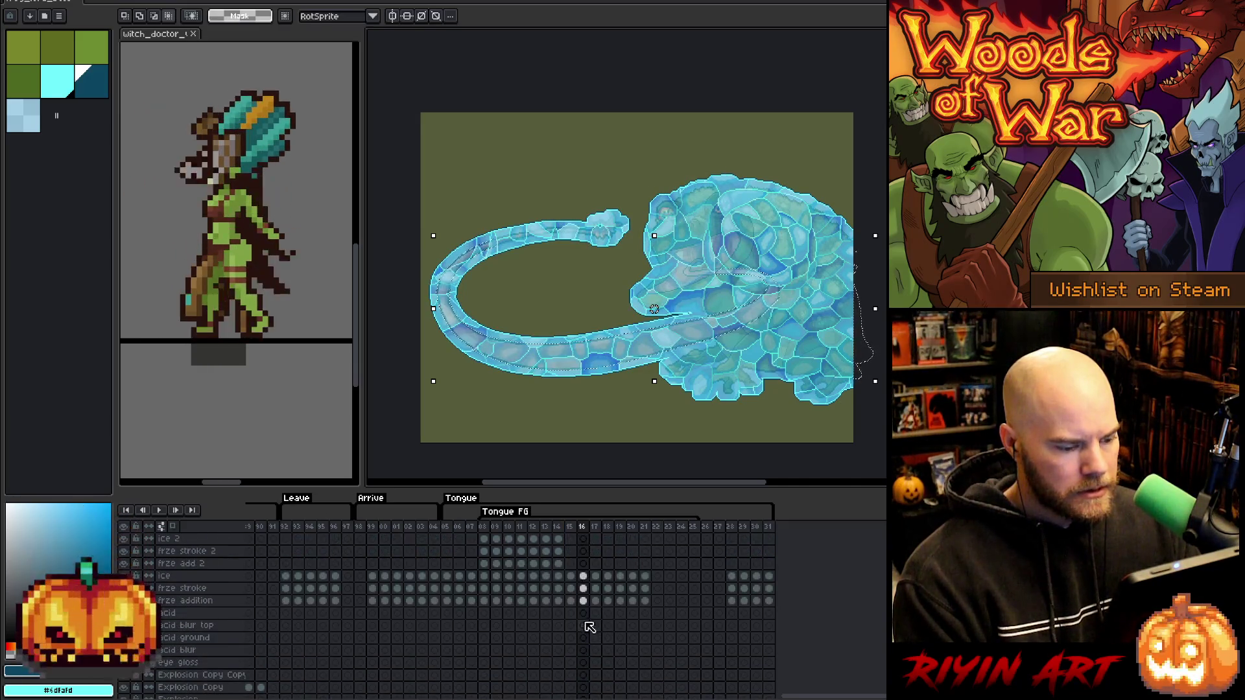
left_click(584, 601)
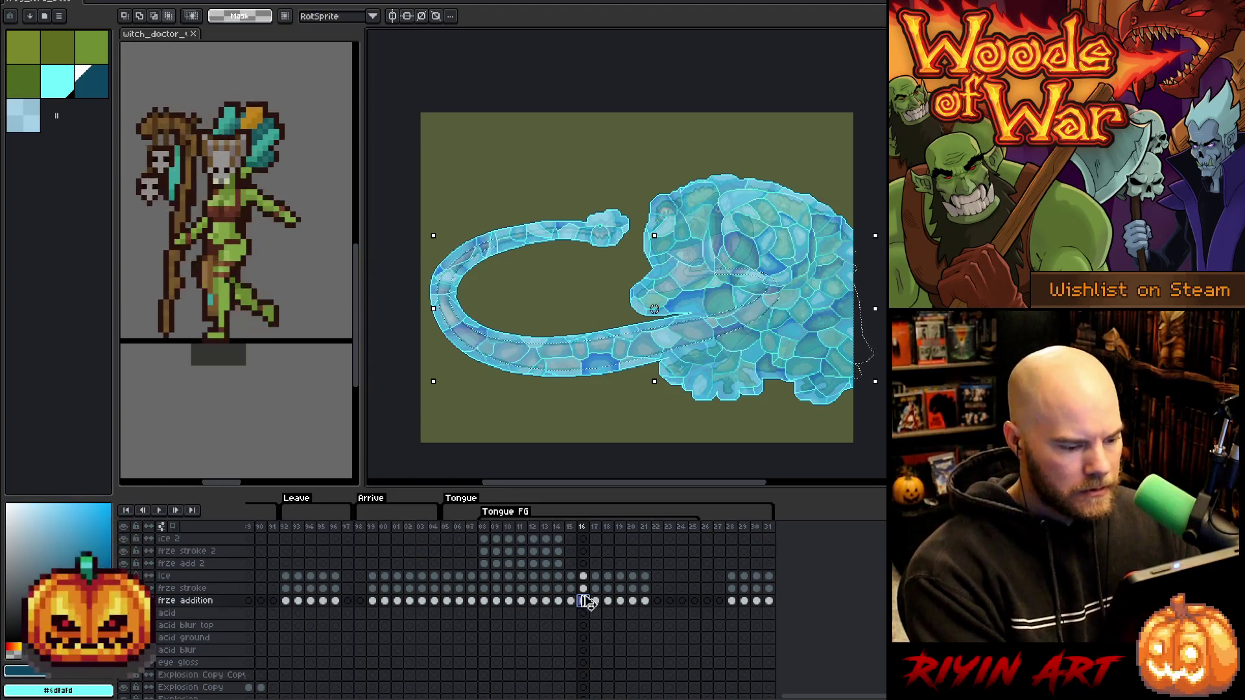
left_click(583, 564)
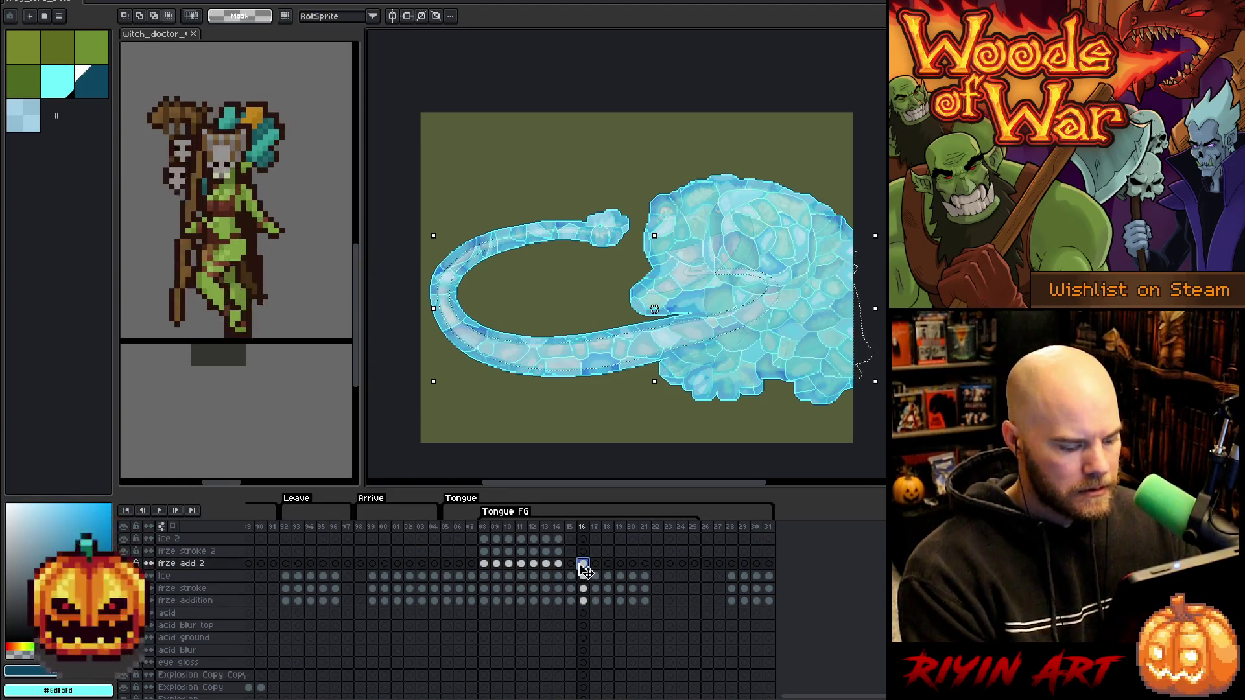
key("ctrl+a")
key("Delete")
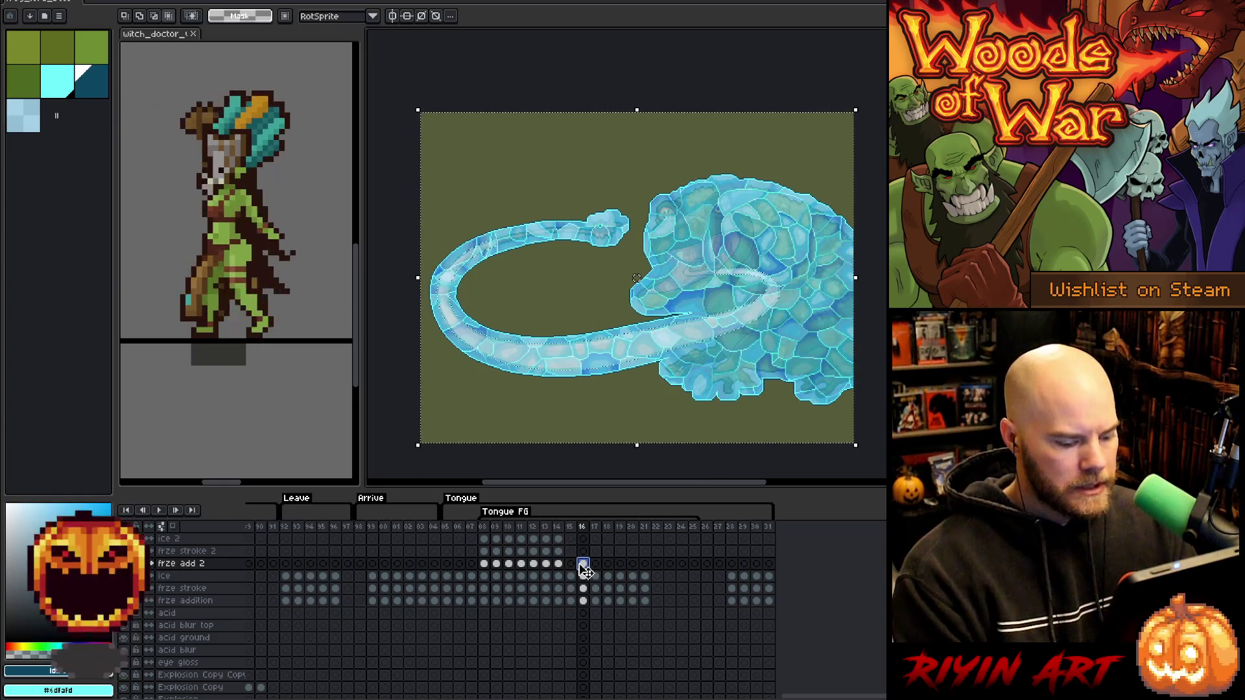
Narrow the selection to the frog and tongue, then expand it outward.
key("ctrl+v")
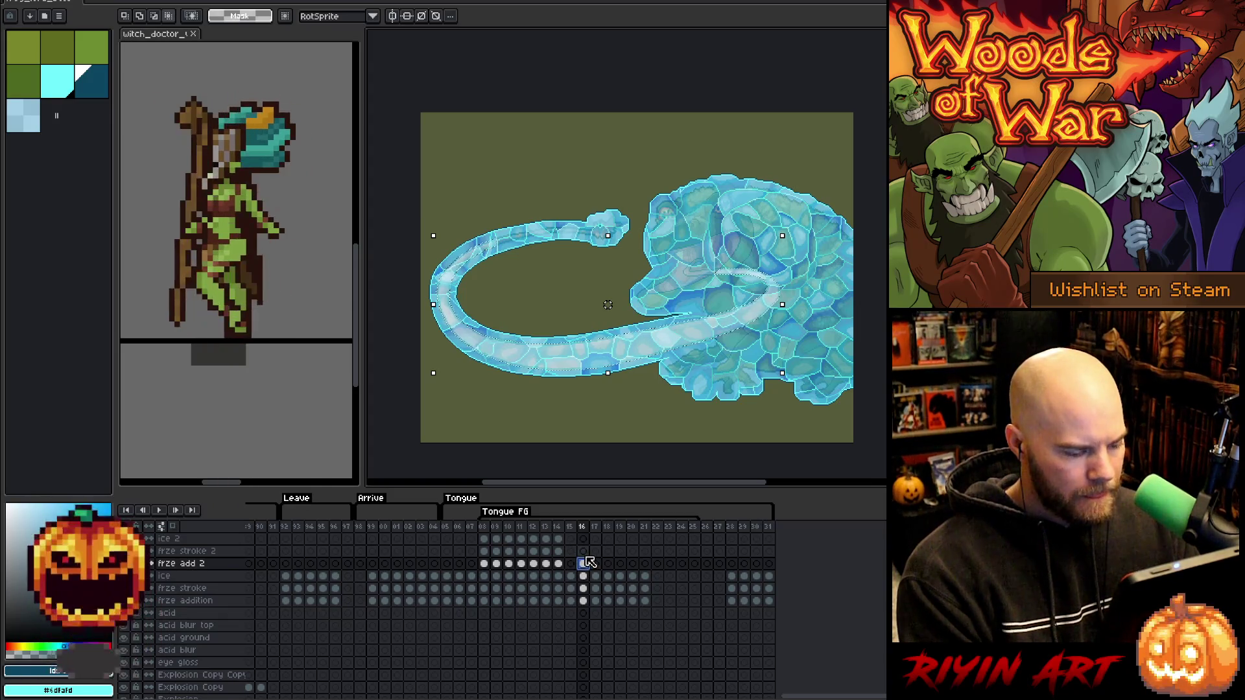
key("alt+s")
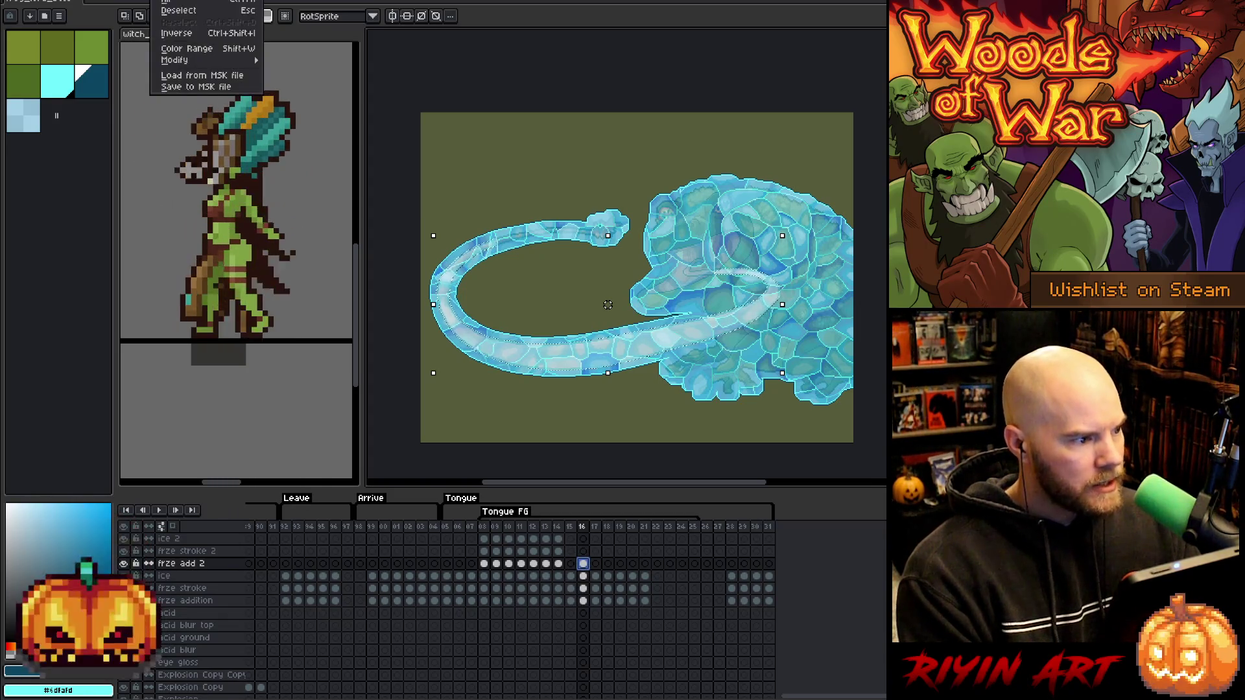
mouse_move(221, 59)
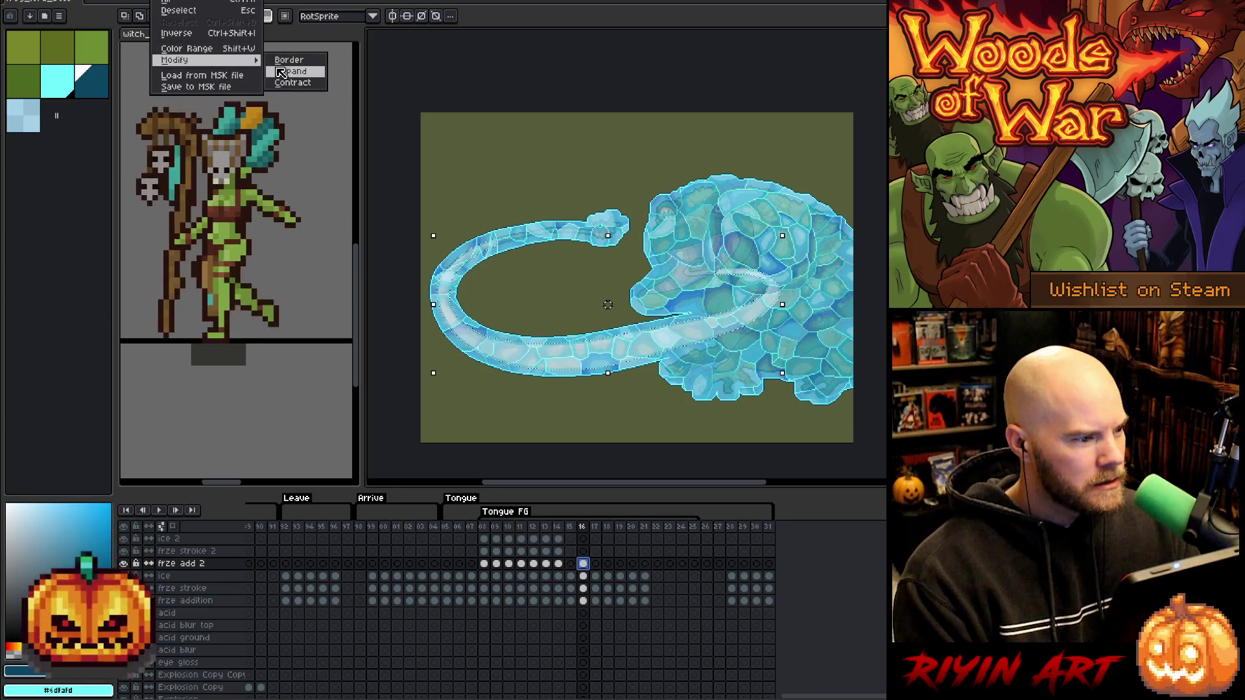
left_click(281, 71)
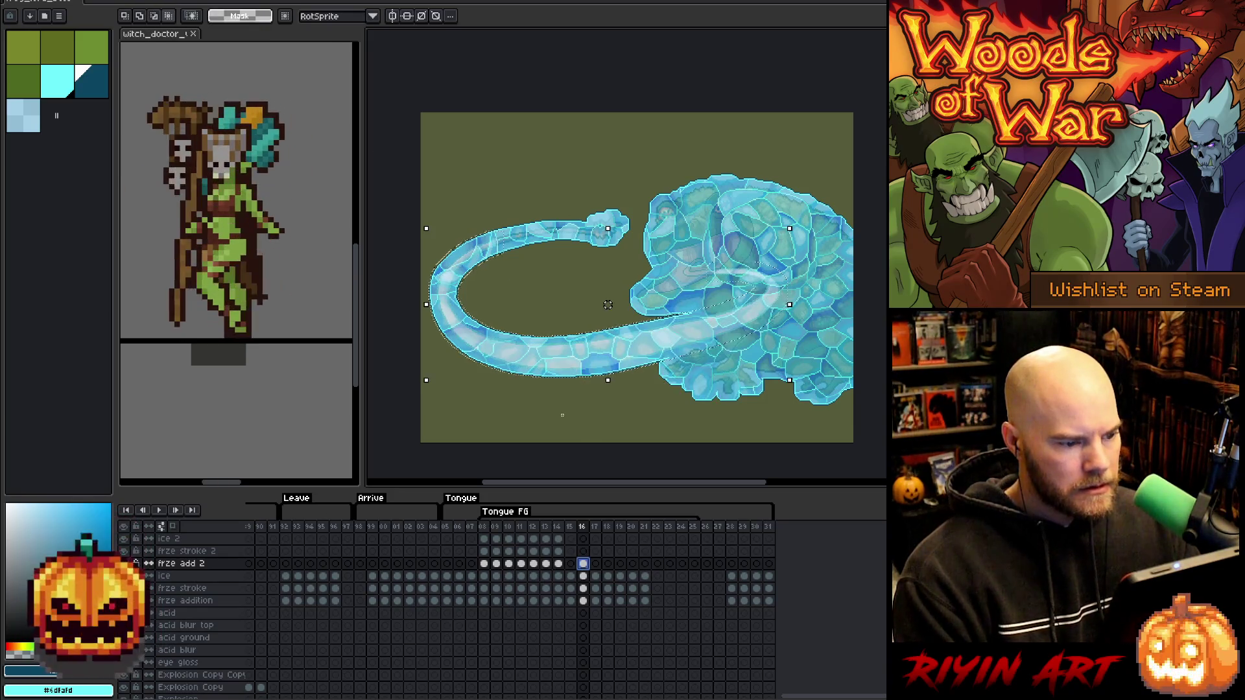
Paste ice texture onto the ice 2 and frze stroke 2 layers at frame 16 and commit it.
left_click(583, 576)
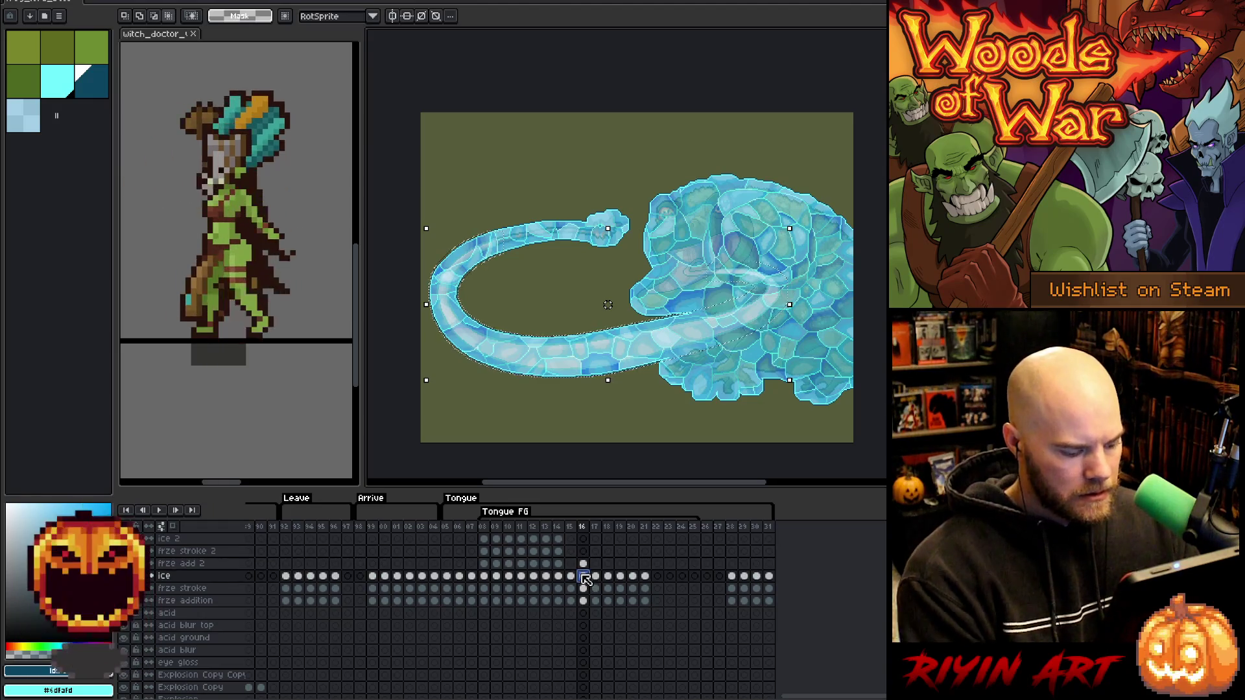
left_click(583, 539)
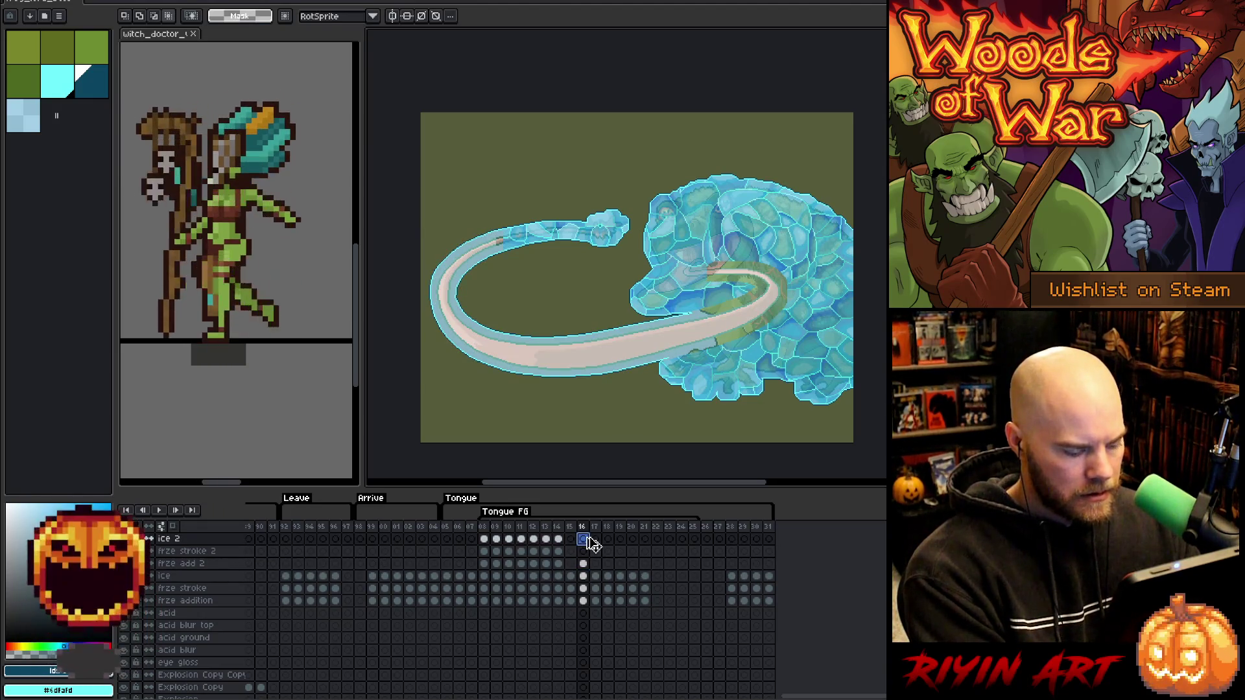
key("ctrl+v")
left_click(583, 588)
left_click(583, 552)
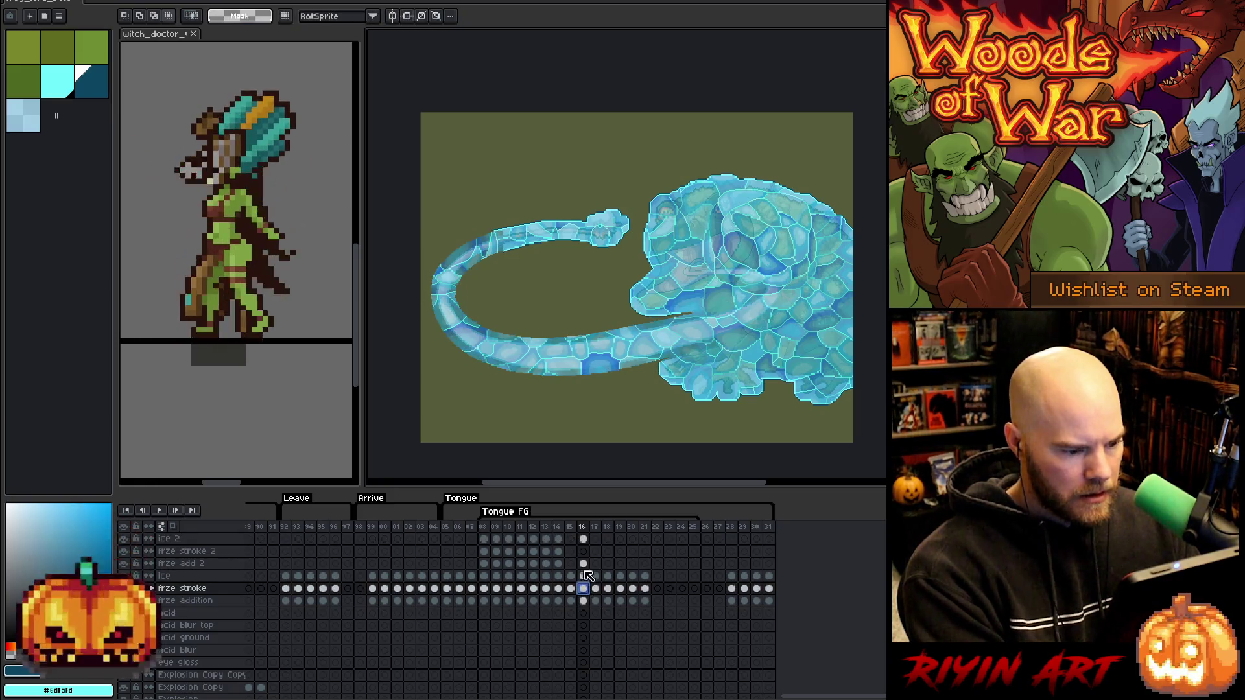
key("ctrl+v")
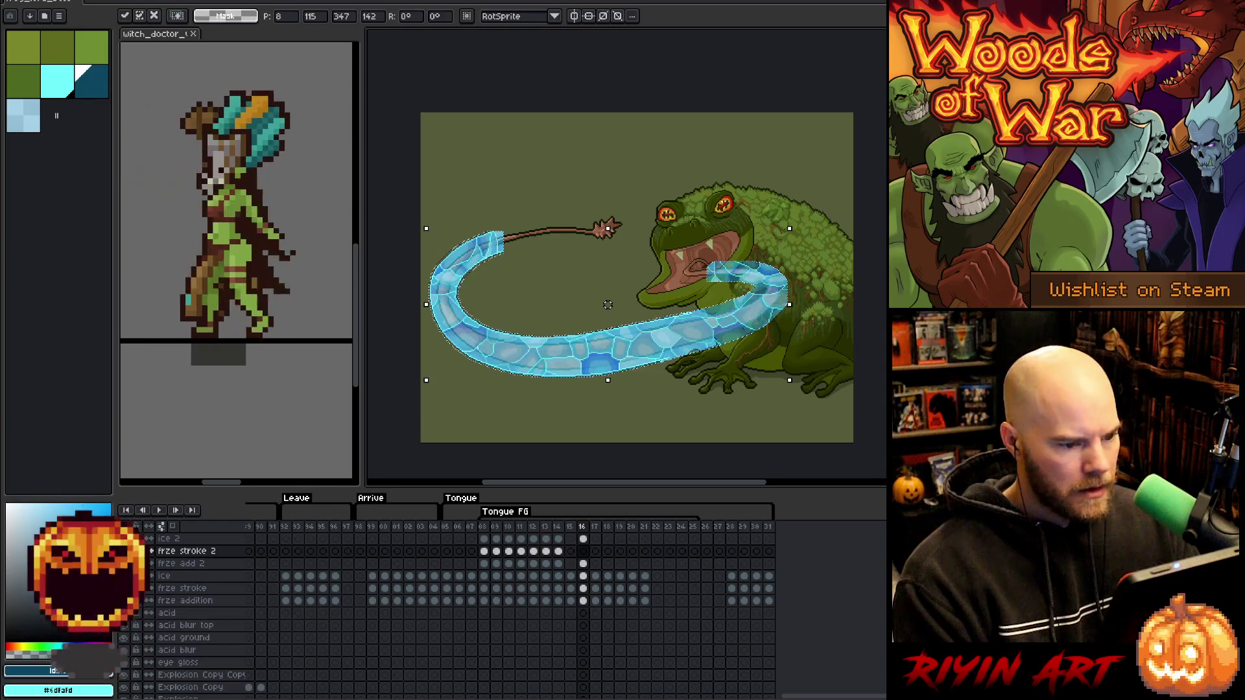
key("Return")
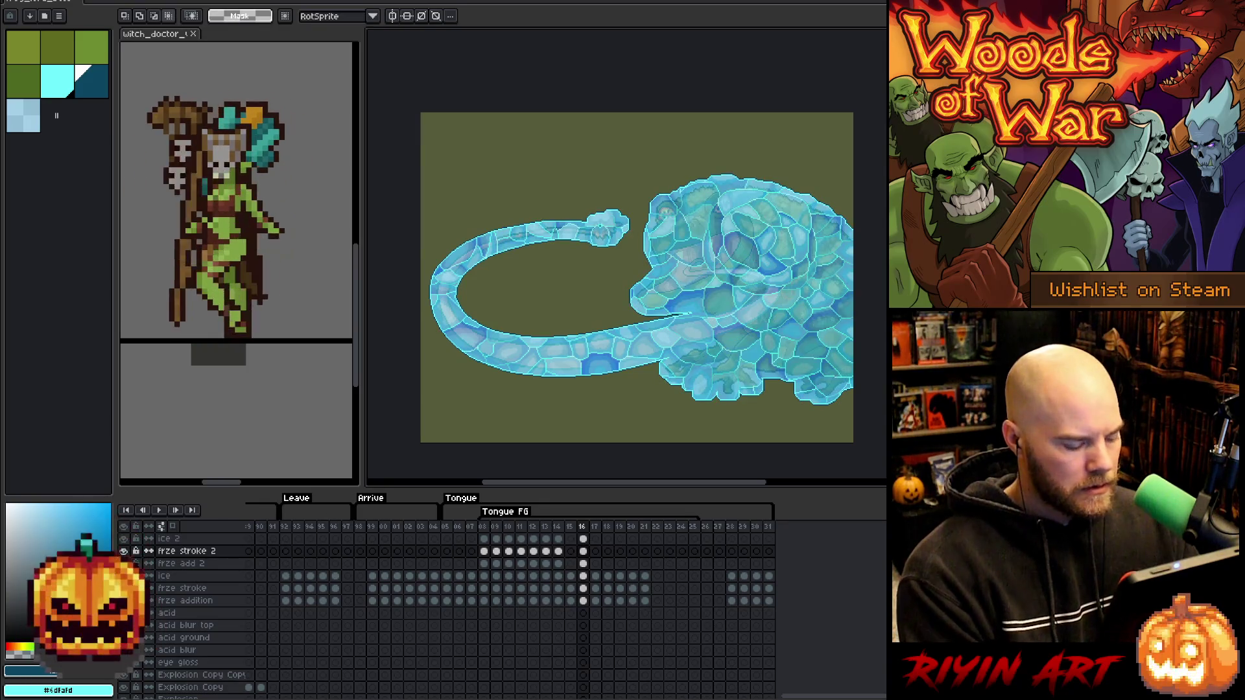
Save the sprite file.
key("ctrl+s")
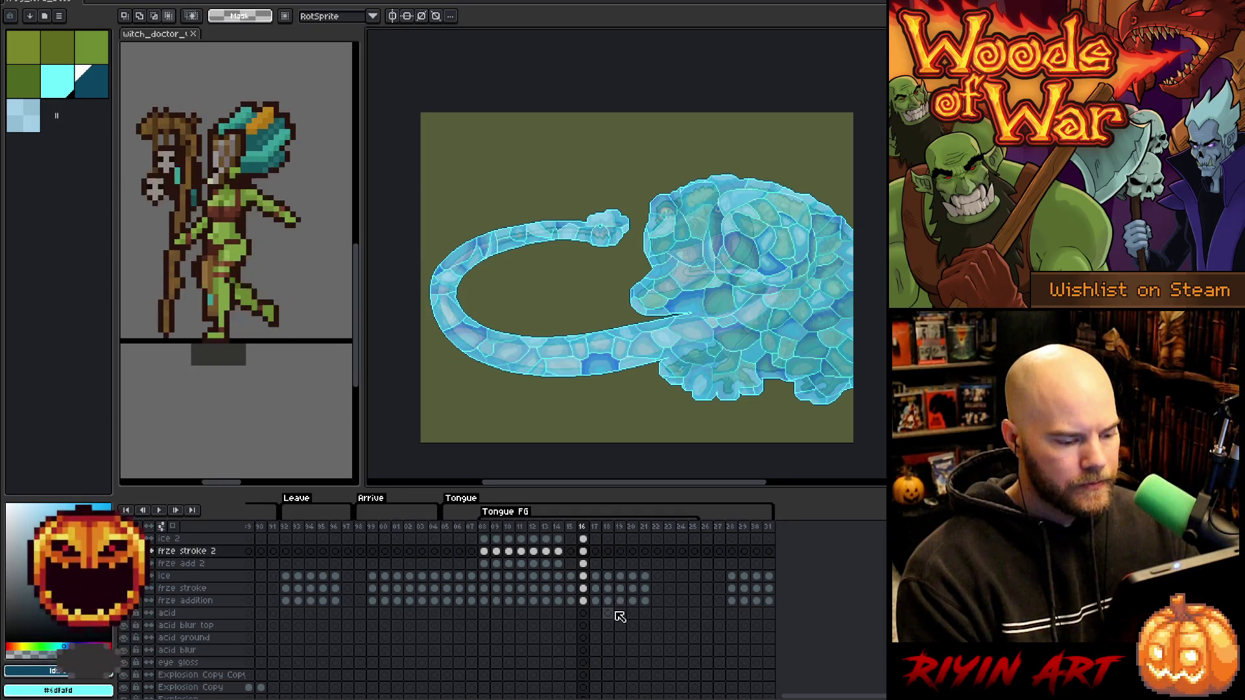
scroll(617, 616, "down", 2)
scroll(597, 641, "up", 1)
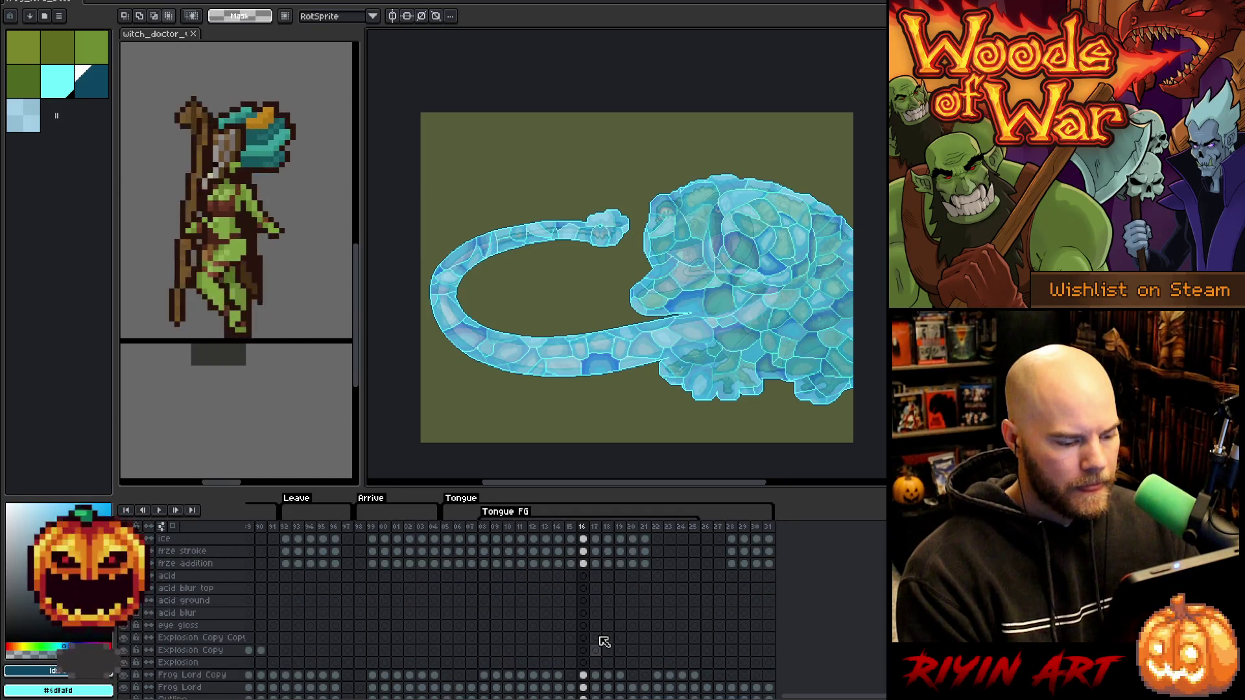
Load the frog-and-tongue outline as a selection, advance to frame 17, and marquee the frog area.
left_click(600, 679, "ctrl")
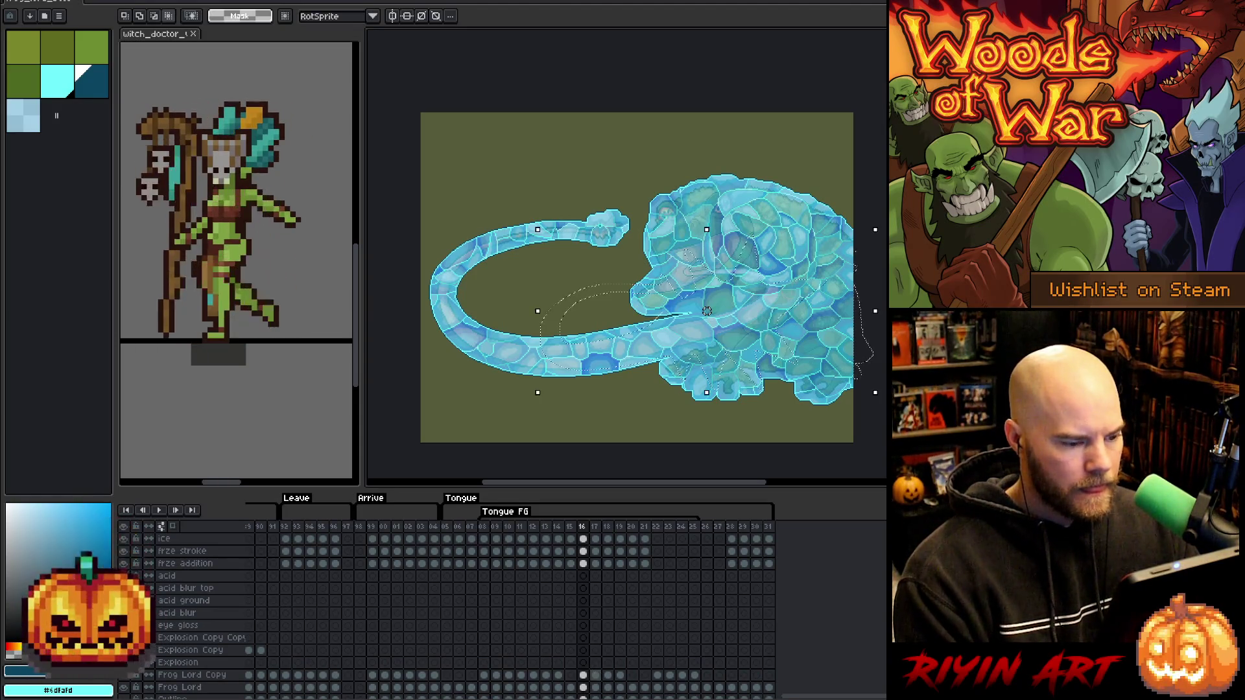
key("period")
scroll(596, 667, "up", 3)
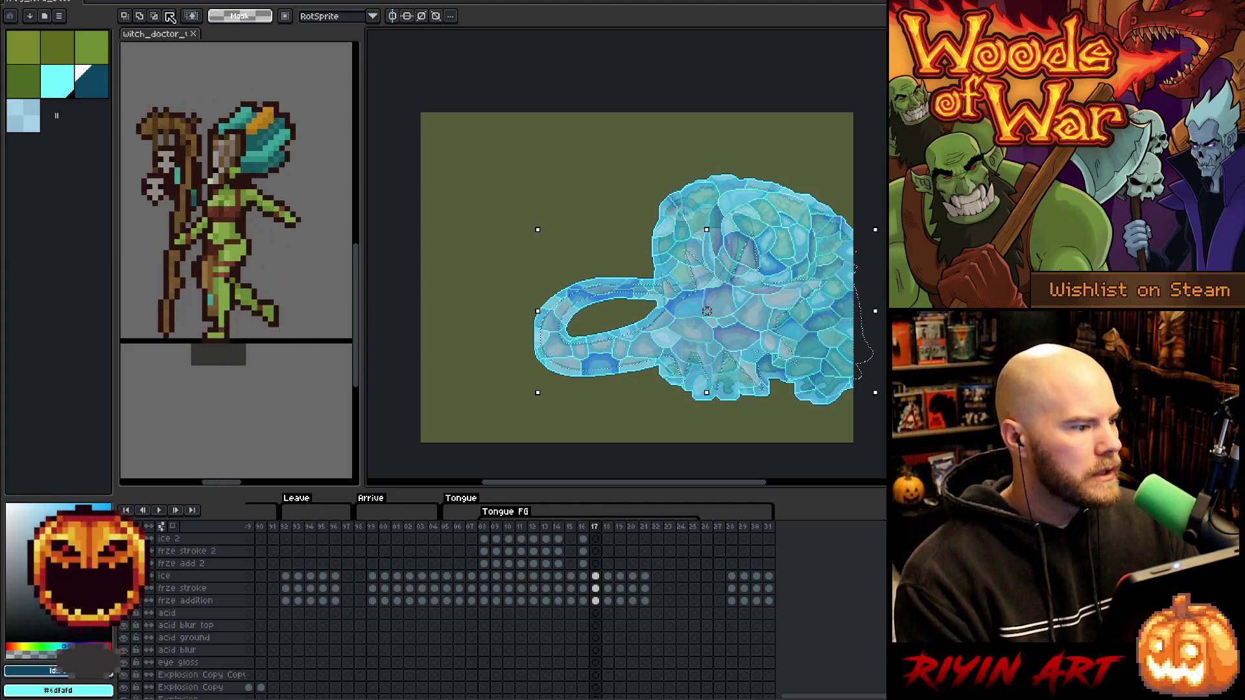
mouse_move(439, 112)
left_mouse_down()
mouse_move(684, 335)
mouse_move(832, 430)
left_mouse_up()
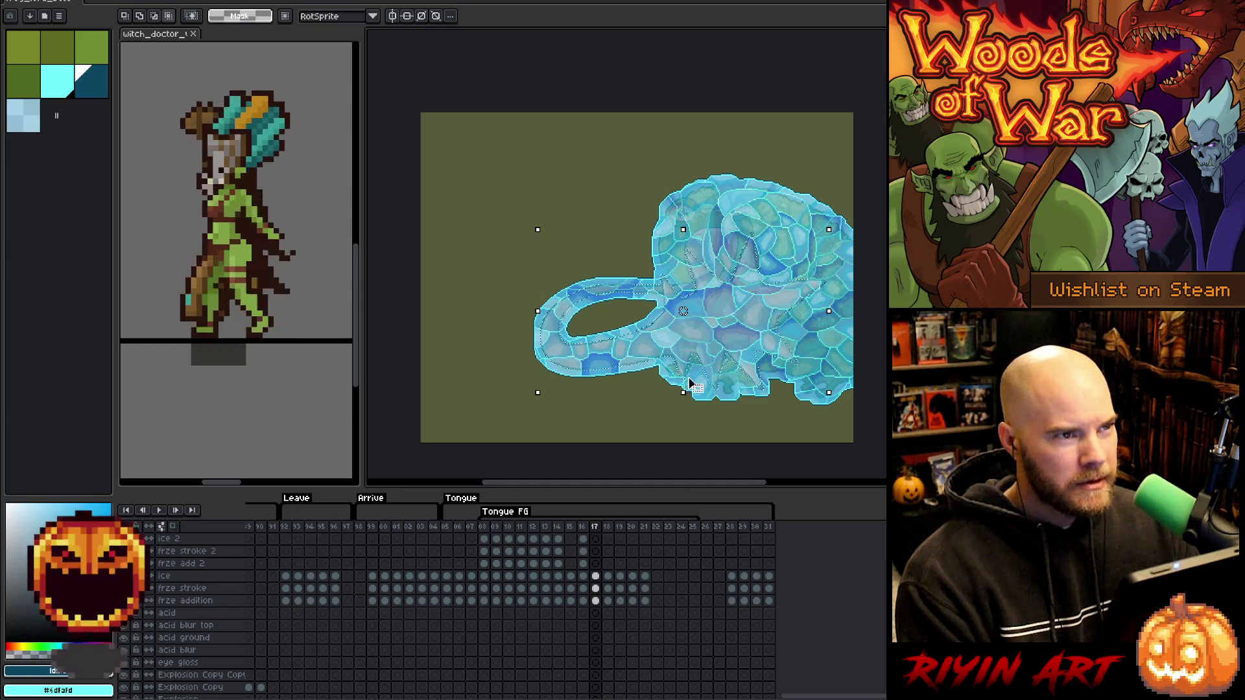
left_click_drag(723, 363, 644, 355)
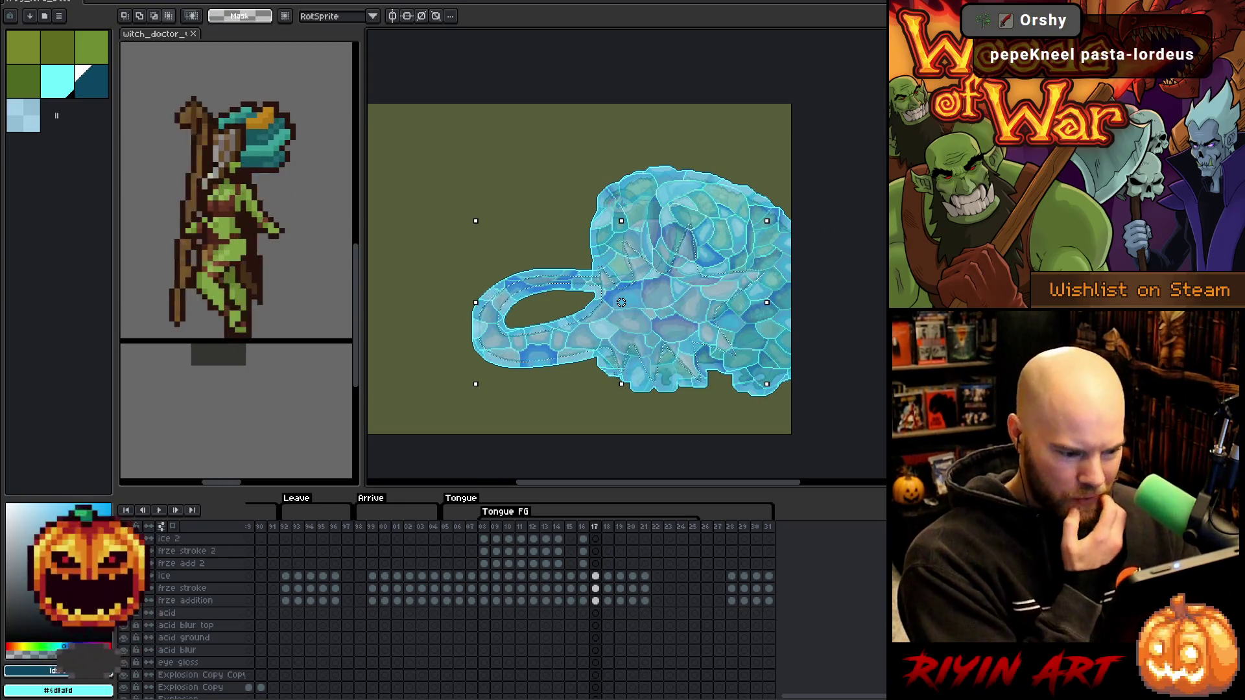
Apply the ice overlay to the frze add 2 cel at frame 17, then move to the frze stroke 2 cel.
left_click(597, 601)
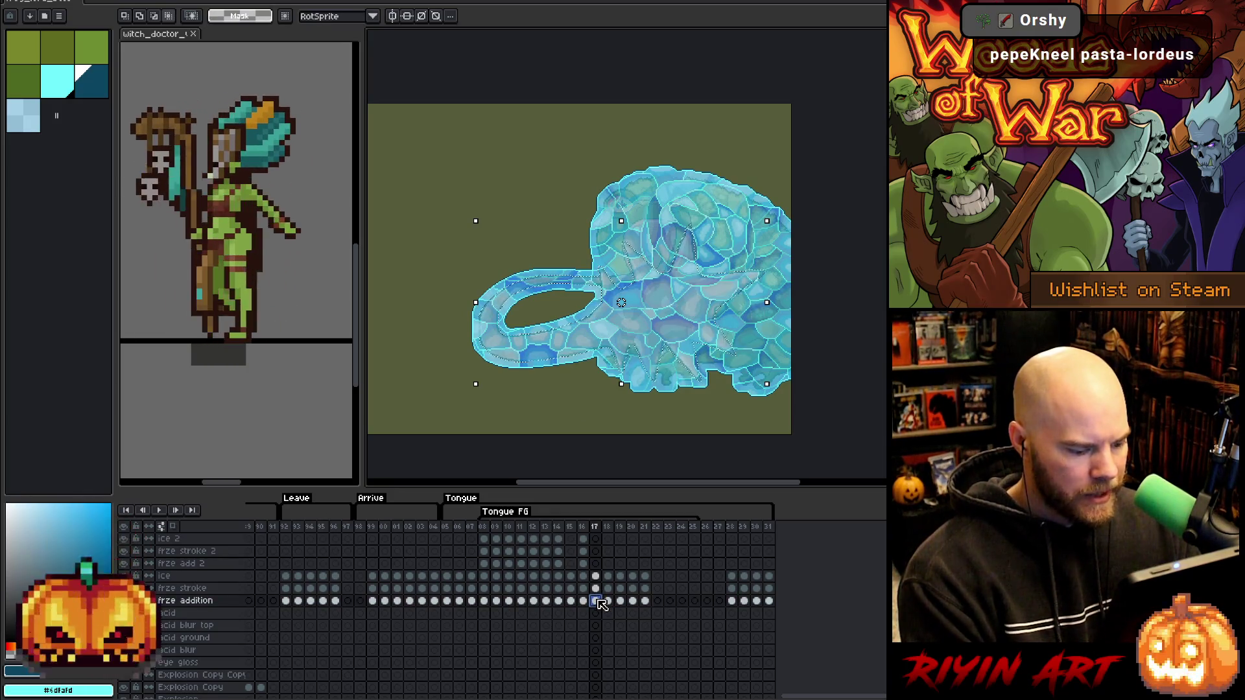
left_click(596, 564)
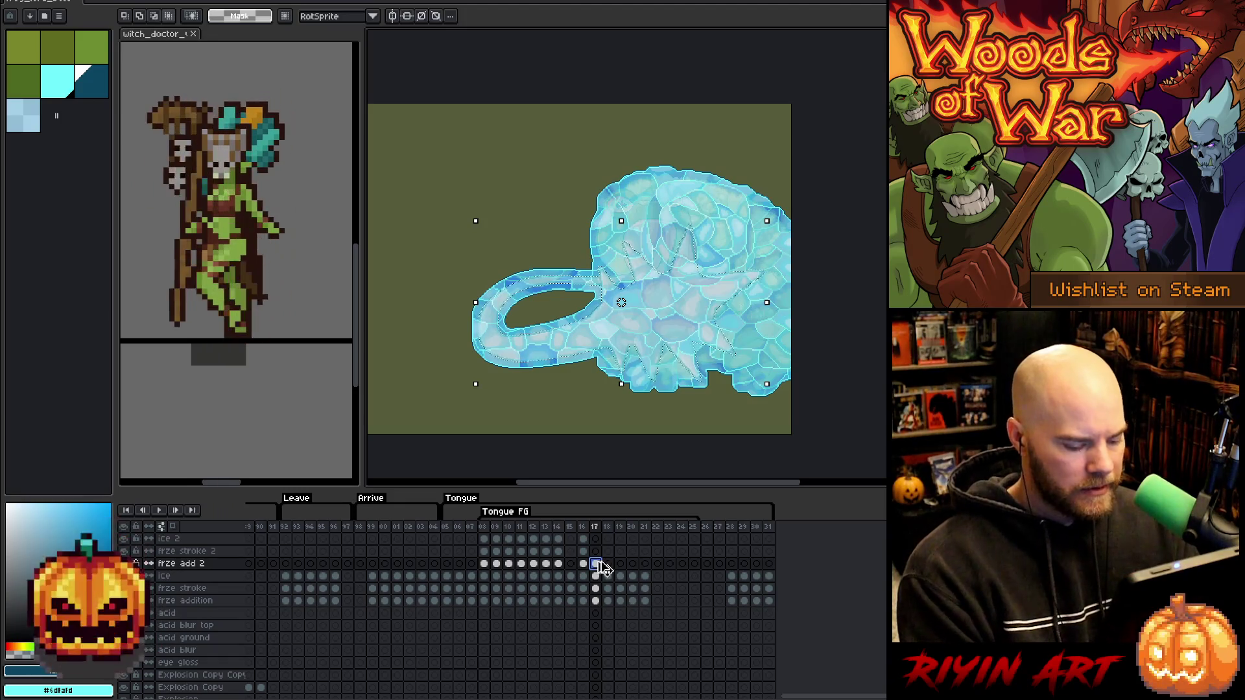
key("ctrl+d")
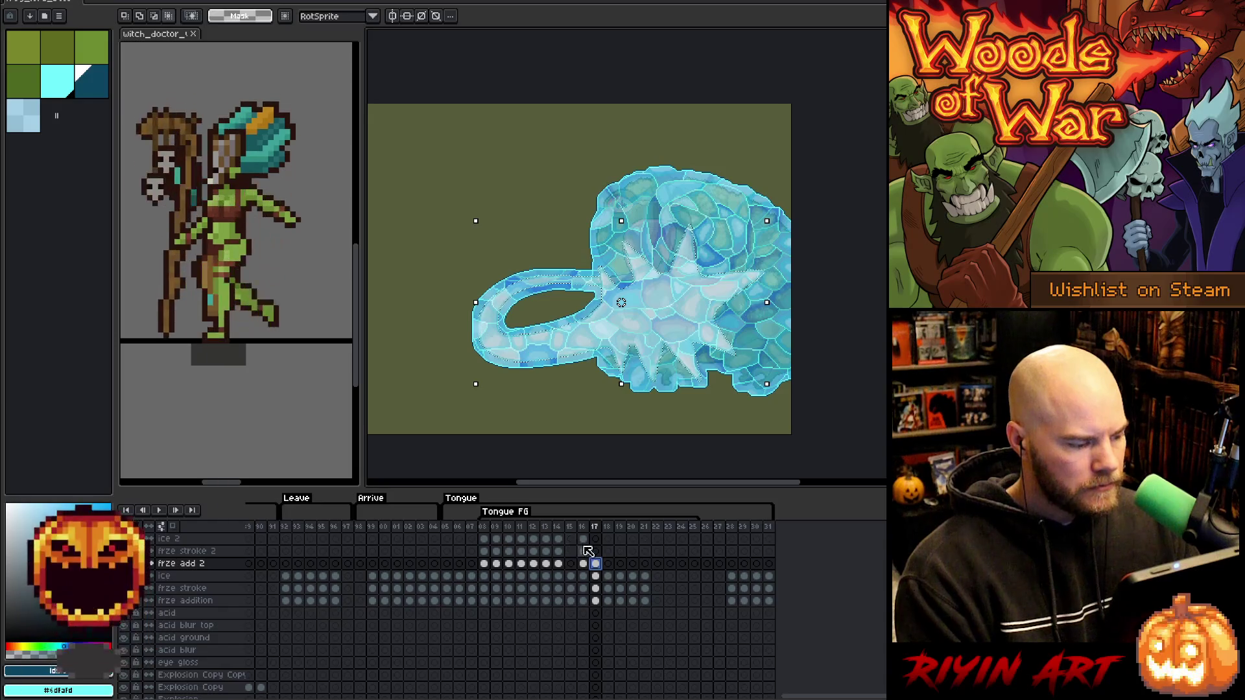
left_click(597, 577)
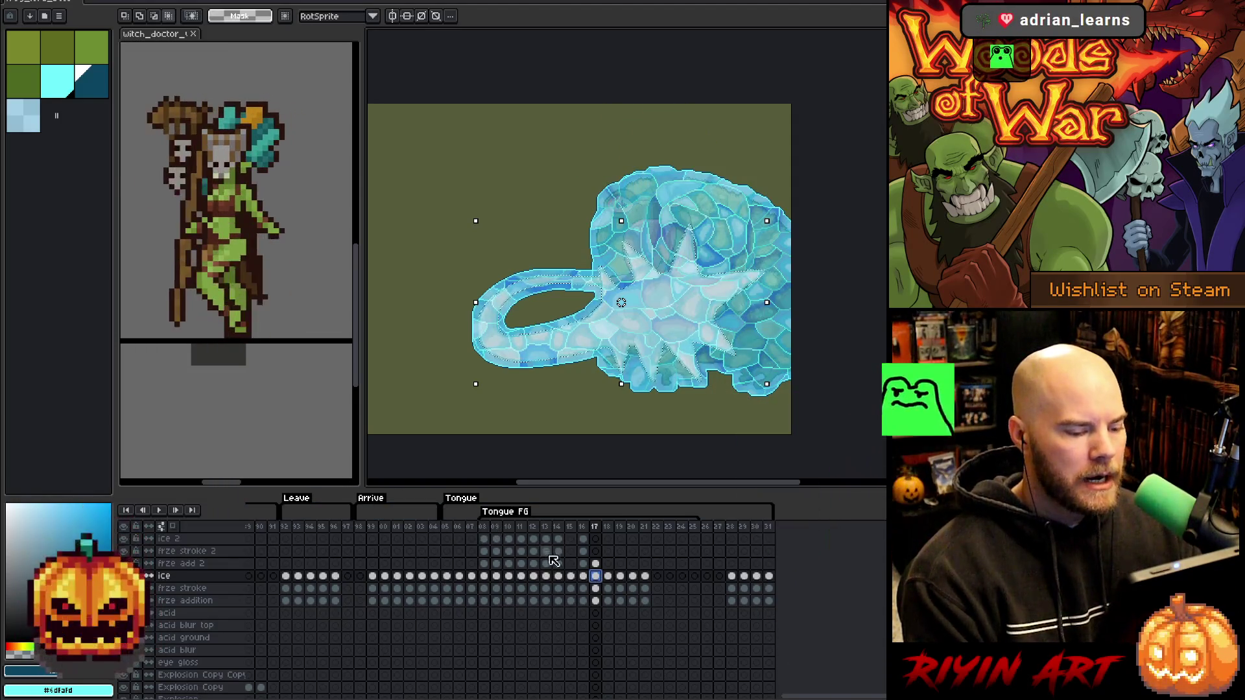
left_click(595, 551)
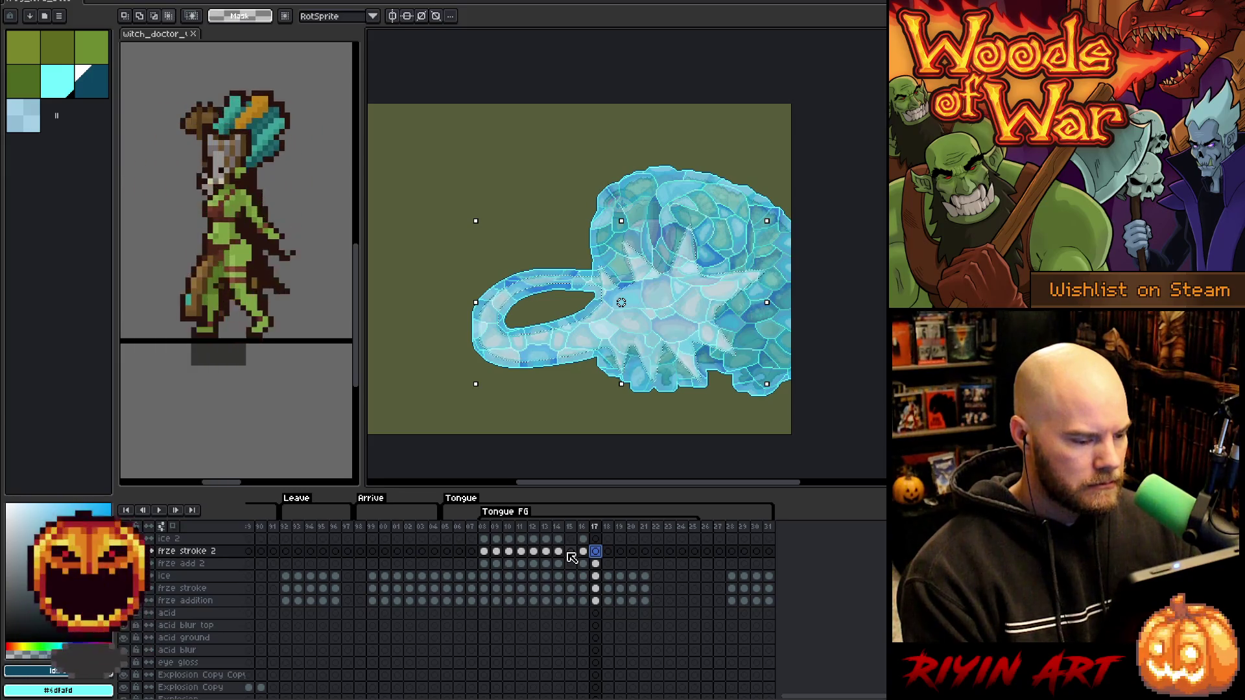
left_click(165, 1)
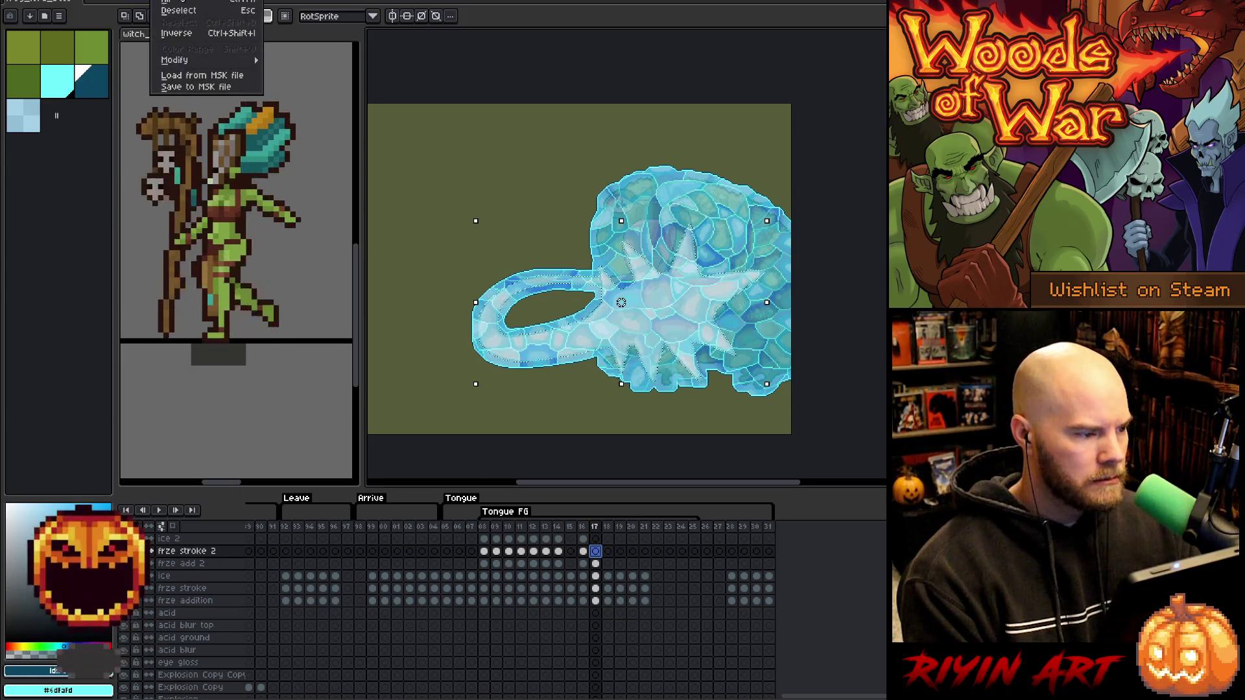
Expand the selection and paste ice texture onto the ice 2 layer at frame 17.
mouse_move(256, 60)
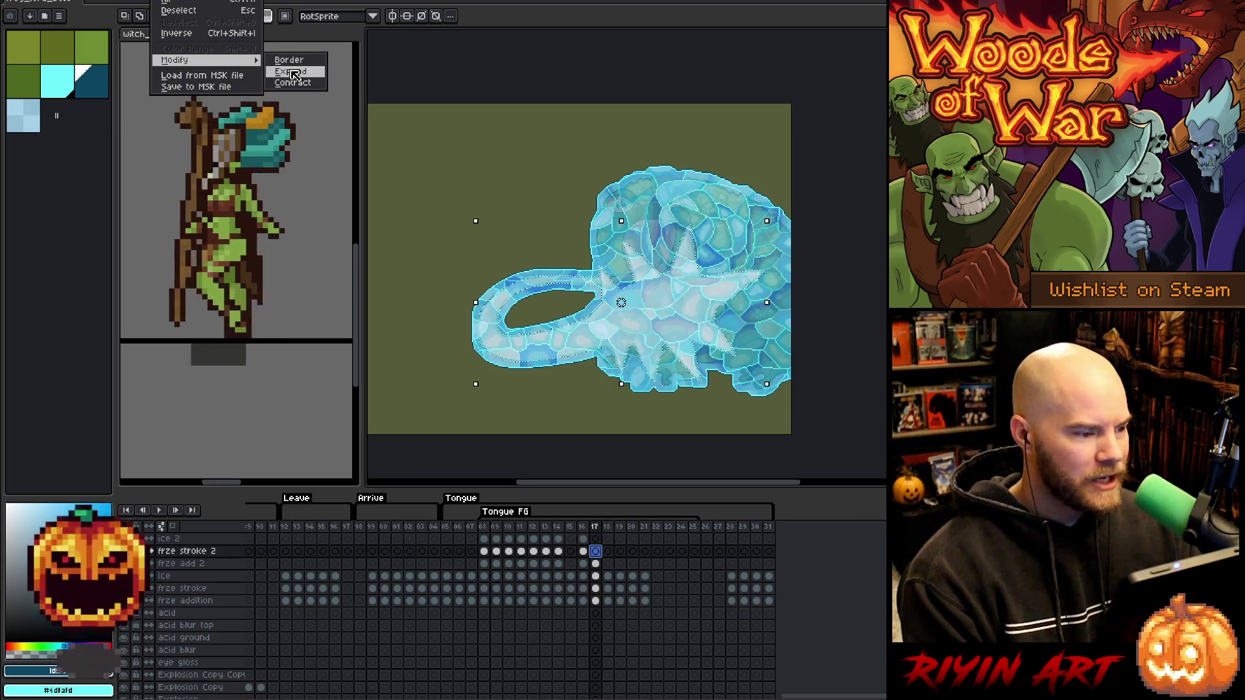
left_click(295, 72)
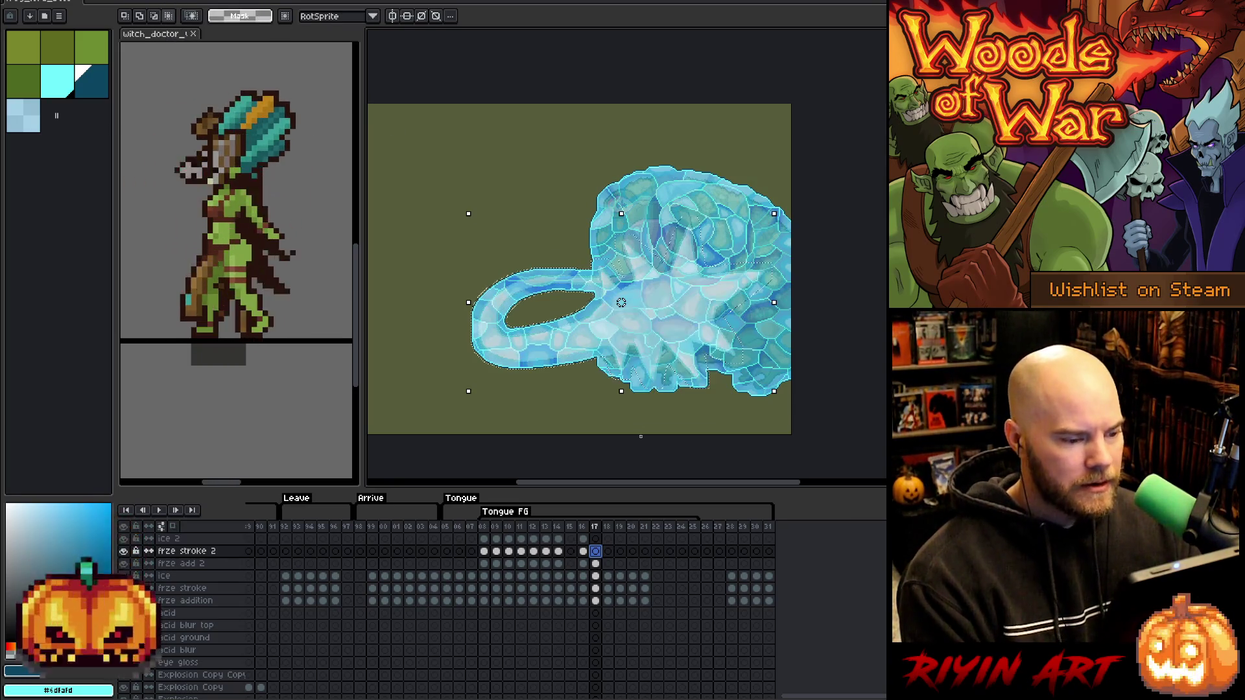
left_click(597, 576)
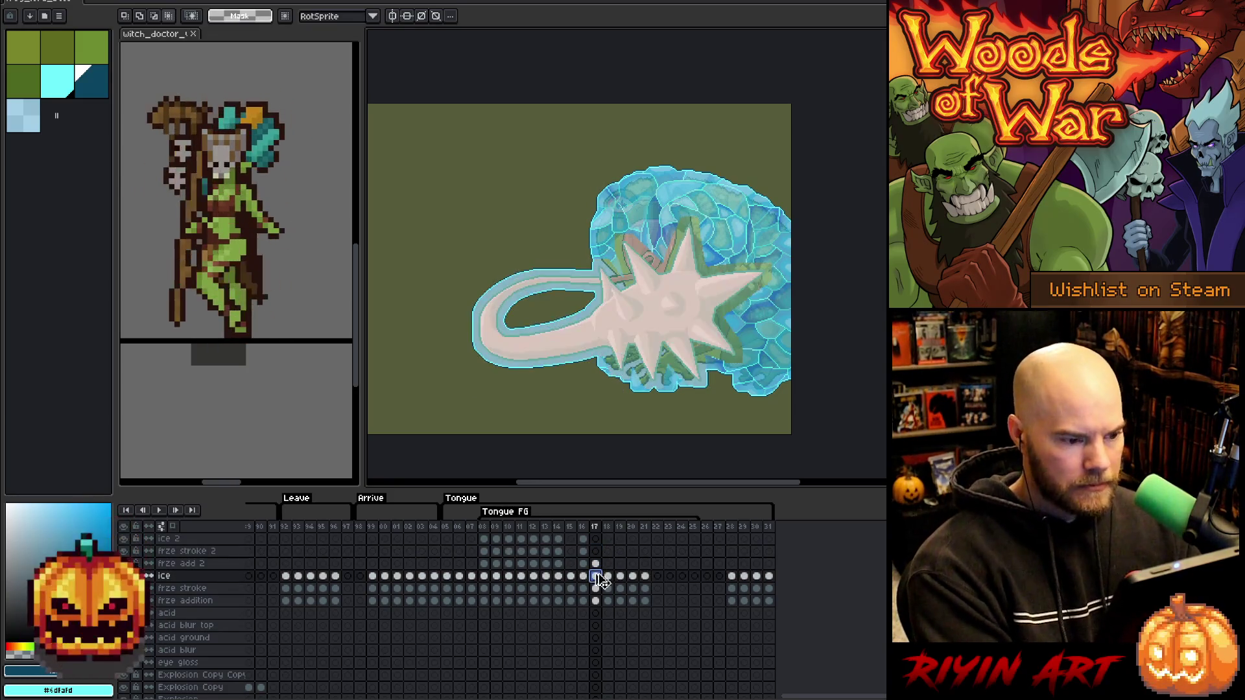
left_click(597, 539)
key("ctrl+t")
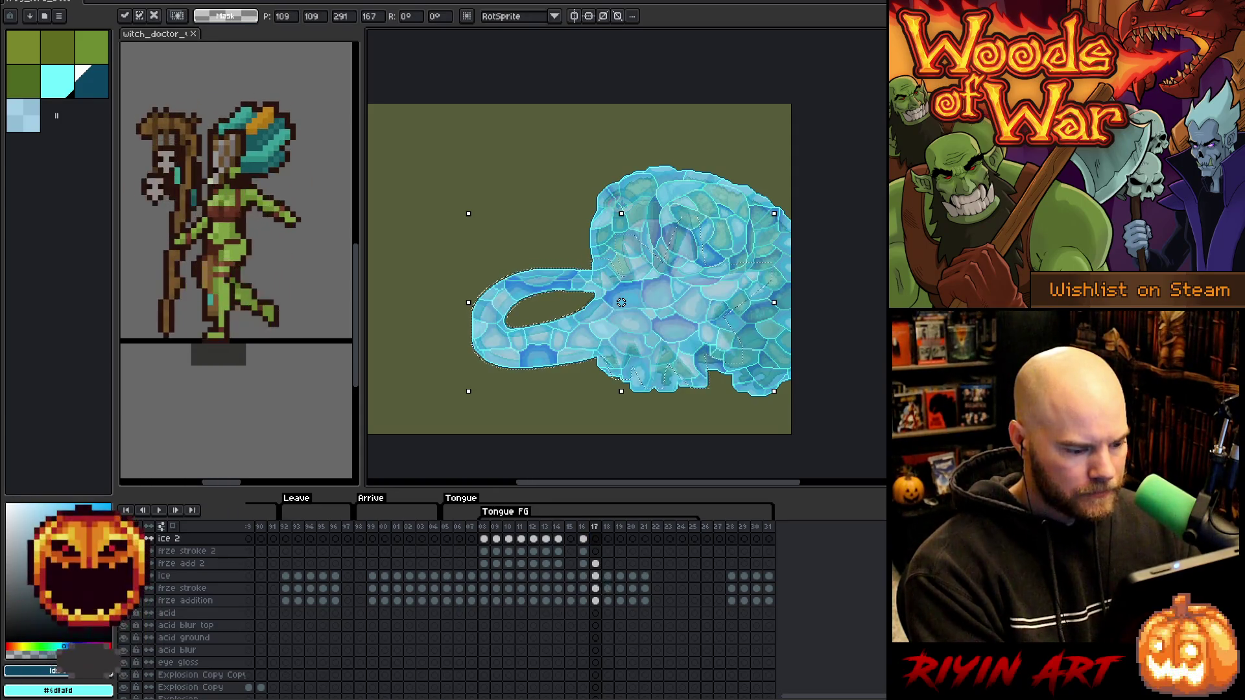
Deselect, paste the star-shaped ice burst into frze stroke 2 over the mouth, and commit it.
left_click(595, 588)
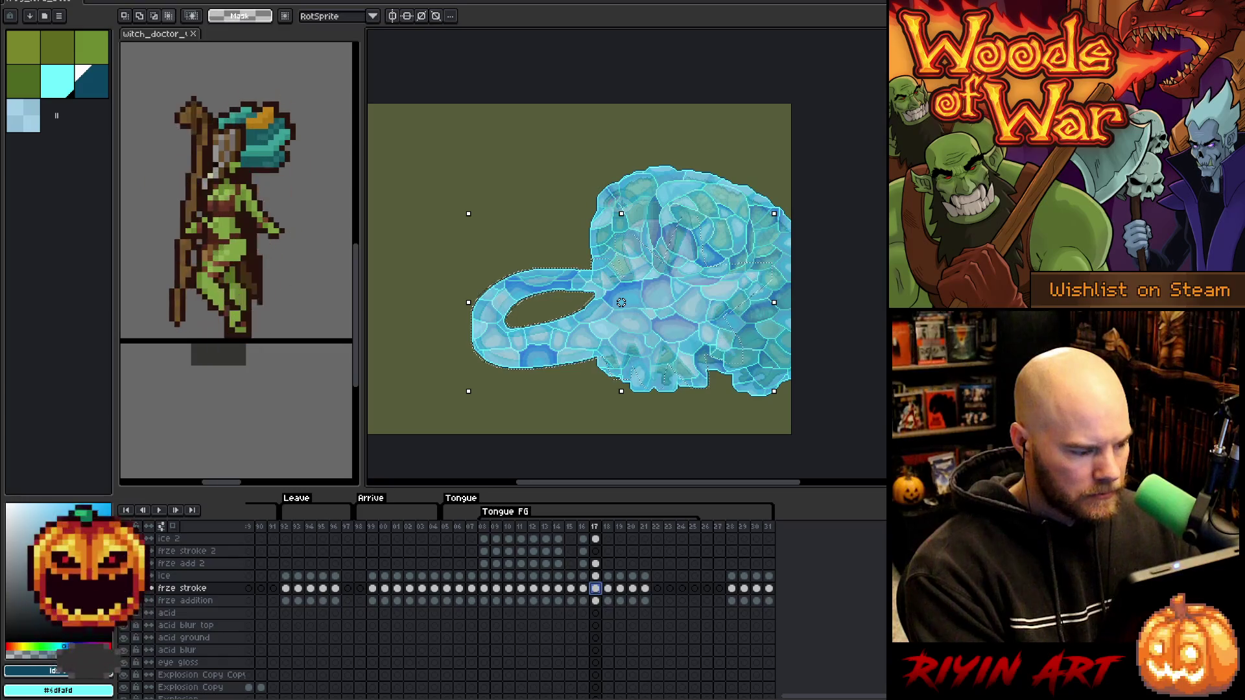
key("ctrl+d")
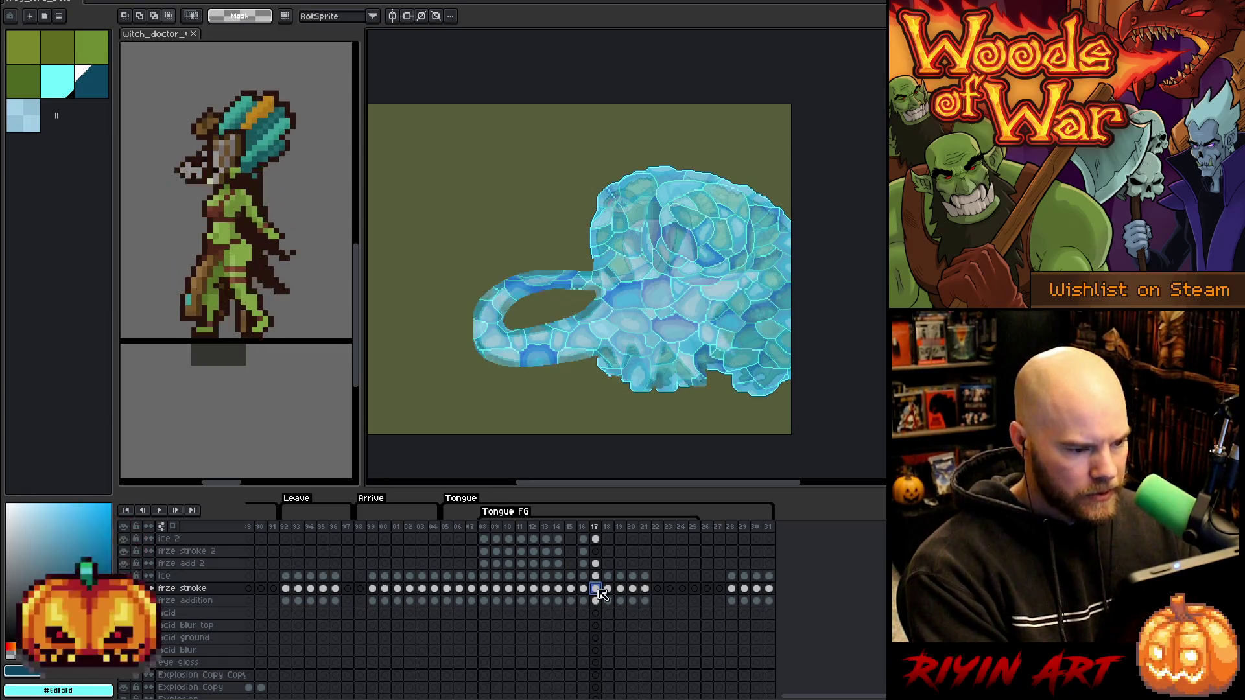
left_click(596, 552)
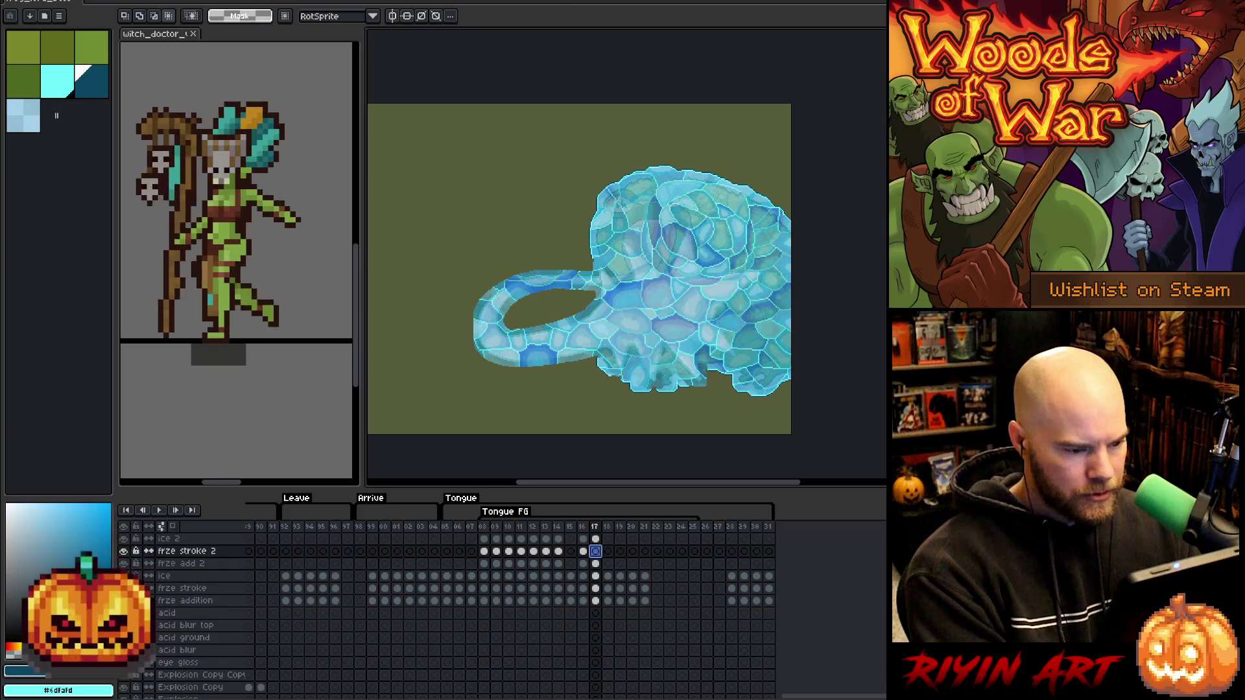
key("ctrl+t")
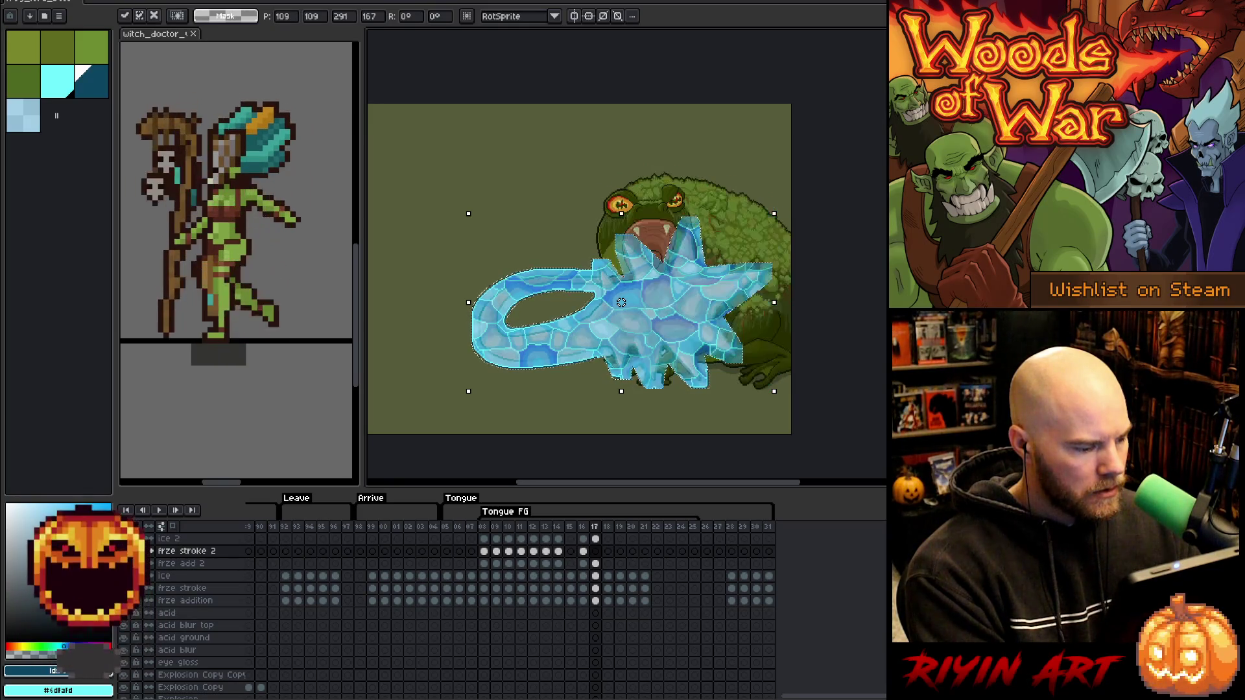
key("Return")
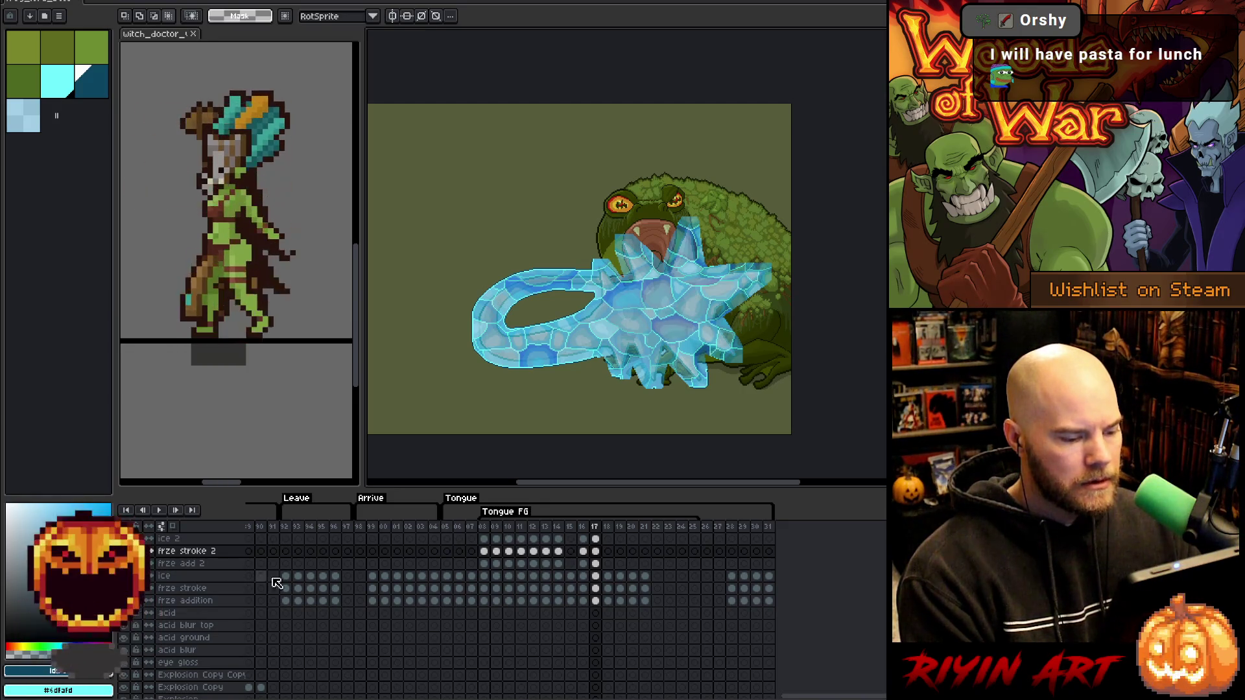
Trace a lasso selection in replace mode around the frog's body on frze stroke 2, frame 17.
left_click(597, 553)
scroll(719, 290, "up", 1)
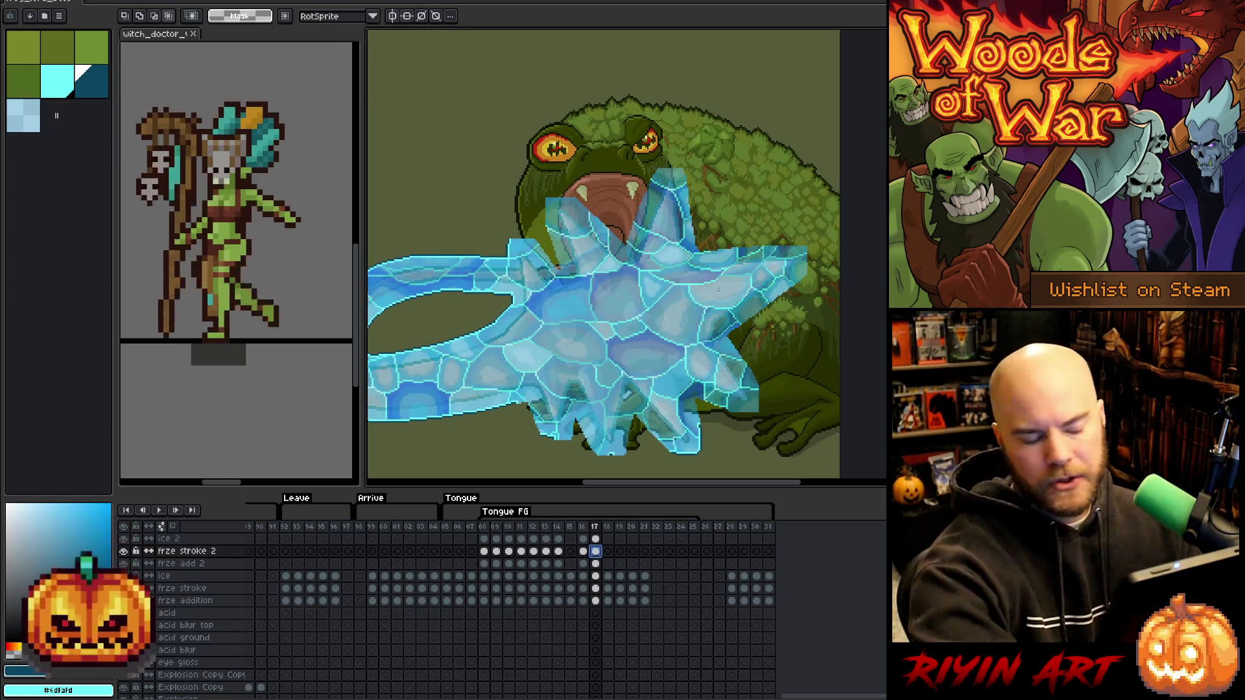
key("b")
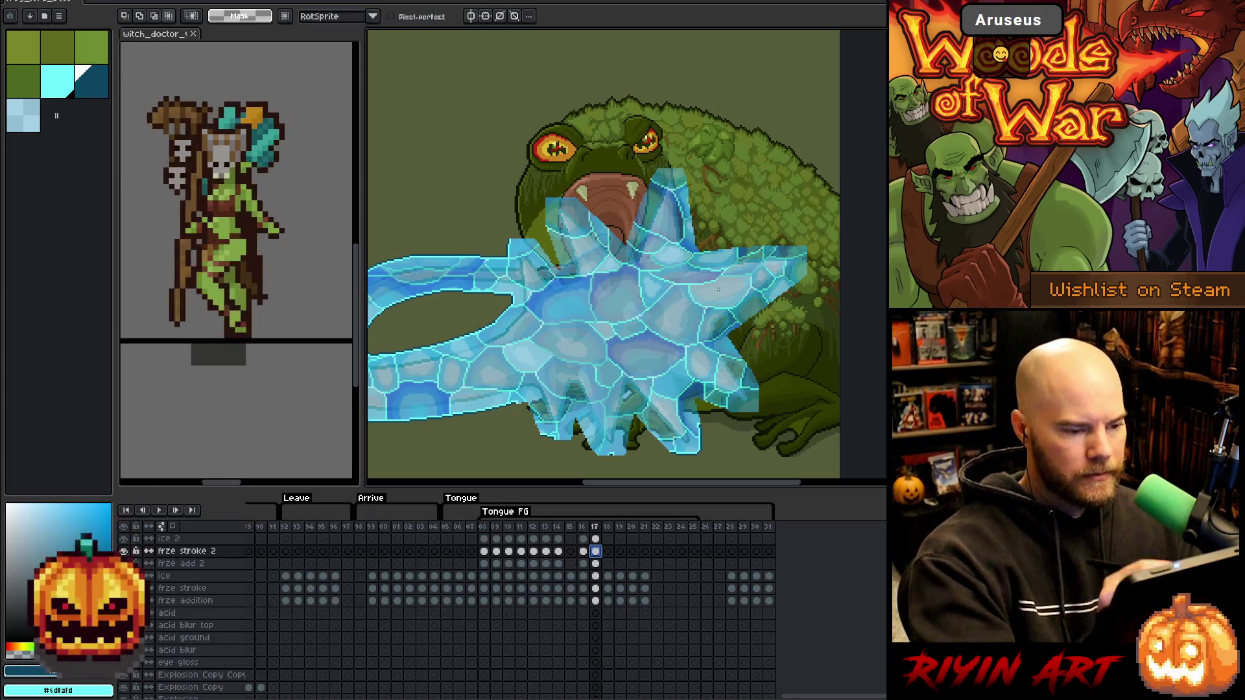
mouse_move(803, 328)
left_mouse_down()
mouse_move(825, 217)
mouse_move(739, 140)
mouse_move(574, 155)
mouse_move(512, 211)
mouse_move(510, 234)
mouse_move(560, 309)
mouse_move(547, 391)
left_mouse_up()
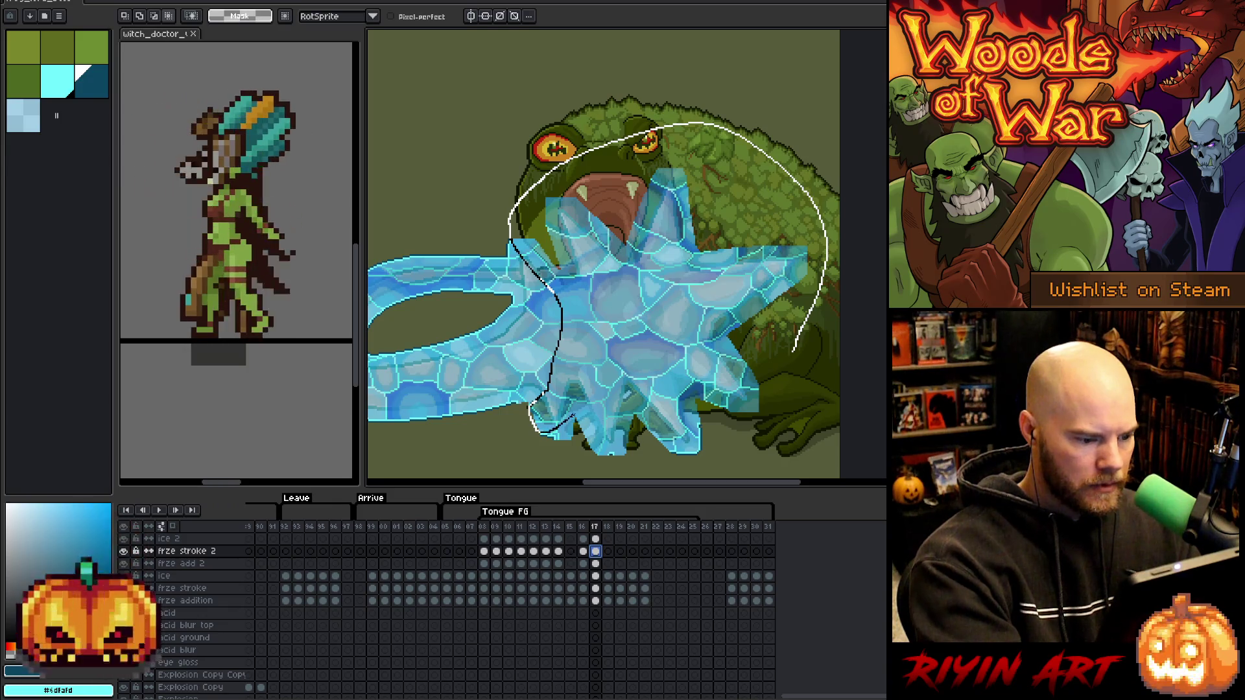
left_click_drag(554, 443, 555, 462)
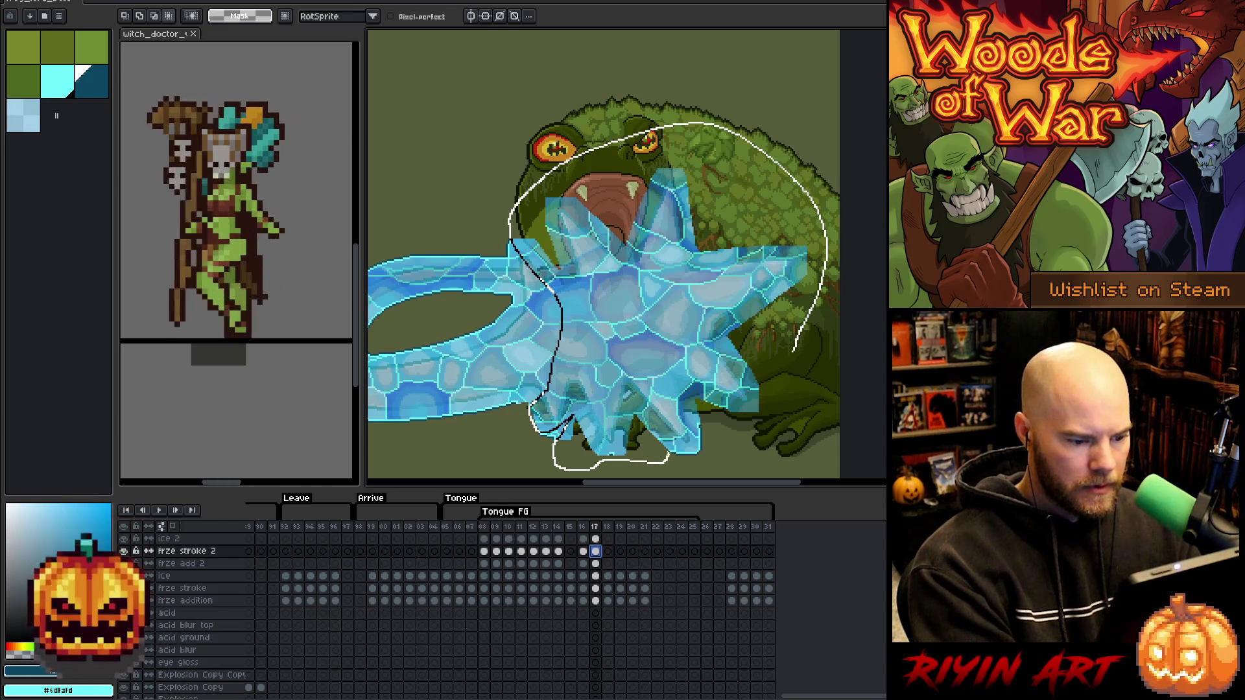
mouse_move(704, 423)
left_mouse_down()
mouse_move(782, 430)
mouse_move(811, 390)
left_mouse_up()
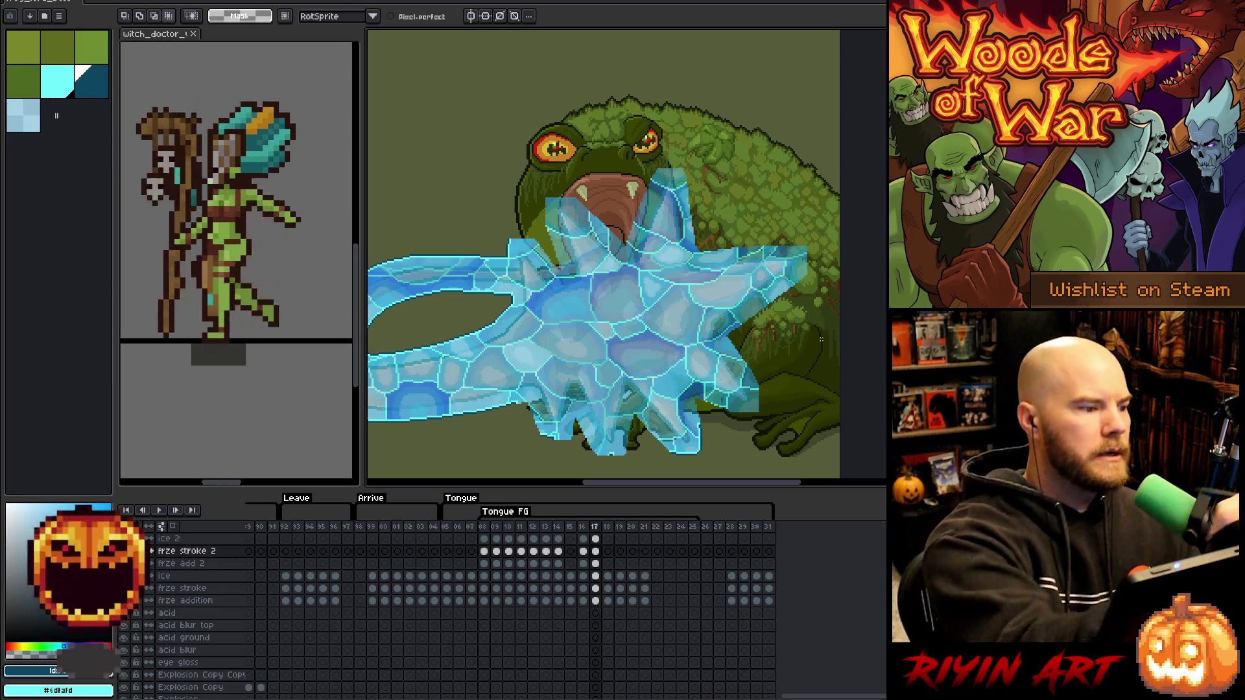
left_click(124, 16)
mouse_move(795, 431)
left_mouse_down()
mouse_move(823, 218)
mouse_move(645, 110)
mouse_move(513, 195)
mouse_move(539, 376)
mouse_move(532, 404)
mouse_move(563, 413)
left_mouse_up()
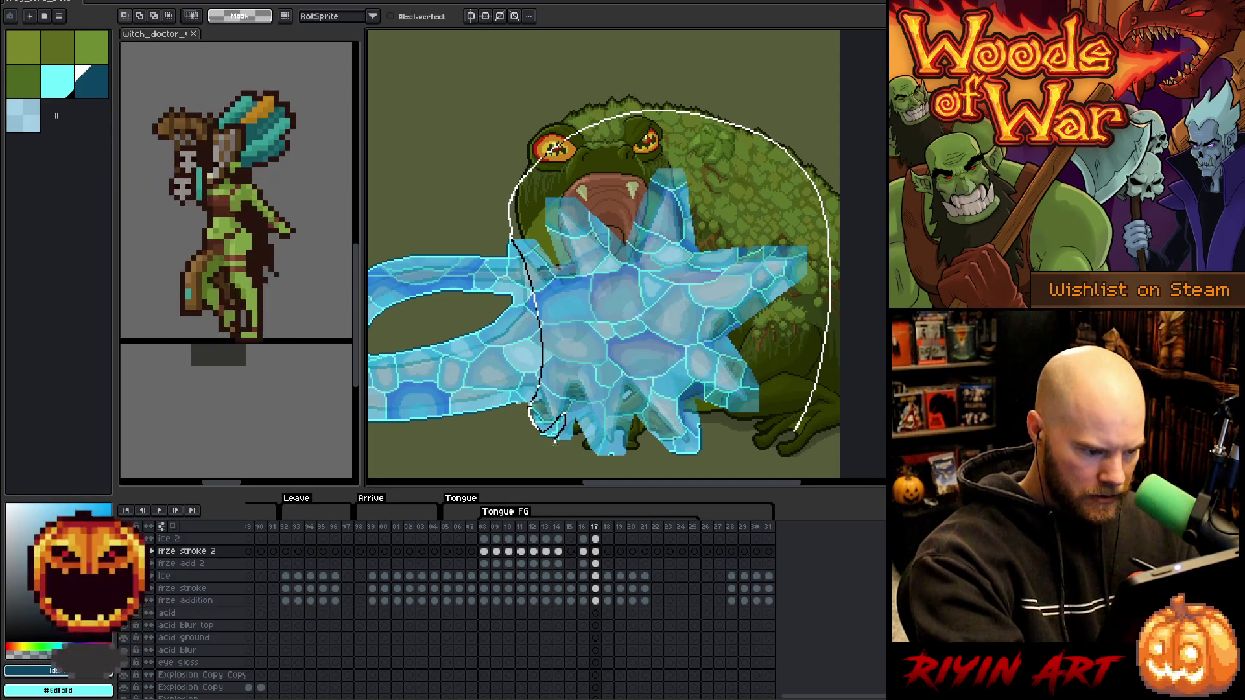
left_click_drag(574, 388, 543, 411)
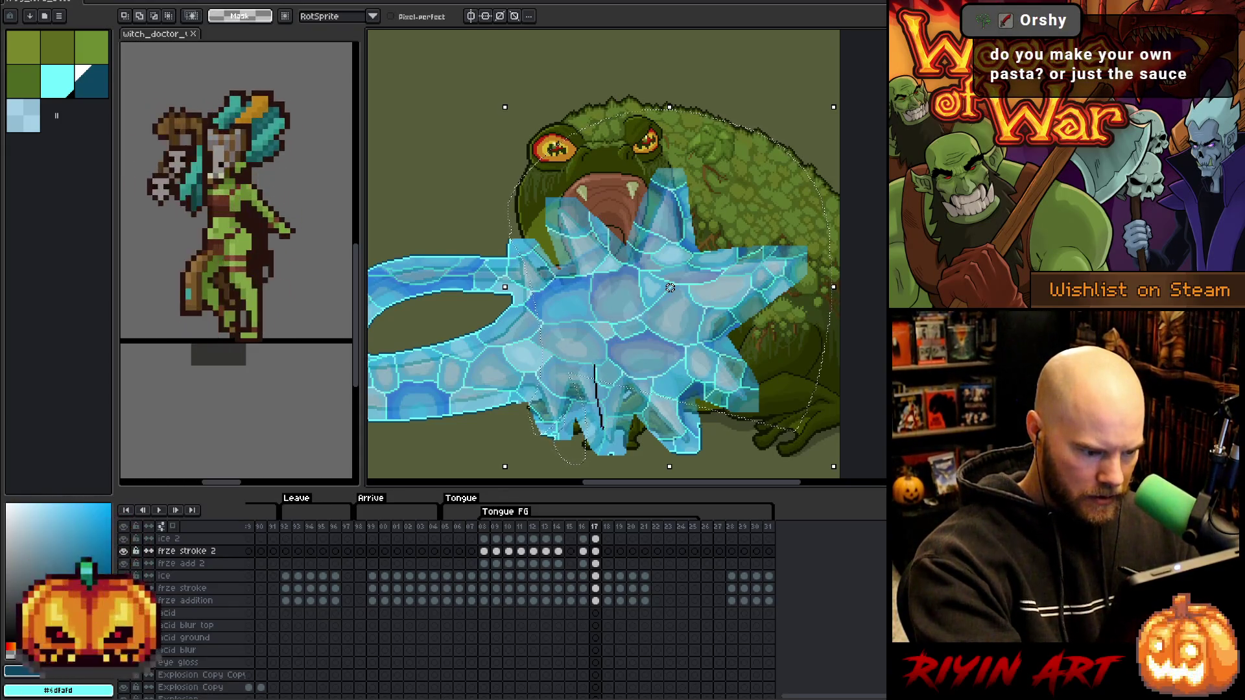
mouse_move(571, 441)
left_mouse_down()
mouse_move(587, 468)
mouse_move(662, 459)
mouse_move(768, 366)
mouse_move(567, 338)
left_mouse_up()
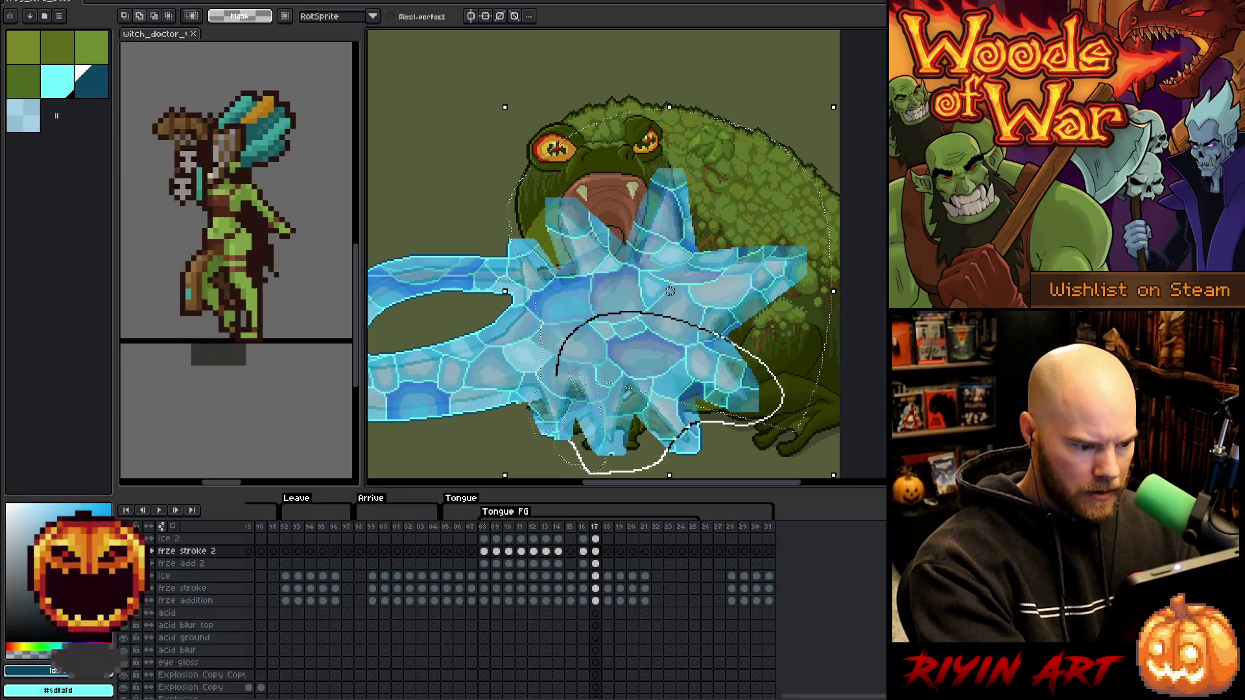
left_click_drag(571, 428, 569, 442)
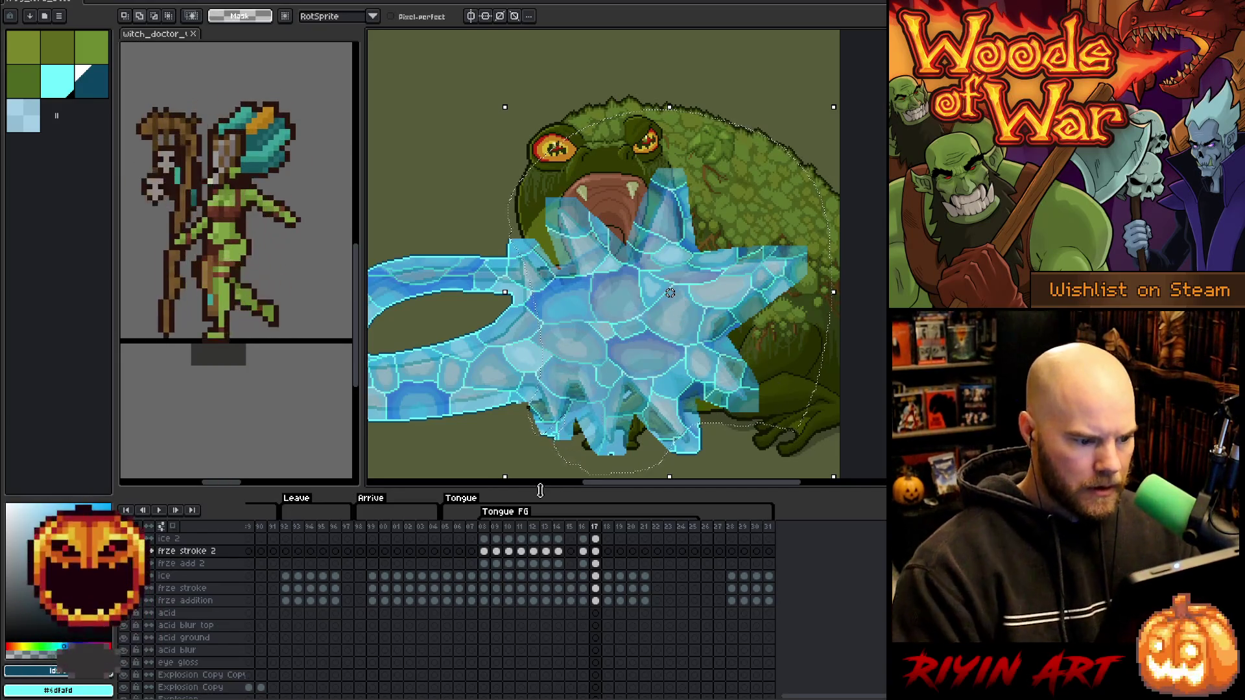
Pick the light cyan colour and toggle frze stroke 2's visibility to compare it with the scene.
left_click(595, 551)
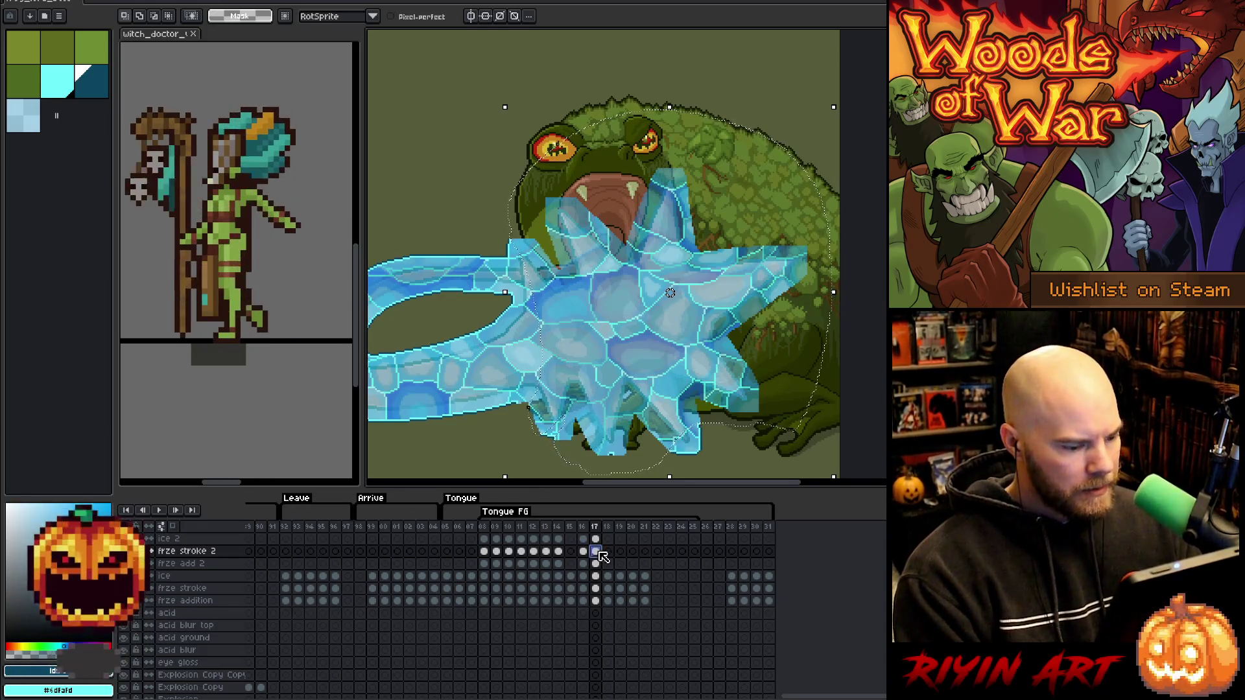
left_click(64, 88)
key("h")
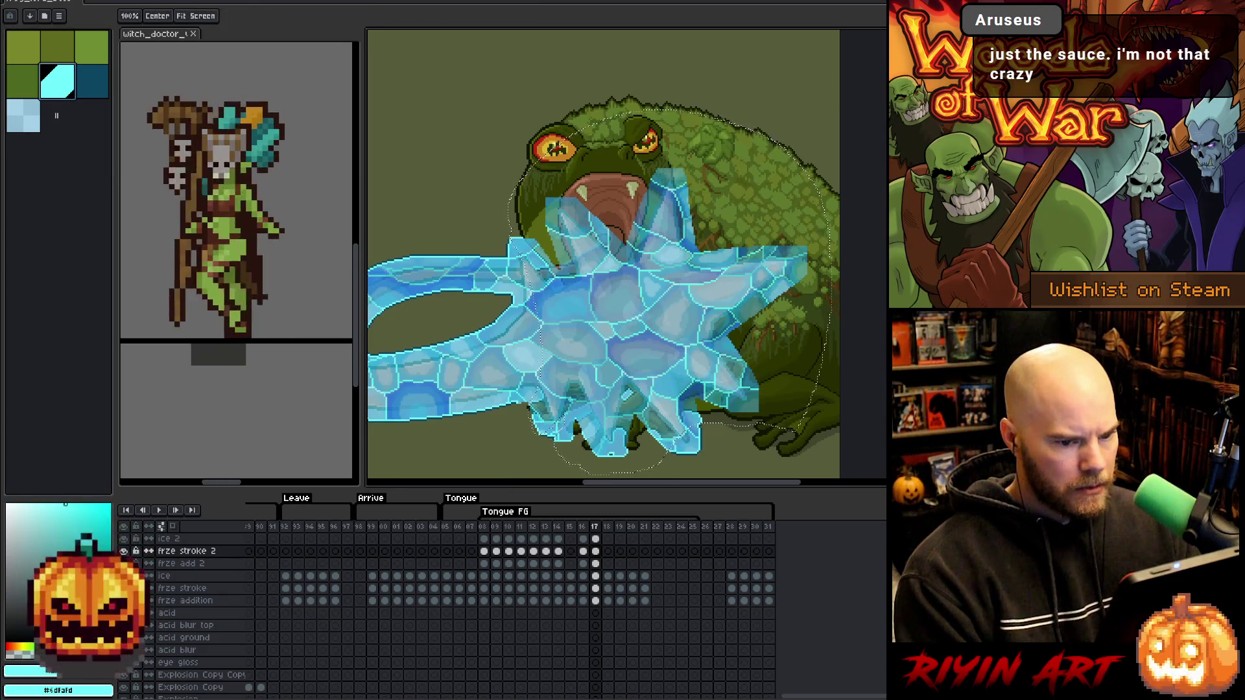
key("m")
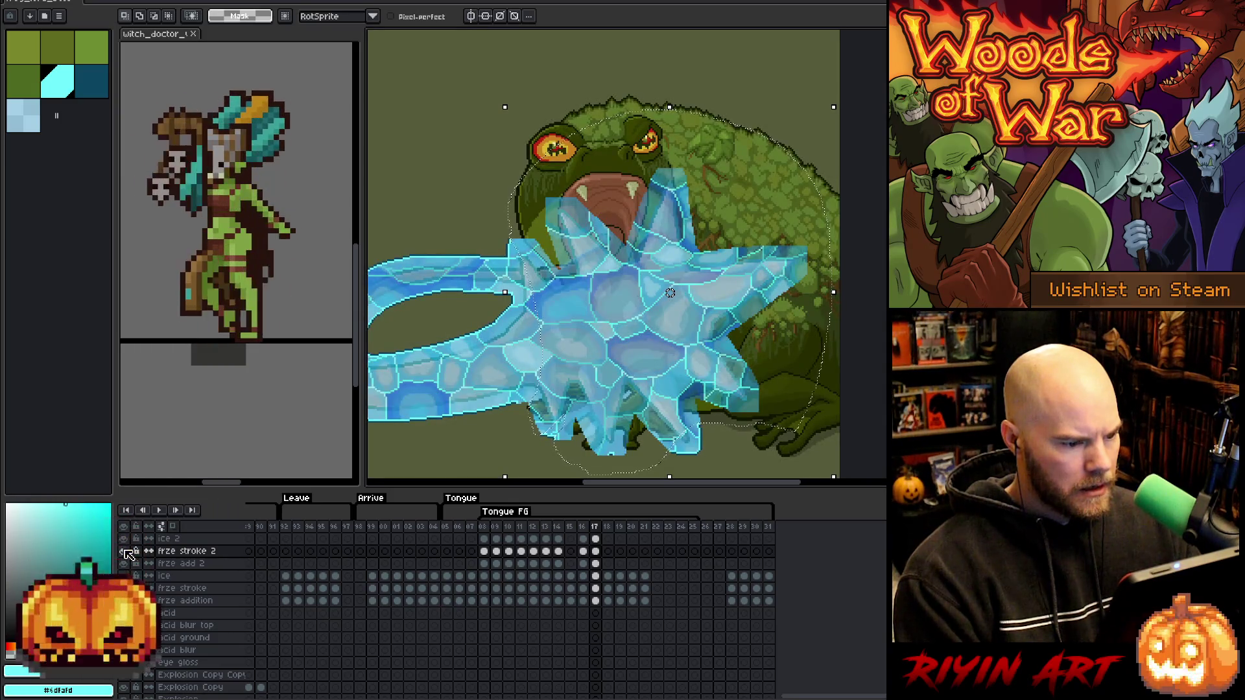
left_click(124, 551, "alt")
left_click(126, 551, "alt")
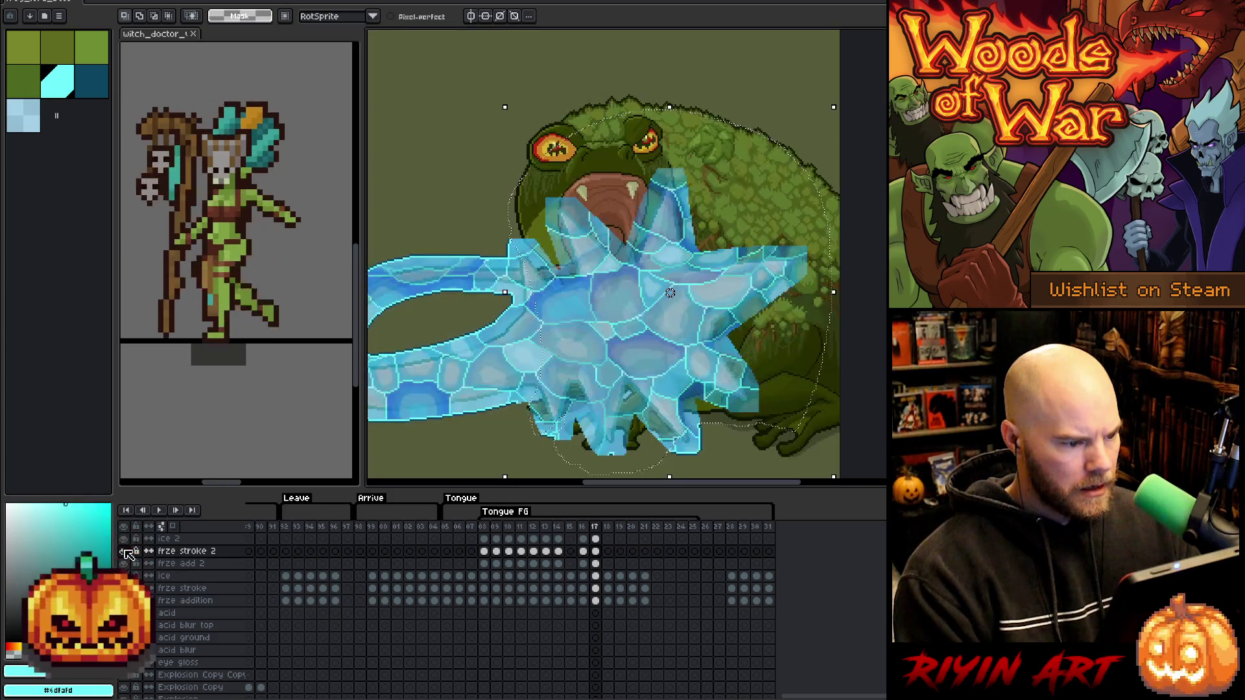
left_click(126, 551, "alt")
left_click(126, 552, "alt")
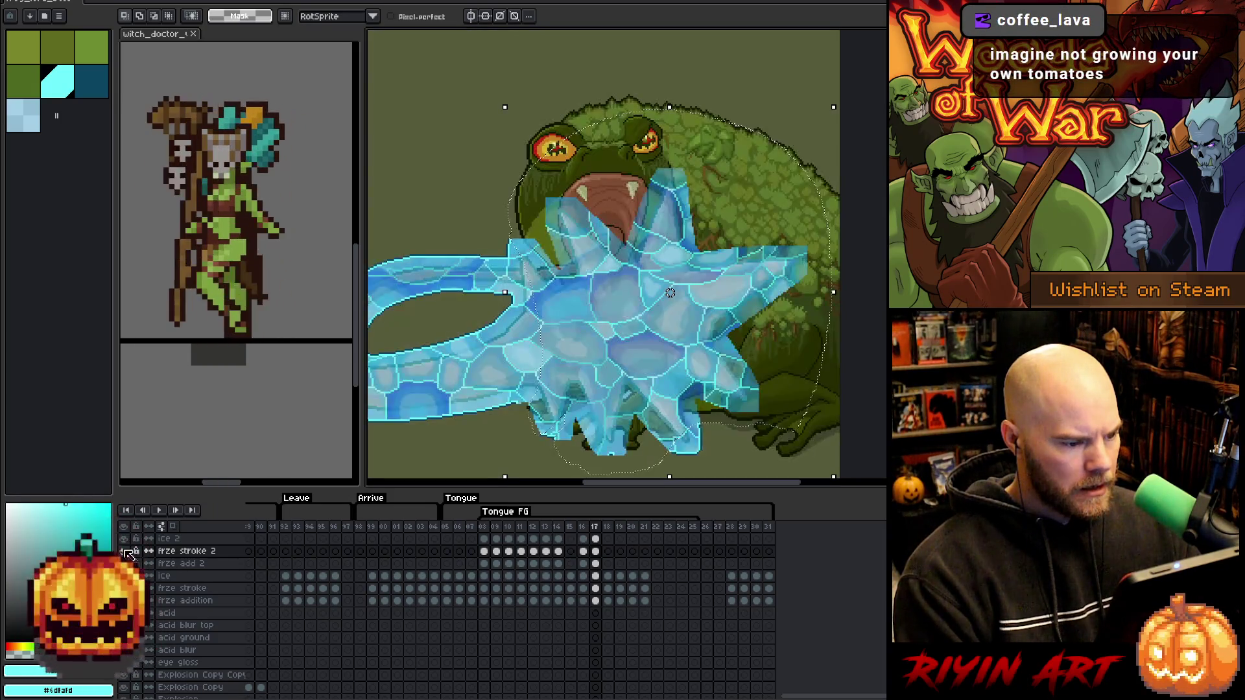
Apply the cyan edge effect to the ice 2 burst on frame 17, then pick dark teal.
left_click(596, 540)
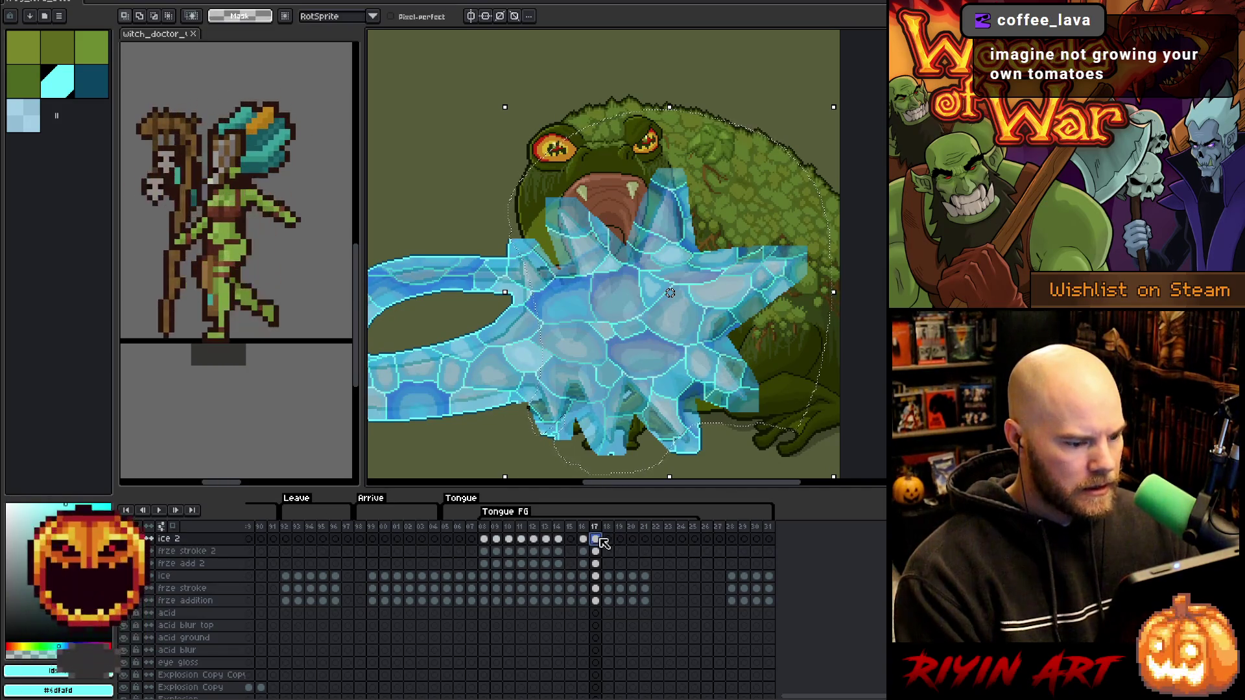
key("space")
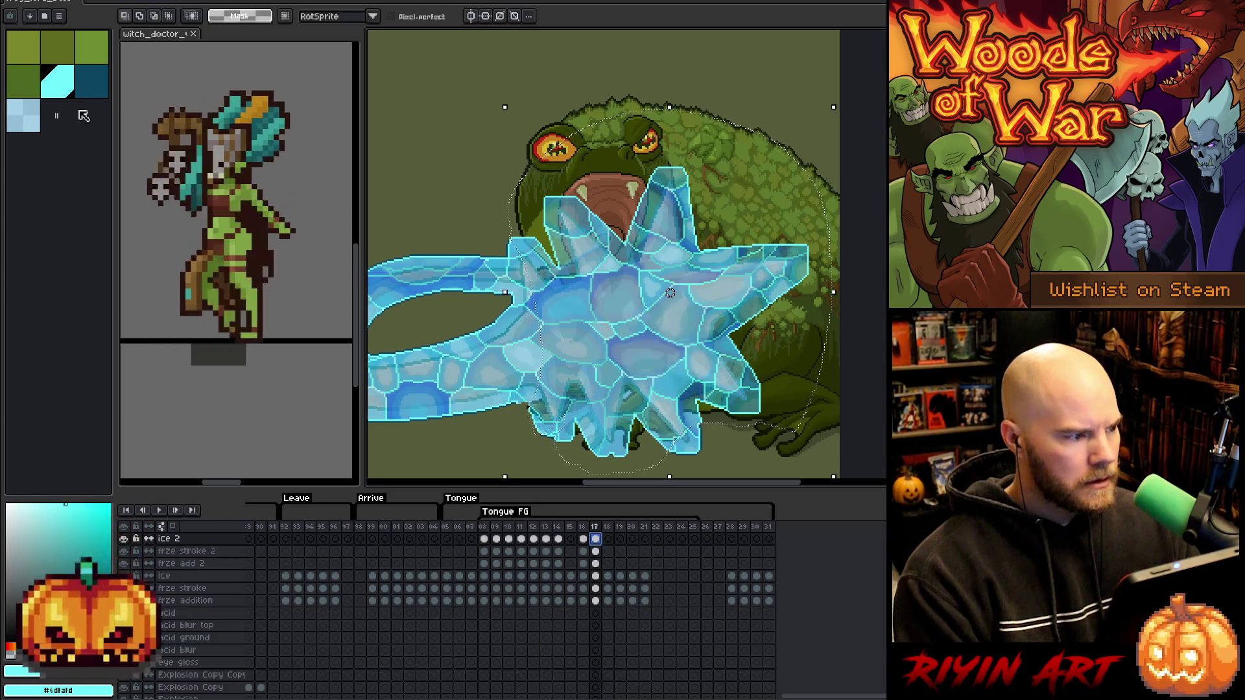
left_click(90, 82)
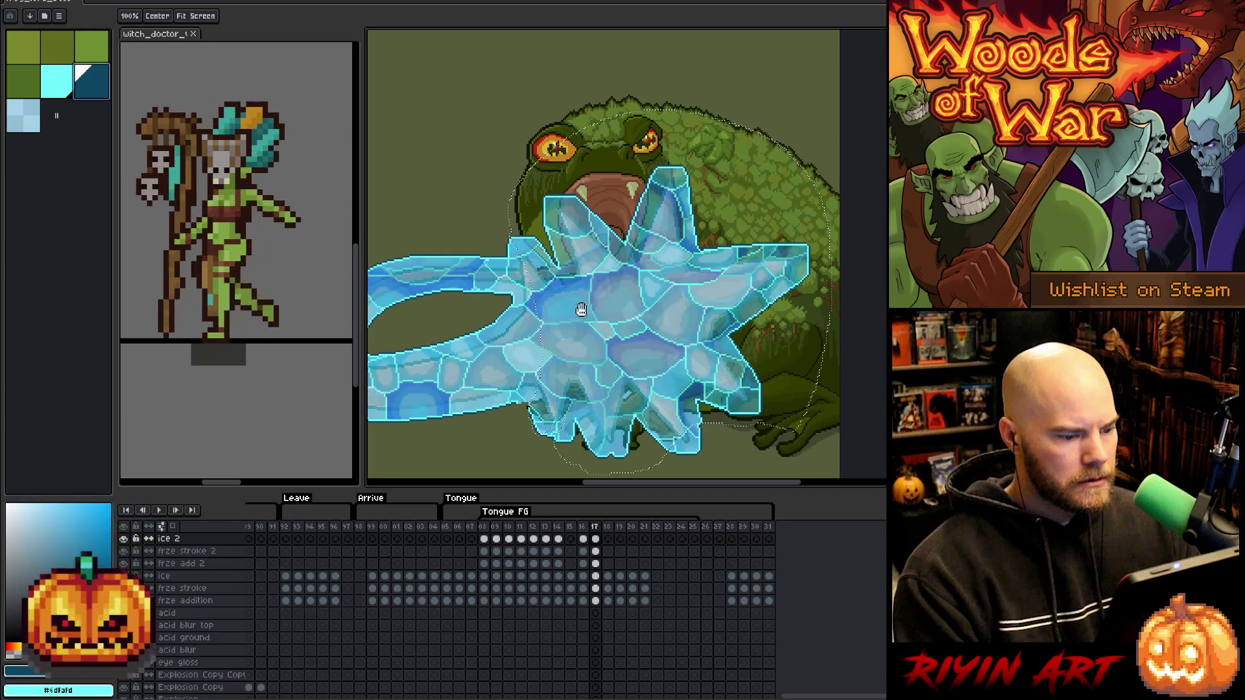
Deselect, inspect the frame-17 ice up close, and clear the remaining selection around the ice.
scroll(603, 350, "down", 2)
key("ctrl+d")
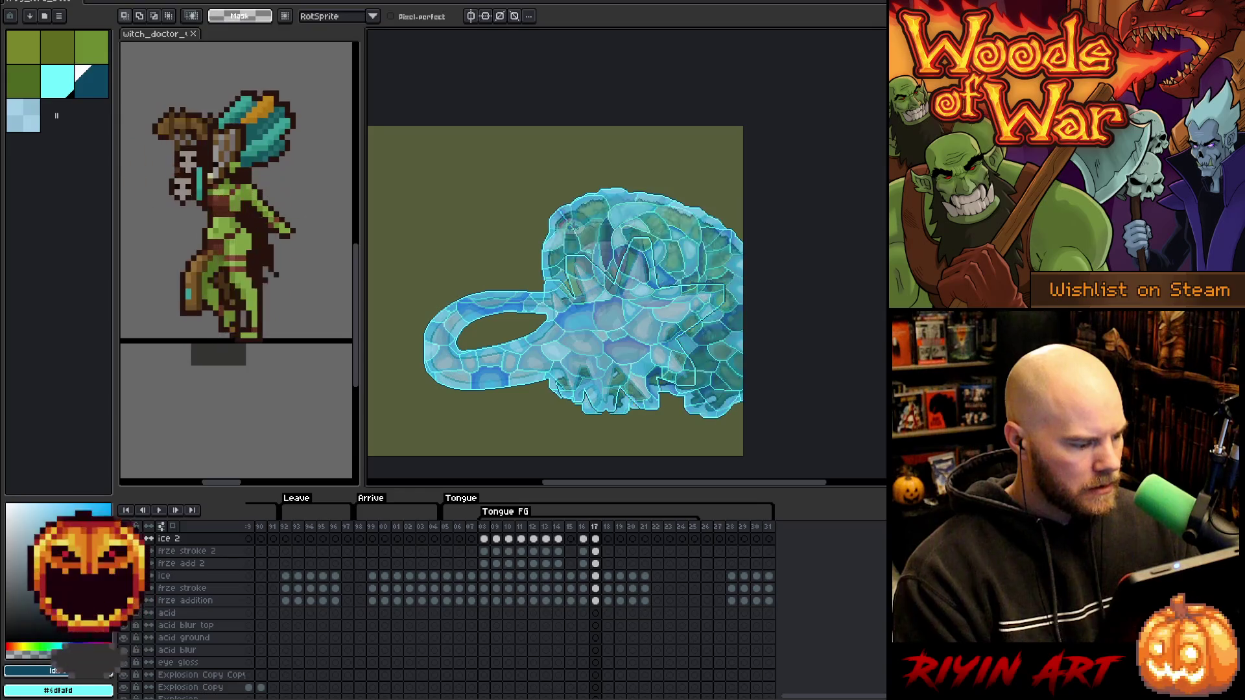
scroll(583, 395, "up", 1)
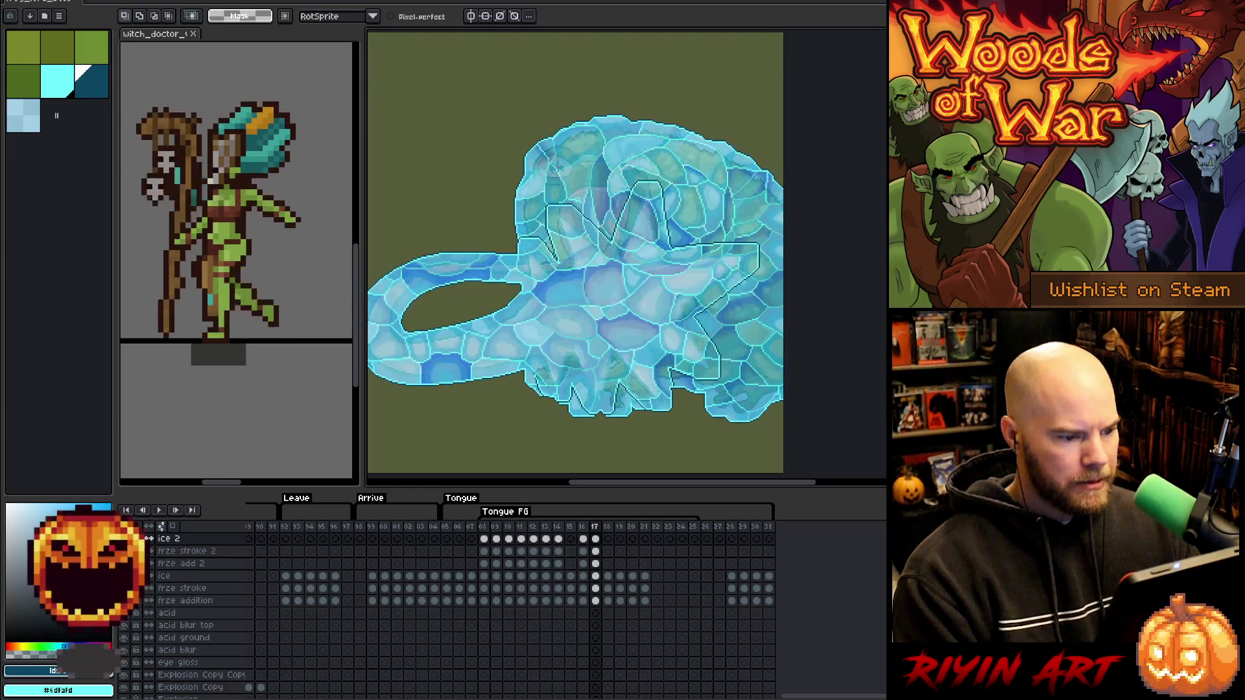
scroll(575, 260, "down", 1)
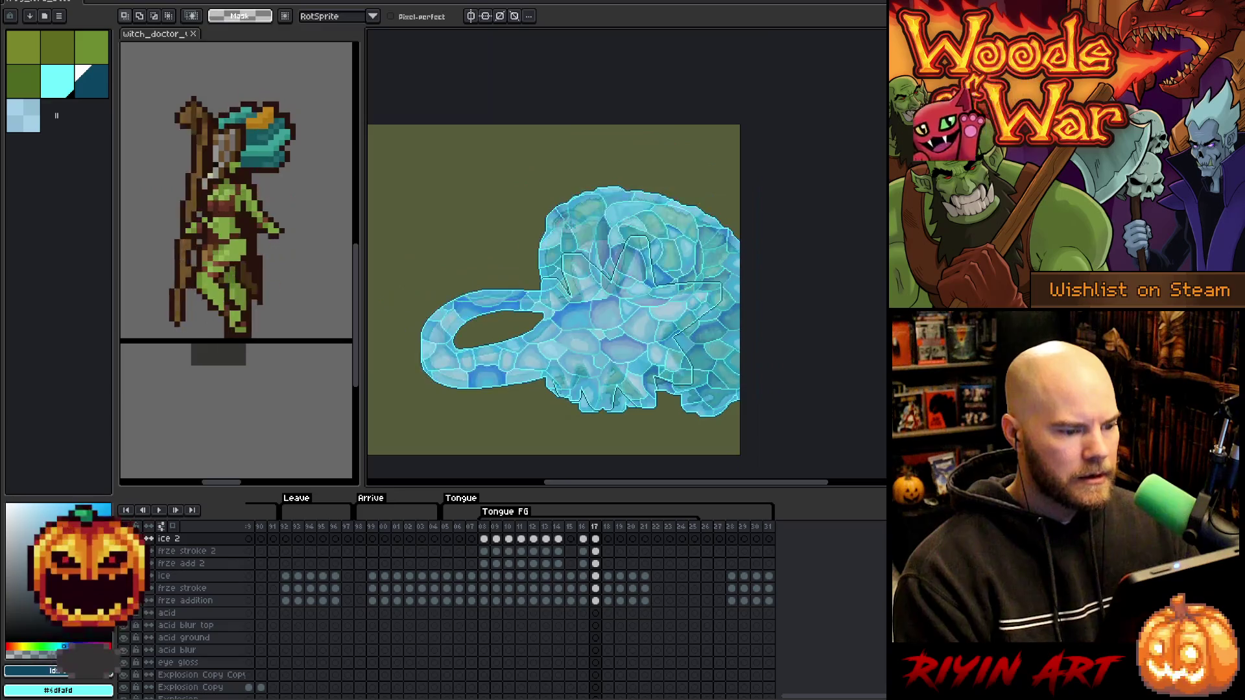
scroll(576, 260, "up", 1)
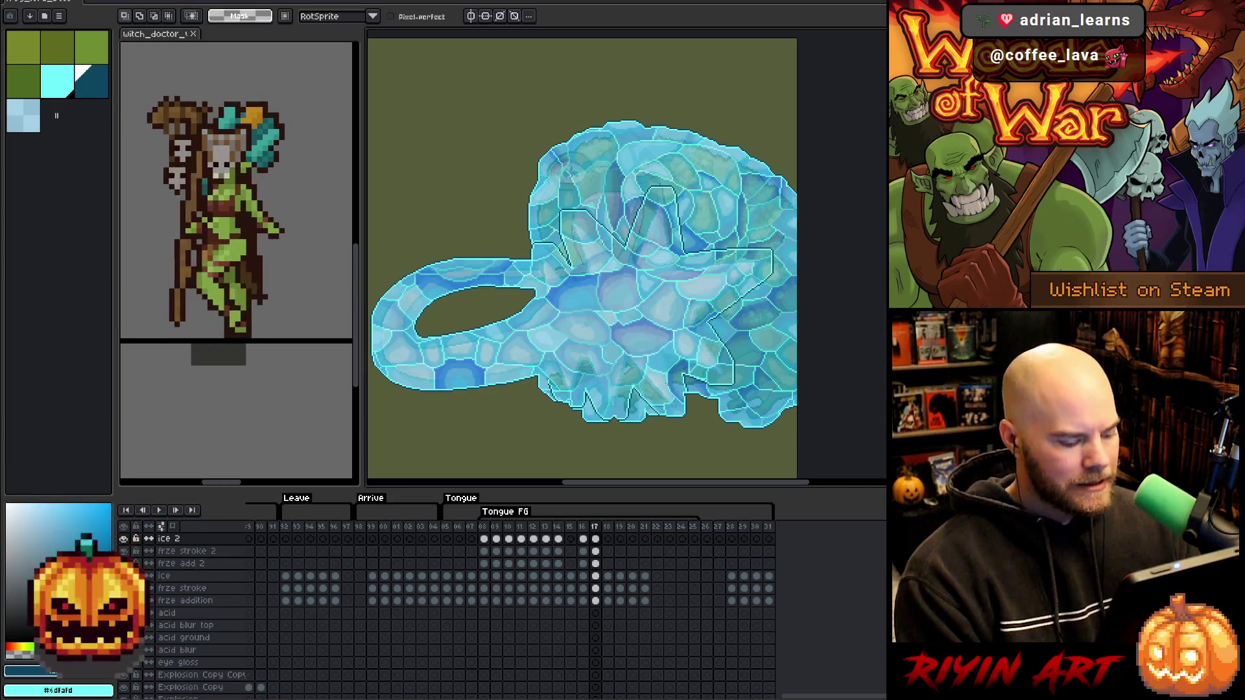
left_click(671, 391)
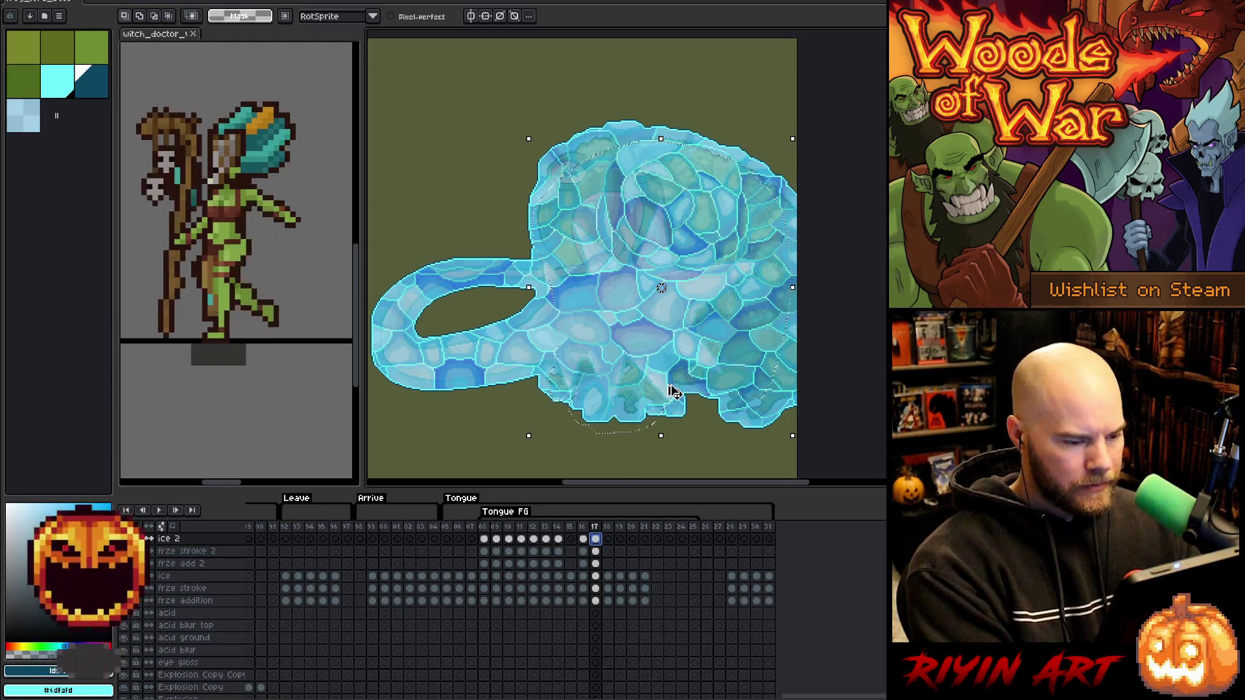
key("ctrl+d")
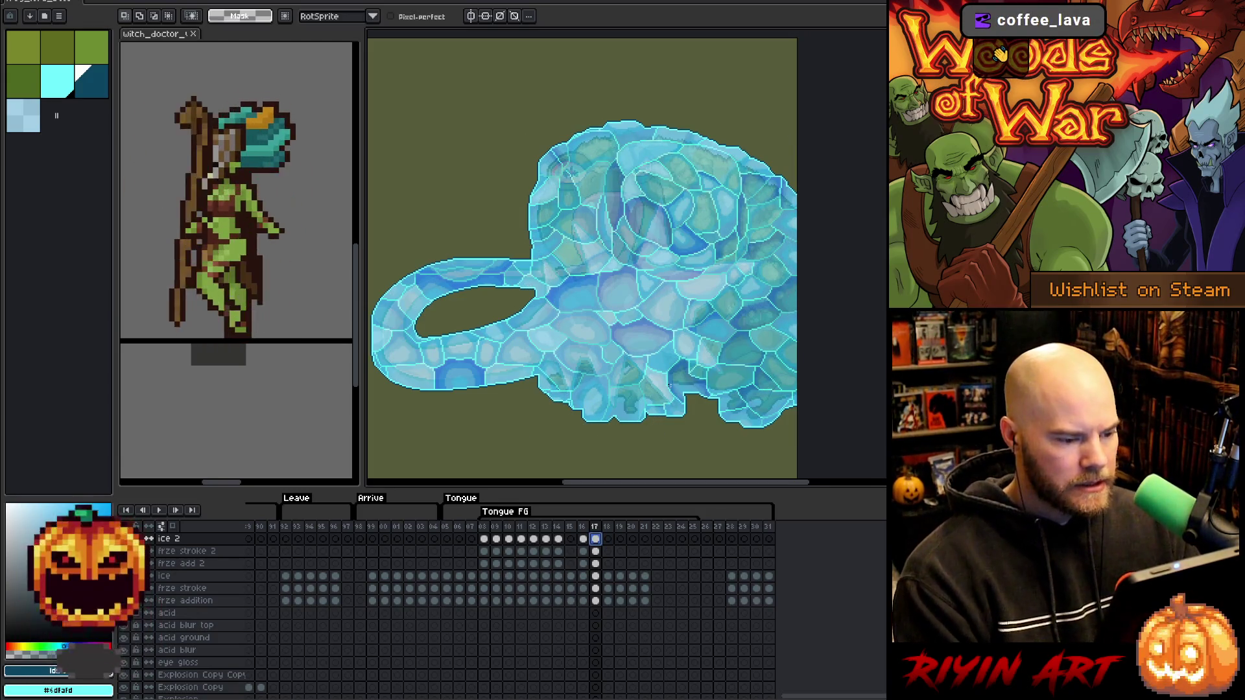
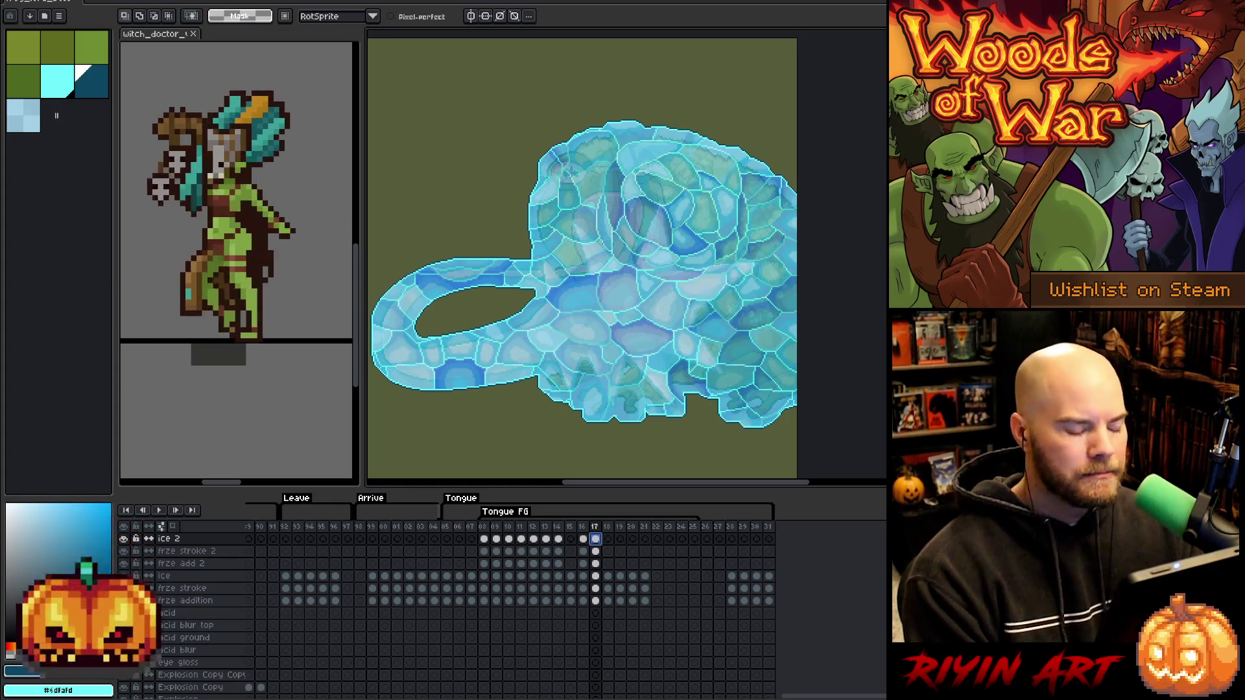
Move to frame 18 and pick the Frog Lord Copy cel.
left_click(584, 538)
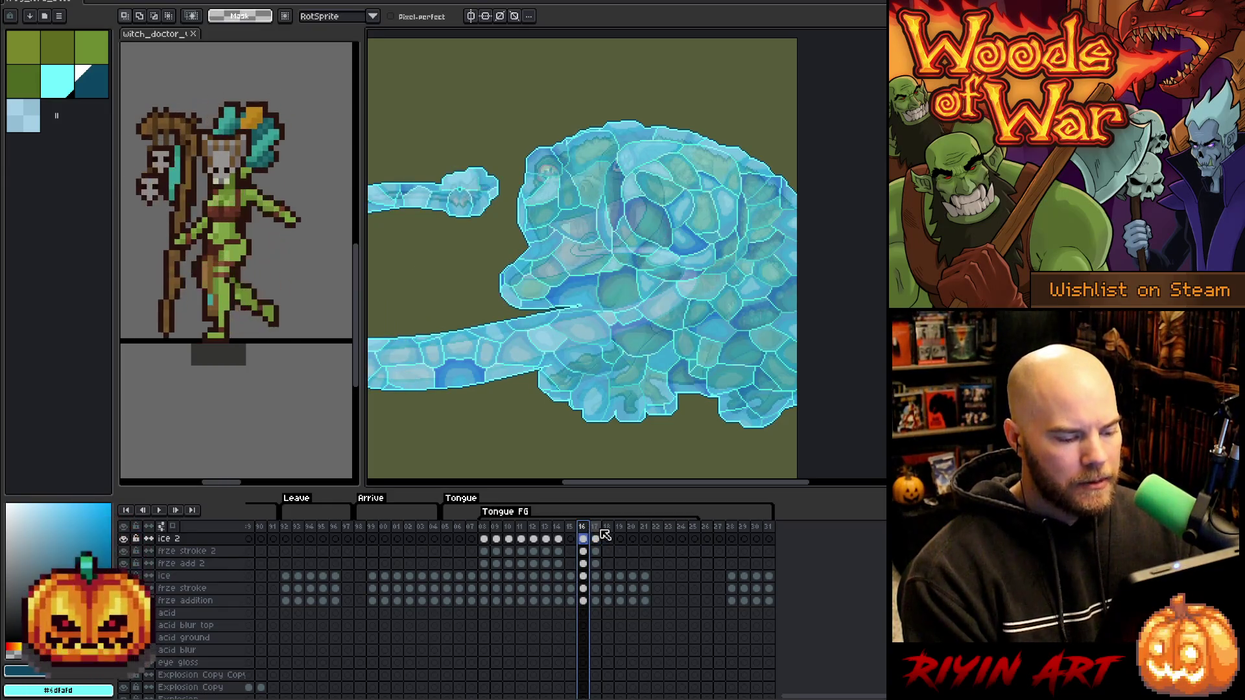
left_click(595, 533)
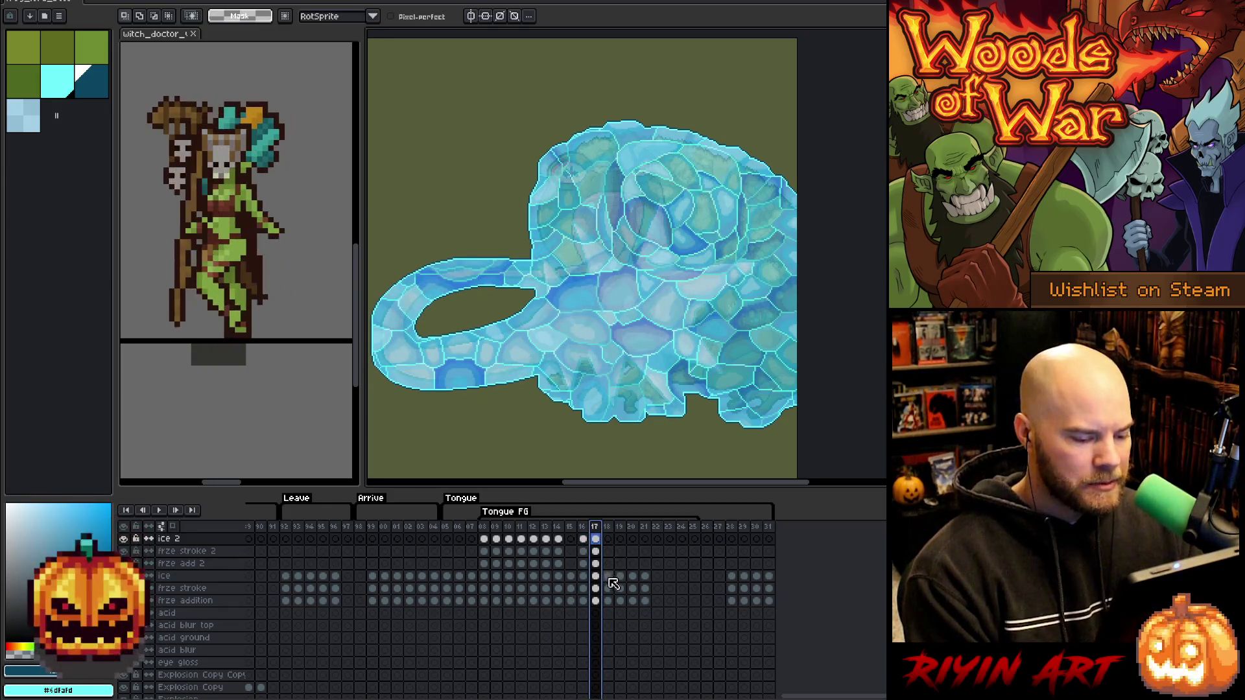
left_click(608, 577)
scroll(613, 583, "down", 2)
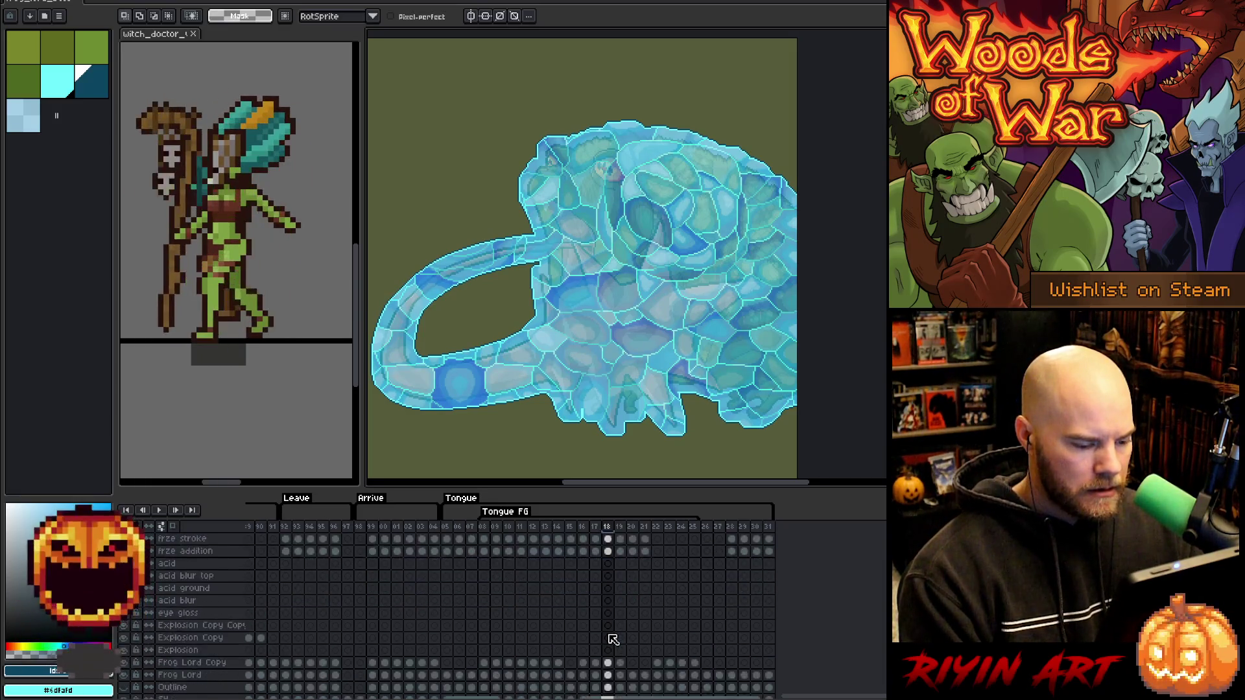
scroll(612, 639, "down", 1)
left_click(610, 626)
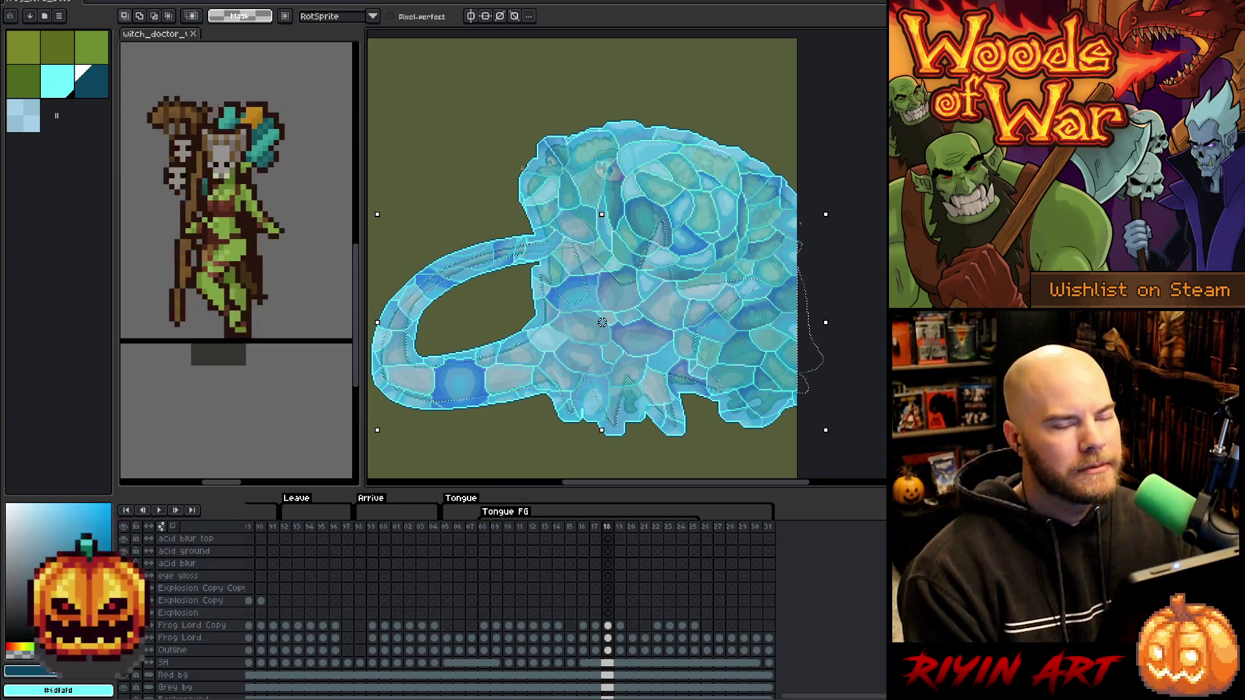
Mark out the frog on frame 18 with a rectangular selection.
scroll(556, 336, "down", 1)
scroll(556, 336, "up", 1)
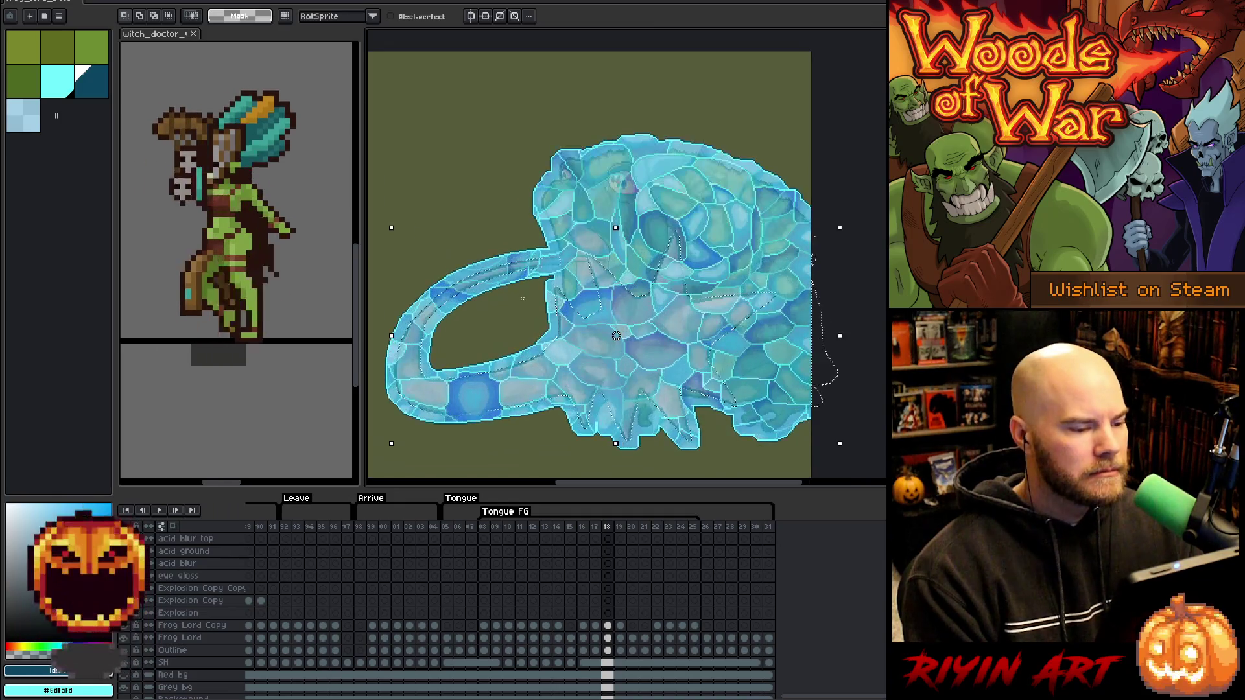
left_click_drag(514, 328, 547, 282)
key("m")
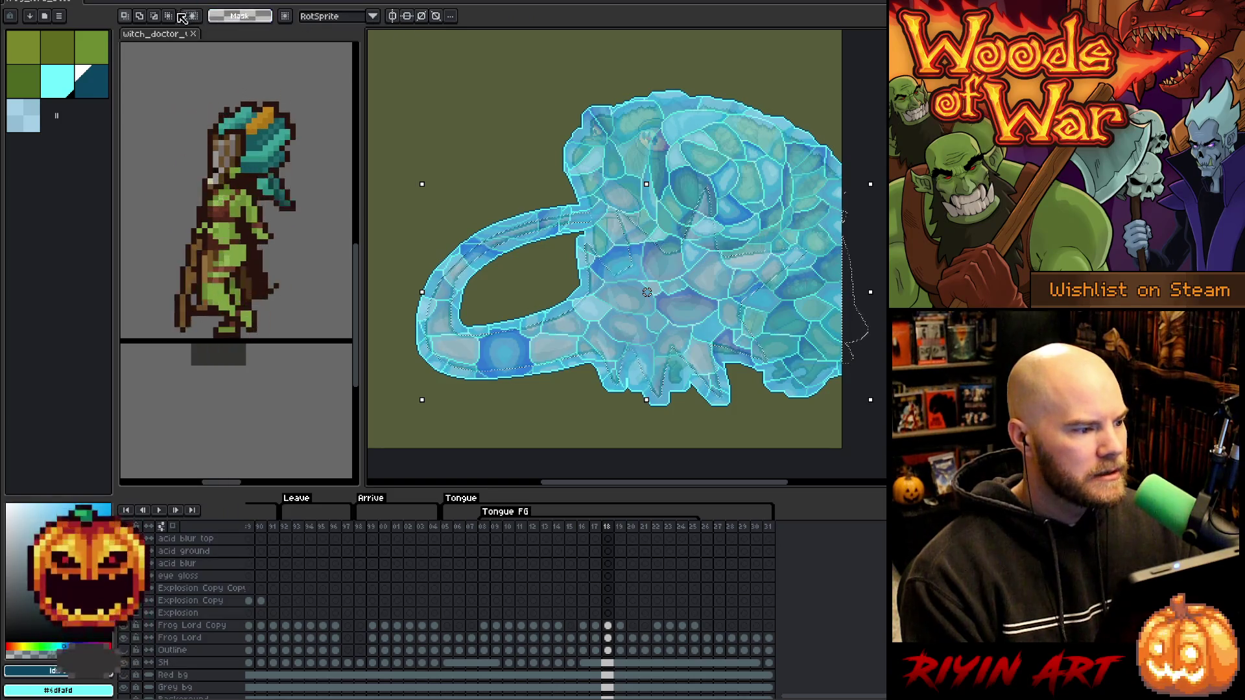
mouse_move(382, 65)
left_mouse_down()
mouse_move(587, 406)
mouse_move(815, 413)
left_mouse_up()
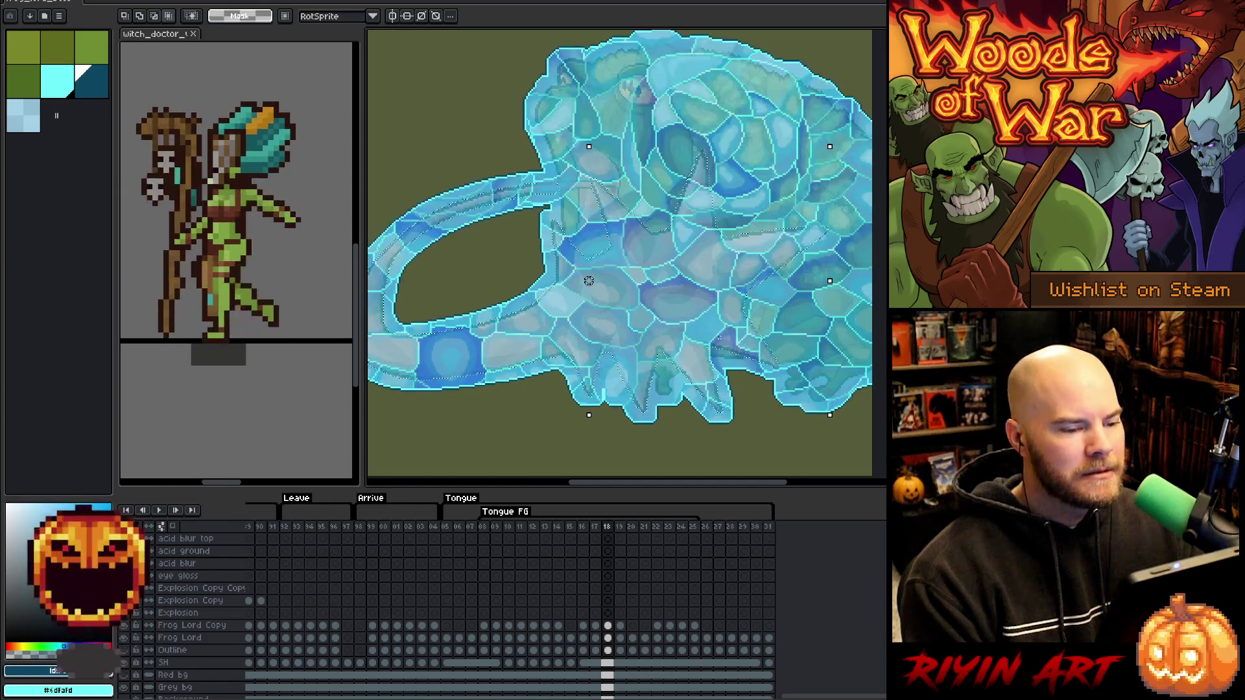
Make frze add 2 the active layer on frame 18.
left_click_drag(675, 356, 658, 356)
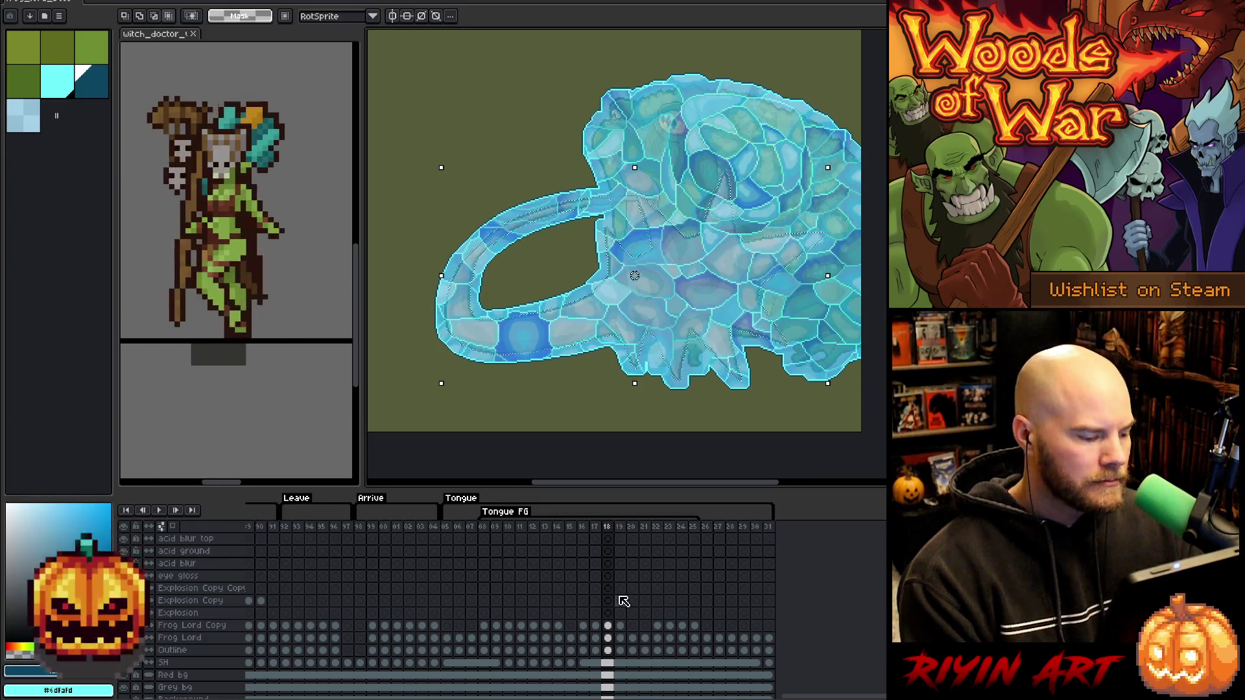
scroll(622, 608, "up", 2)
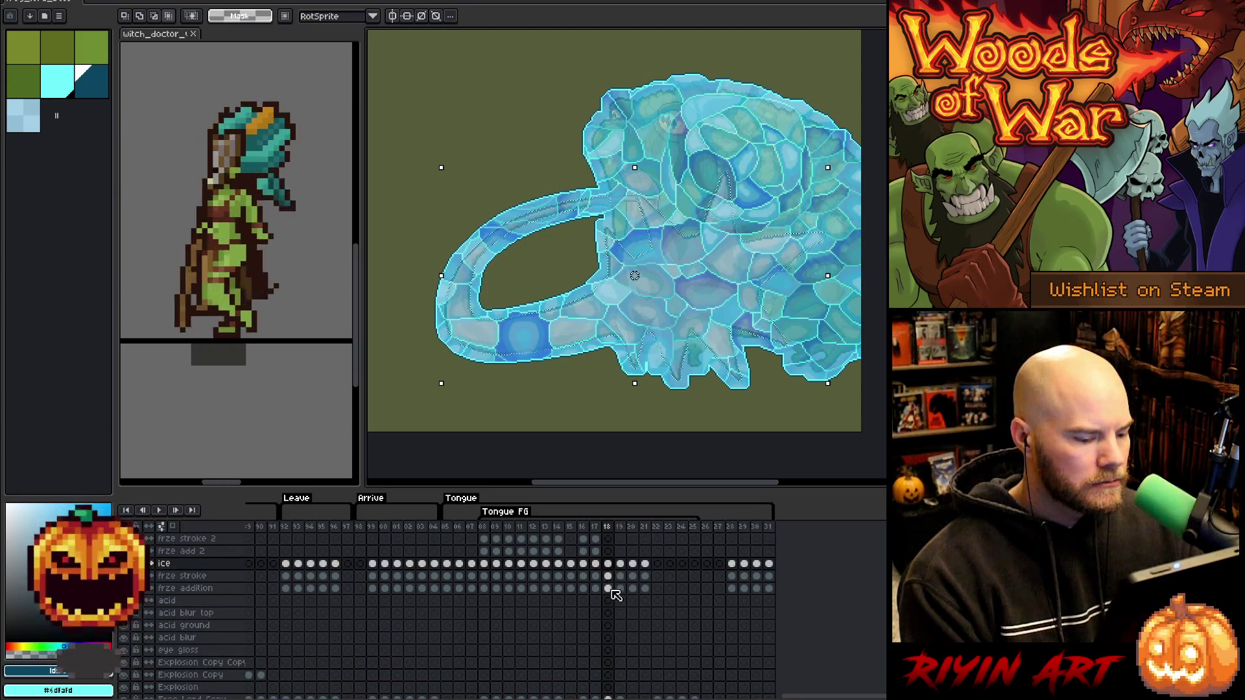
left_click(608, 588)
left_click(608, 551)
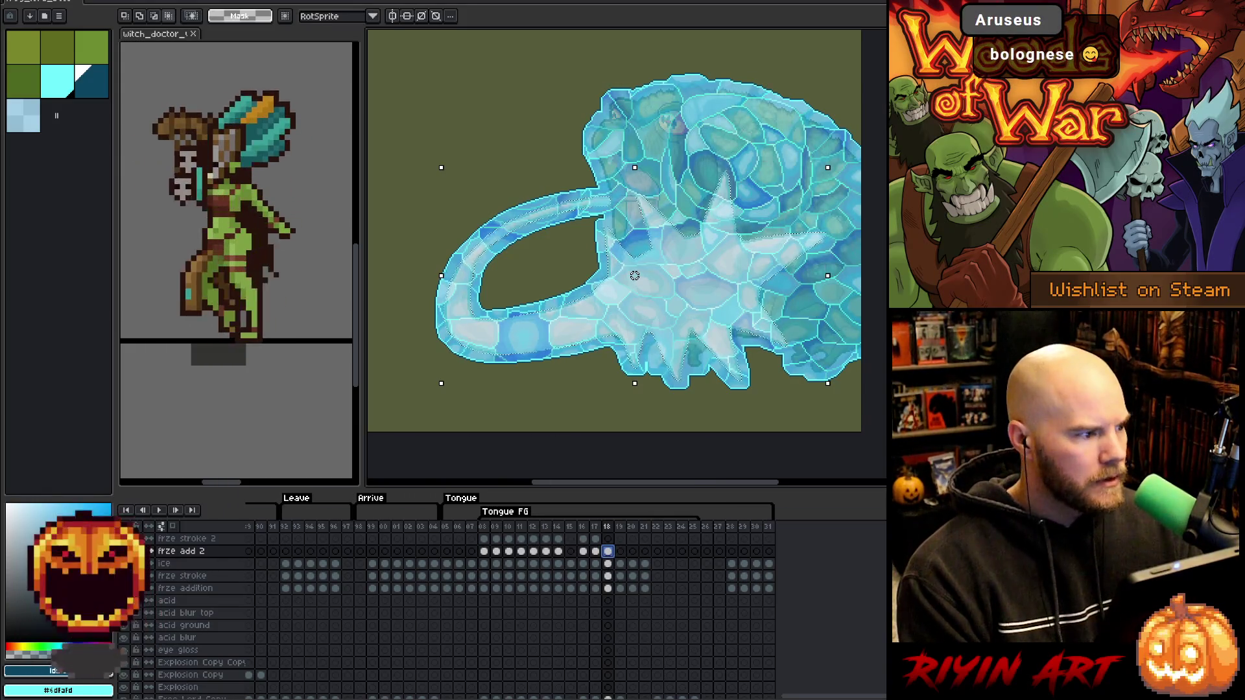
Expand the selection by 7px through Select > Modify > Expand.
left_click(167, 2)
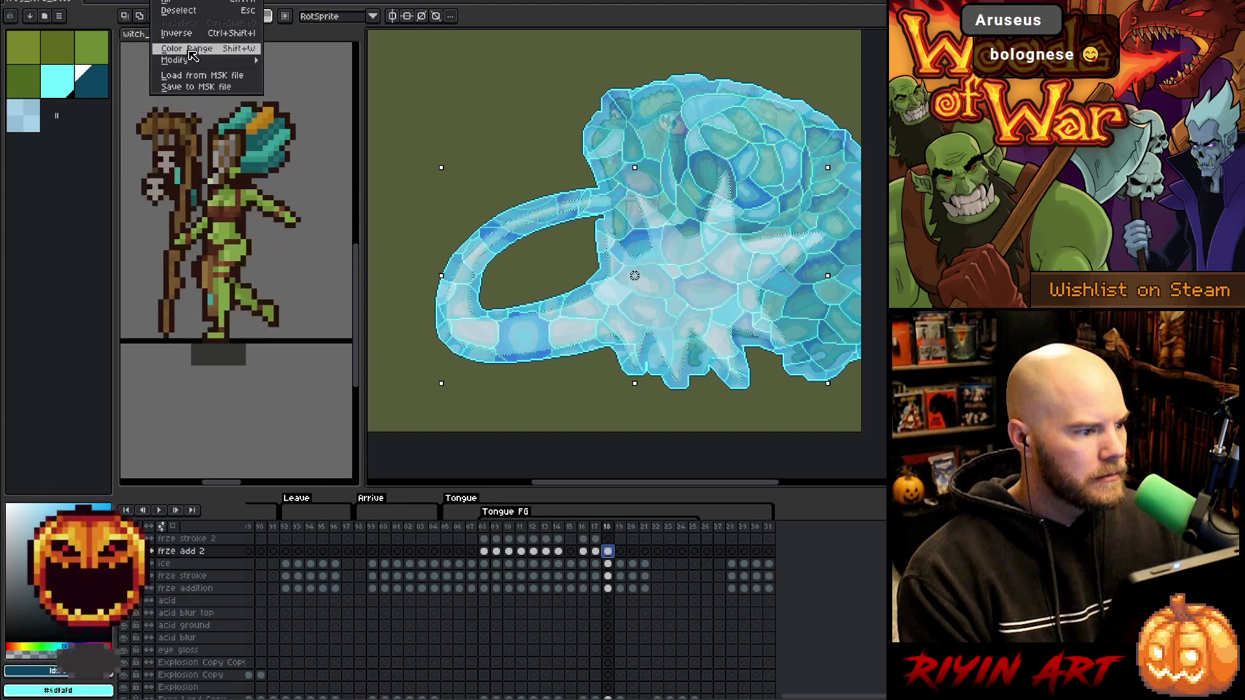
mouse_move(194, 60)
left_click(308, 75)
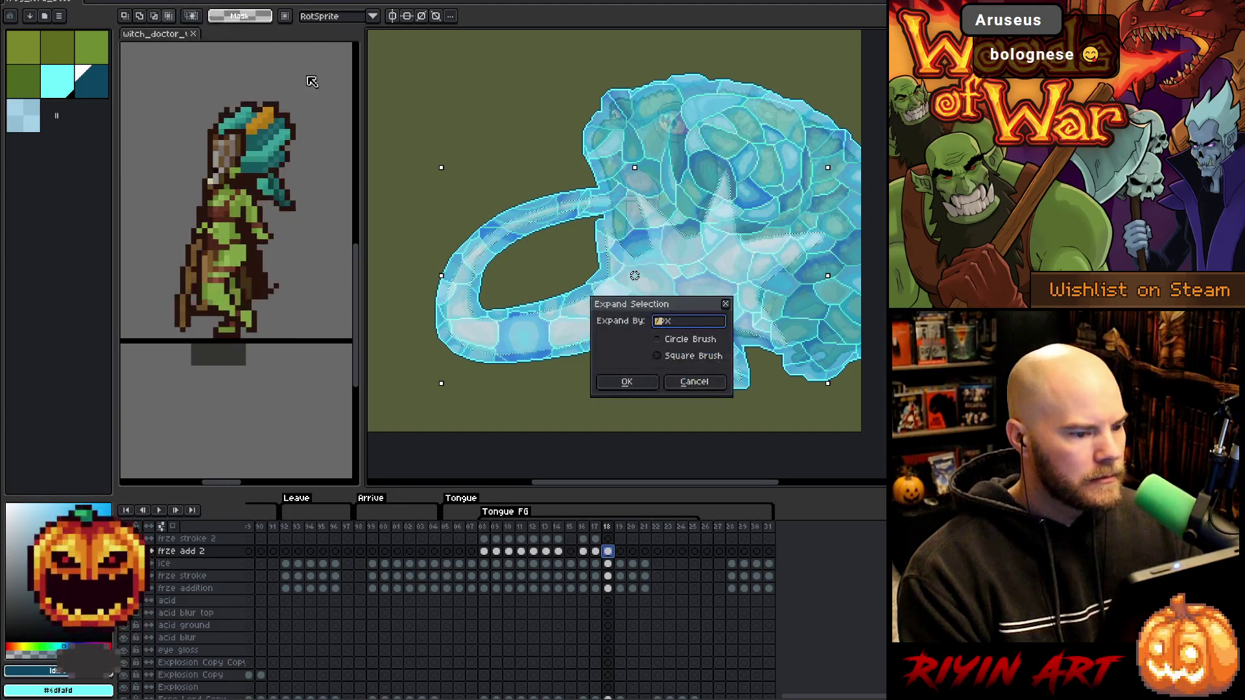
left_click(627, 382)
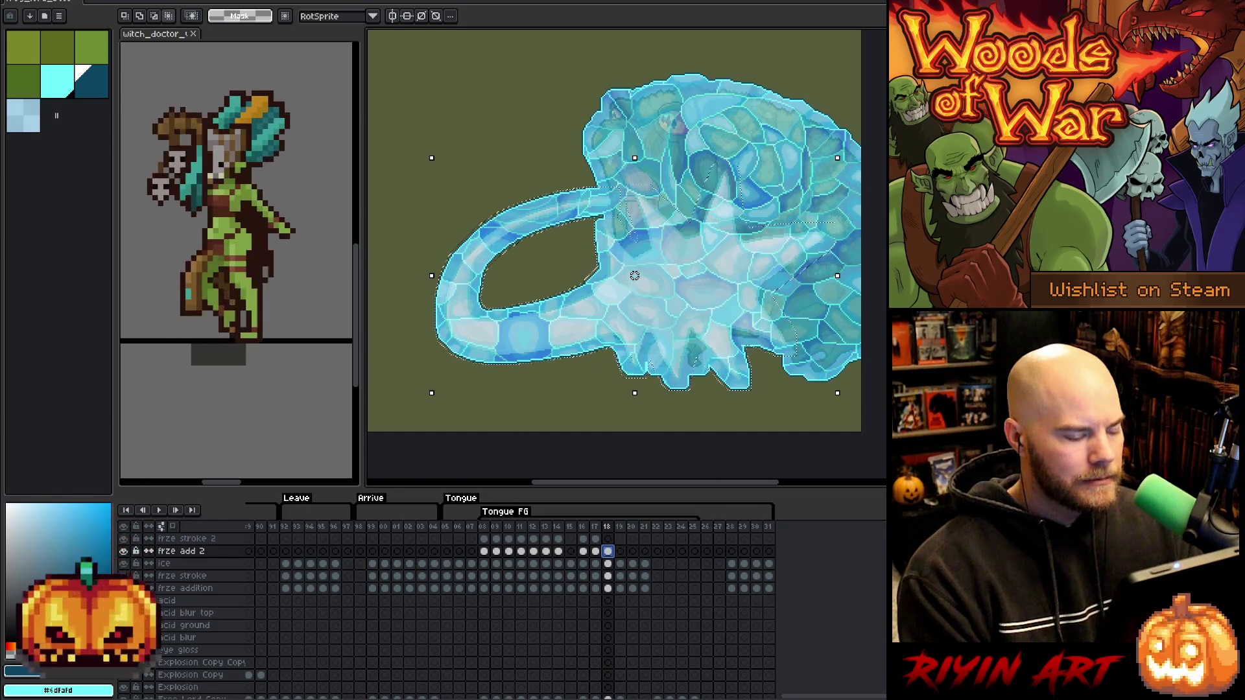
Clear the ice layer inside the selection and paste the ice texture into ice 2.
left_click(609, 563)
key("Delete")
scroll(619, 571, "up", 1)
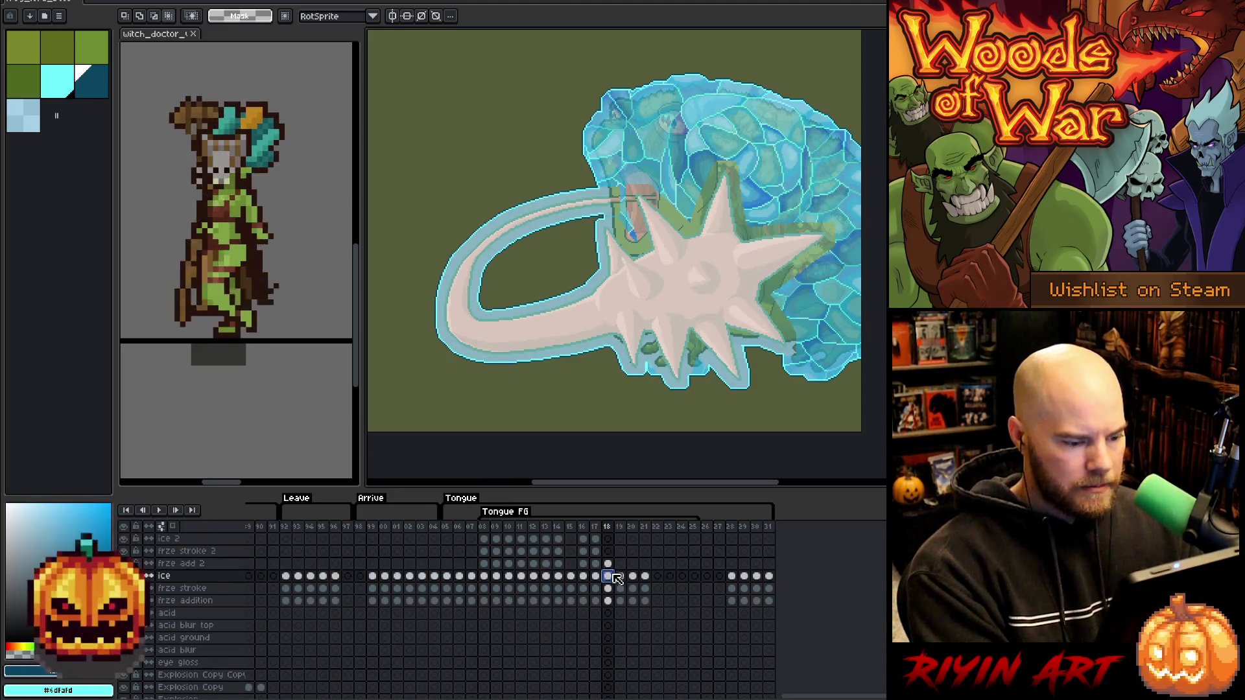
left_click(608, 539)
key("ctrl+v")
left_click(609, 587)
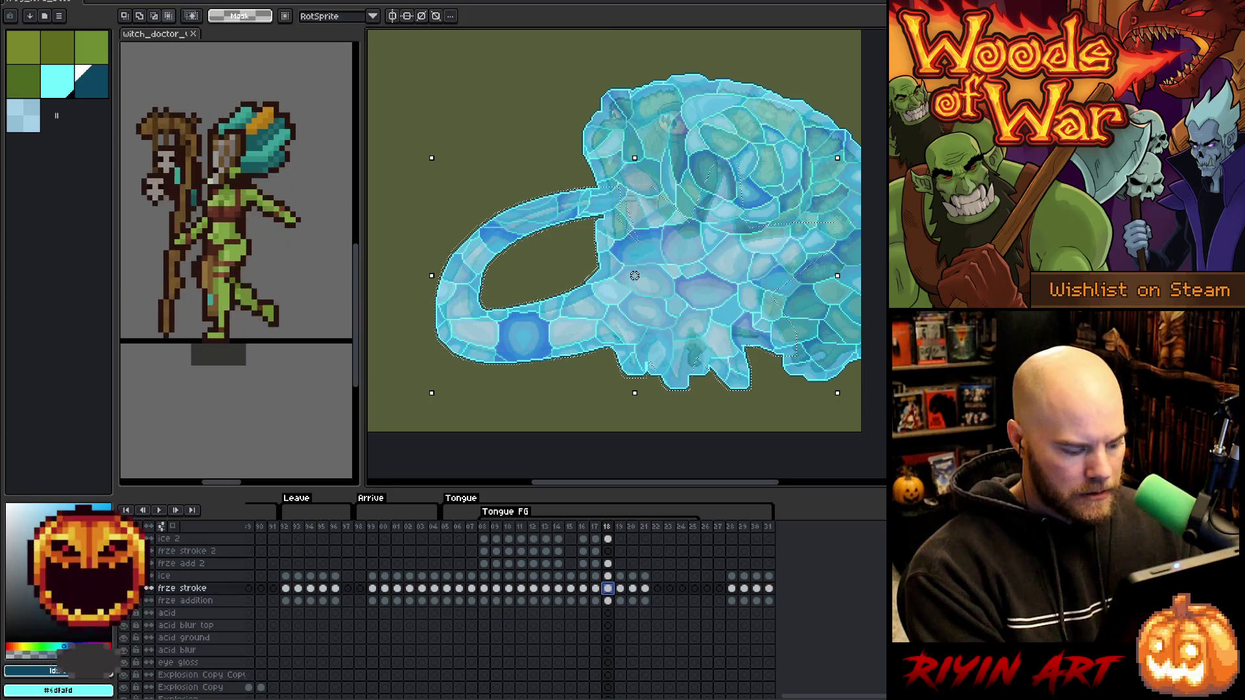
Paste the ice outline onto the frze stroke 2 cel of frame 18.
key("ctrl+d")
left_click(610, 552)
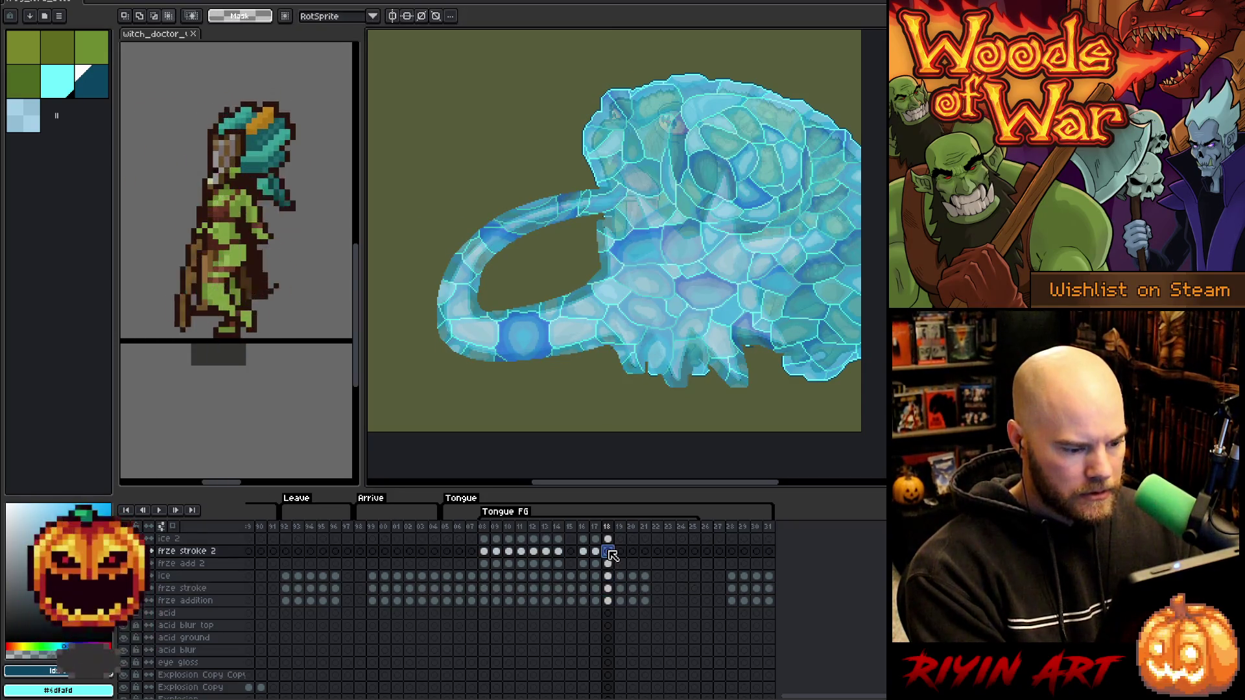
key("ctrl+v")
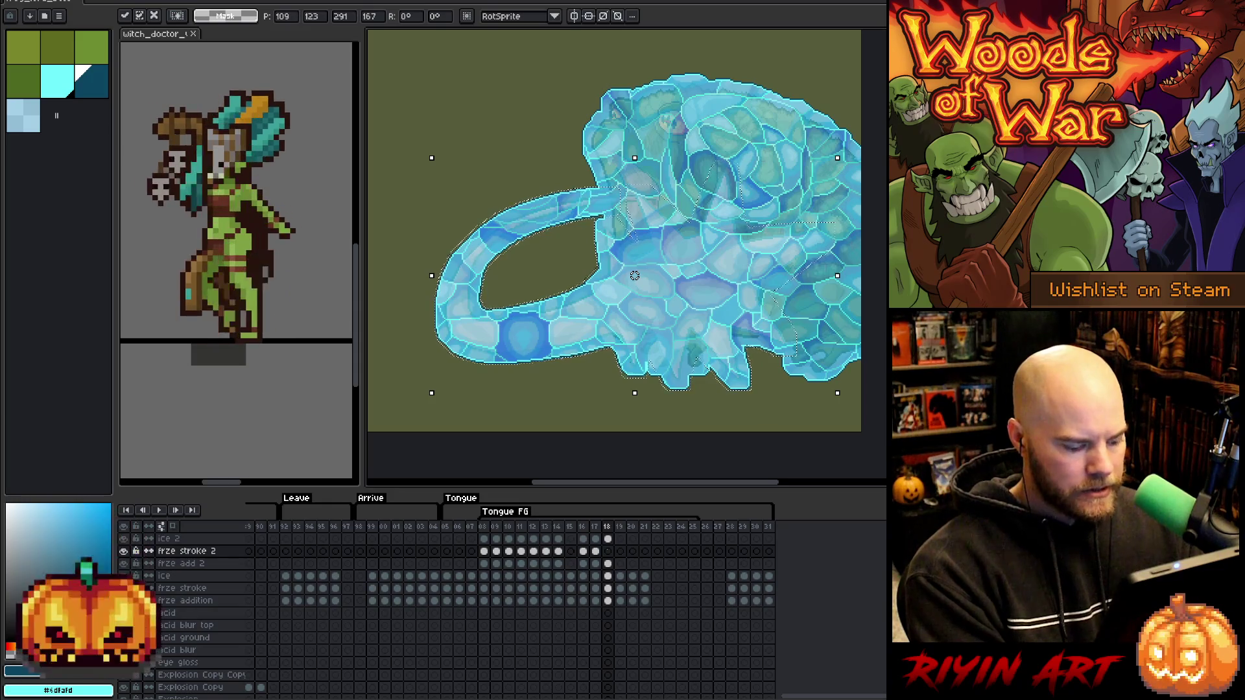
key("Return")
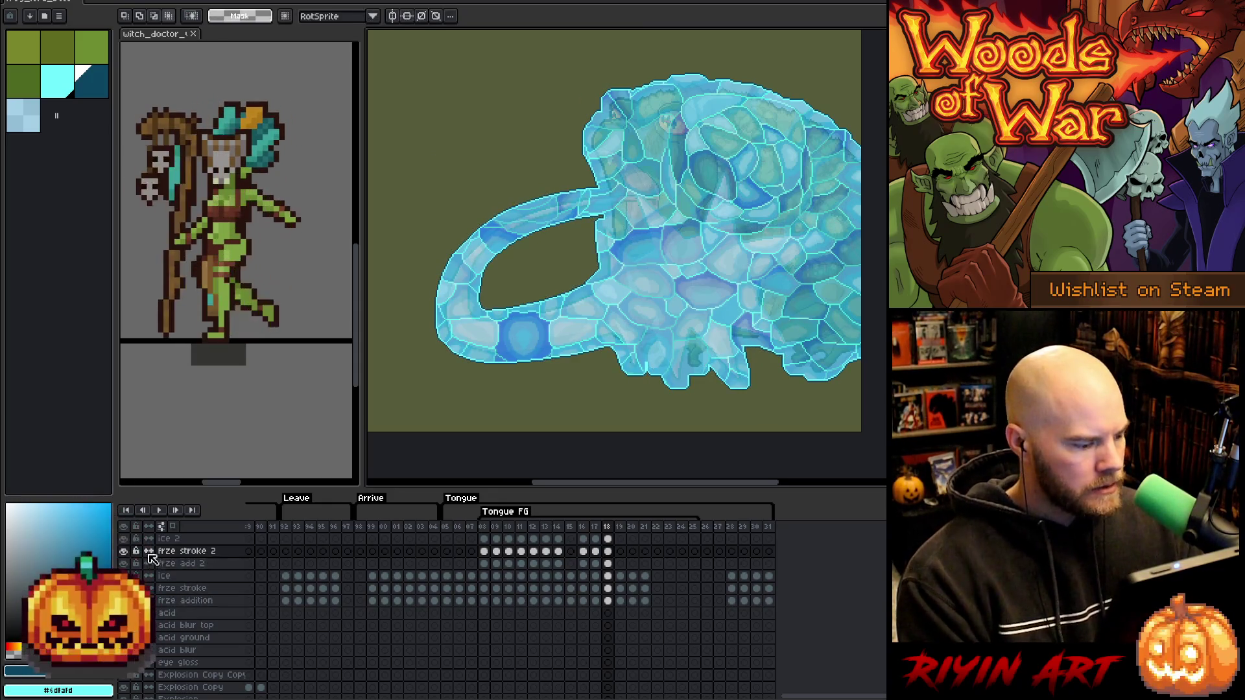
Undo and redo the pasted ice to compare the frog with and without it.
key("ctrl+z")
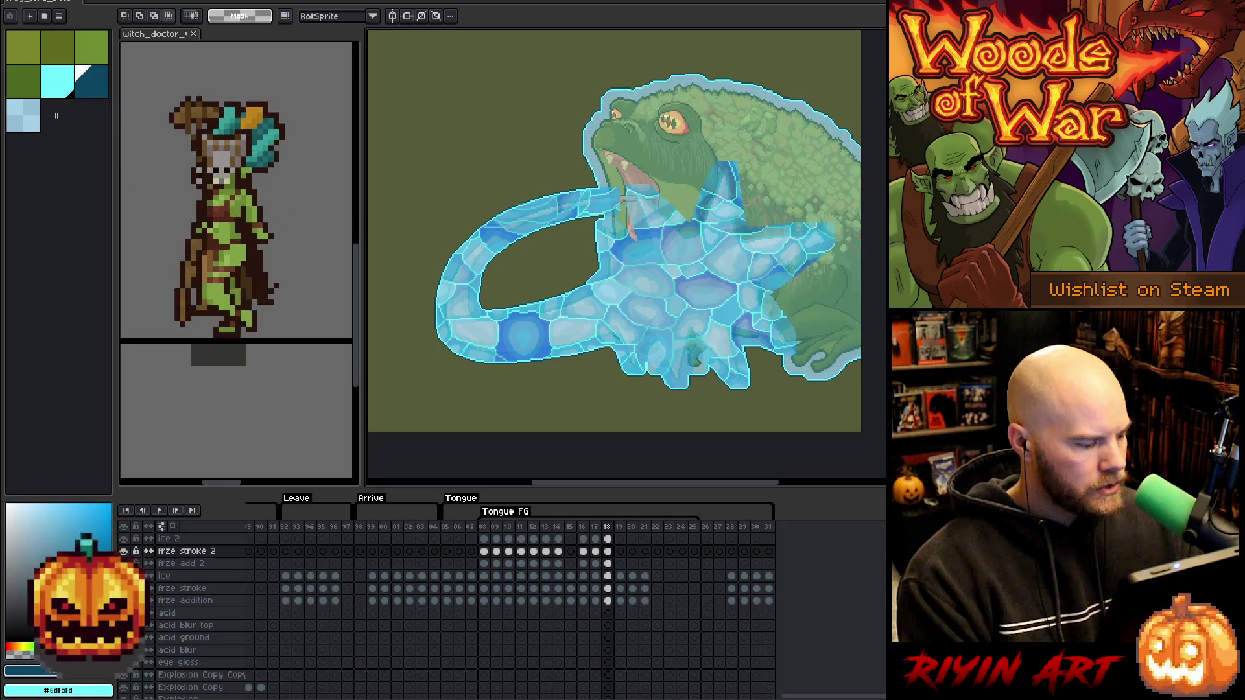
key("ctrl+z")
scroll(710, 317, "down", 2)
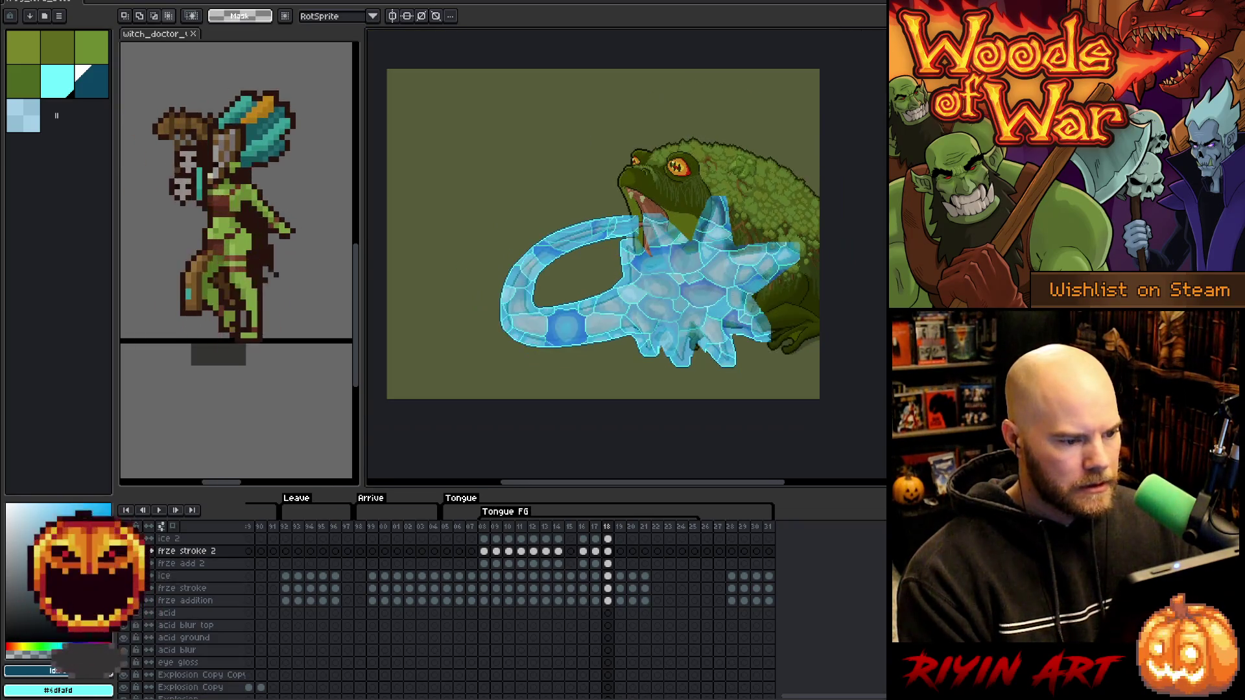
left_click_drag(710, 317, 686, 322)
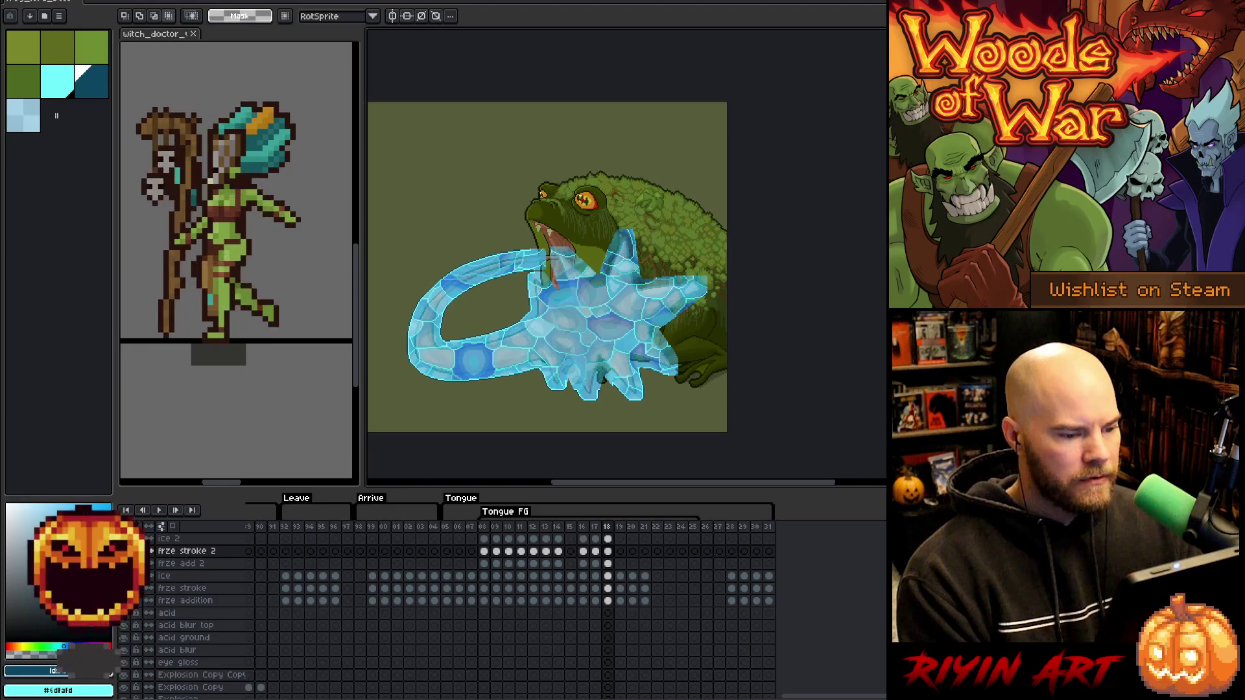
key("ctrl+y")
key("ctrl+y")
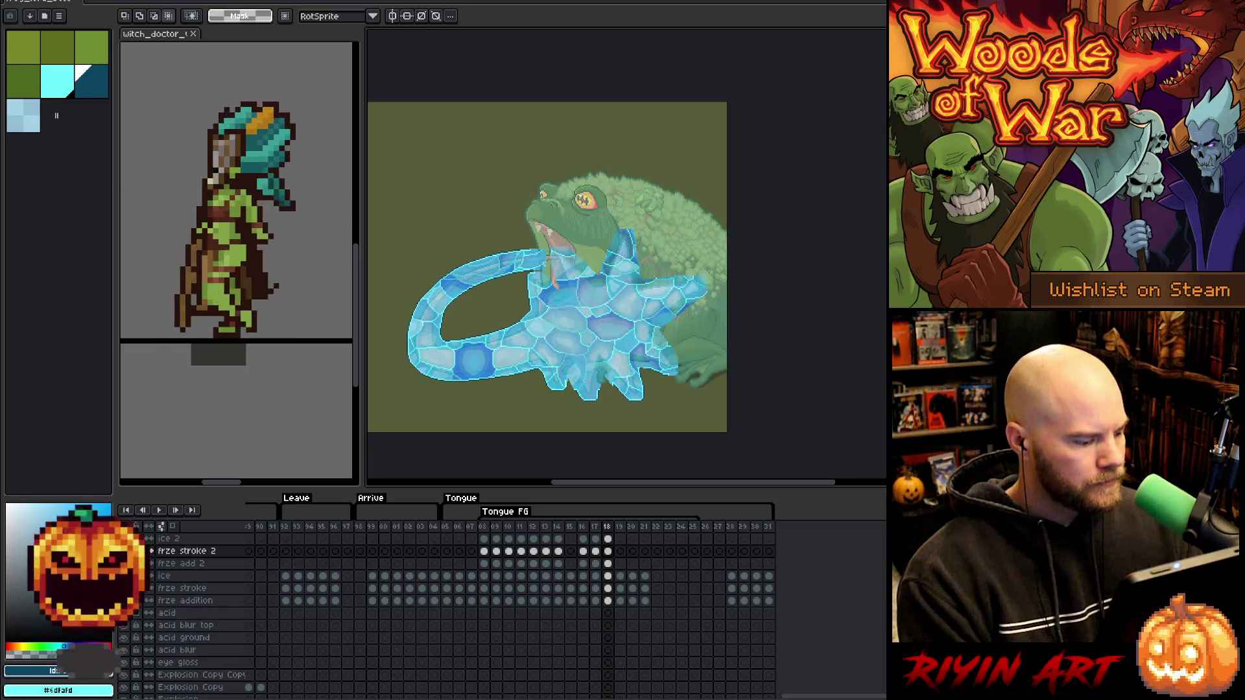
key("ctrl+y")
scroll(606, 587, "down", 3)
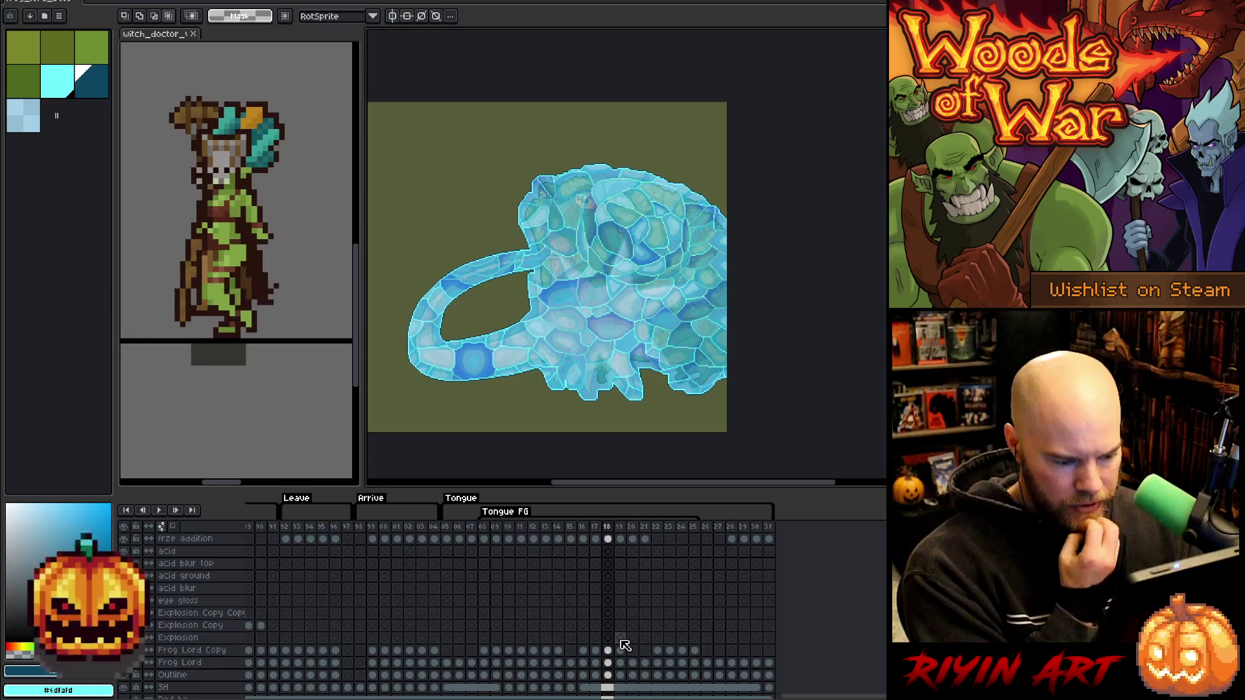
scroll(624, 645, "up", 2)
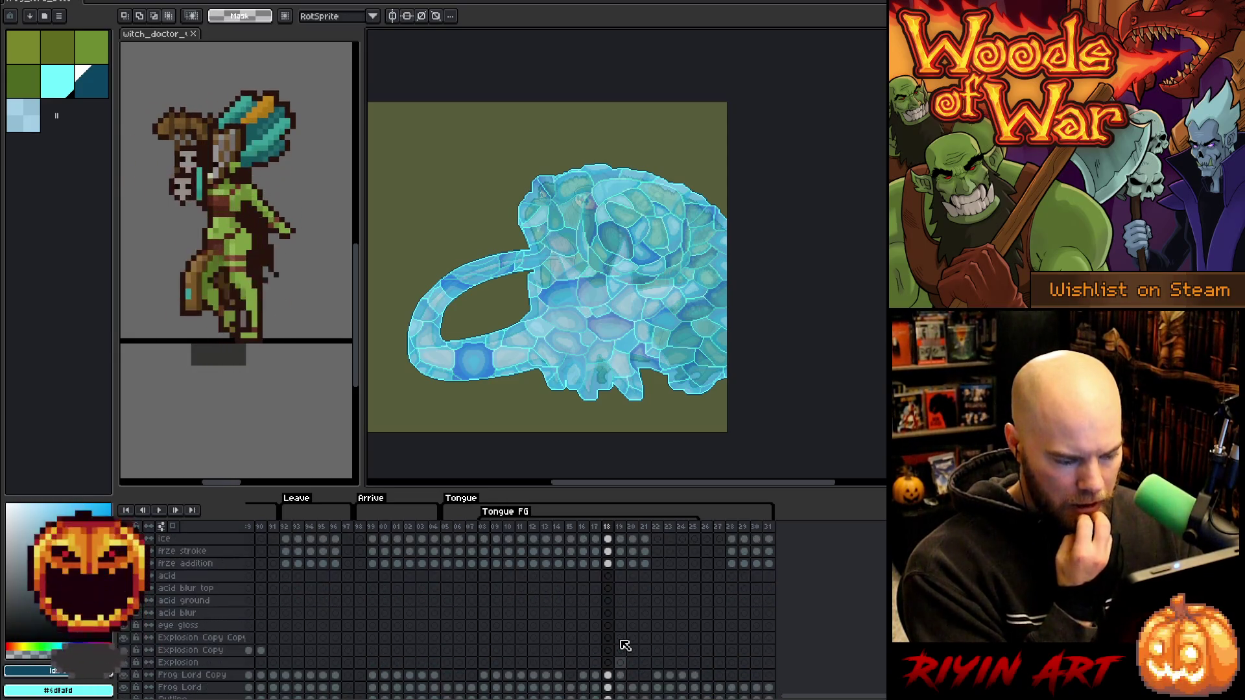
scroll(625, 649, "down", 1)
Select the frog's pixels on frame 19, narrowed to the tongue and blob area.
key("ctrl+shift+d")
left_click(622, 664)
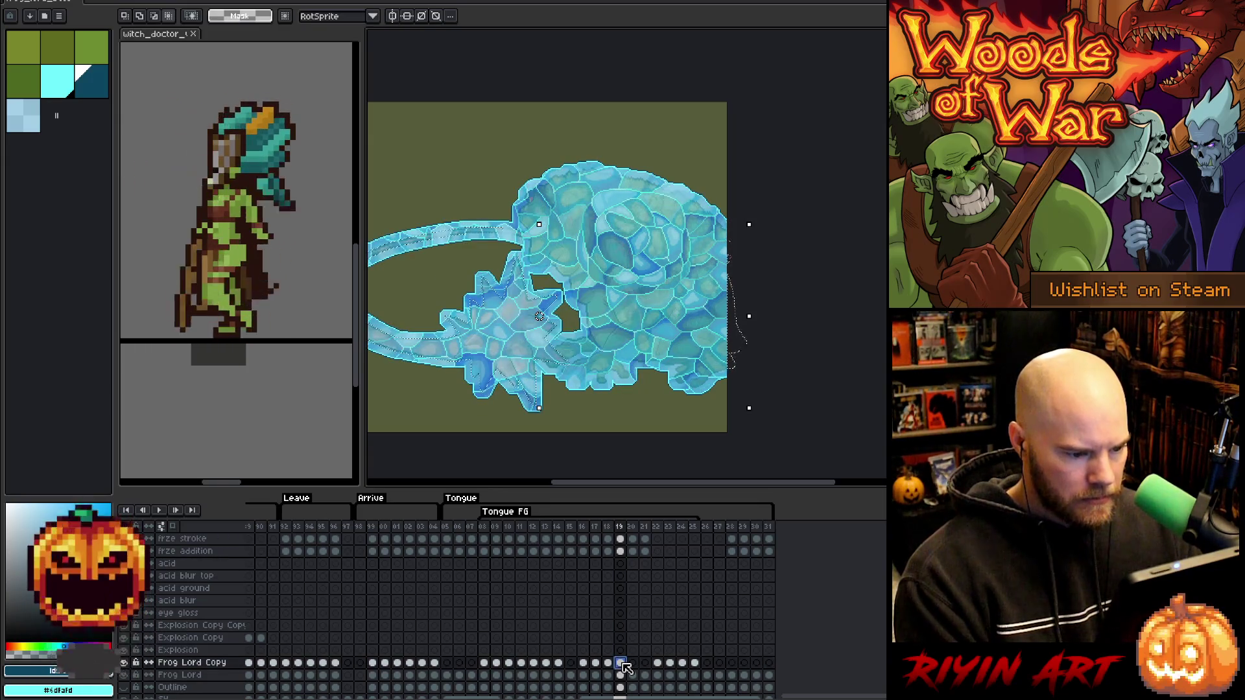
scroll(454, 292, "left", 3)
left_click(168, 17)
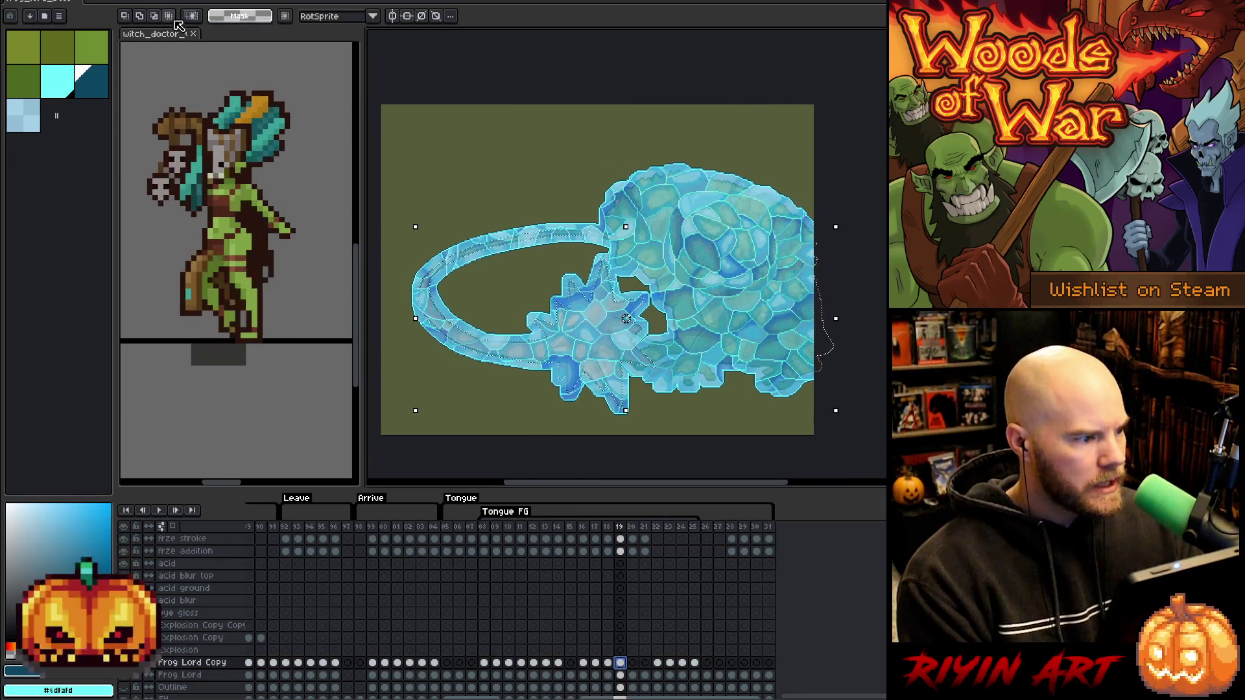
mouse_move(385, 170)
left_mouse_down()
mouse_move(555, 343)
mouse_move(703, 441)
left_mouse_up()
left_click(125, 15)
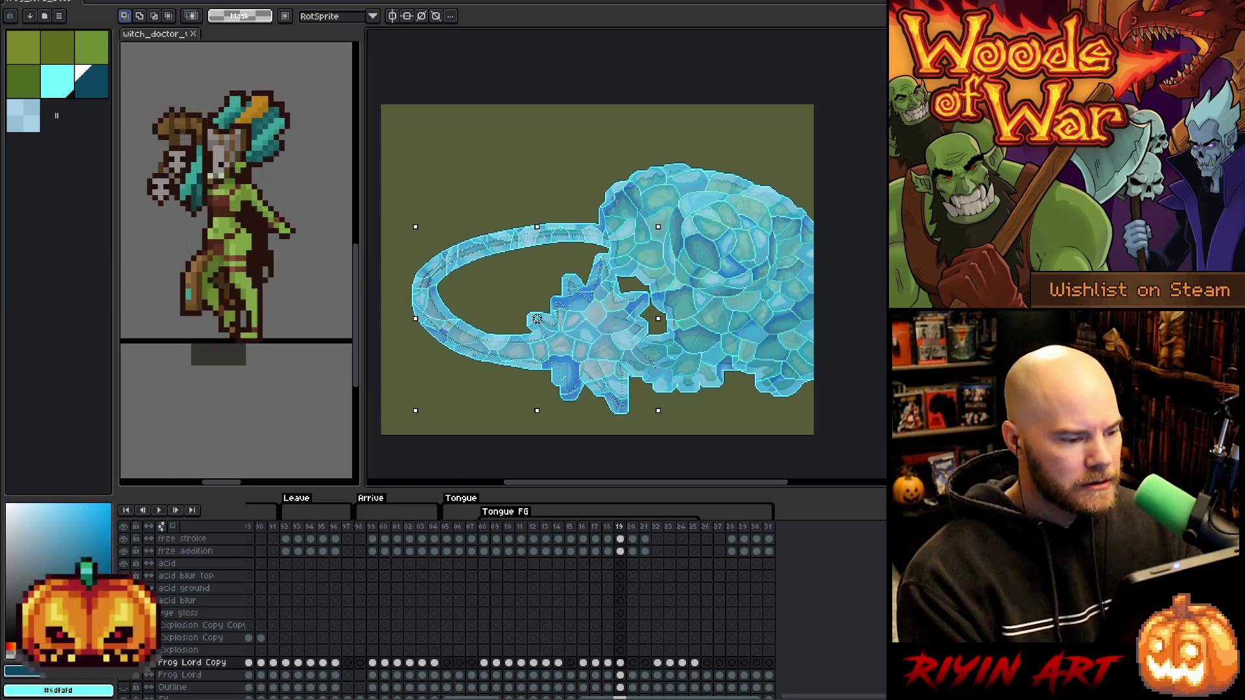
Make frze add 2 active on frame 19 and limit the selection to the iced tongue and blob.
scroll(610, 619, "up", 2)
left_click(620, 601)
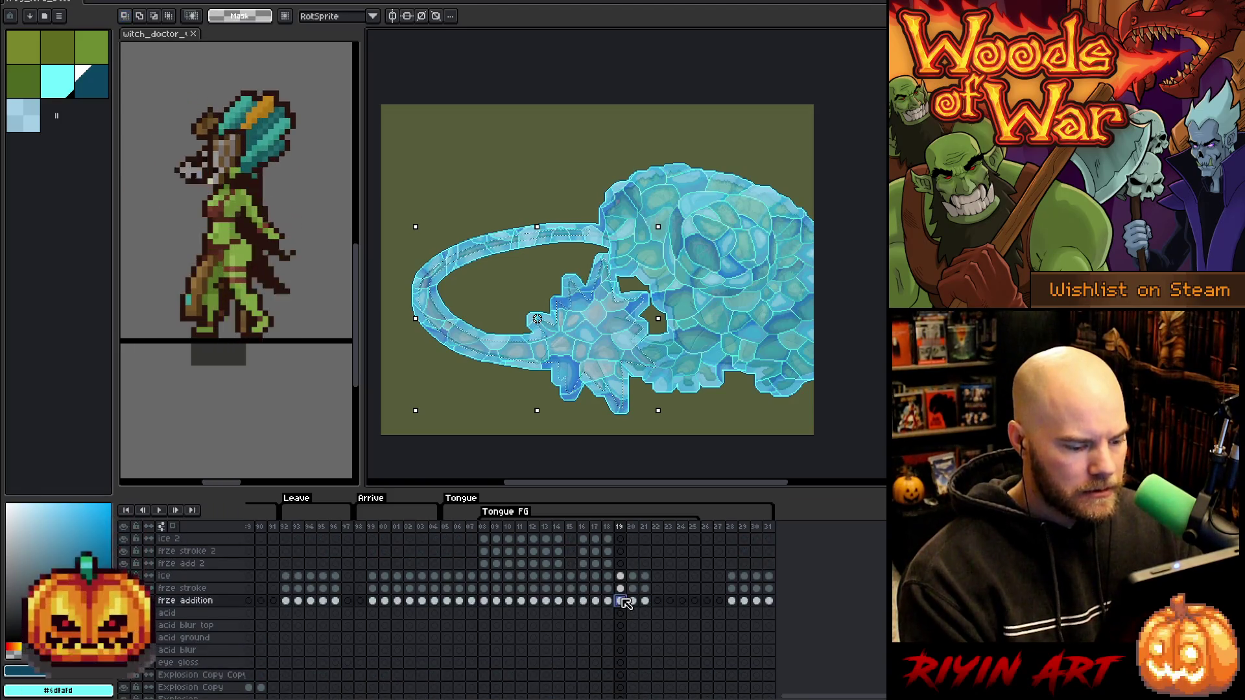
left_click(622, 564)
key("ctrl+a")
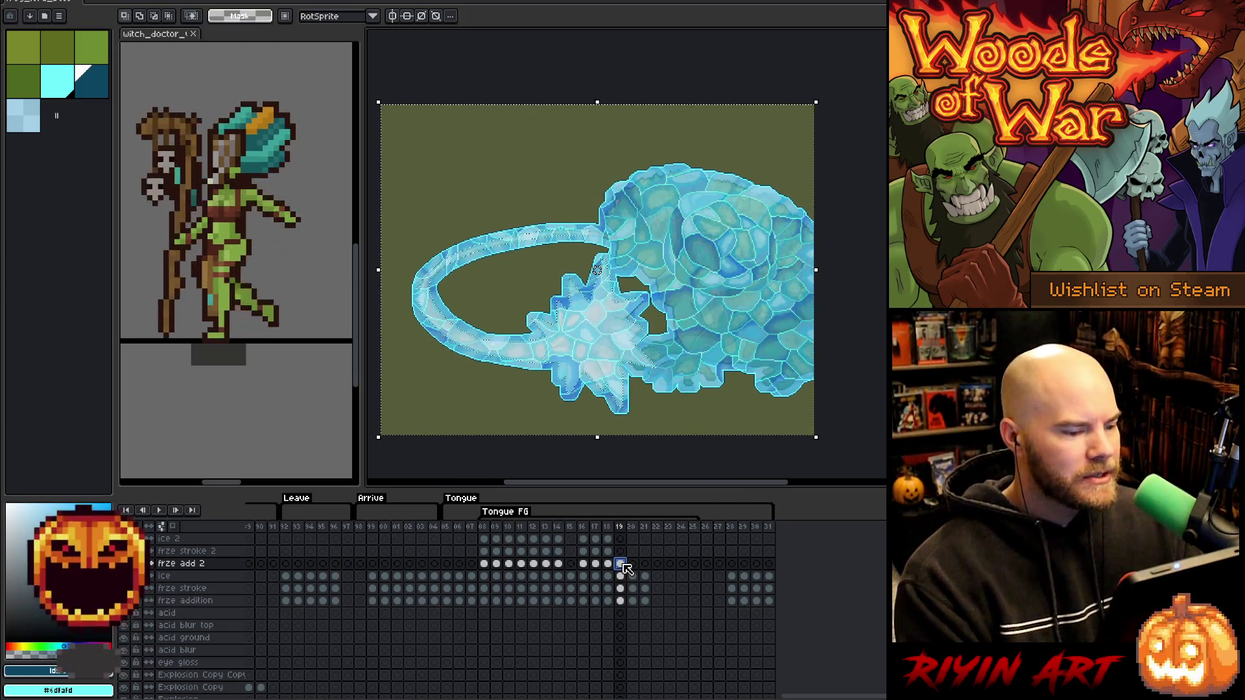
key("ctrl+d")
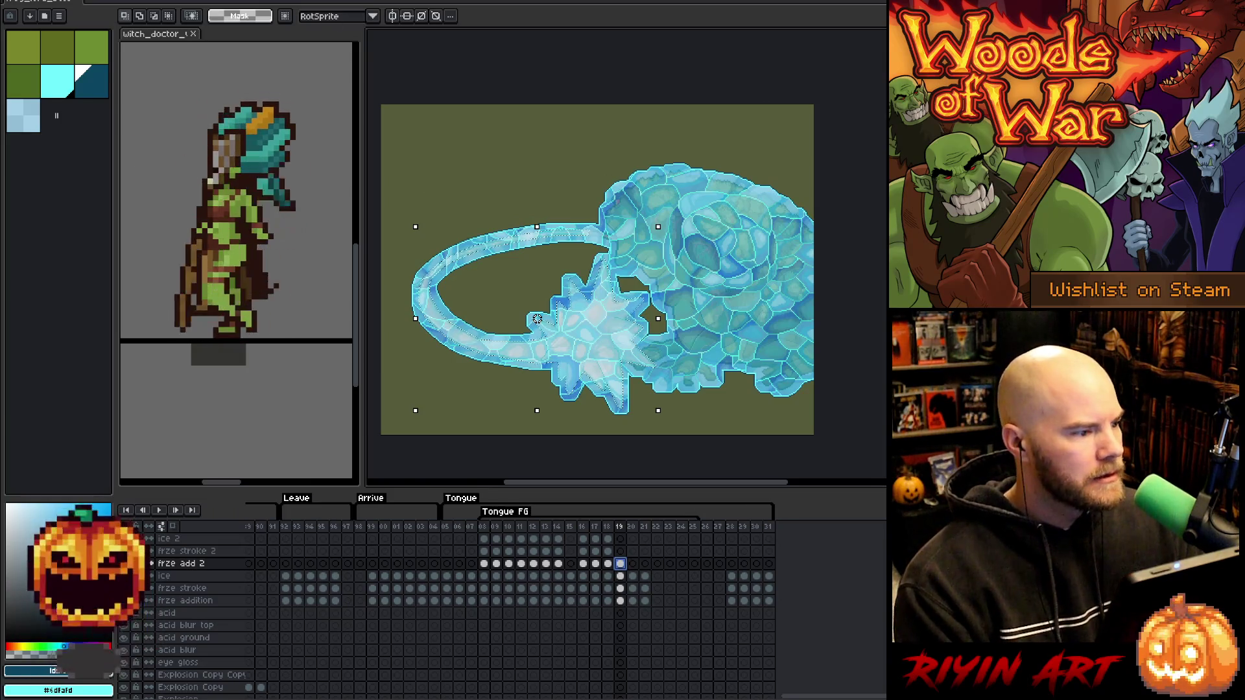
Expand the frame 19 selection by 7px.
left_click(163, 2)
mouse_move(194, 59)
left_click(285, 76)
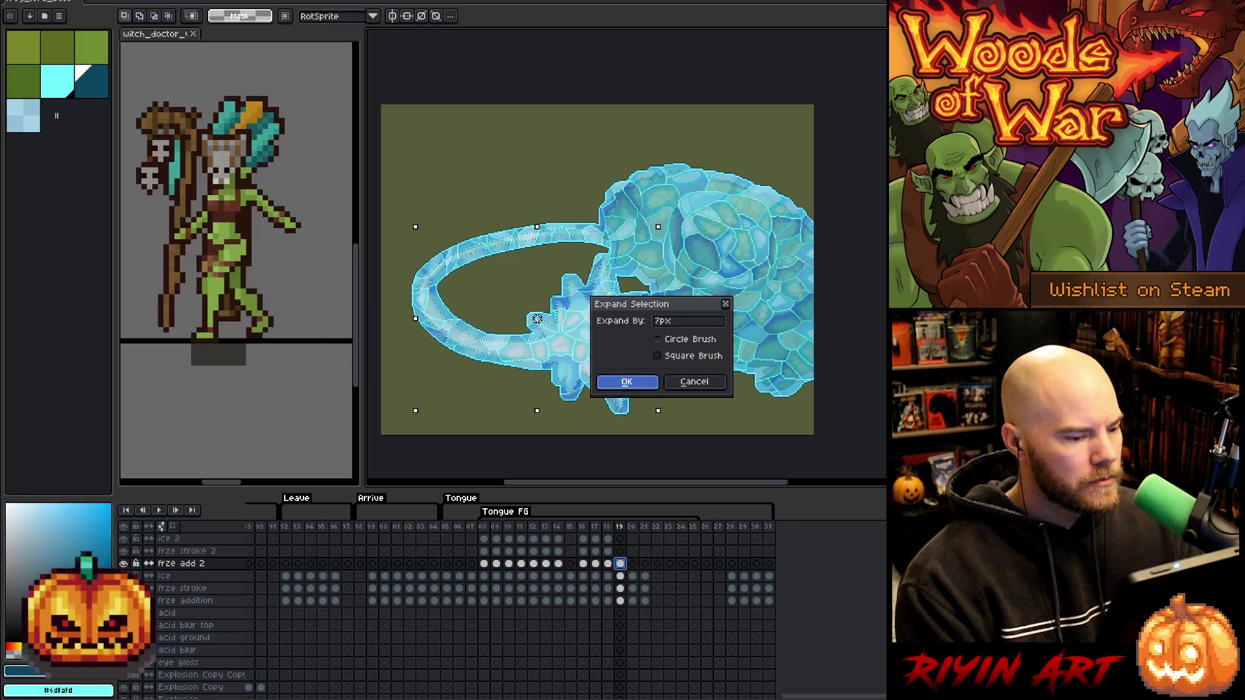
left_click(626, 381)
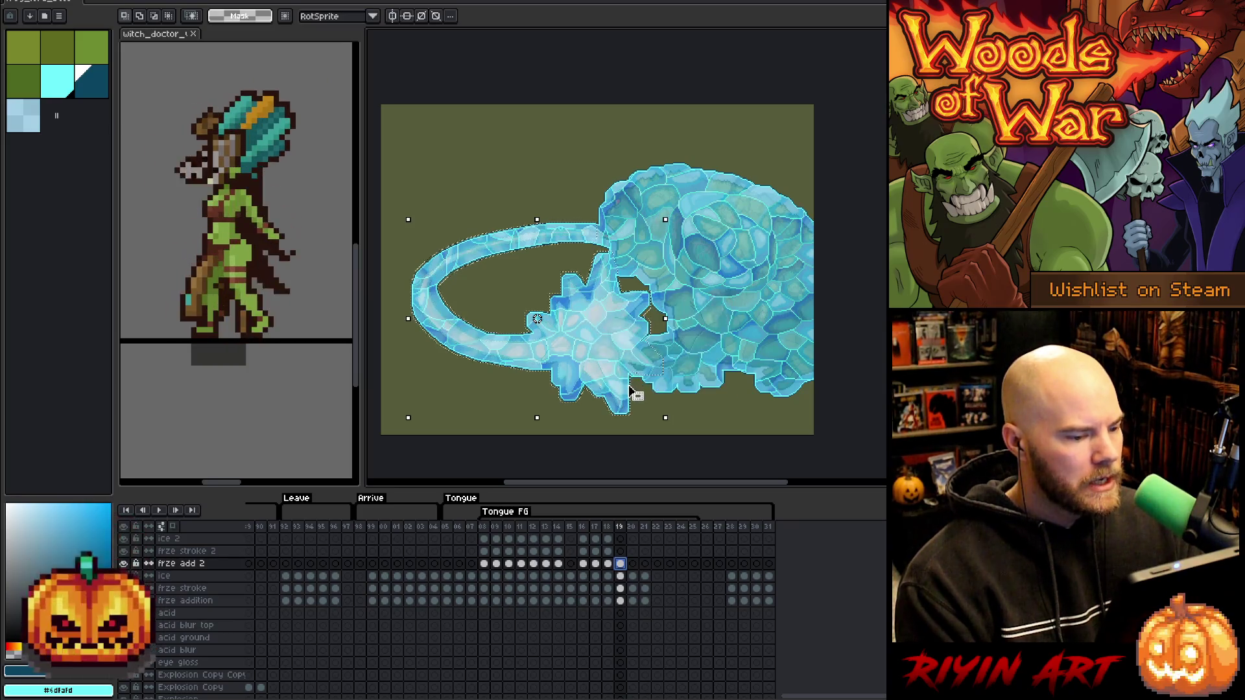
Clear the ice layer inside the selection and paste the ice texture into ice 2.
left_click(621, 589)
left_click(620, 577)
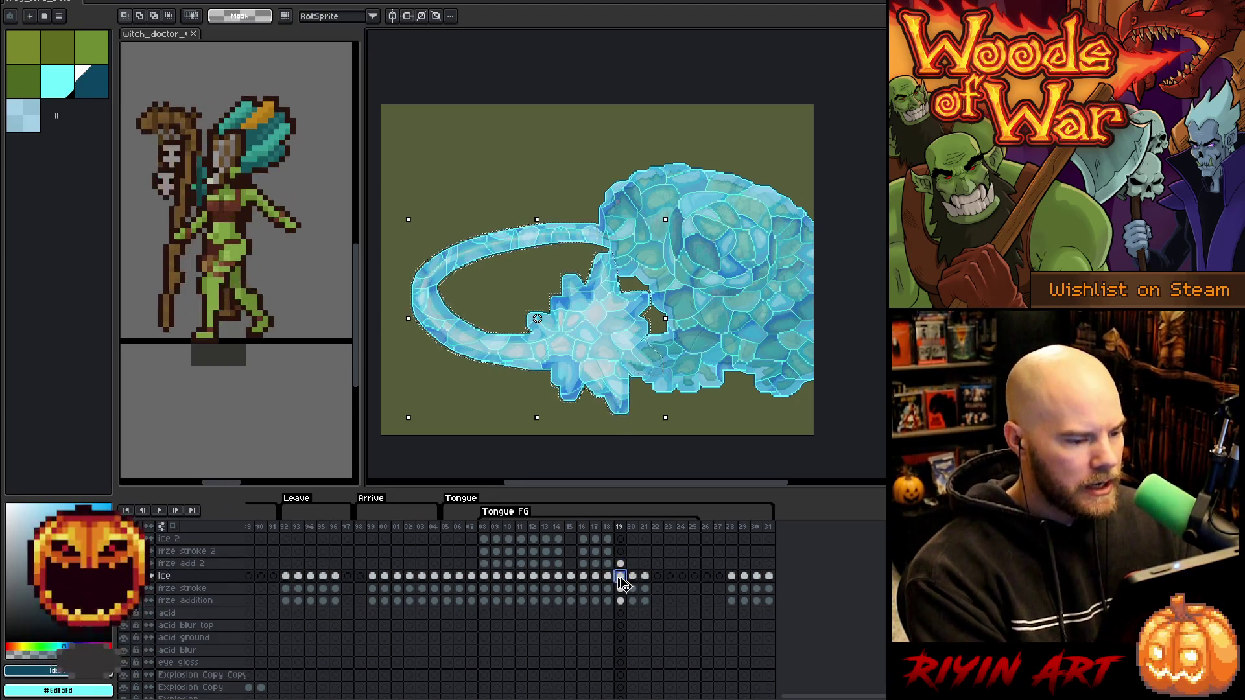
key("Delete")
left_click(621, 540)
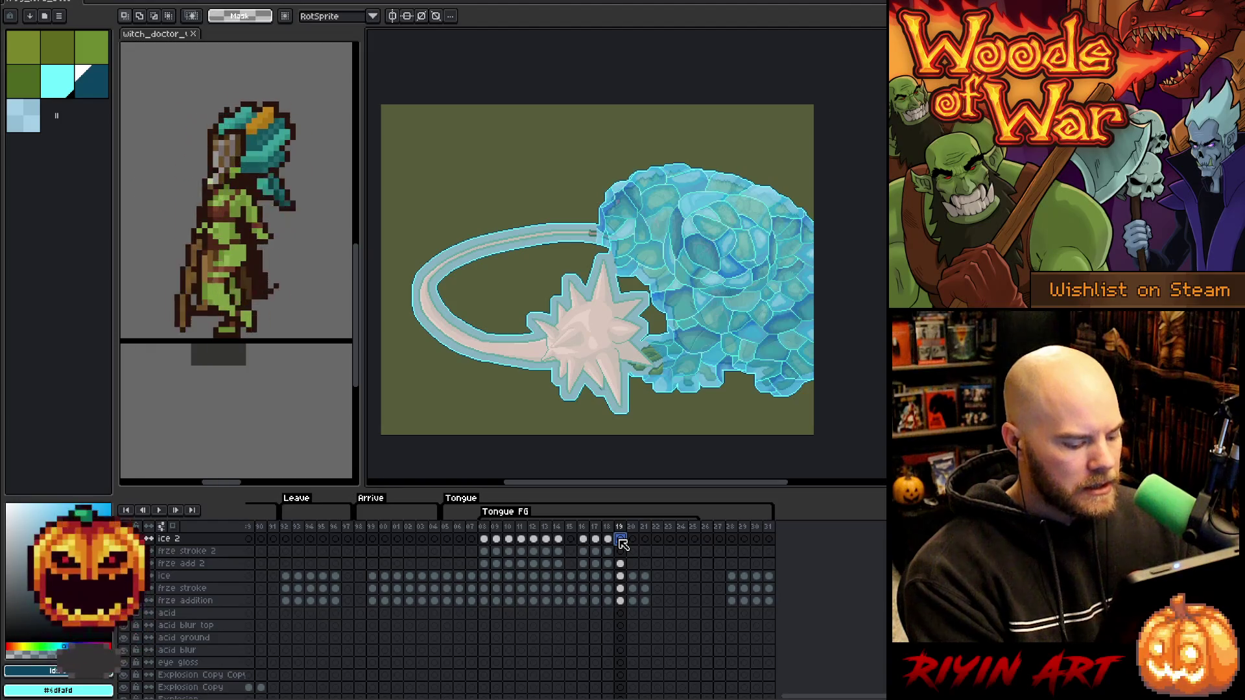
key("ctrl+v")
Paste the ice pixels onto frze stroke 2 at frame 19 and make the ice layer active.
left_click(621, 589)
key("Return")
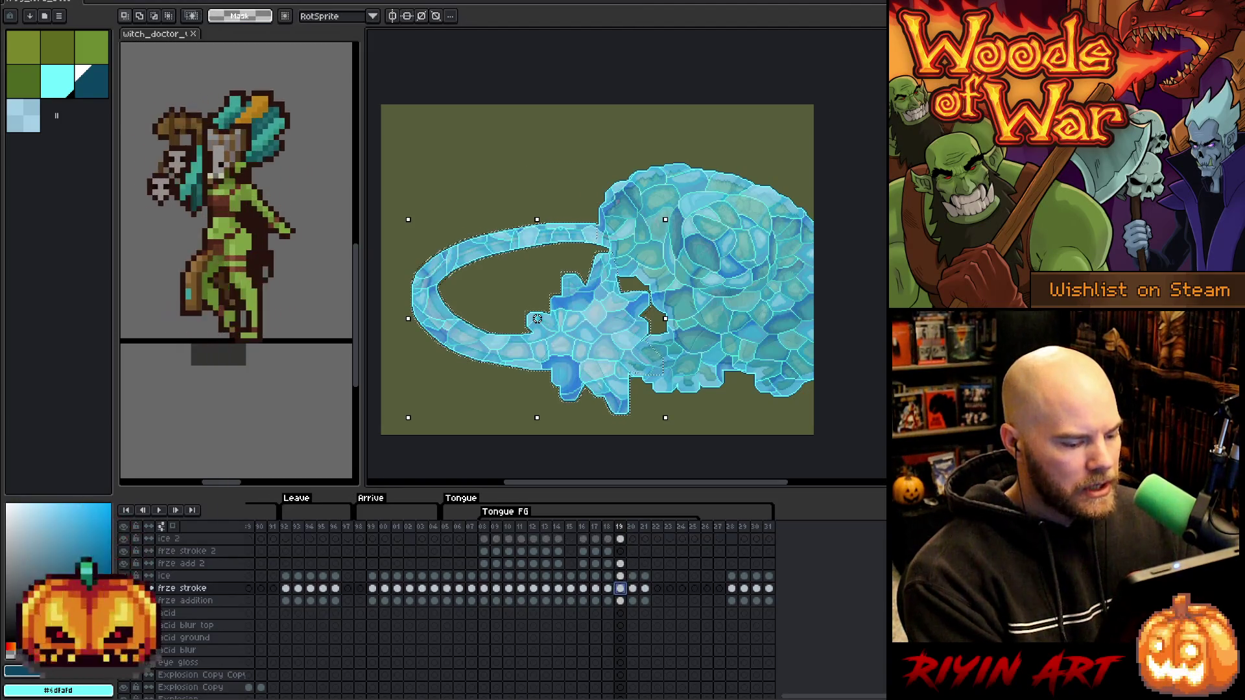
key("ctrl+d")
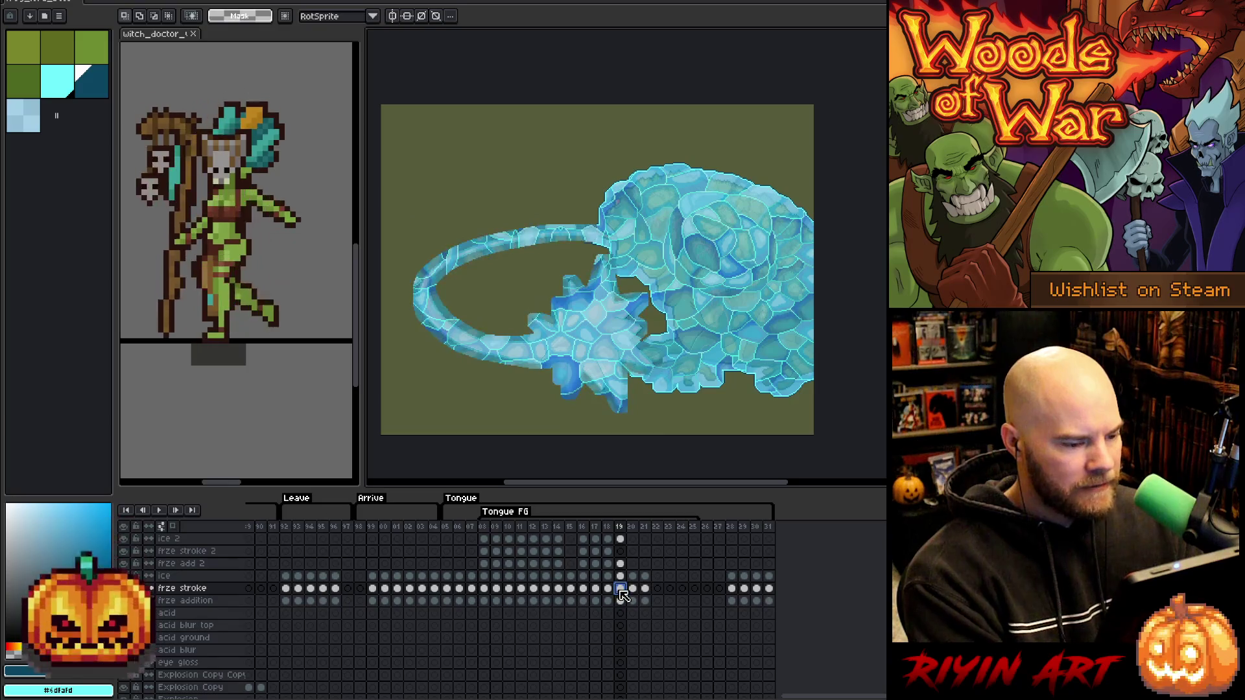
left_click(621, 551)
key("ctrl+v")
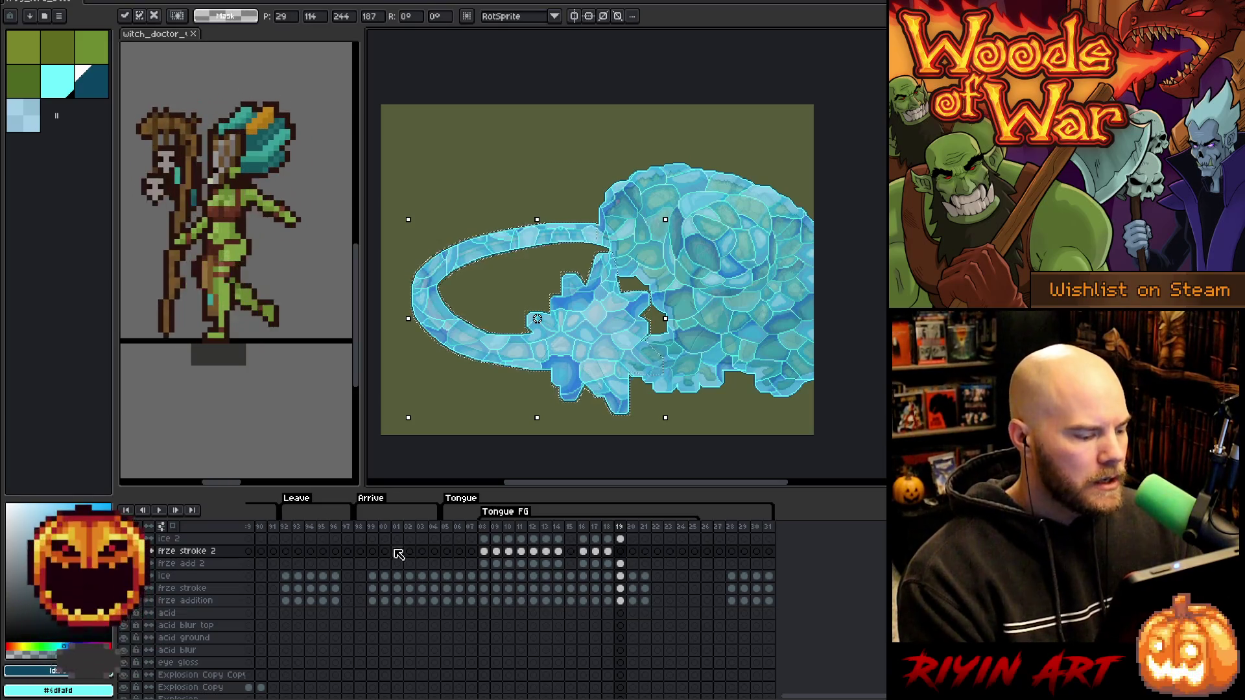
left_click(162, 576)
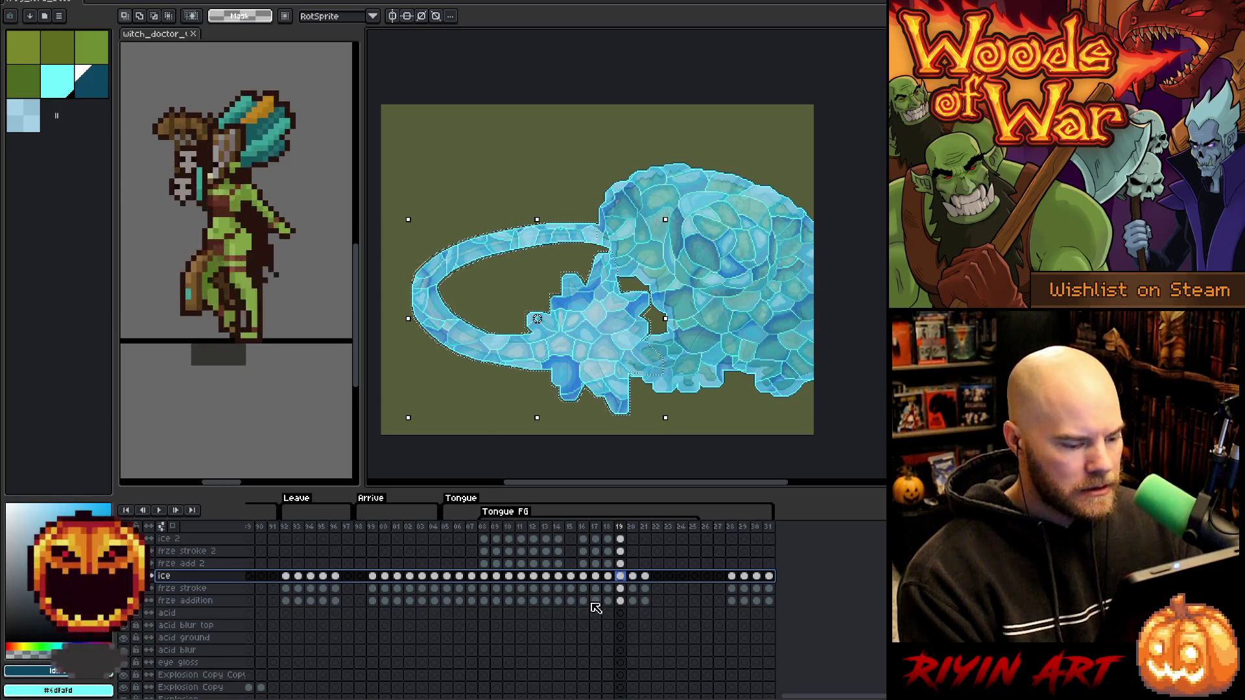
Compare iced frame 16 with plain frame 22 and play the animation to review.
left_click(620, 575)
left_click(657, 575)
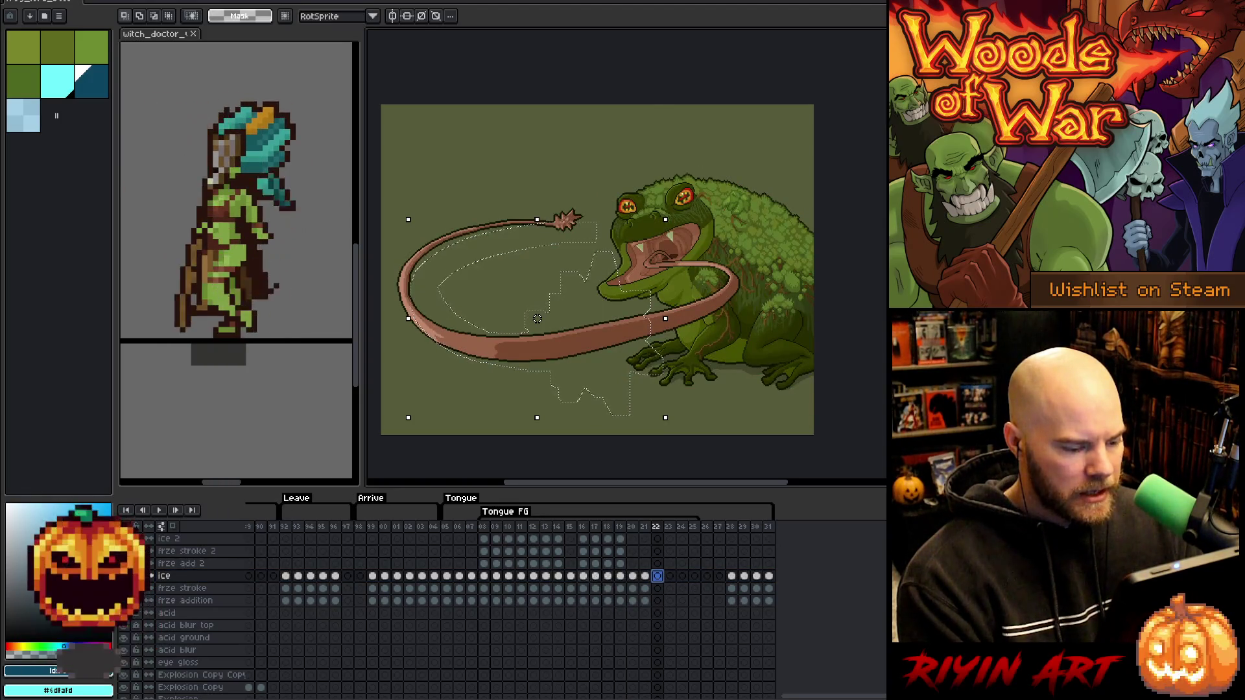
left_click(583, 575)
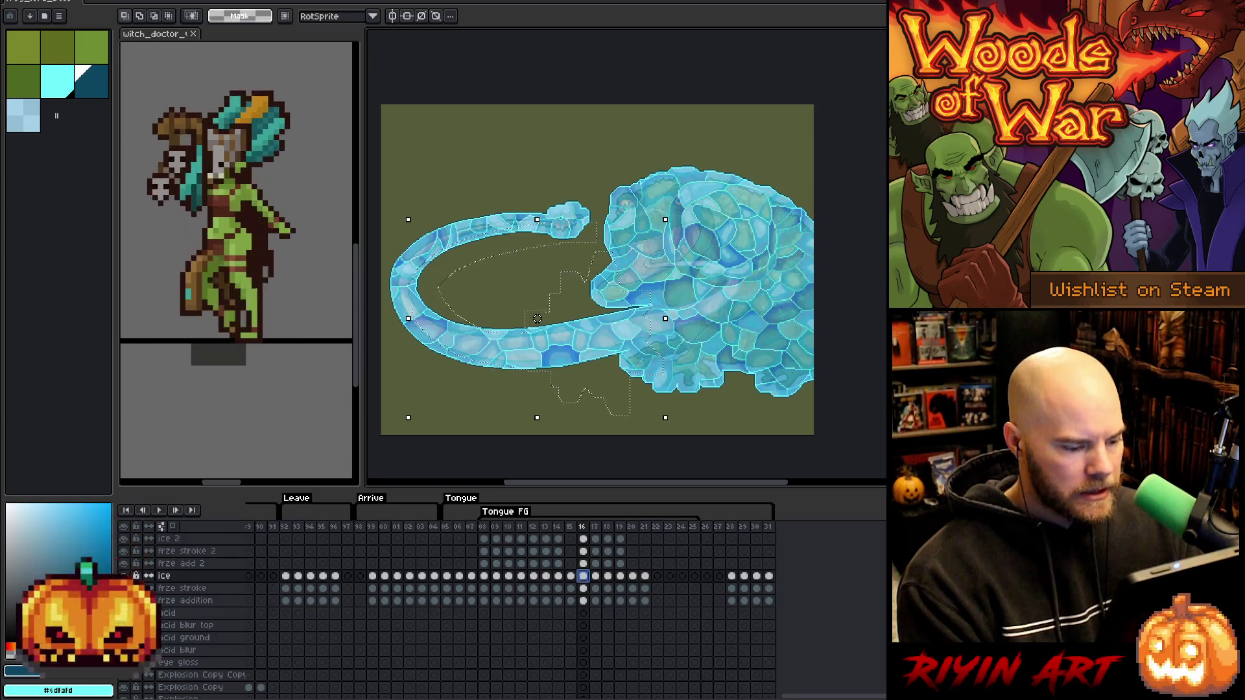
left_click(656, 575)
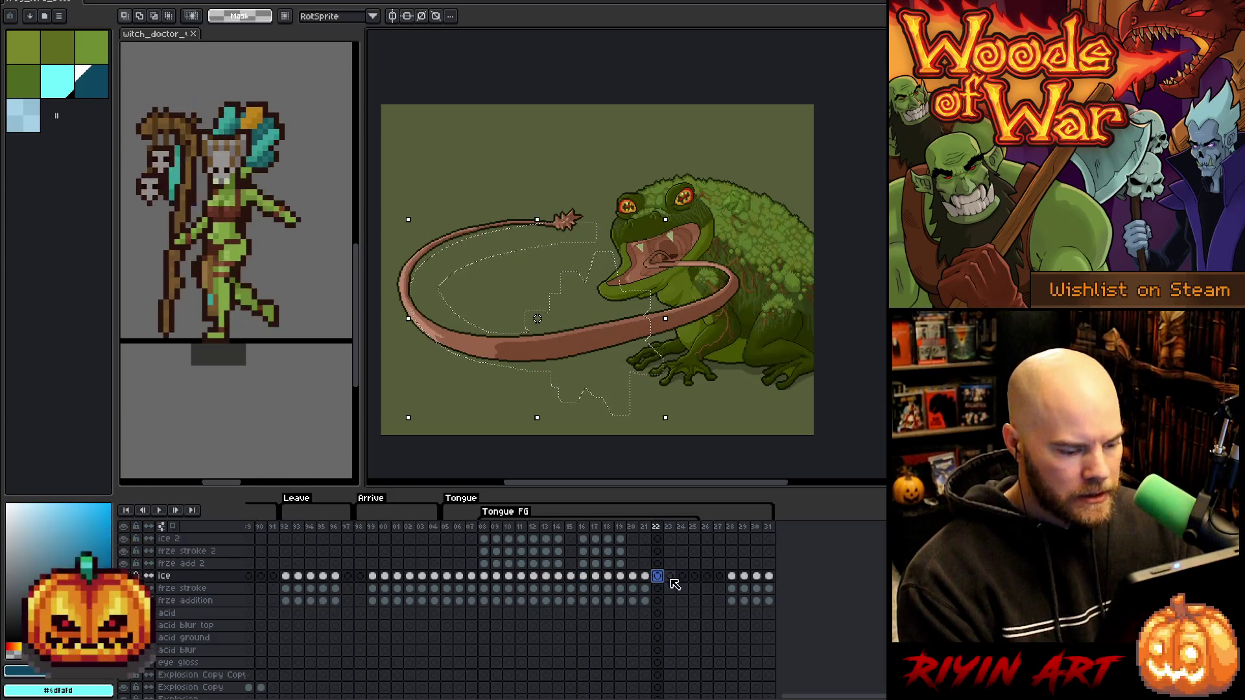
left_click(681, 600)
key("Return")
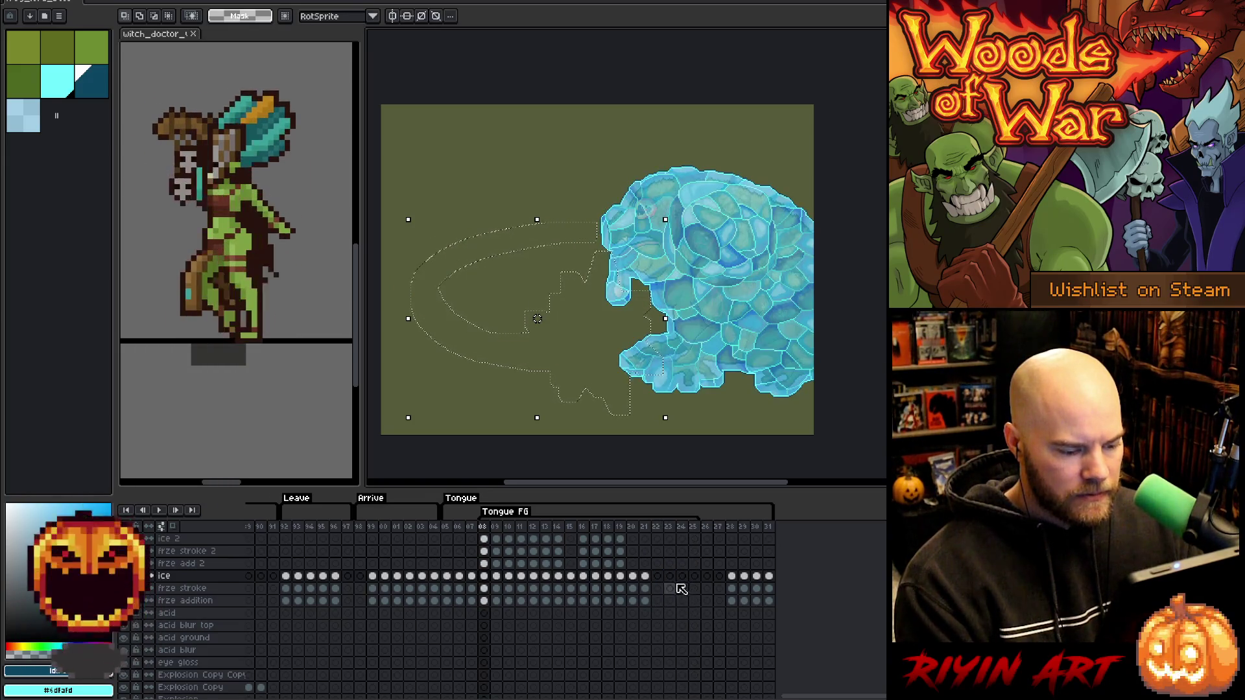
left_click(656, 575)
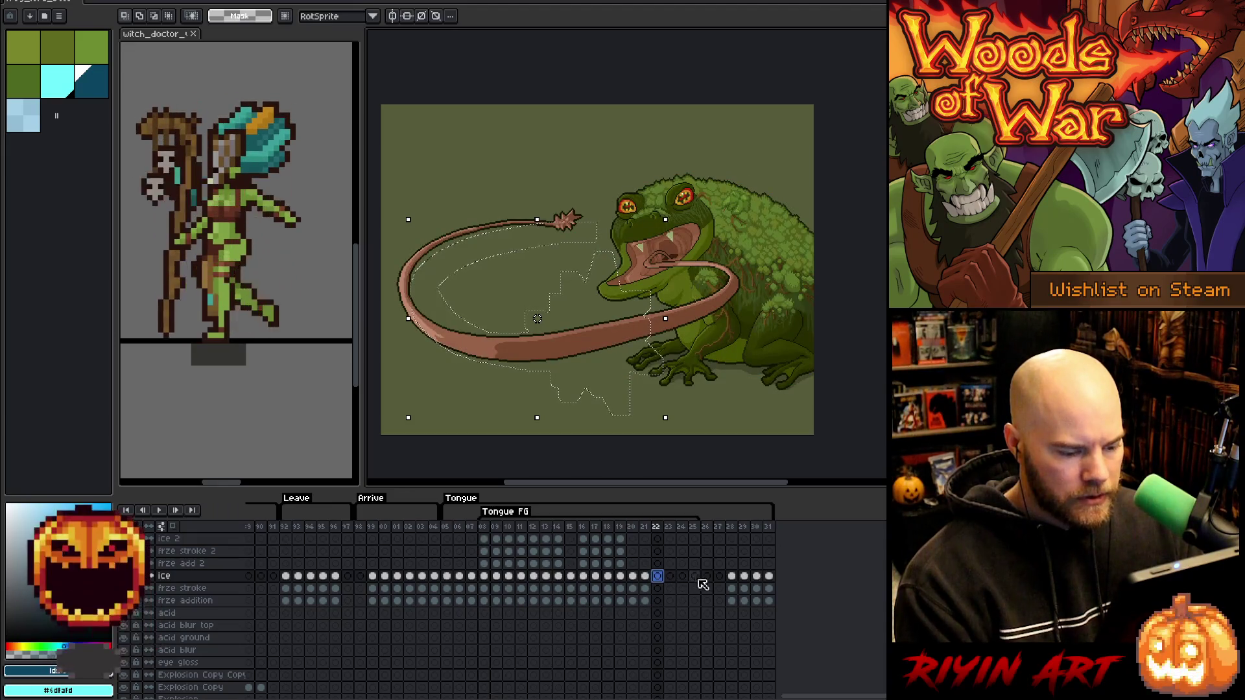
key("Left")
key("Left")
key("Left")
key("Up")
key("Up")
Copy the ice cels of frames 16–21 and paste them from frame 22 onward.
left_click(607, 563)
left_click_drag(583, 540, 646, 603)
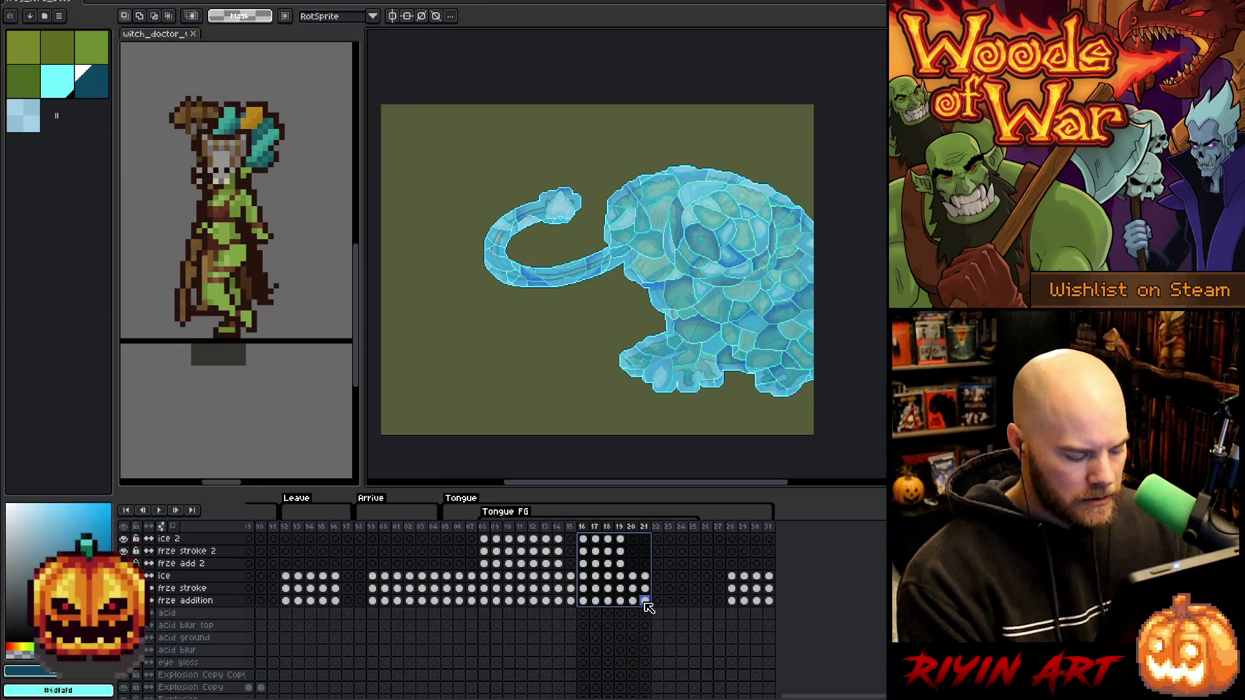
key("ctrl+c")
left_click(658, 540)
key("ctrl+v")
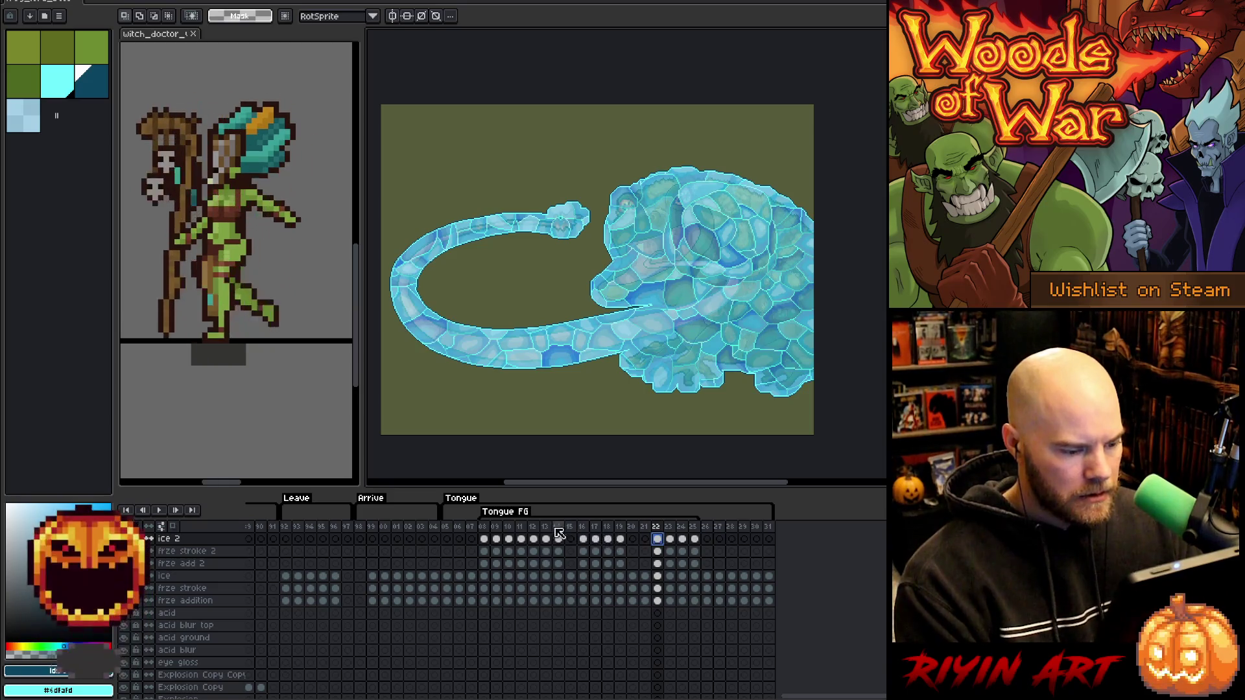
Play the animation and step through frames 19 to 31 to check the ice.
key("Return")
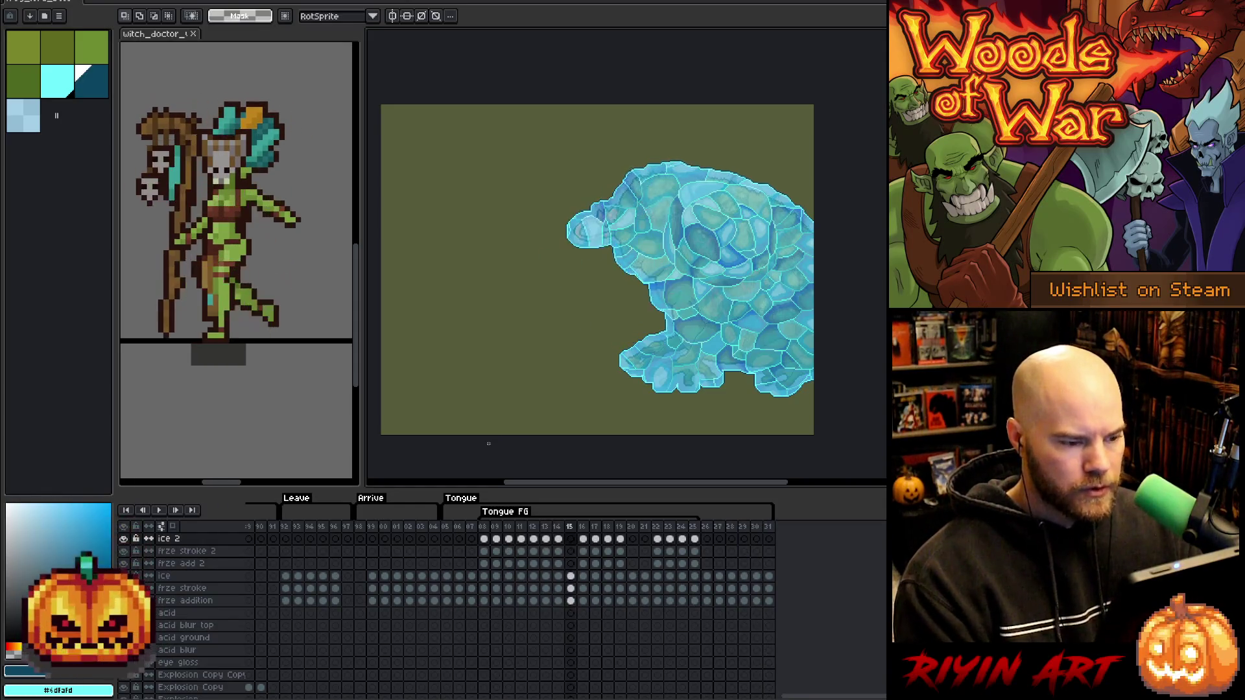
key("Return")
key("Right")
key("Right")
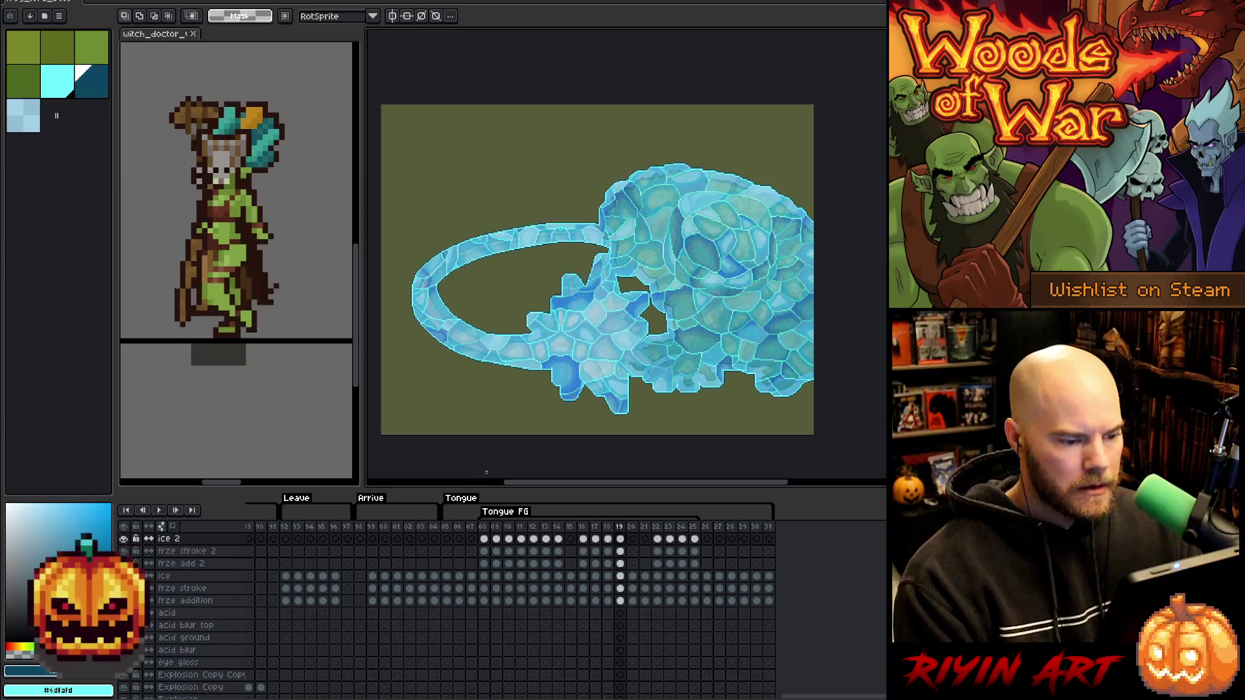
key("Right")
key("Right")
key("Left")
key("Left")
key("Right")
key("Right")
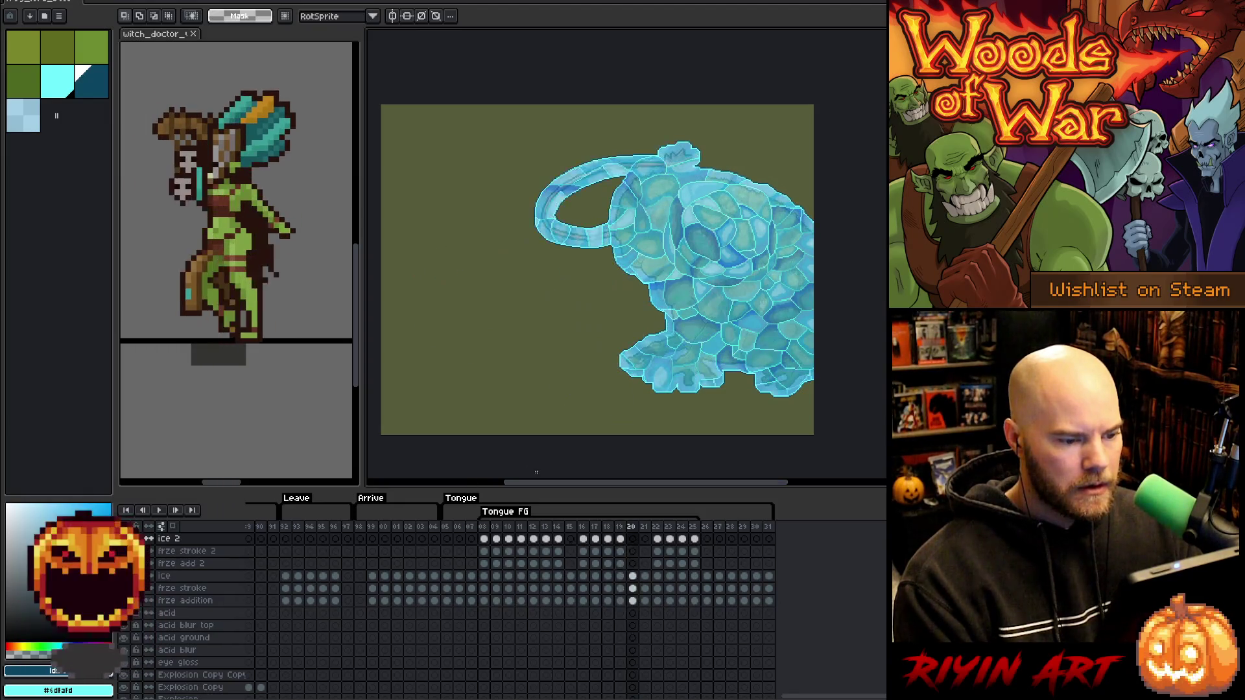
key("Right")
key("Right")
key("Right")
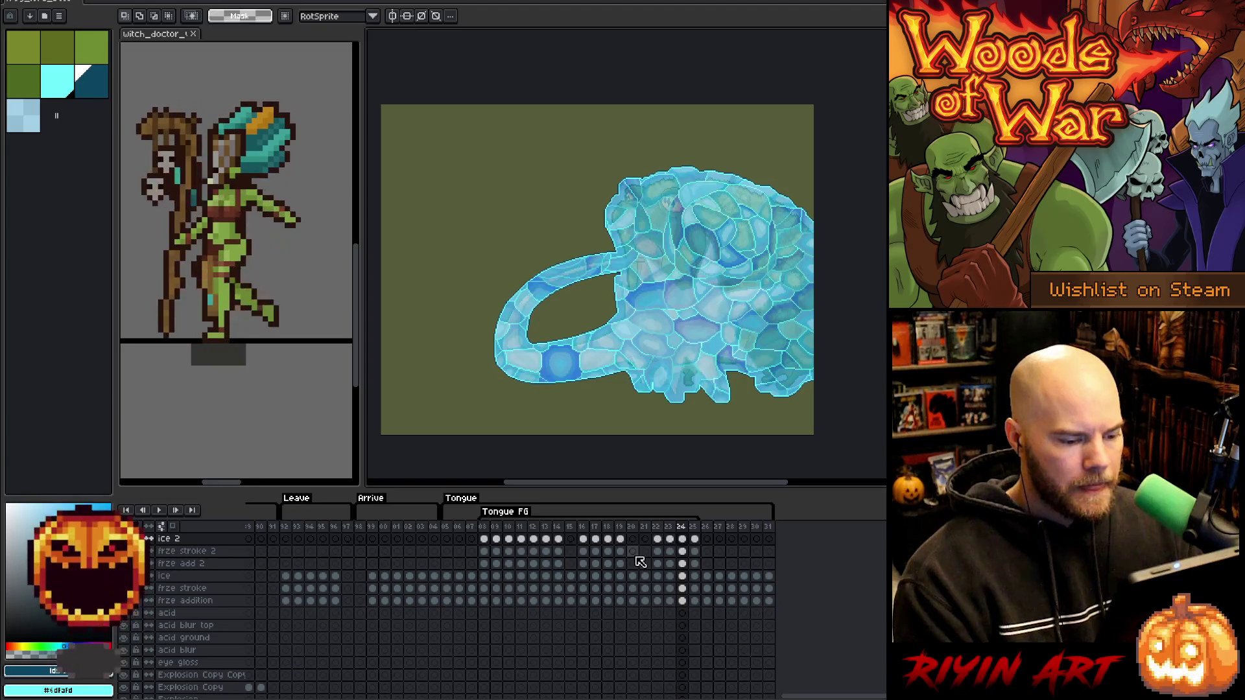
key("Right")
key("Right")
key("Right")
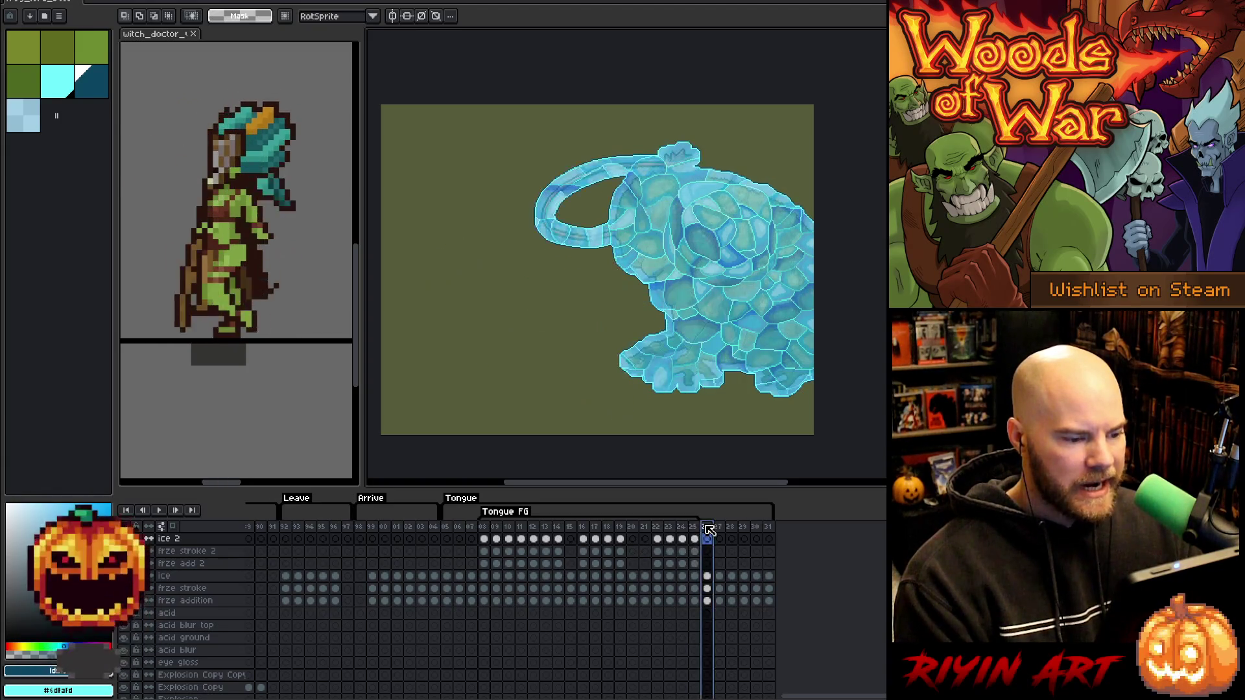
key("Right")
key("Right")
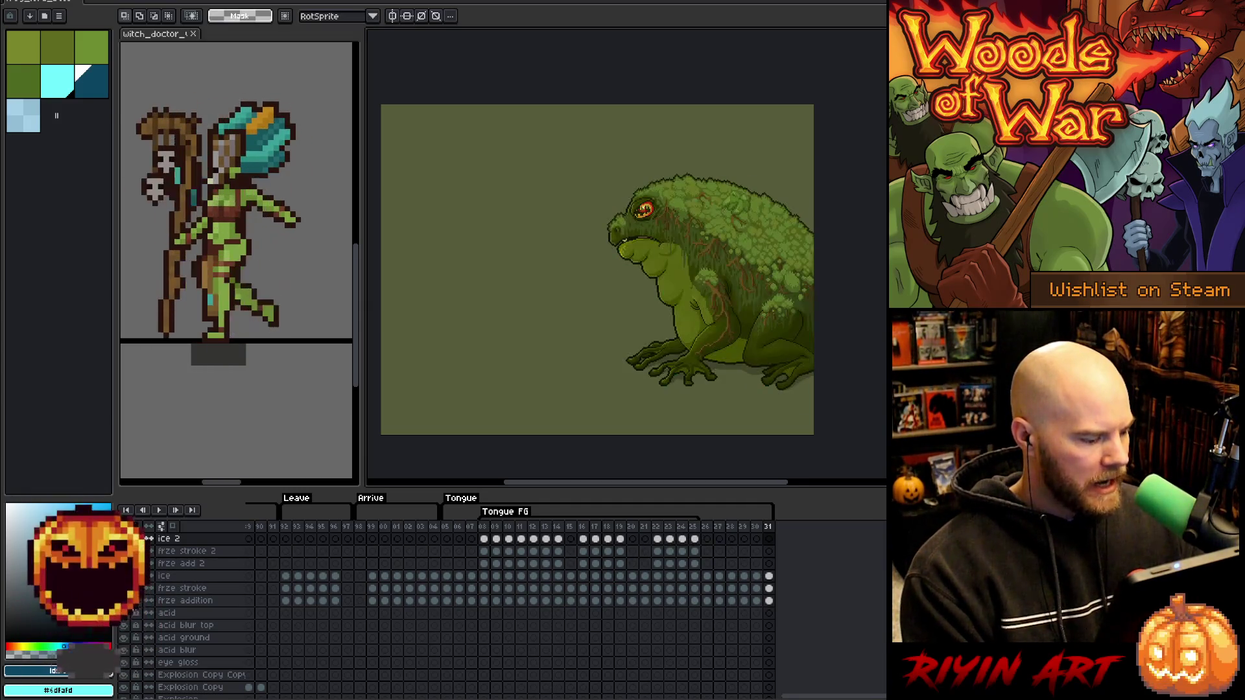
Replay the tongue animation and show the ice overlay over the frog.
left_click(490, 529)
key("Return")
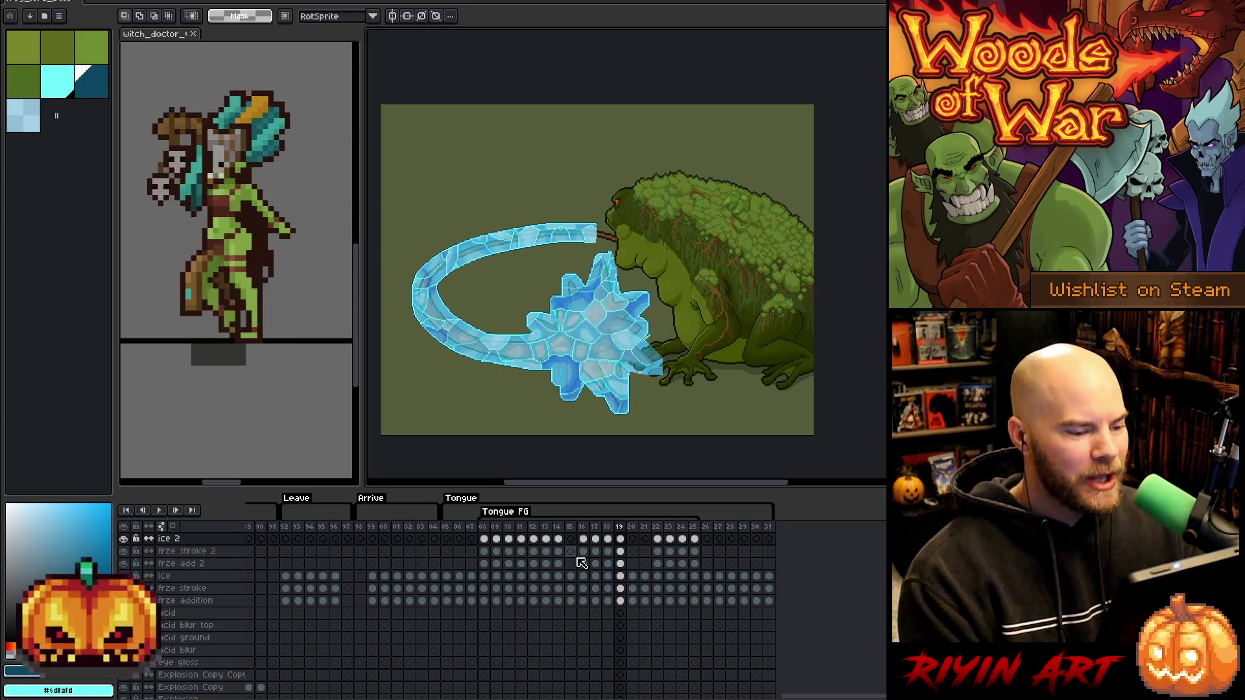
left_click(123, 576)
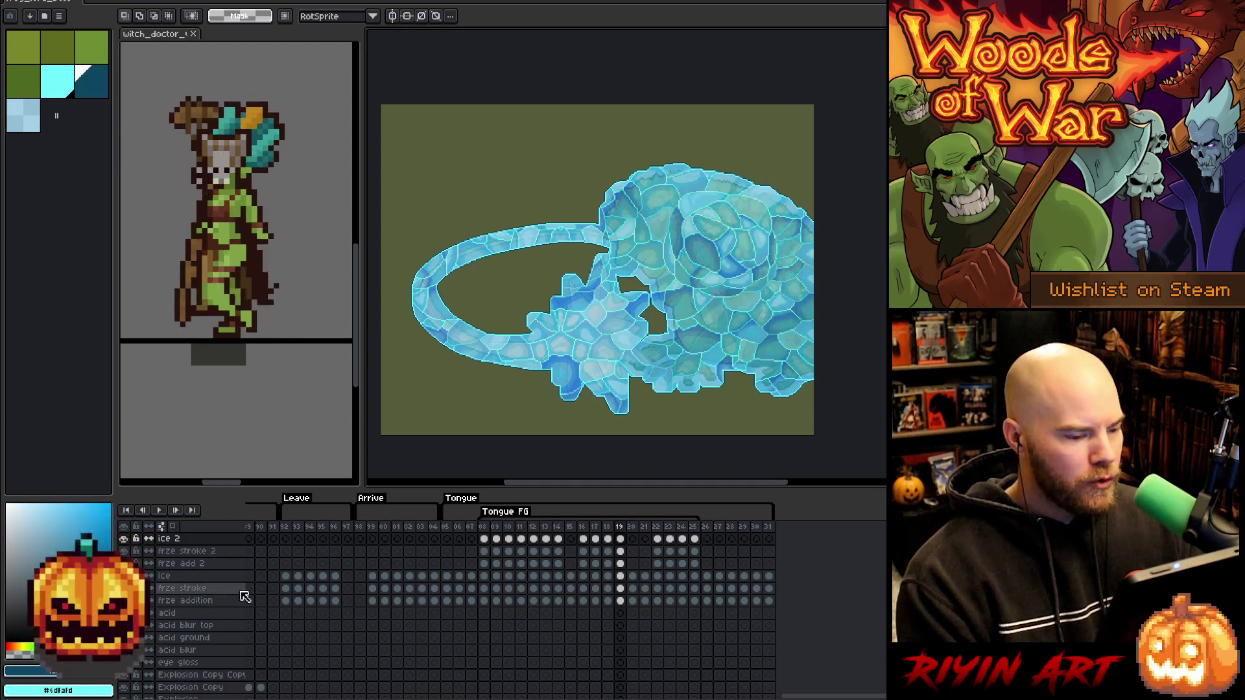
Zoom in on the frozen frog and save the sprite file.
scroll(493, 411, "down", 2)
scroll(478, 397, "up", 1)
left_click_drag(478, 398, 523, 353)
scroll(523, 353, "up", 1)
scroll(572, 639, "down", 3)
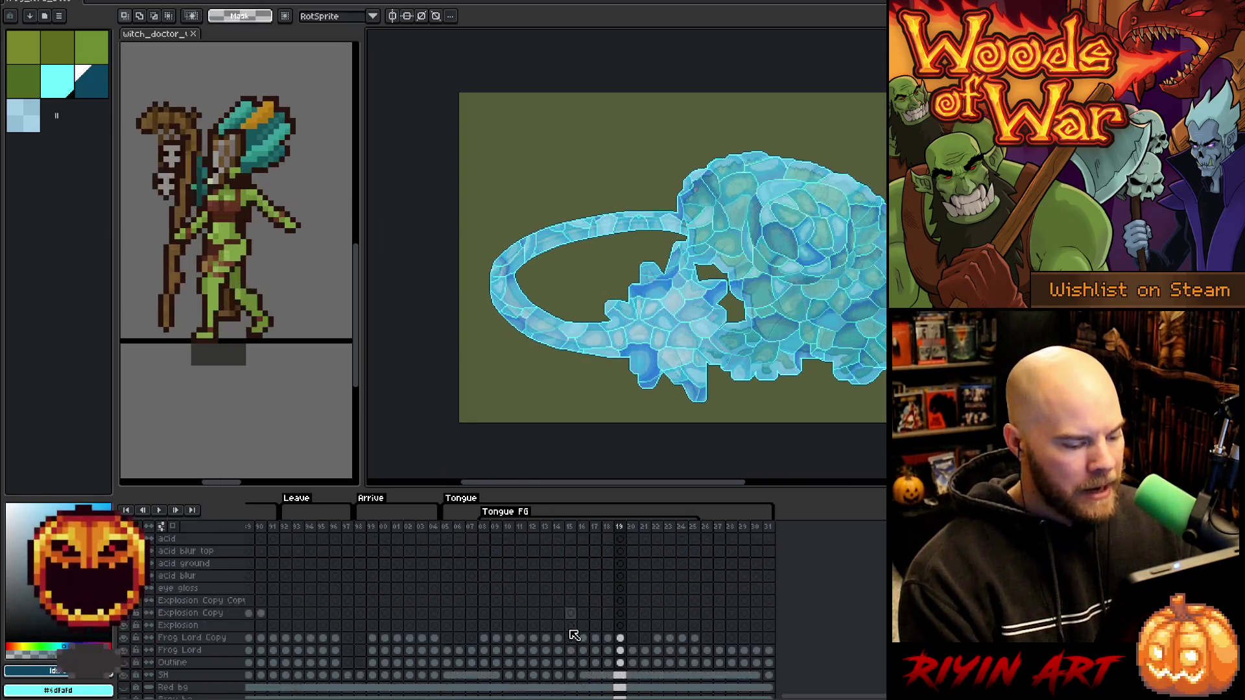
key("ctrl+s")
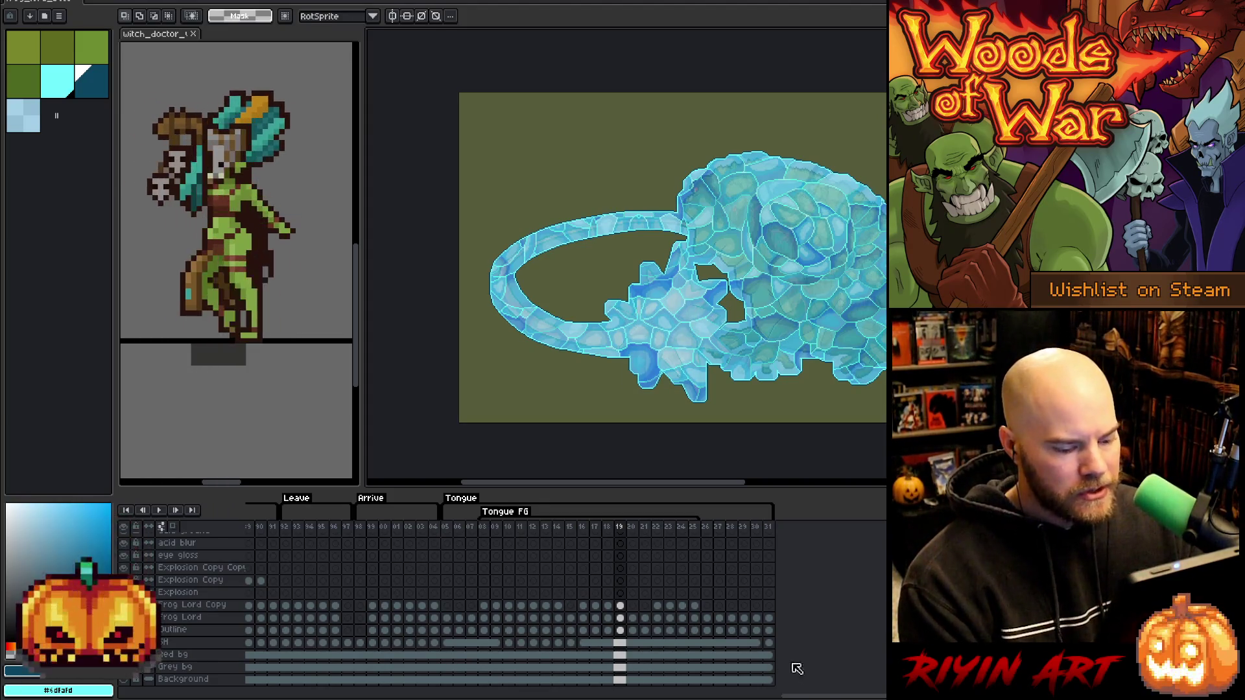
Play the idle animation from frame 30 and stop it on frame 45.
left_click_drag(822, 695, 193, 697)
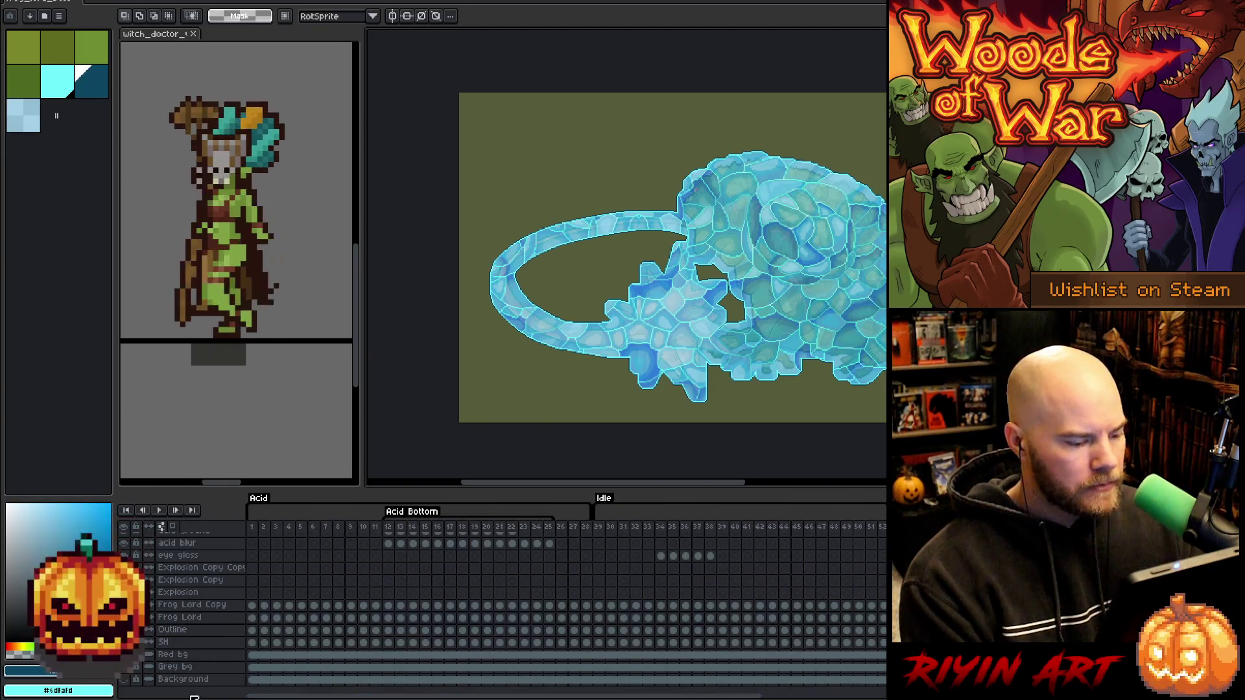
left_click(602, 527)
key("Return")
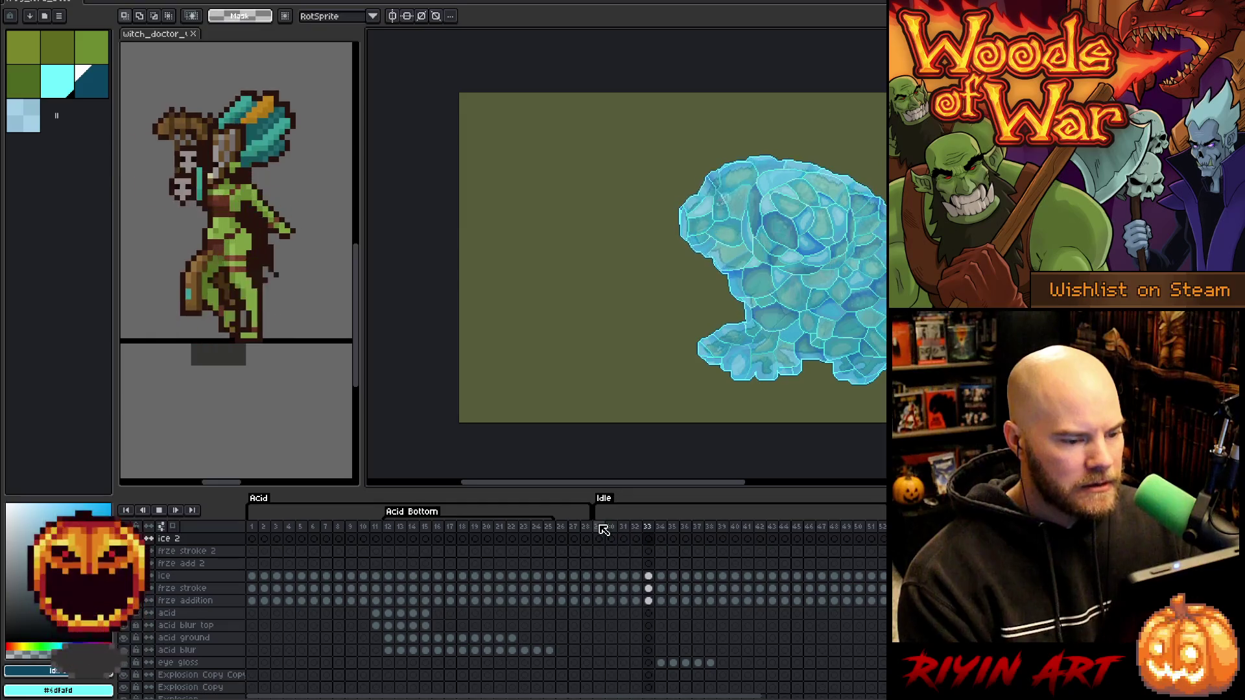
key("Return")
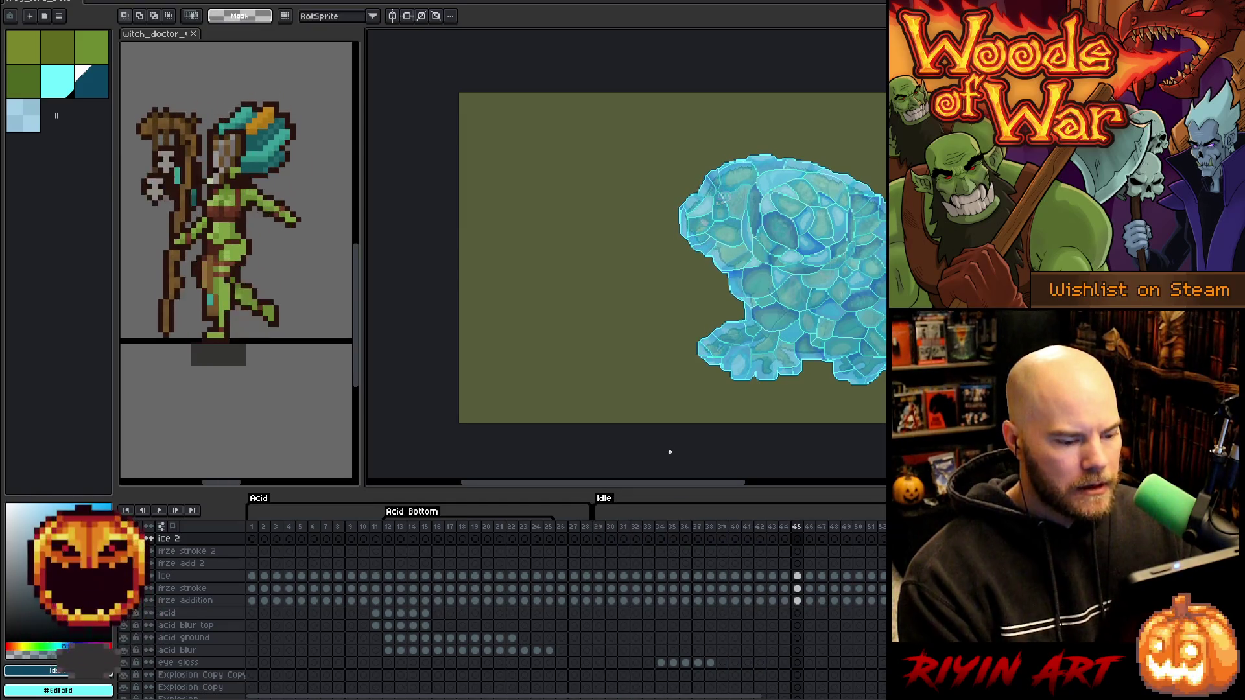
scroll(707, 250, "up", 3)
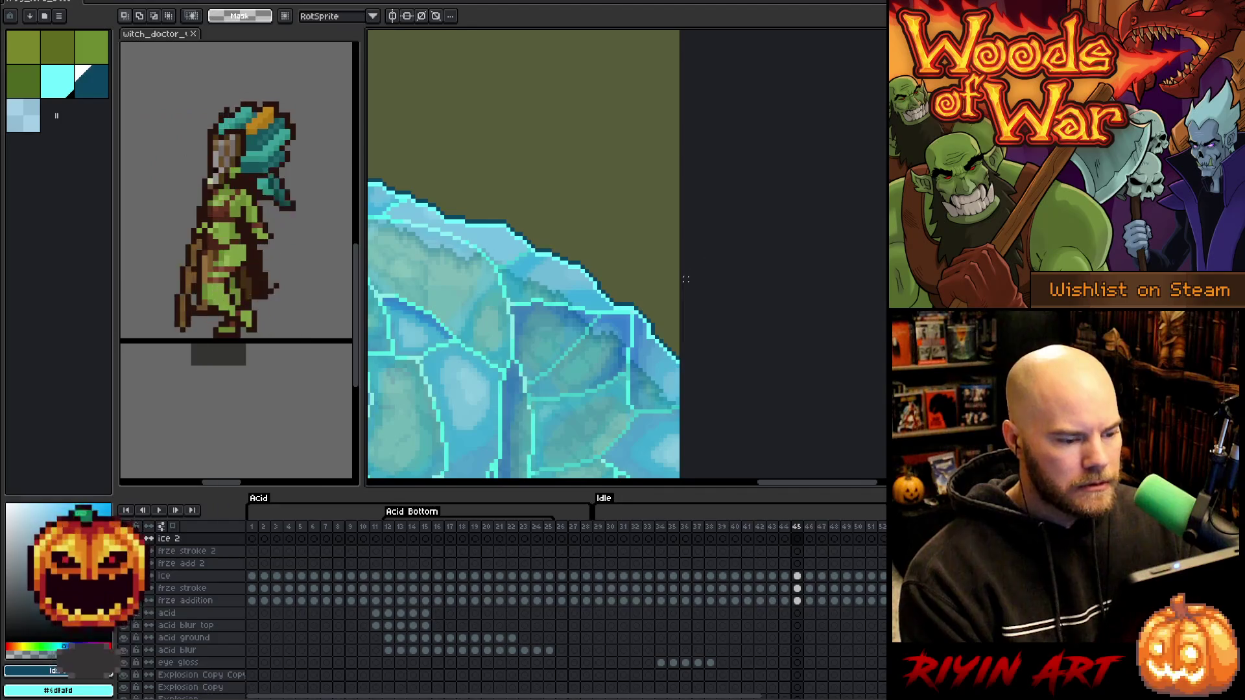
Step through the idle frames from 30 and marquee-select the stray ice sliver at the right edge.
left_click(600, 529)
key("Right")
key("Right")
key("Right")
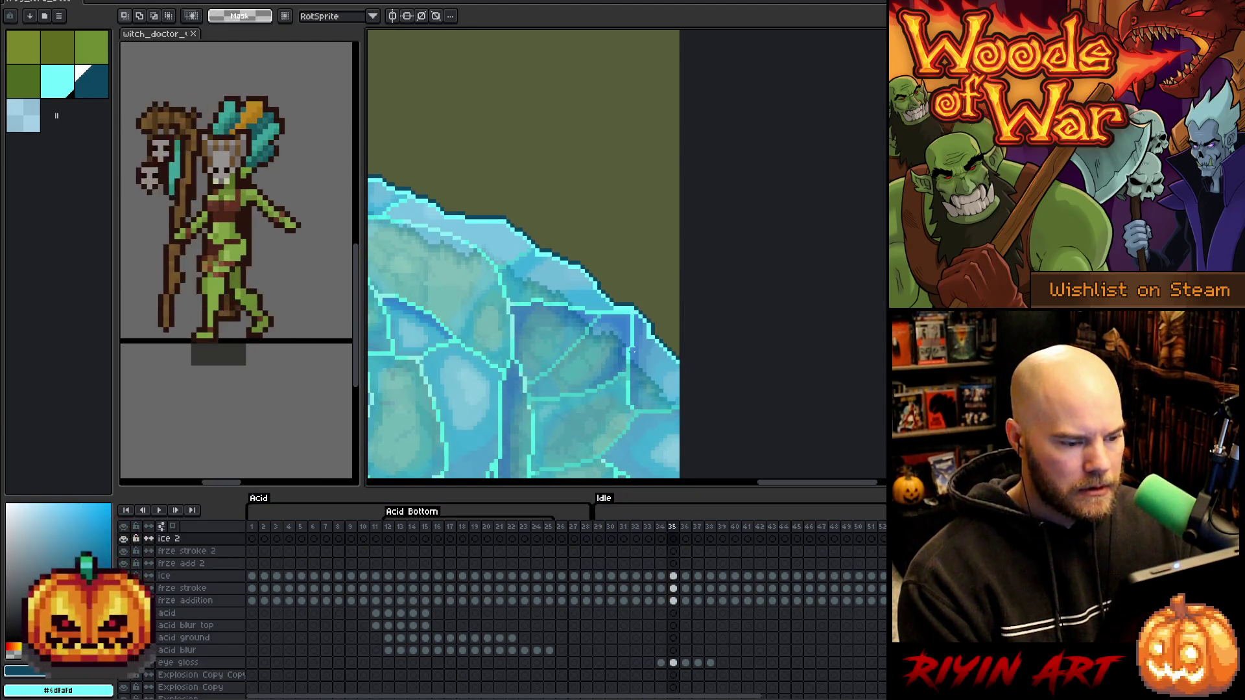
key("Right")
scroll(682, 315, "up", 2)
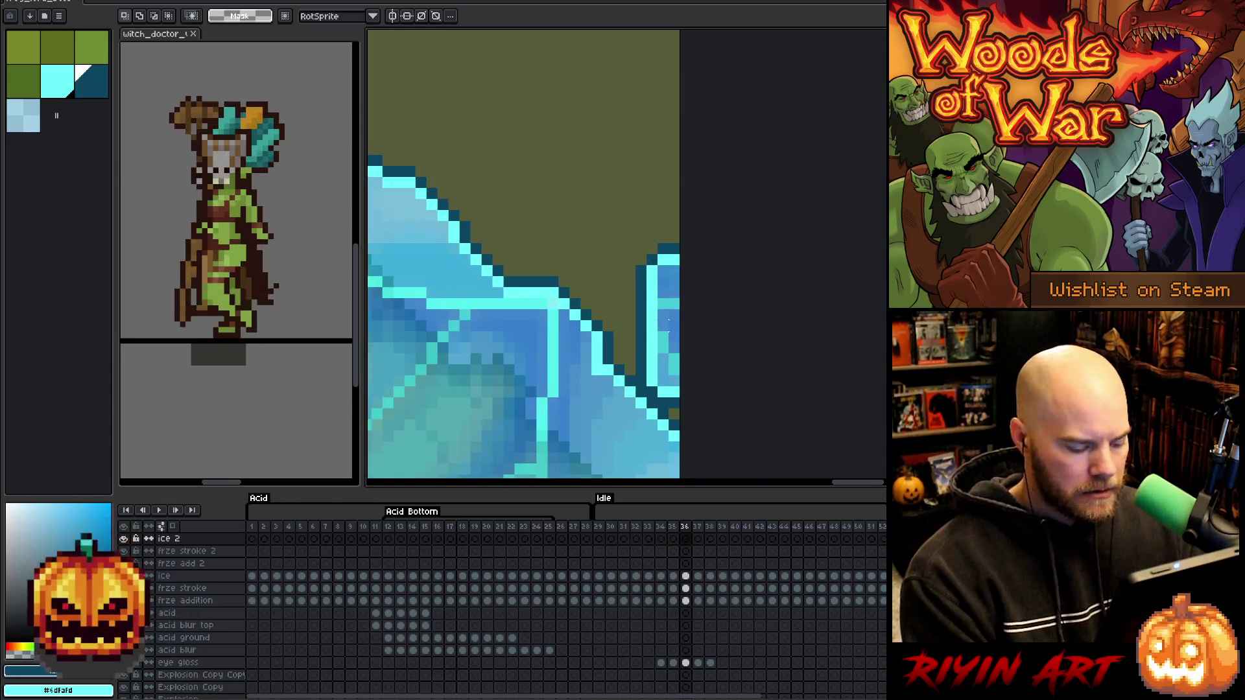
key("v")
left_click(659, 341)
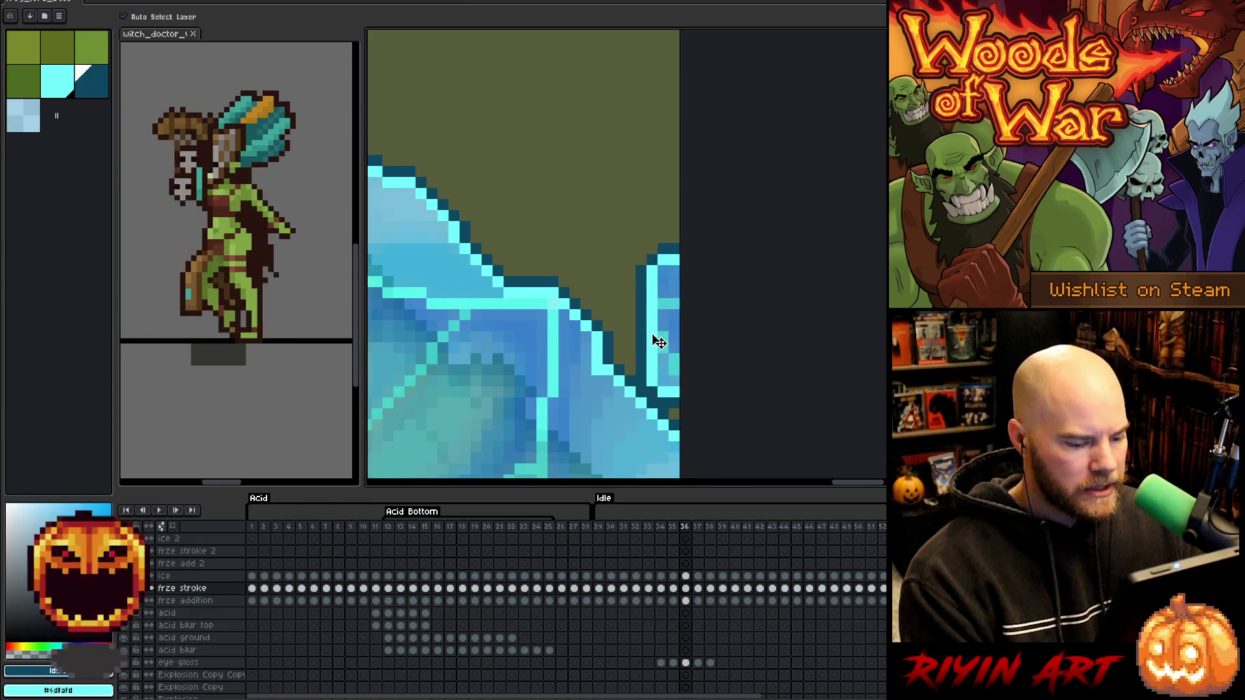
key("m")
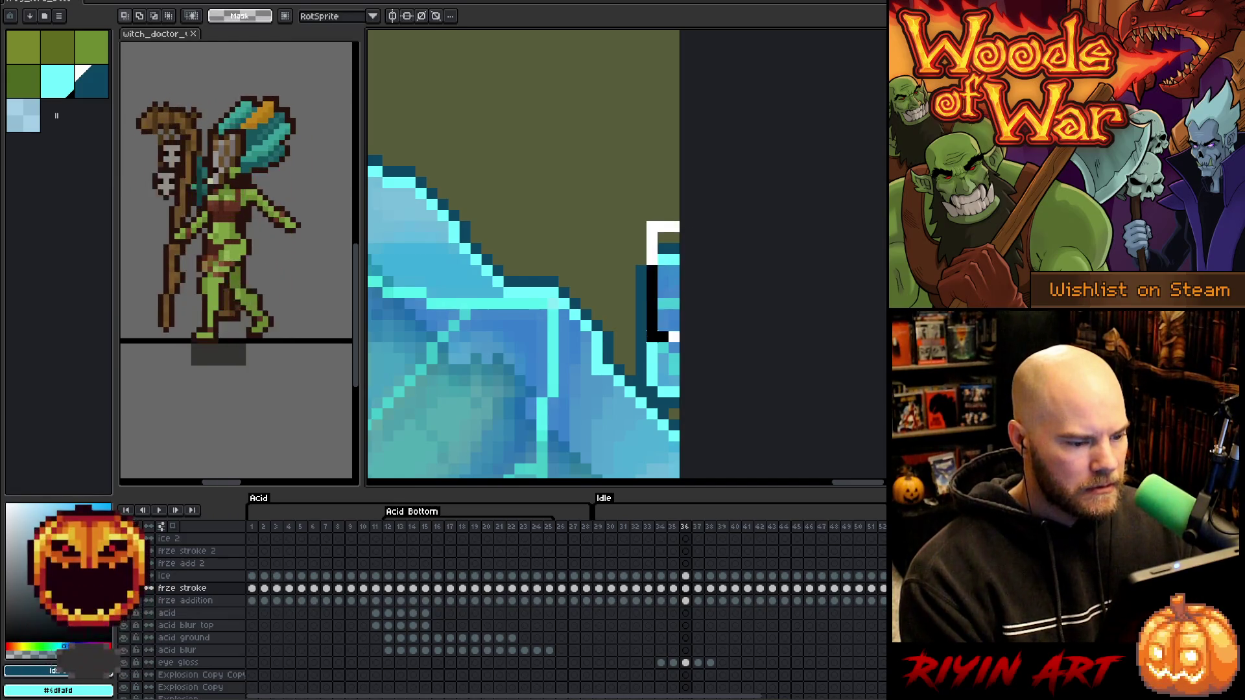
left_click_drag(647, 341, 637, 353)
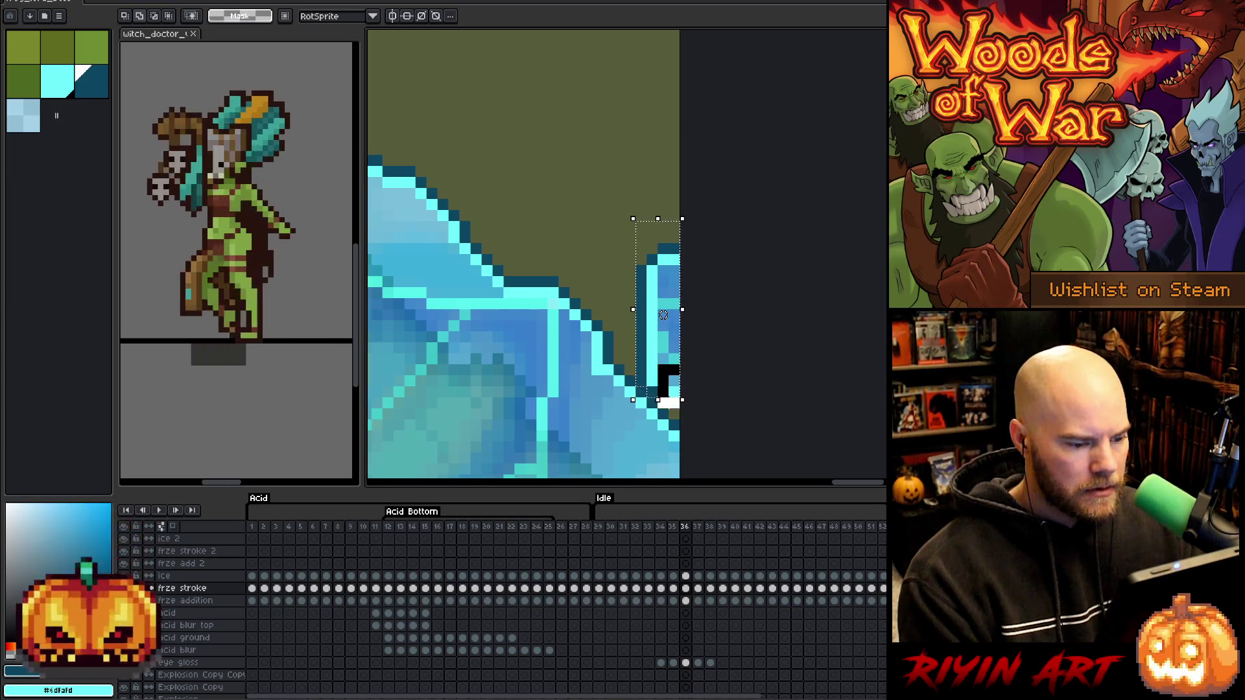
Select the three ice-layer cels at frames 36, 44 and 52, then play to check the cleanup.
left_click_drag(690, 578, 689, 606)
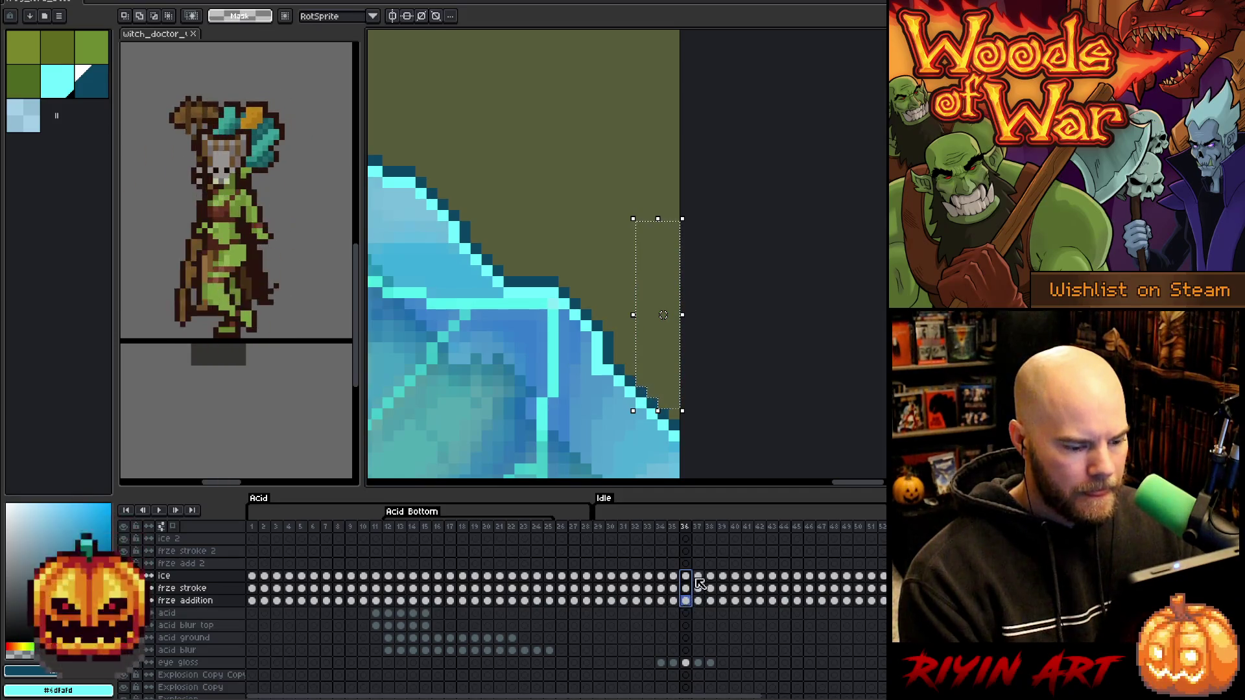
left_click(699, 528)
key("Return")
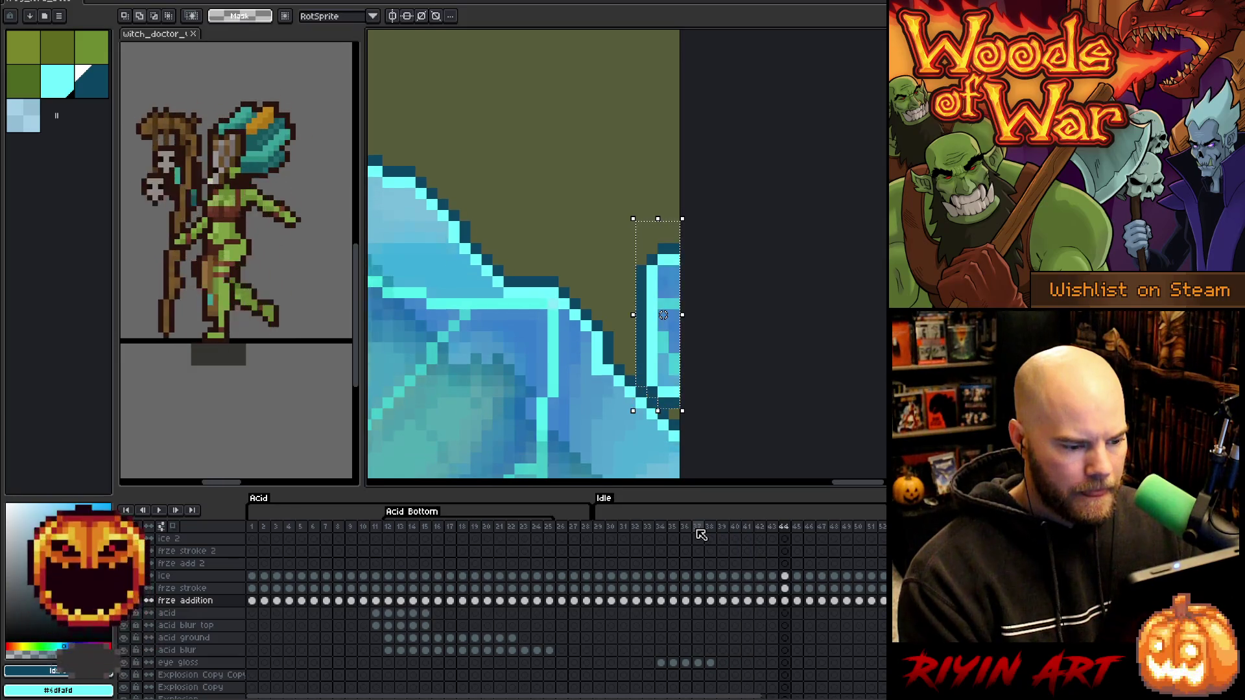
left_click_drag(791, 578, 786, 604)
key("Return")
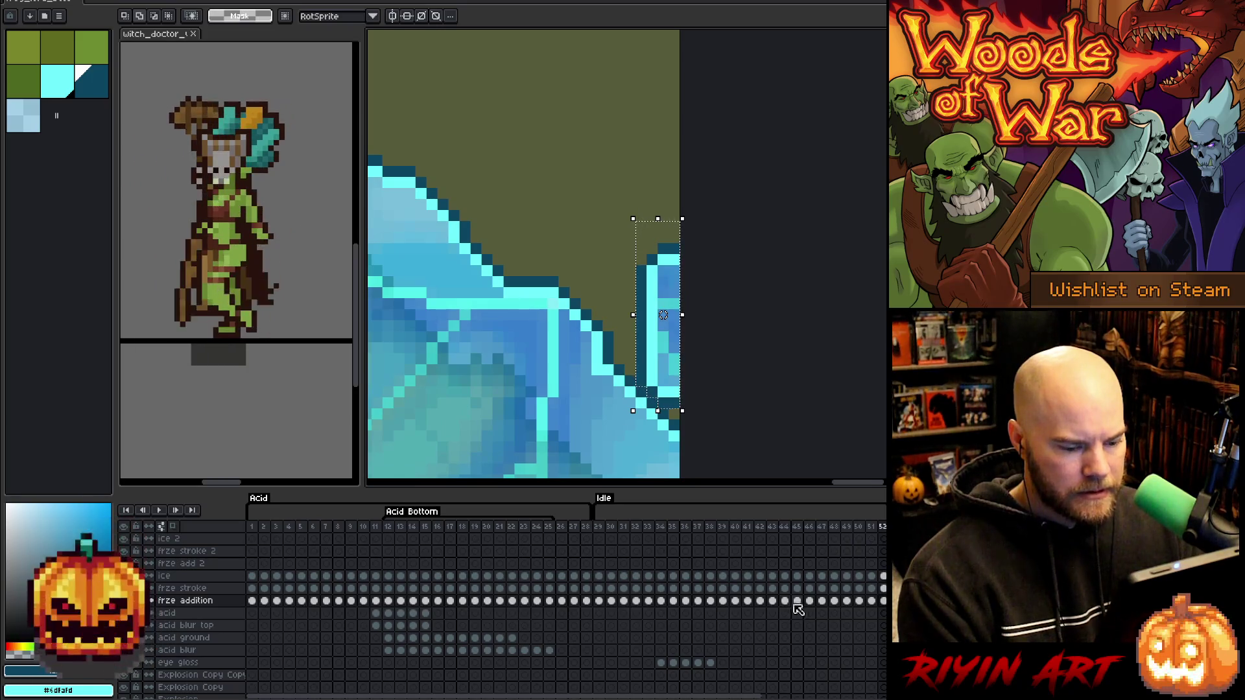
left_click_drag(883, 576, 883, 610)
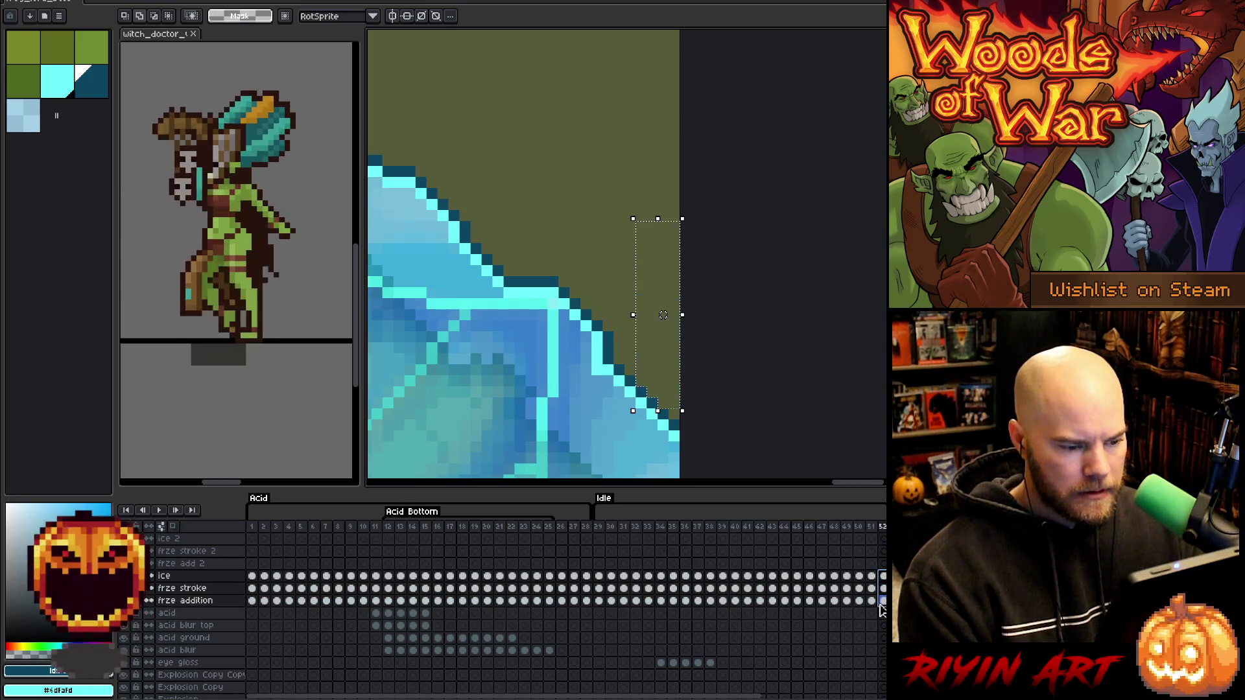
key("Return")
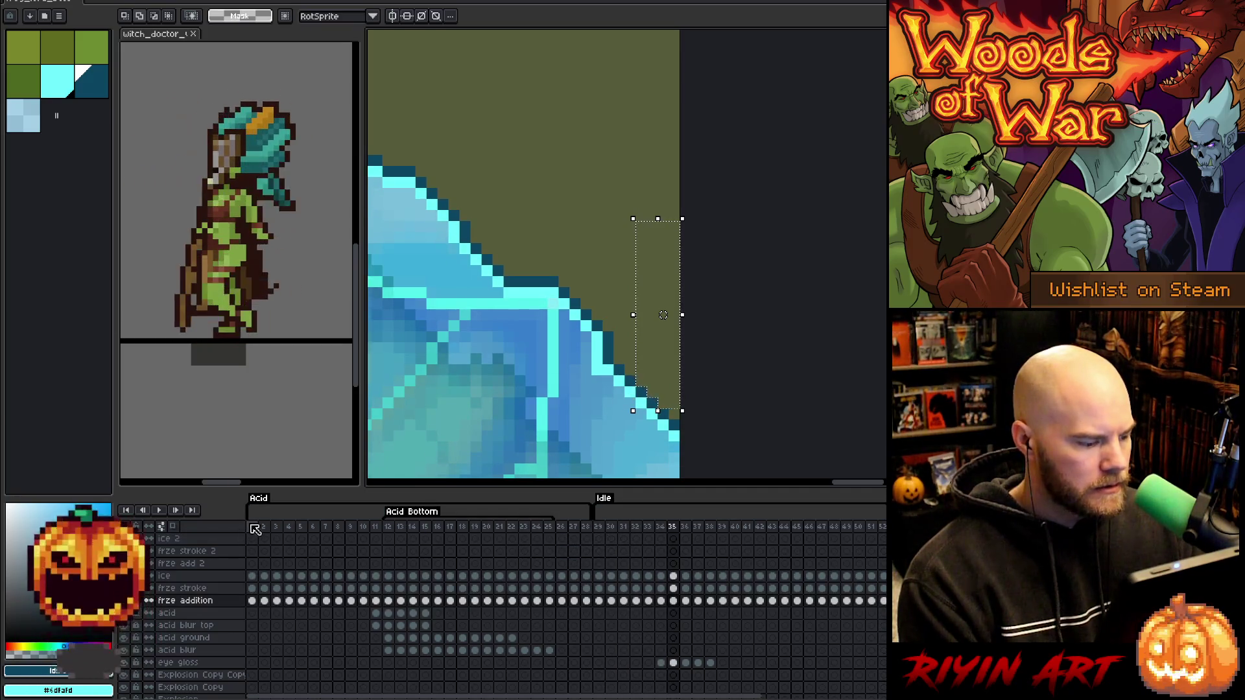
Play the animation and zoom around to review the ice for stray pixels.
key("Return")
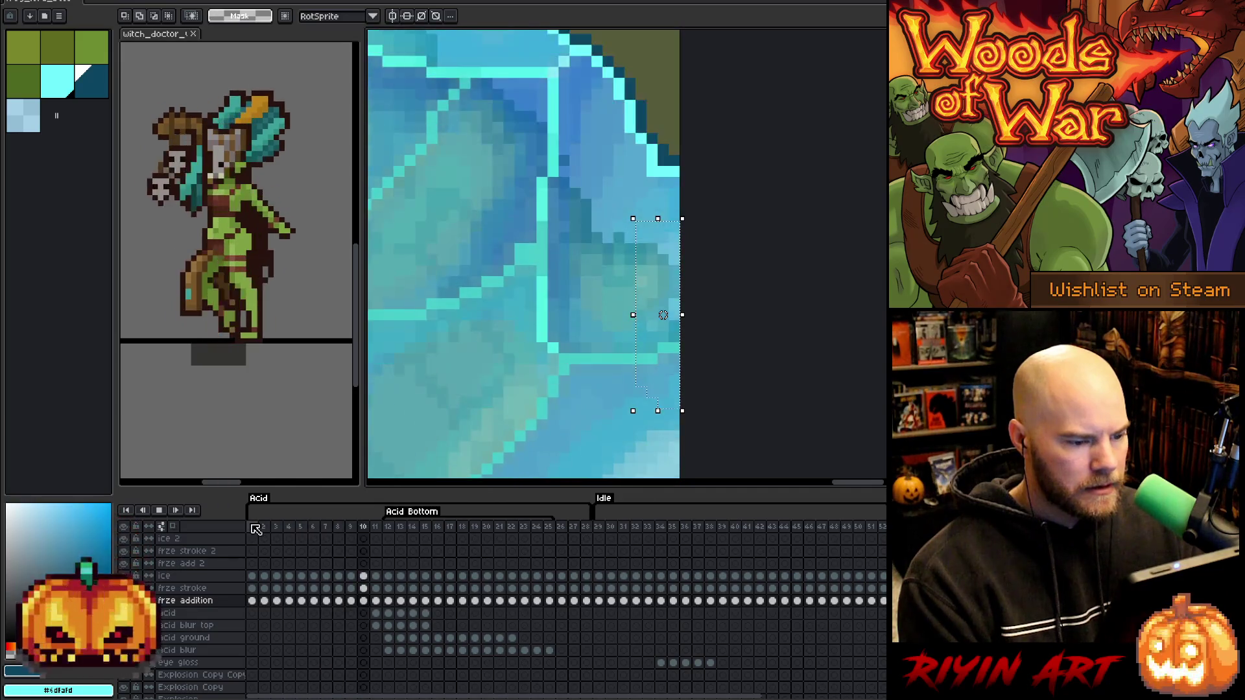
scroll(663, 314, "down", 3)
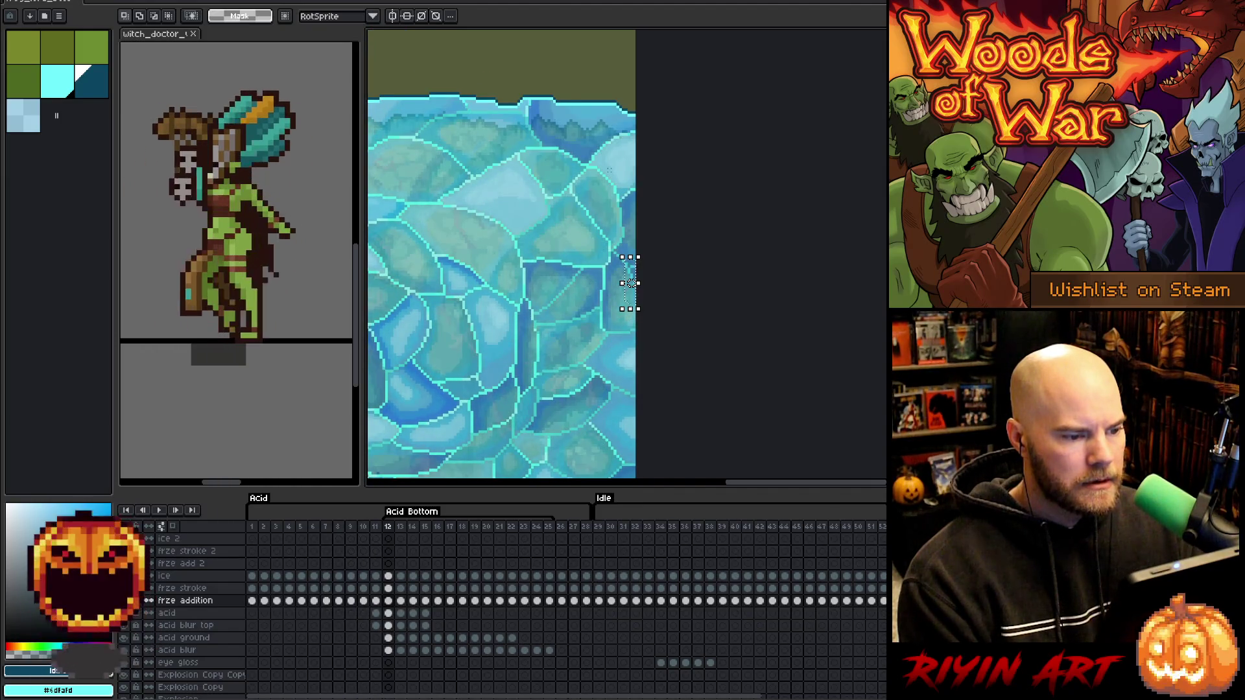
scroll(625, 201, "down", 2)
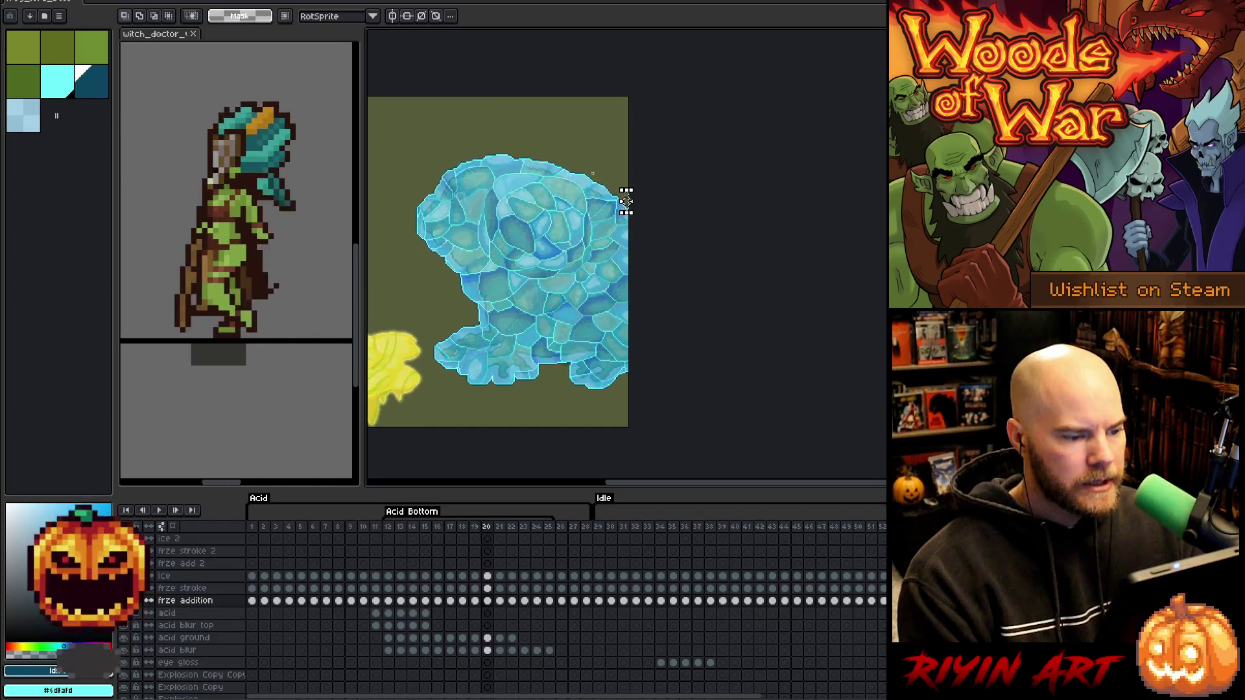
scroll(655, 229, "up", 2)
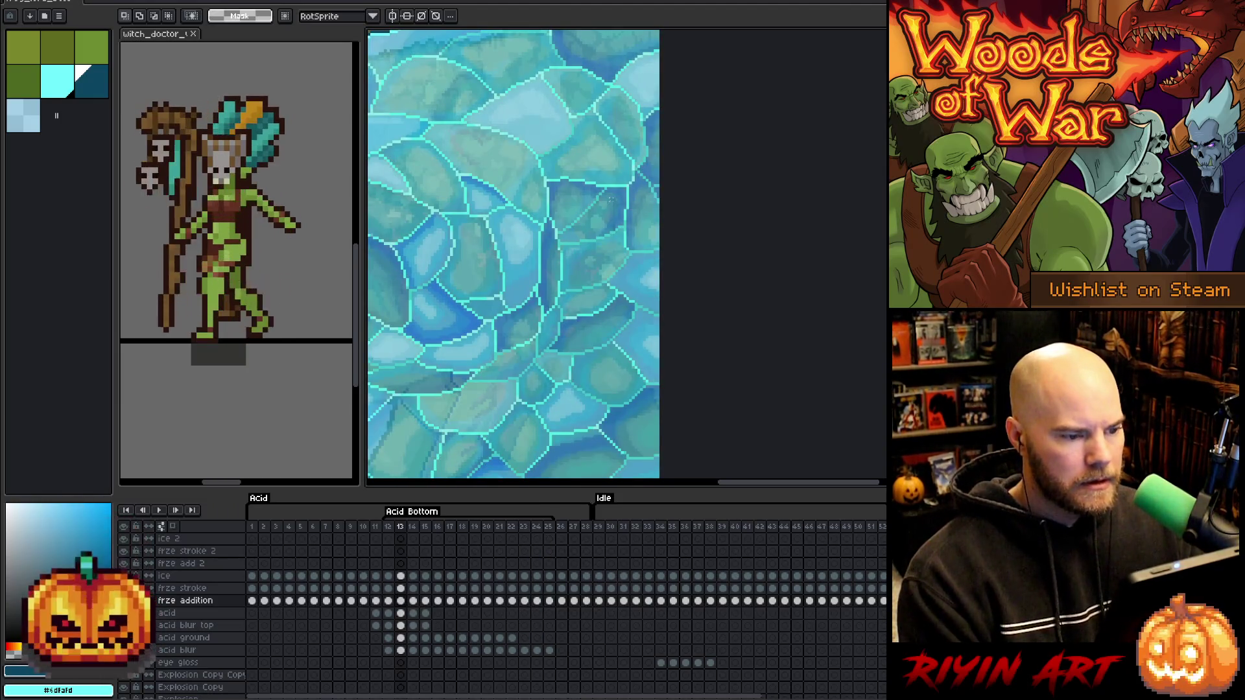
scroll(609, 199, "down", 2)
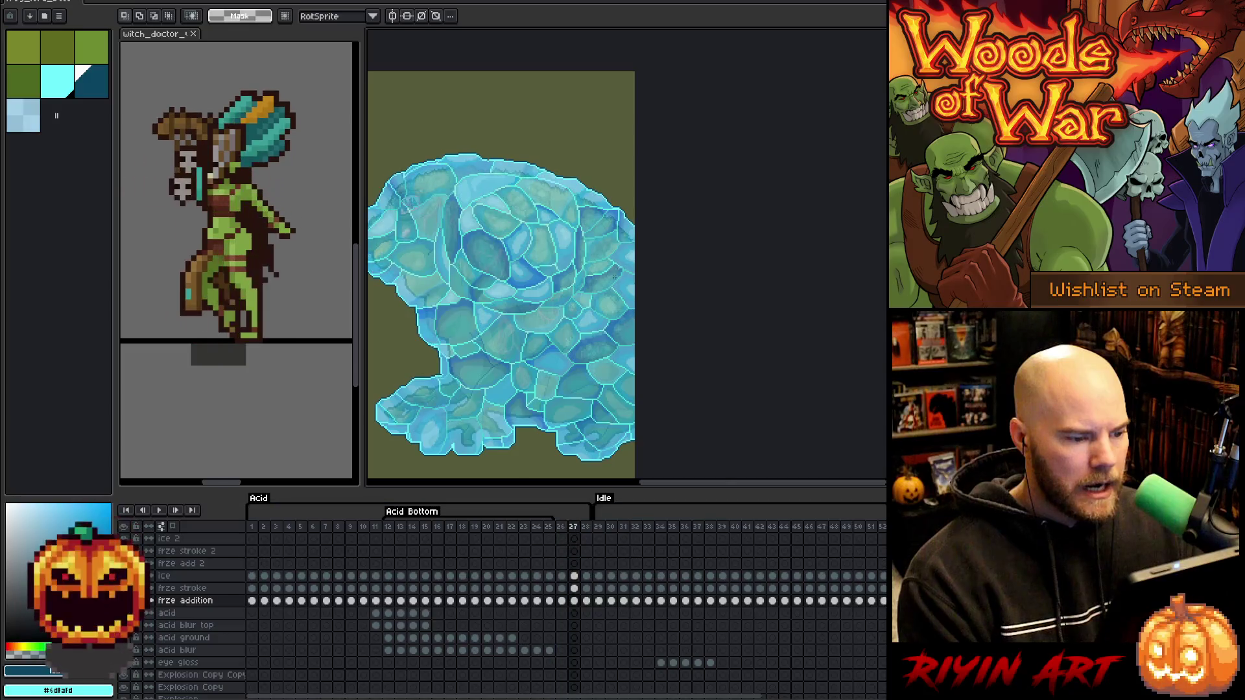
scroll(619, 200, "up", 3)
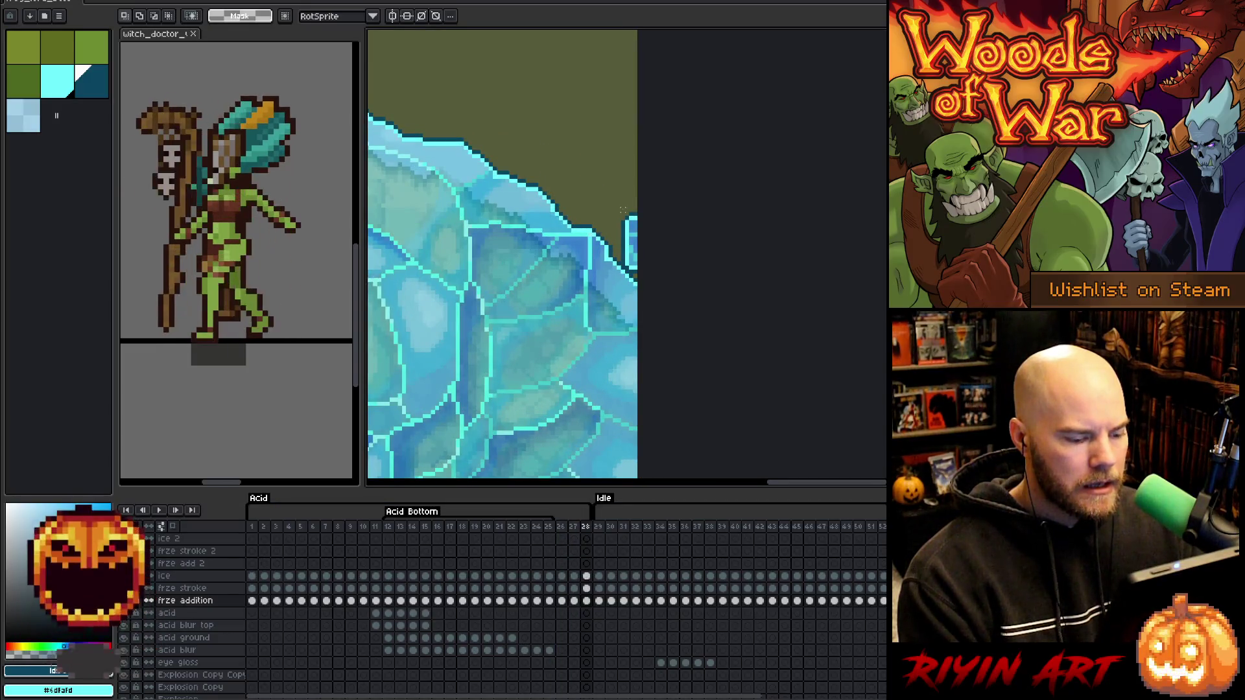
scroll(623, 214, "up", 2)
Return to frame 12 and marquee-select the stray ice strip at the edge.
mouse_move(618, 197)
left_mouse_down()
mouse_move(689, 417)
mouse_move(653, 431)
mouse_move(654, 450)
left_mouse_up()
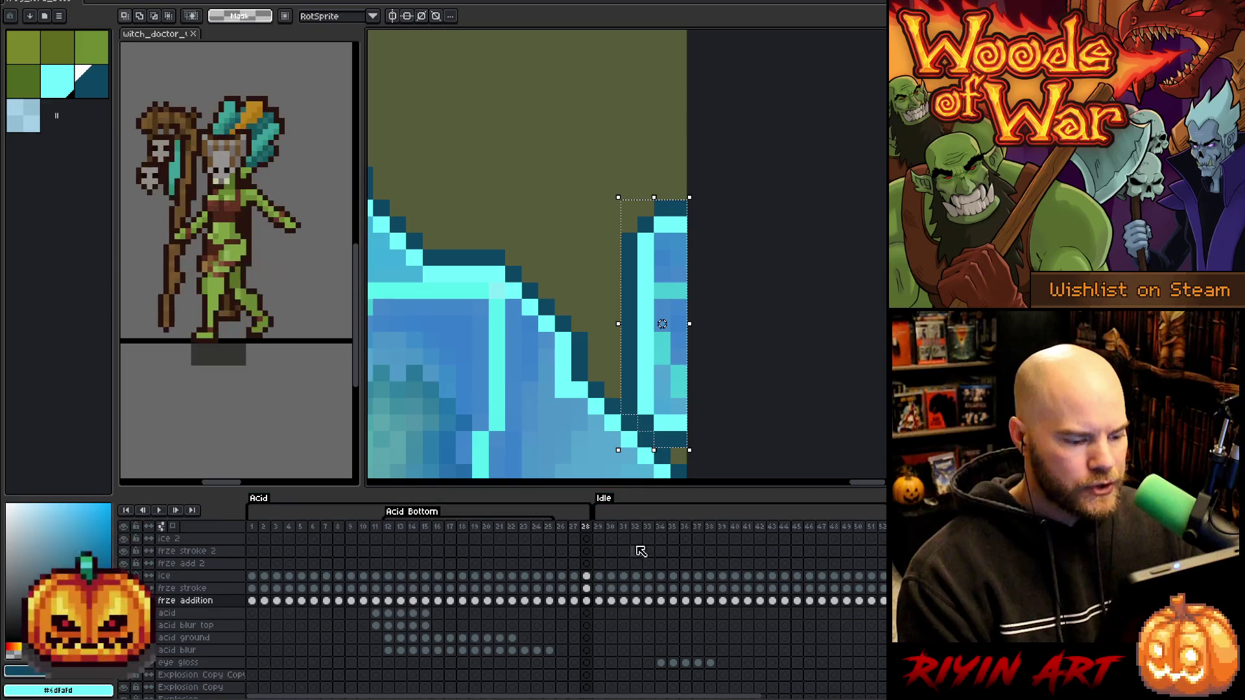
left_click(387, 601)
scroll(661, 217, "down", 2)
scroll(661, 217, "up", 2)
key("m")
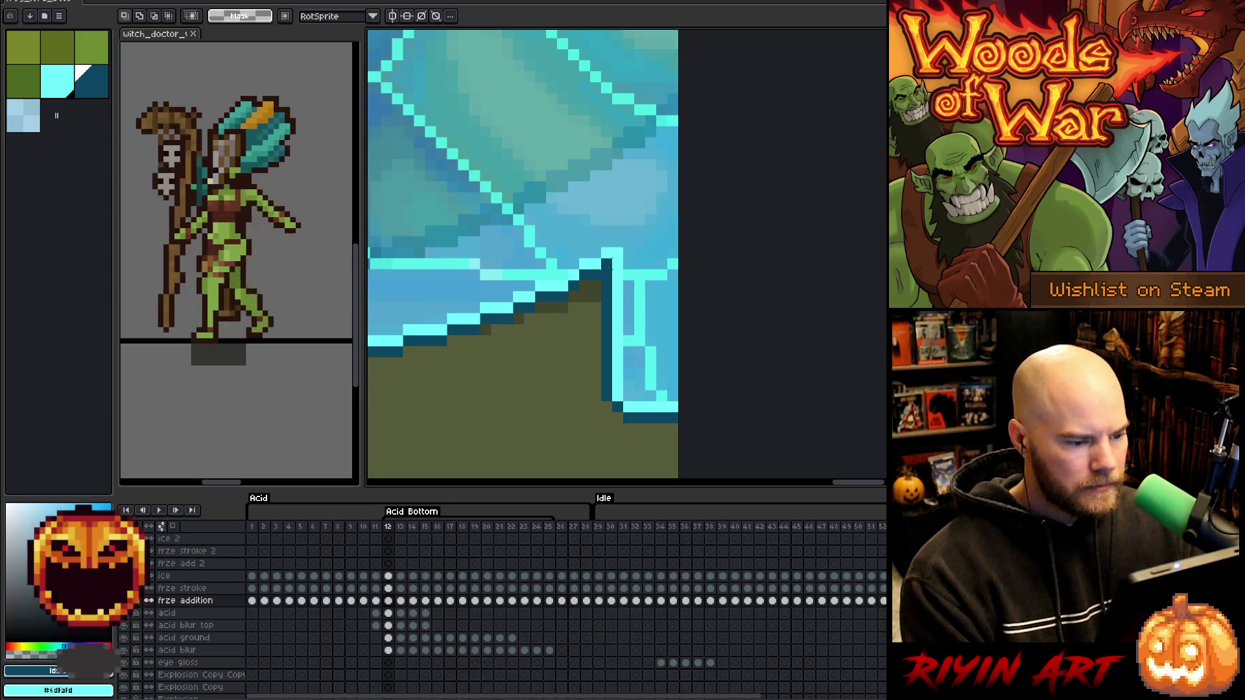
left_click_drag(602, 257, 680, 447)
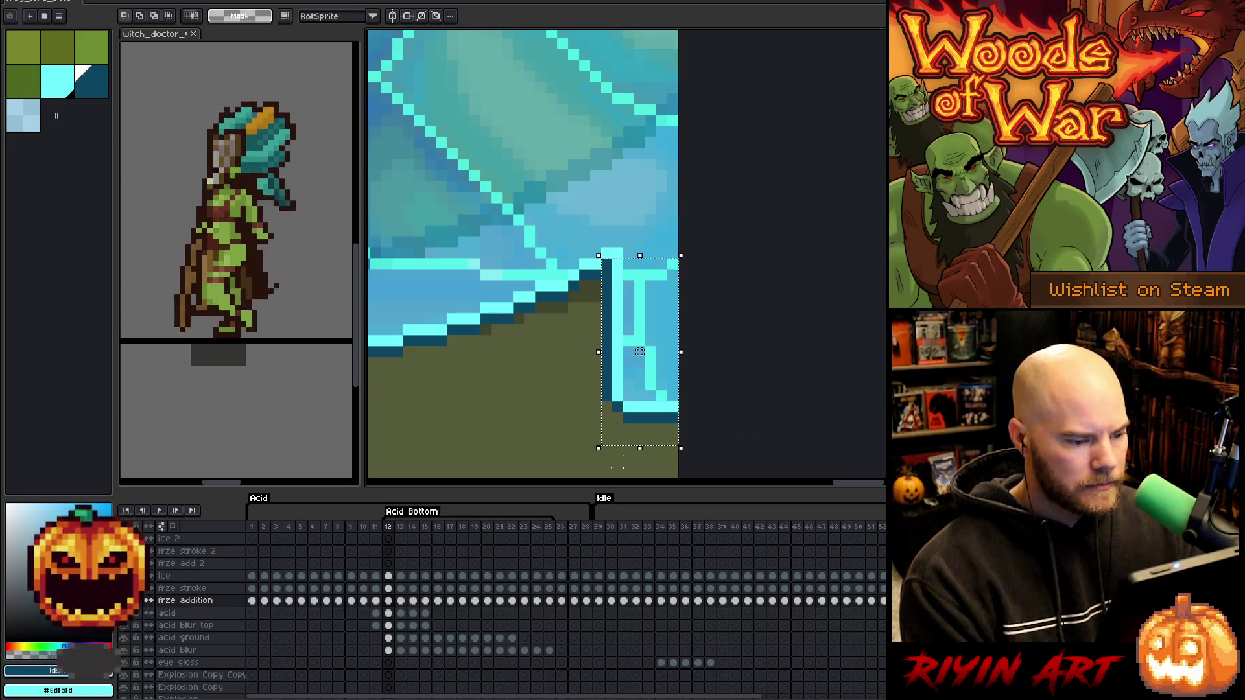
Erase the strip from frame 12's ice, frze stroke and frze addition cels, then deselect.
left_click_drag(388, 579, 392, 606)
key("Delete")
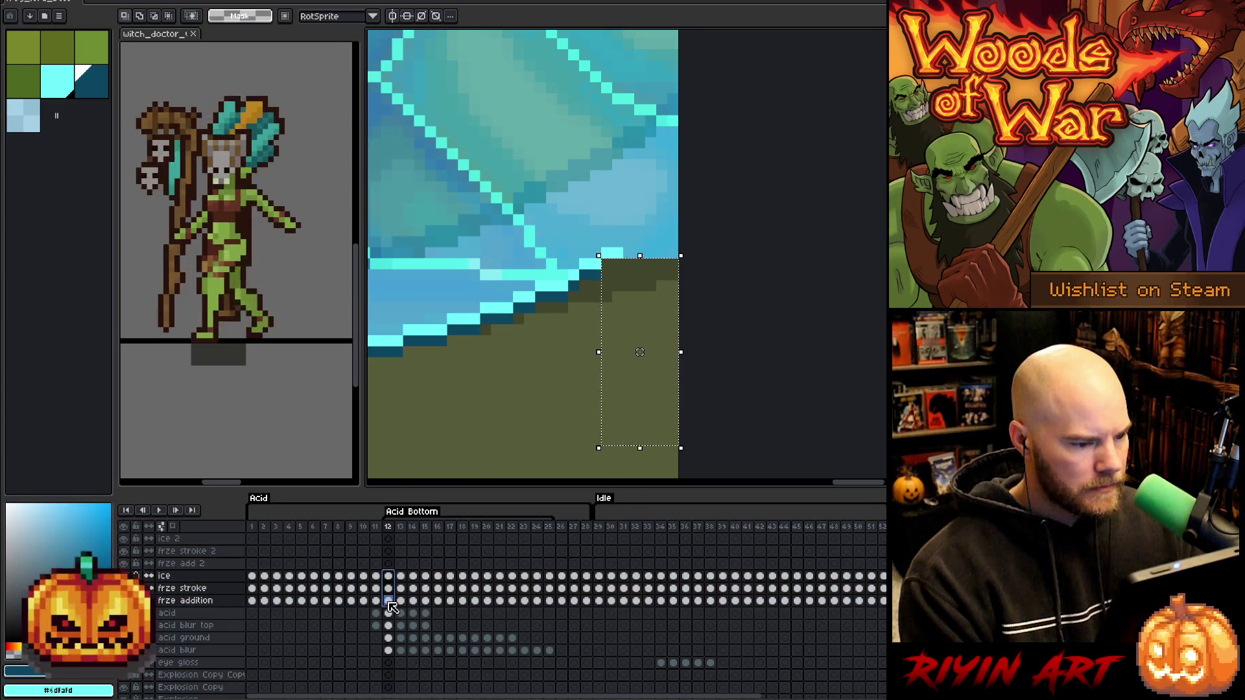
left_click(389, 589)
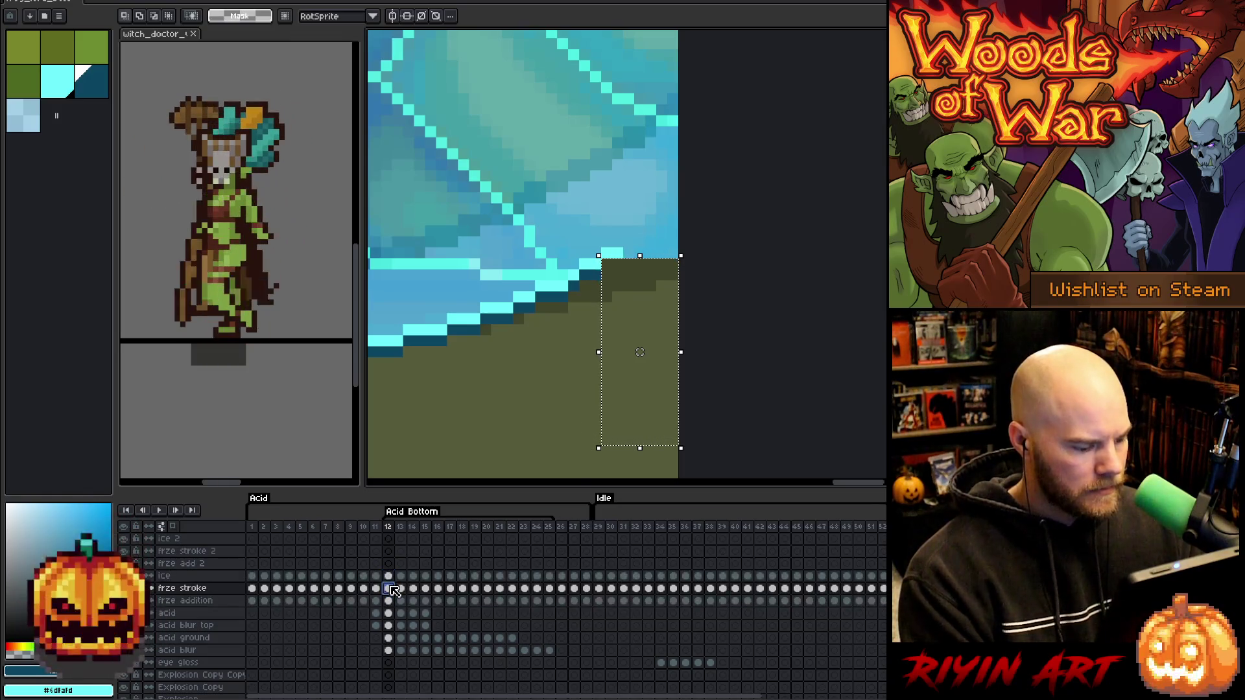
key("ctrl+d")
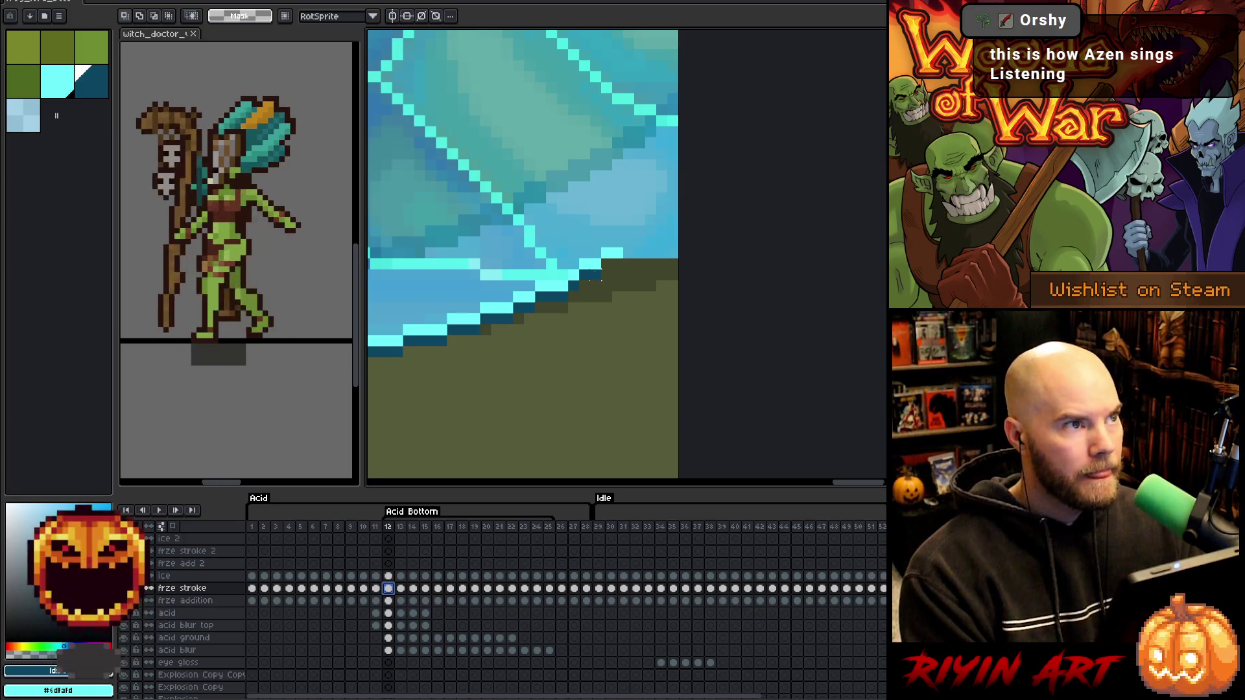
key("i")
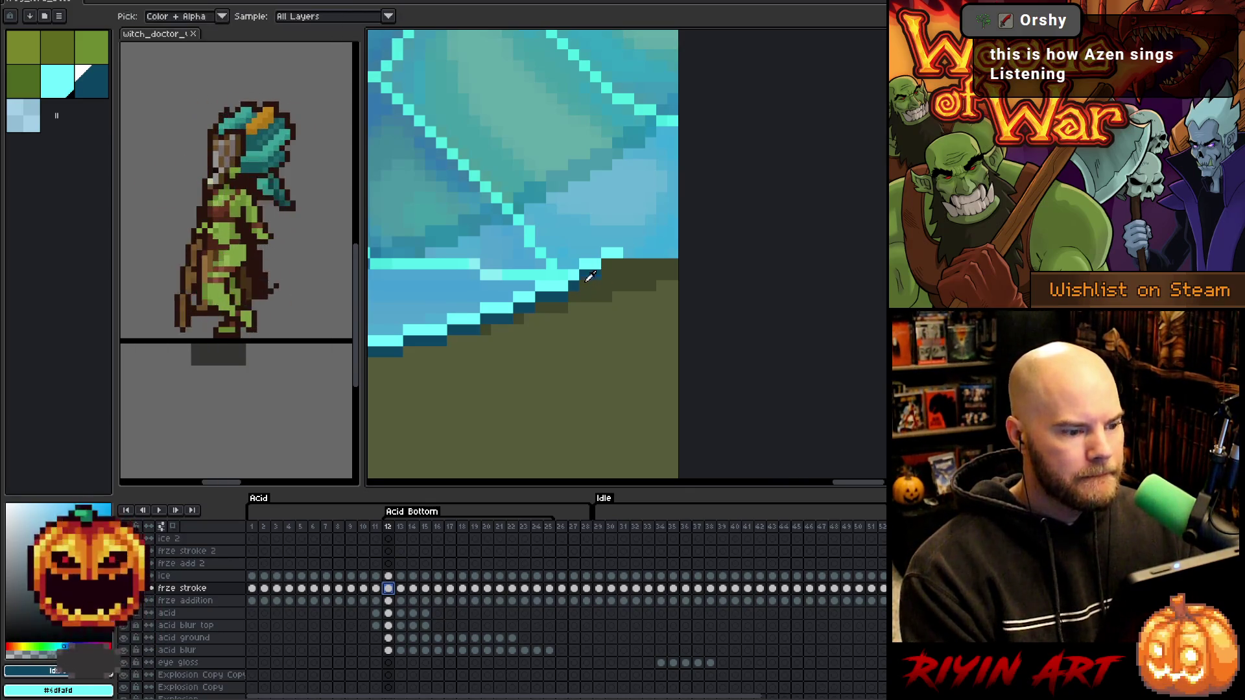
key("b")
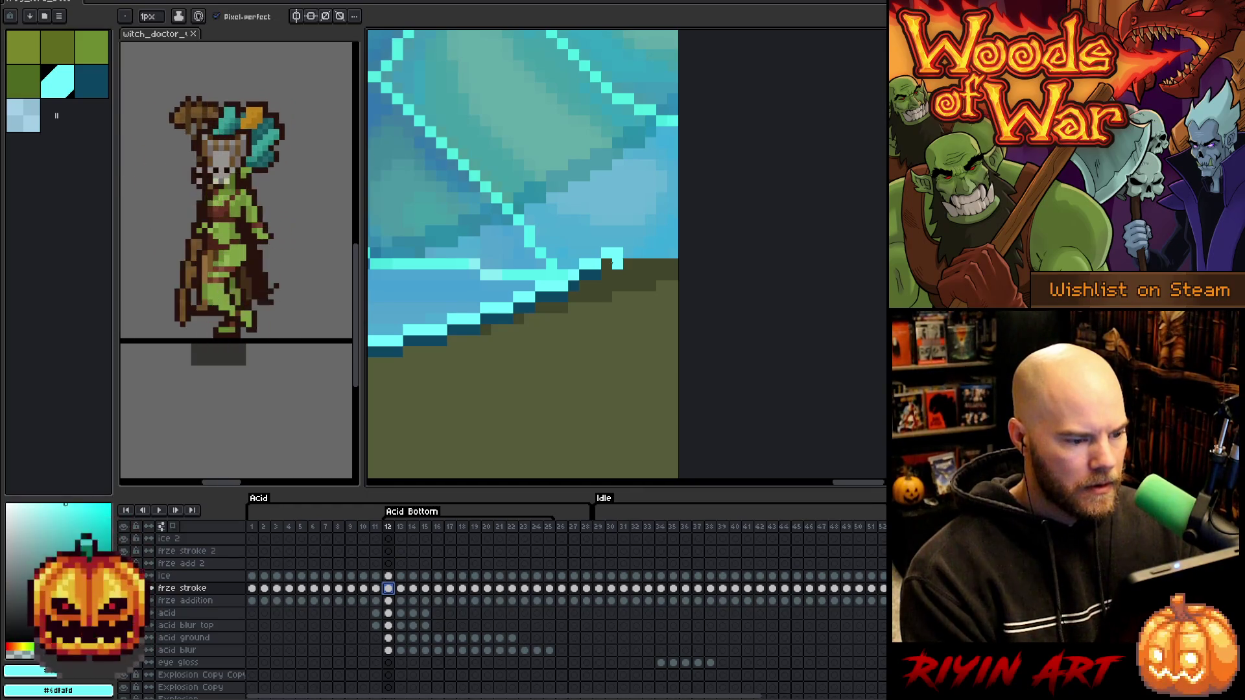
left_click(611, 275, "alt")
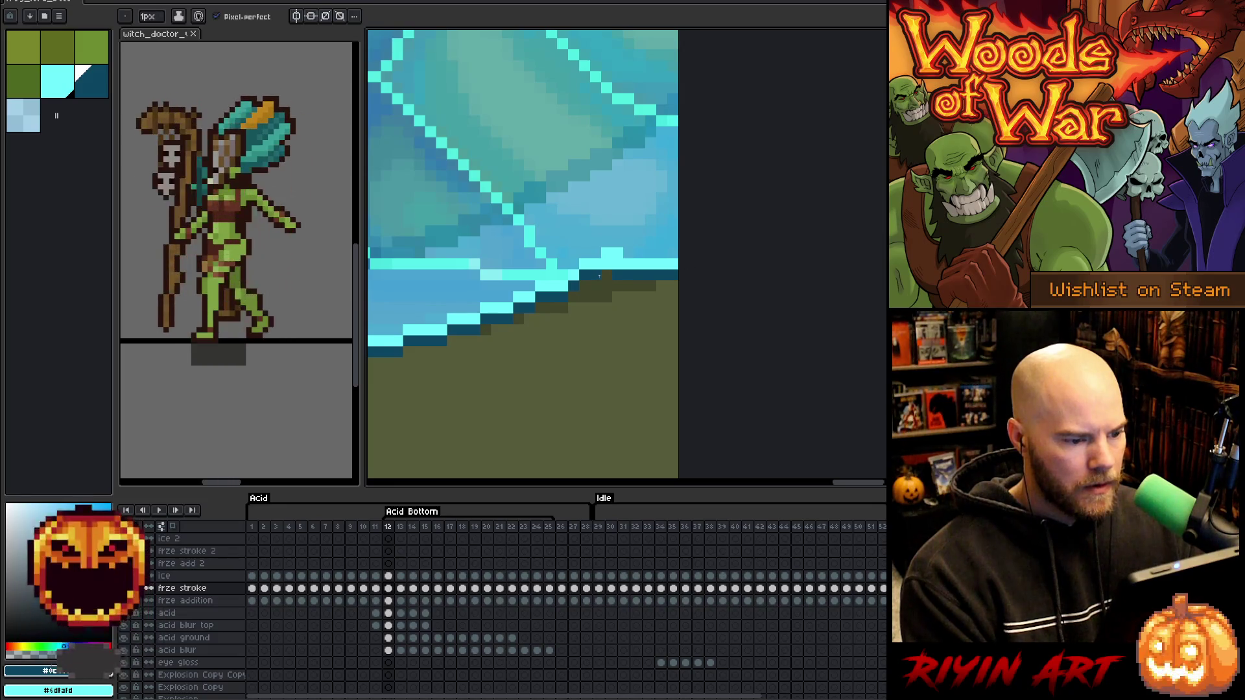
scroll(607, 275, "down", 5)
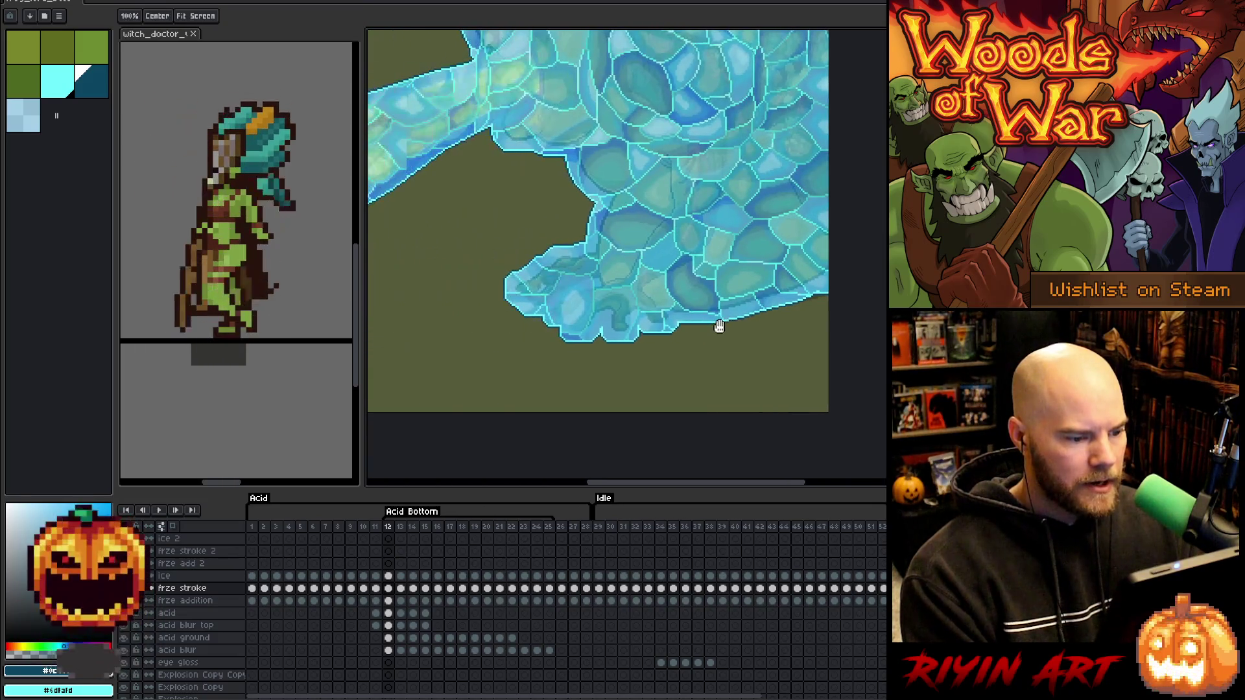
scroll(637, 294, "up", 5)
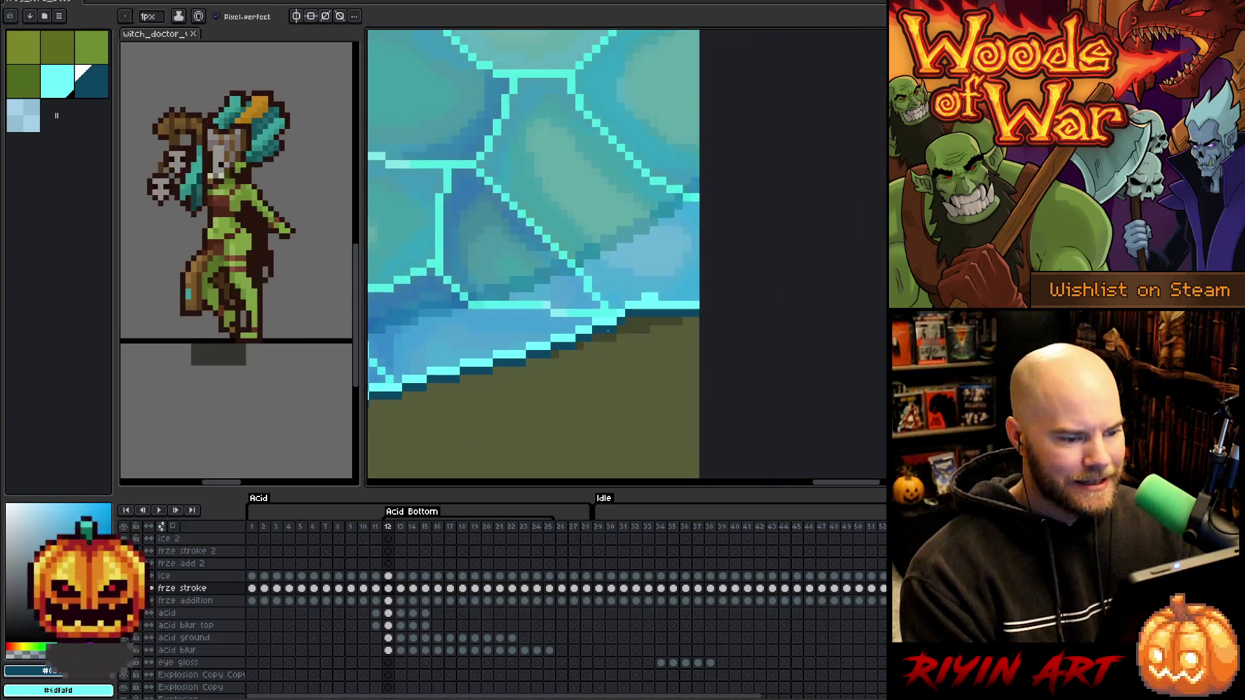
key("x")
left_click_drag(636, 294, 661, 290)
key("x")
left_click(665, 308)
scroll(665, 308, "down", 5)
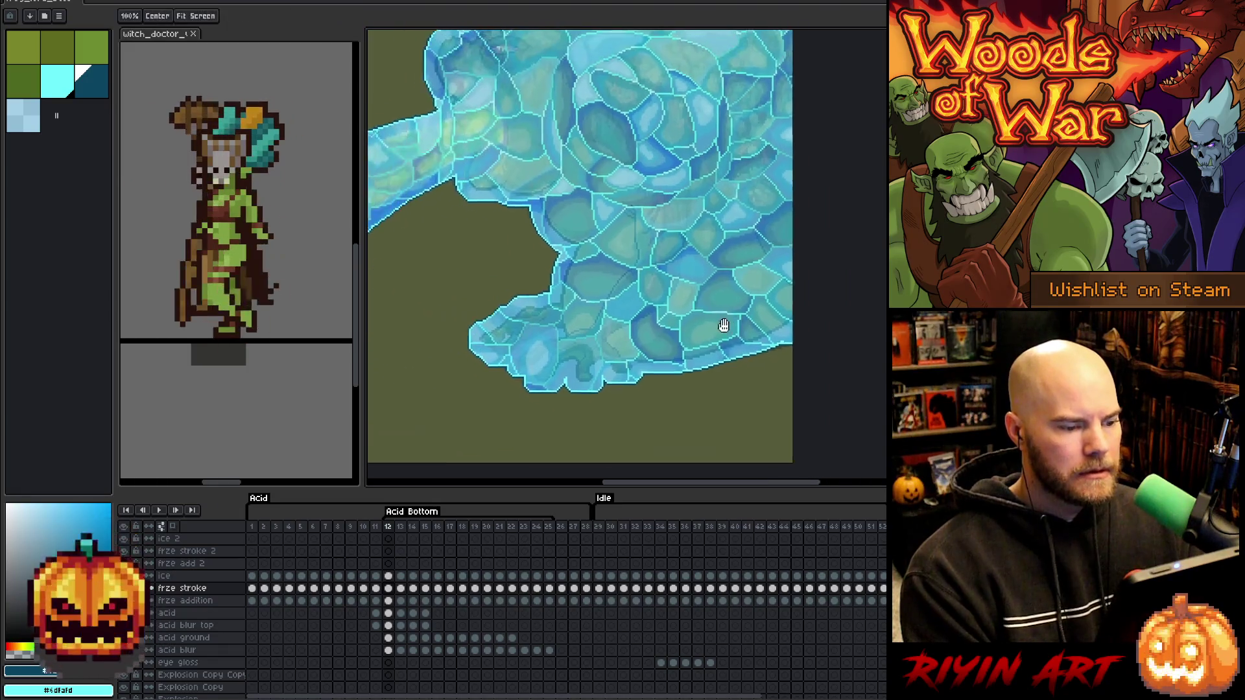
left_click_drag(547, 314, 639, 322)
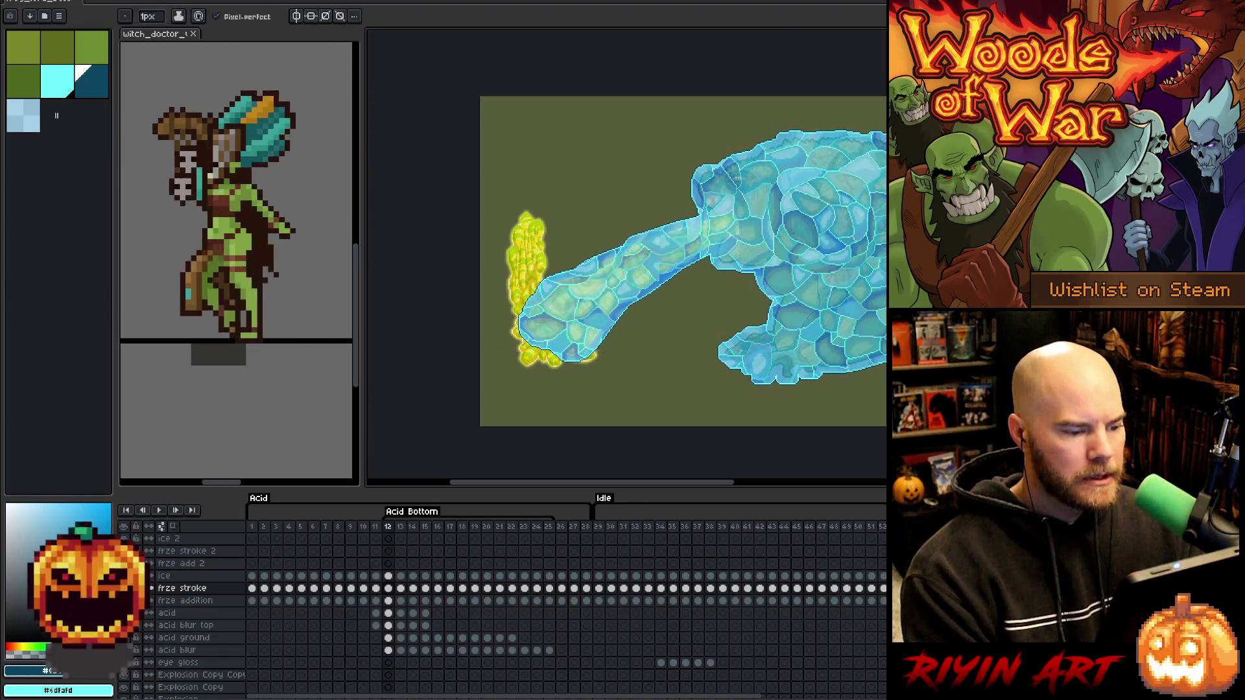
key("Right")
left_click_drag(658, 381, 562, 364)
key("Right")
key("Right")
key("Right")
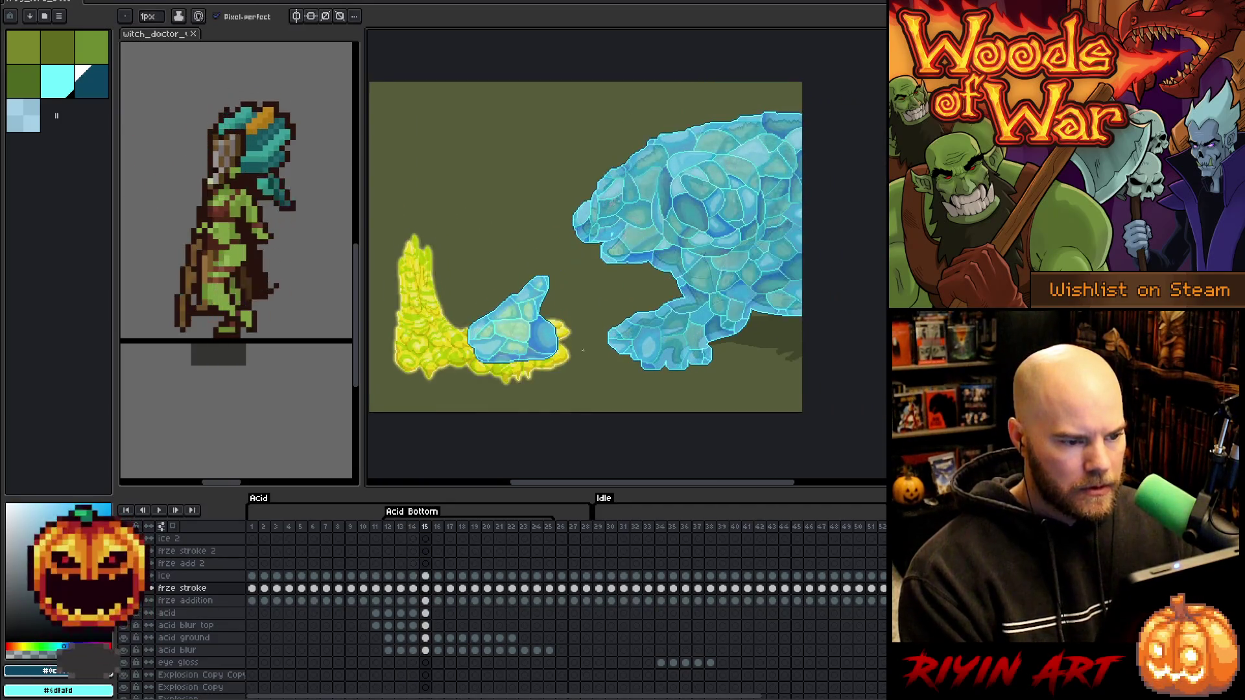
key("Right")
key("Right")
key("Right")
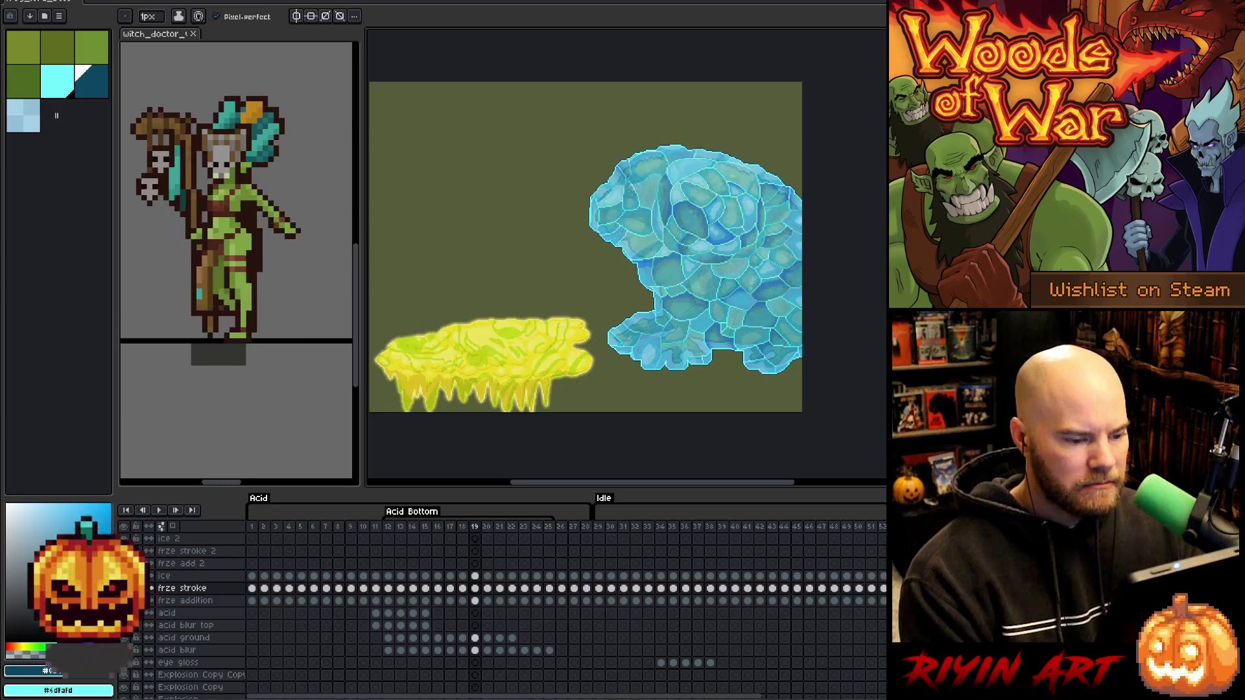
key("Left")
key("Left")
key("Left")
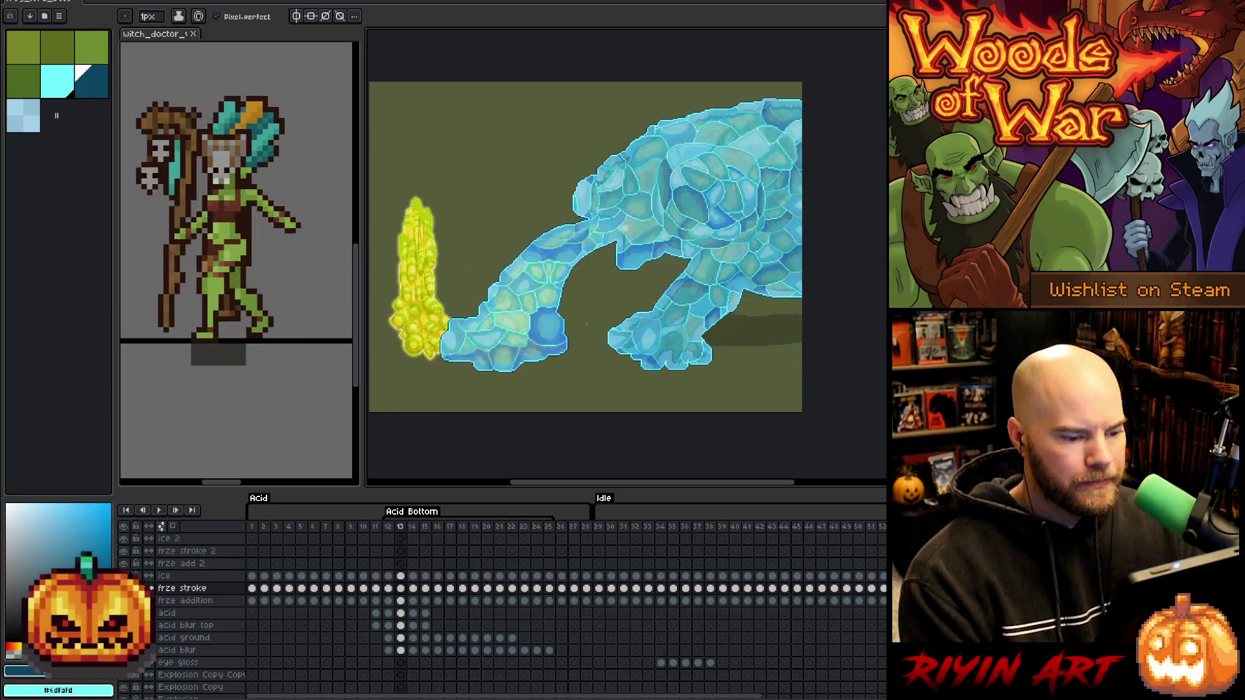
key("Right")
key("Right")
key("Right")
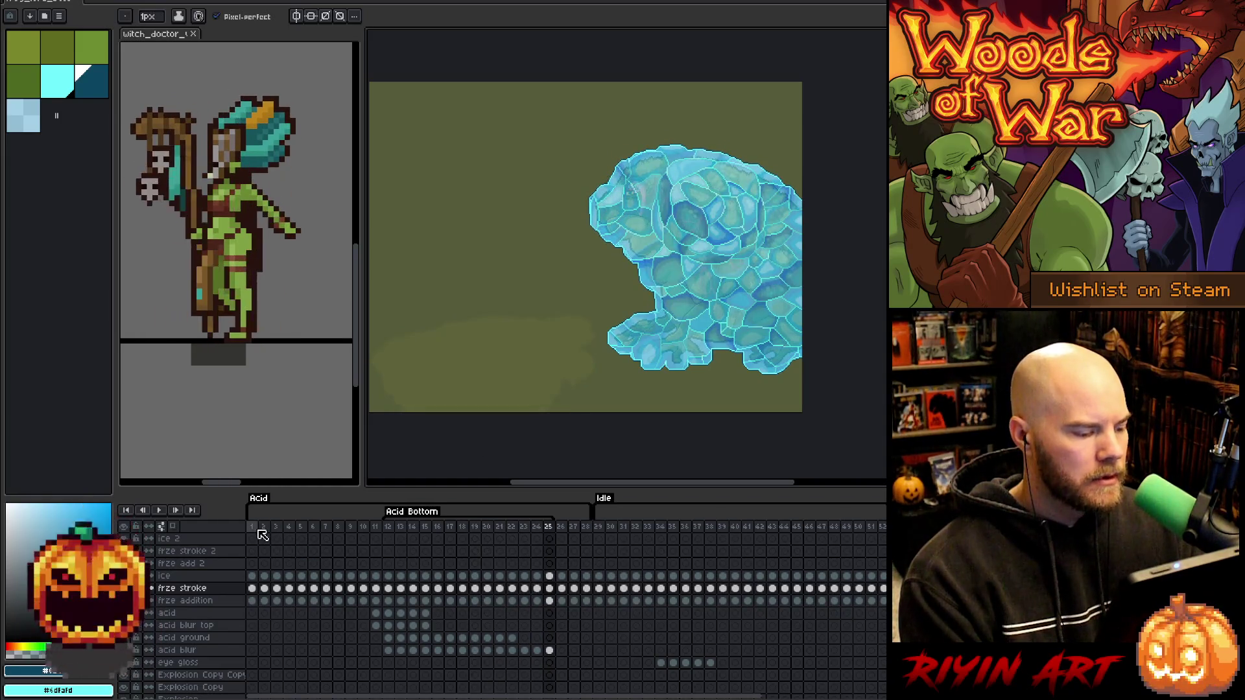
Preview the animation, then drag the stray light-cyan ice pixels on frame 7 down into the blob's middle.
key("Return")
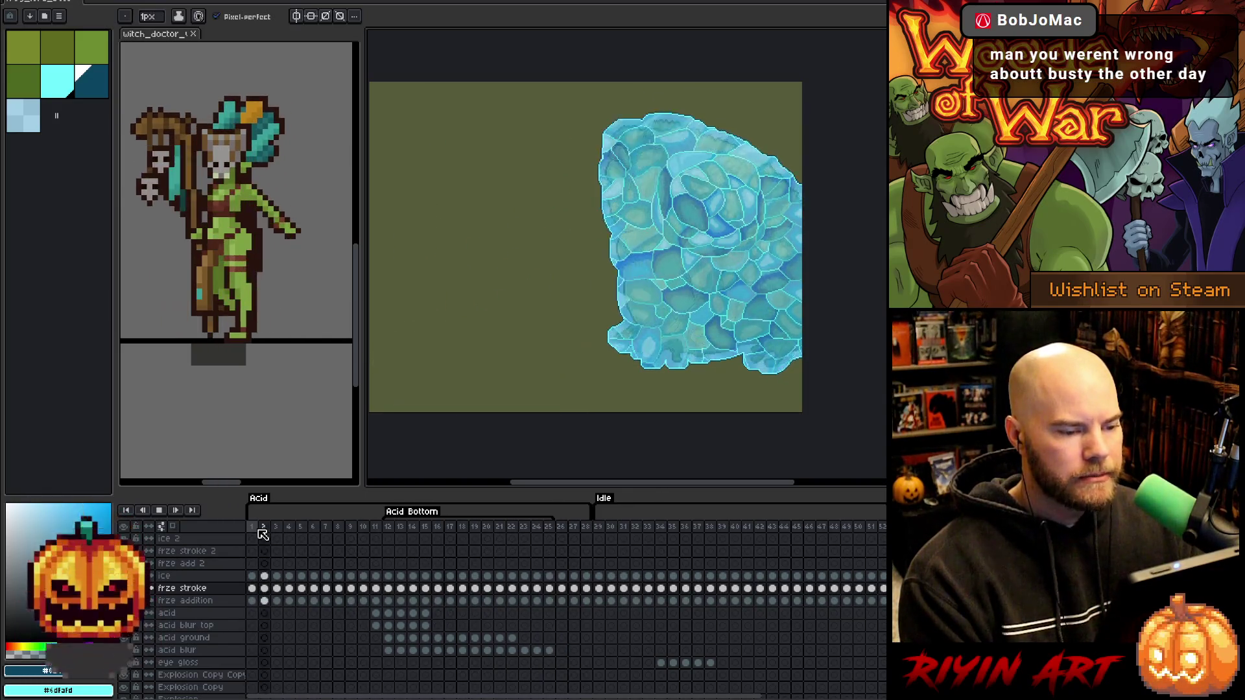
scroll(723, 170, "up", 5)
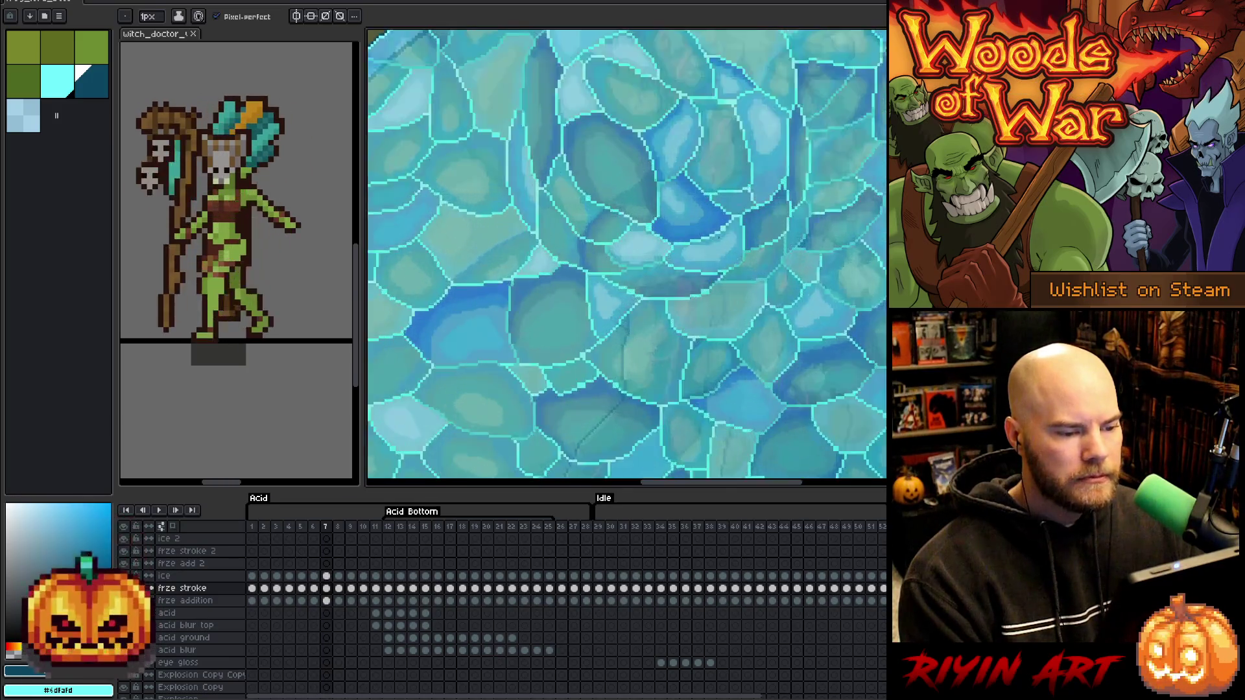
key("m")
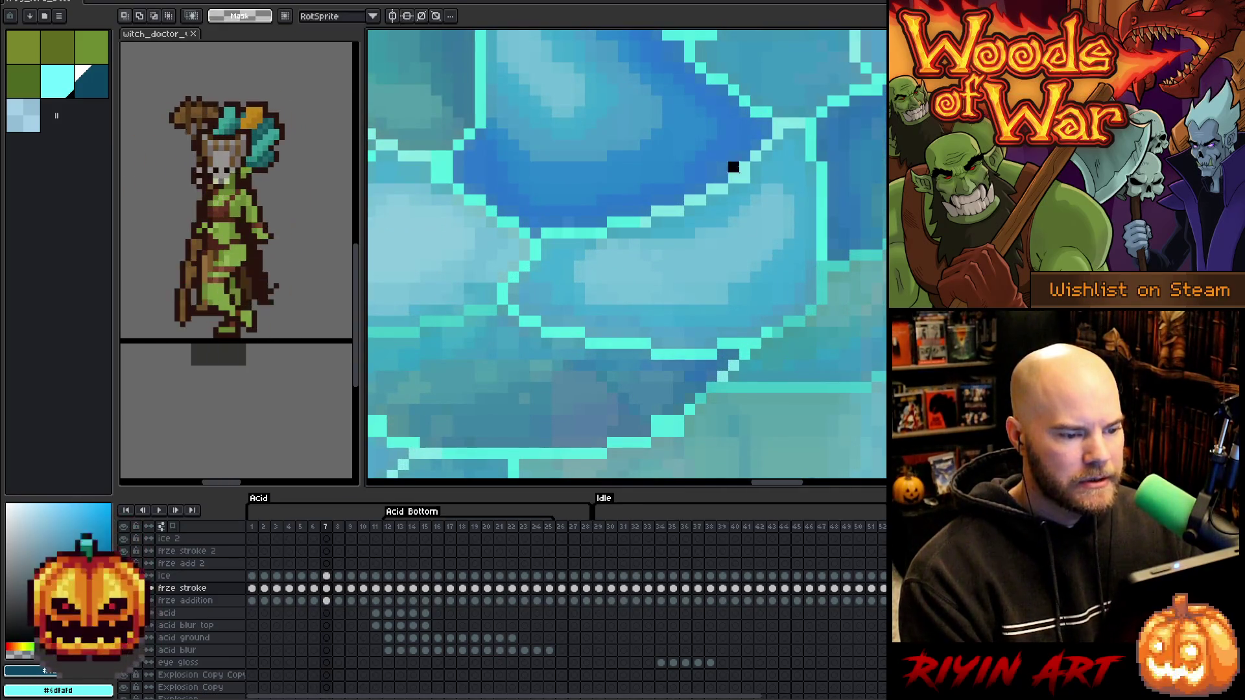
left_click_drag(744, 178, 667, 431)
Compare frame 7's ice blob against neighbouring frames 6 and 8.
scroll(667, 431, "down", 3)
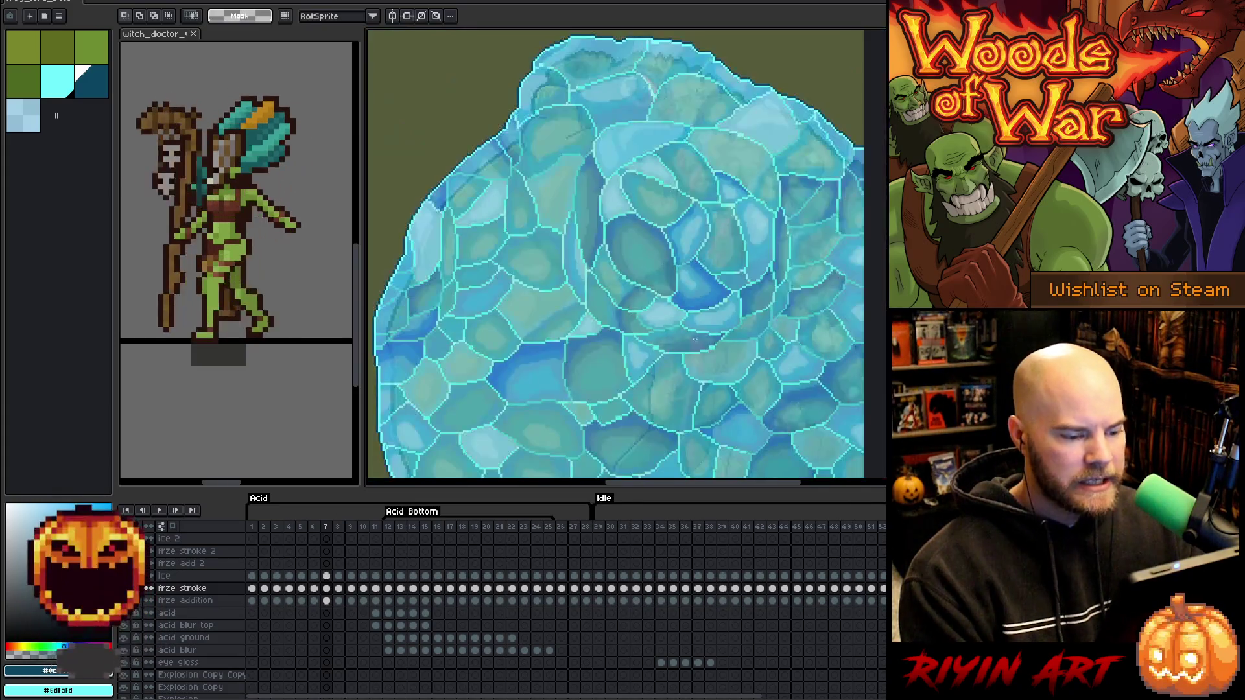
scroll(667, 431, "down", 1)
left_click_drag(604, 378, 639, 321)
scroll(639, 321, "down", 1)
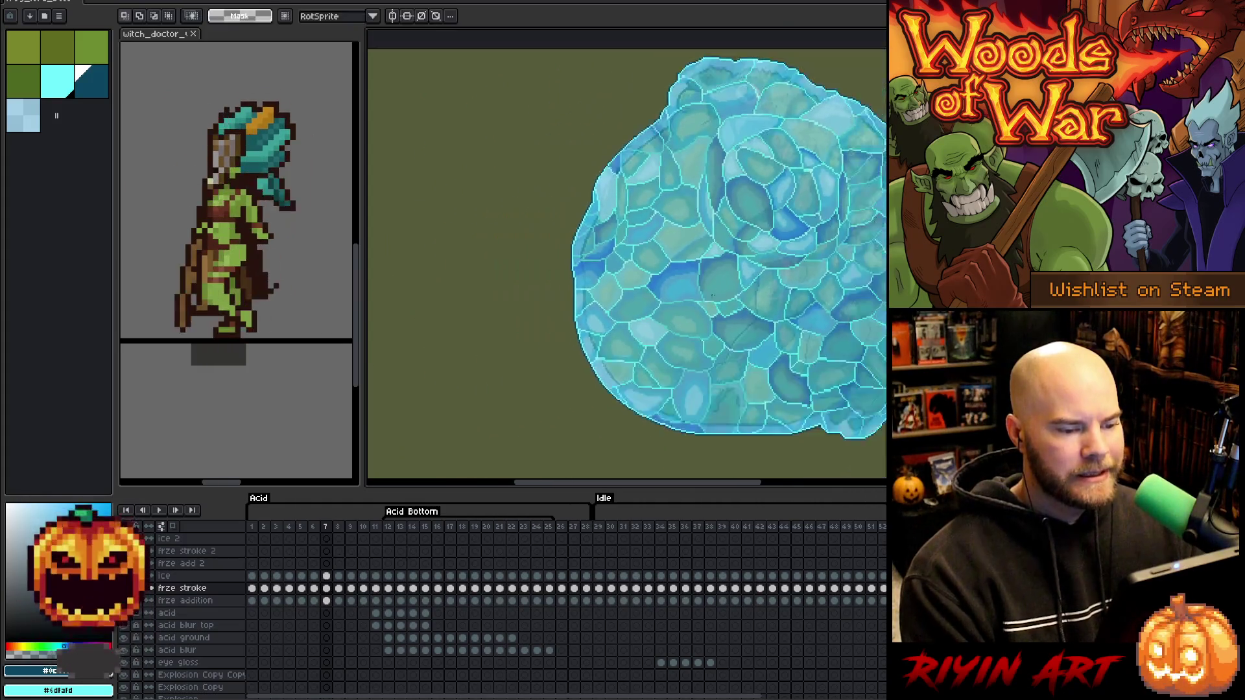
scroll(639, 321, "down", 1)
scroll(664, 331, "up", 1)
key("Right")
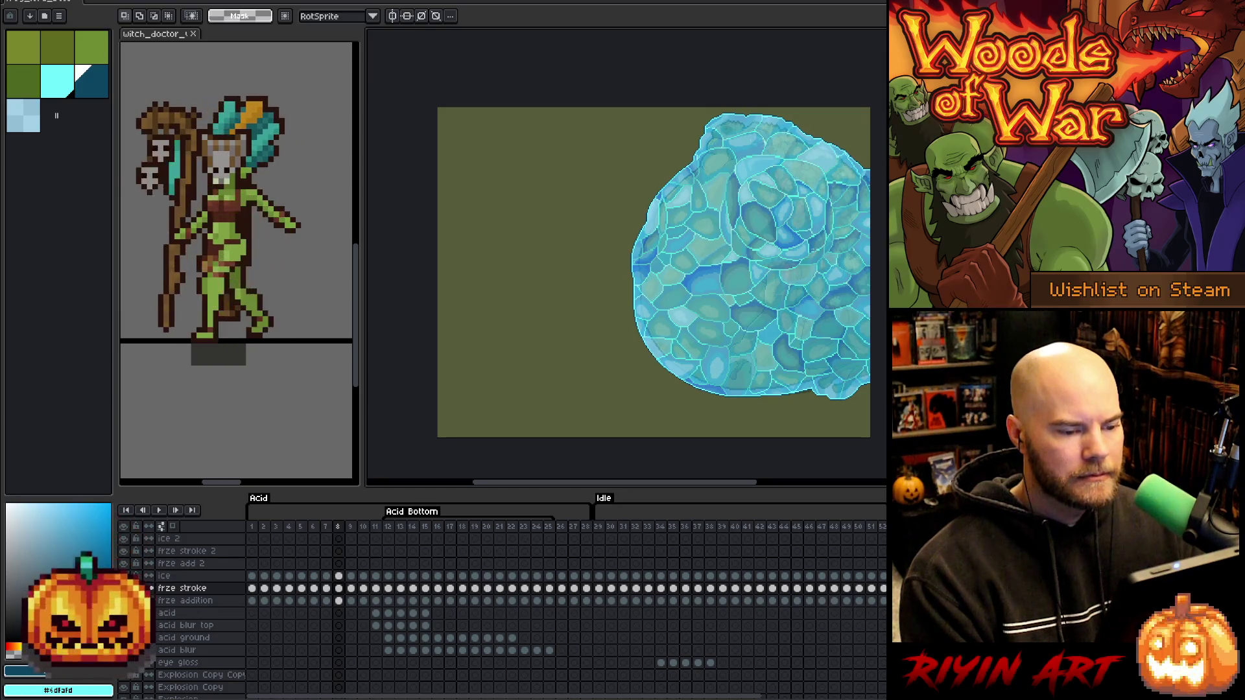
scroll(782, 369, "up", 1)
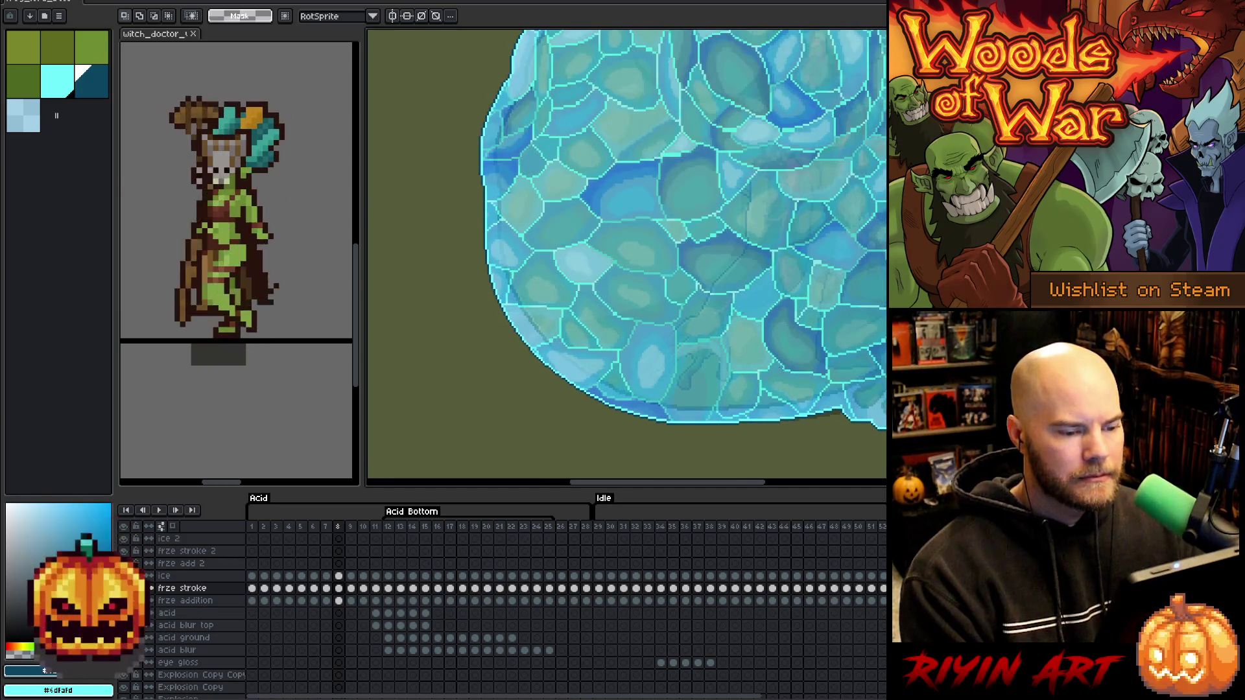
scroll(782, 369, "down", 1)
key("Left")
key("Left")
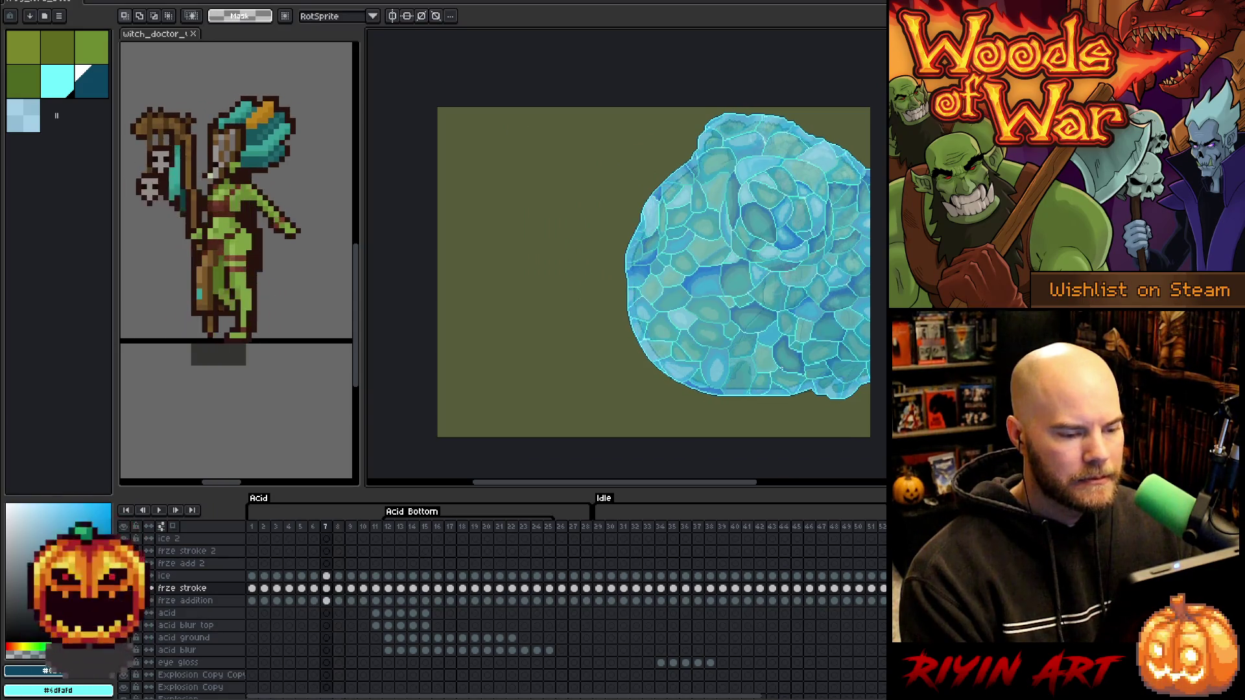
key("Right")
scroll(714, 324, "right", 3)
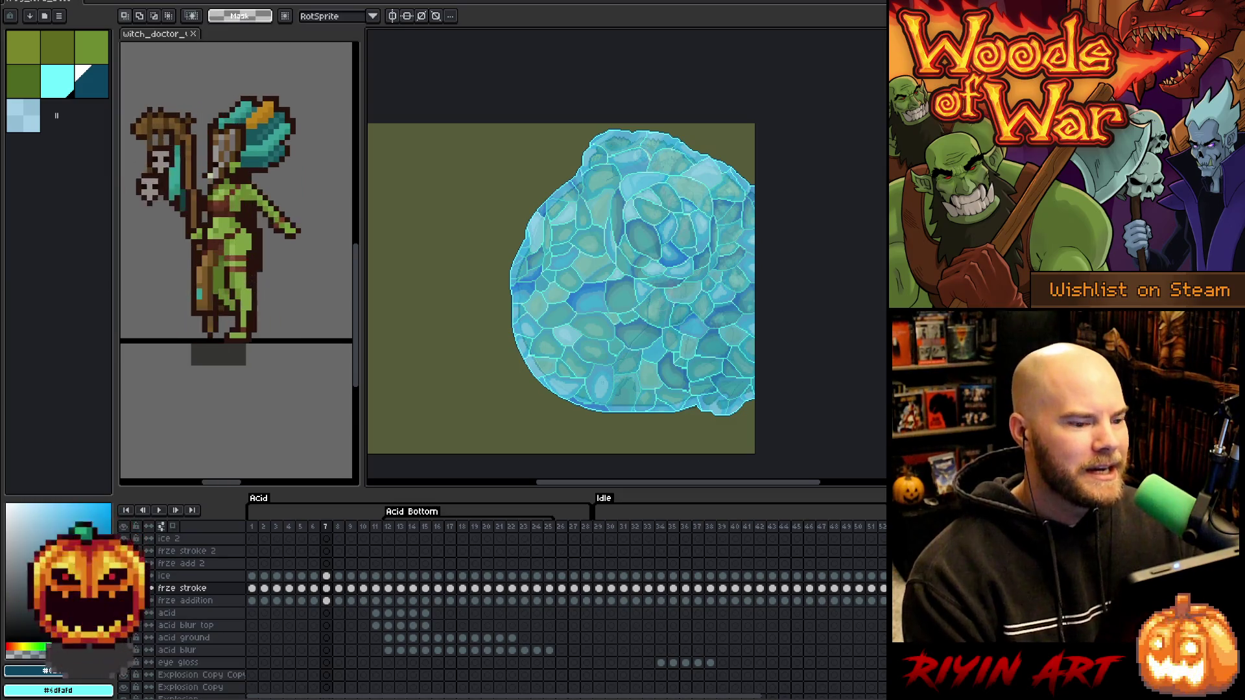
scroll(606, 351, "up", 3)
scroll(622, 337, "down", 2)
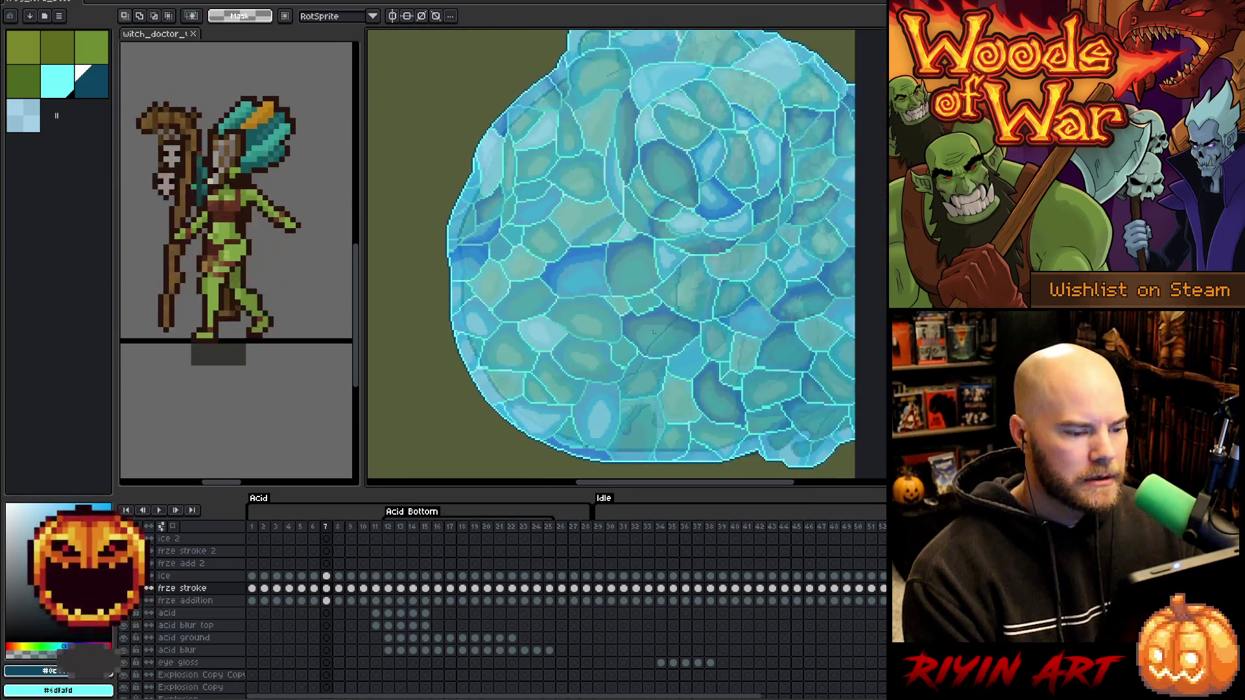
scroll(640, 320, "down", 1)
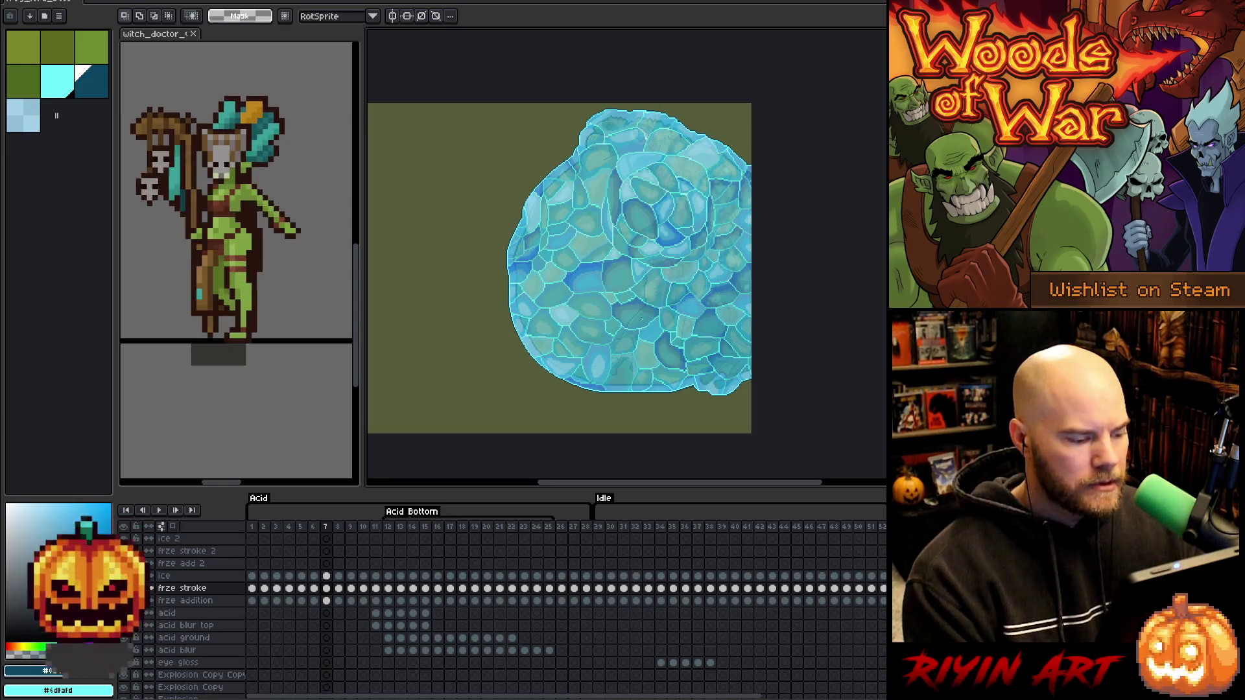
Delete the ice layer's cel on frame 7.
left_click(327, 576)
scroll(681, 249, "up", 1)
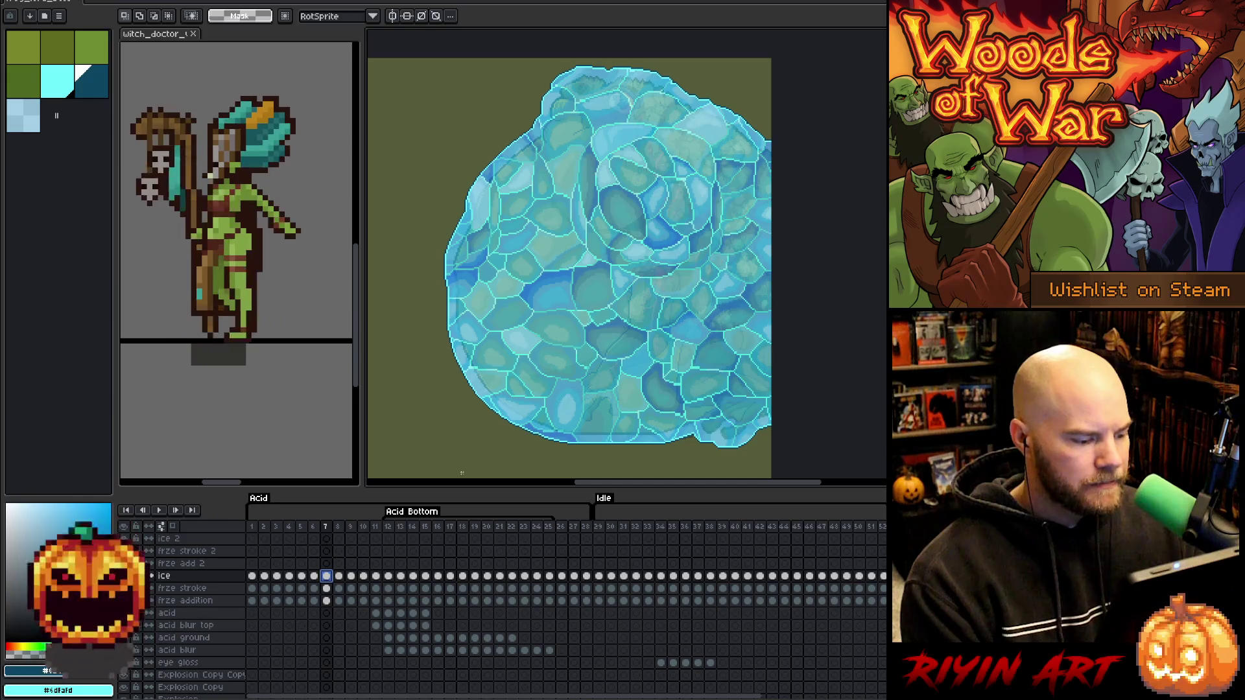
key("Delete")
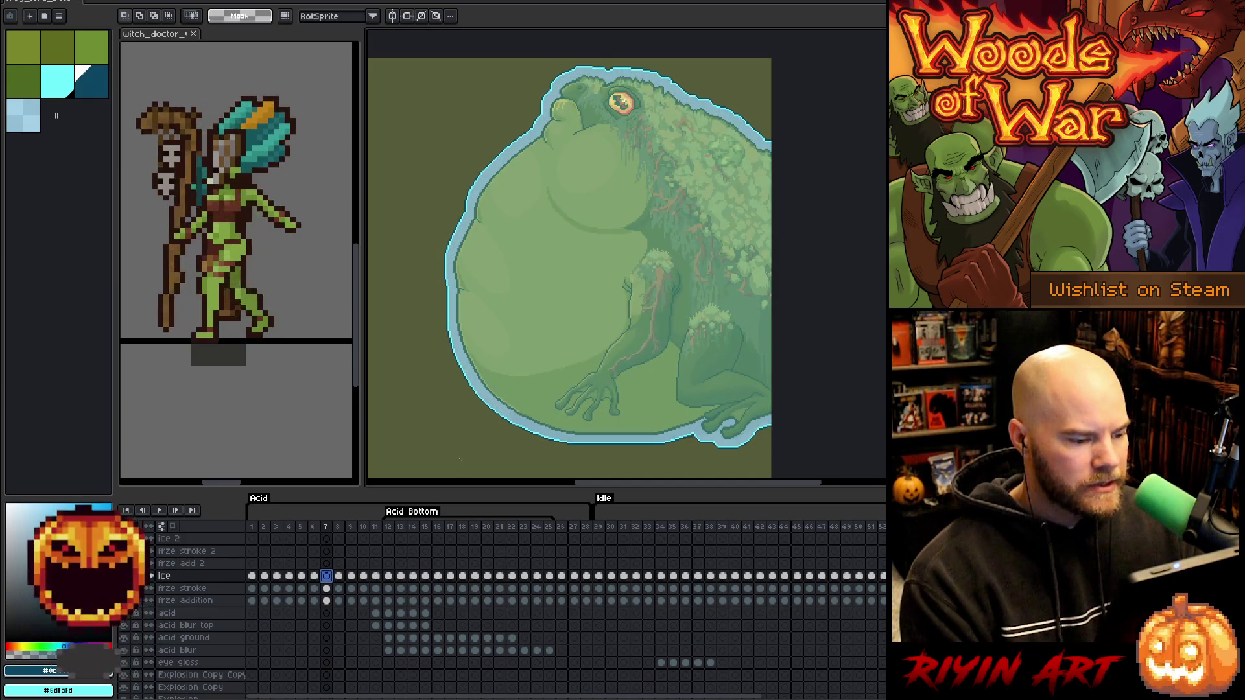
Step through ice frames 1 to 6, comparing neighbouring frames.
left_click(251, 576)
key("Right")
key("Right")
key("Right")
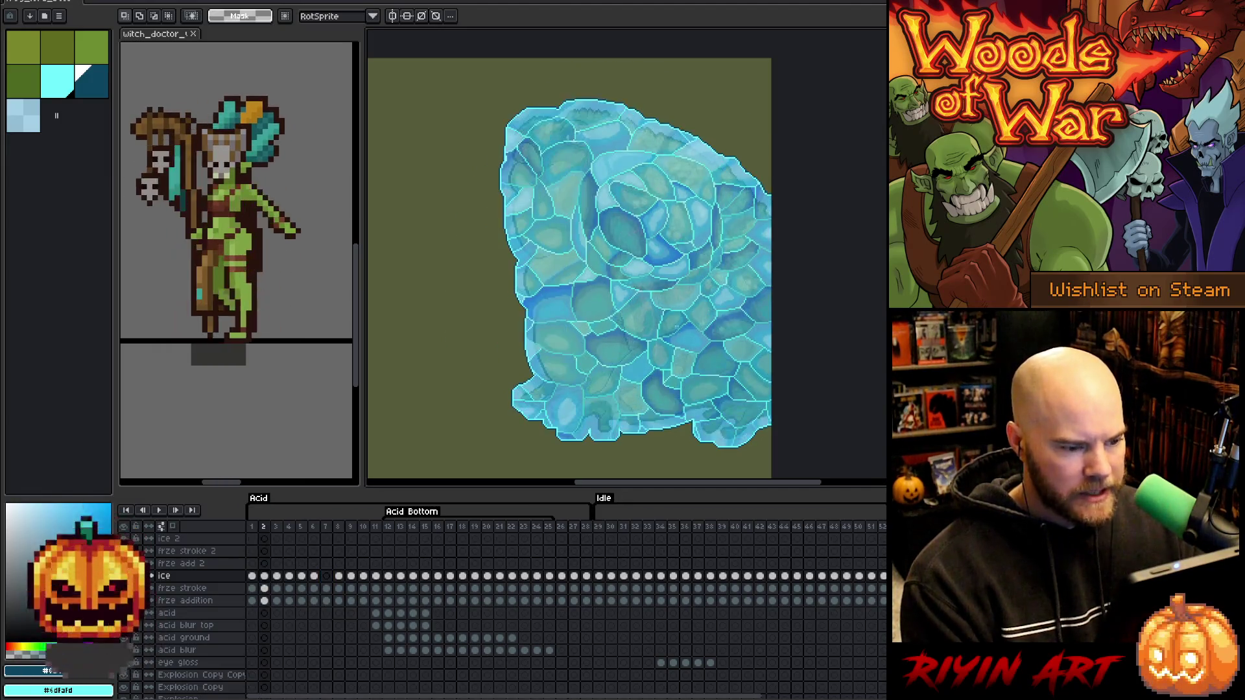
scroll(681, 316, "up", 2)
key("Right")
key("Left")
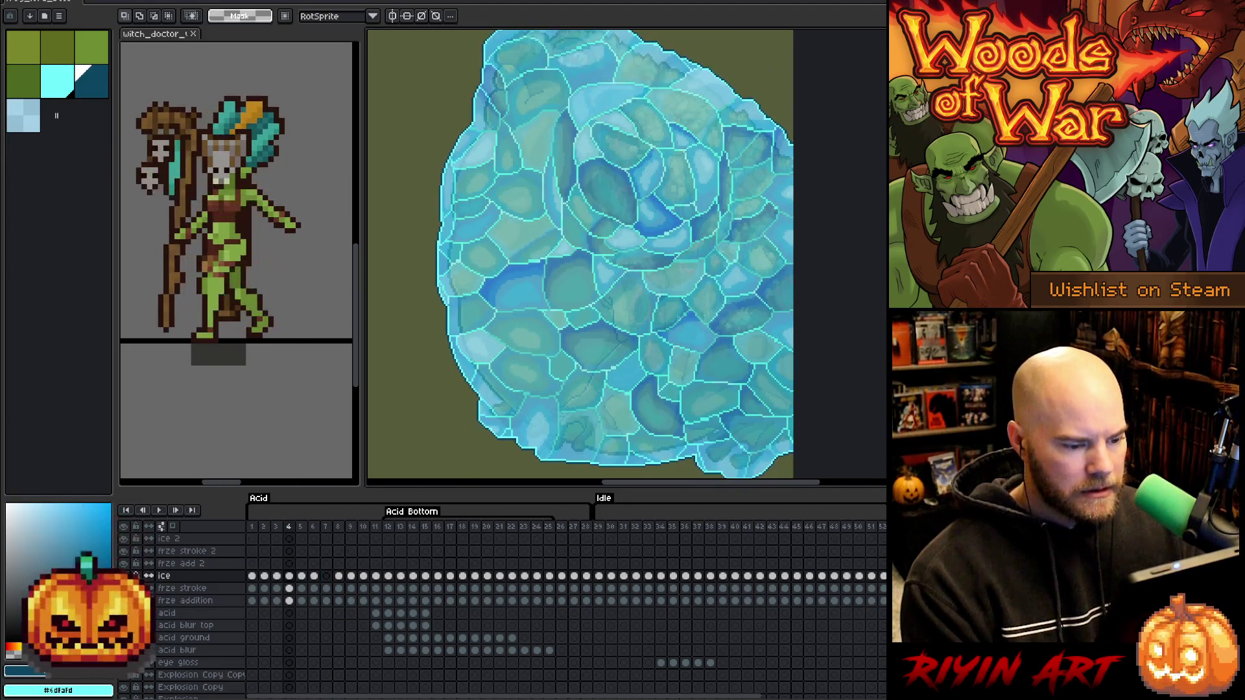
key("Right")
key("Left")
key("Right")
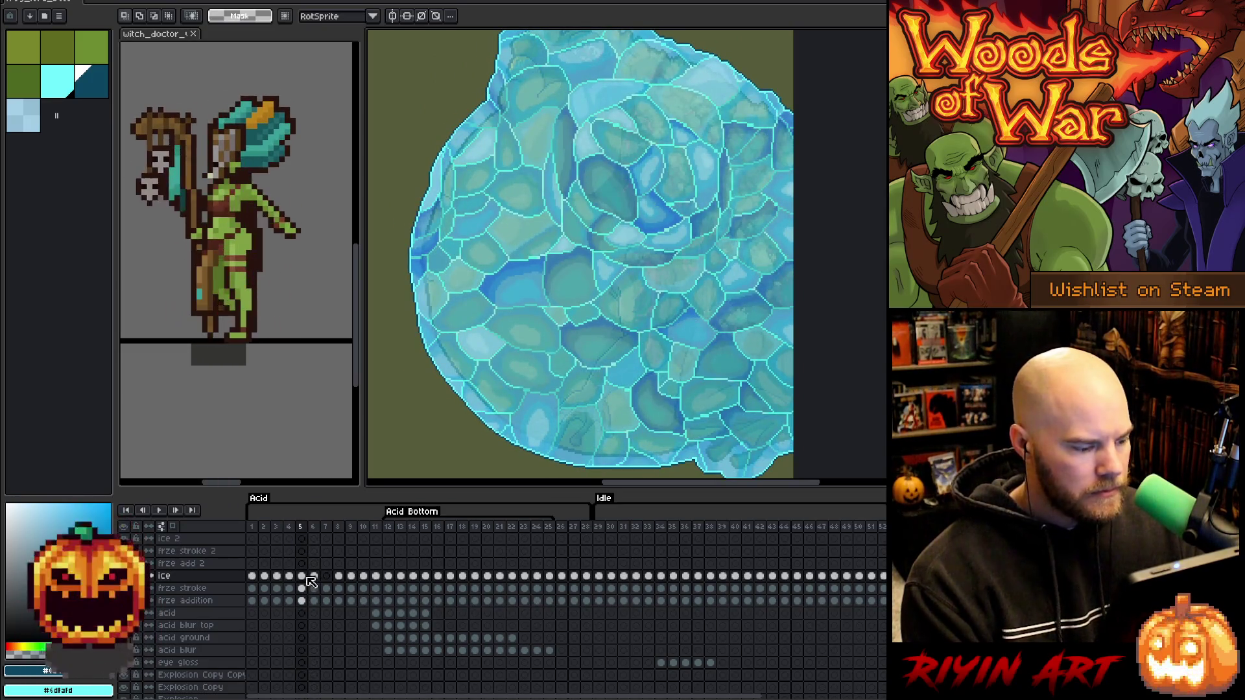
key("Right")
key("Right")
key("Left")
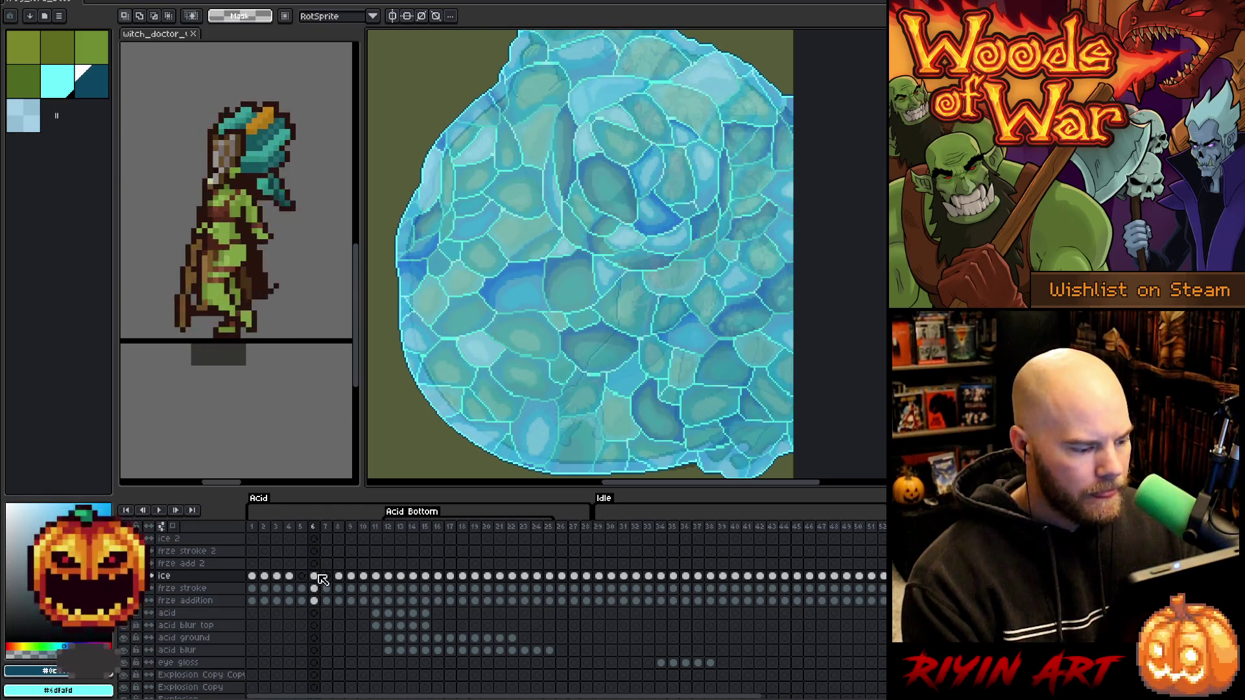
Check the ice cels on frames 8 through 11.
left_click(327, 583)
left_click(343, 585)
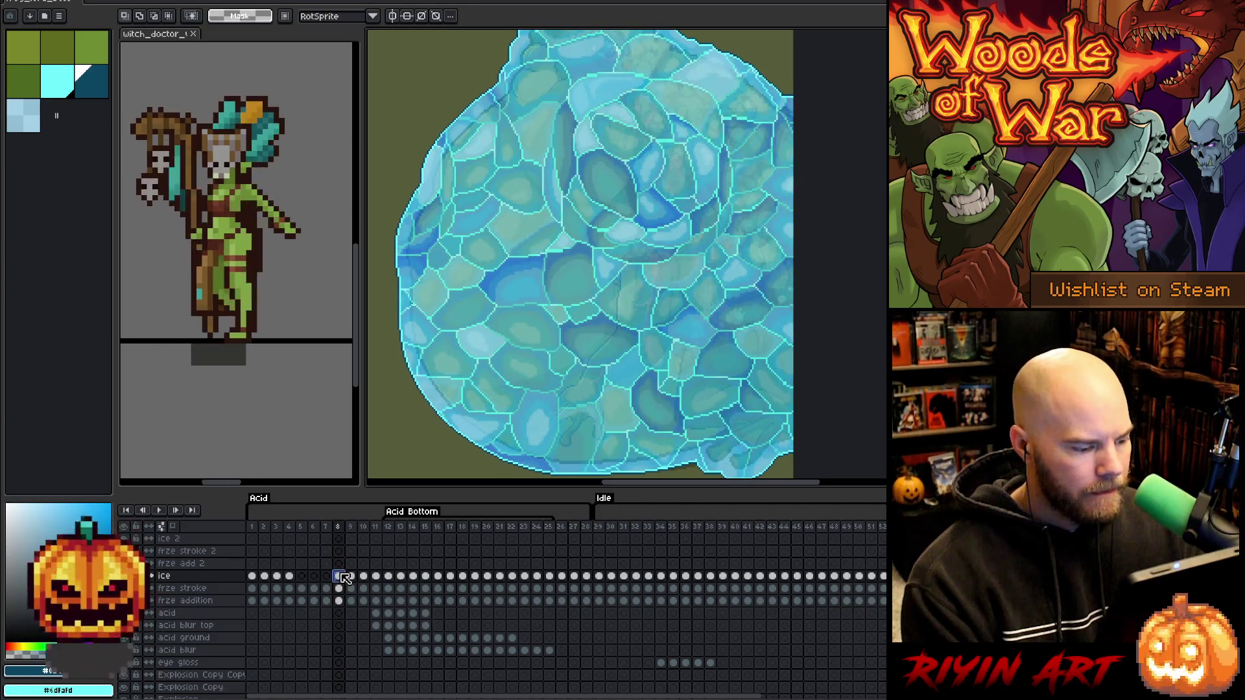
key("Left")
key("Right")
key("Right")
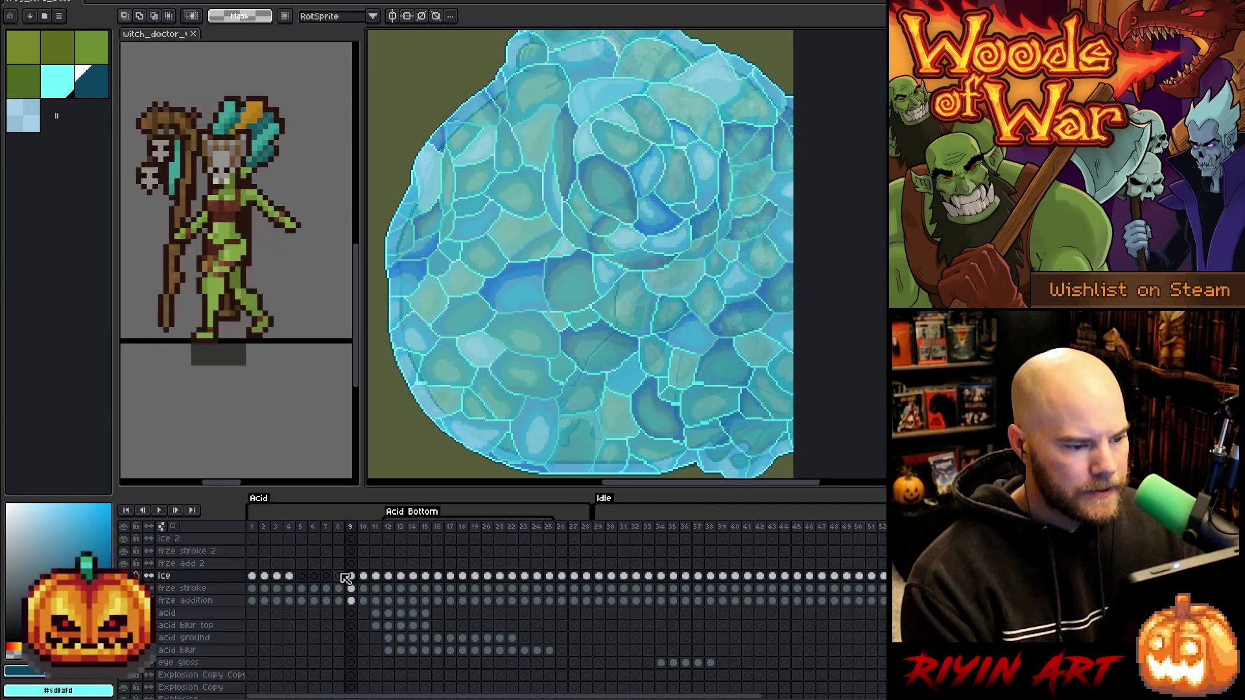
left_click(351, 575)
left_click(361, 577)
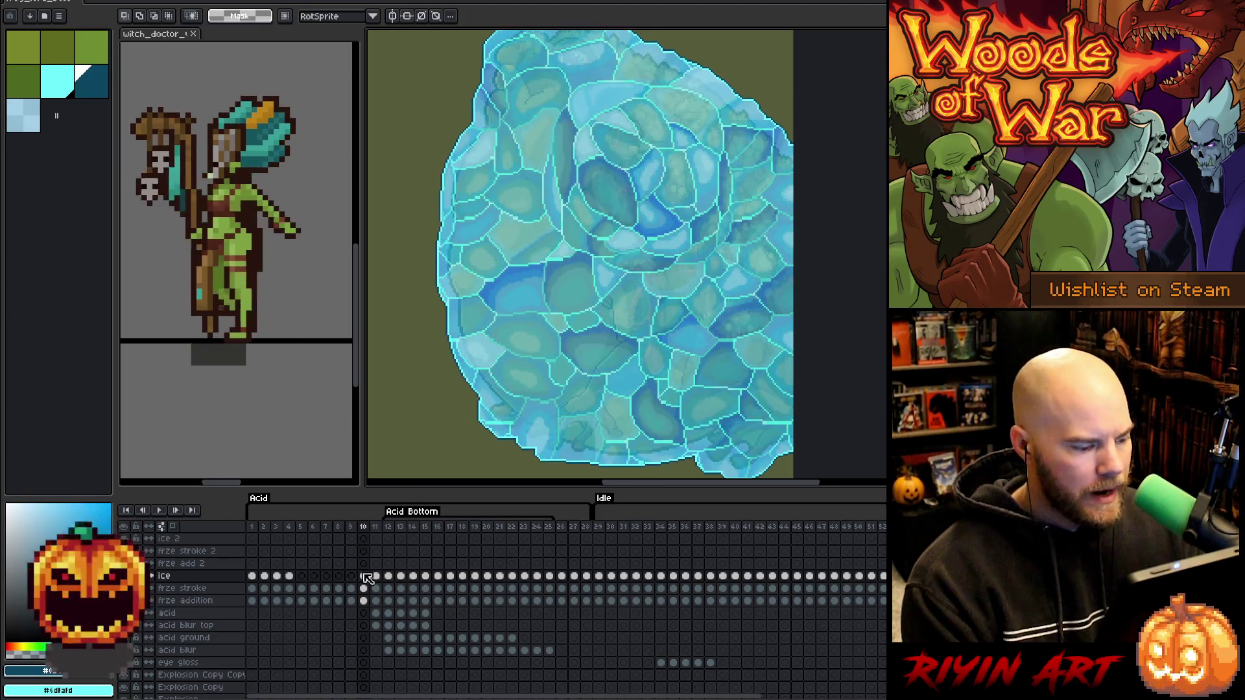
left_click(376, 576)
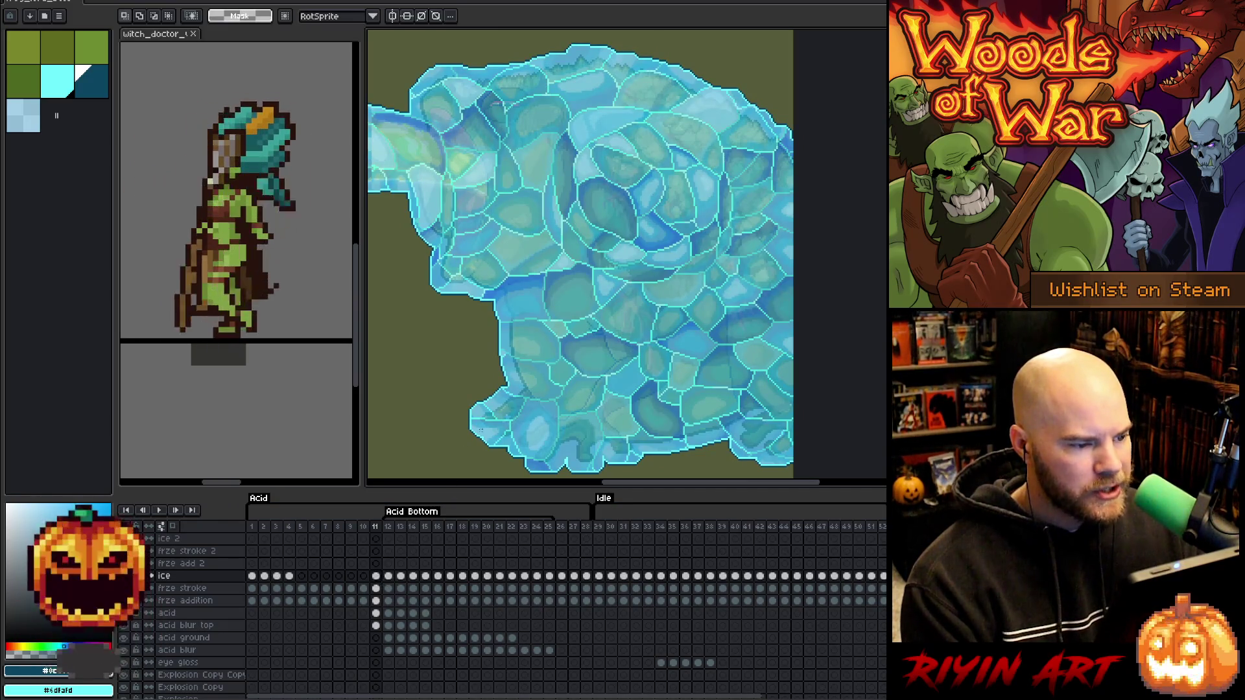
Review the frozen frog and tongue across frames 12 to 23.
scroll(659, 350, "down", 2)
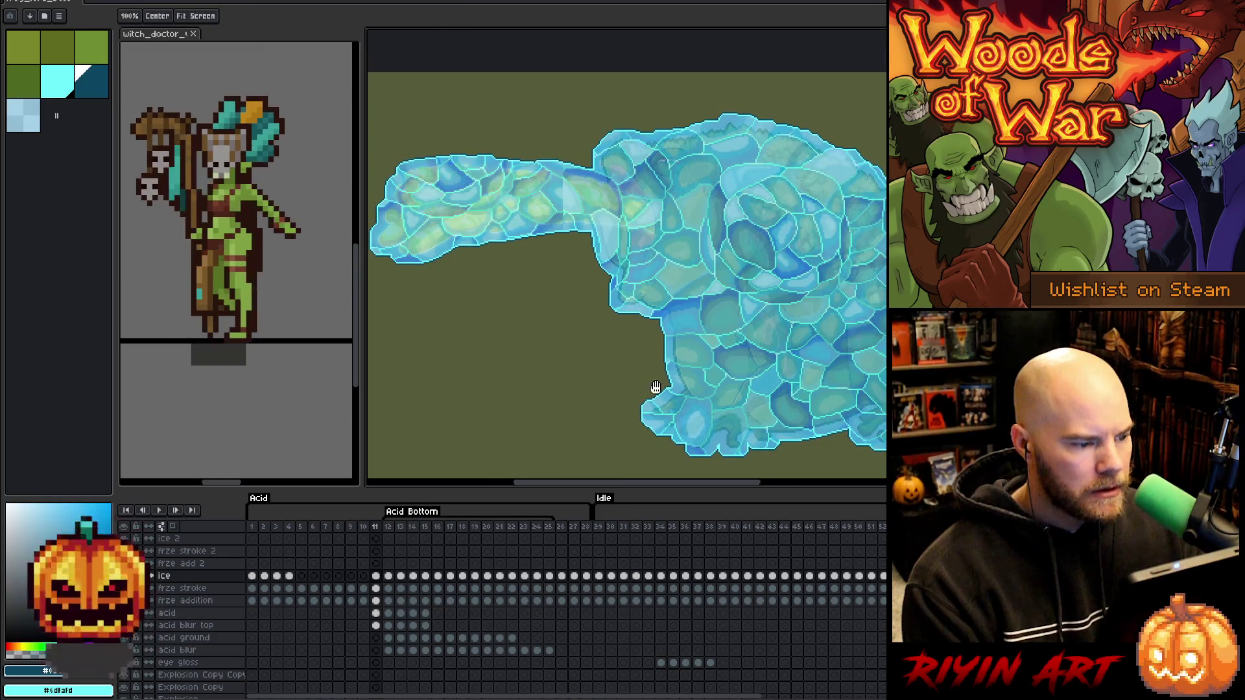
left_click_drag(655, 383, 576, 411)
key("period")
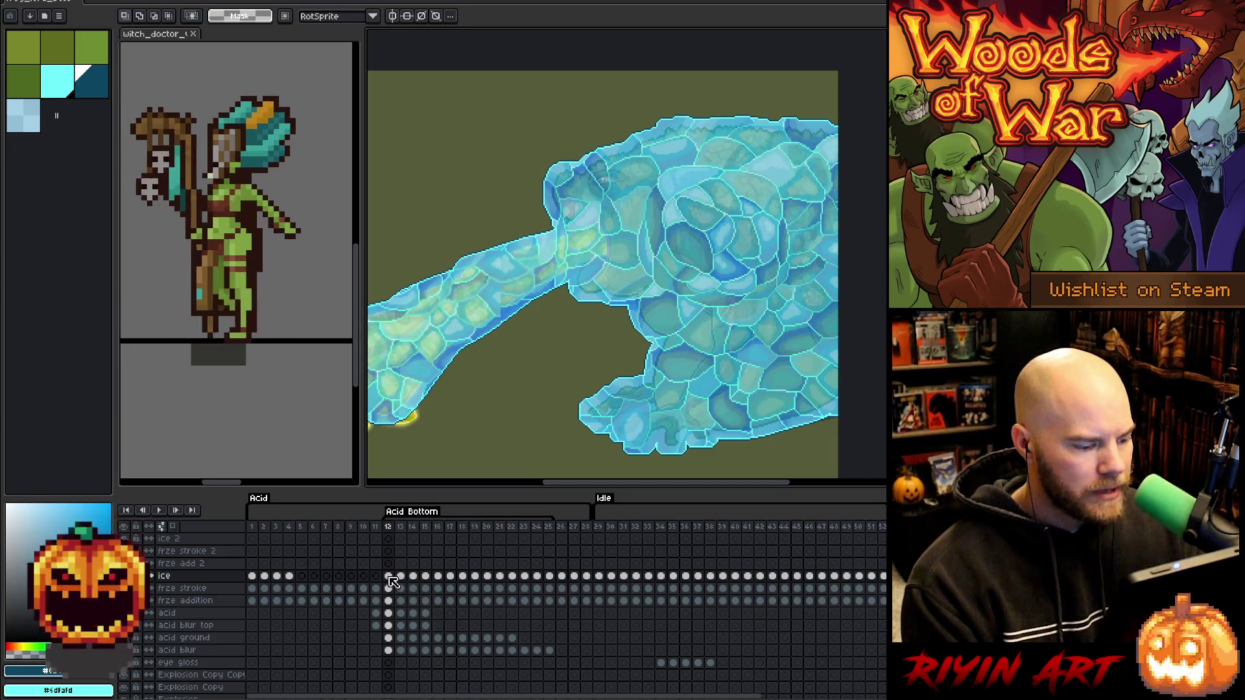
key("period")
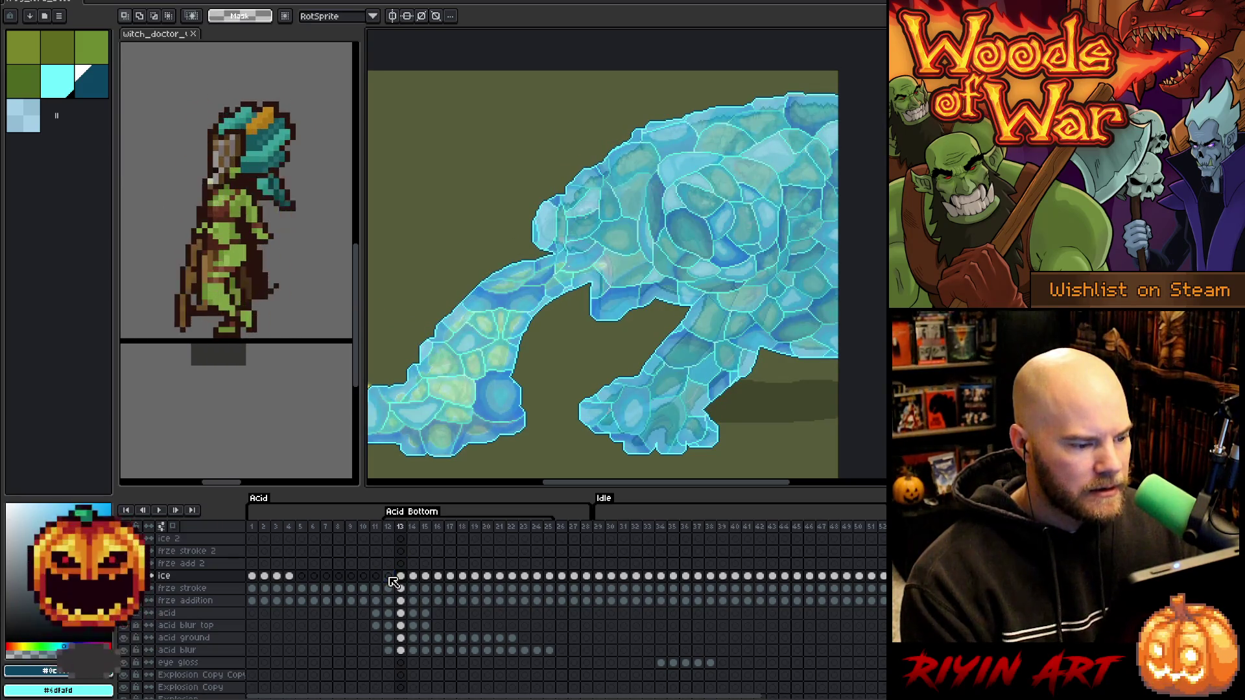
left_click_drag(599, 378, 487, 418)
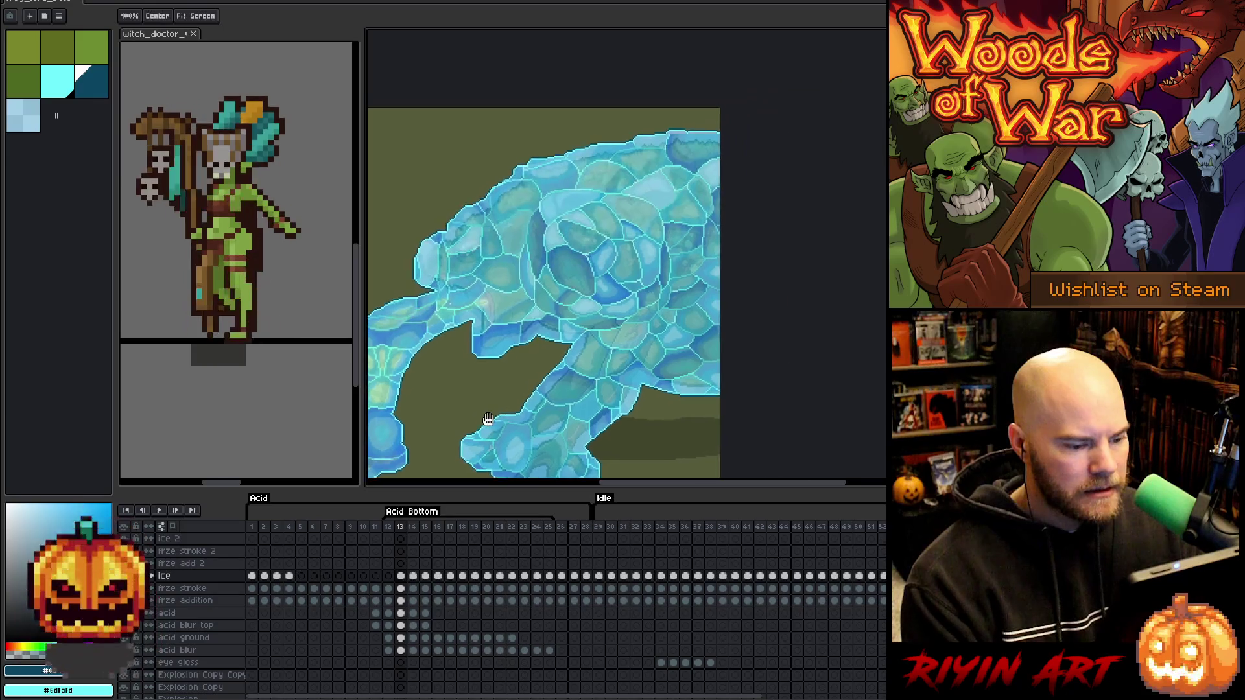
key("period")
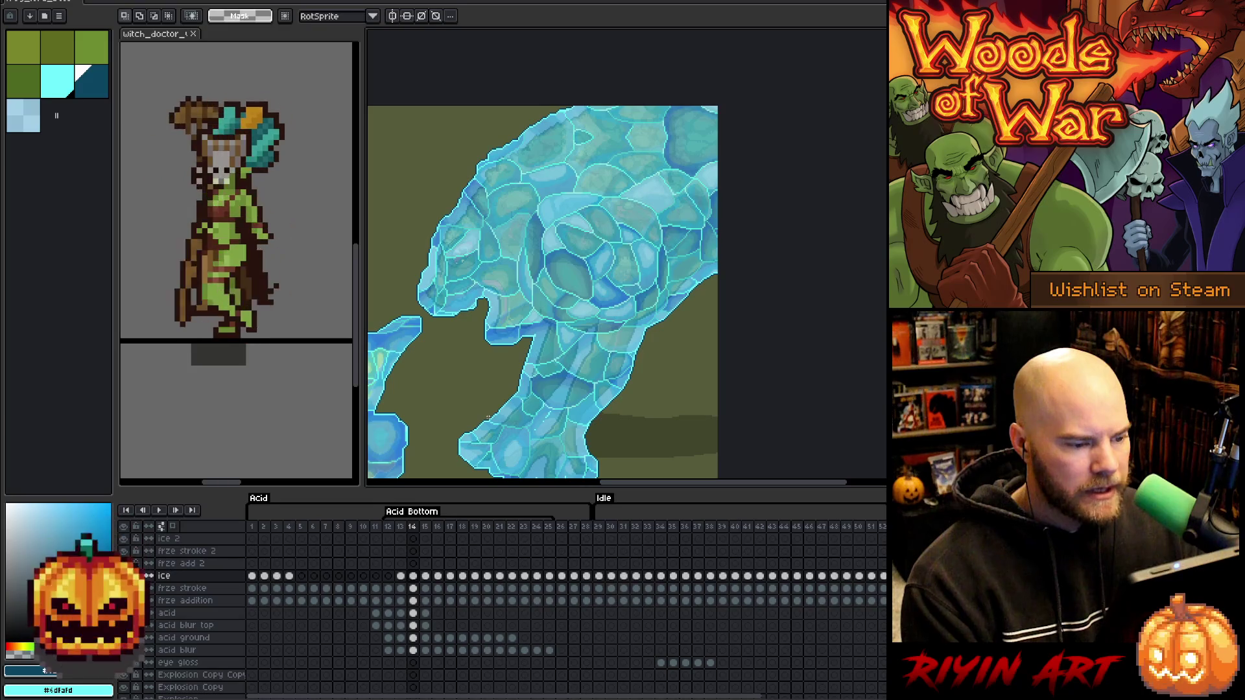
key("period")
key("period")
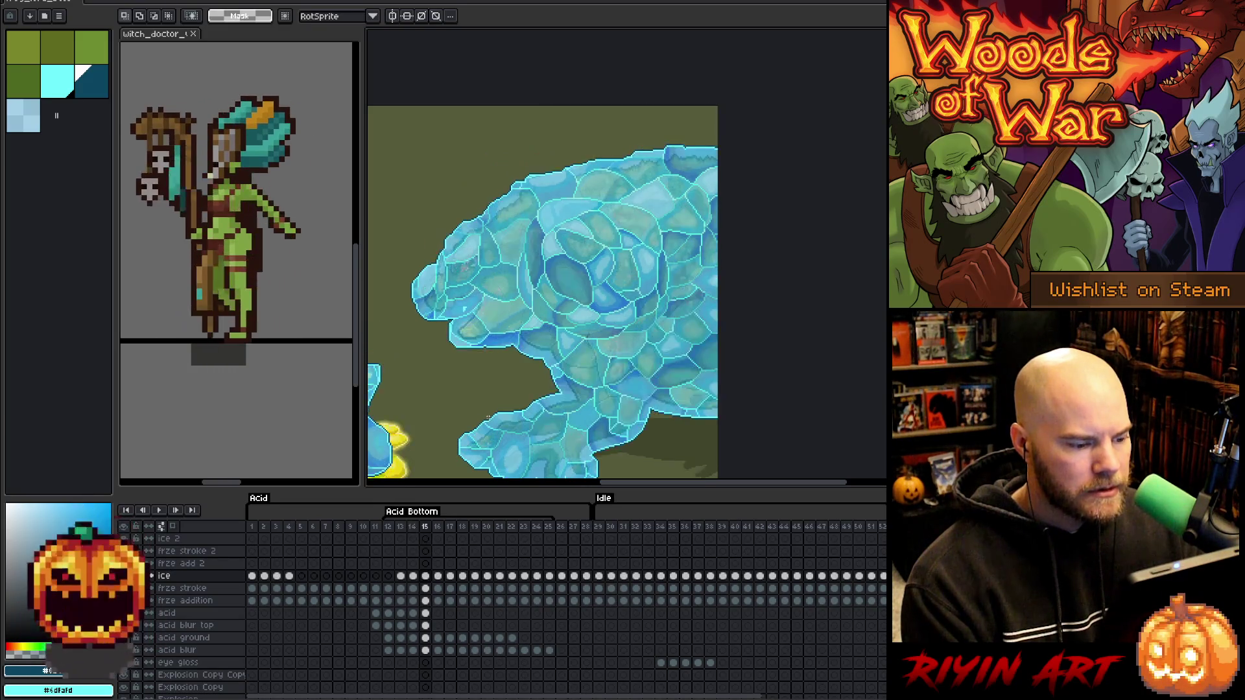
key("period")
key("period")
key("period")
key("period")
key("period")
Check the ice on frame 25 and save the sprite with Ctrl+S.
left_click_drag(530, 374, 564, 307)
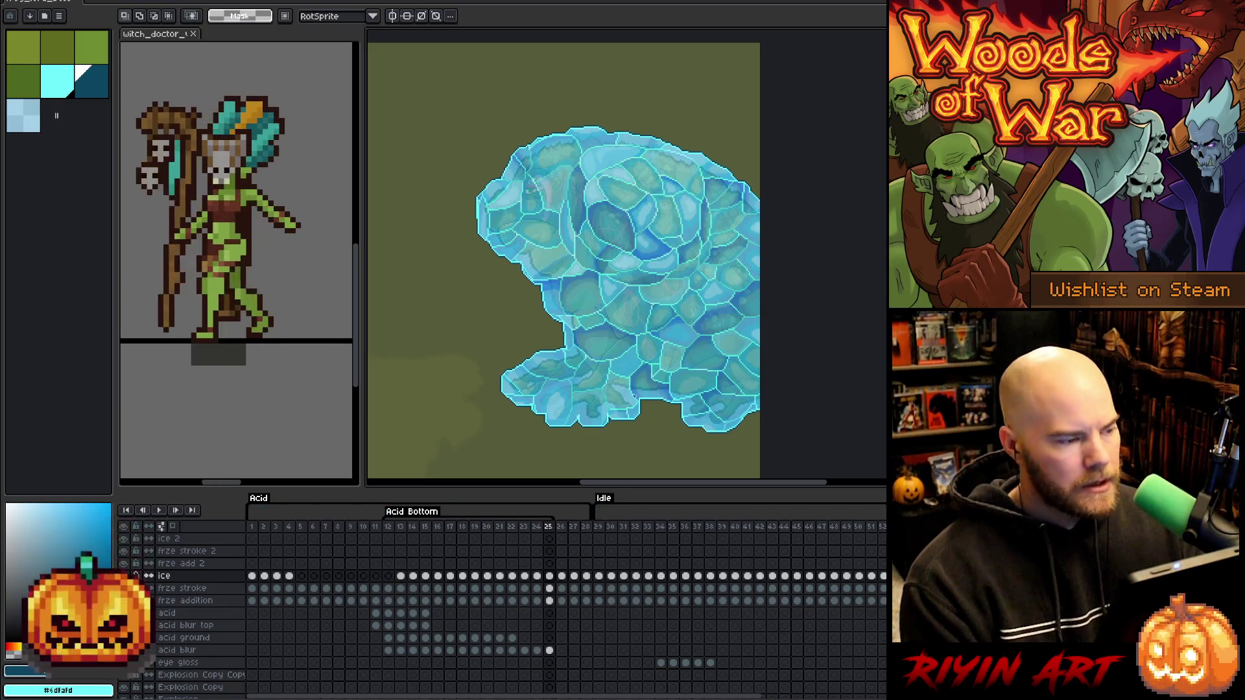
key("ctrl+s")
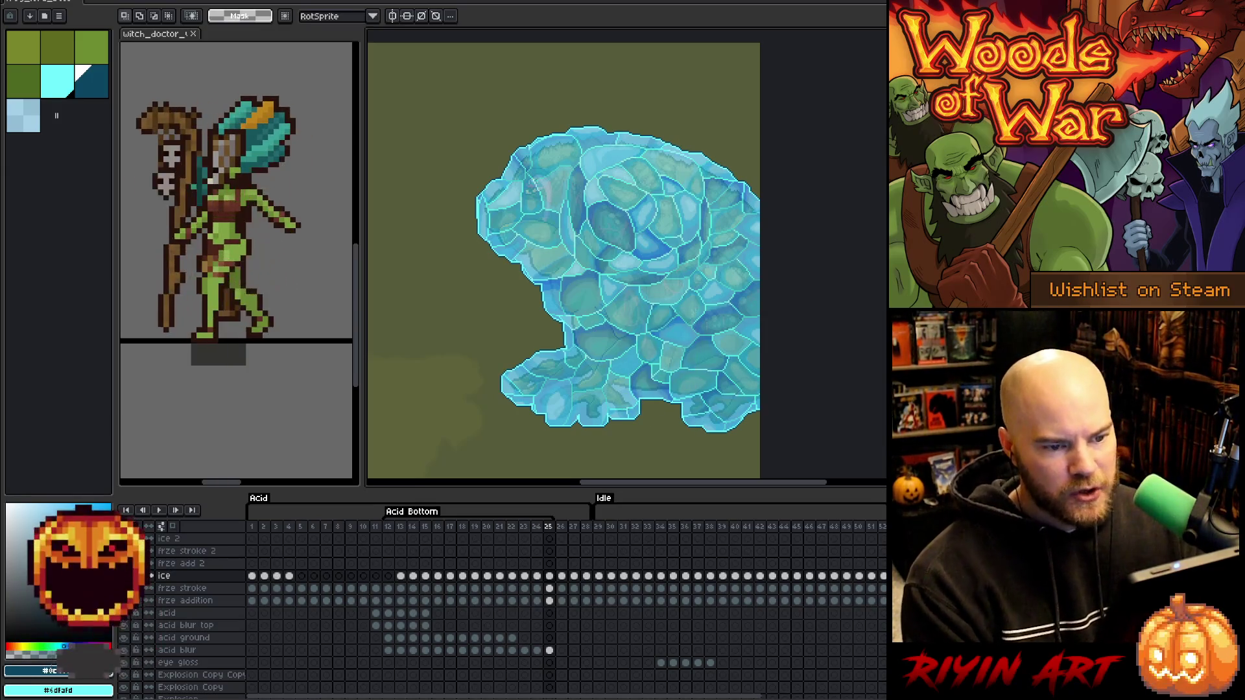
key("ctrl+Tab")
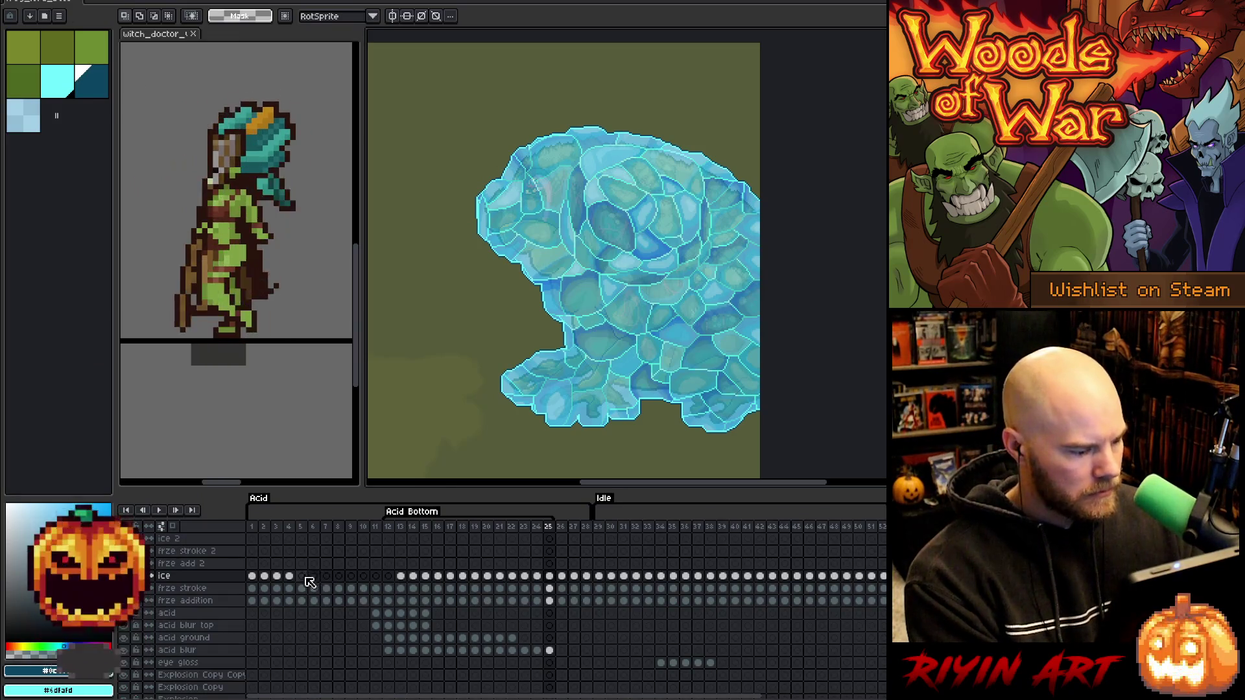
Nudge the frame 5 ice texture slightly left with a transform.
left_click(302, 576)
key("ctrl+t")
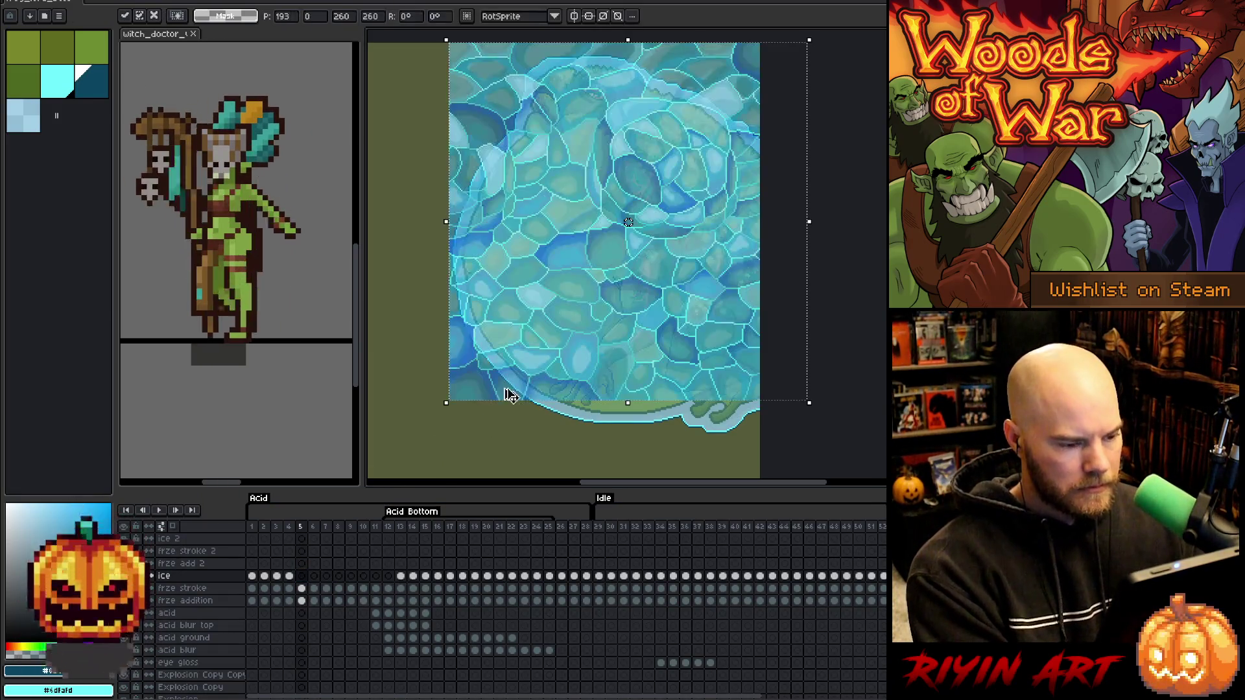
scroll(536, 378, "down", 2)
scroll(528, 337, "up", 1)
key("Left")
key("Left")
key("Left")
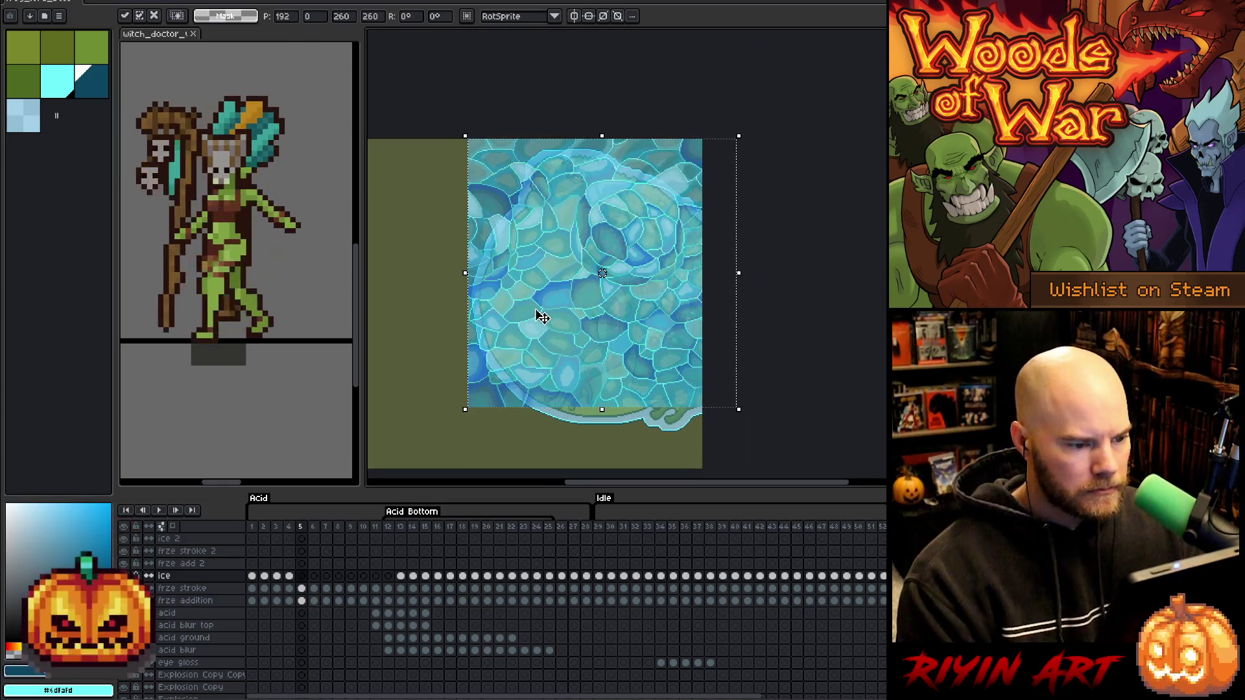
key("Left")
key("Left")
key("Left")
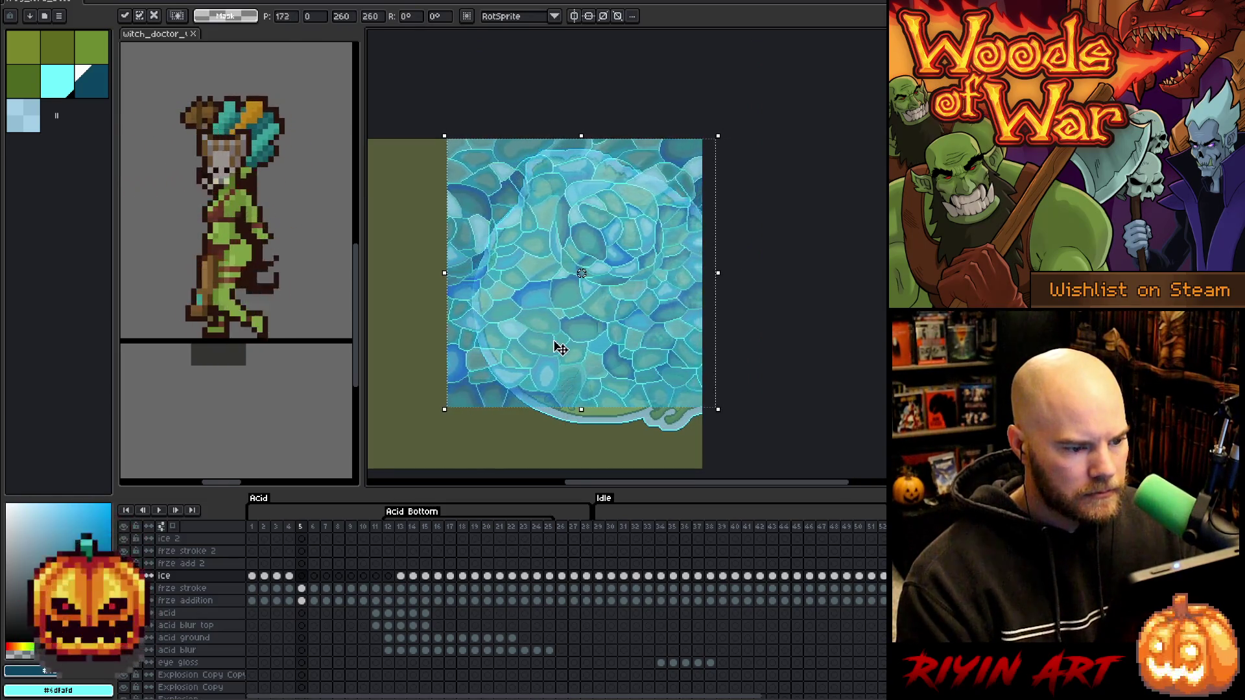
scroll(700, 253, "up", 3)
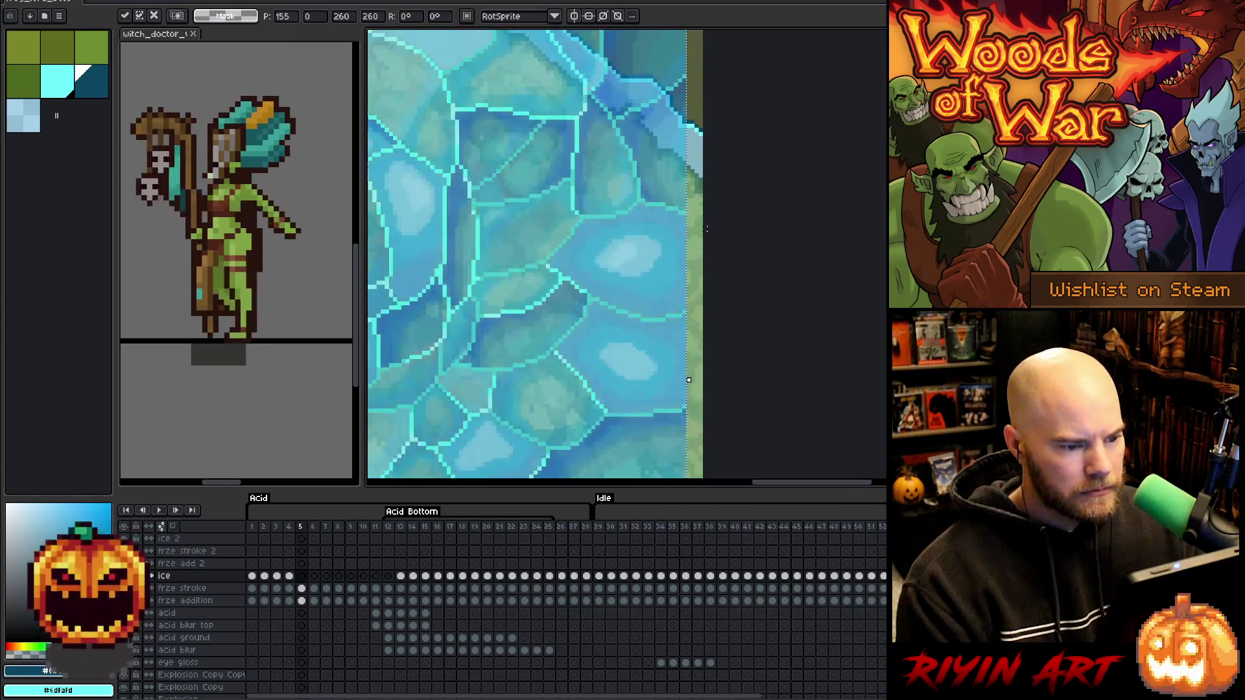
key("Right")
key("Right")
key("Right")
scroll(706, 229, "down", 3)
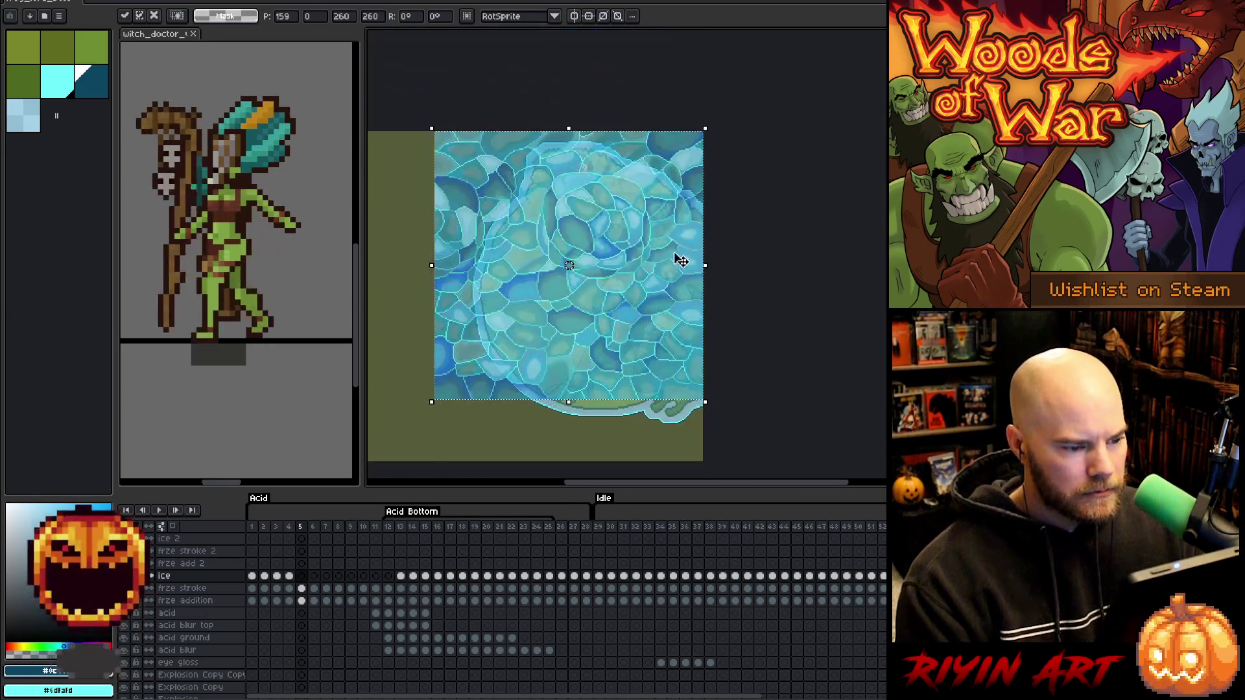
scroll(576, 288, "up", 1)
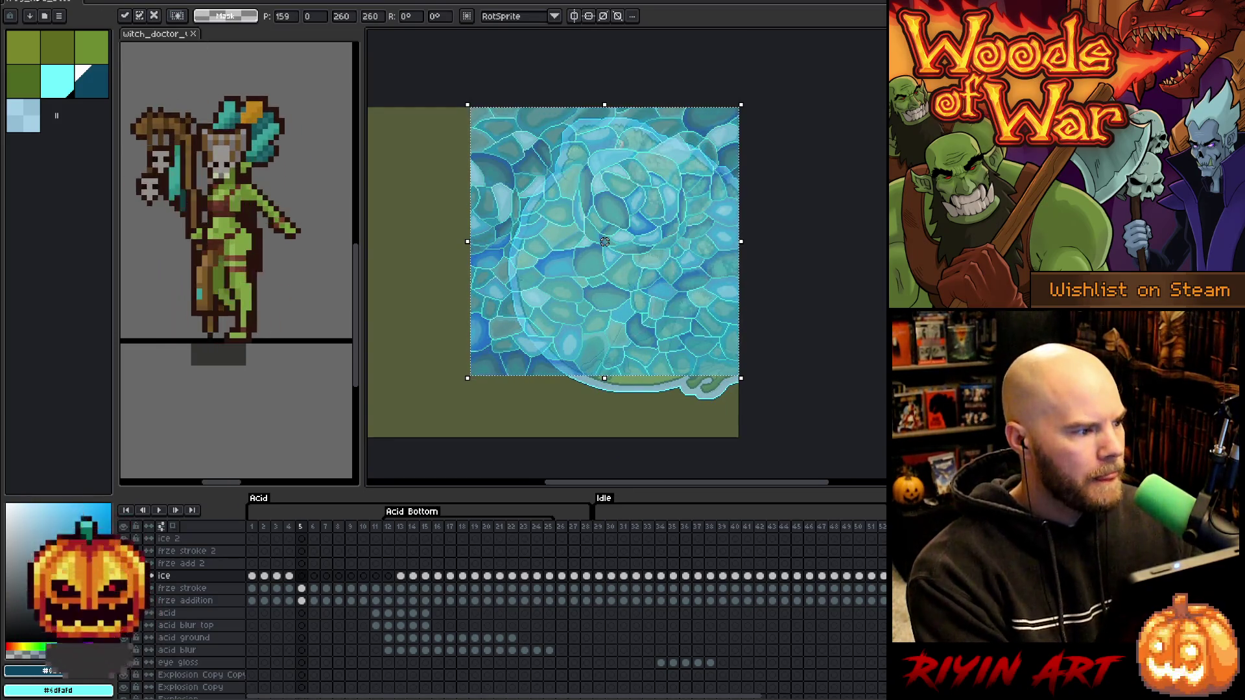
Flip the ice texture vertically, move it down about 240 px to close the seam, and apply.
key("Return")
left_click(36, 1)
left_click(61, 159)
left_click_drag(604, 259, 604, 512)
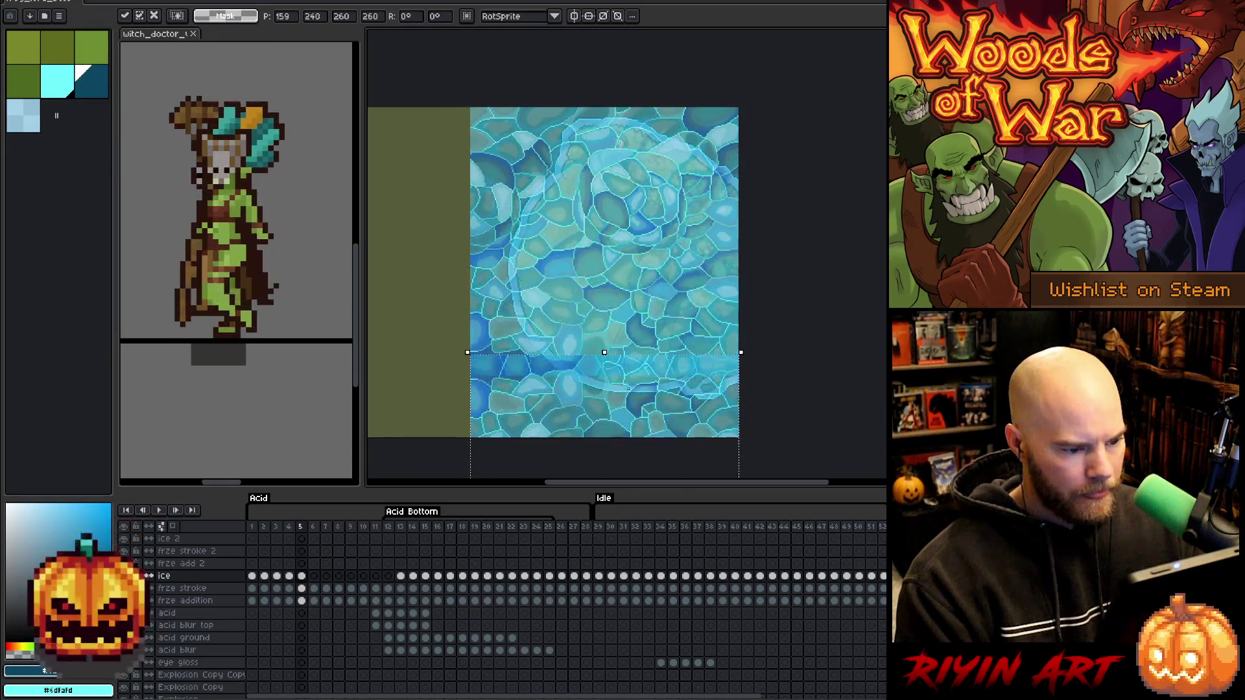
scroll(649, 400, "up", 3)
left_click_drag(649, 400, 629, 367)
scroll(628, 368, "down", 5)
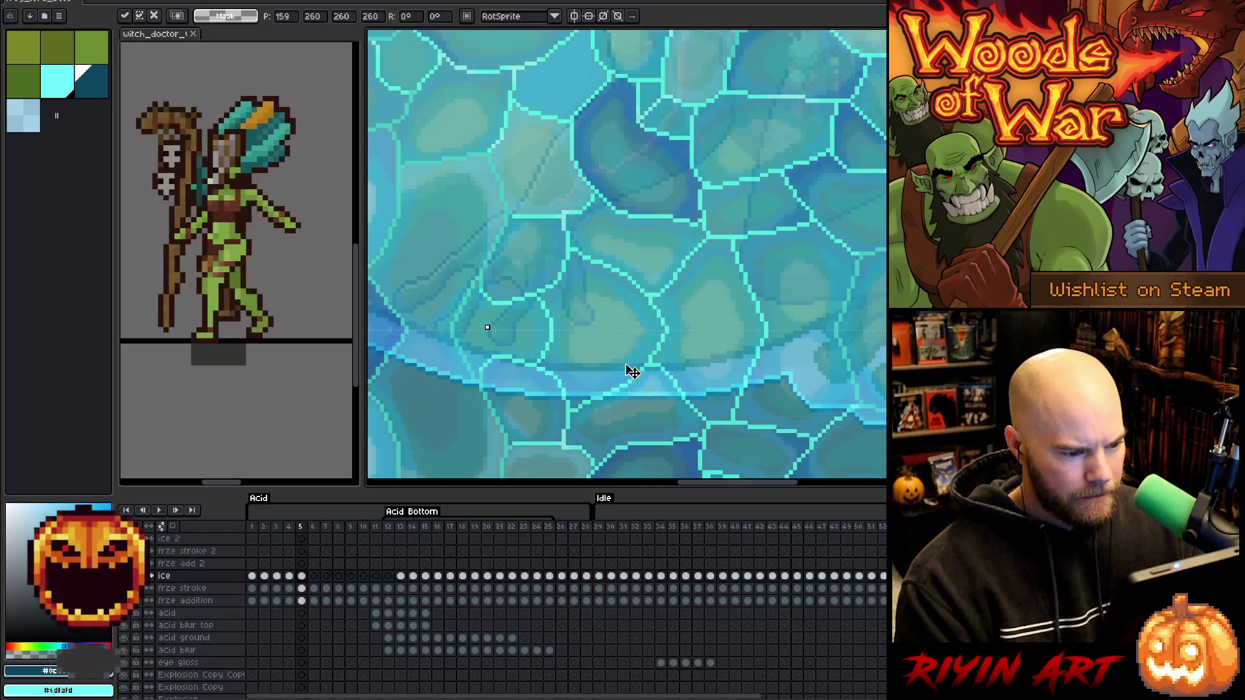
scroll(617, 341, "down", 1)
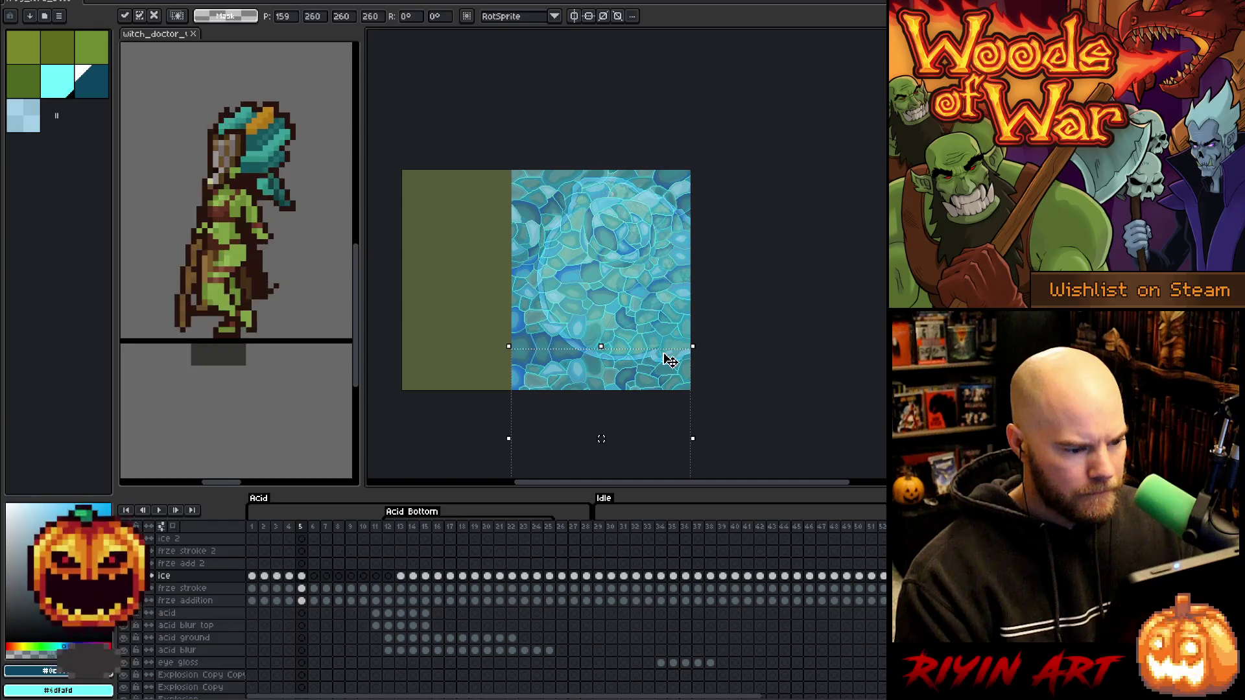
key("Return")
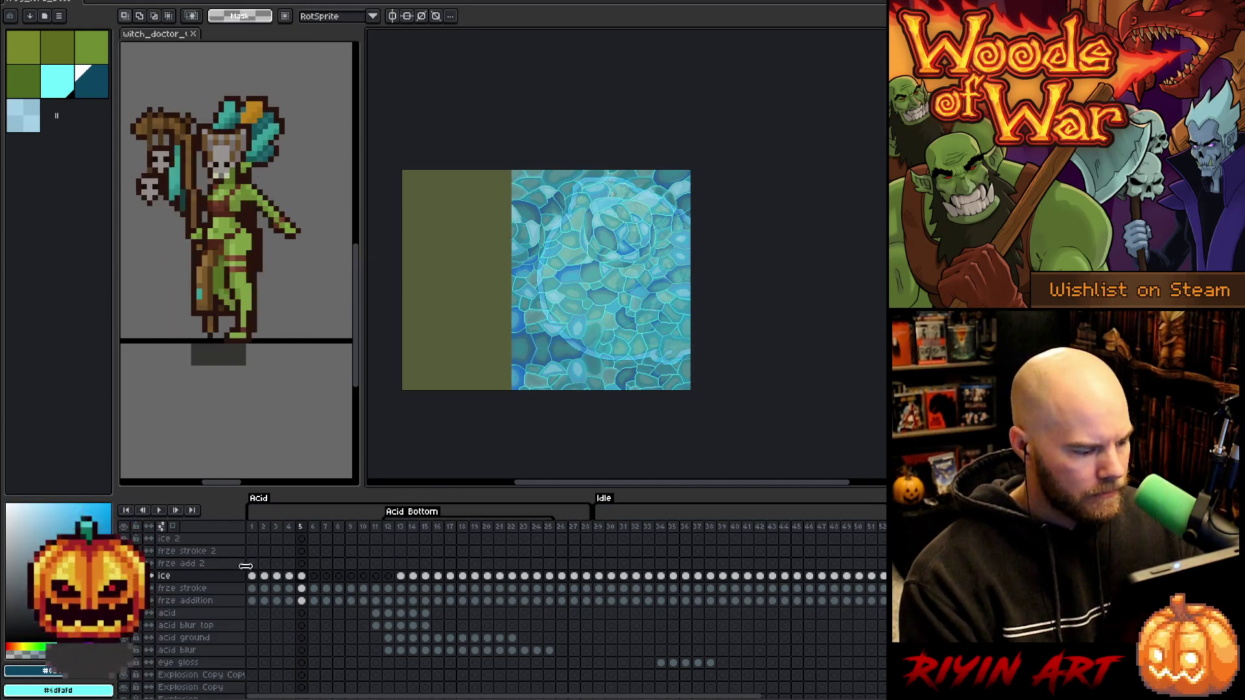
Mirror the frame 5 ice texture horizontally and slide it left to fill the canvas.
left_click(314, 576)
key("Left")
left_click_drag(318, 579, 390, 581)
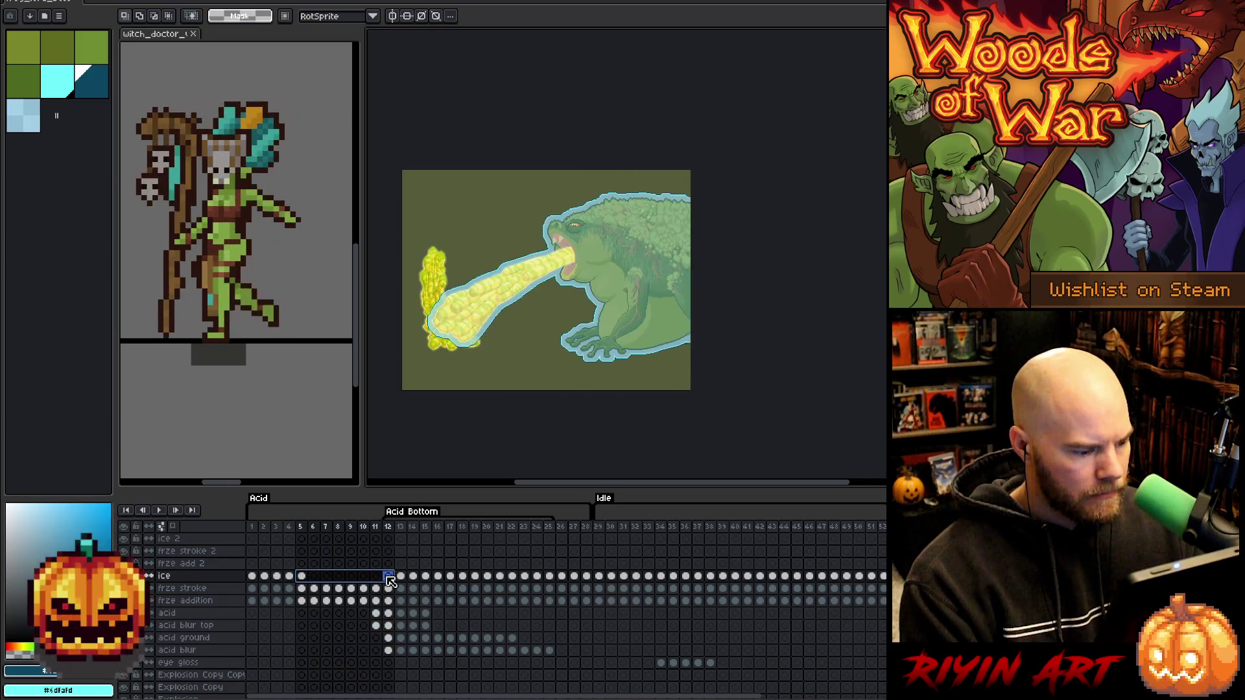
left_click(305, 582)
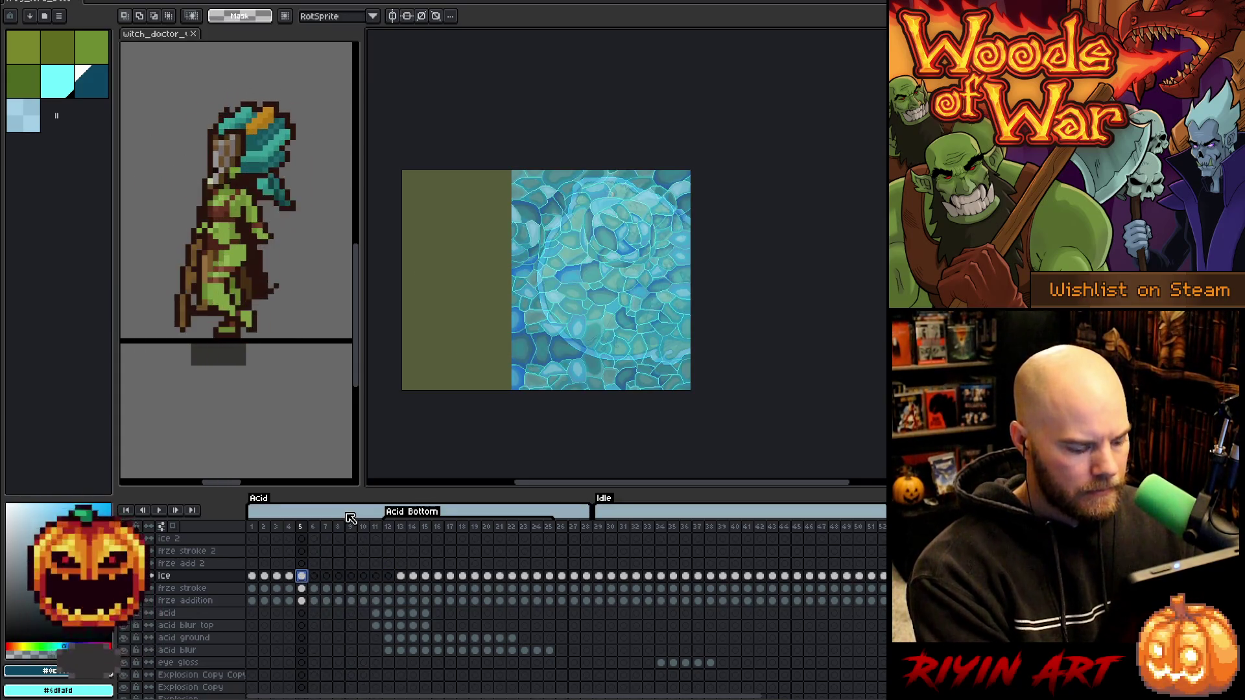
key("ctrl+t")
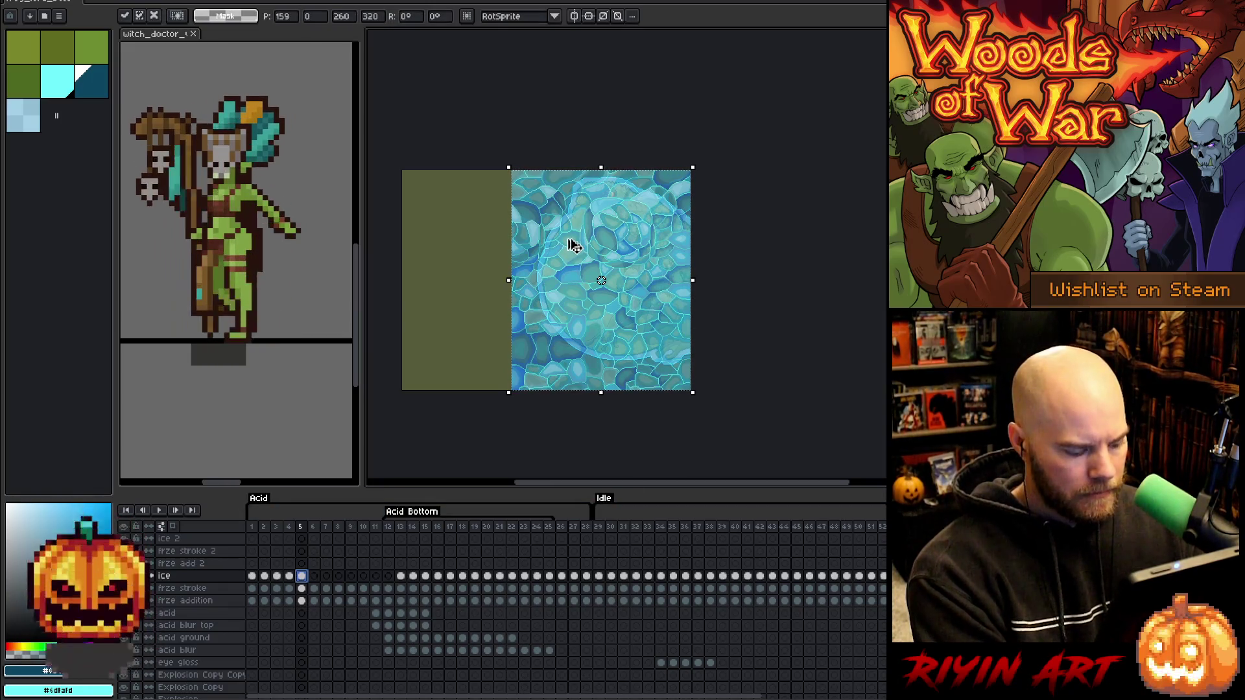
key("alt+e")
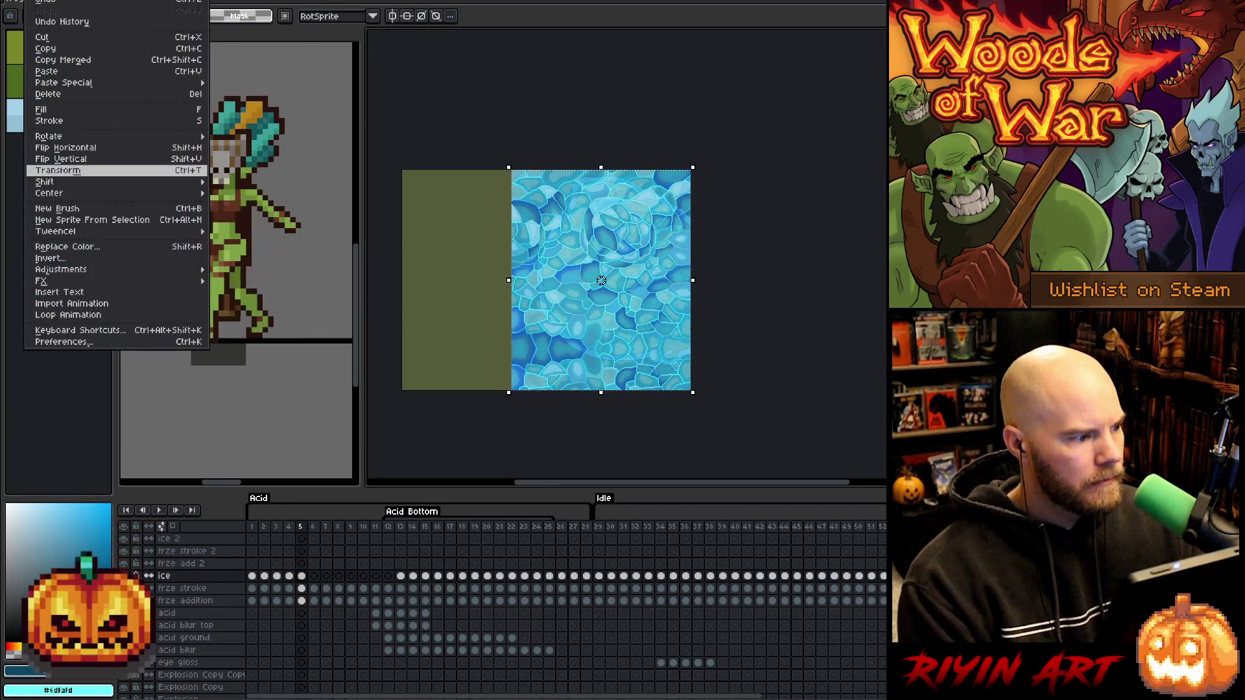
left_click(71, 148)
left_click_drag(602, 280, 412, 280)
scroll(498, 279, "up", 2)
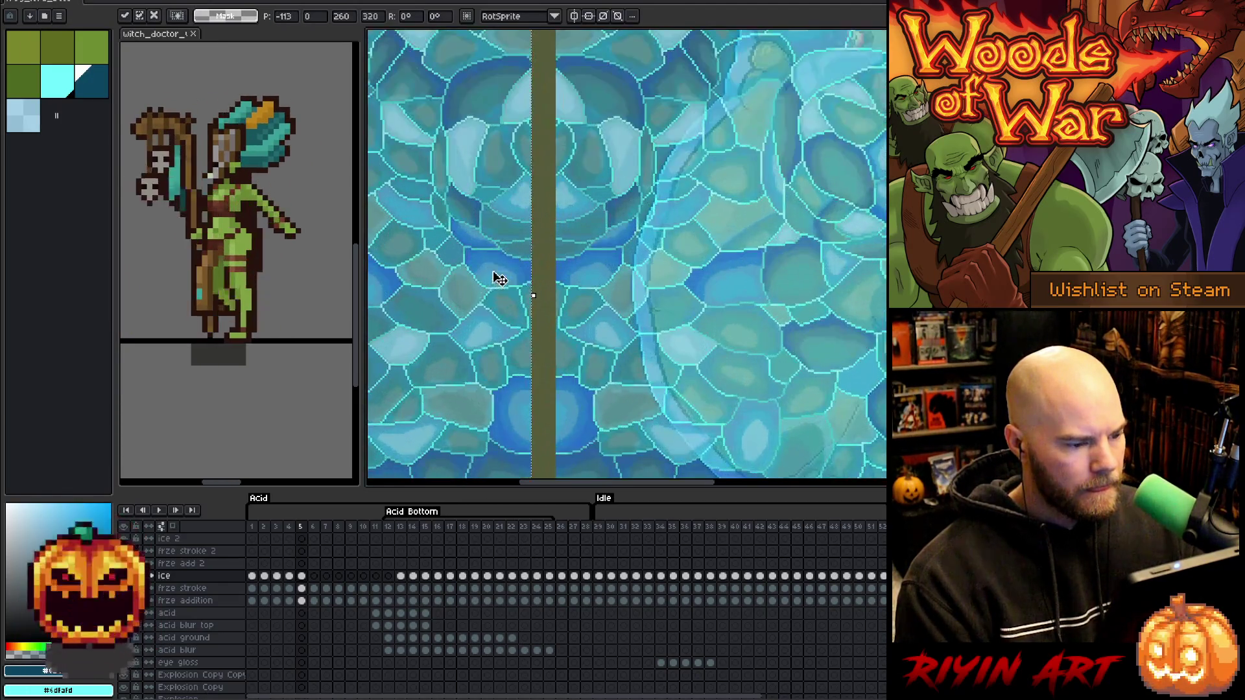
scroll(498, 279, "up", 1)
left_click_drag(498, 278, 566, 275)
scroll(565, 275, "down", 3)
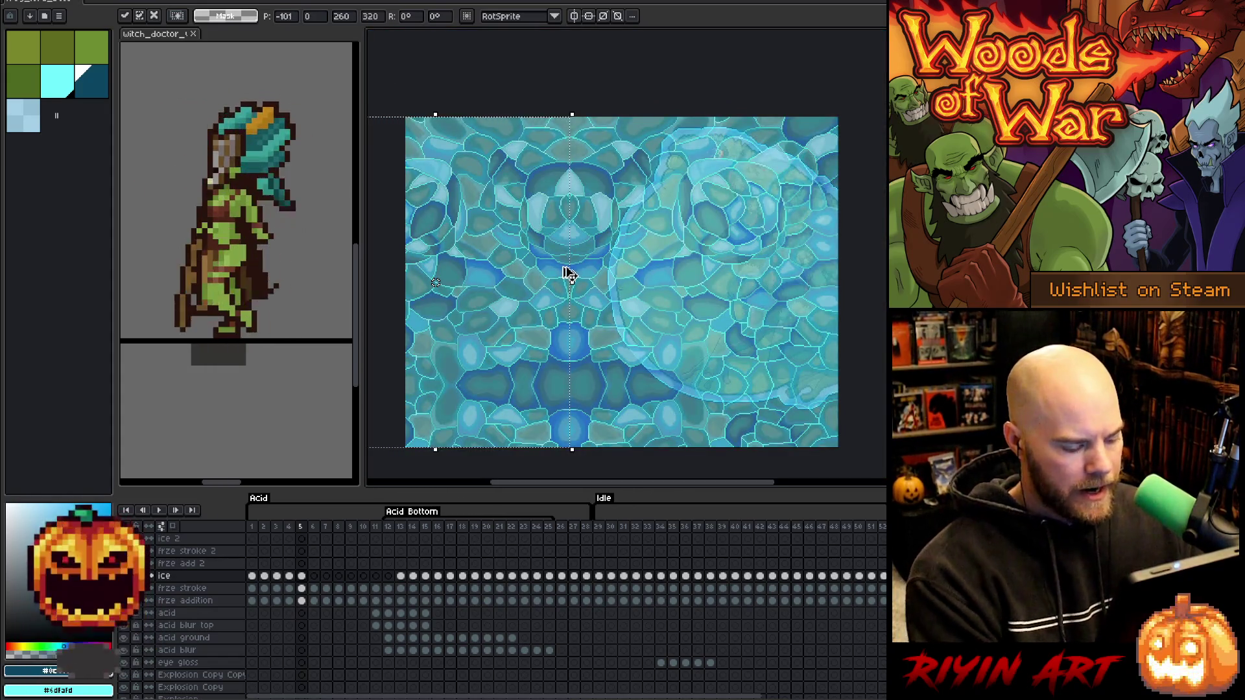
key("Return")
Link the ice layer's cels from frame 5 to 12.
scroll(566, 275, "down", 1)
left_click_drag(302, 576, 388, 577)
right_click(391, 583)
left_click(410, 627)
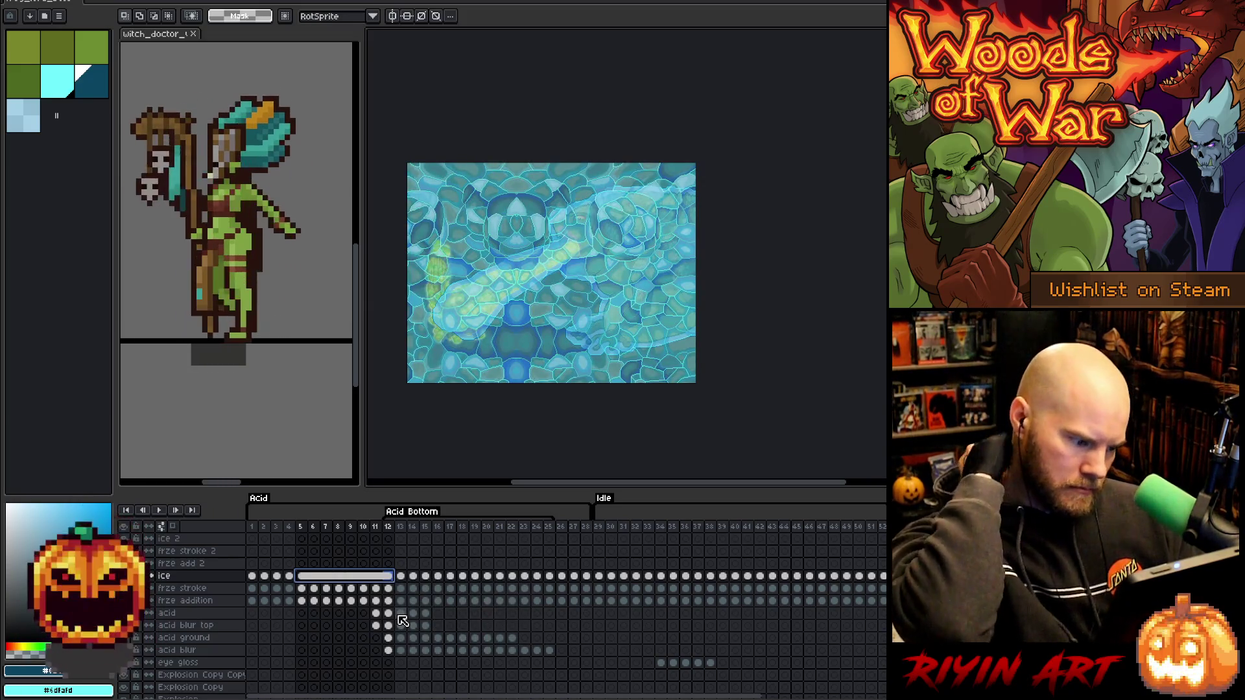
right_click(318, 577)
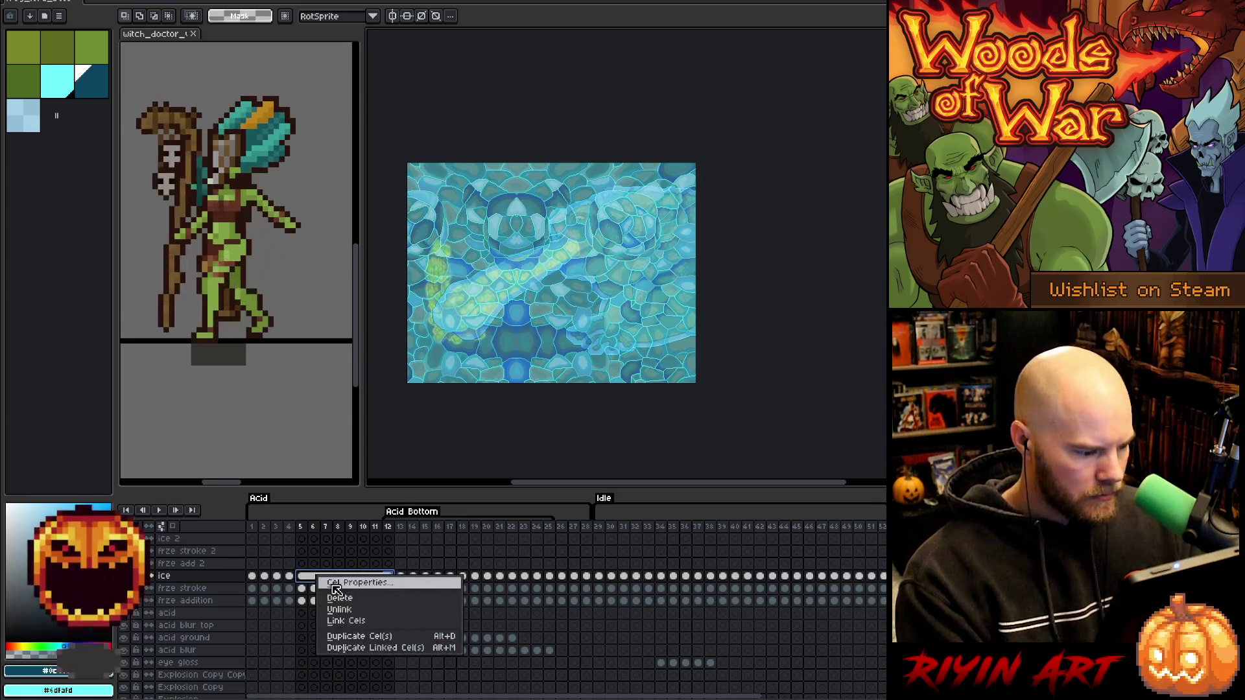
left_click(355, 623)
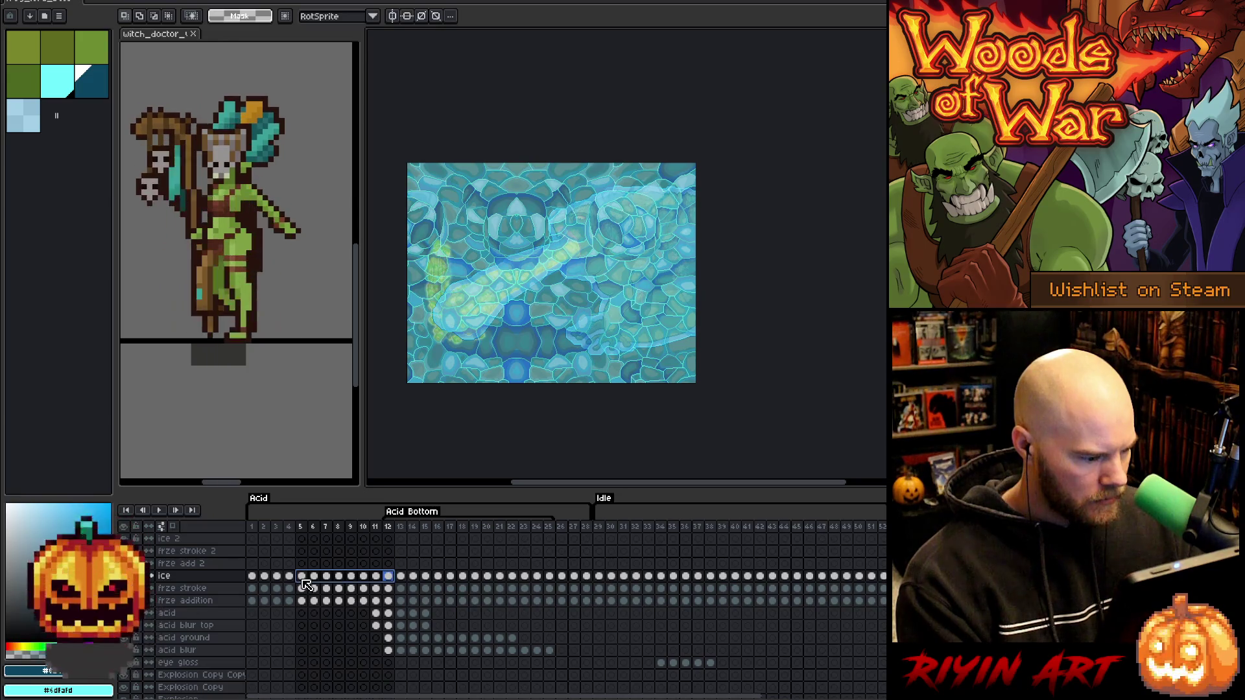
Clear the ice 2 layer's cel on frame 5.
left_click(303, 577)
left_click(301, 539)
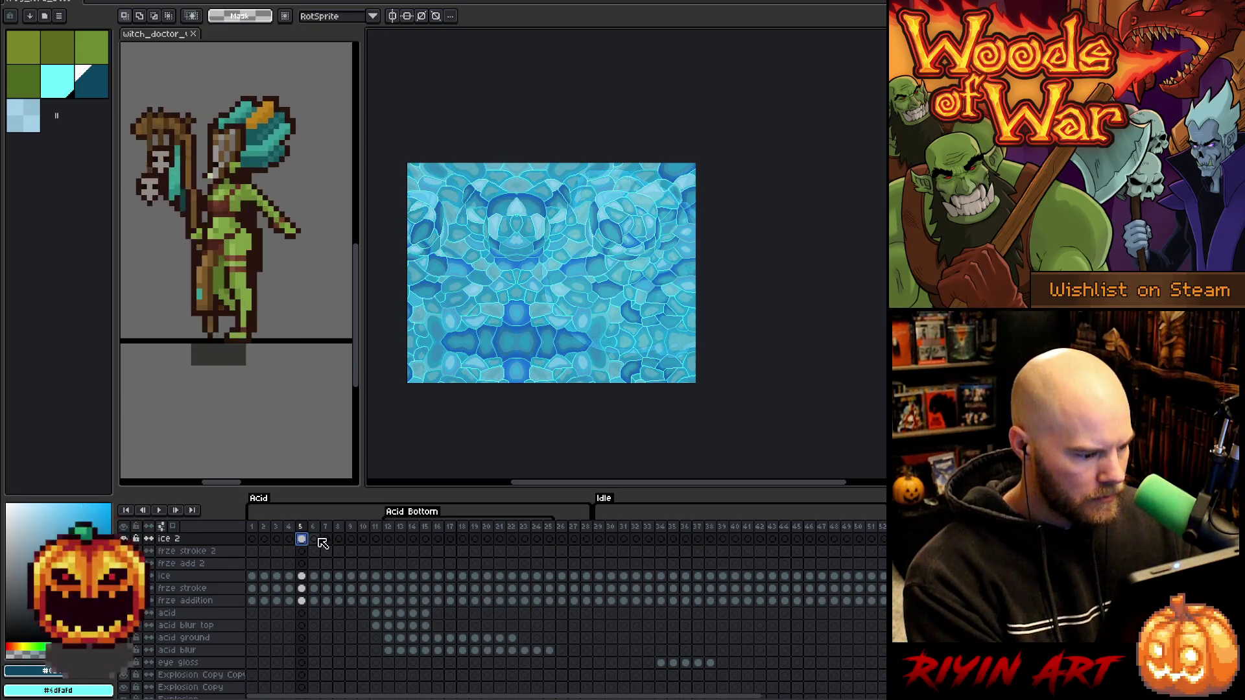
key("Delete")
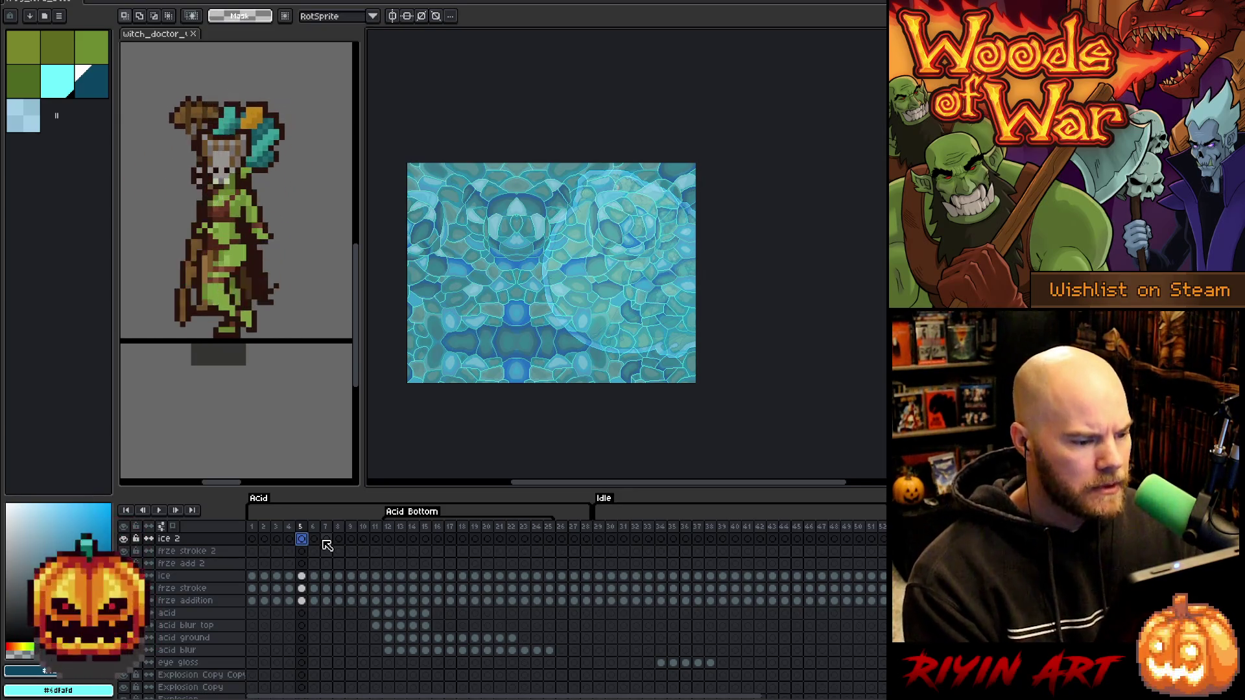
Magic-wand the frame 5 freeze stroke and delete the ice outside it.
left_click(302, 576)
key("z")
left_click_drag(514, 287, 576, 287)
key("m")
left_click(302, 588)
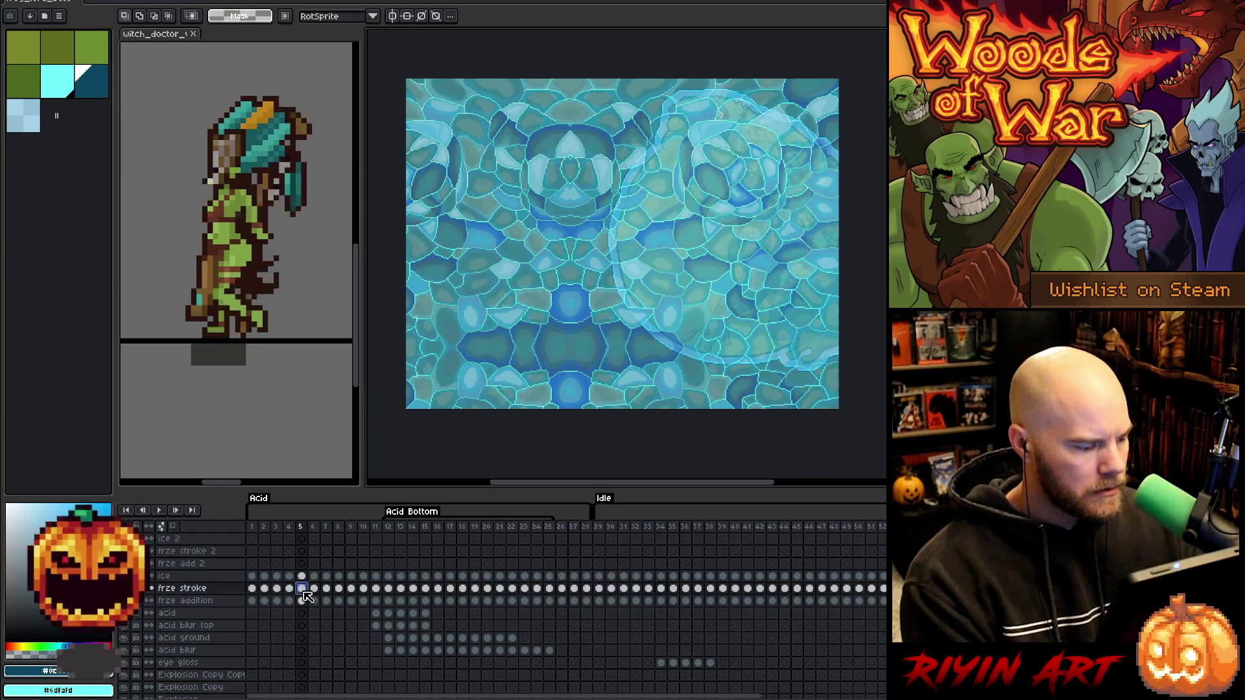
key("w")
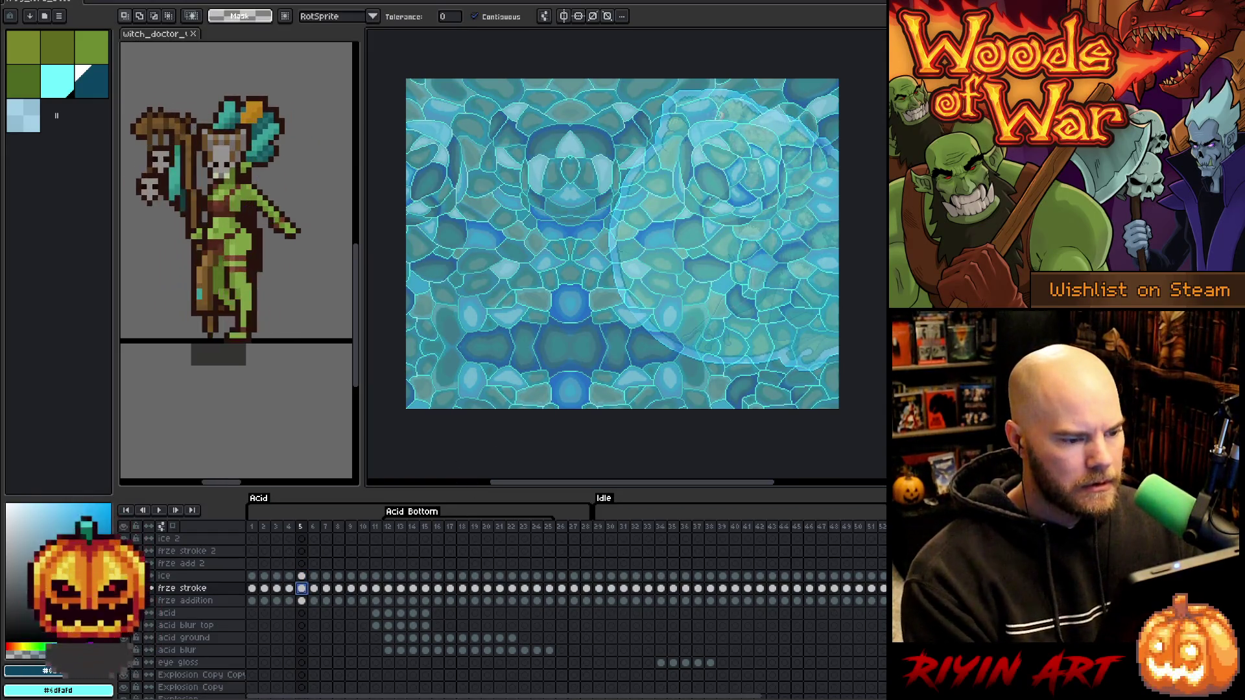
left_click(626, 284)
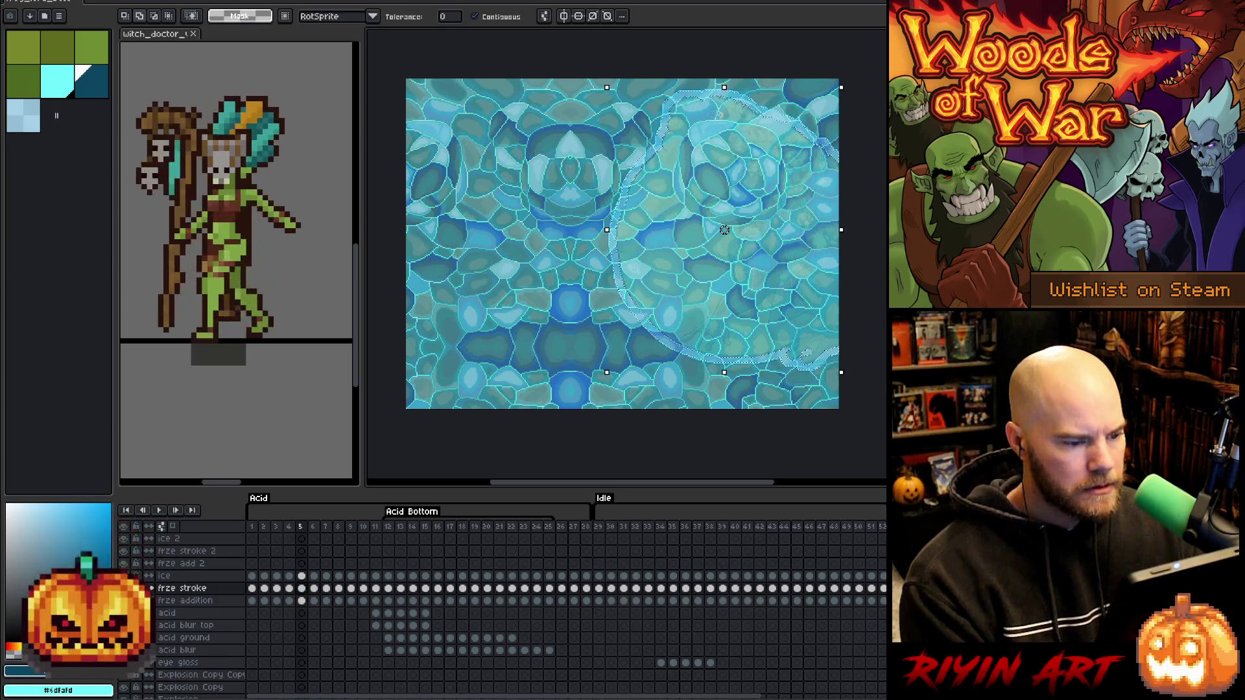
left_click(304, 576)
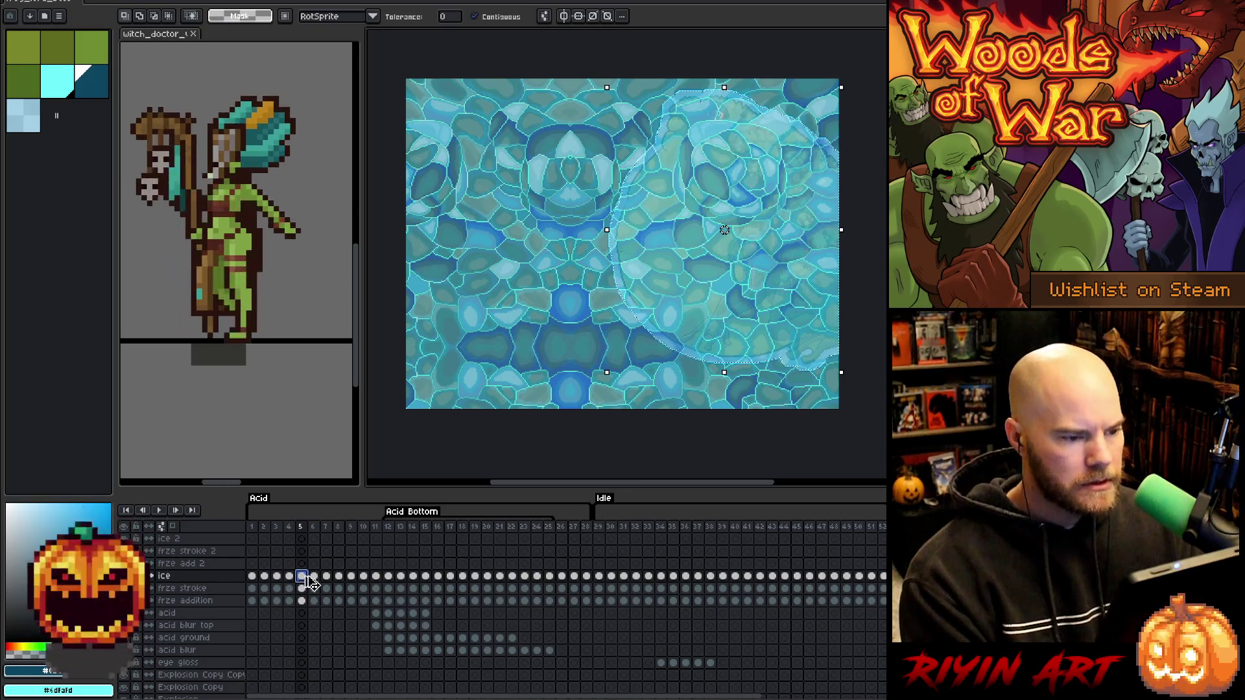
key("ctrl+shift+i")
key("Delete")
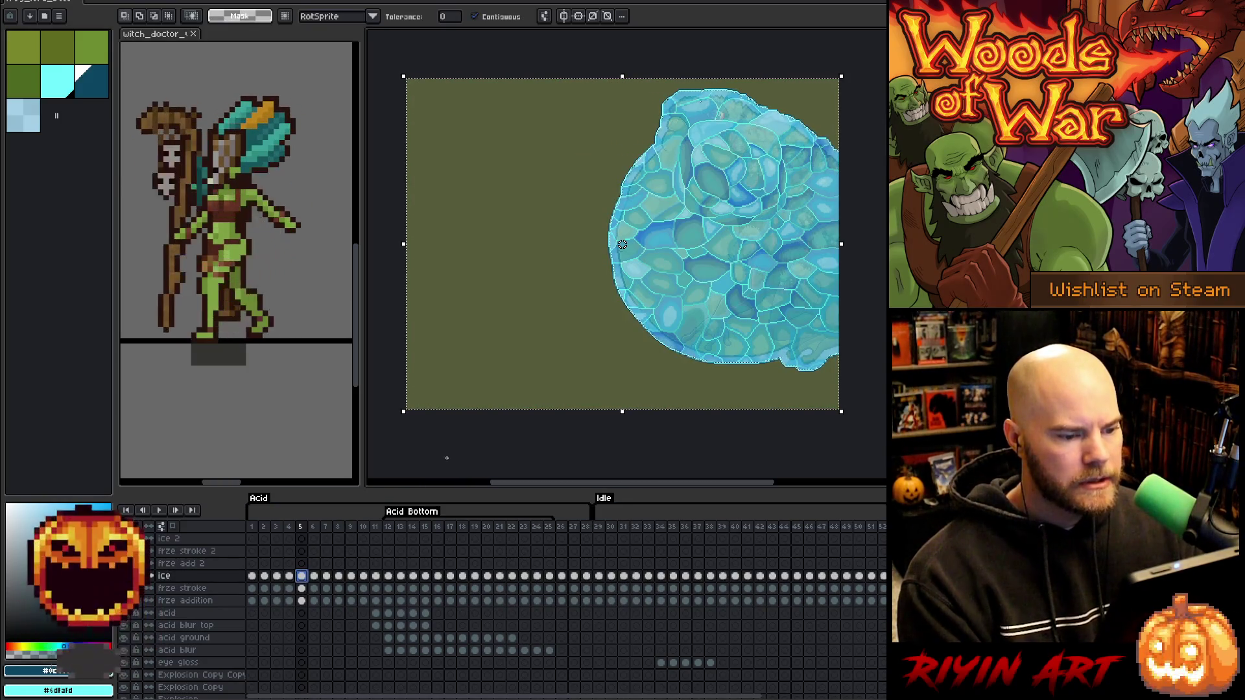
Reselect the freeze-stroke shapes on frames 6 and 7 to trim their ice.
left_click(314, 589)
key("ctrl+d")
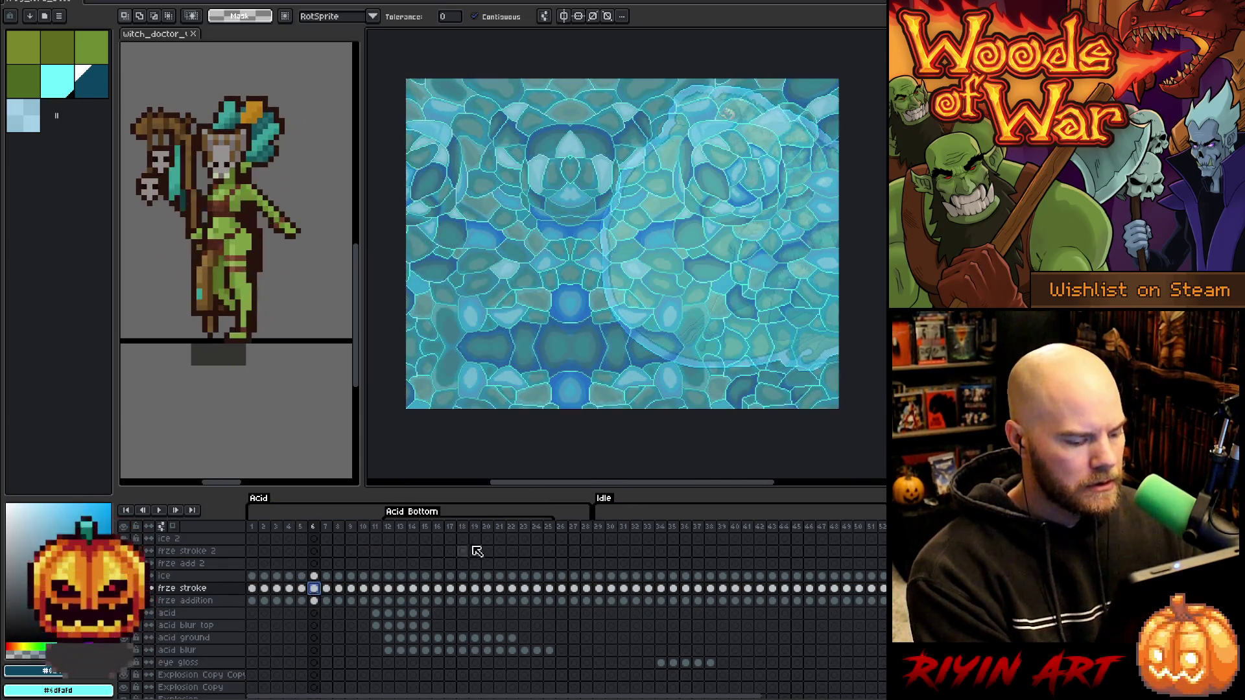
key("ctrl+z")
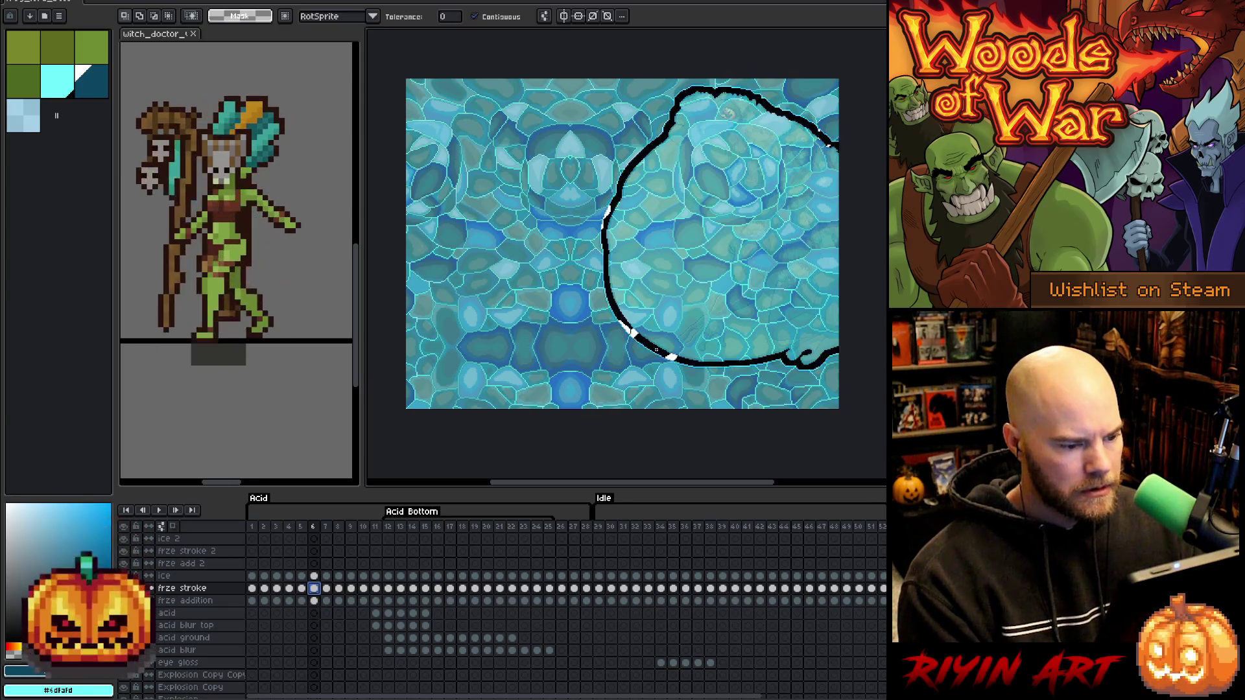
left_click(315, 576)
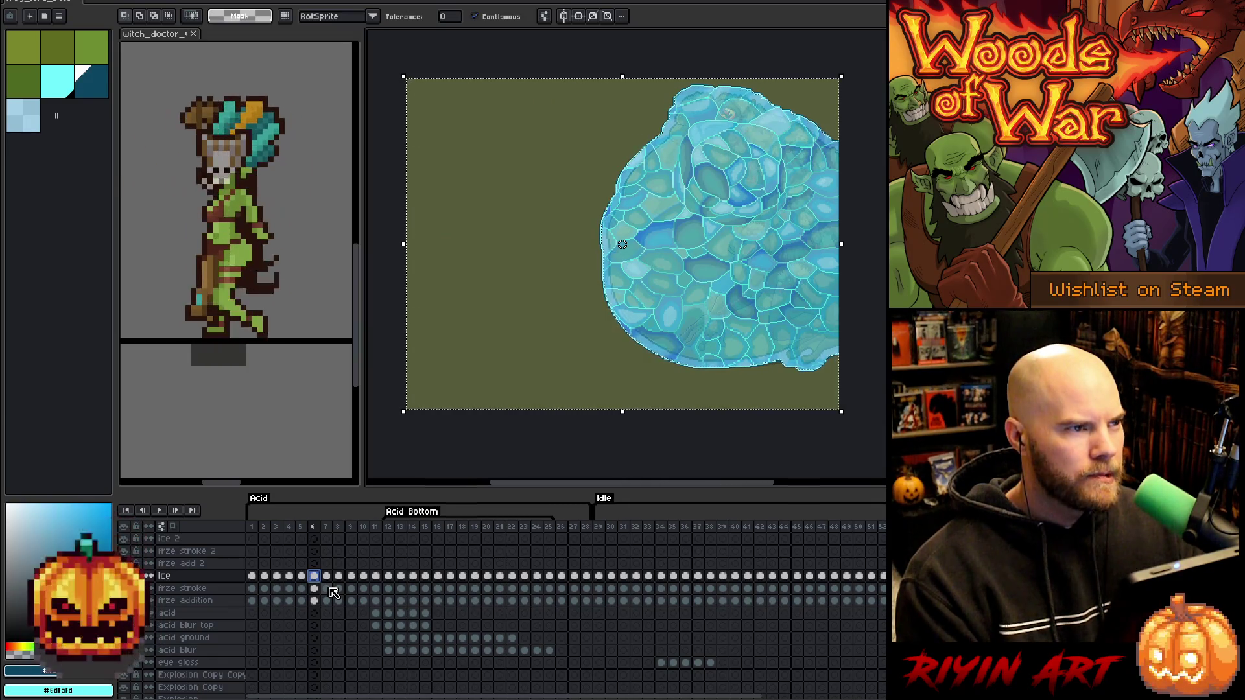
left_click(327, 590)
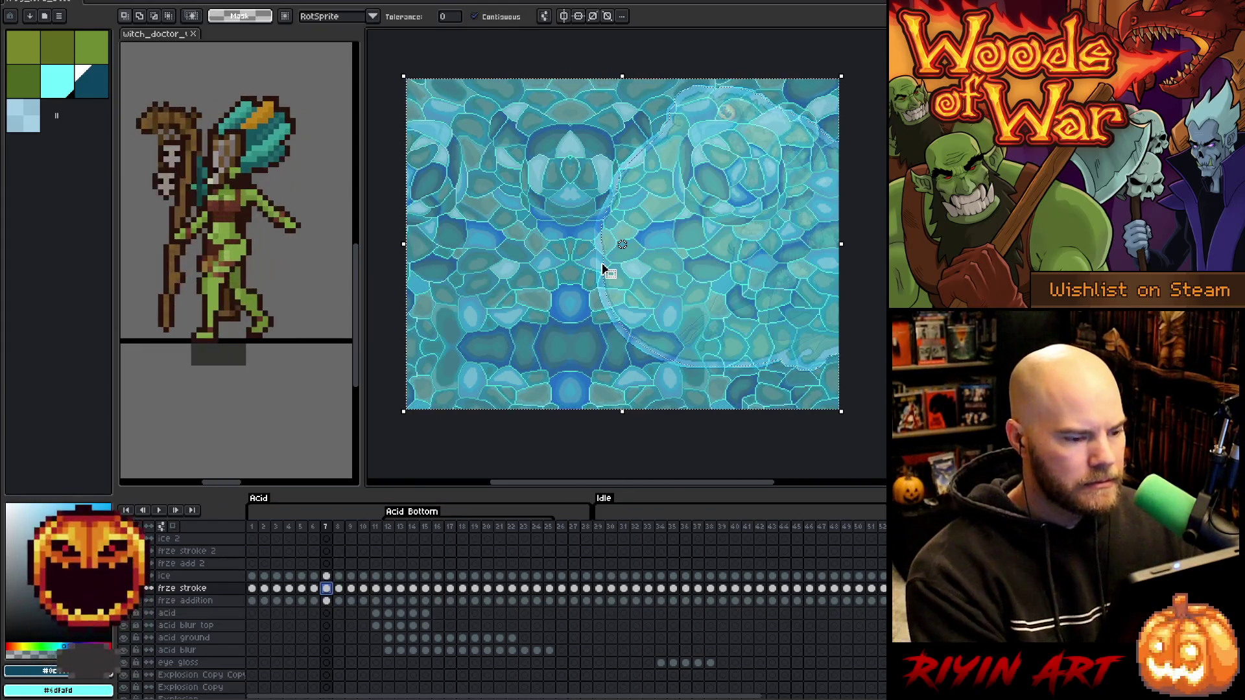
key("ctrl+d")
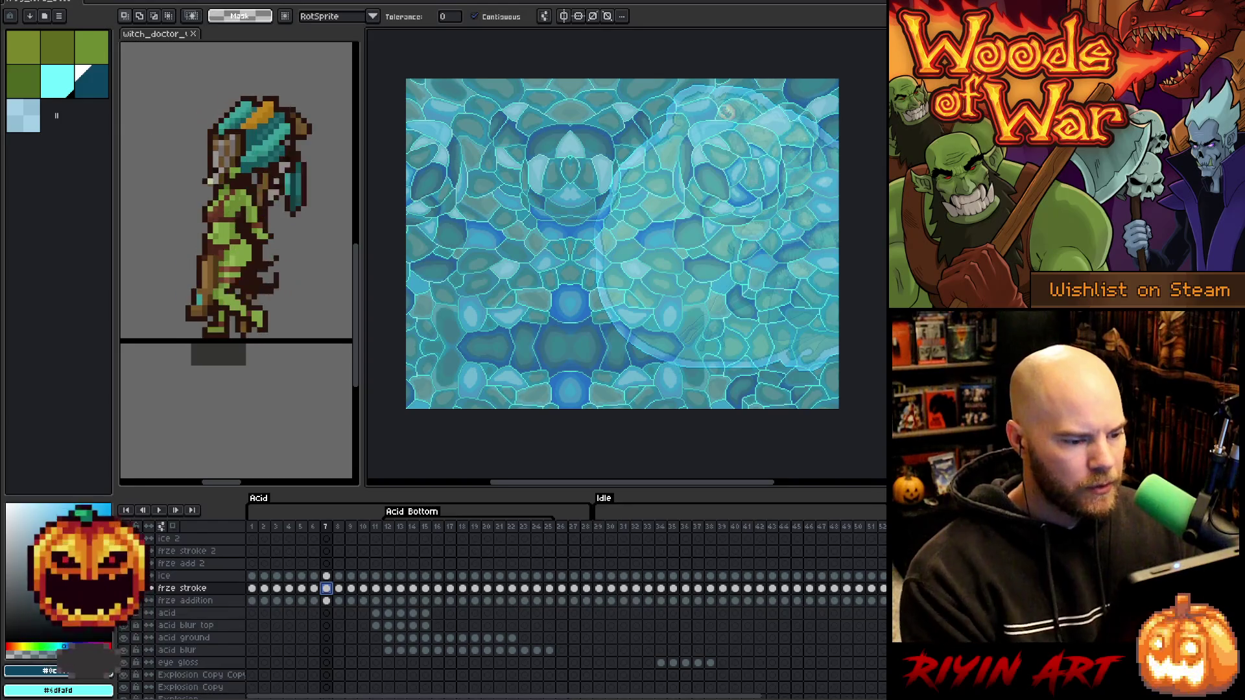
key("ctrl+v")
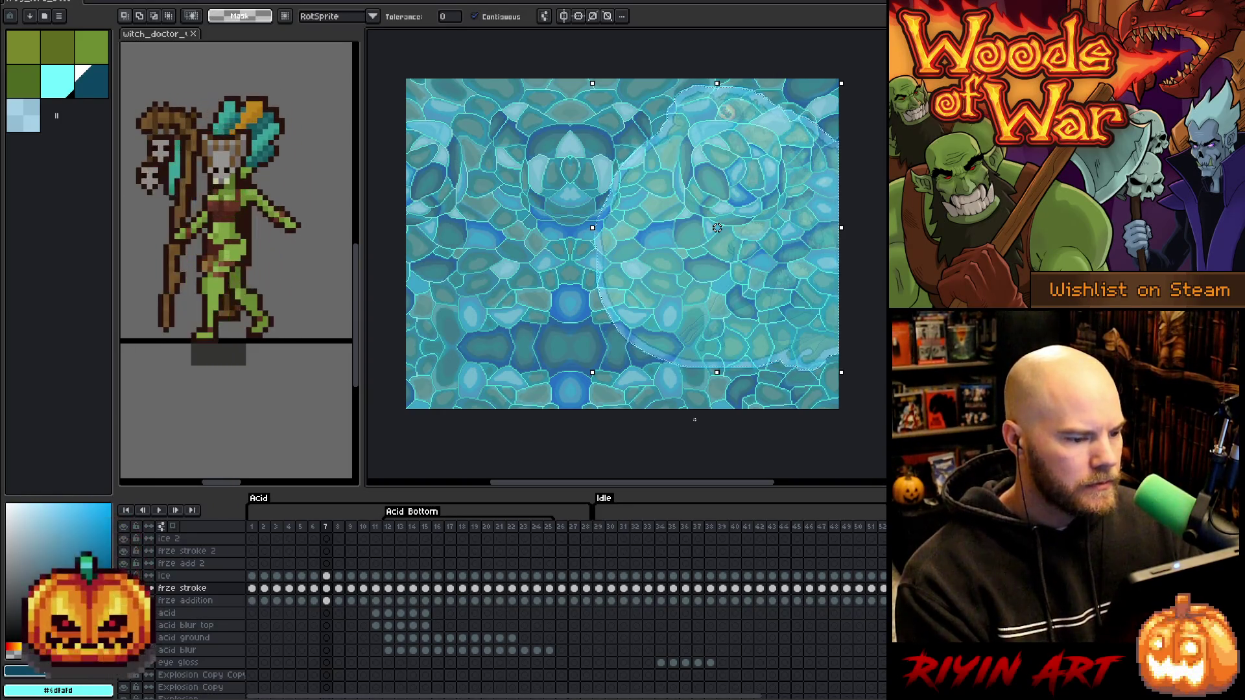
Clip the ice on frames 7 and 8 to their freeze-stroke circles.
key("ctrl+a")
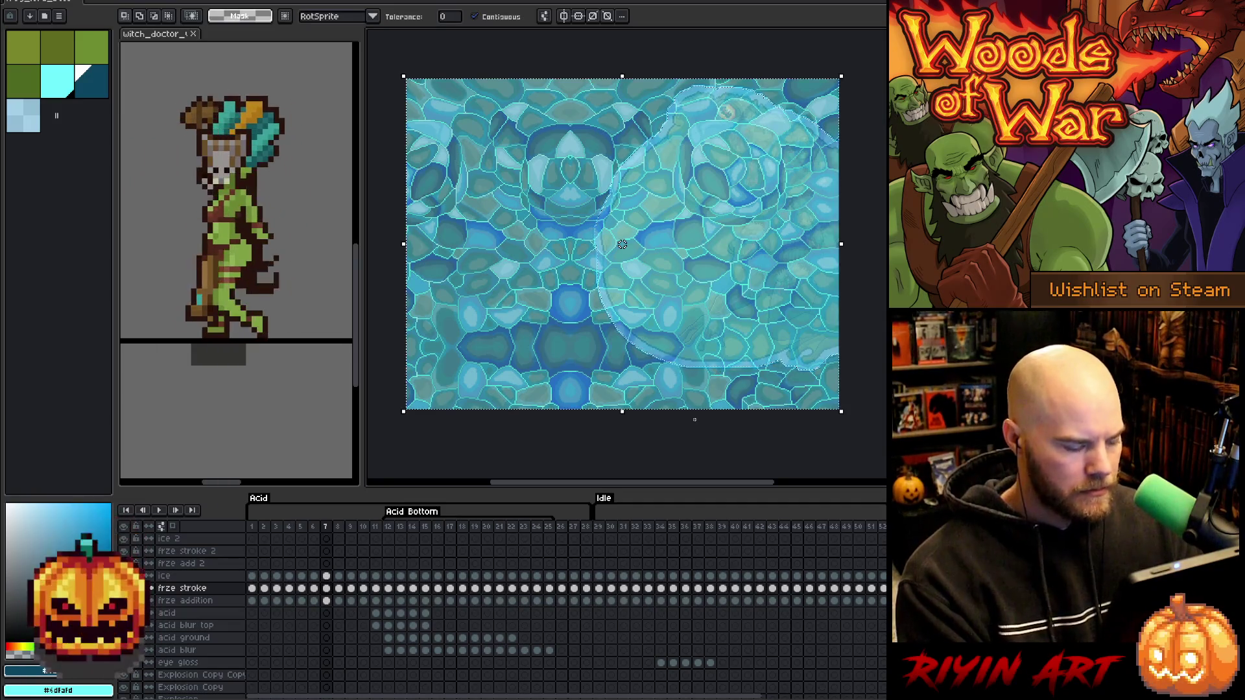
left_click(326, 576)
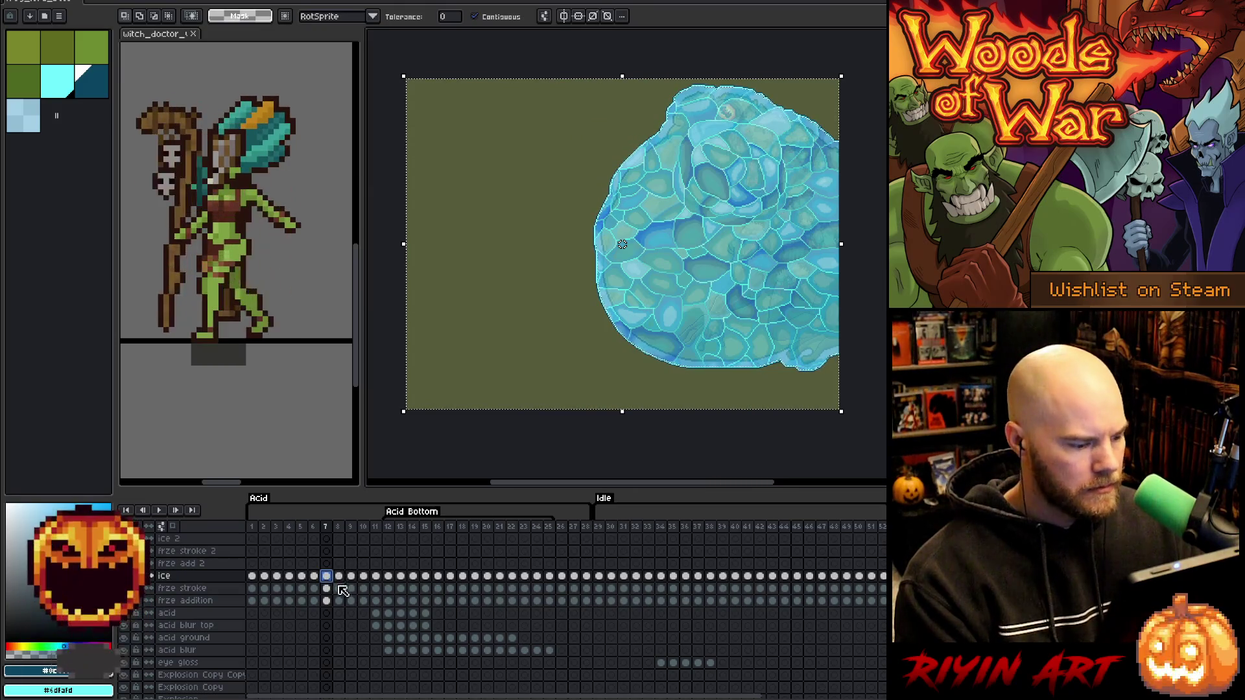
left_click(339, 589)
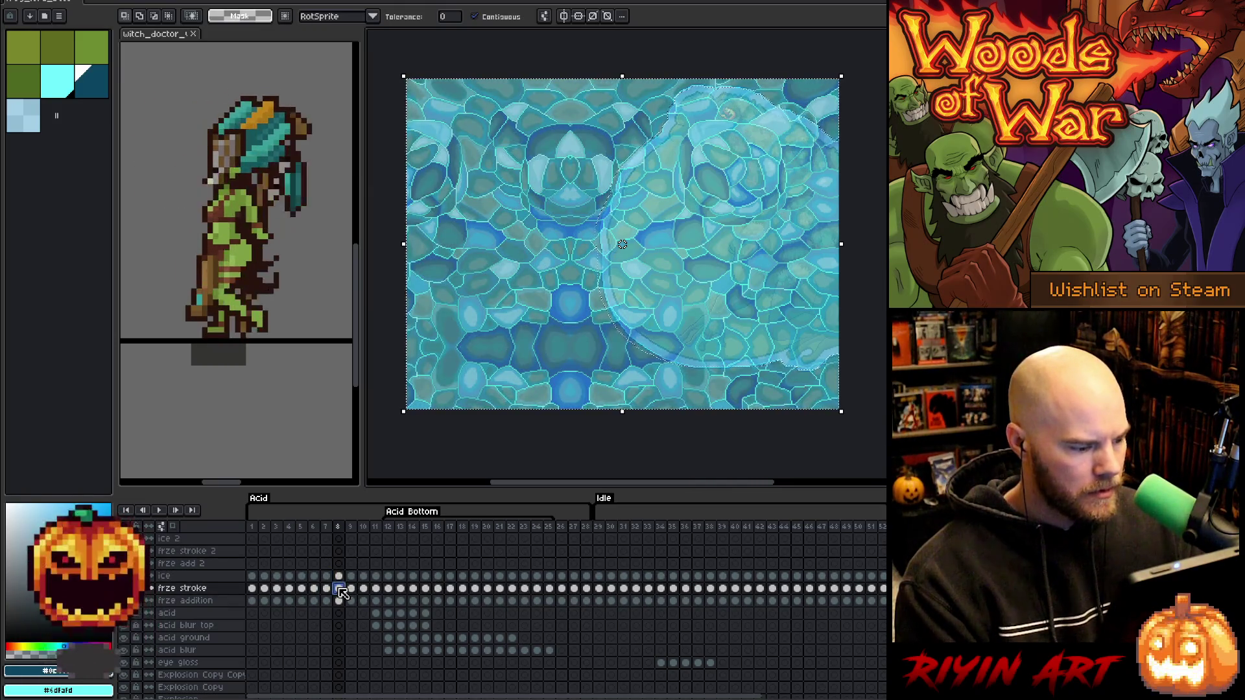
key("ctrl+d")
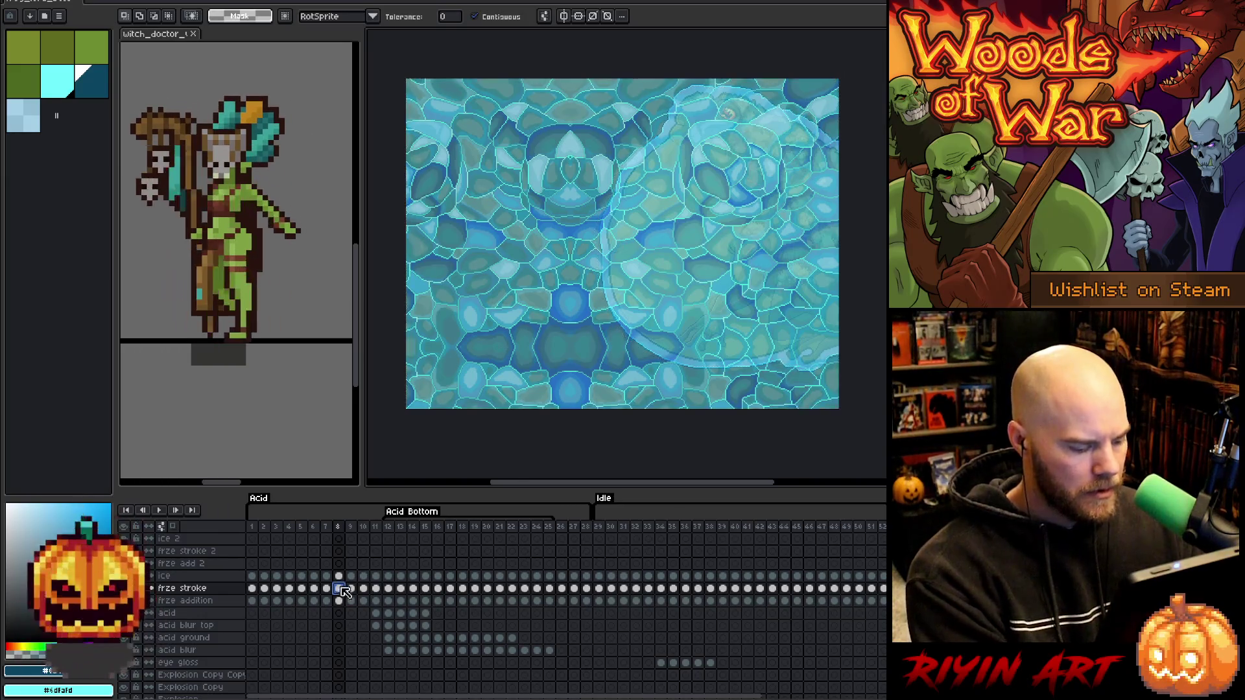
left_click(627, 286)
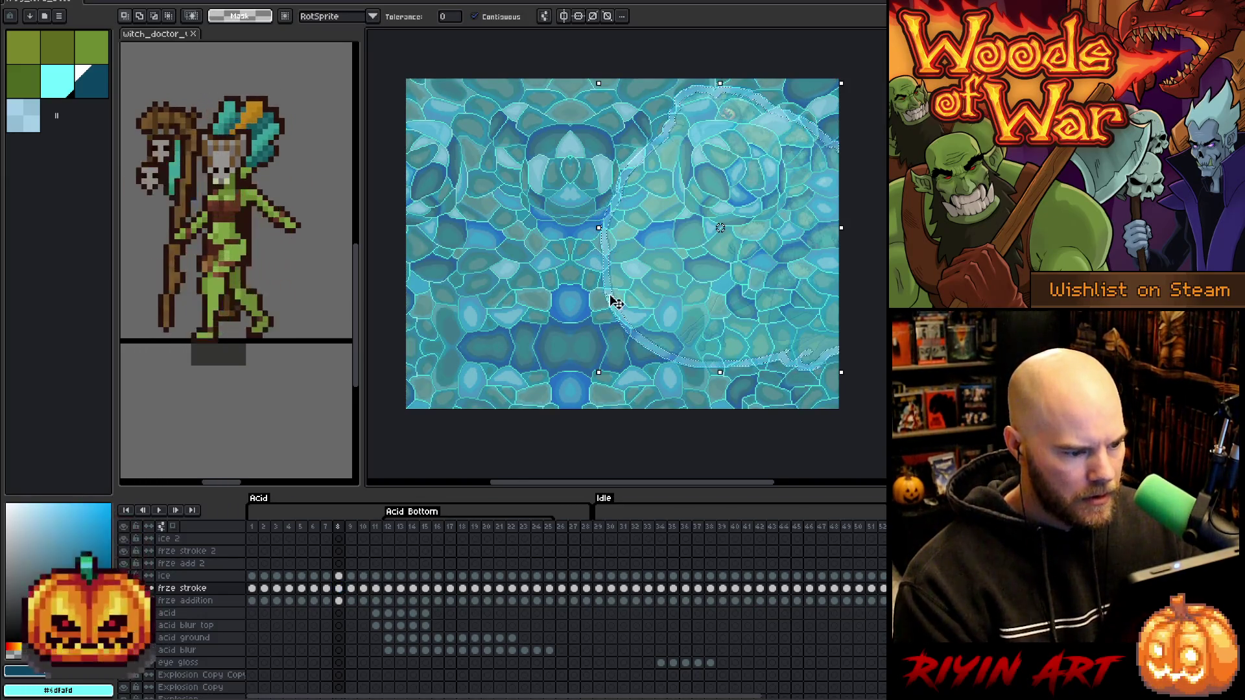
left_click(338, 577)
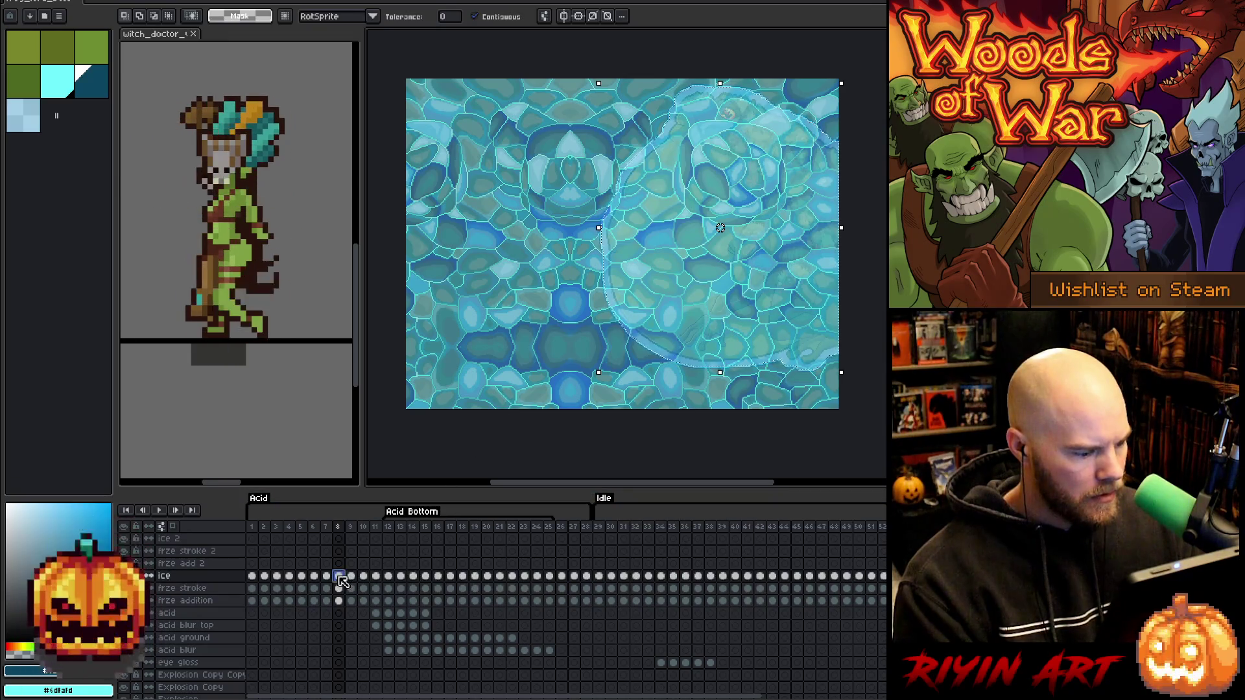
key("ctrl+shift+i")
key("Delete")
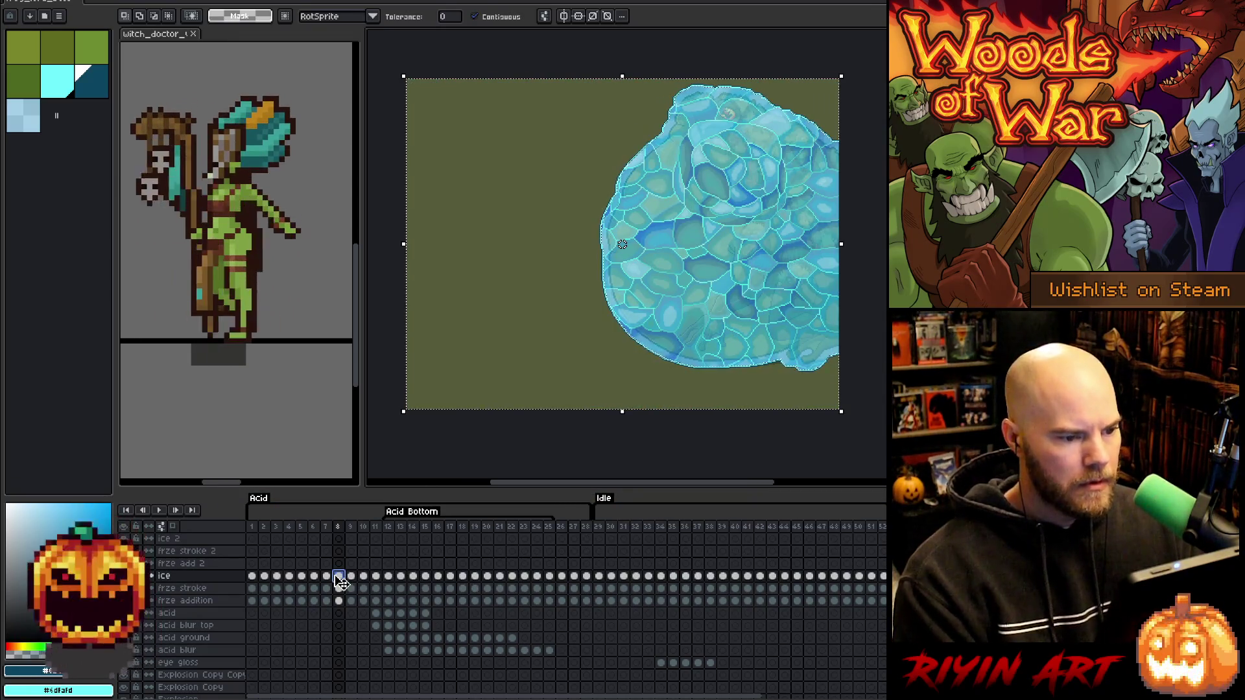
Trim frame 9's ice and lasso frame 10's freeze-stroke shape to clear outside ice.
left_click(355, 589)
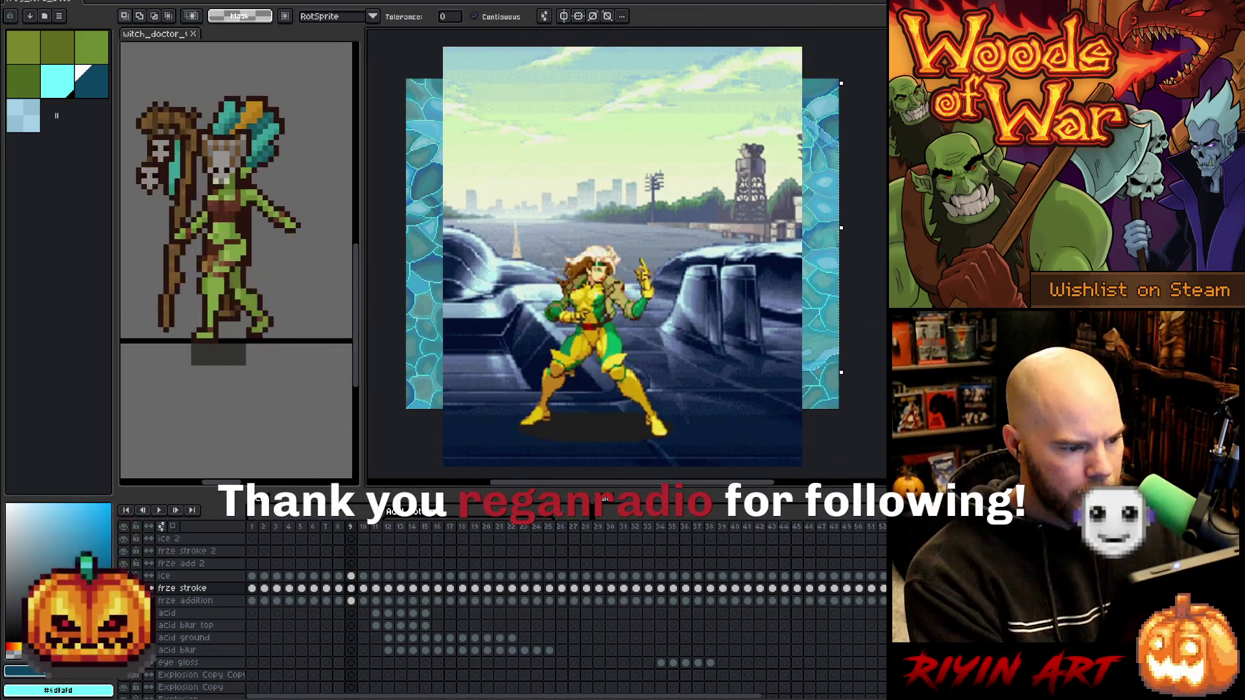
left_click(350, 576)
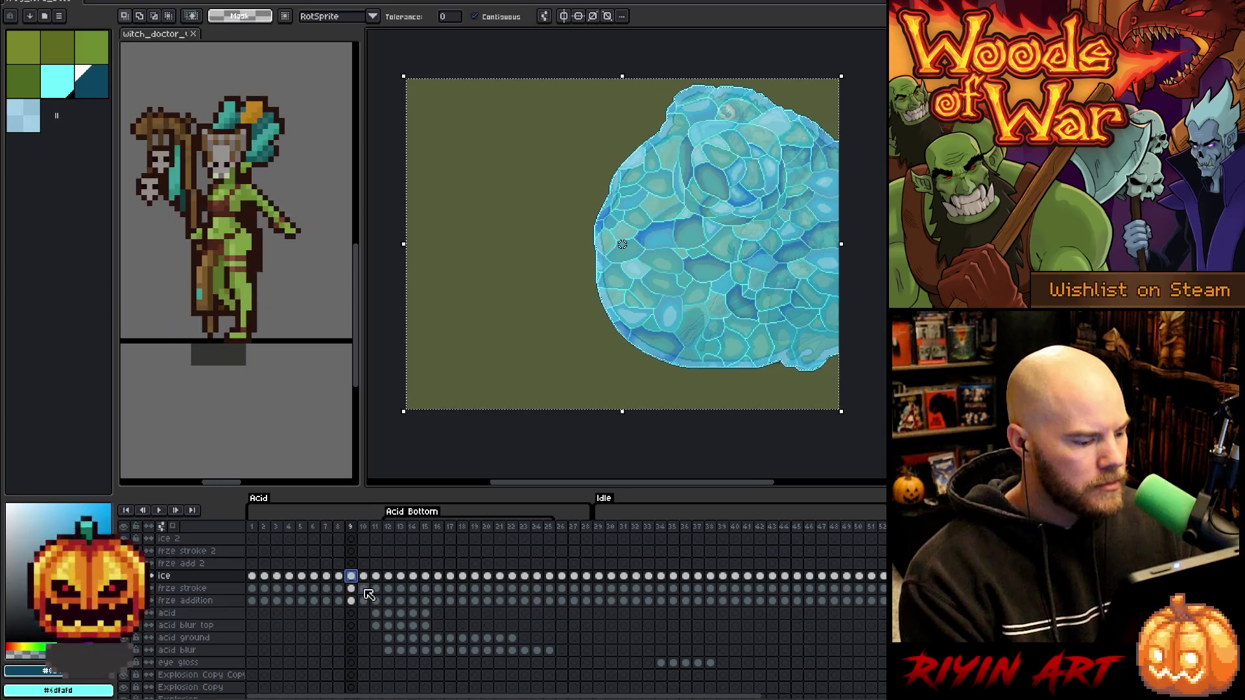
left_click(365, 590)
key("ctrl+d")
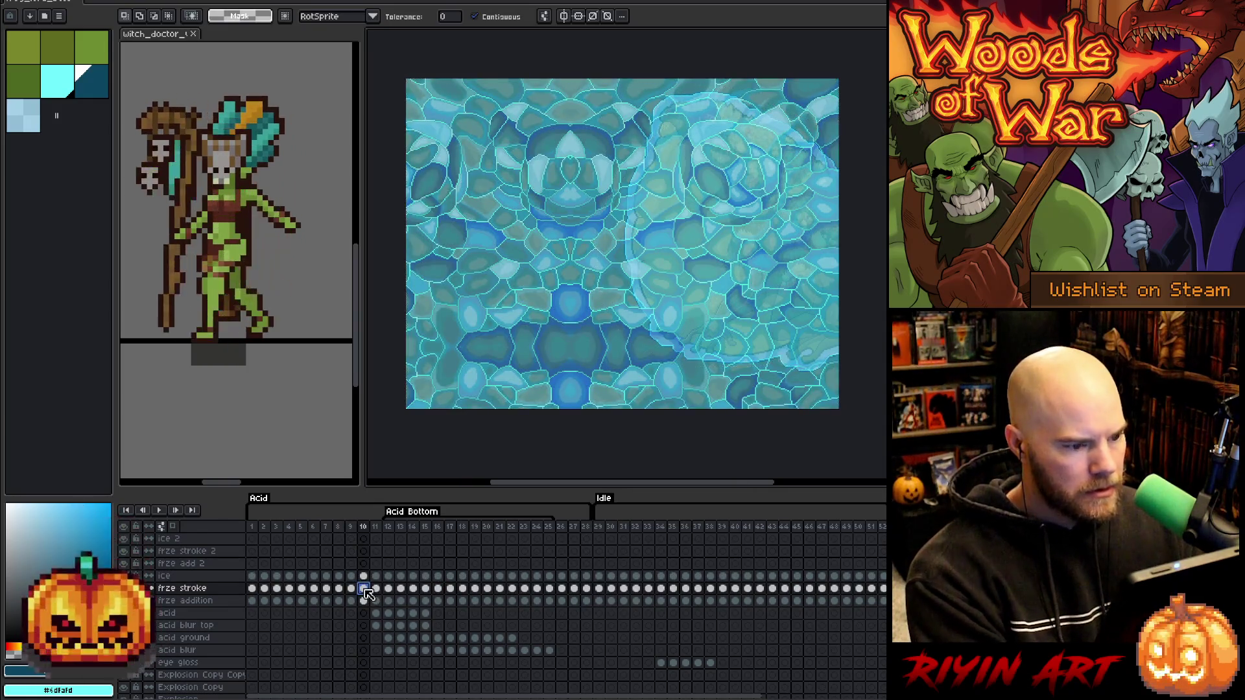
mouse_move(736, 94)
left_mouse_down()
mouse_move(834, 362)
mouse_move(840, 195)
left_mouse_up()
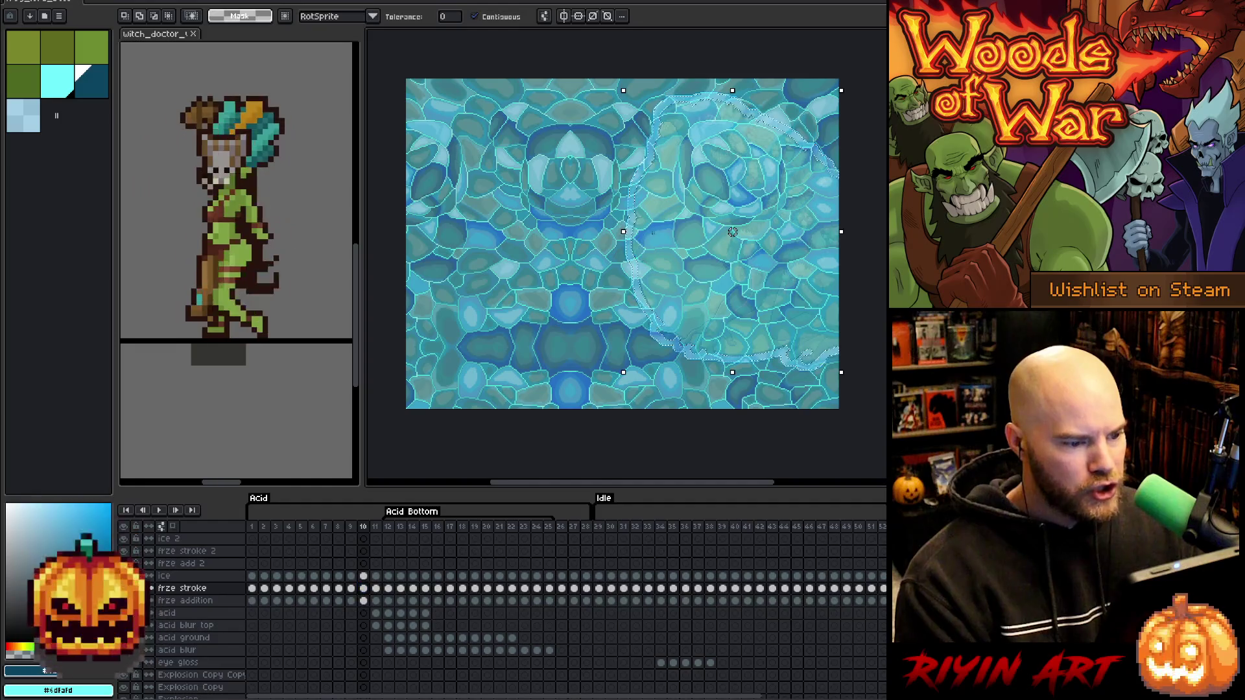
left_click(363, 576)
key("ctrl+a")
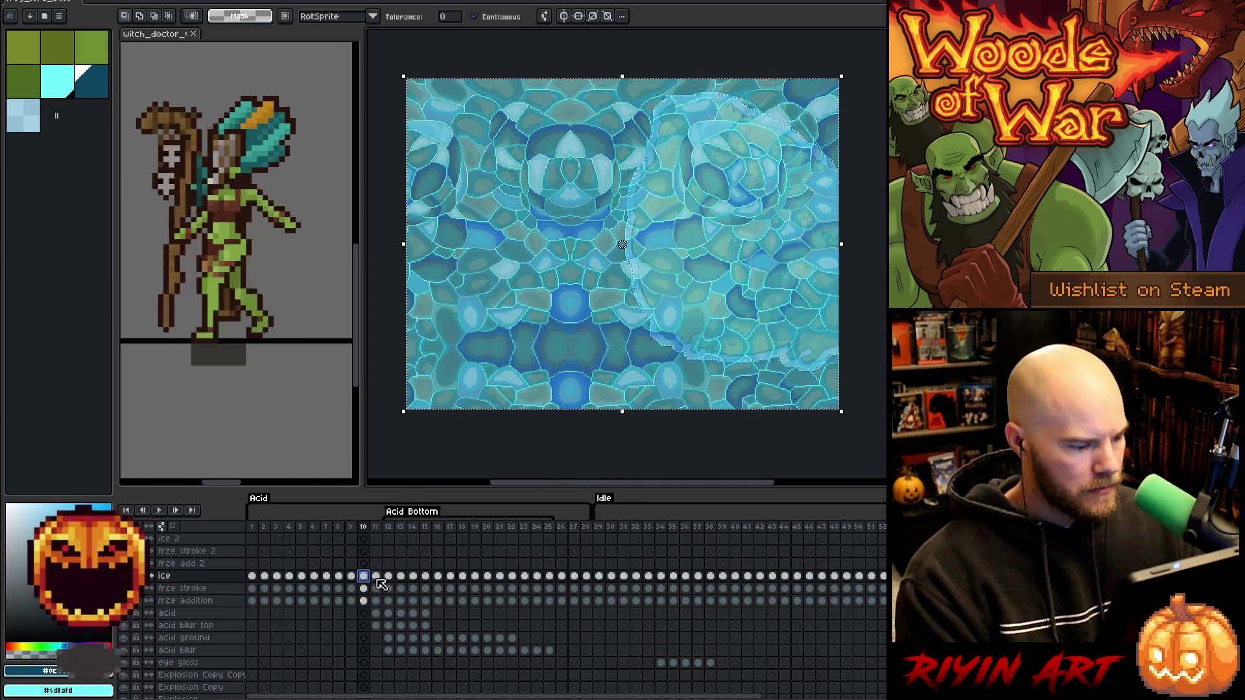
key("Delete")
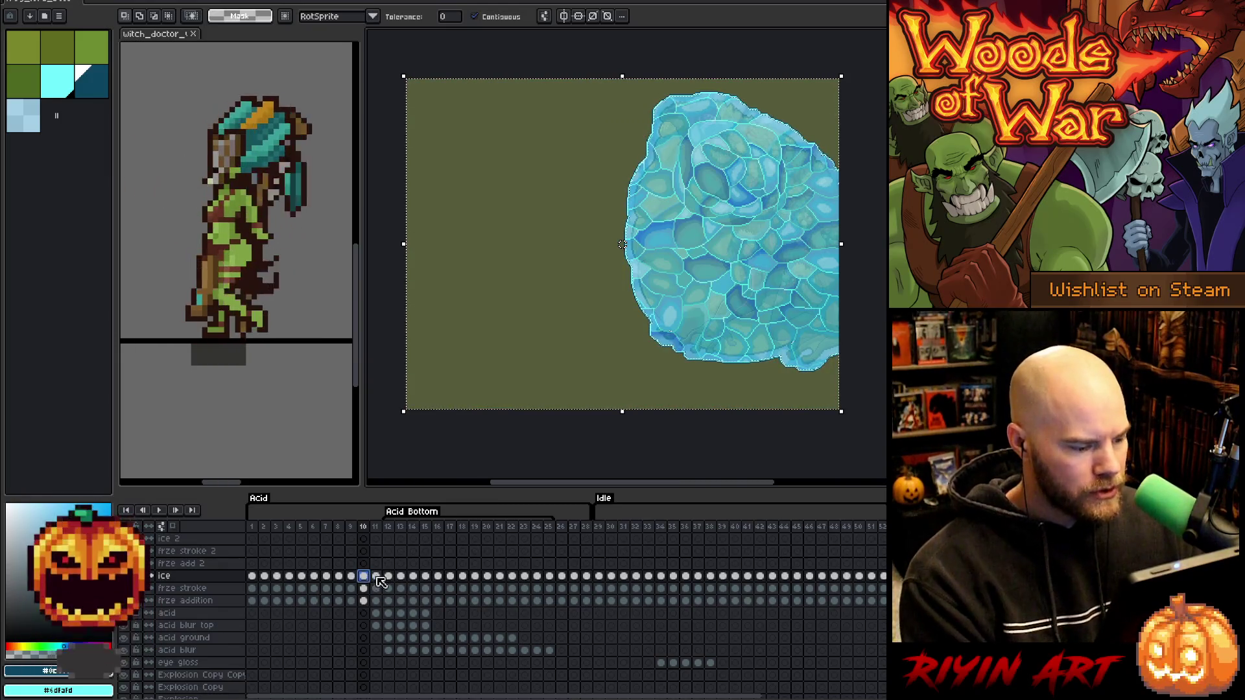
Clip frame 11's ice to the stretched frog-and-tongue stroke shape.
left_click(379, 578)
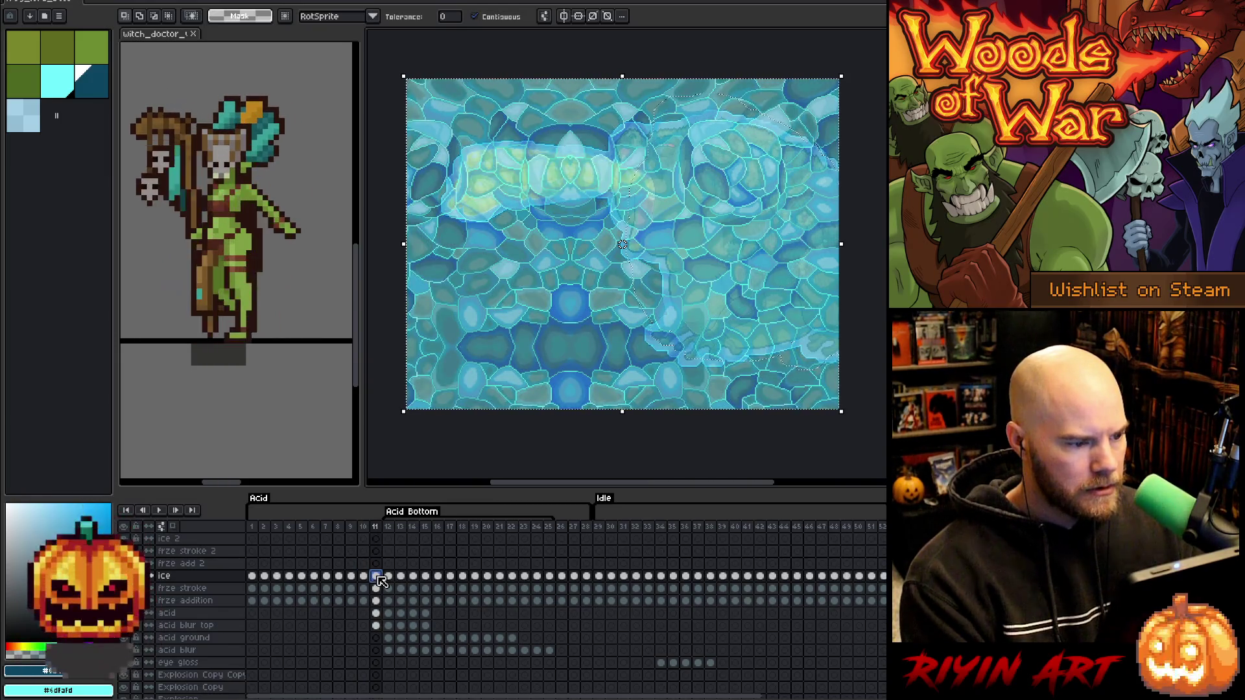
key("ctrl+d")
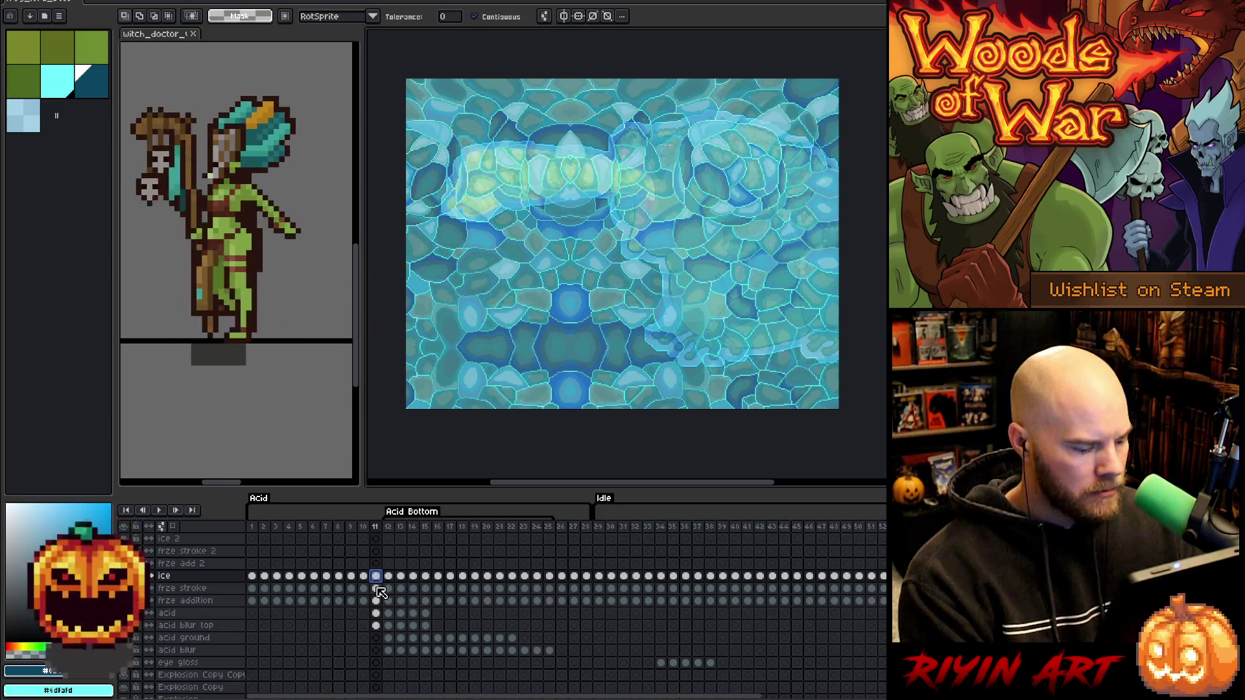
left_click(377, 588)
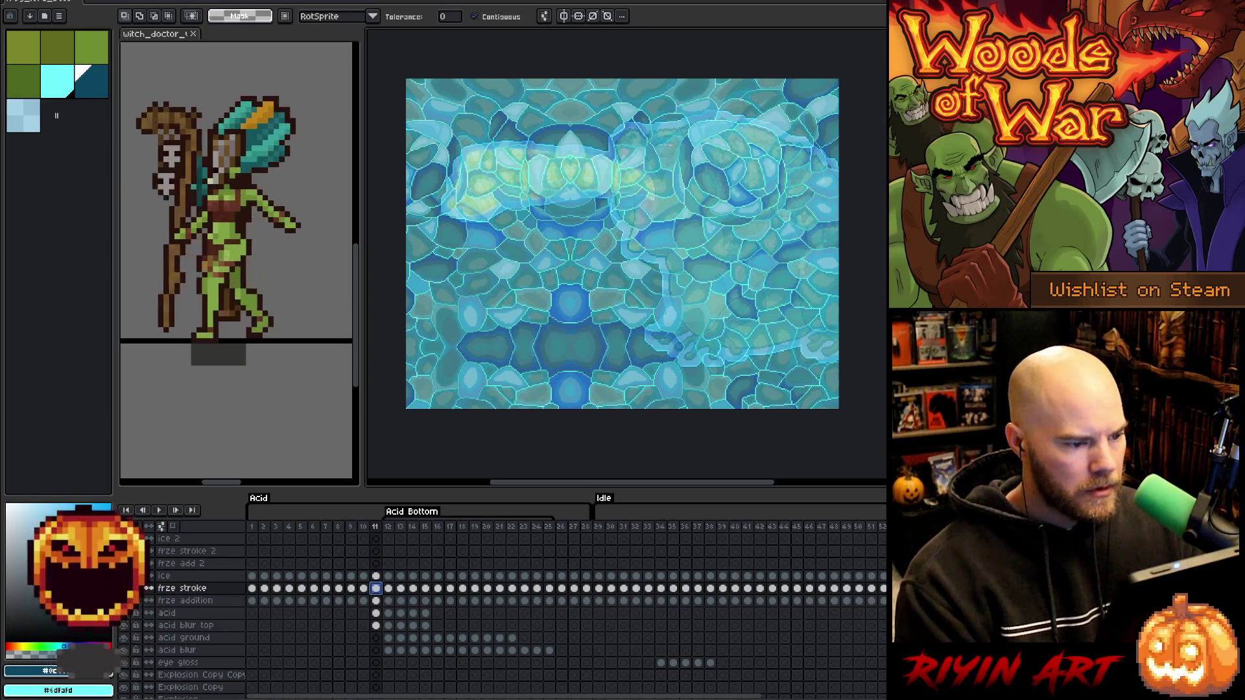
left_click(554, 199)
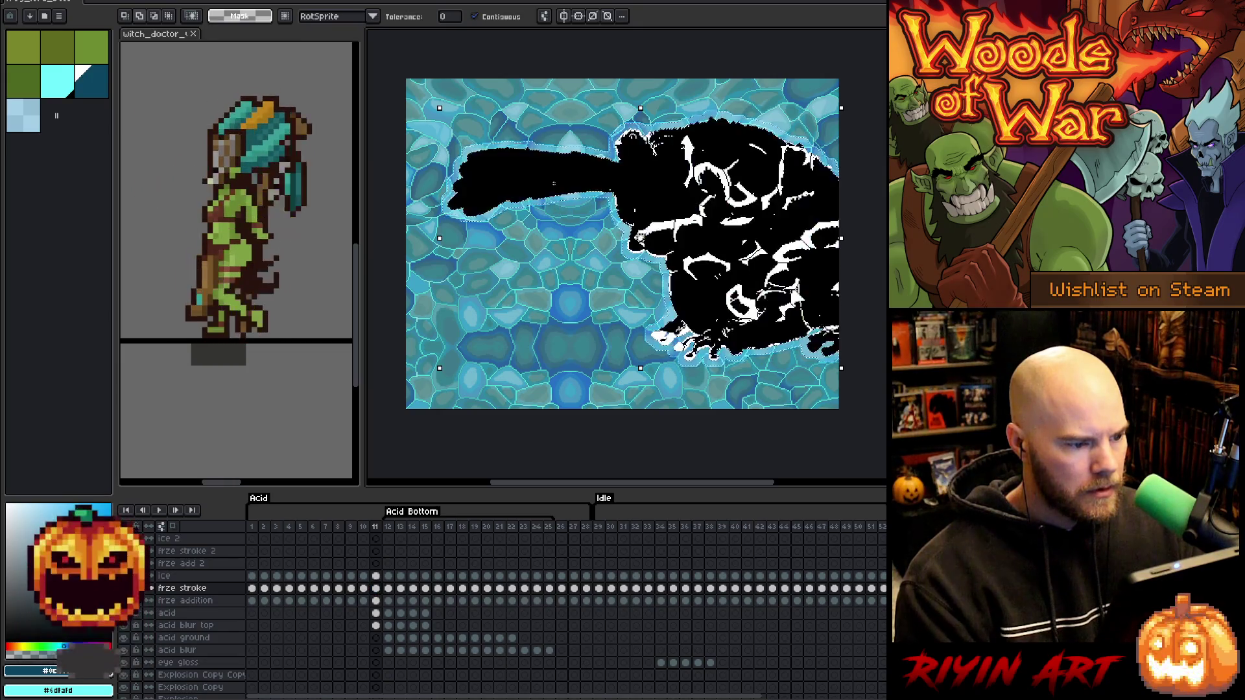
left_click(378, 576)
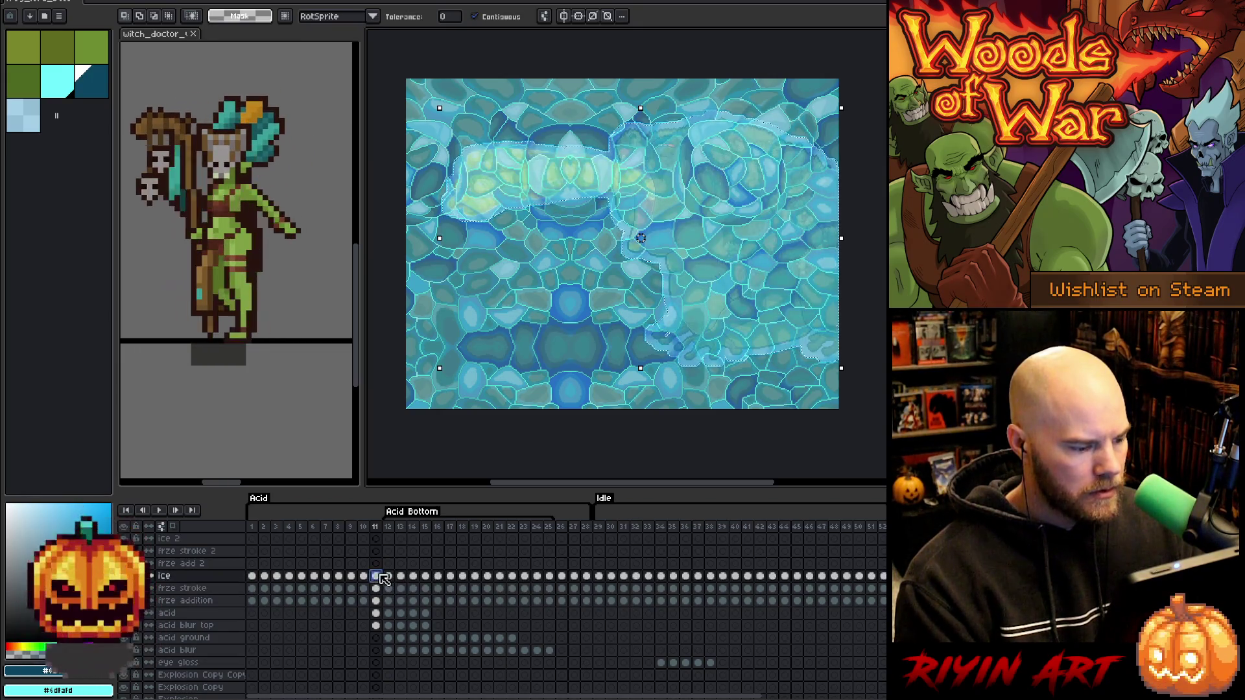
key("Delete")
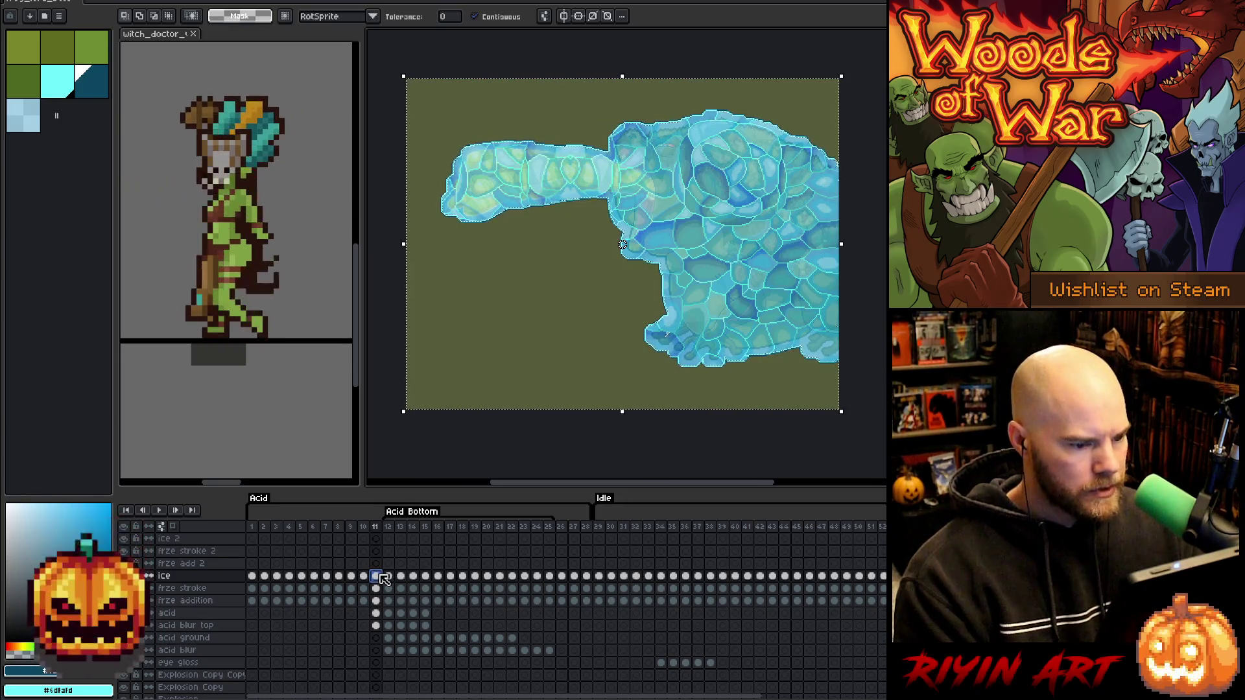
left_click(392, 577)
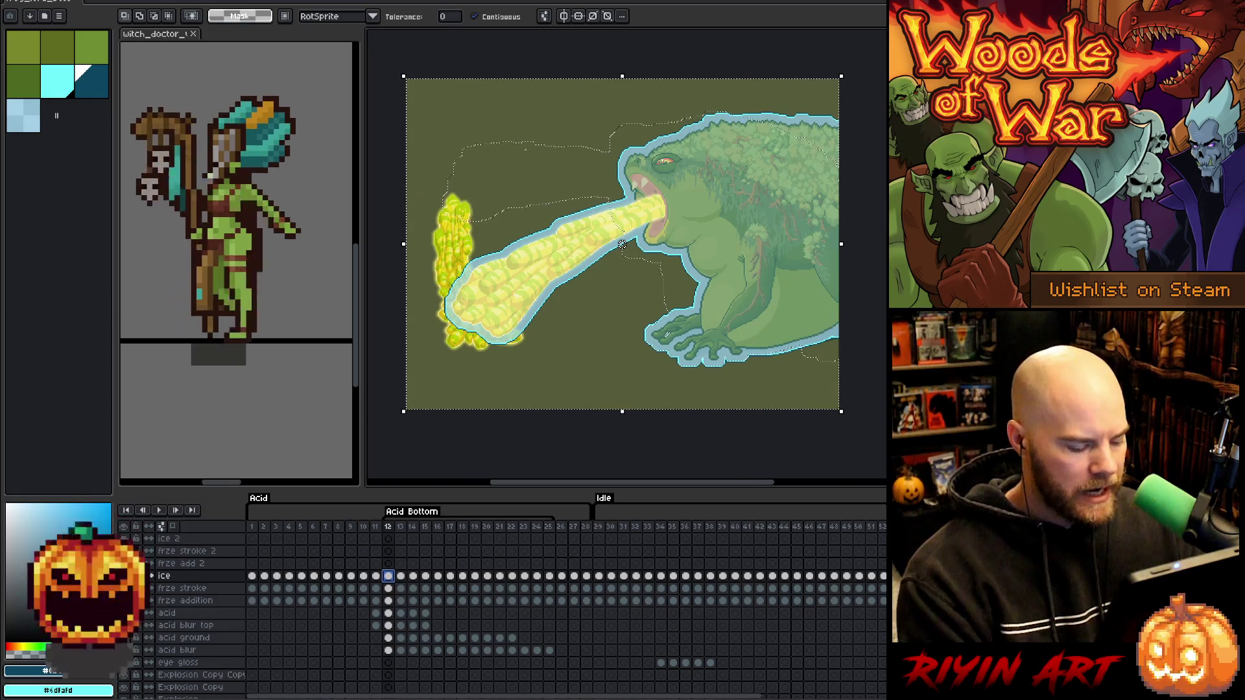
Step through frames 12 to 21 to review the acid stream and splash.
key("Right")
key("Right")
key("Right")
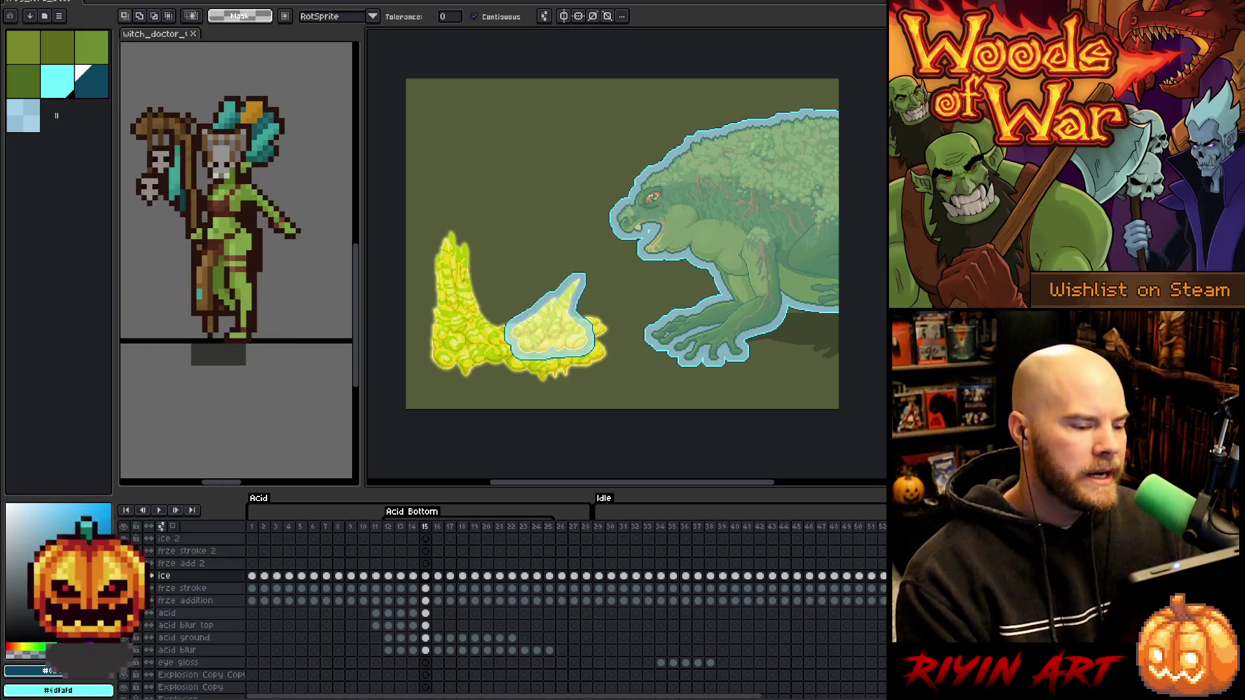
key("Left")
key("Left")
key("Left")
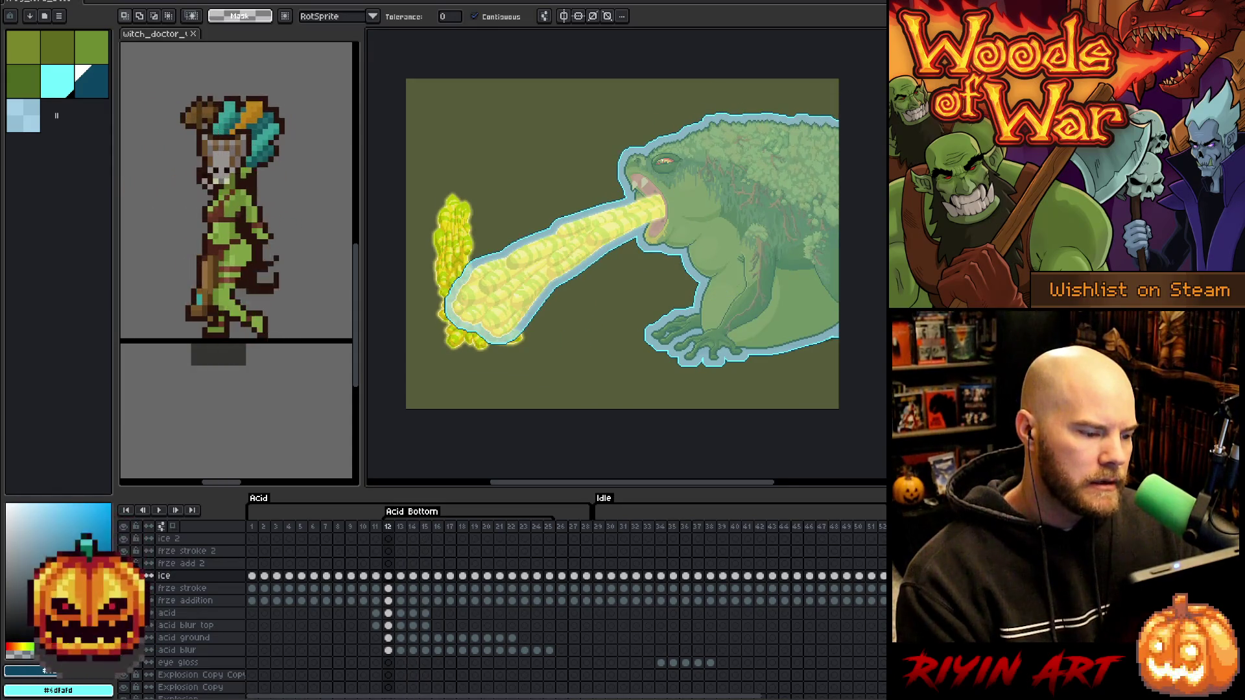
key("Left")
key("Right")
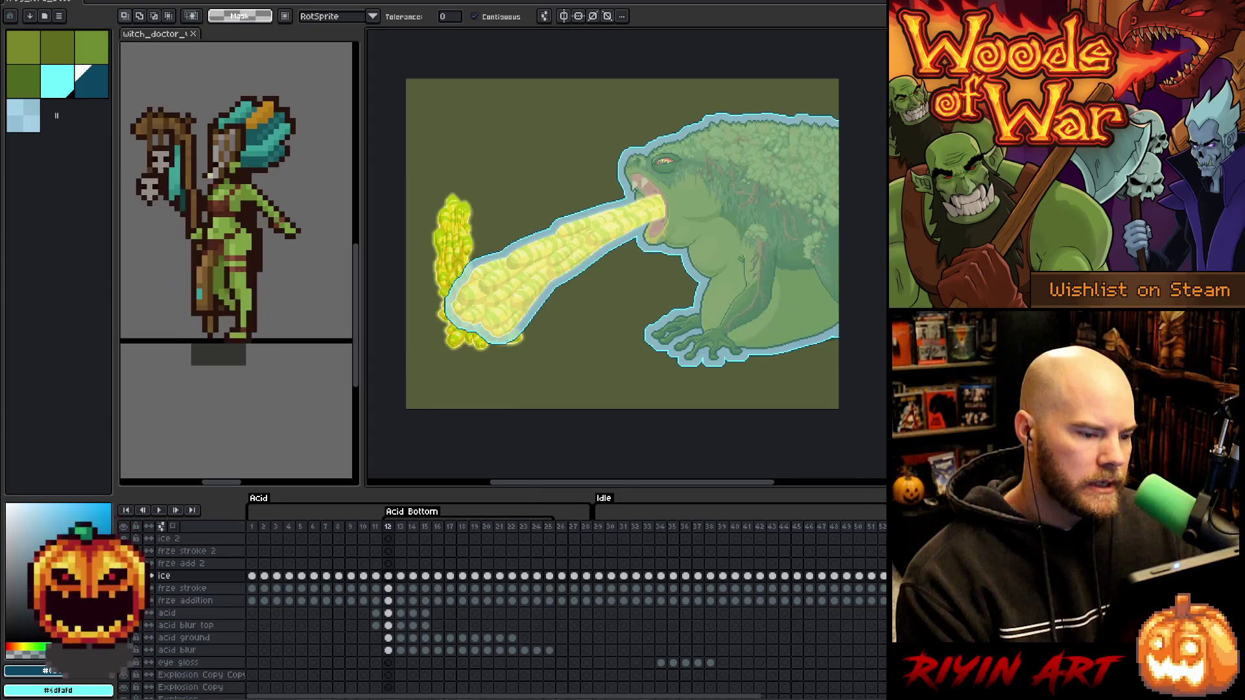
key("Left")
key("Right")
key("Right")
key("Right")
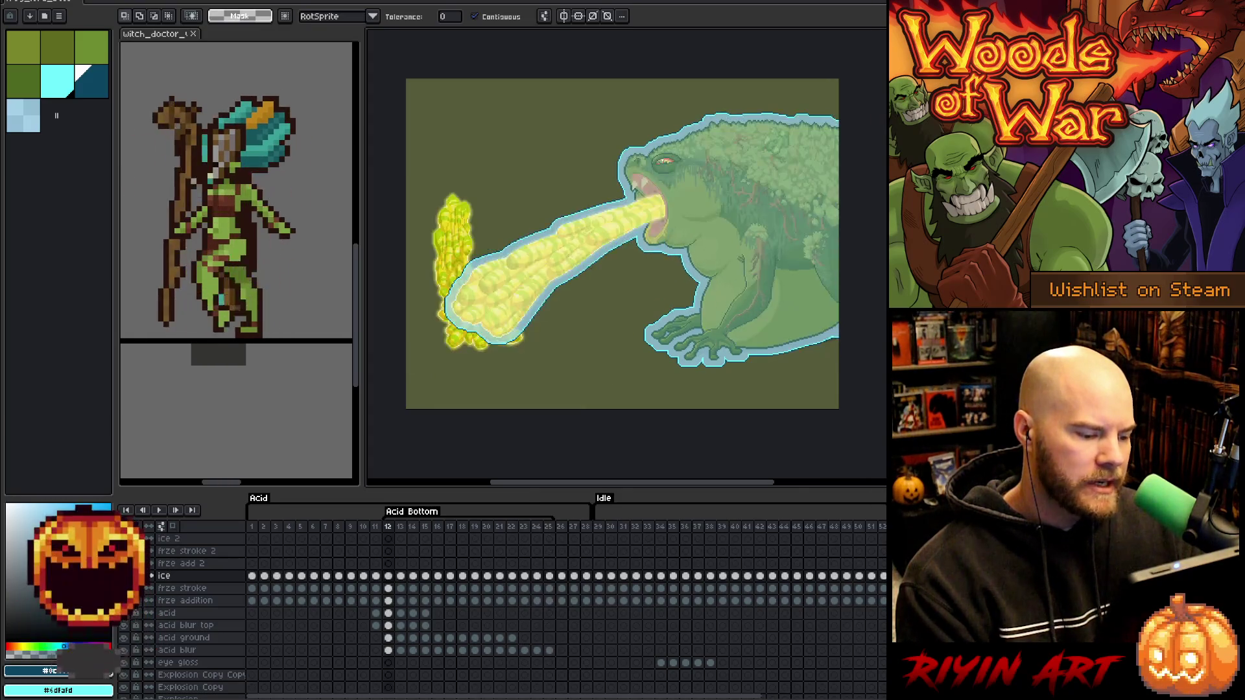
key("Right")
key("Right")
key("Right")
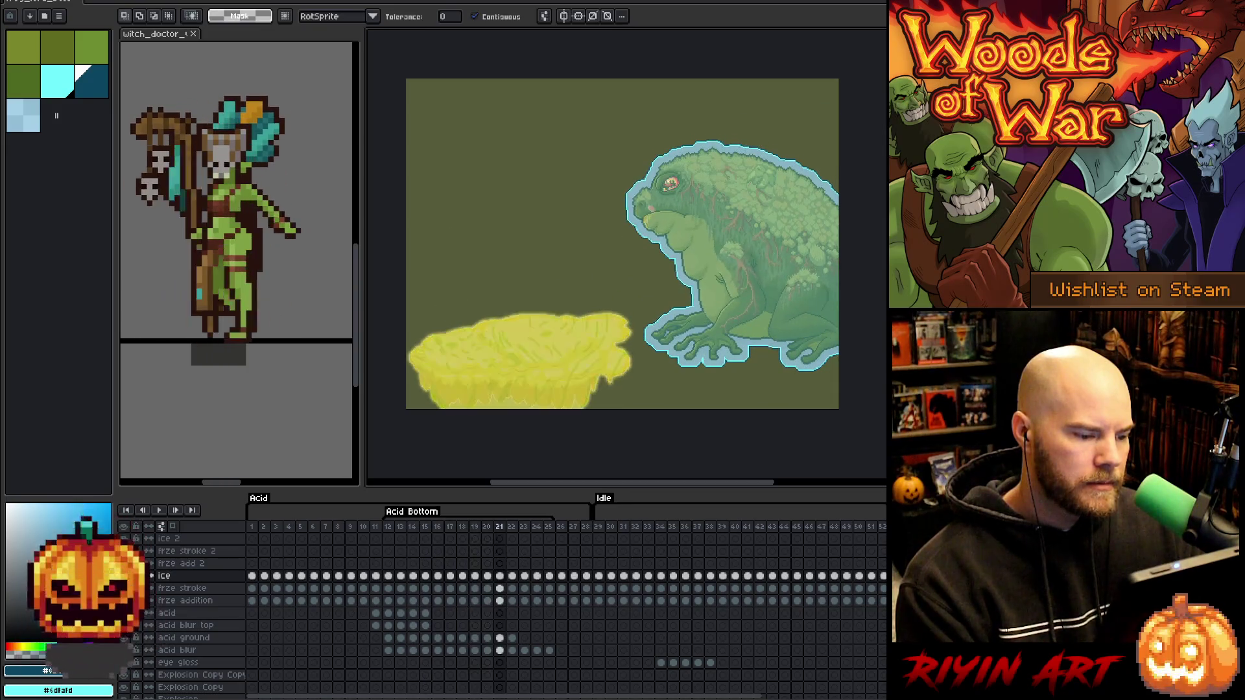
key("Left")
key("Left")
key("Left")
key("End")
key("Home")
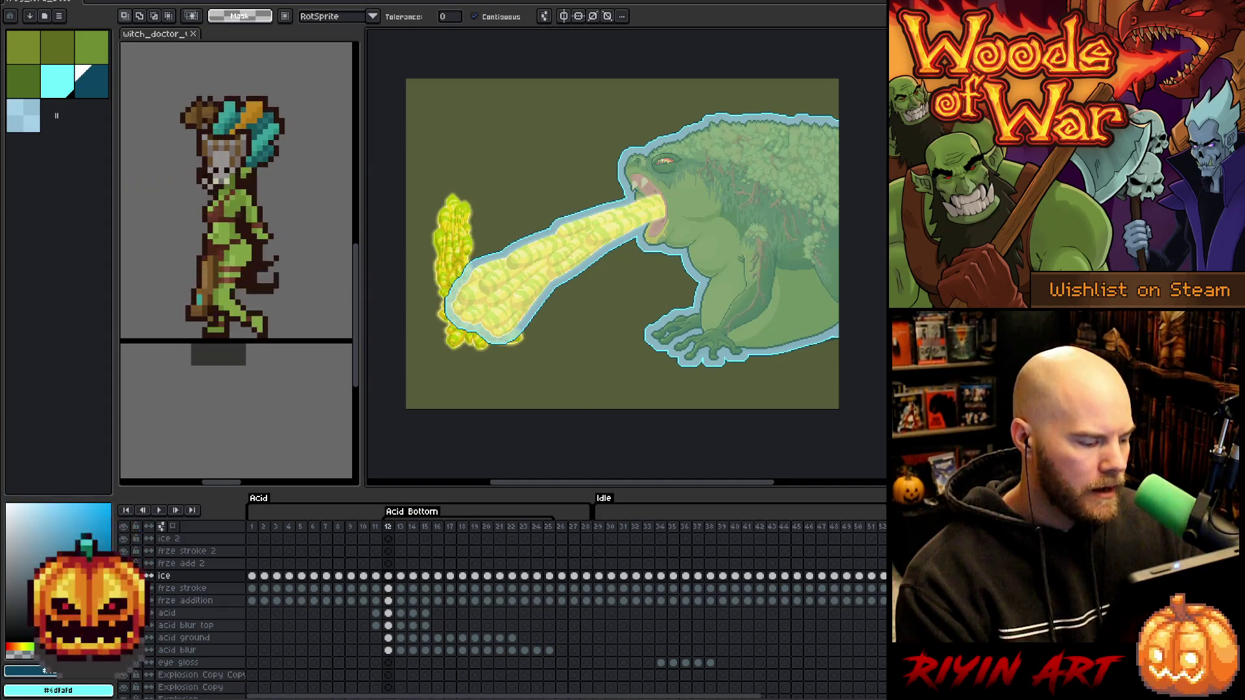
Move the frame 12 ice texture cel from the ice layer onto ice 2 and adjust visibility.
left_click(124, 576)
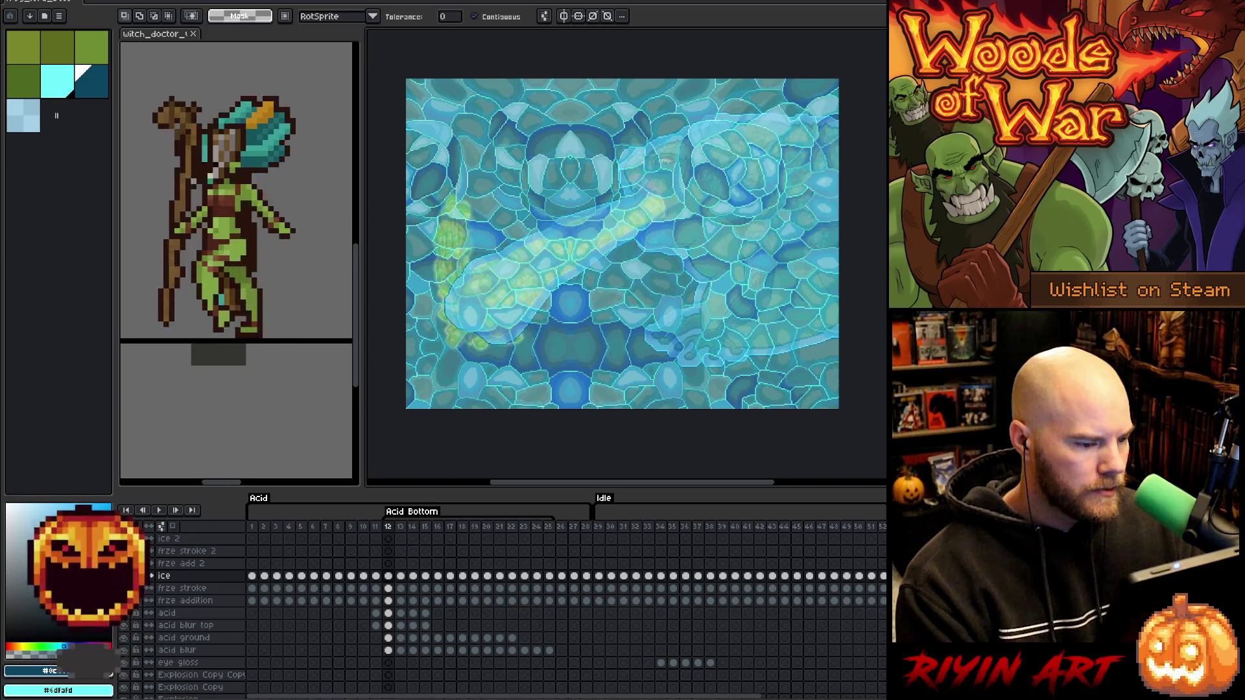
left_click(339, 576)
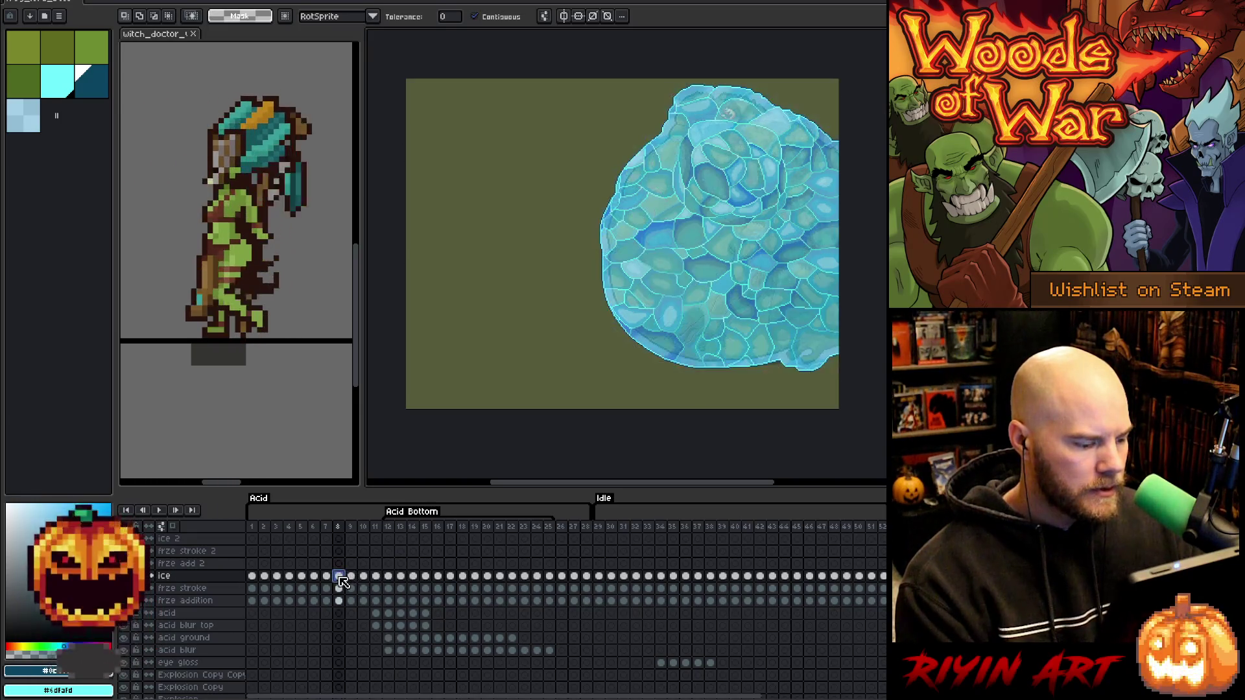
key("Right")
key("Right")
key("Right")
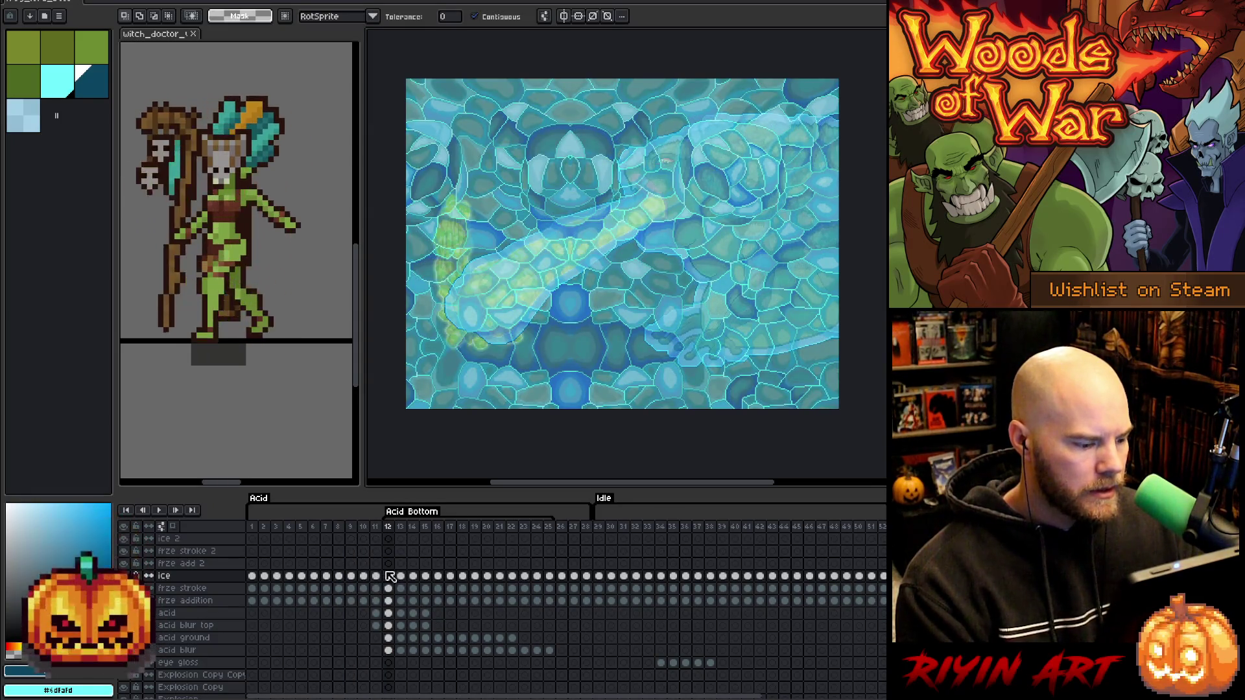
left_click(389, 577)
left_click_drag(394, 582, 390, 539)
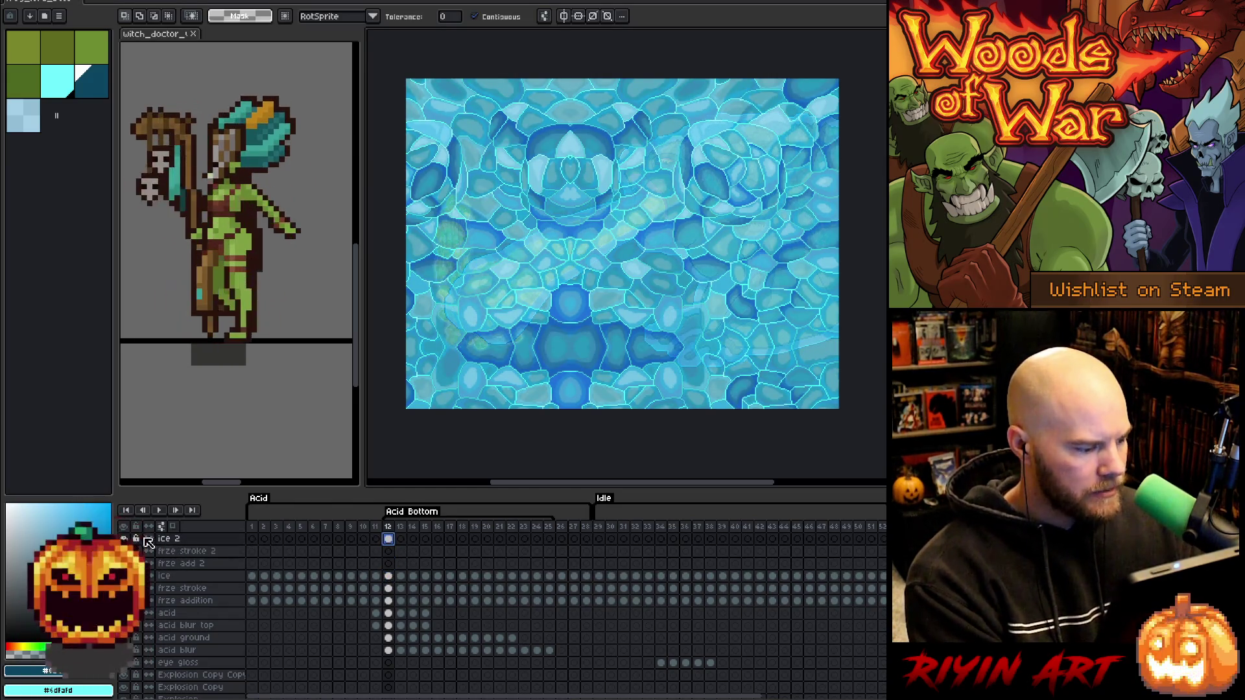
left_click(124, 539)
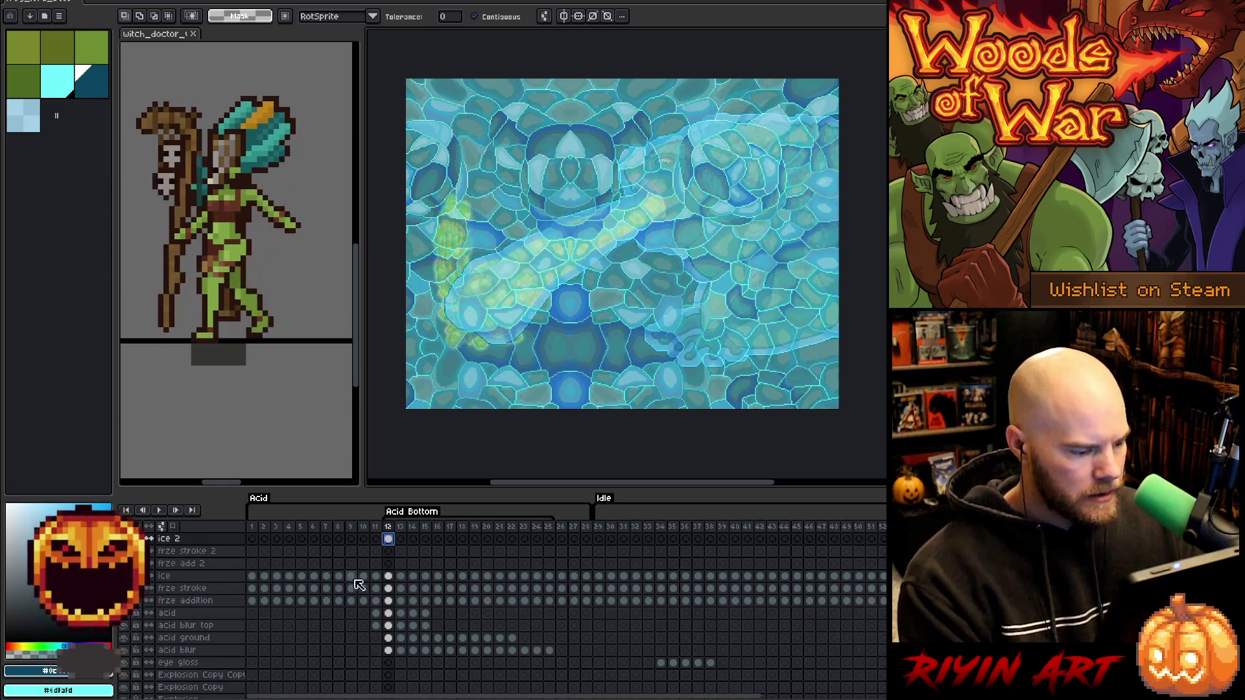
Select the entire canvas on frame 12's frze stroke and ice cels.
left_click(389, 577)
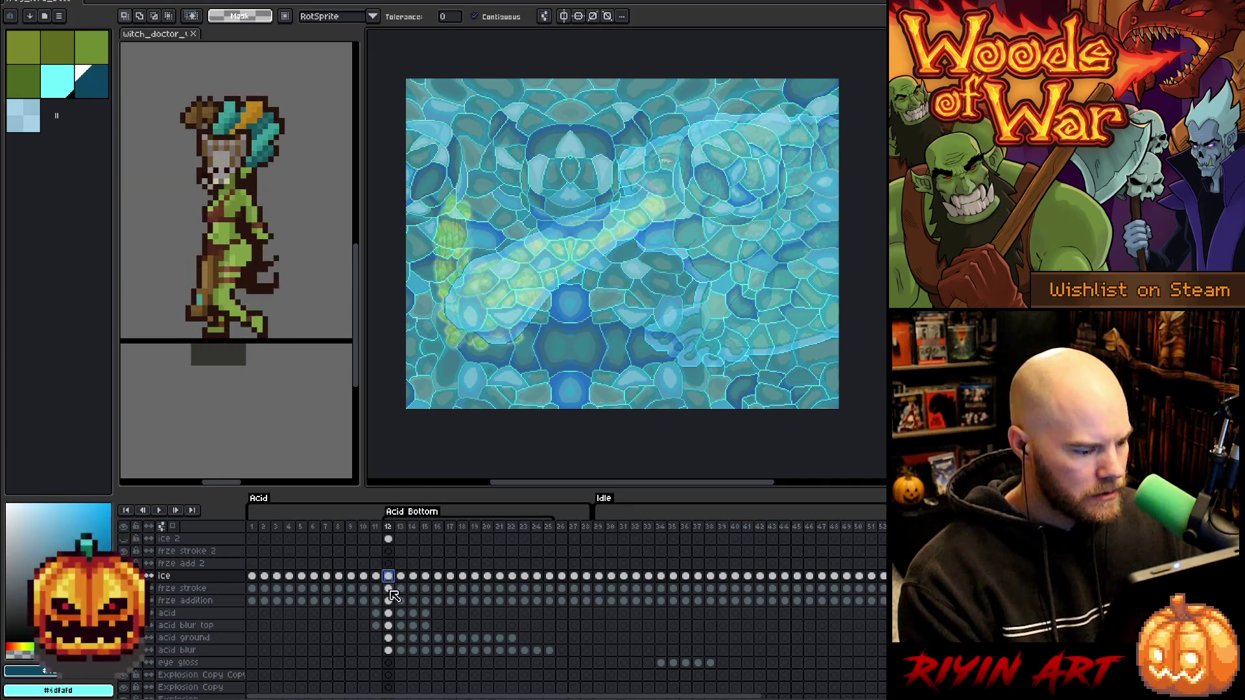
left_click(389, 589)
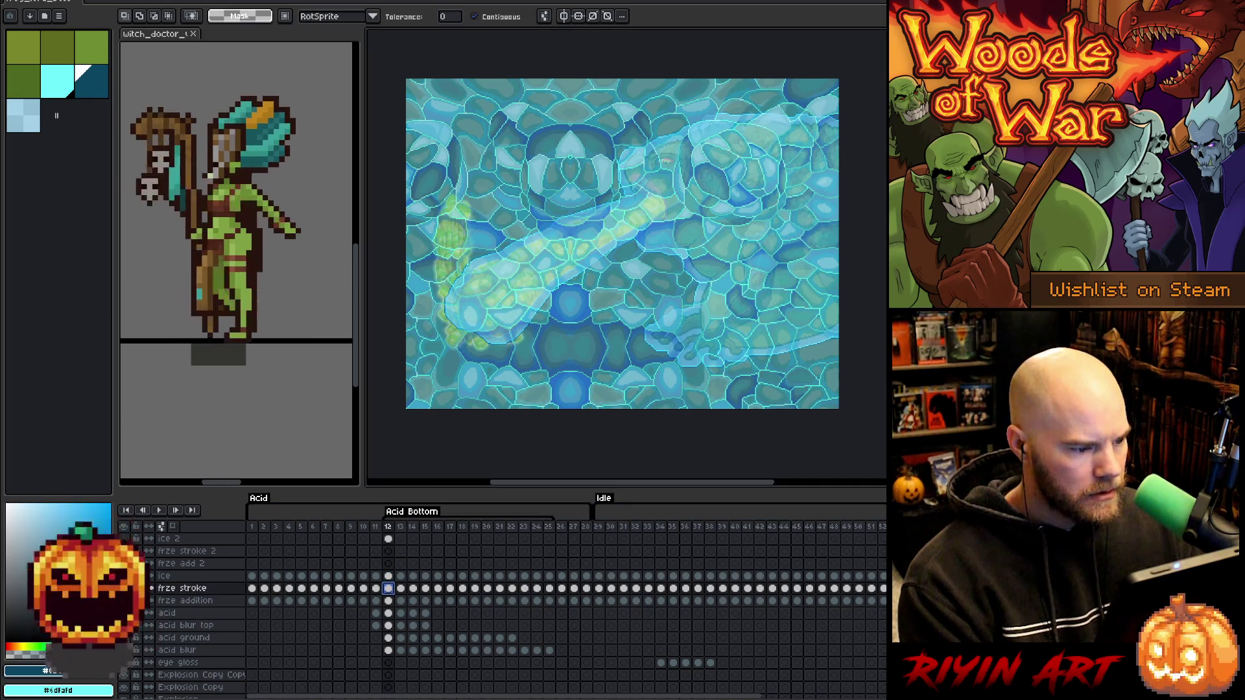
key("ctrl+t")
key("ctrl+a")
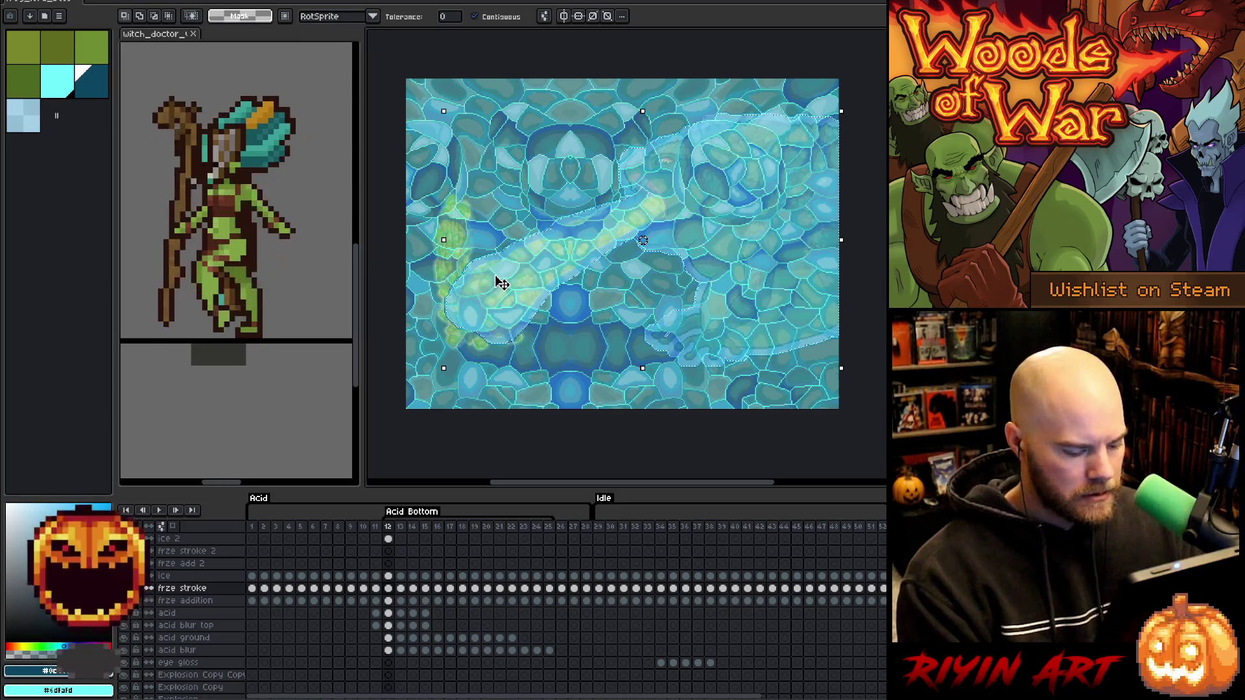
left_click(389, 577)
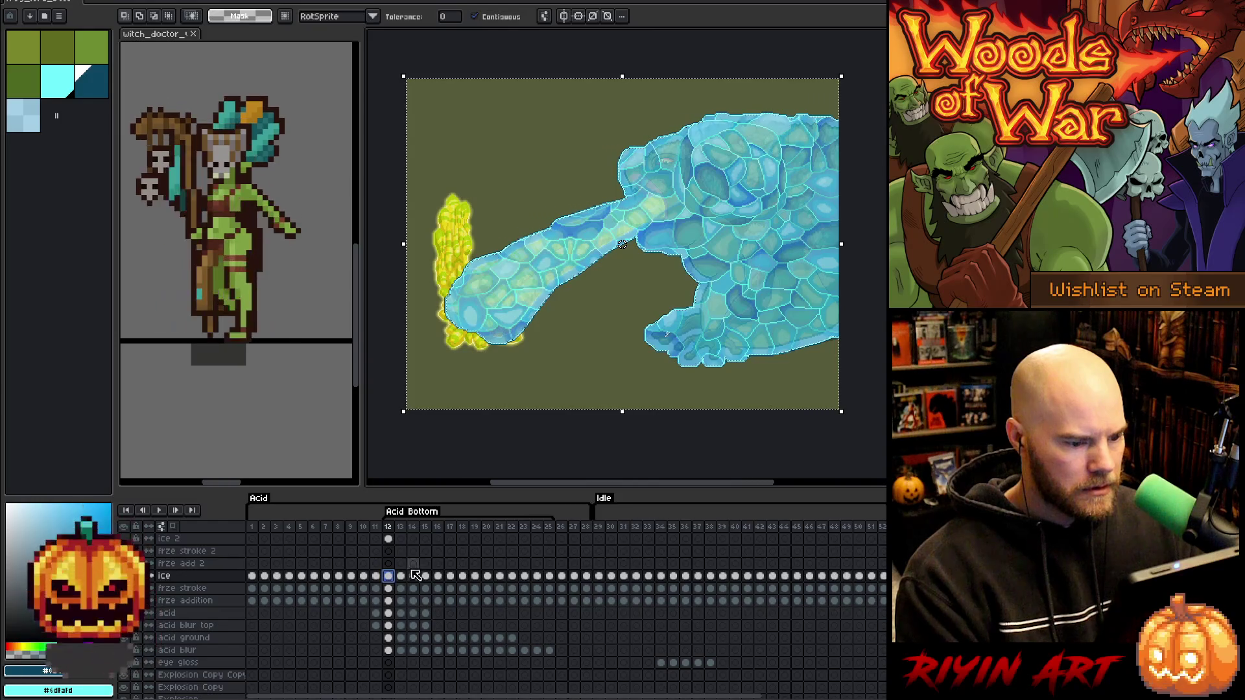
Select the ice 2 cels spanning frames 12 through 22.
left_click(400, 588)
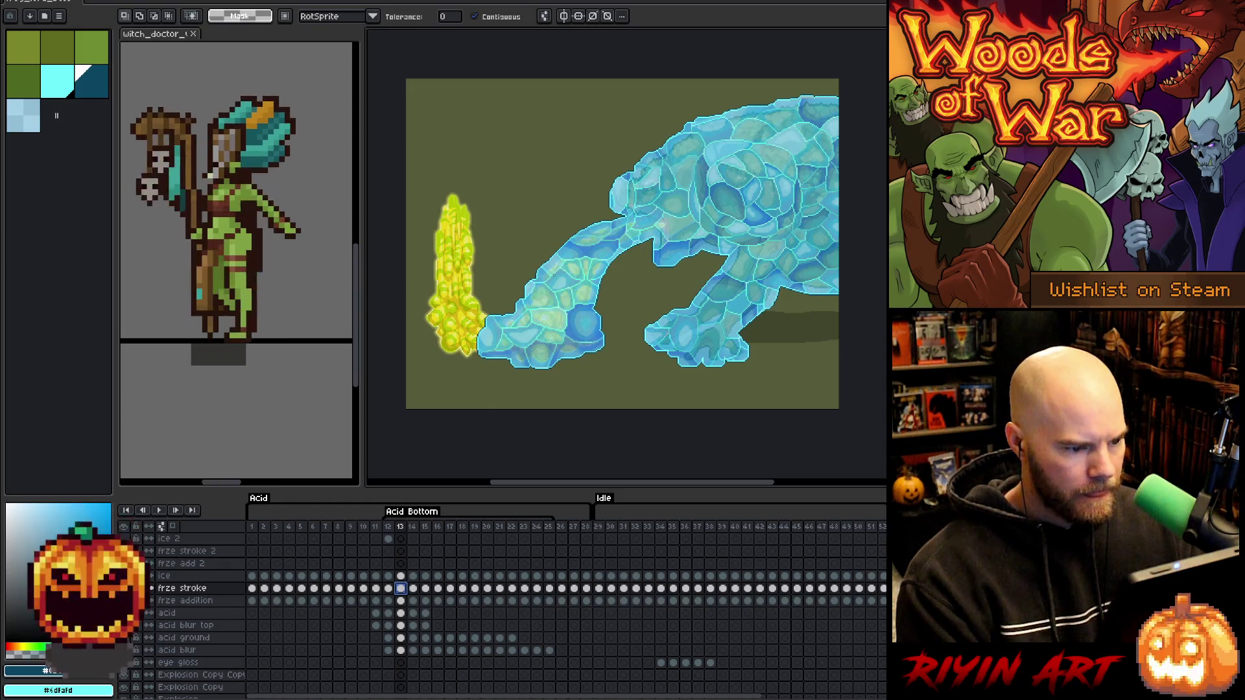
key("Return")
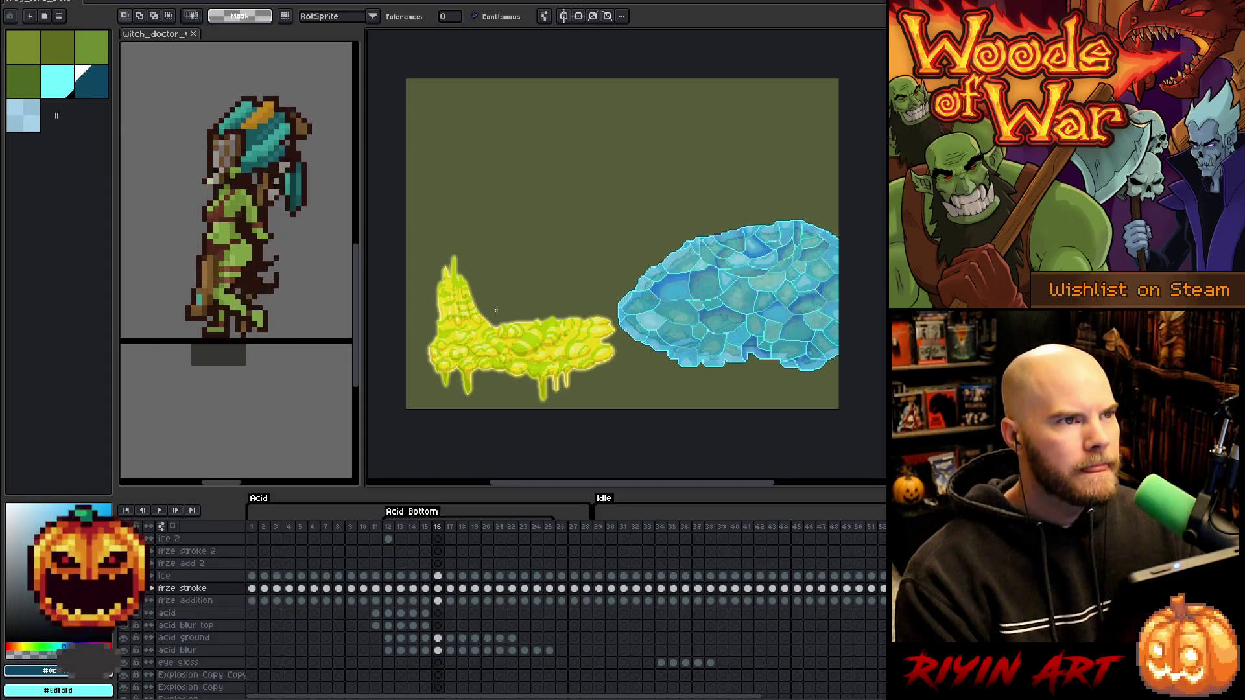
left_click(389, 529)
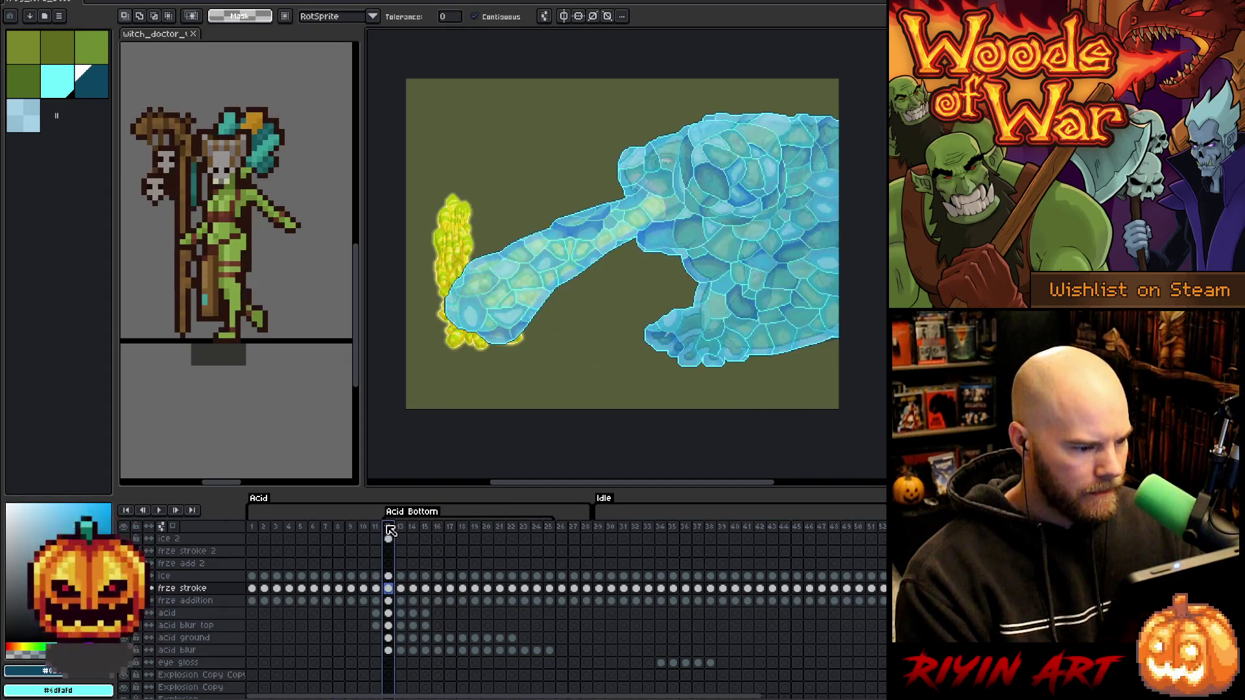
left_click(389, 538)
key("Right")
mouse_move(391, 543)
left_mouse_down()
mouse_move(541, 542)
mouse_move(521, 550)
left_mouse_up()
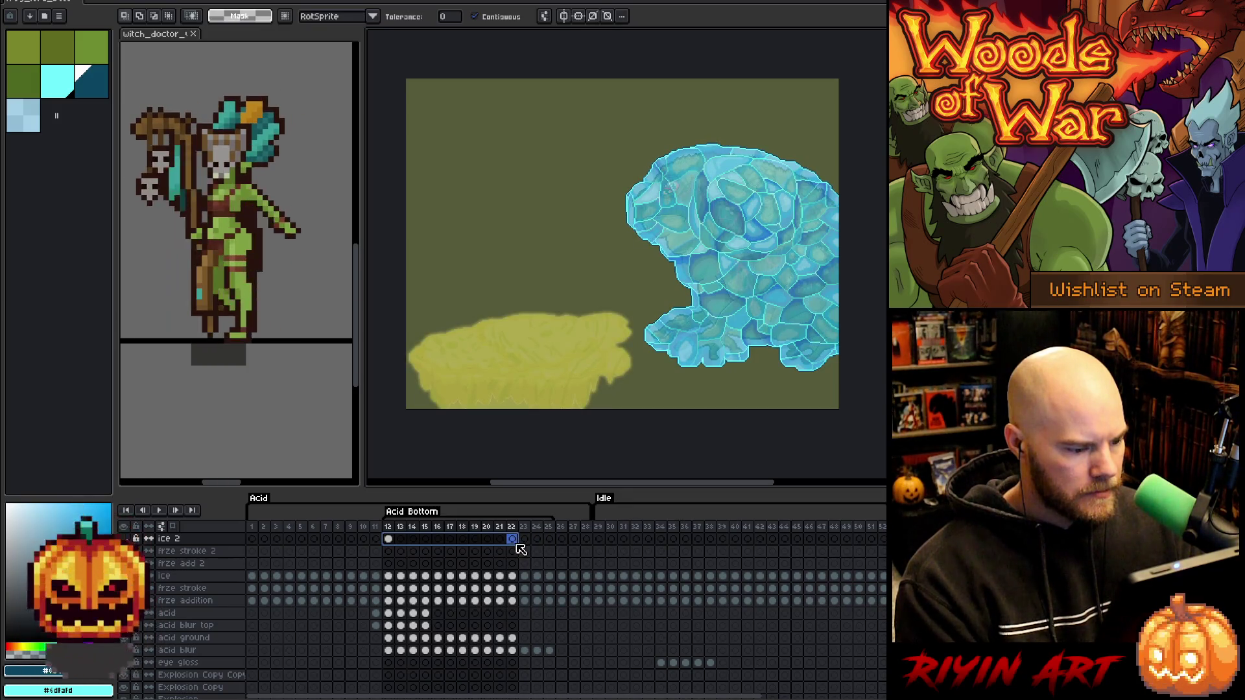
Link, then unlink, the ice 2 cels in frames 12–22, returning to frame 12.
right_click(513, 540)
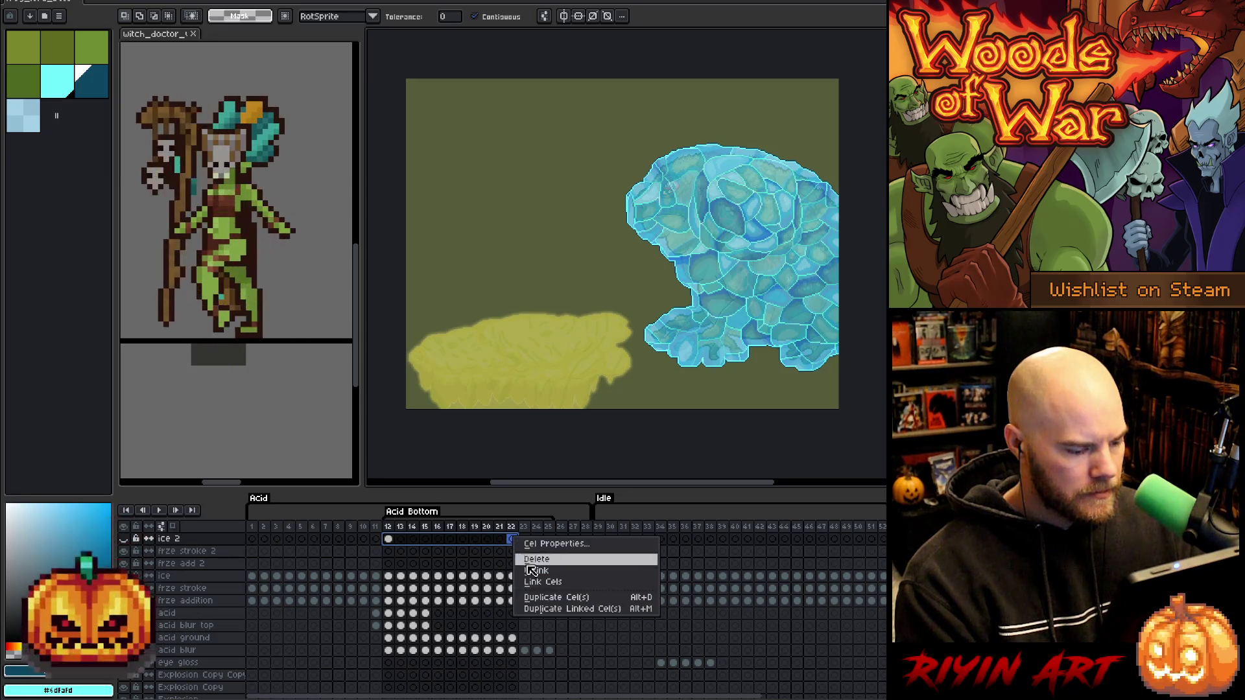
left_click(533, 582)
right_click(491, 543)
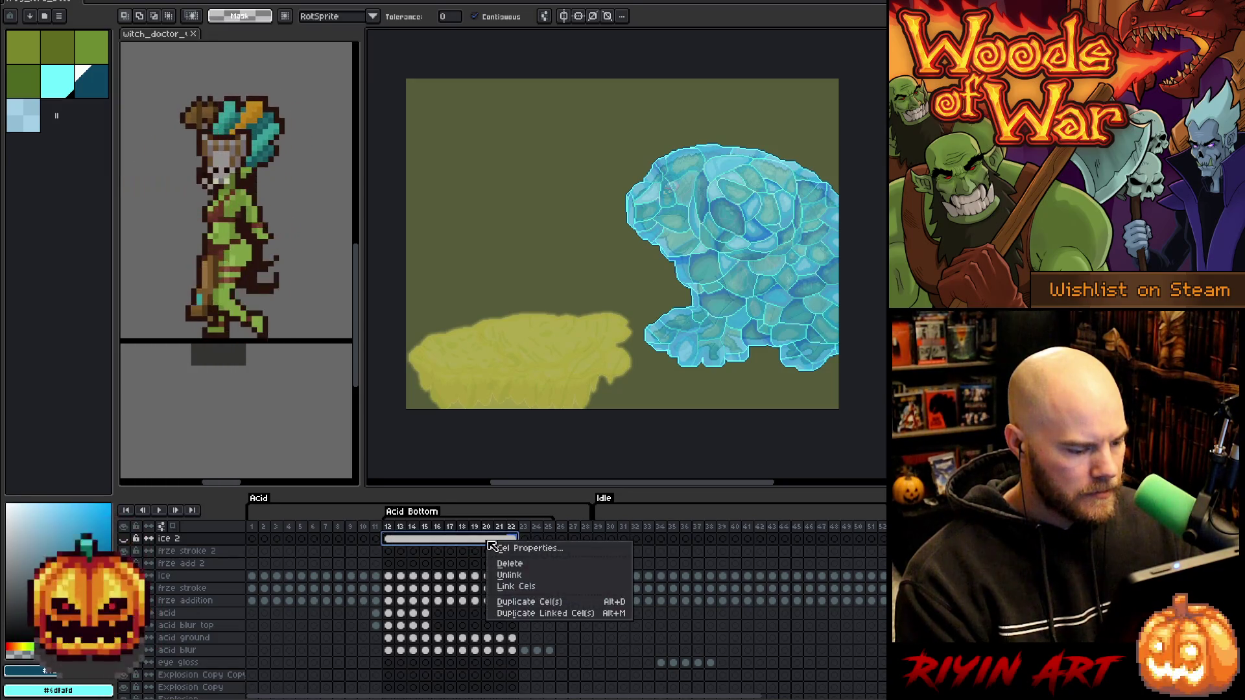
left_click(508, 577)
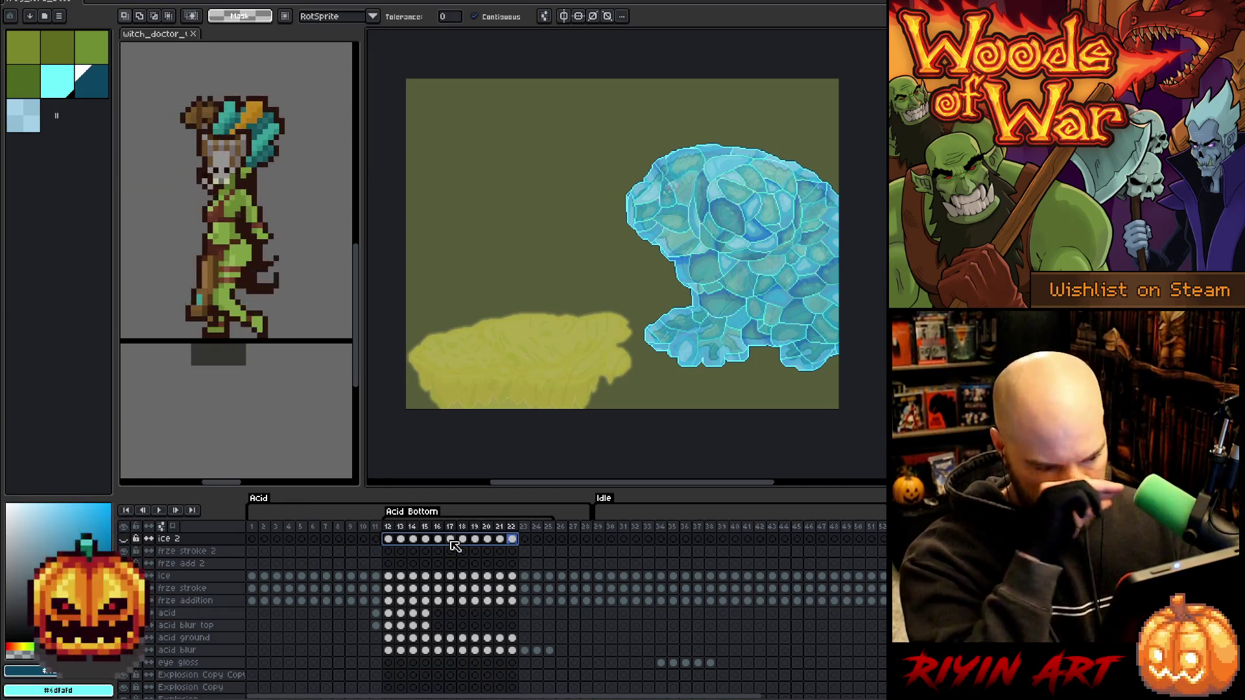
left_click(389, 541)
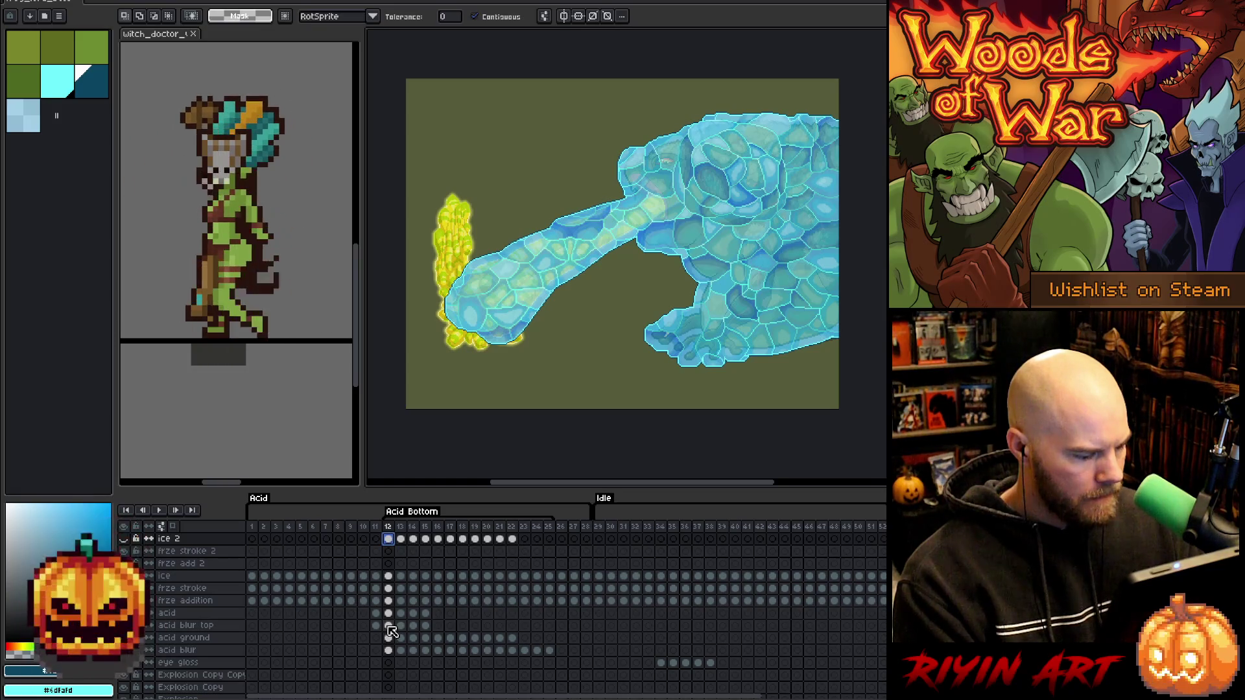
Select the acid blob's pixels on frame 12 and make the frze stroke 2 cel active.
left_click(393, 639)
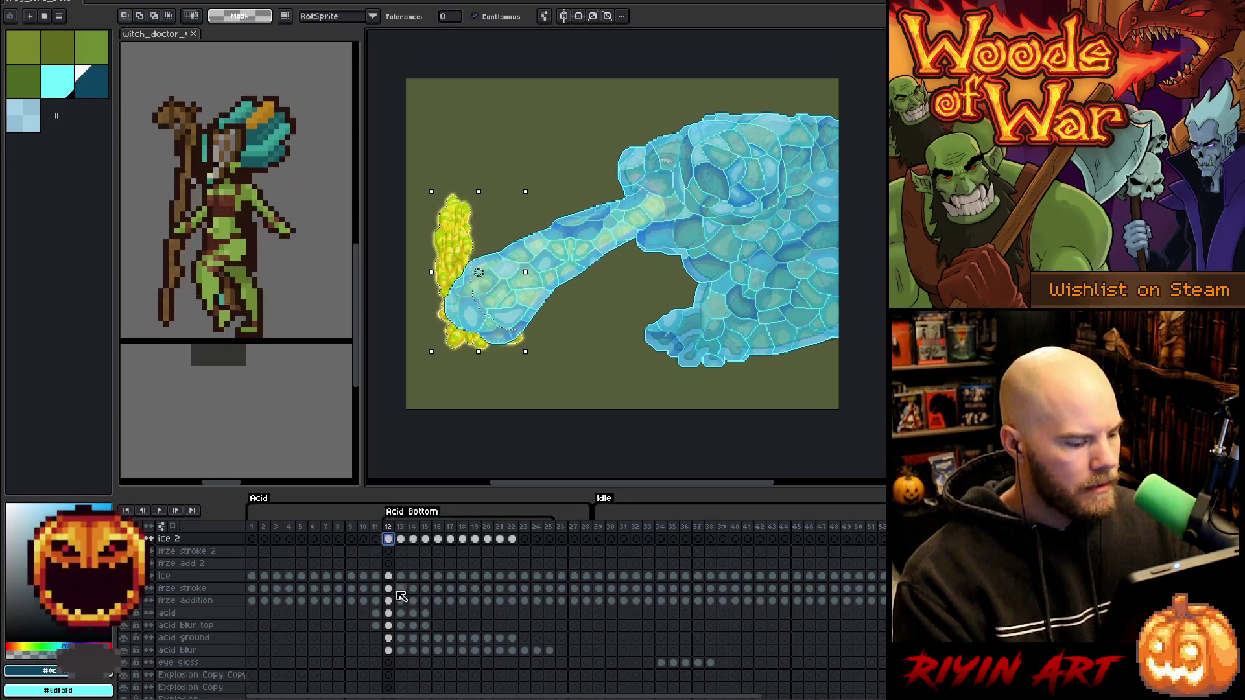
left_click(389, 563)
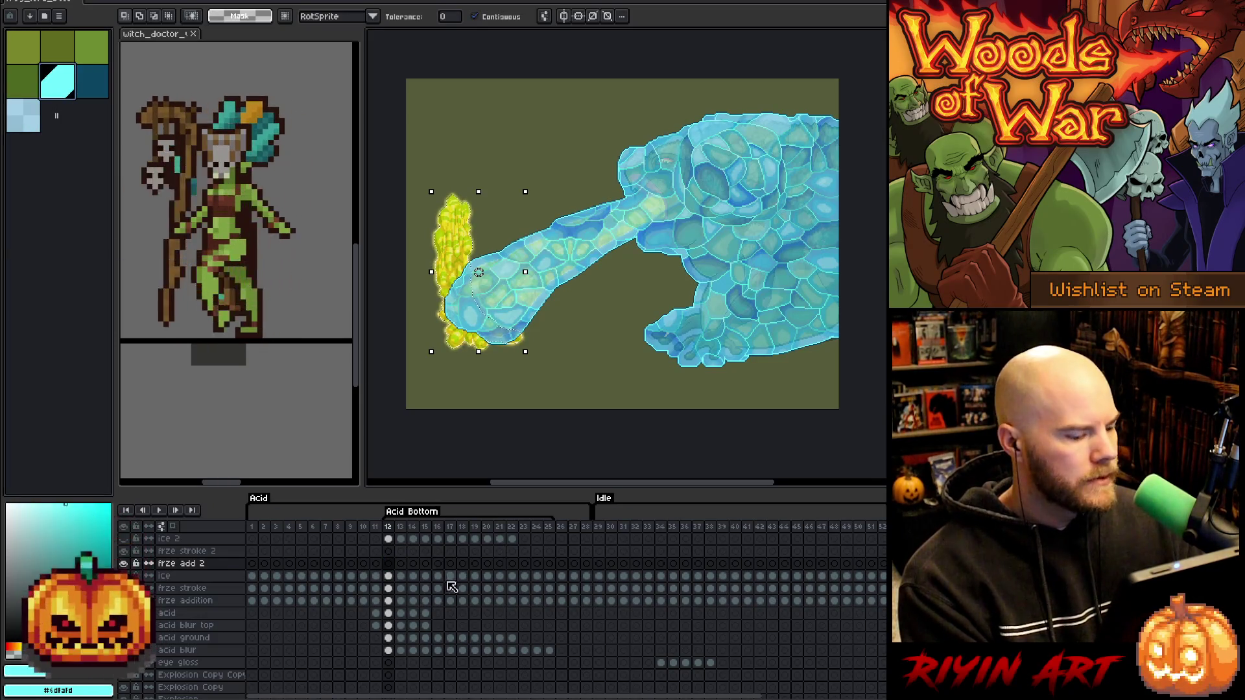
left_click(389, 565)
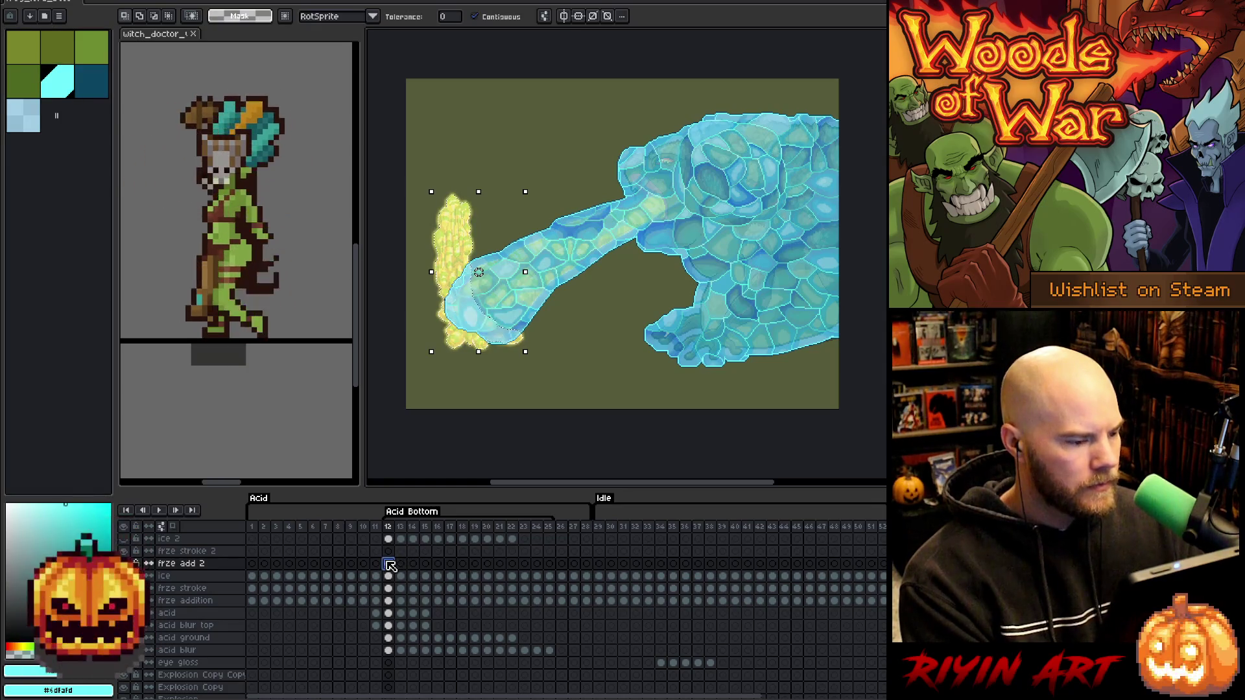
left_click(389, 552)
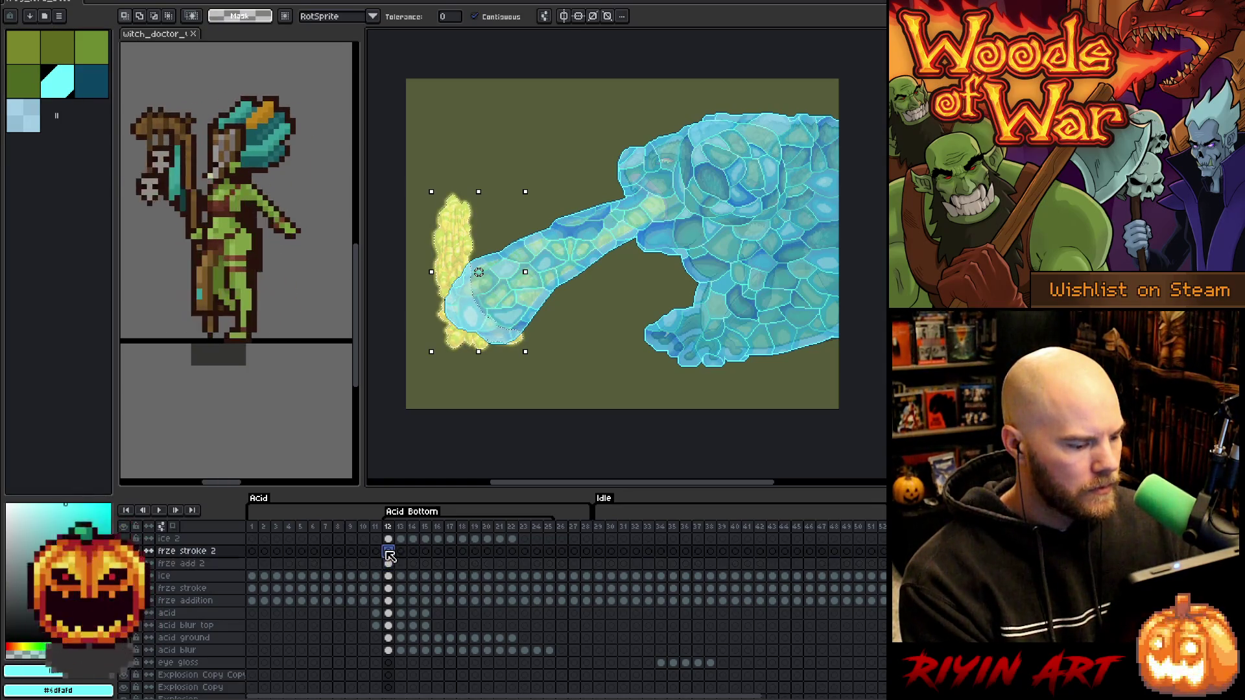
left_click(170, 2)
Expand the acid selection, fill it light blue, and paste the ice texture onto ice 2.
mouse_move(188, 60)
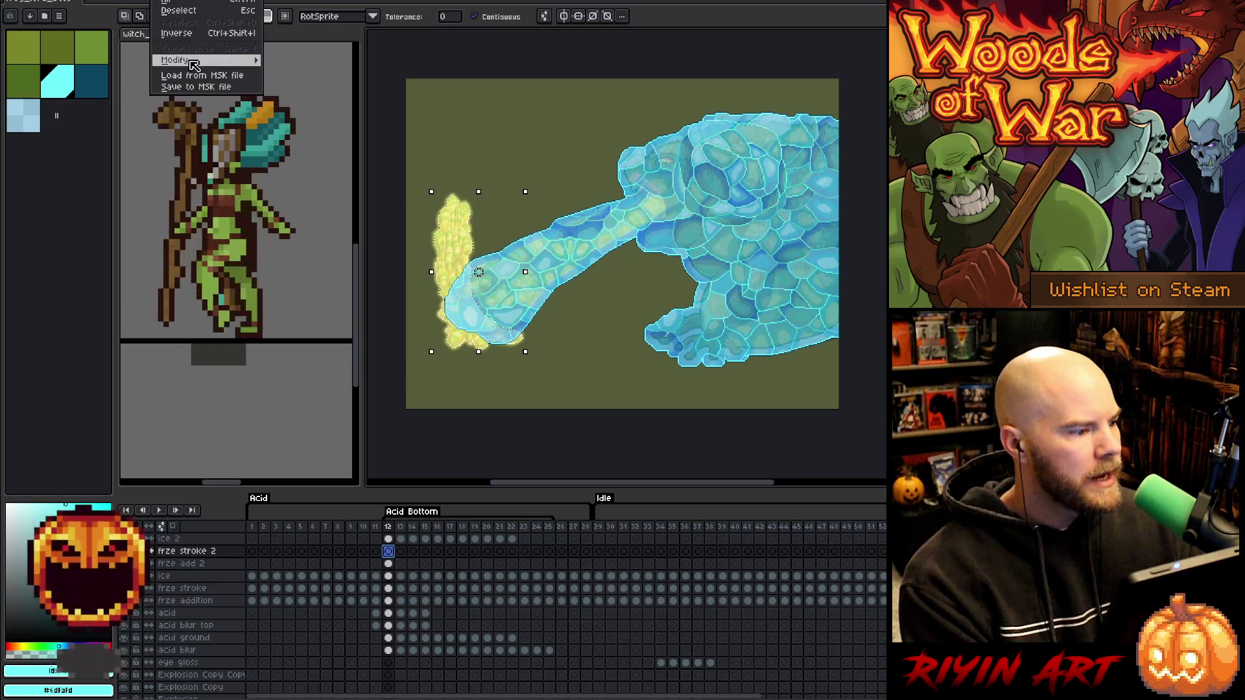
left_click(289, 59)
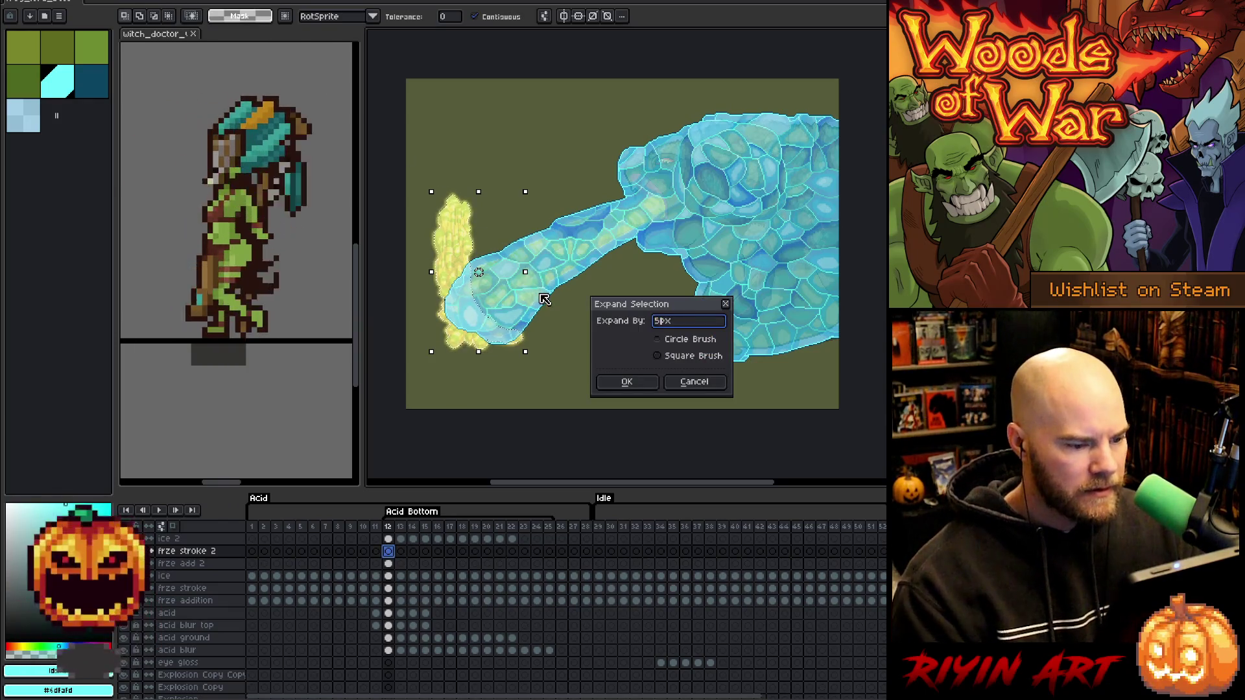
left_click(626, 381)
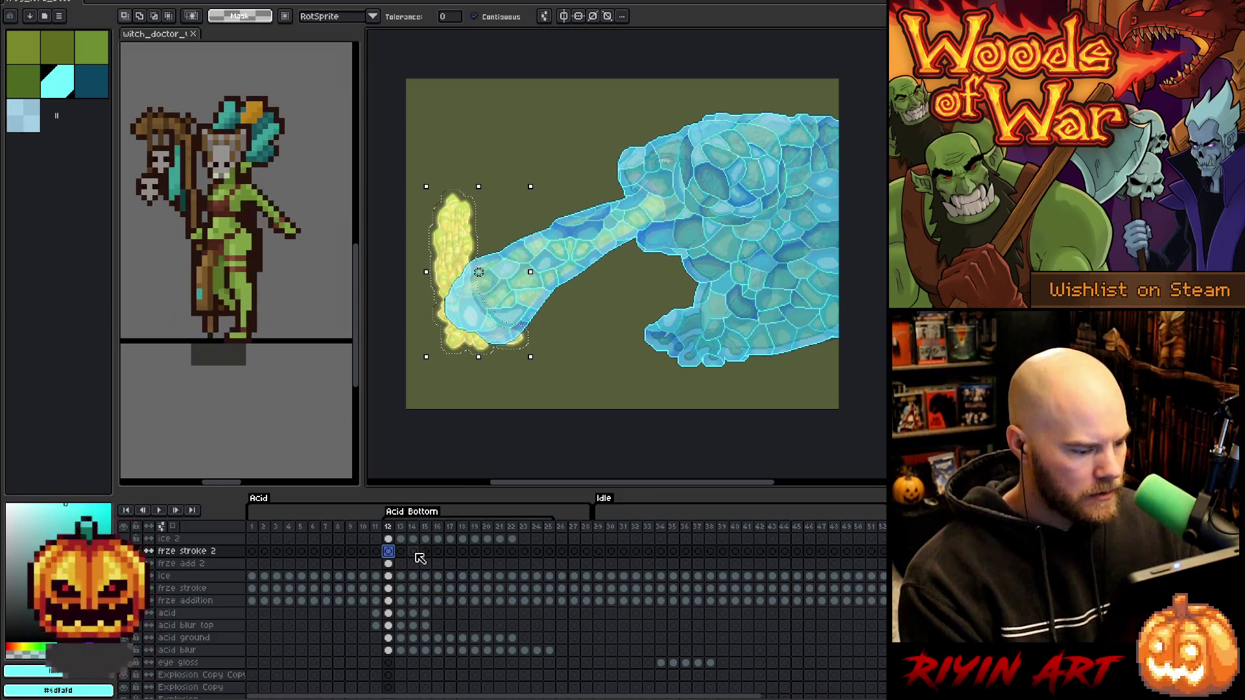
left_click(26, 117)
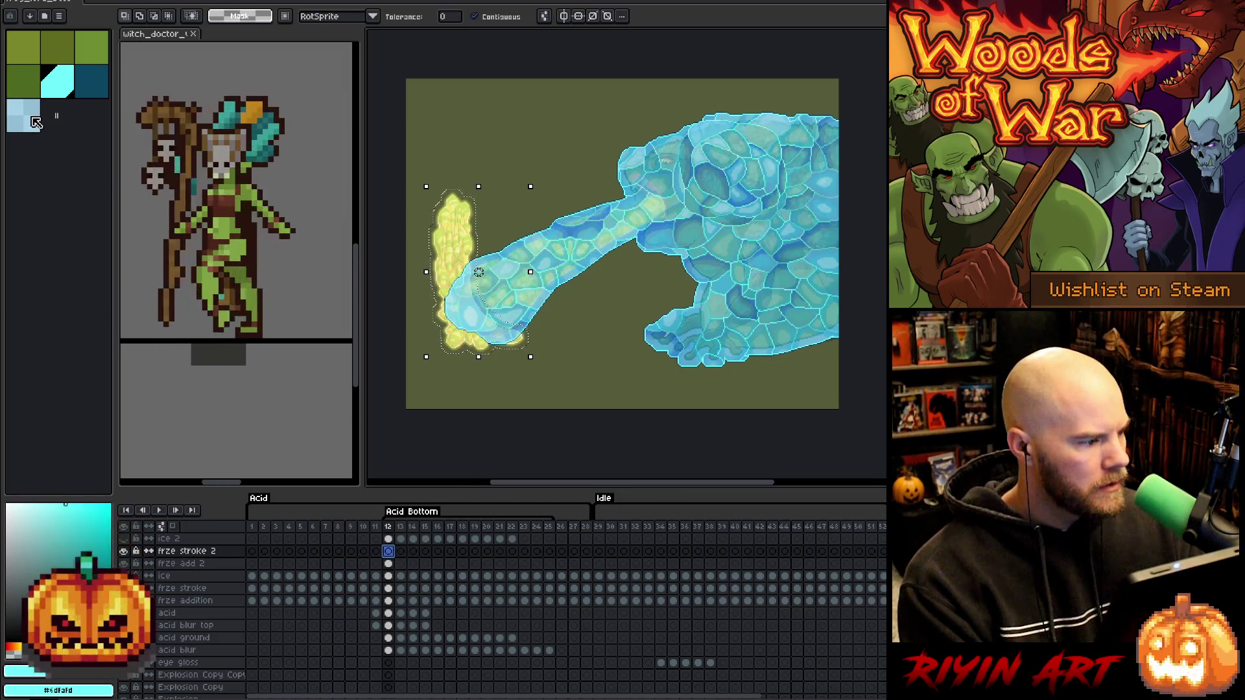
key("f")
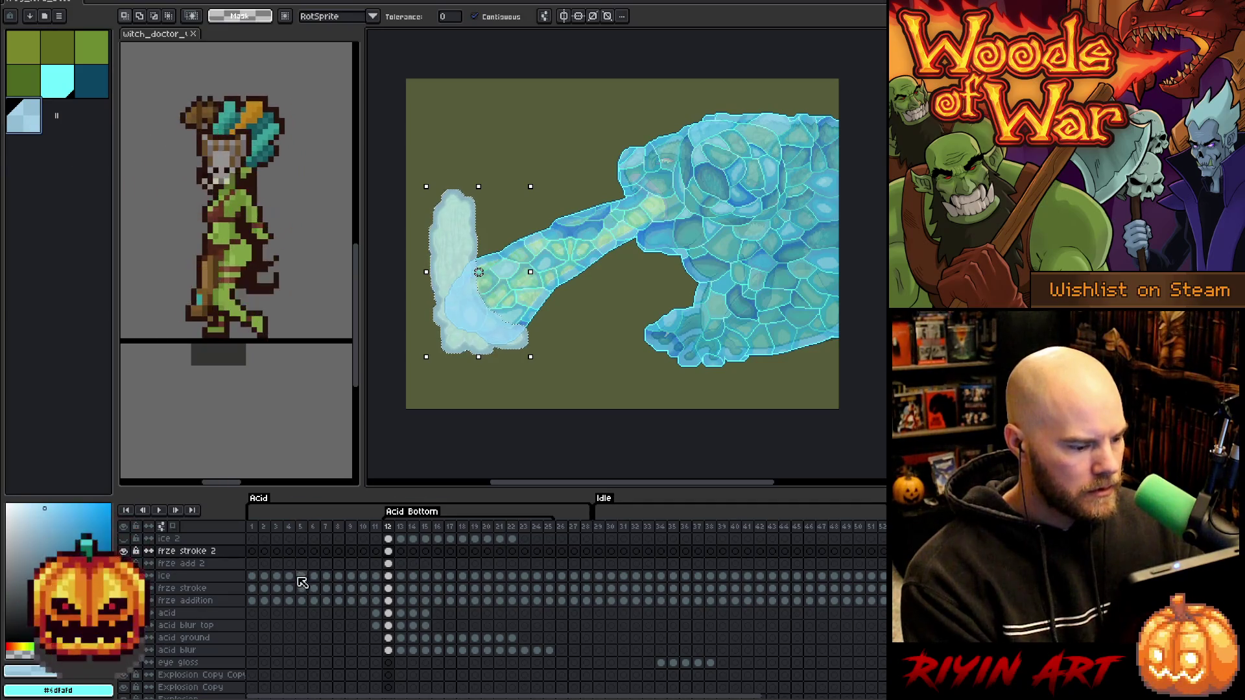
key("ctrl+v")
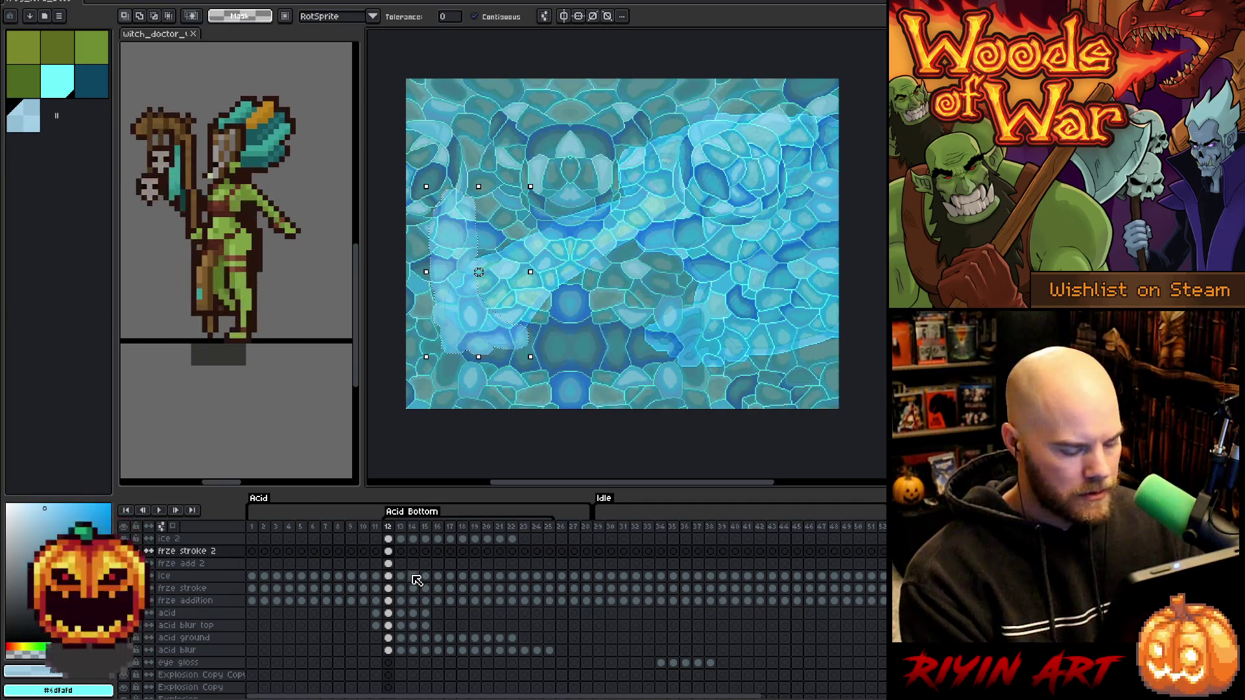
left_click(389, 539)
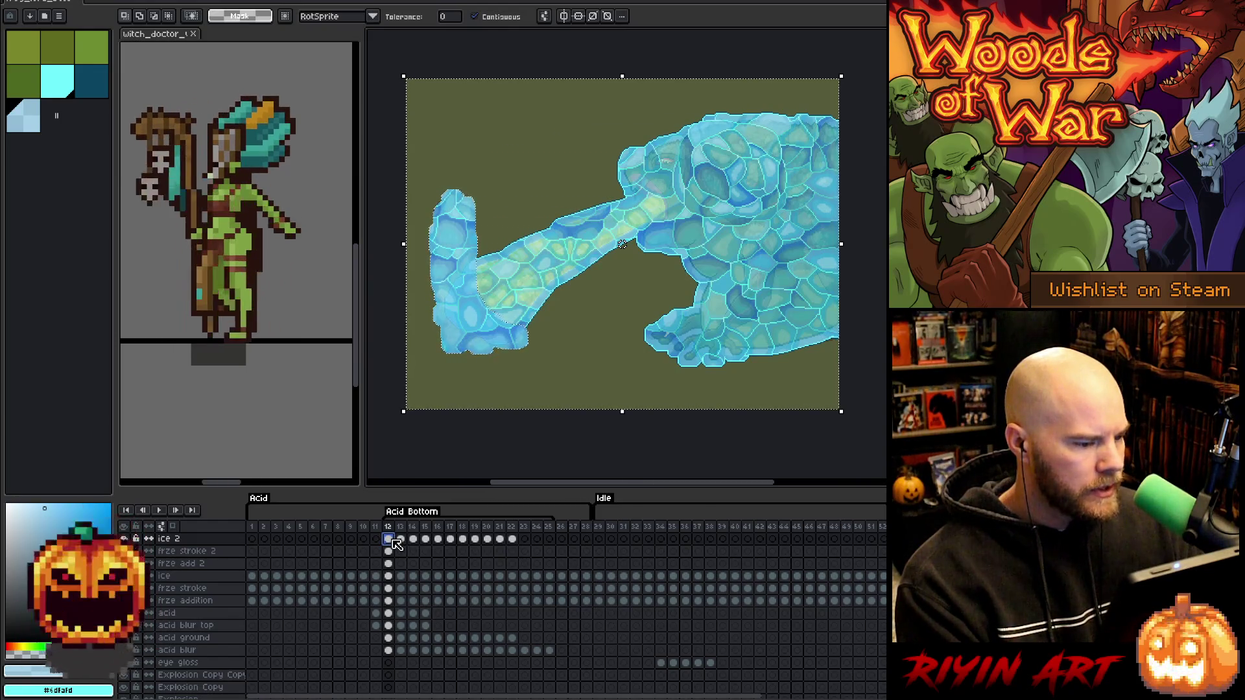
Add a dark teal outline on frze stroke 2 for frame 12, then deselect.
left_click(389, 551)
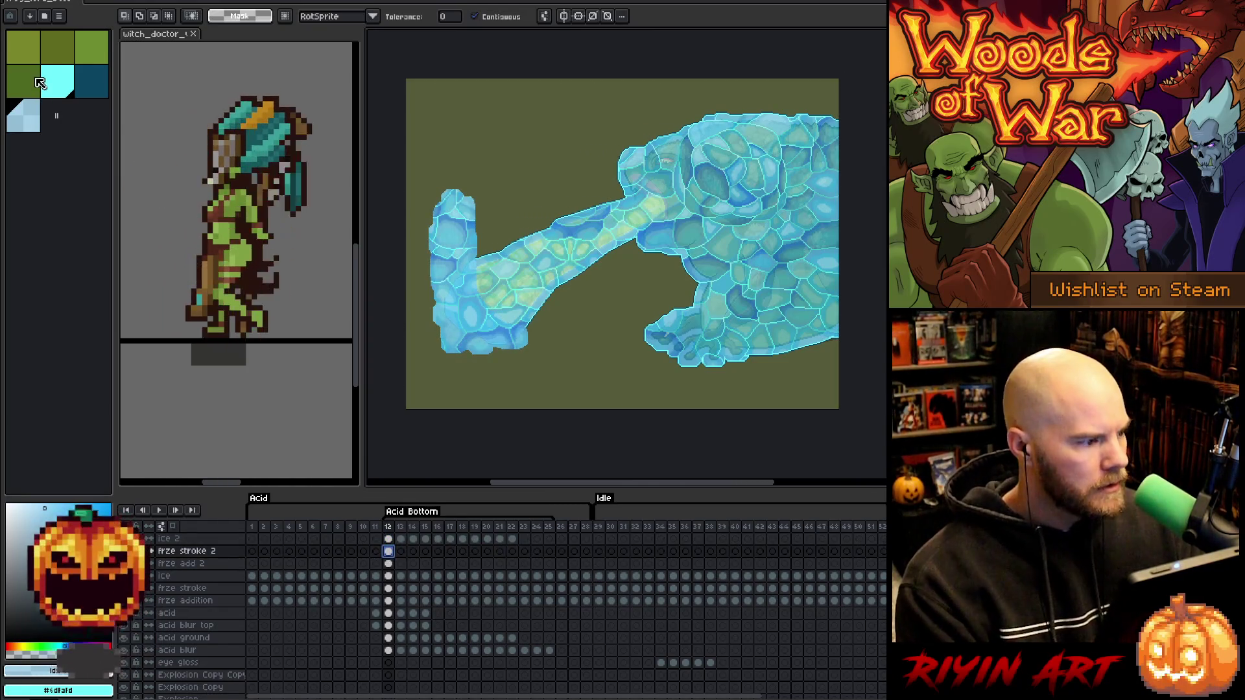
left_click(64, 90)
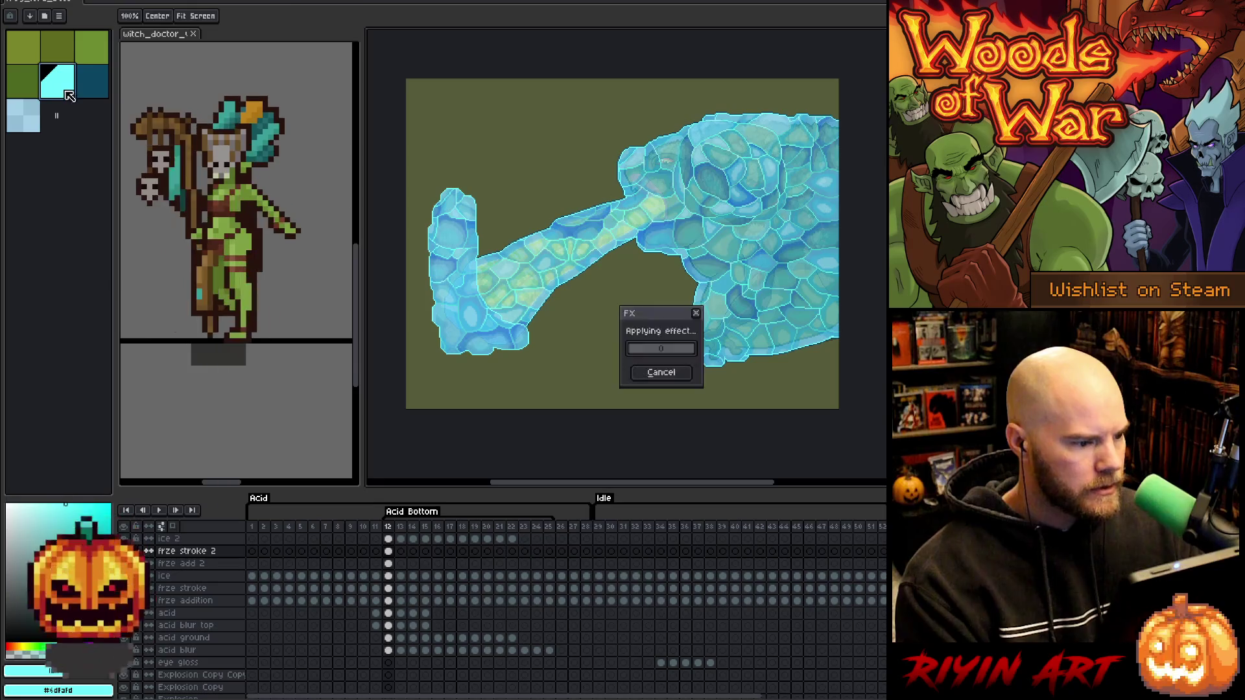
left_click(103, 91)
key("m")
left_click(388, 540)
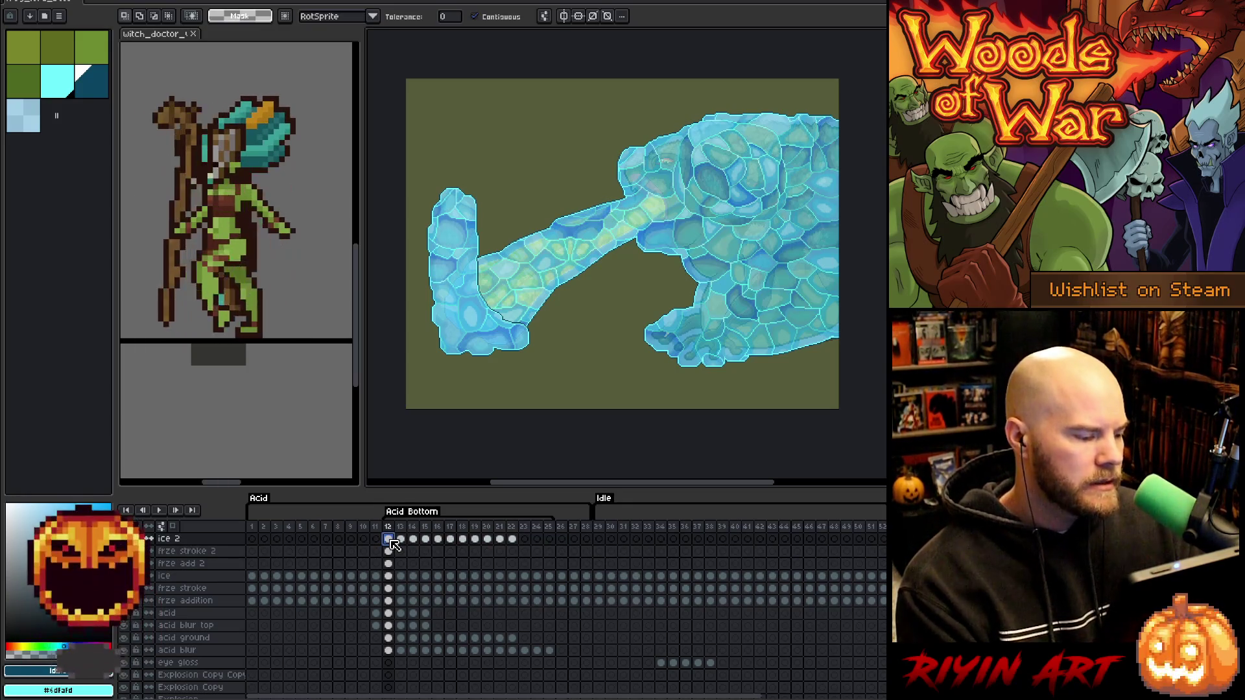
left_click(390, 552, "ctrl")
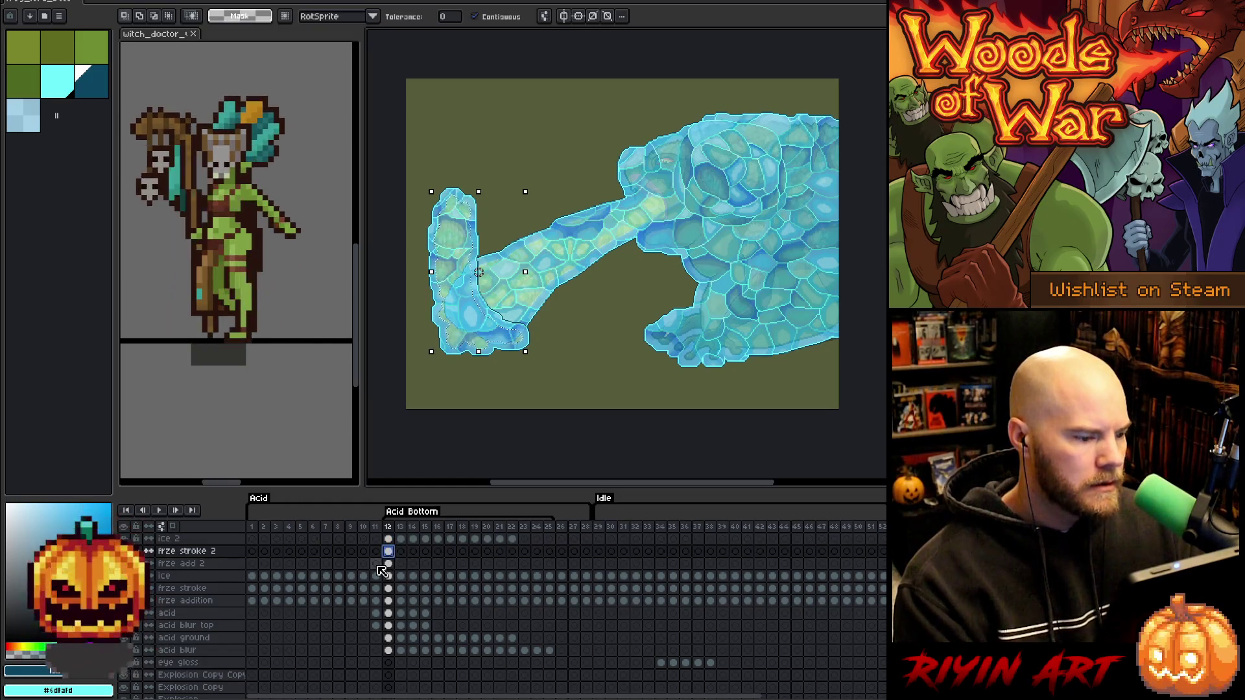
key("ctrl+d")
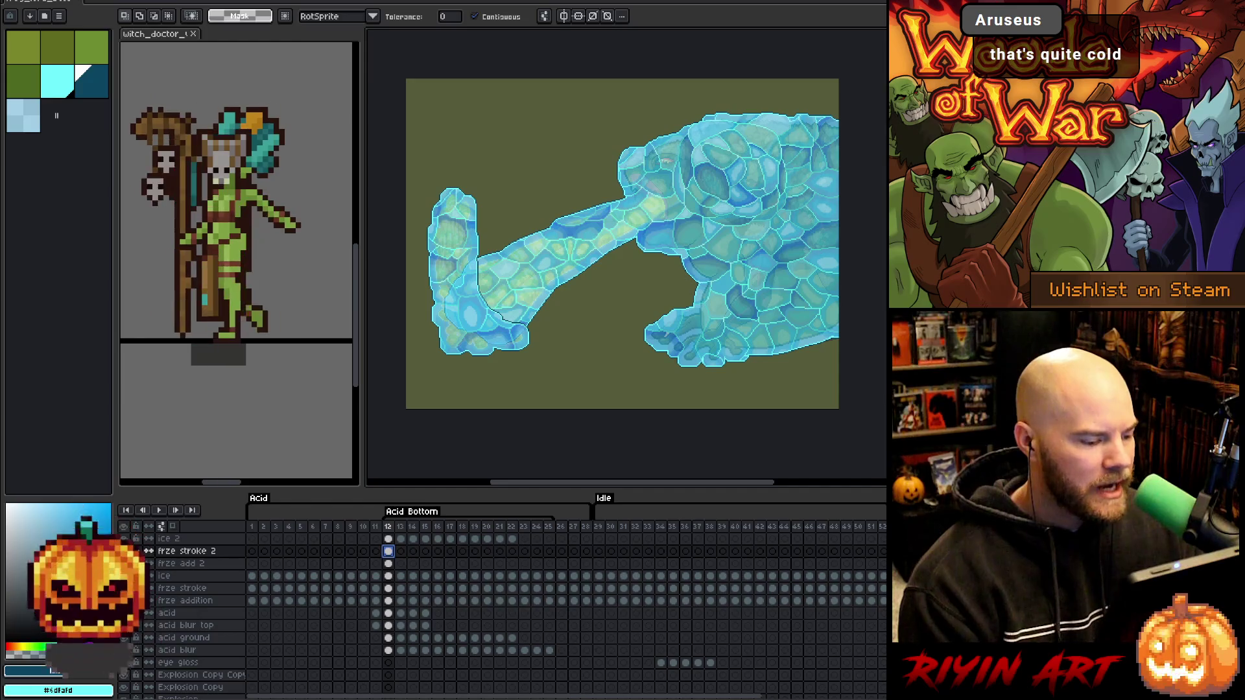
Select the frame 12 column, then move to frame 13's ice 2 cel.
left_click(389, 528)
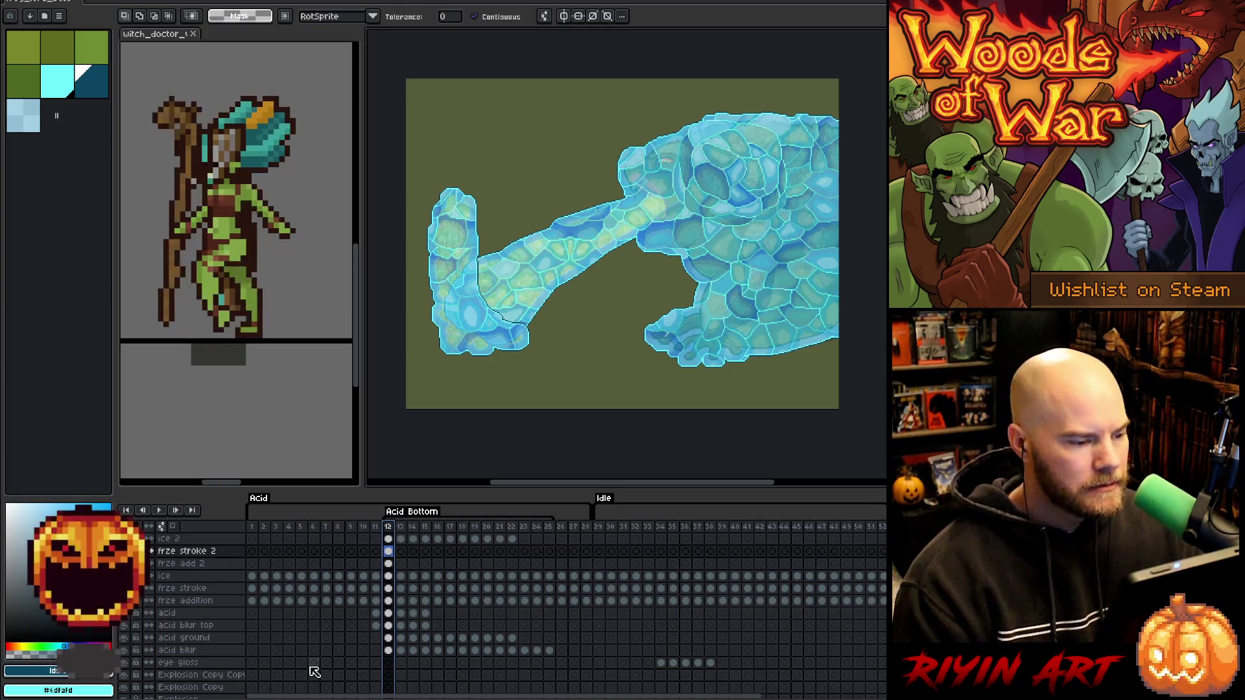
left_click(402, 541)
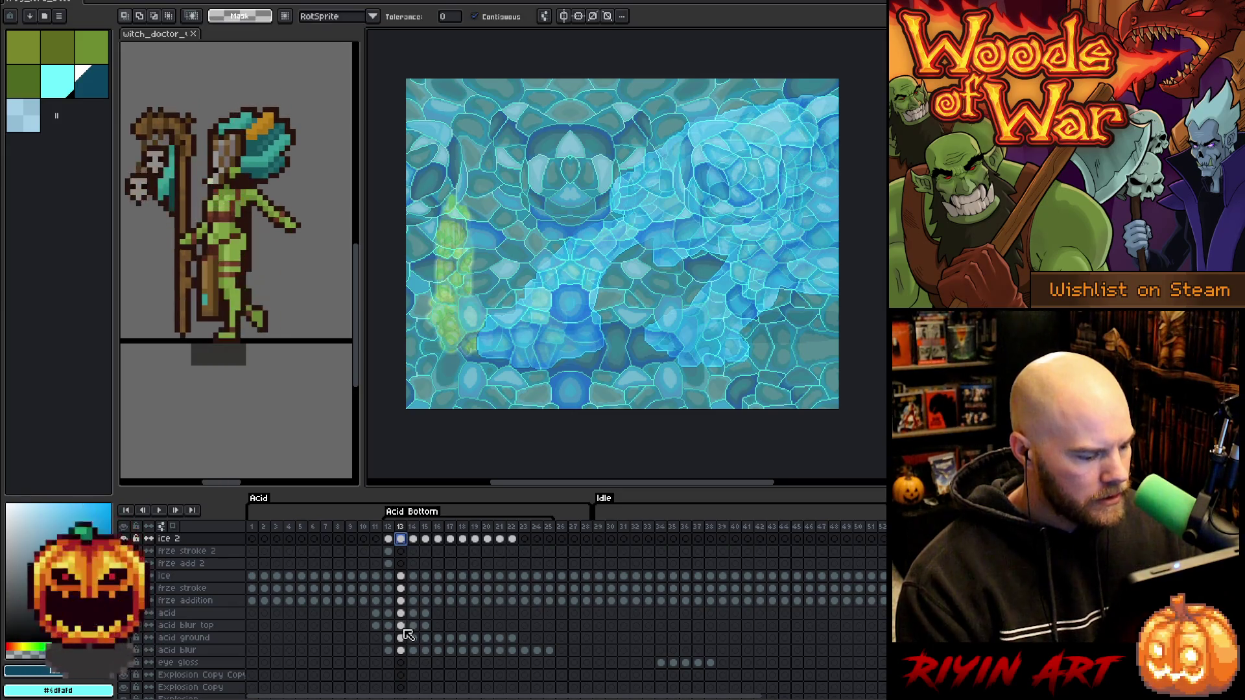
Select frame 13's acid blur top pixels, expand the selection, and fill it cyan on frze stroke 2.
key("ctrl+shift+d")
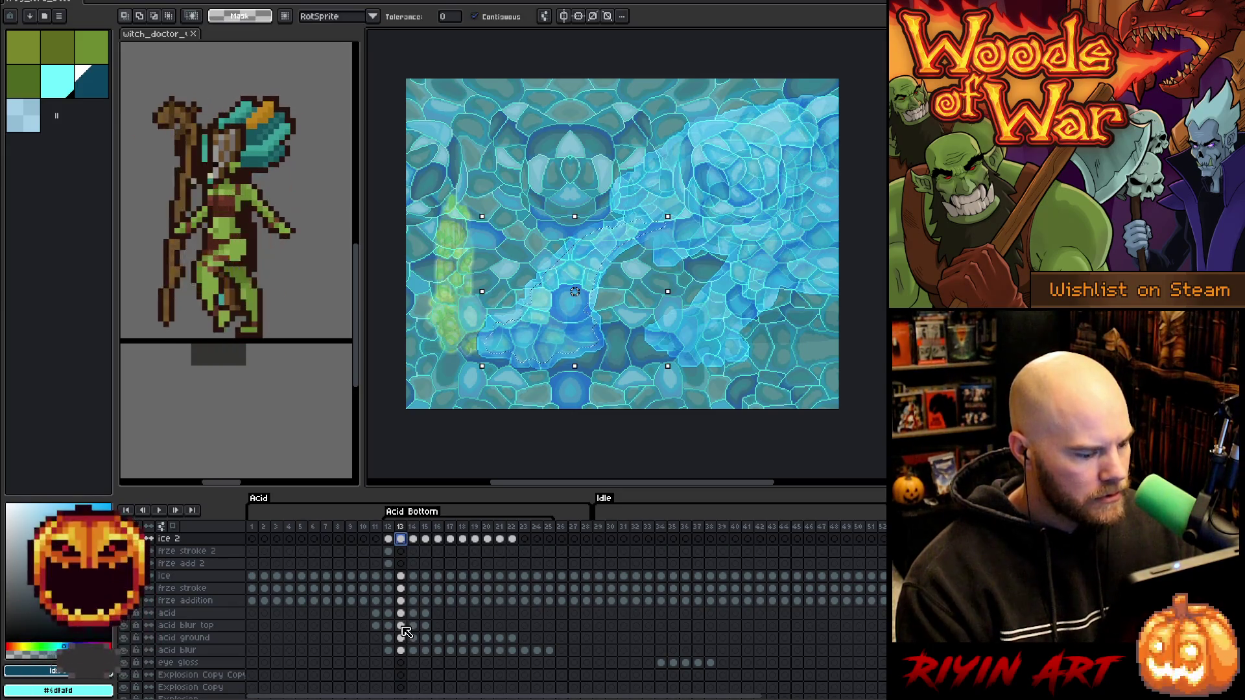
left_click(402, 626)
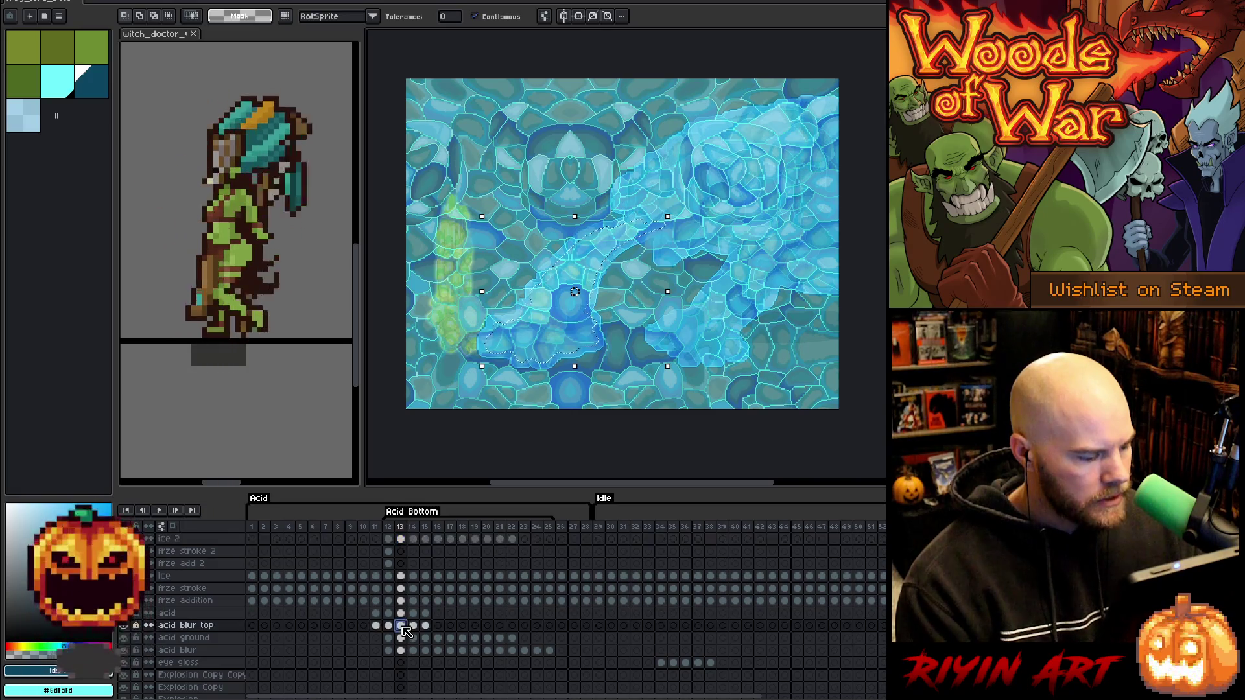
key("ctrl+z")
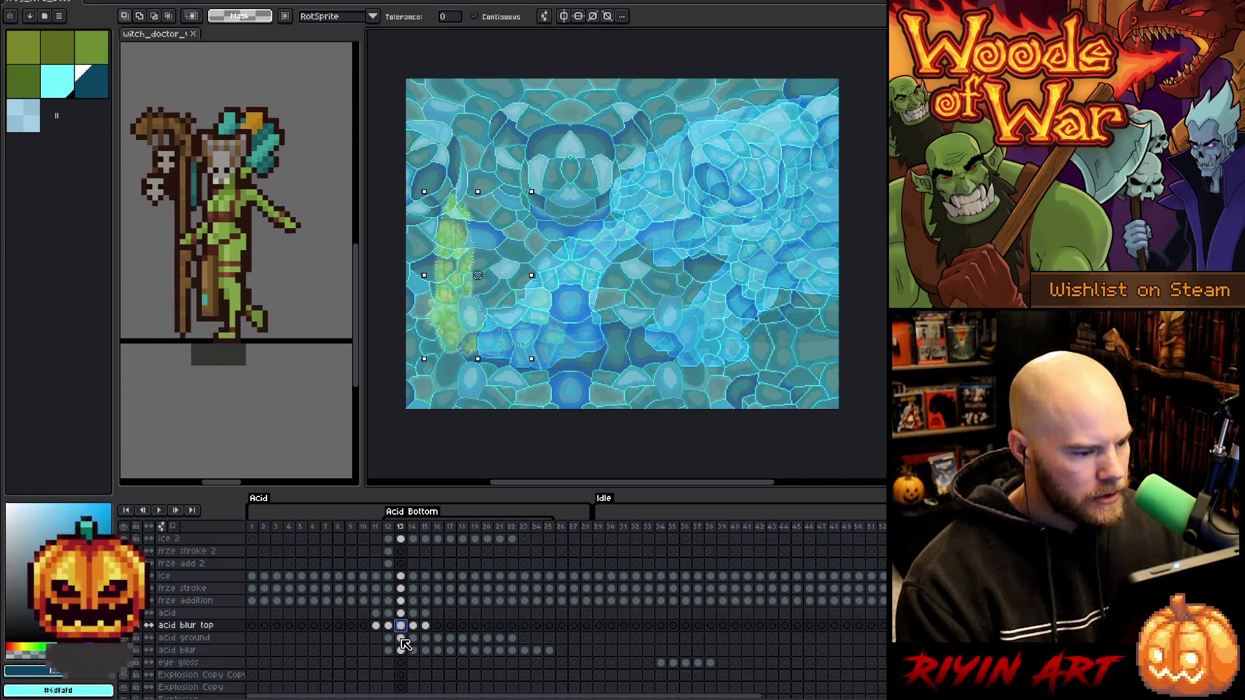
left_click(401, 563)
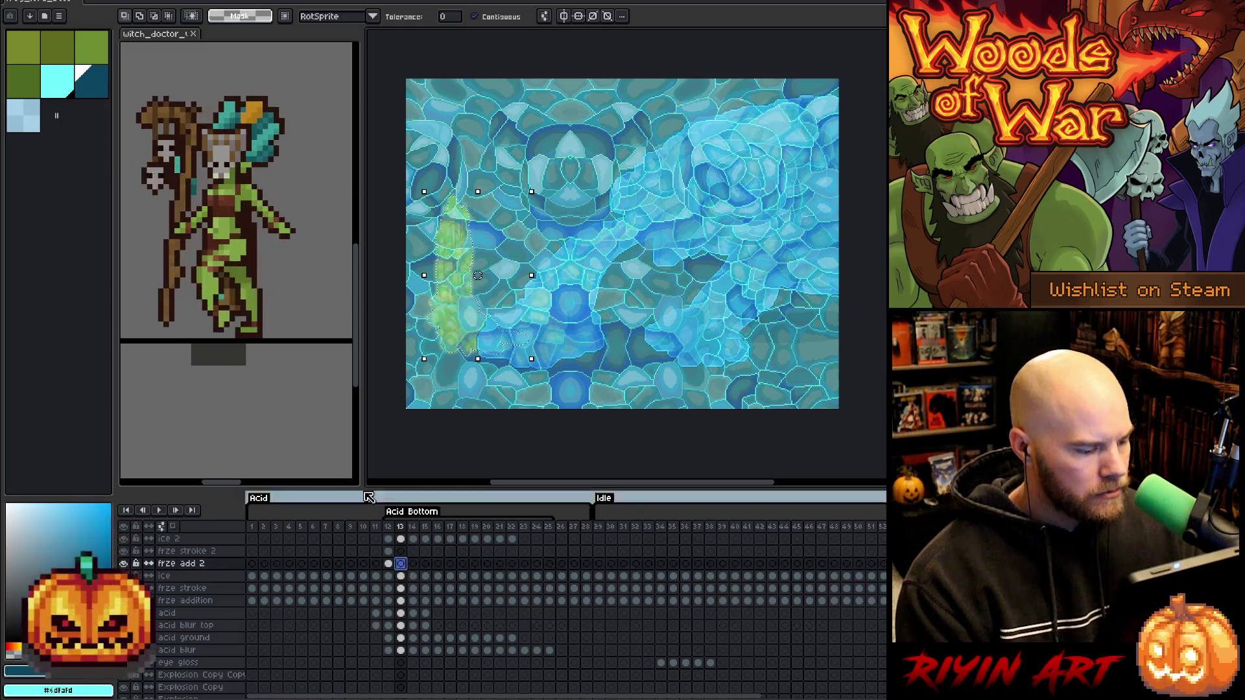
left_click(60, 83)
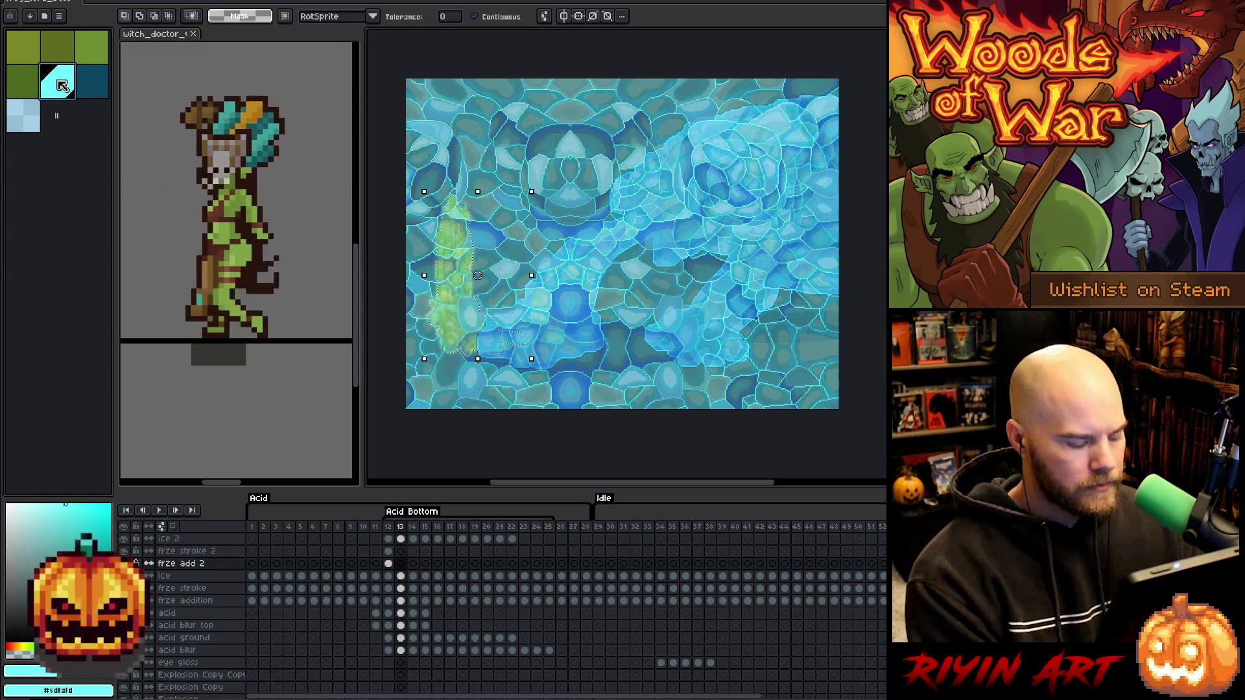
left_click(401, 552)
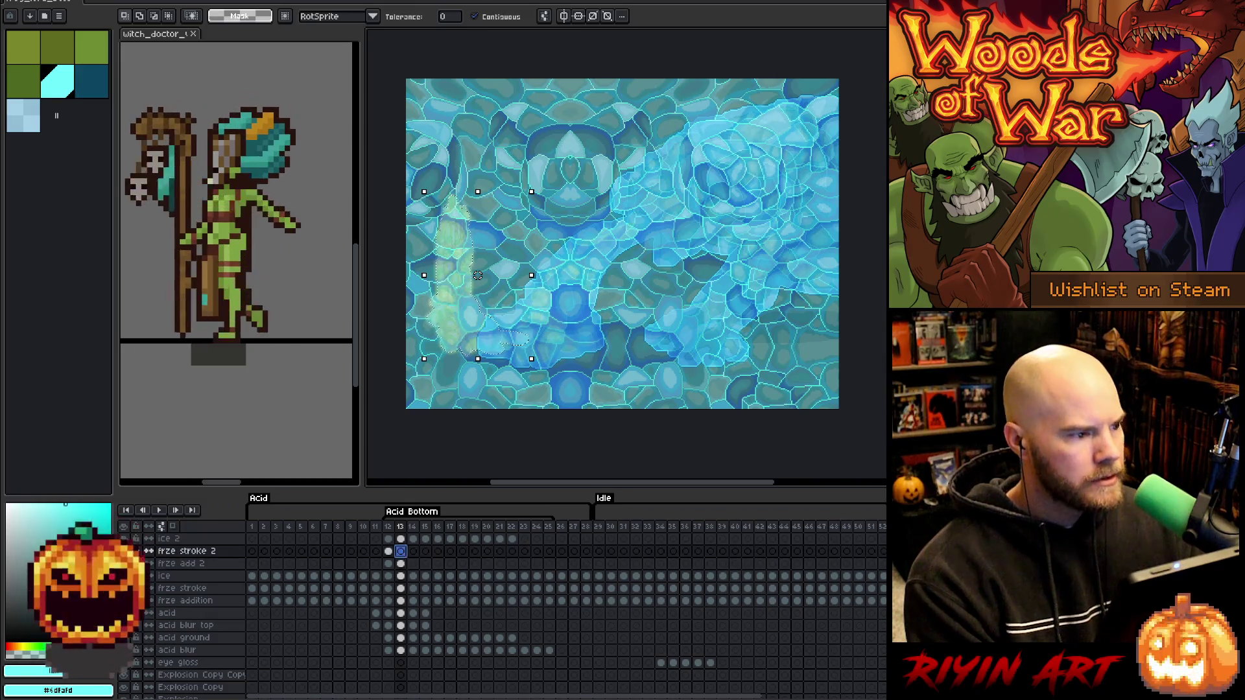
left_click(163, 2)
mouse_move(198, 63)
left_click(281, 73)
key("Return")
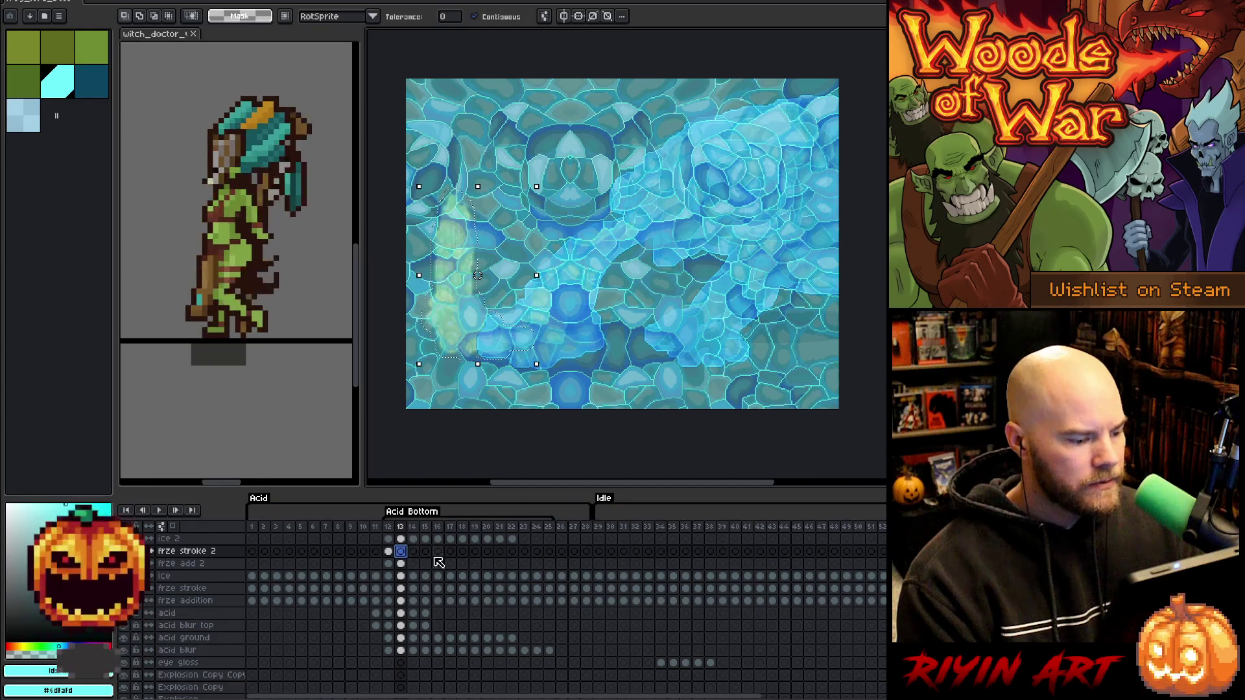
key("f")
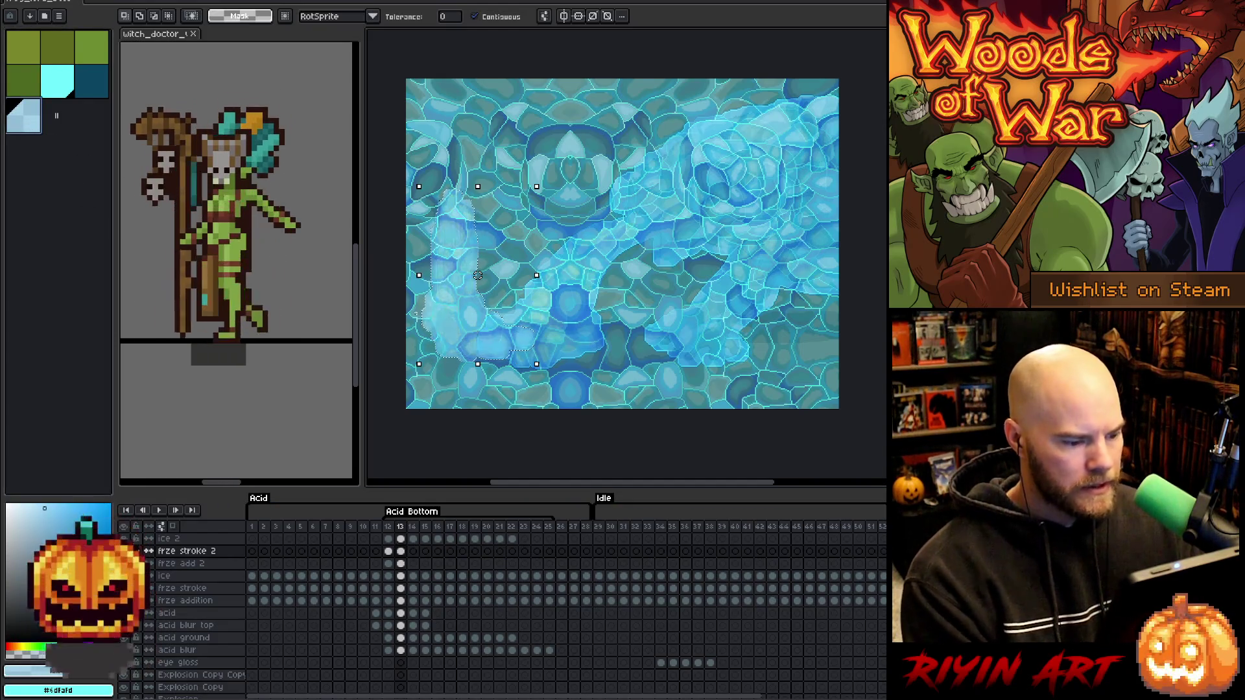
Apply the ice texture on ice 2 for frame 13 and pick dark teal for the outline.
key("ctrl+a")
left_click(401, 539)
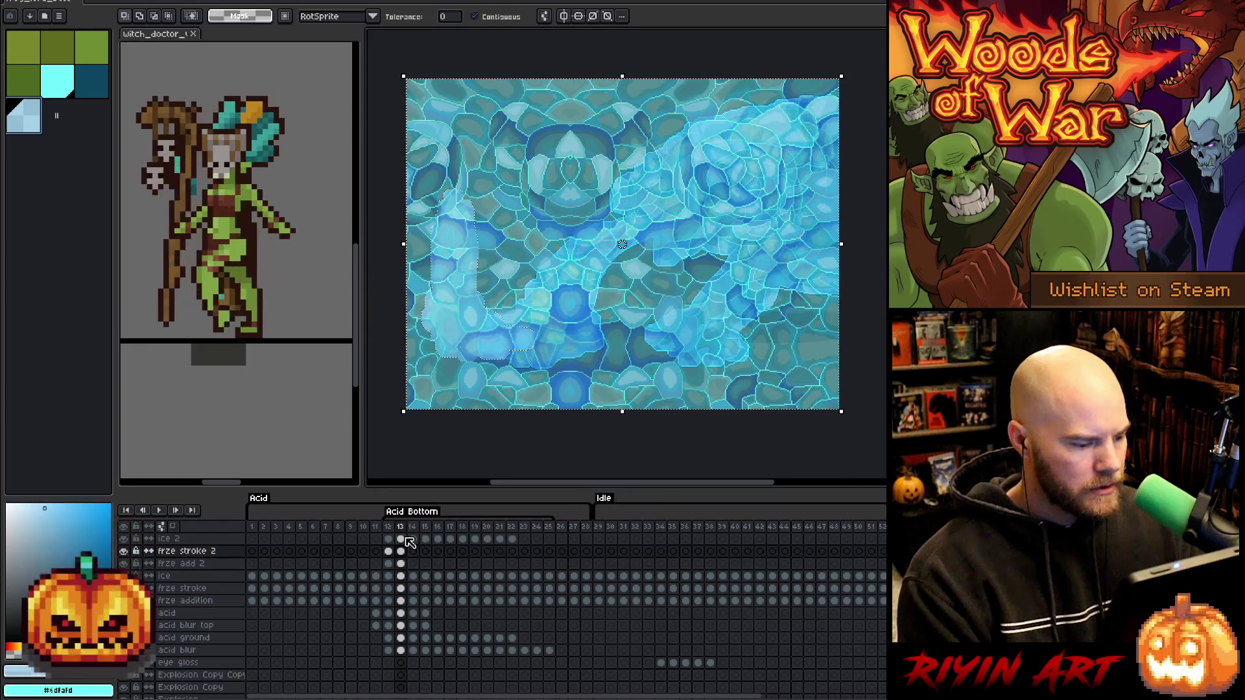
key("ctrl+d")
left_click(92, 86)
key("w")
left_click(402, 552, "ctrl")
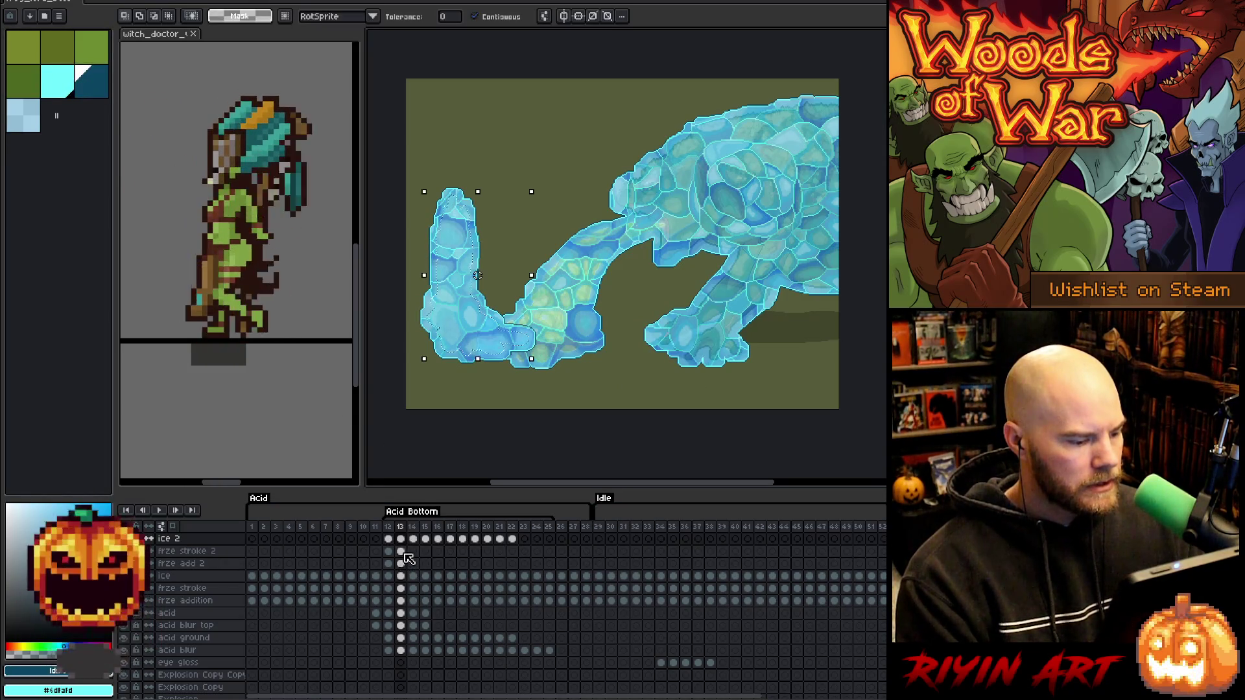
left_click(403, 552)
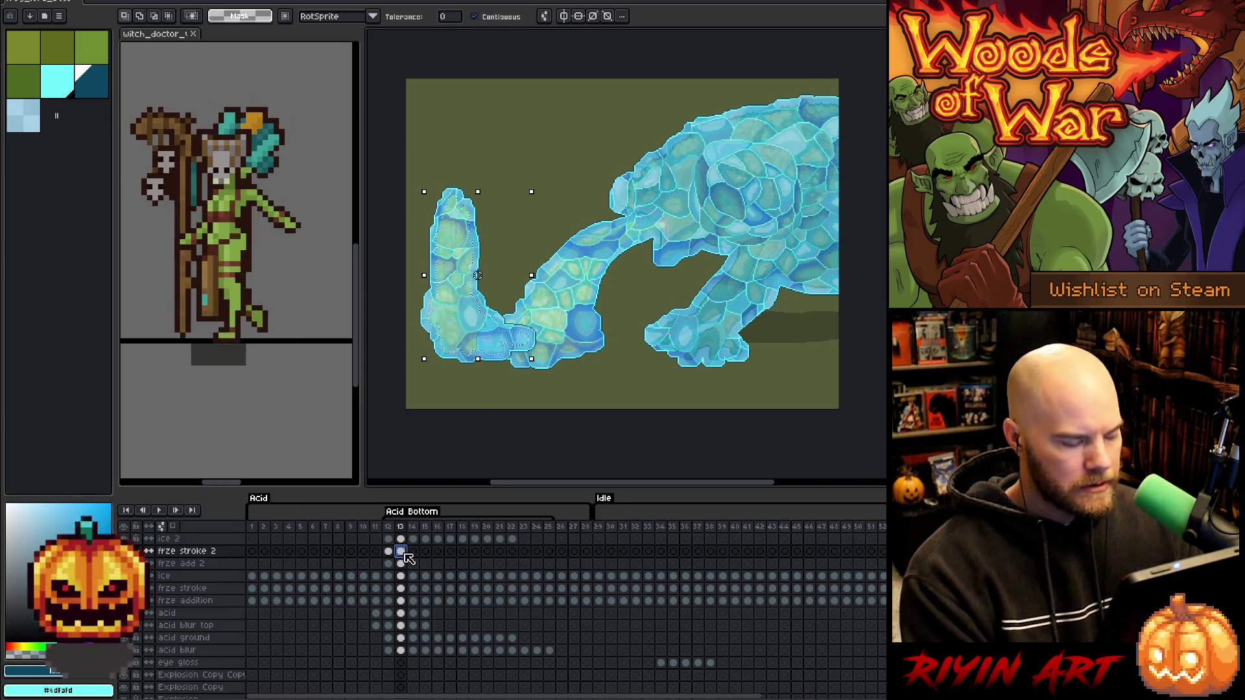
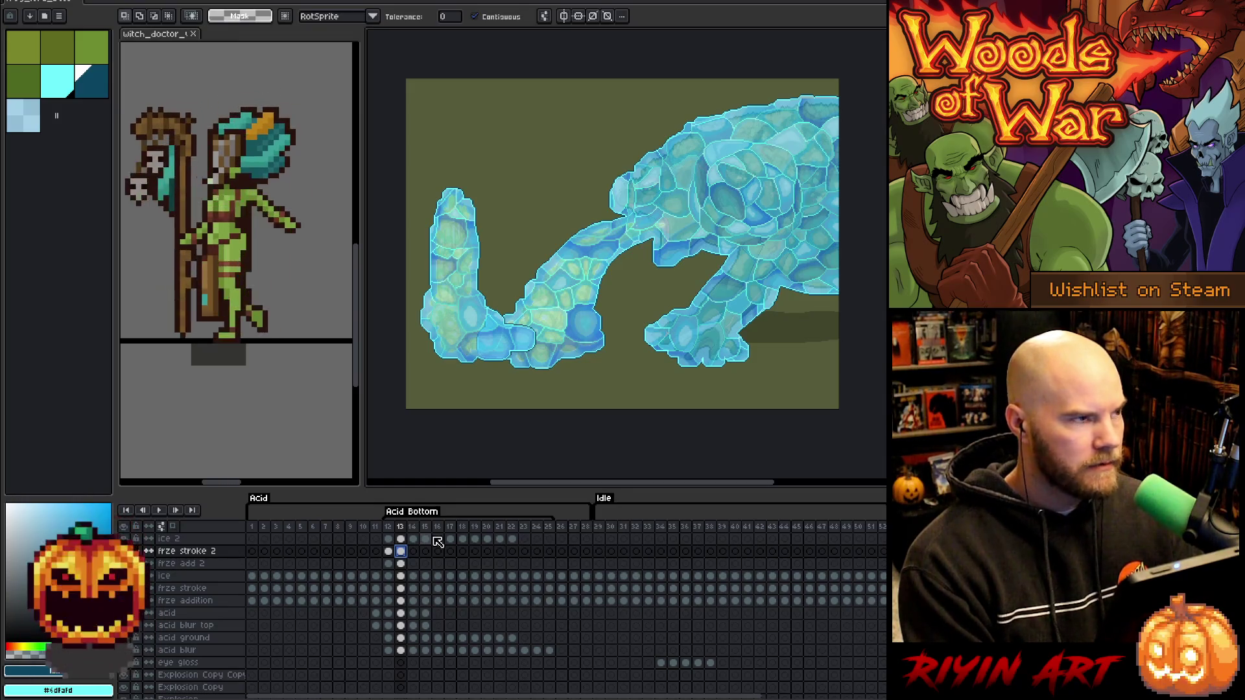
Save the project and pick cyan on frame 14's frze stroke 2 cel.
key("ctrl+s")
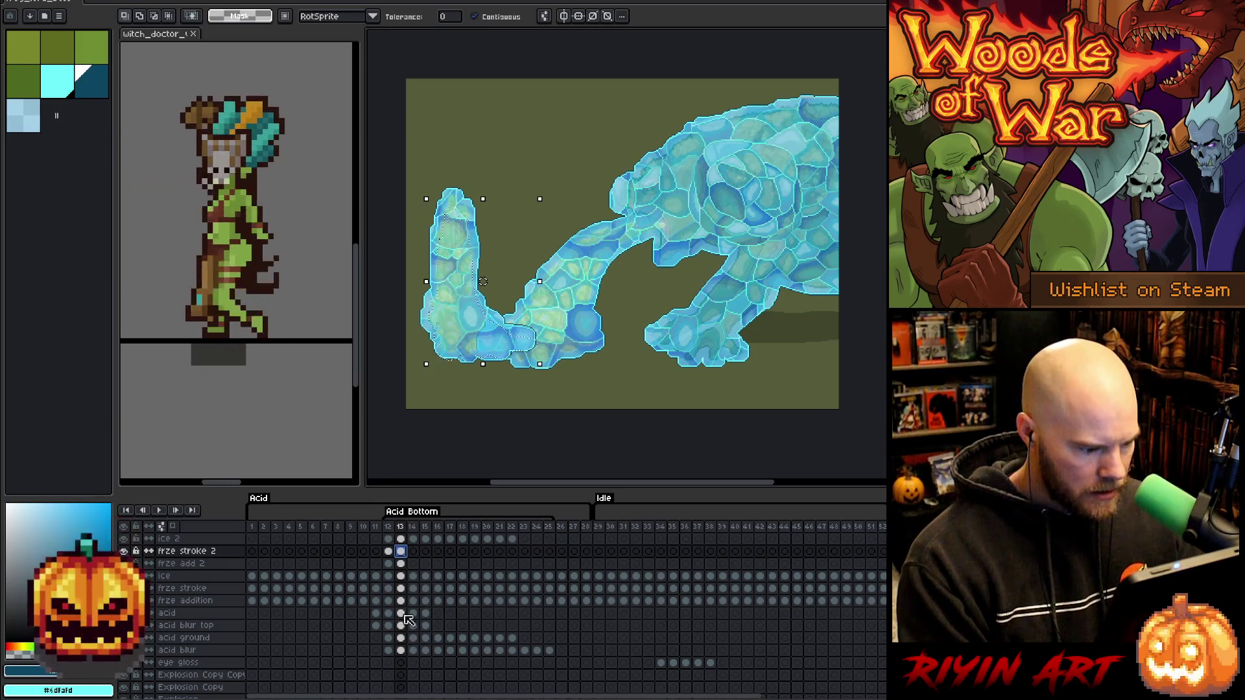
left_click(414, 563)
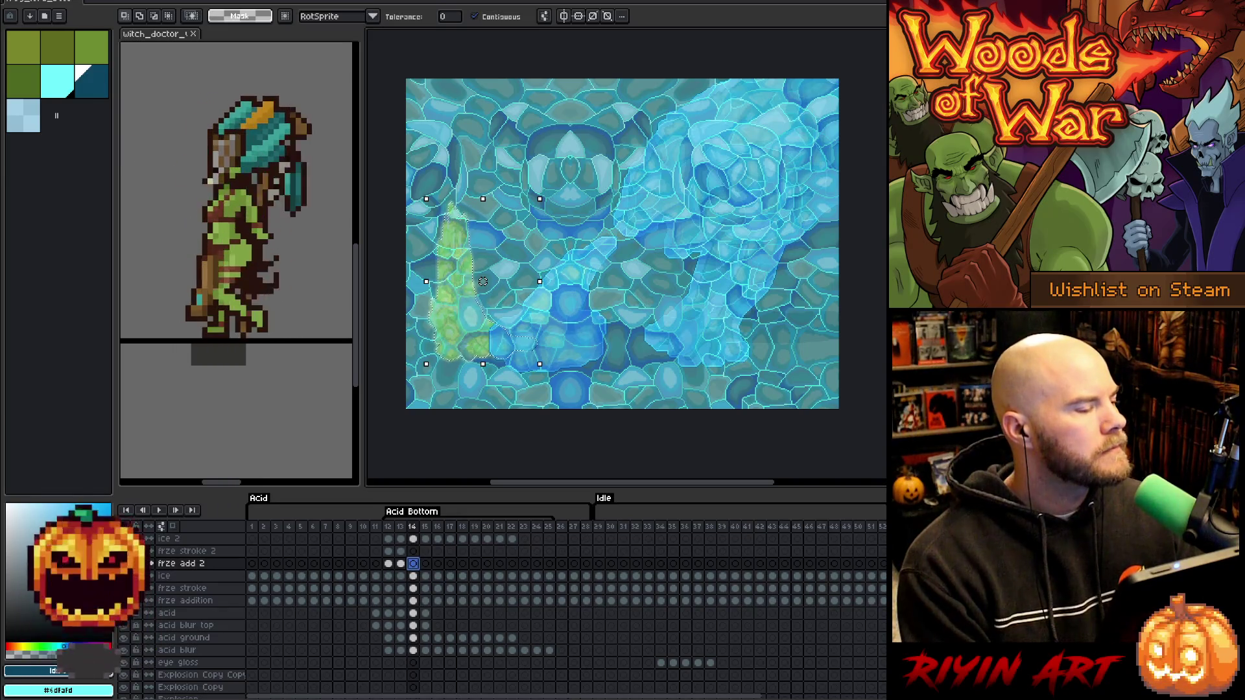
left_click(68, 91)
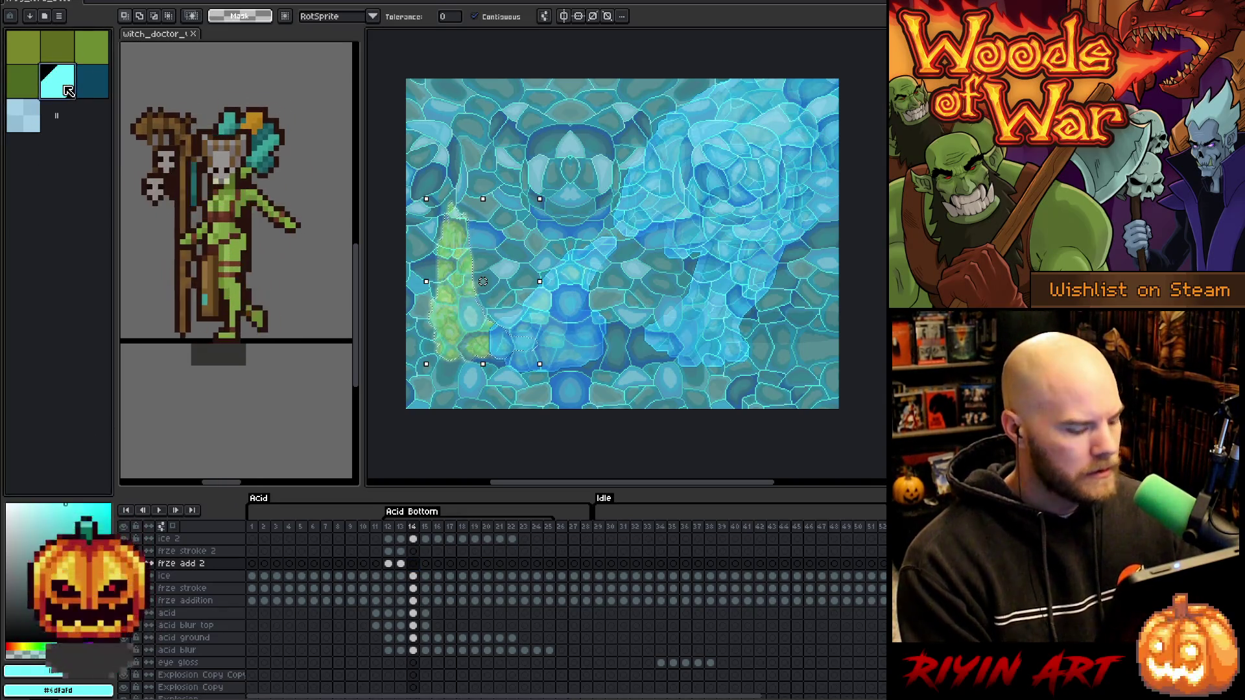
left_click(413, 551)
Expand frame 14's acid-shape selection, select the whole canvas, and view the ice 2 layer.
left_click(170, 2)
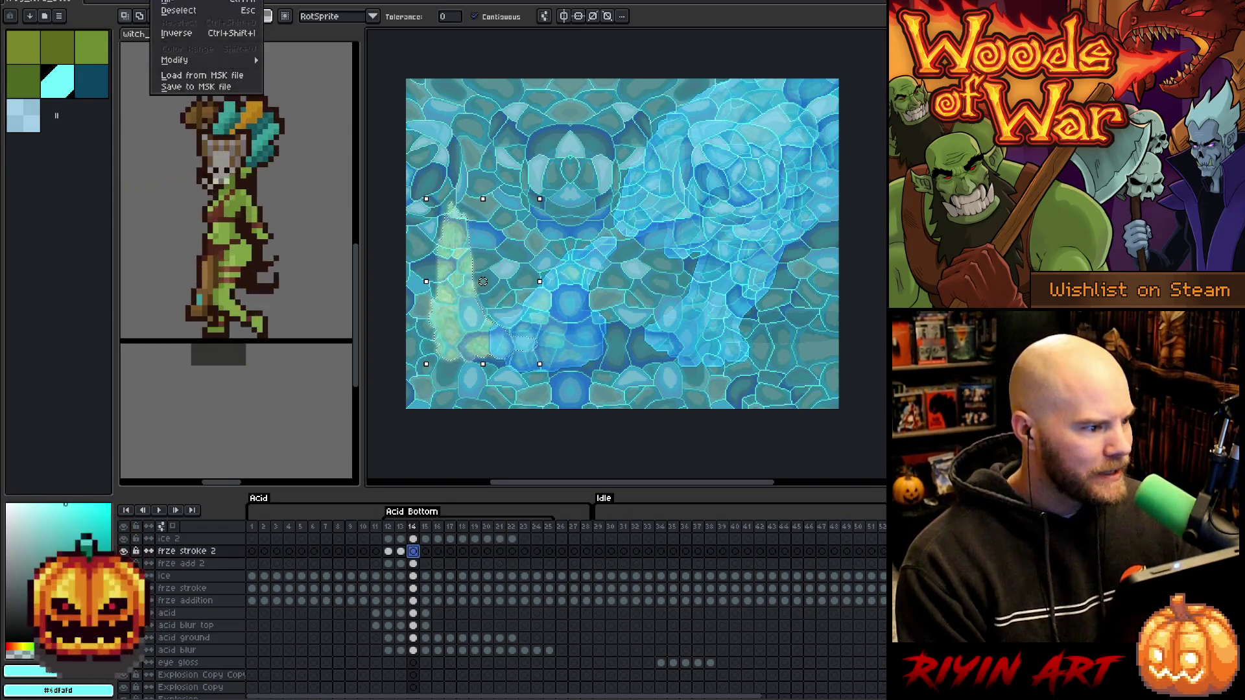
mouse_move(194, 63)
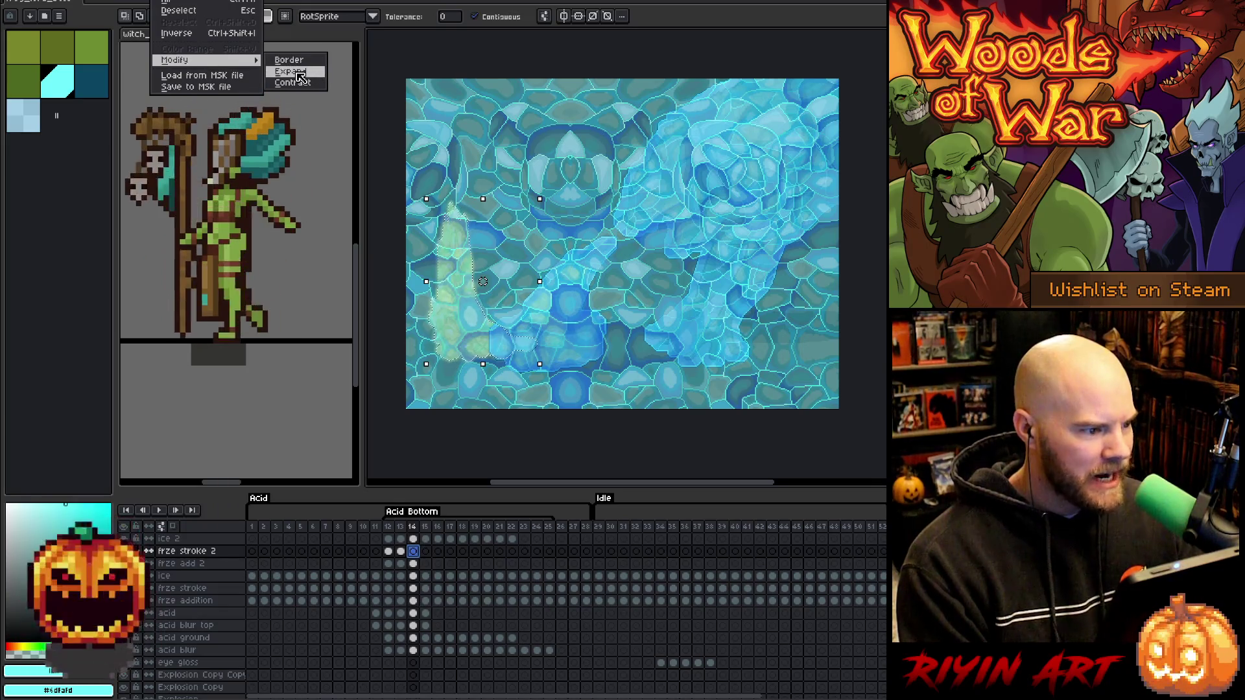
left_click(298, 76)
left_click(635, 385)
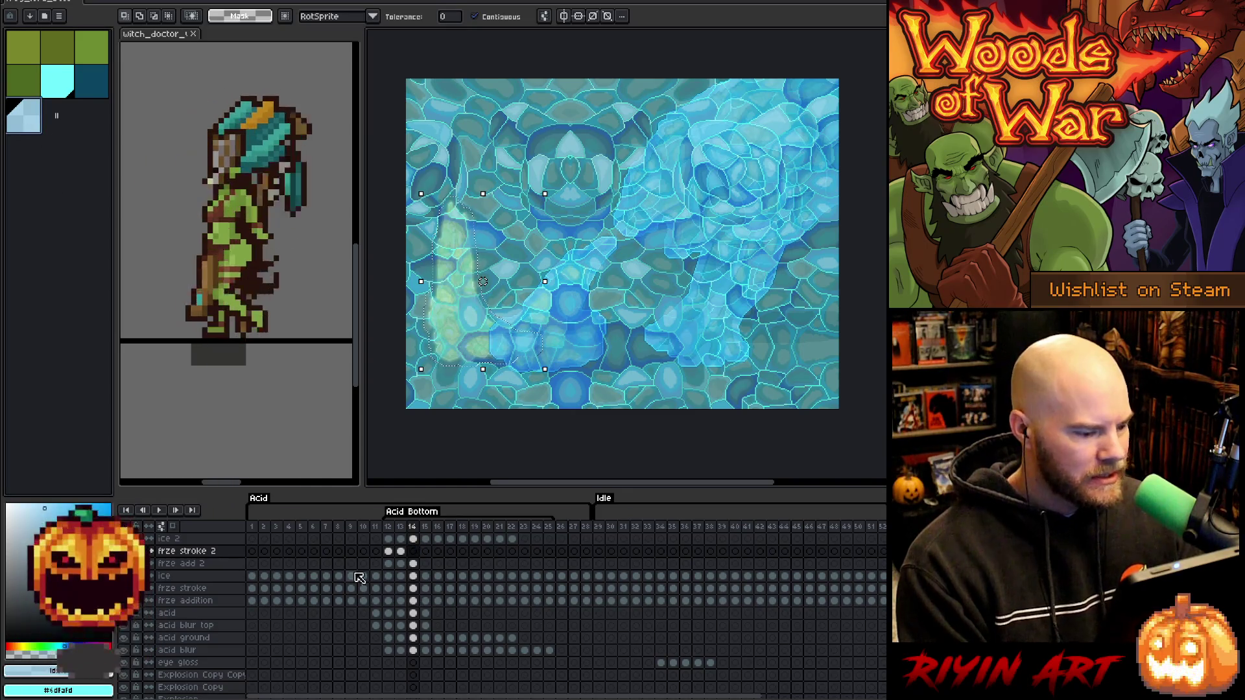
left_click(416, 553)
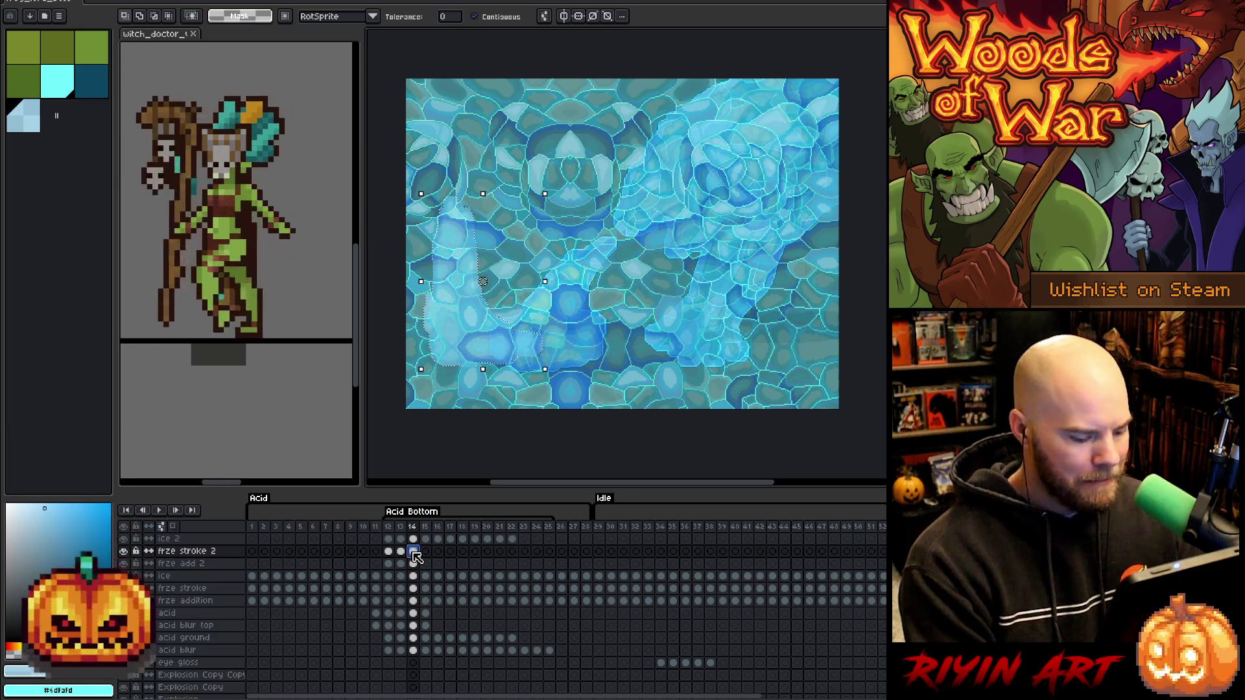
key("ctrl+a")
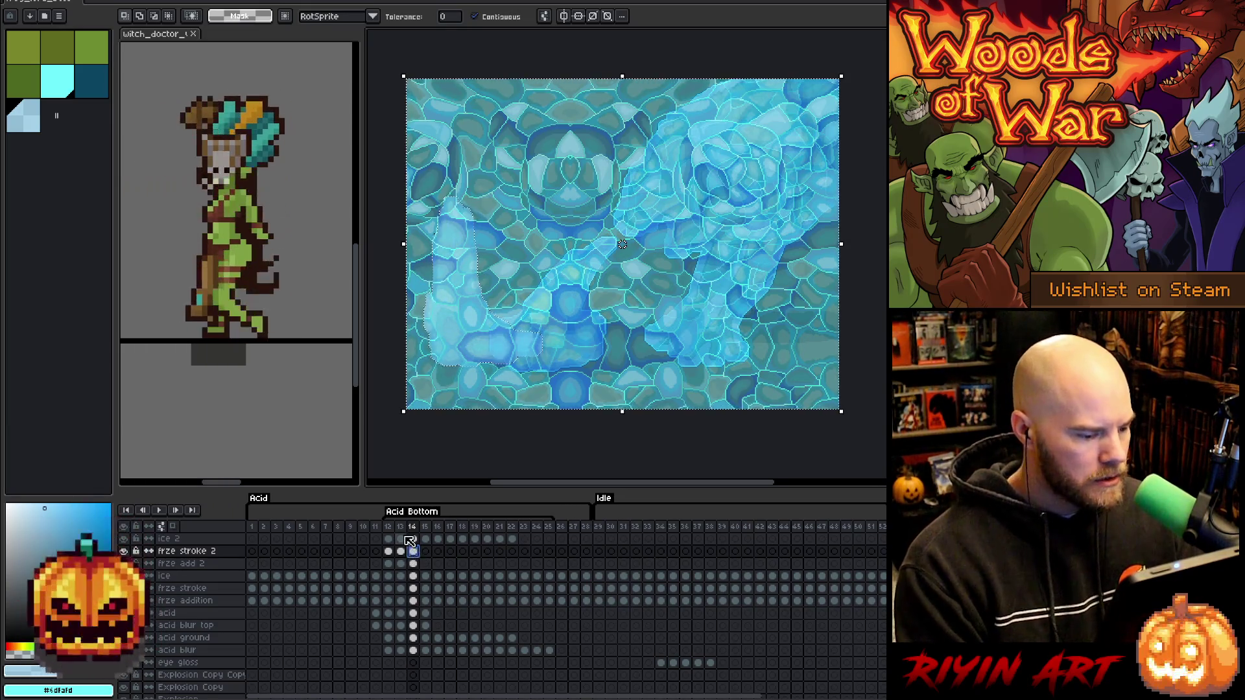
left_click(415, 541)
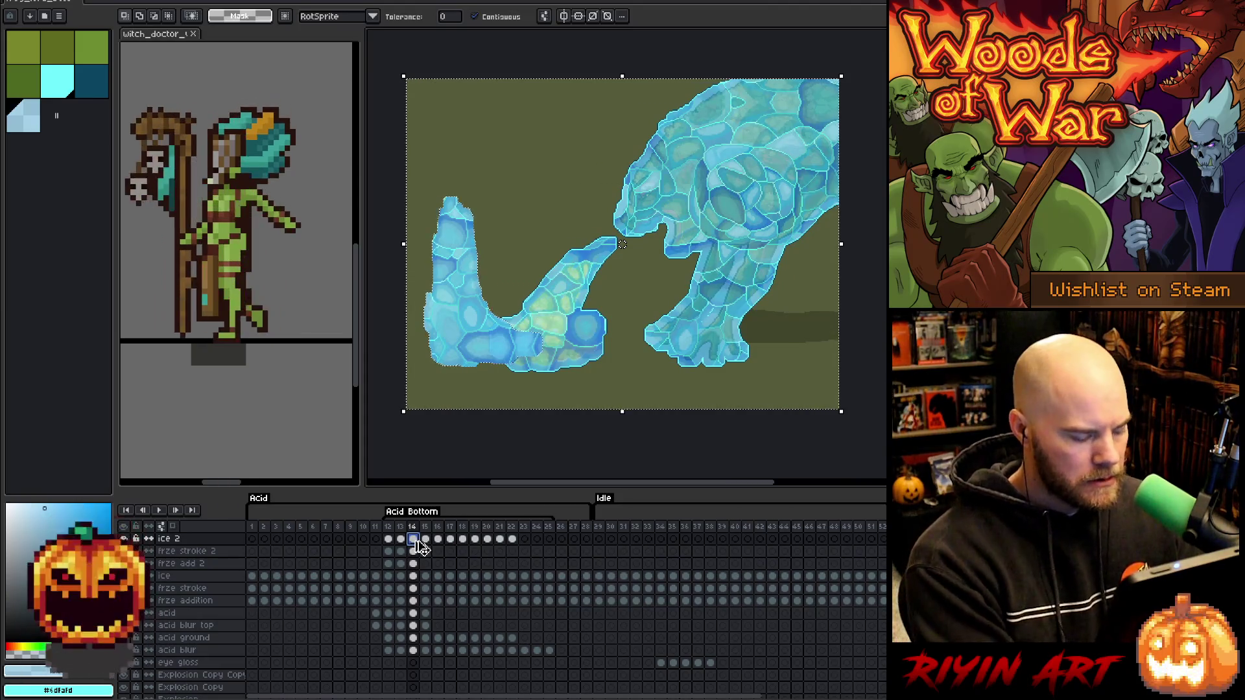
Select frame 14's left ice shape, then move to frame 15's frze stroke 2 cel with cyan.
left_click(417, 553)
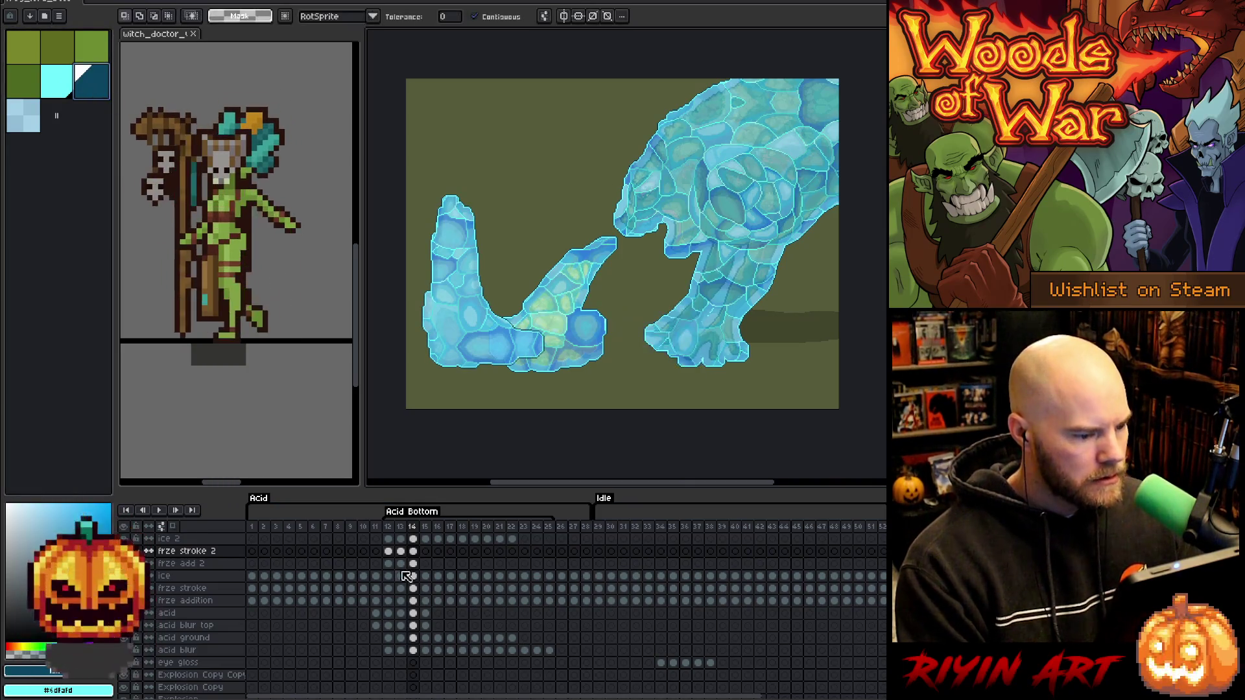
left_click(414, 553, "ctrl")
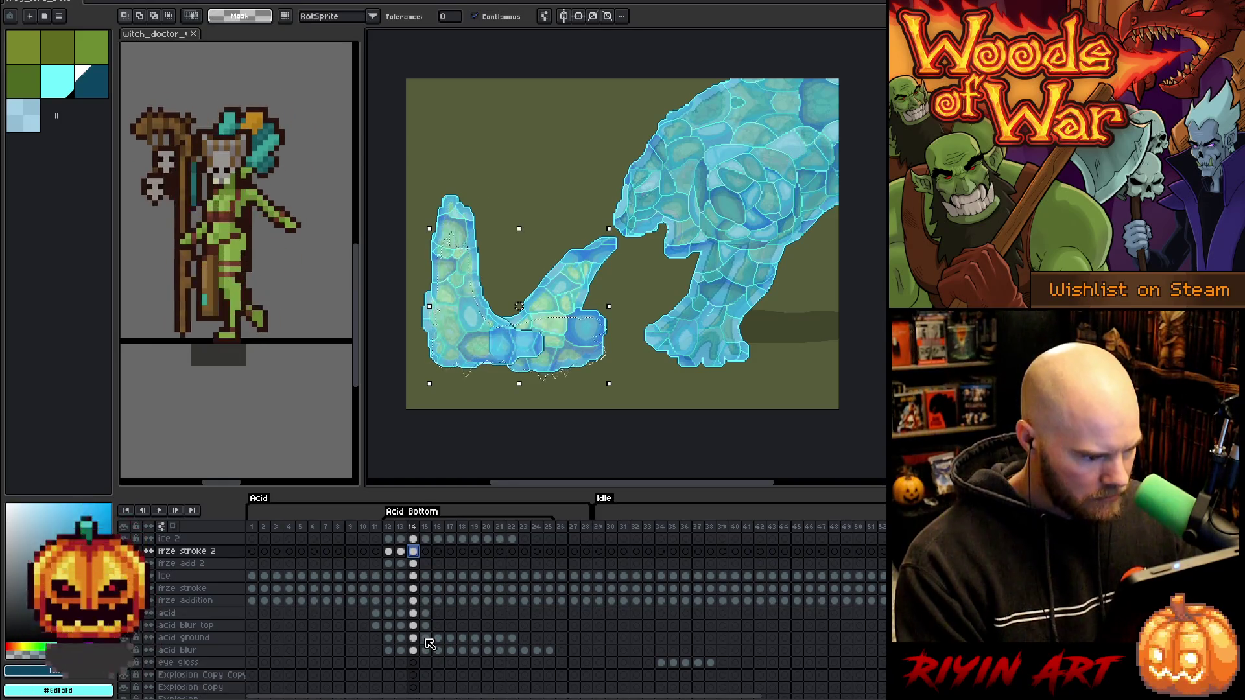
left_click(425, 563)
left_click(60, 86)
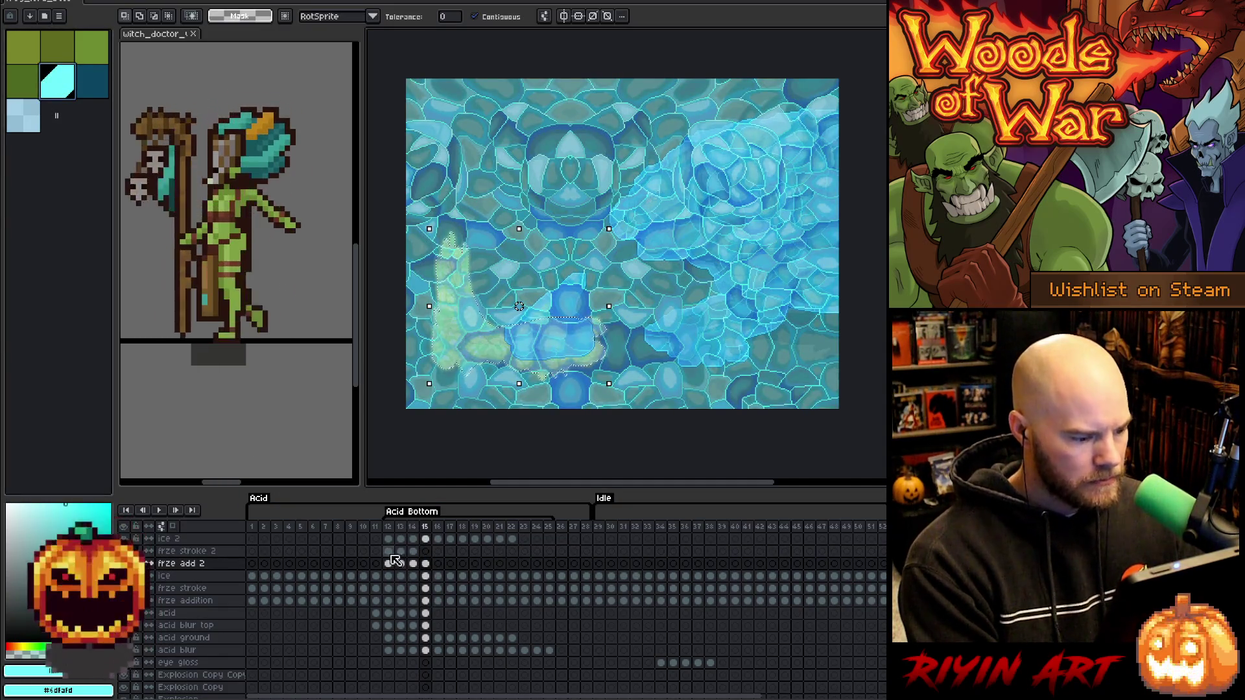
left_click(428, 552)
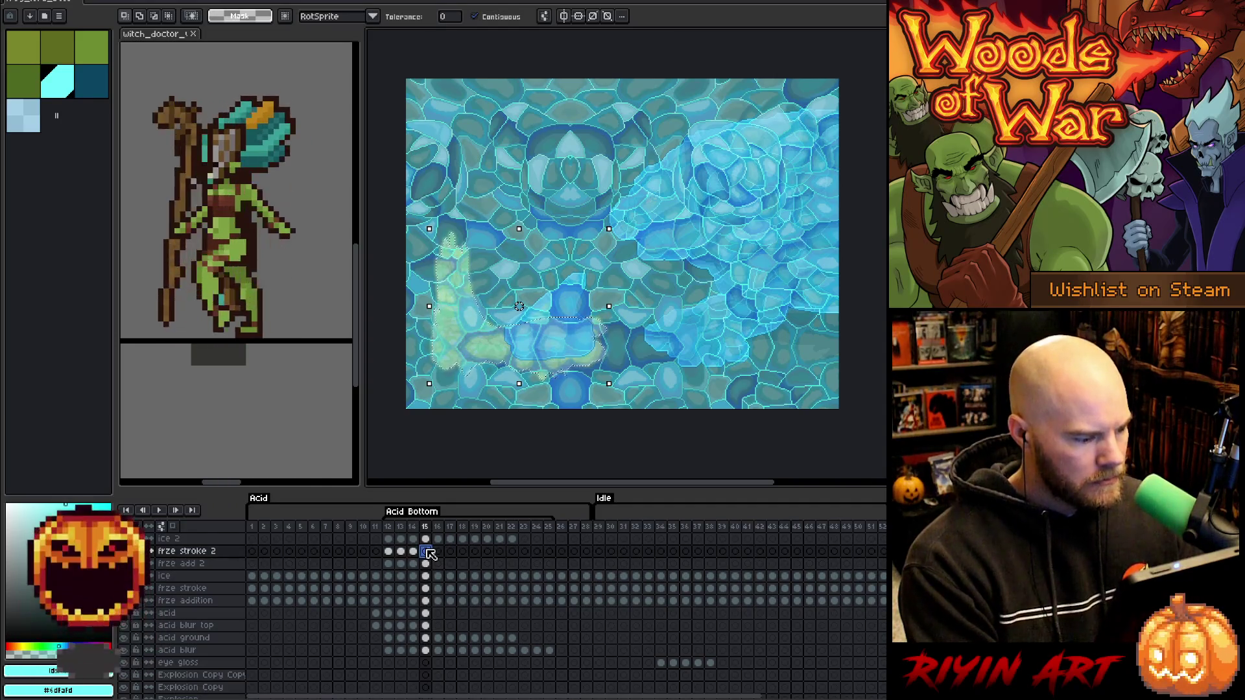
Expand frame 15's acid selection and fill it with light blue.
left_click(29, 126)
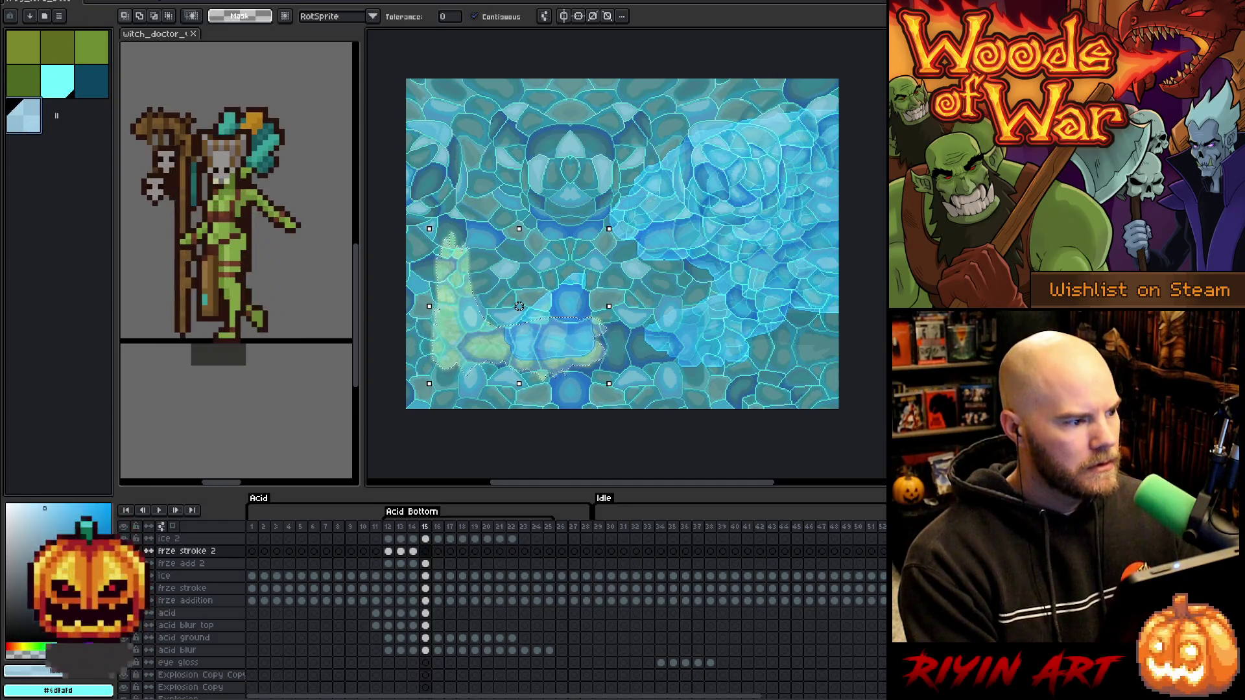
left_click(170, 3)
mouse_move(207, 57)
left_click(284, 73)
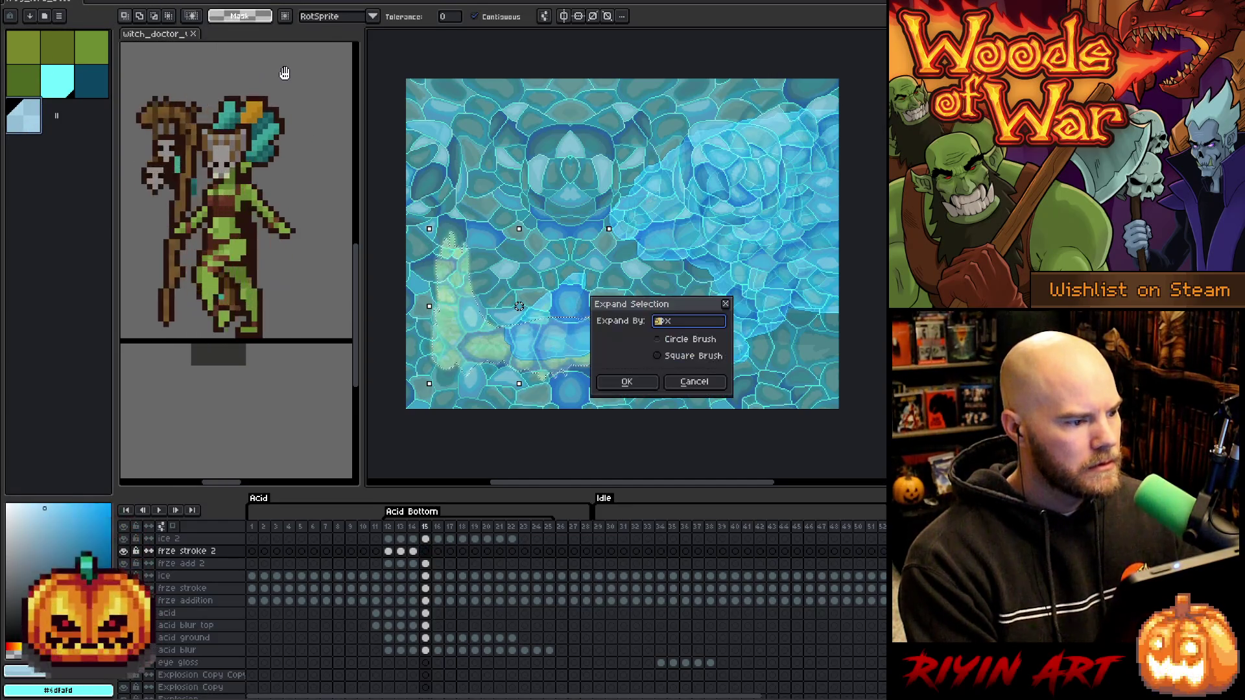
left_click(636, 382)
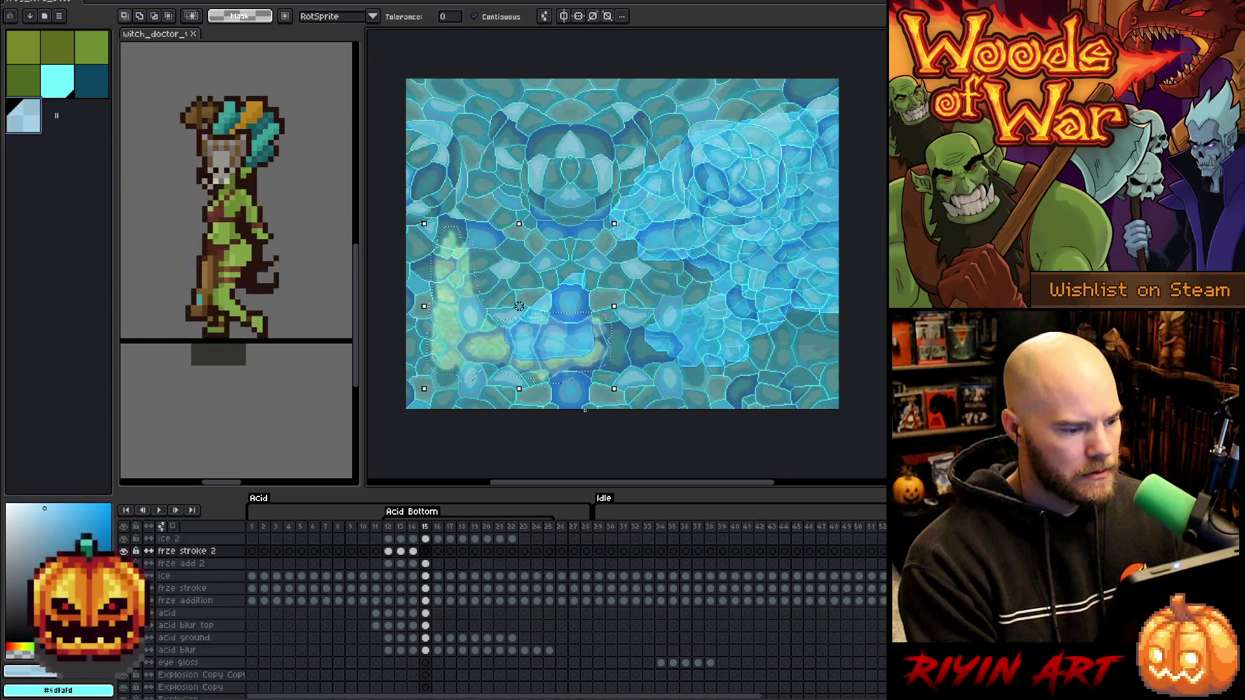
key("f")
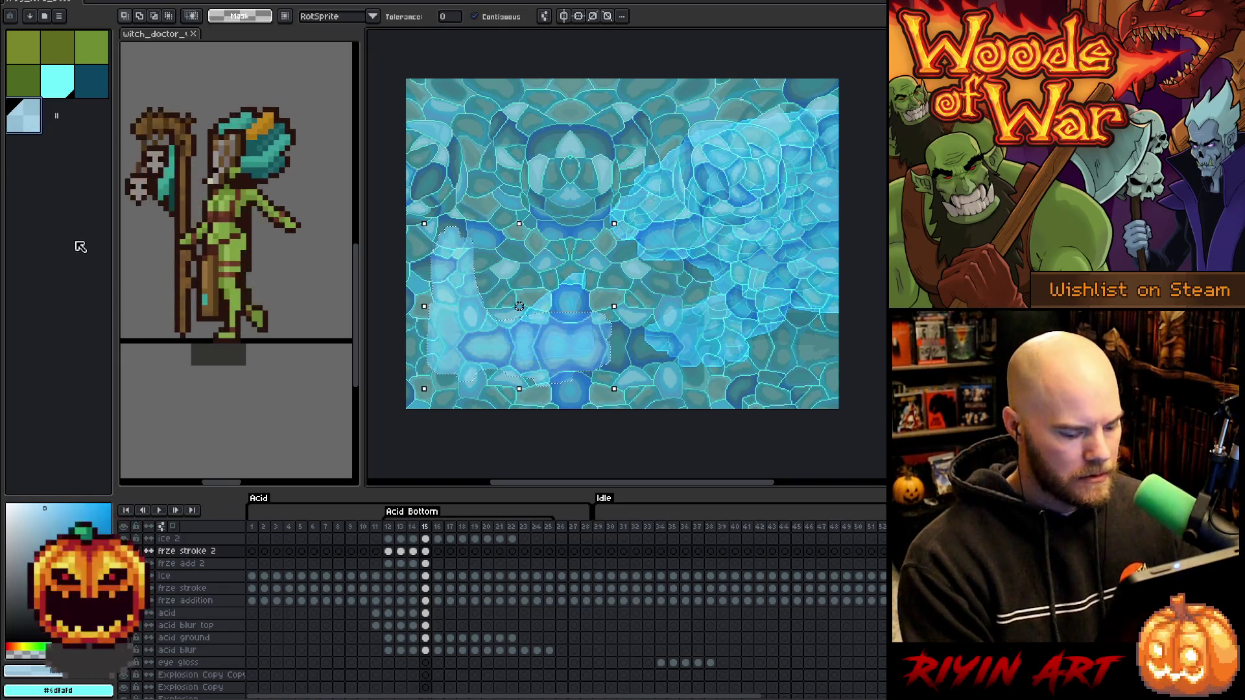
Select the whole canvas and view frame 15's ice 2 layer.
key("ctrl+a")
left_click(427, 551)
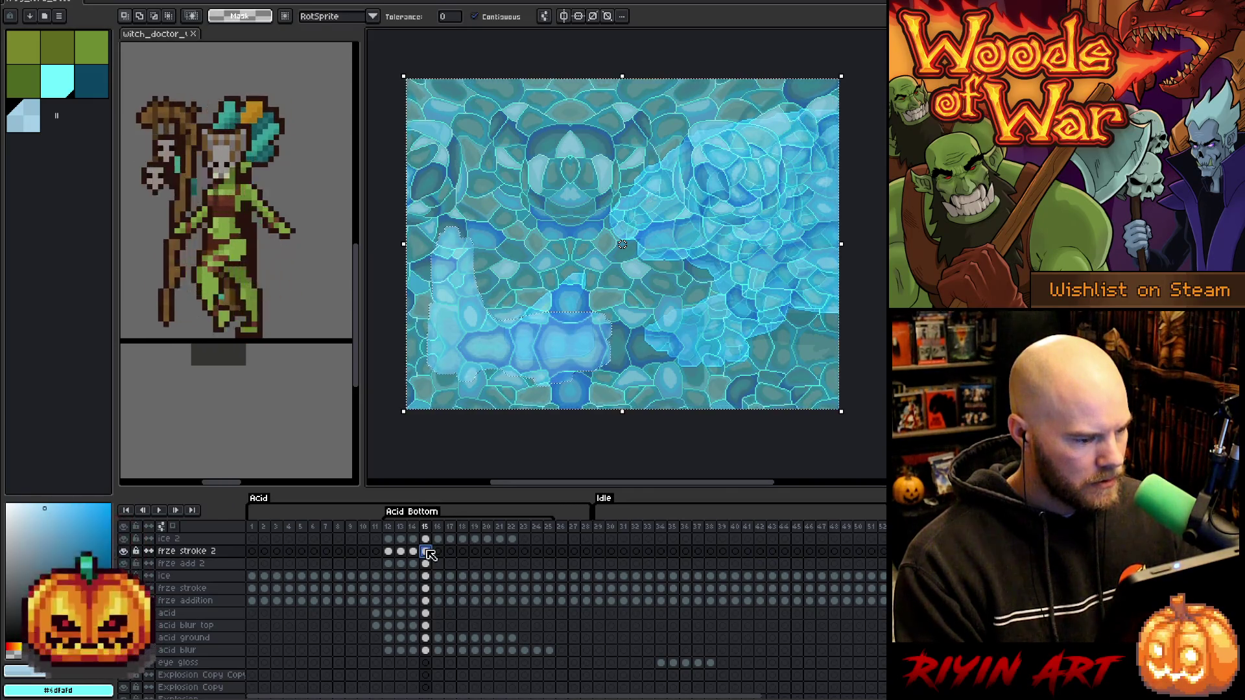
left_click(426, 541)
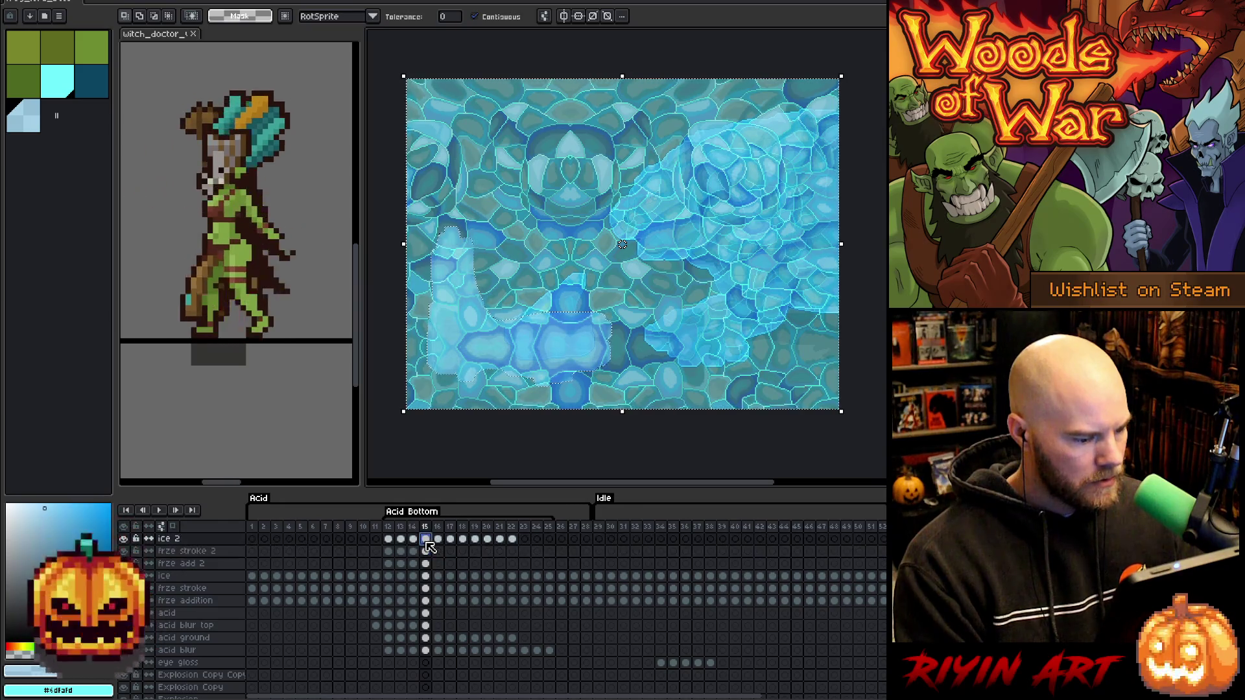
Deselect and review frame 15's frze stroke 2 ice shape, trying cyan and dark teal.
key("ctrl+d")
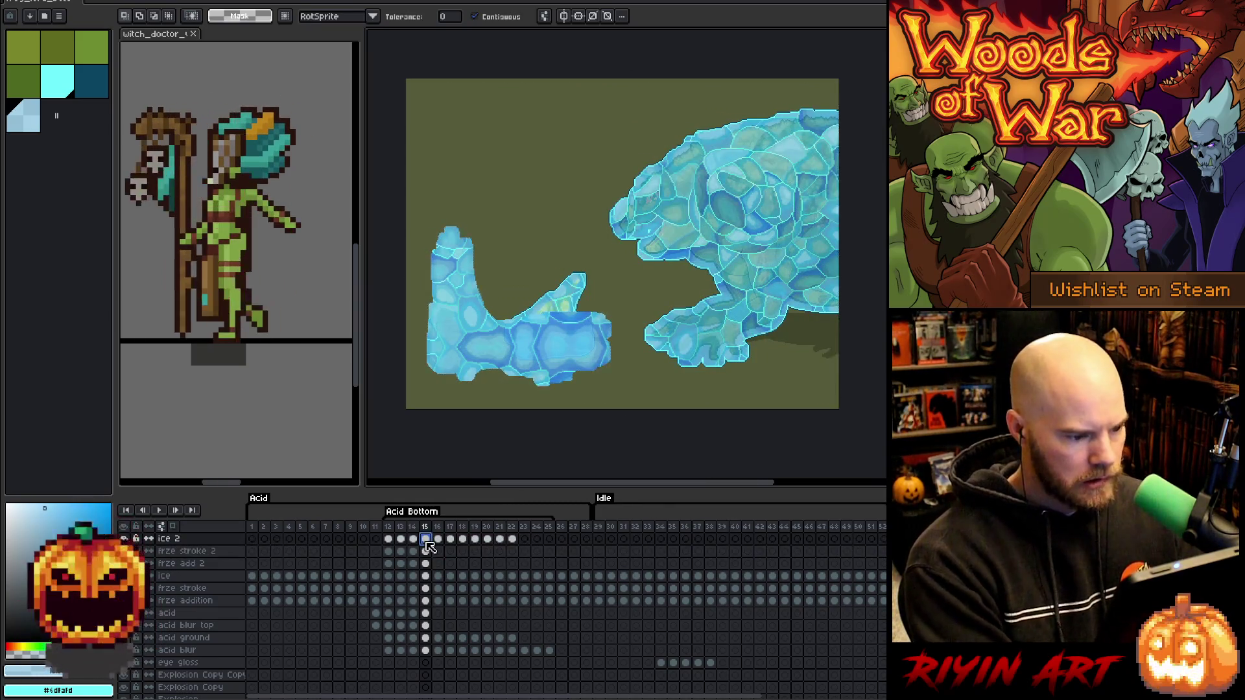
left_click(427, 552)
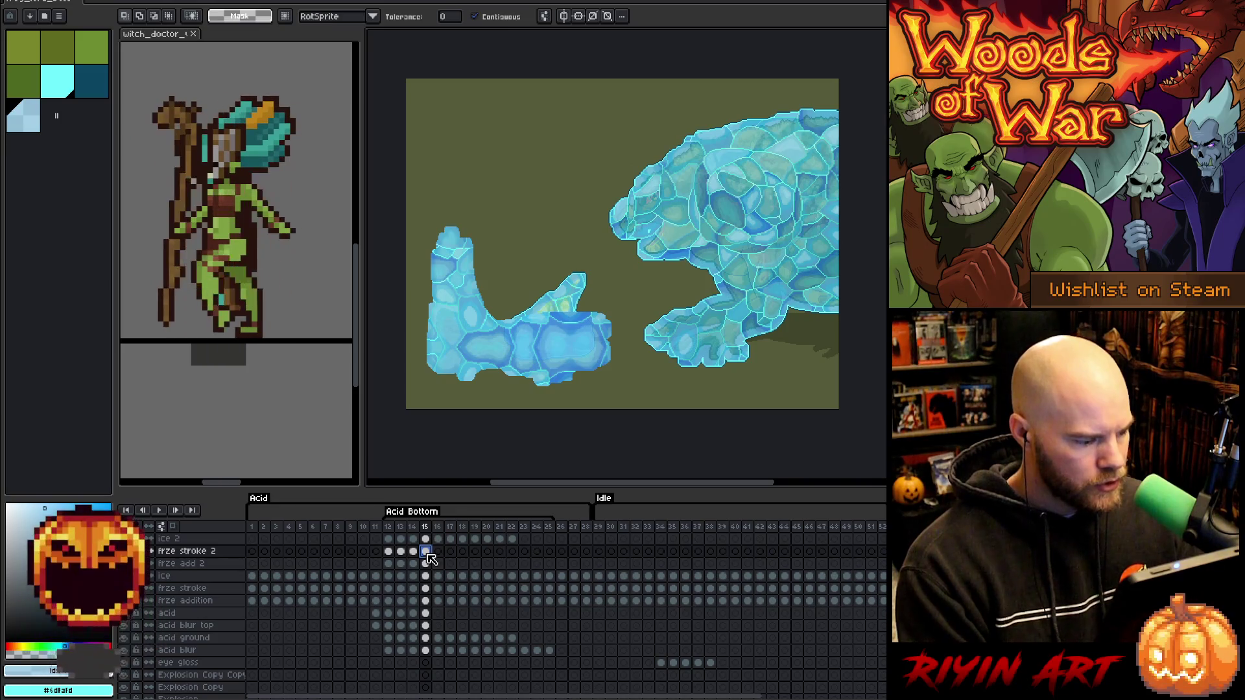
left_click(70, 91)
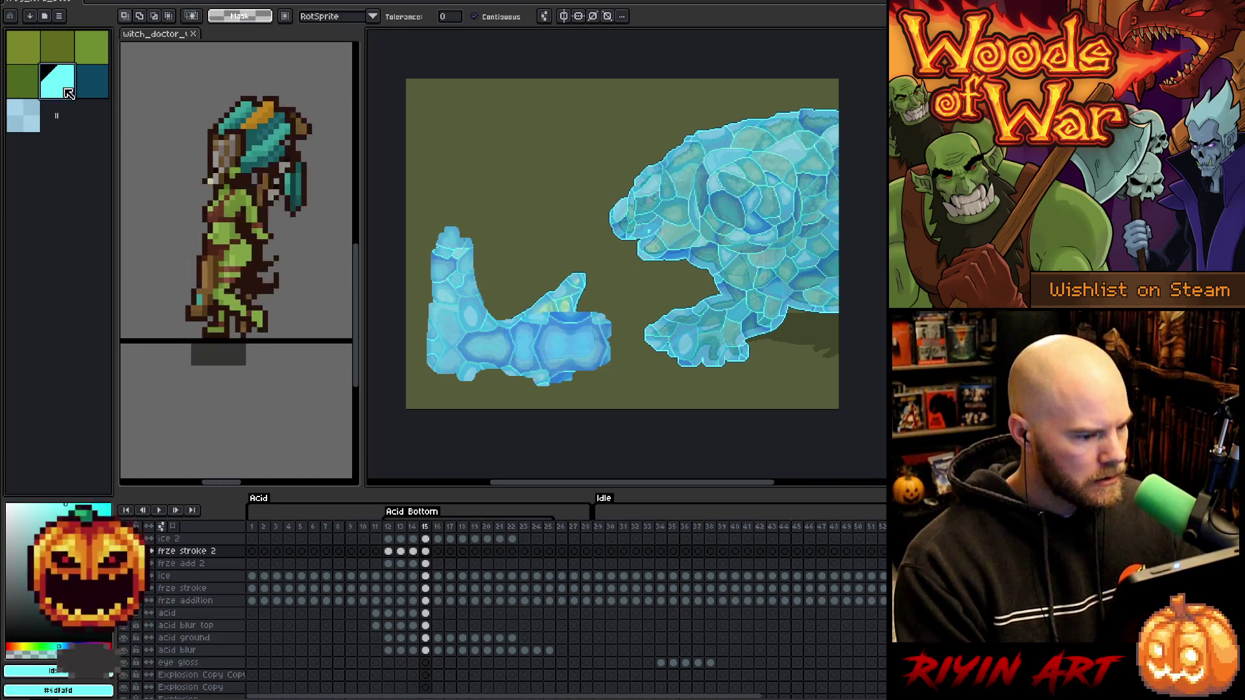
left_click(92, 91)
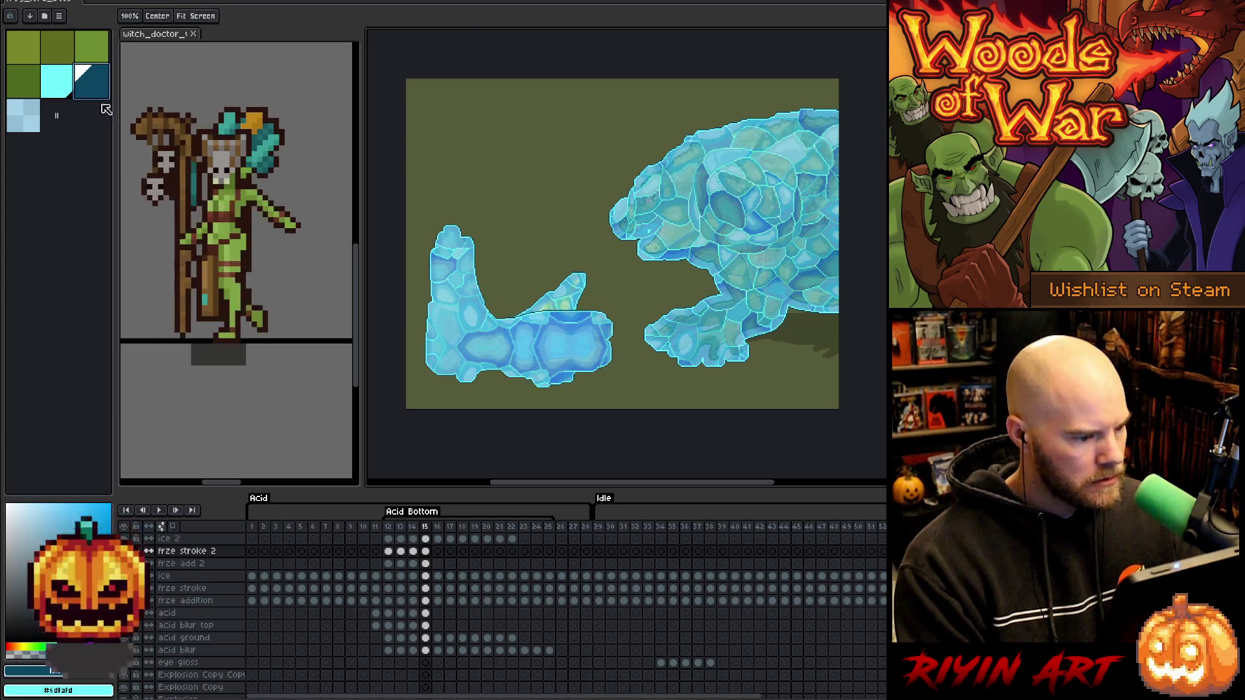
left_click(426, 553)
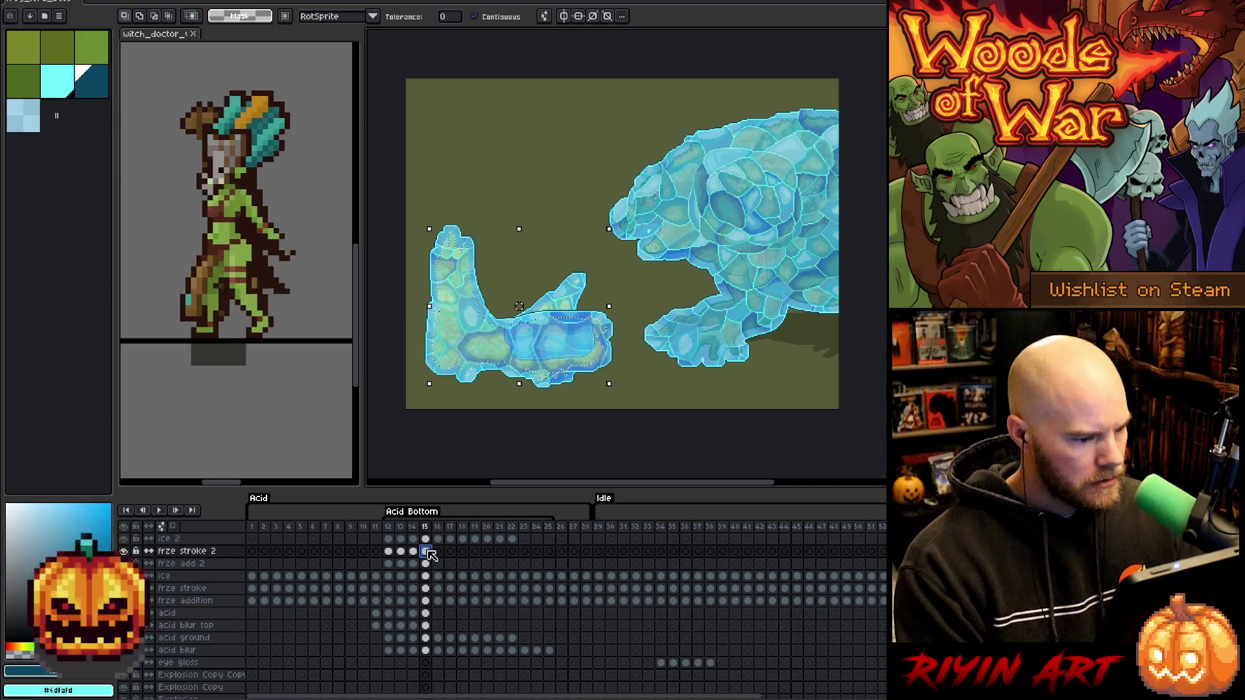
key("ctrl+d")
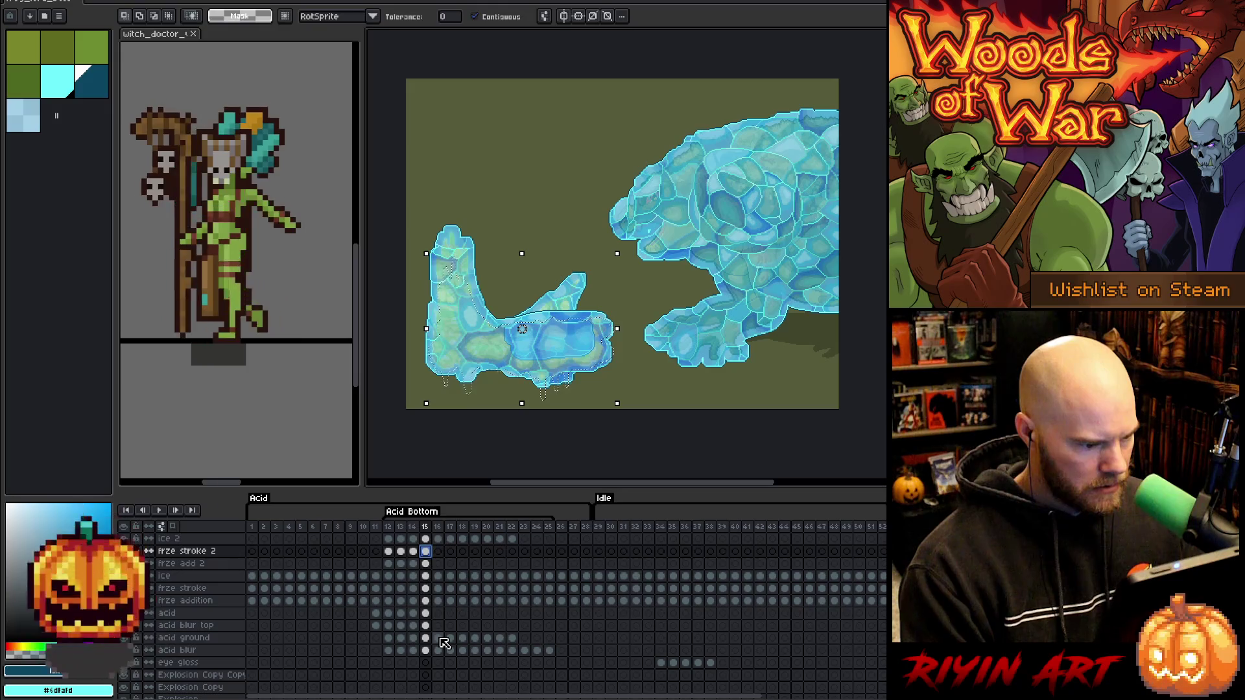
On frame 16's frze stroke 2 cel, expand the acid-shape selection with cyan active.
left_click(438, 563)
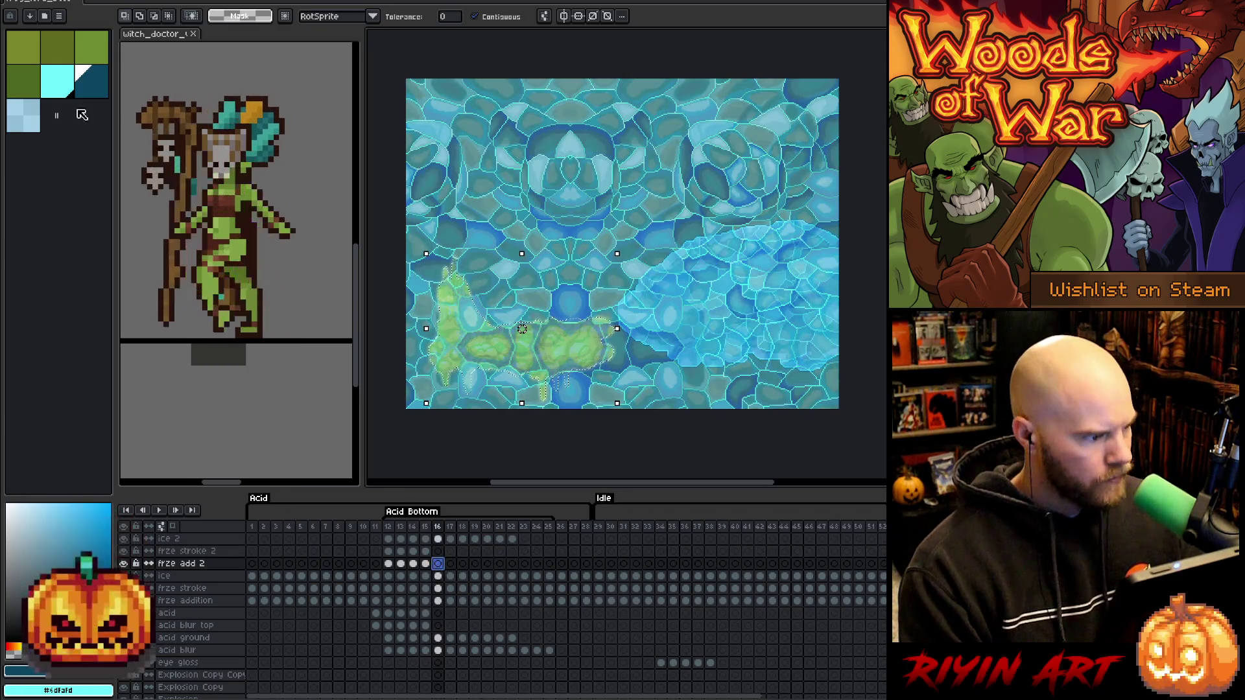
left_click(57, 93)
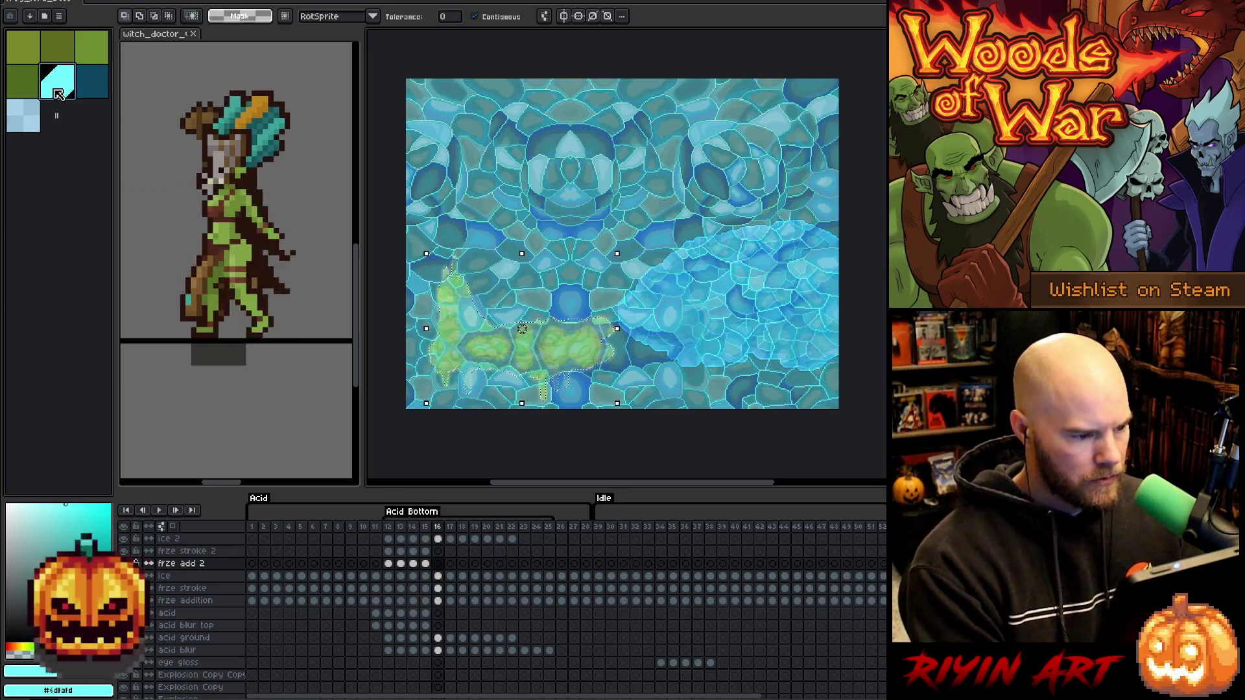
left_click(439, 552)
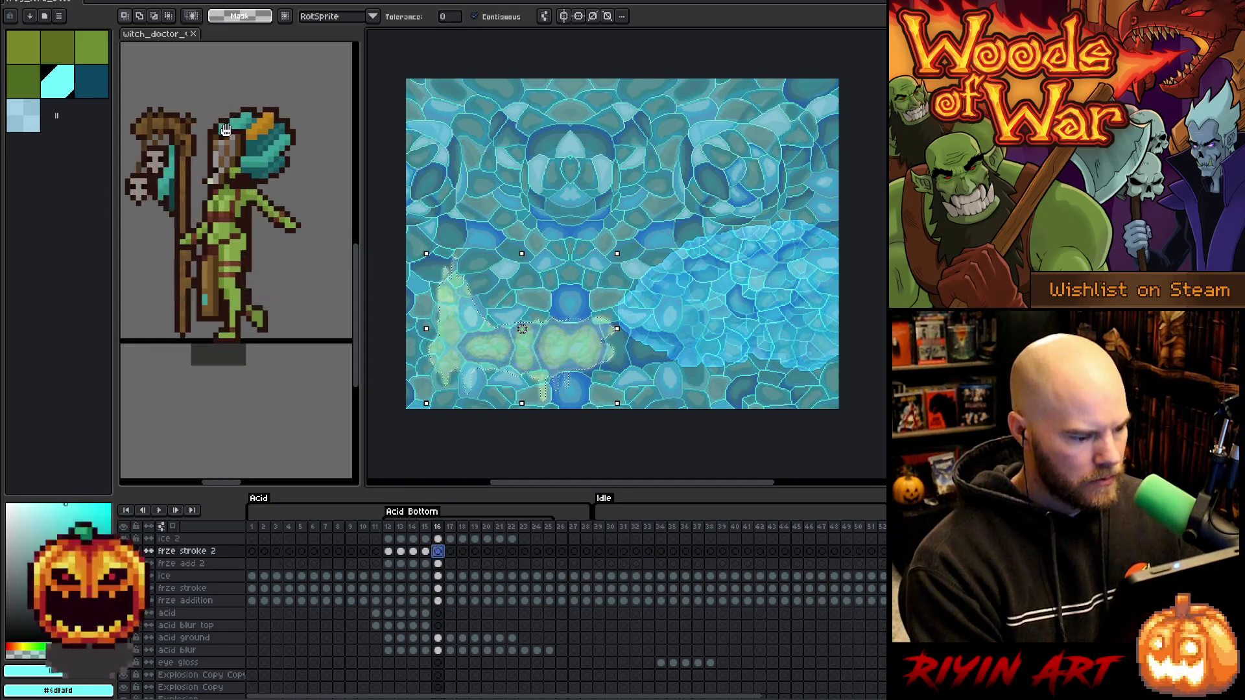
left_click(170, 6)
mouse_move(213, 58)
left_click(278, 74)
key("Return")
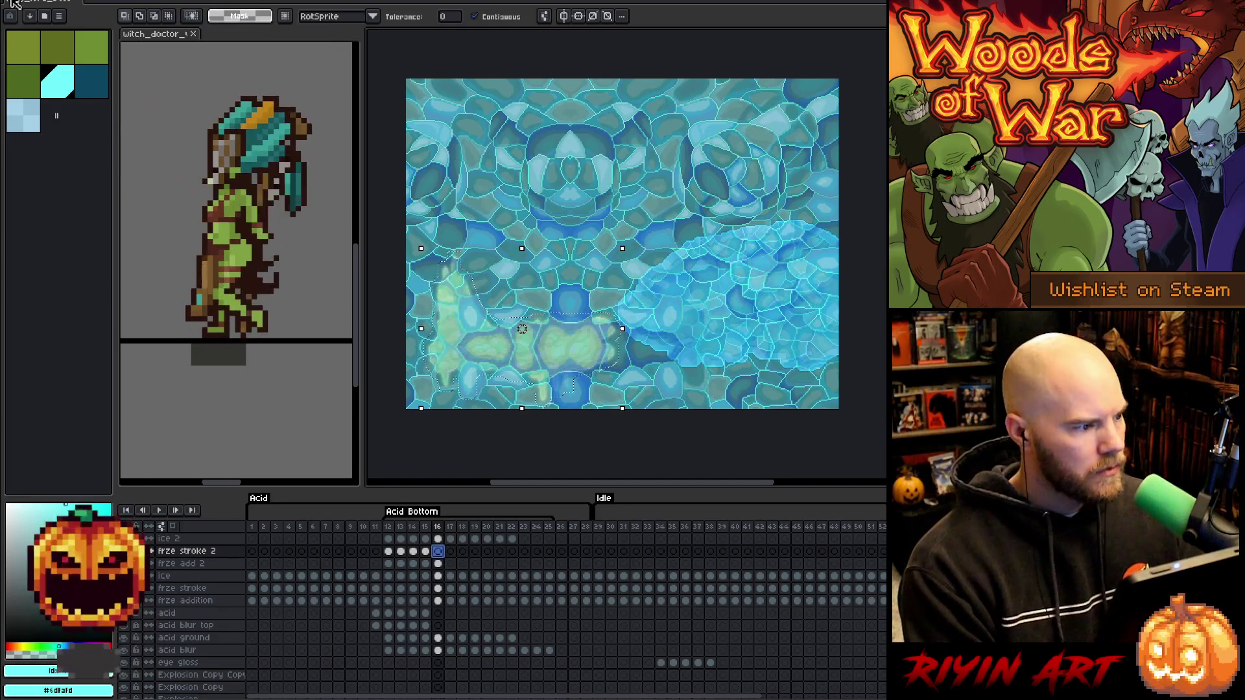
Fill frame 16's expanded selection with light blue, select all, and view the ice 2 layer.
left_click(34, 128)
left_click(441, 553)
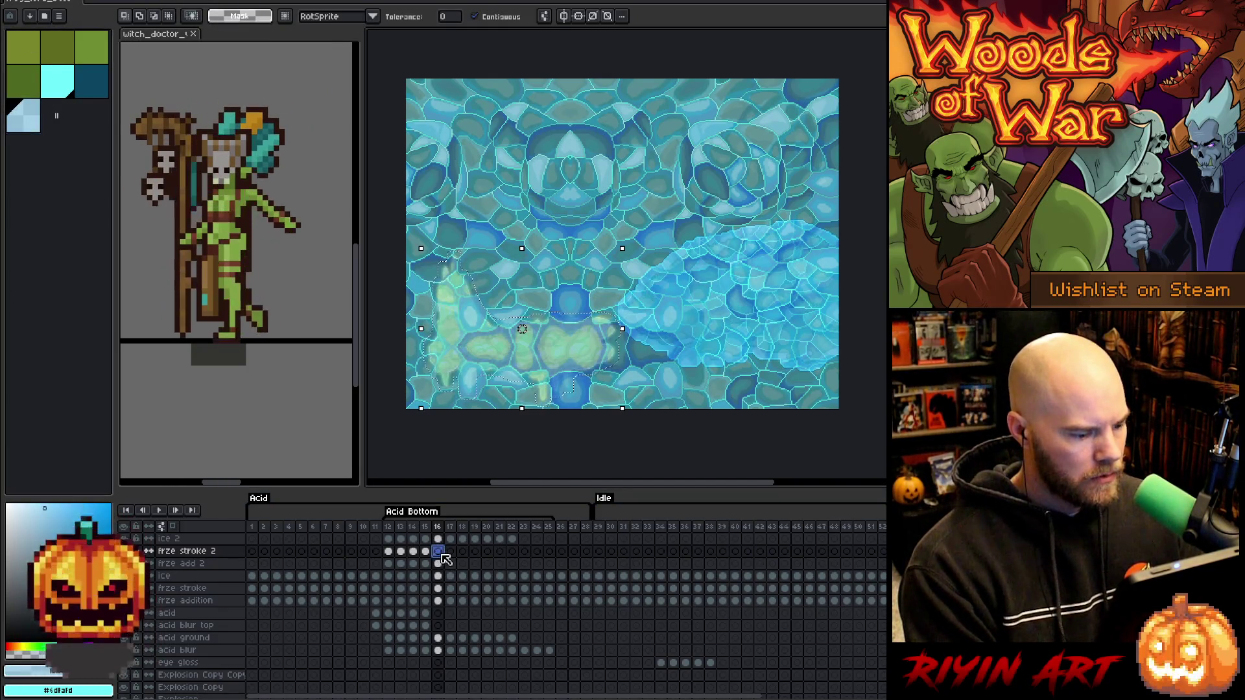
key("f")
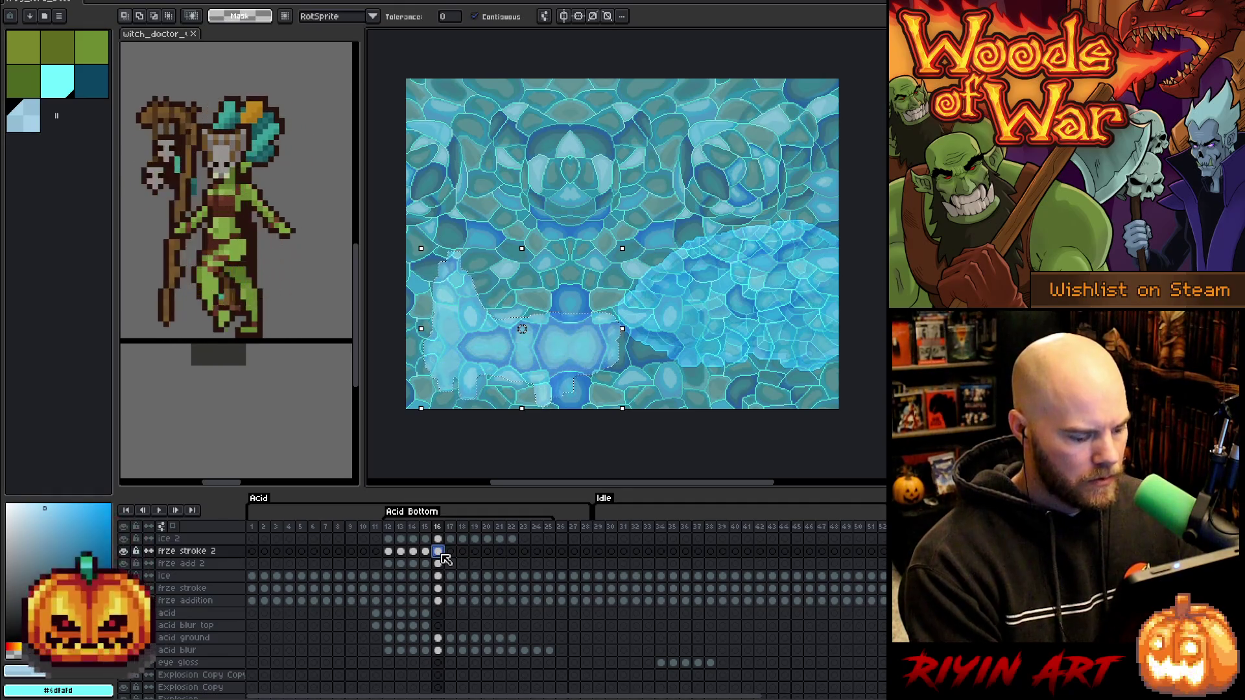
key("ctrl+a")
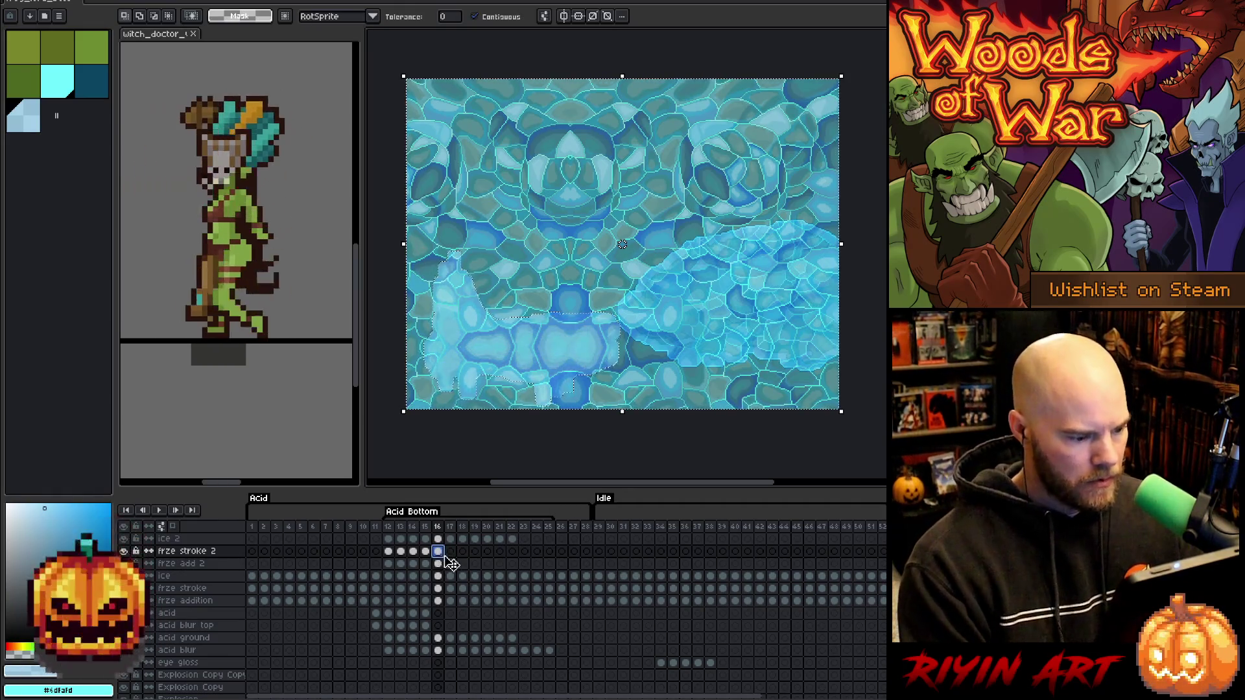
left_click(439, 539)
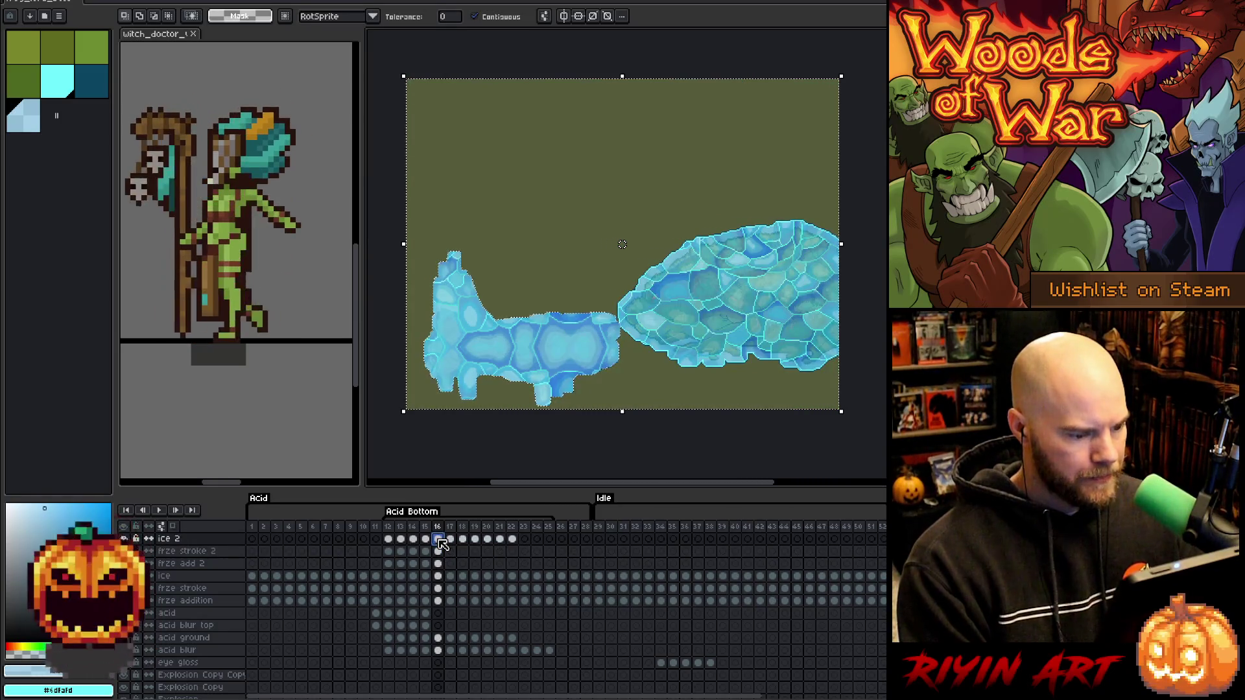
Deselect, pick dark blue, save the project, and clear frame 16's selection.
key("ctrl+d")
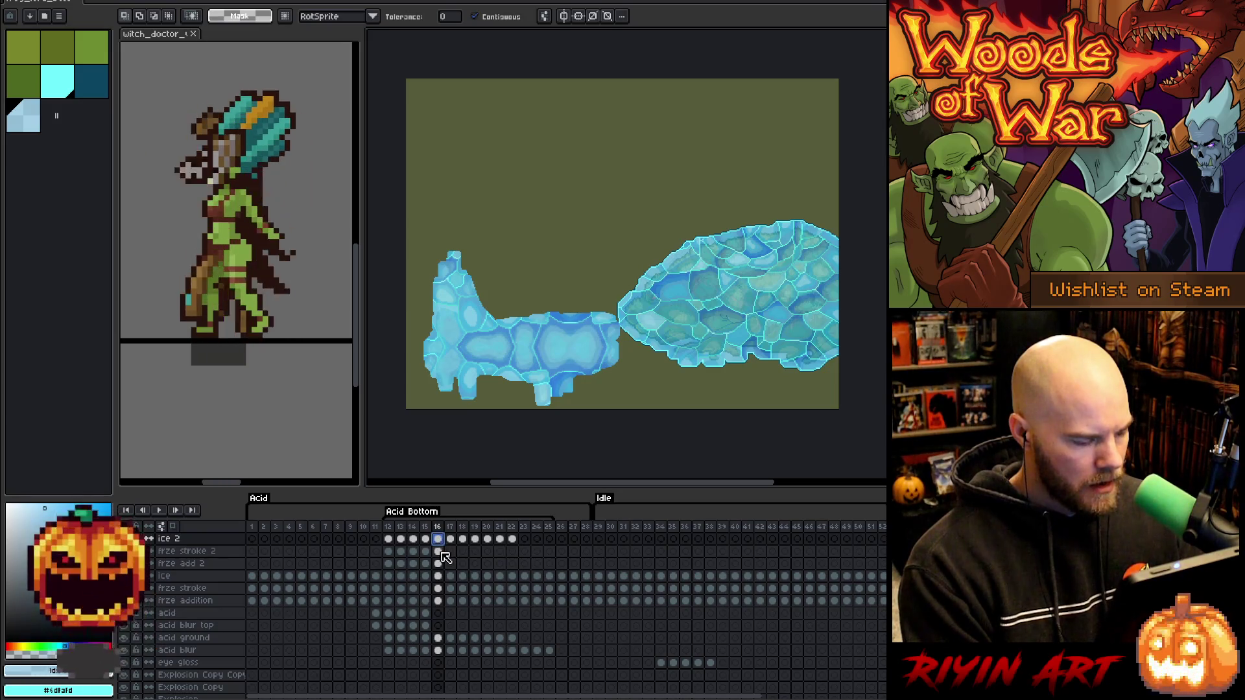
left_click(440, 552)
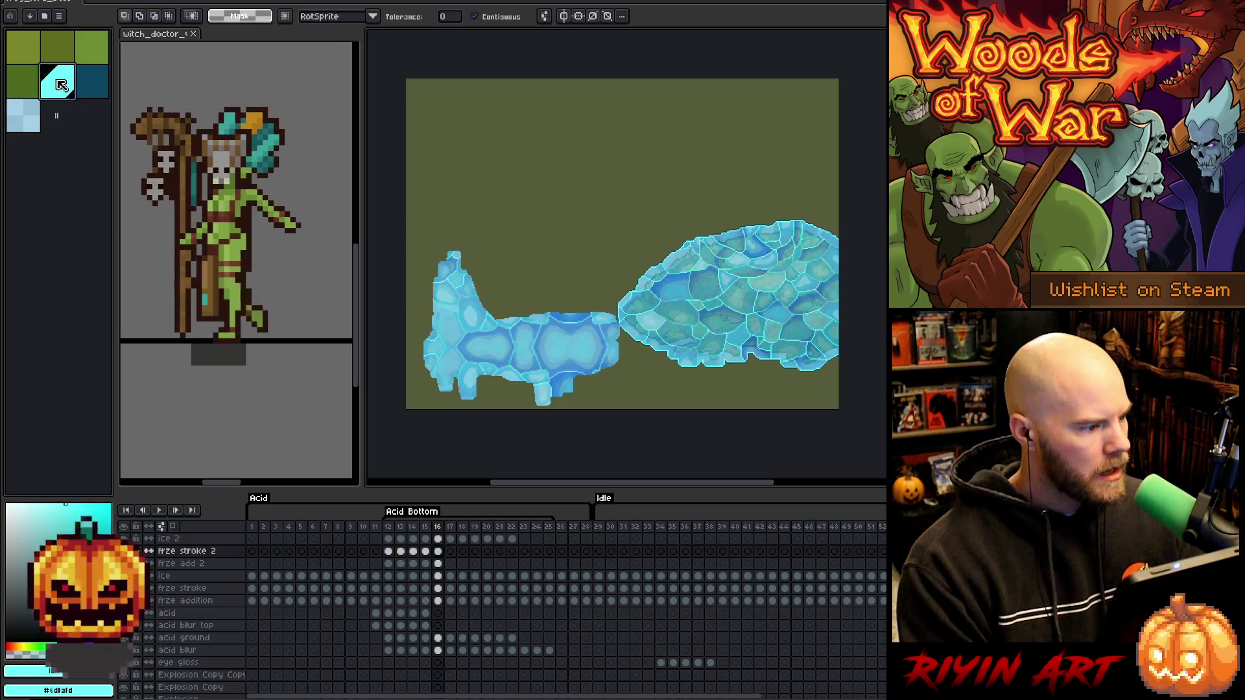
left_click(91, 83)
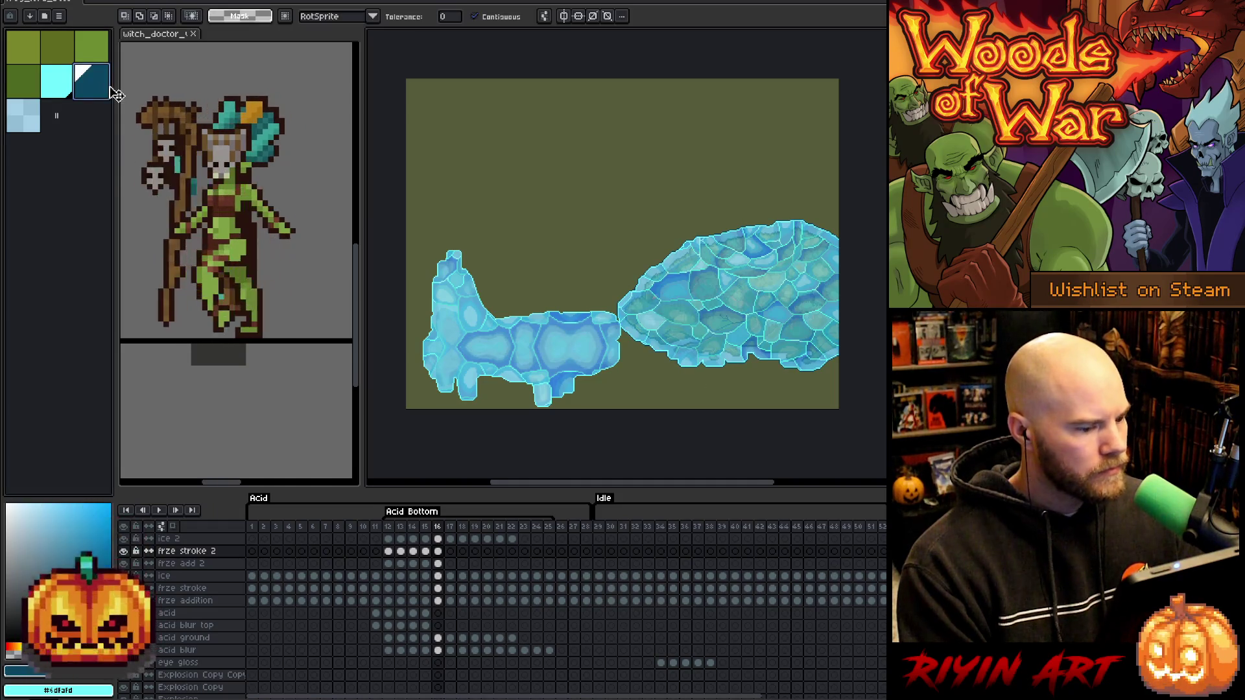
key("ctrl+s")
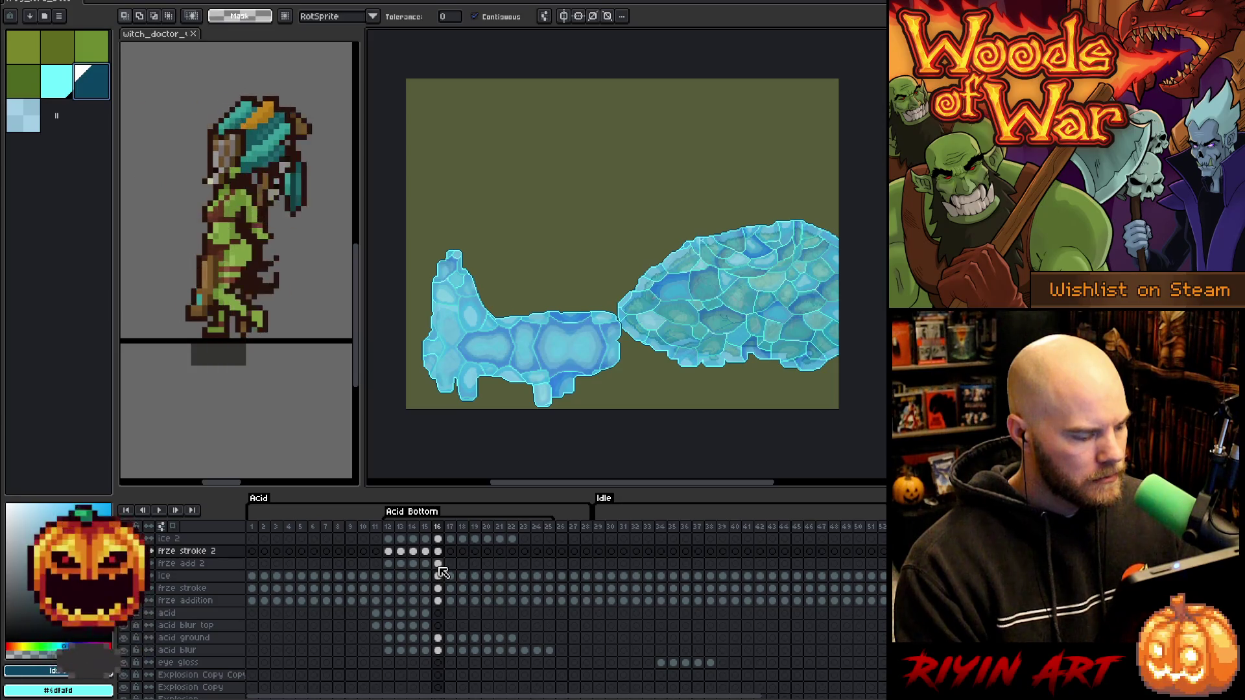
left_click(439, 552)
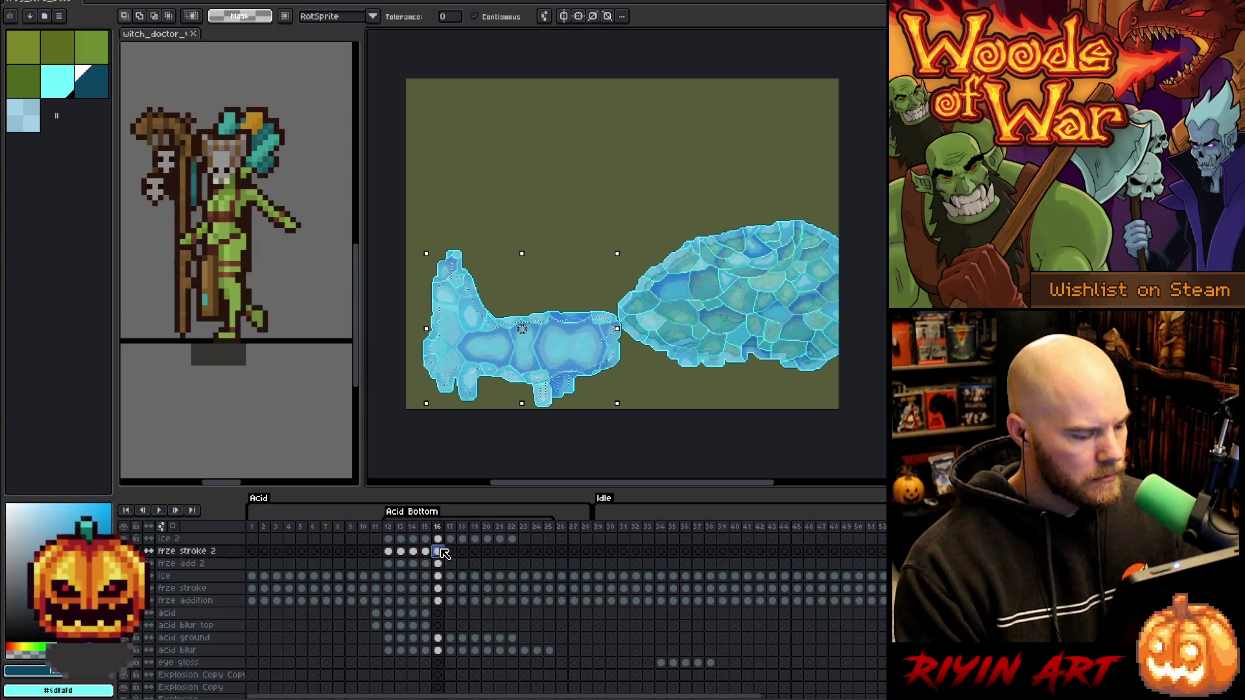
key("ctrl+d")
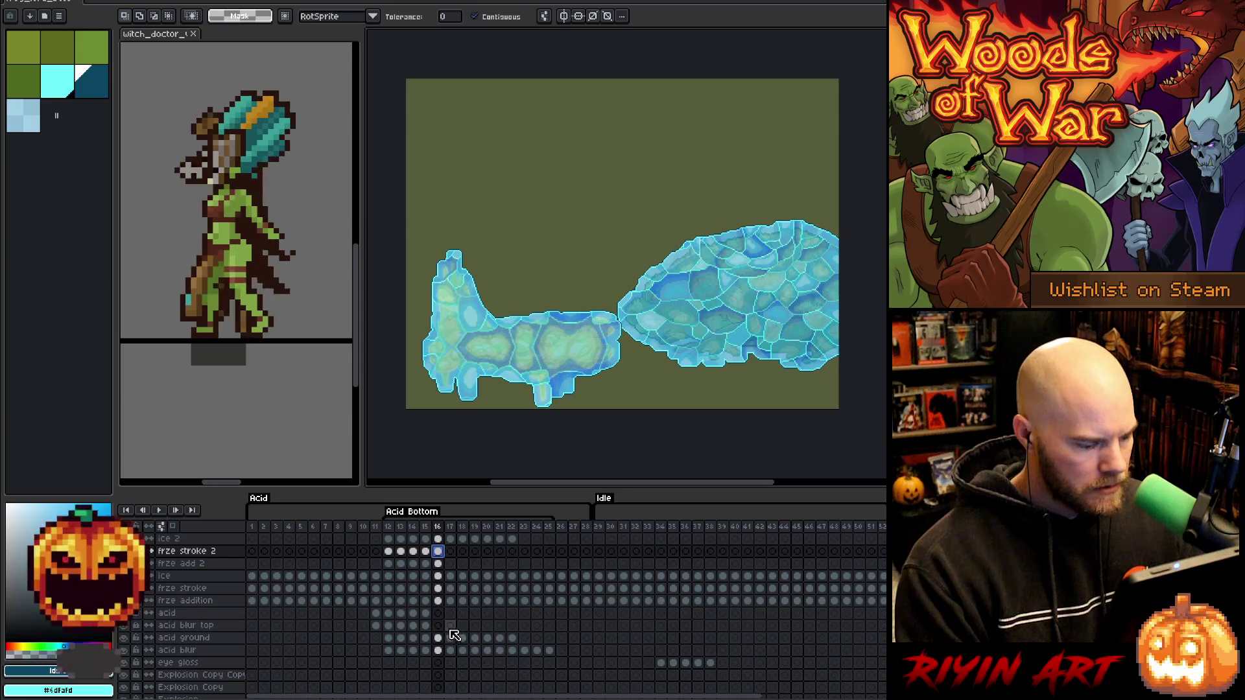
Go to frame 17 and expand the selection slightly.
left_click(450, 564)
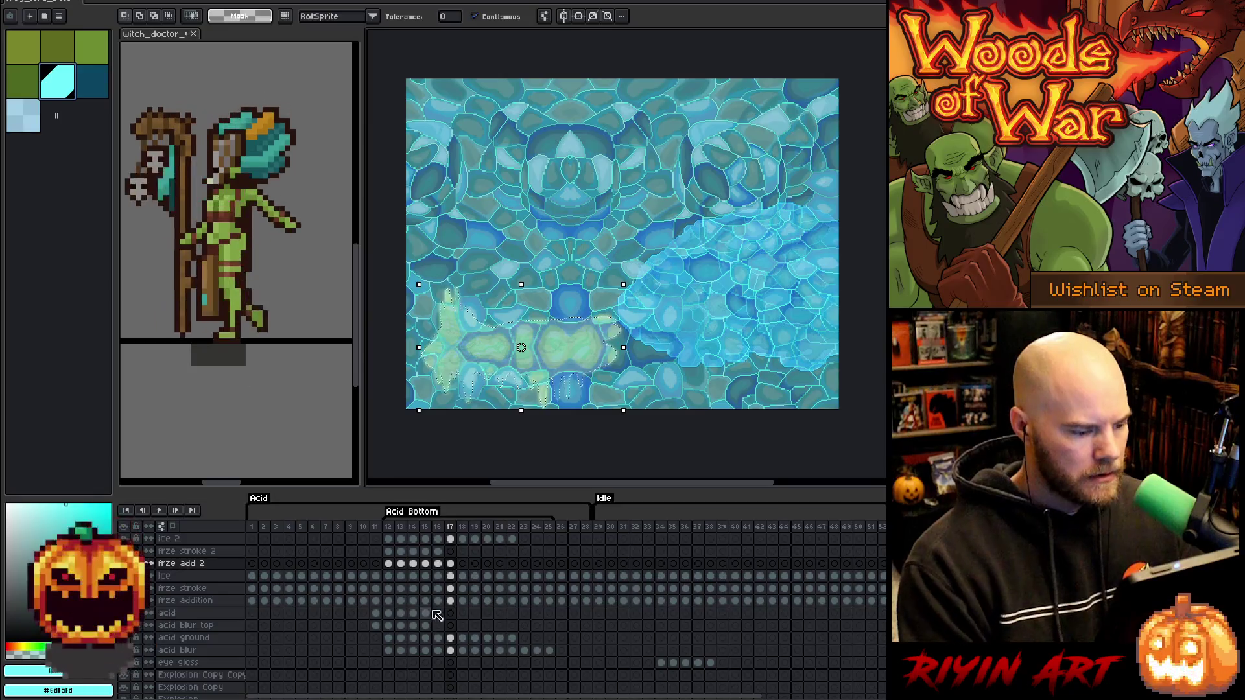
left_click(170, 2)
mouse_move(199, 64)
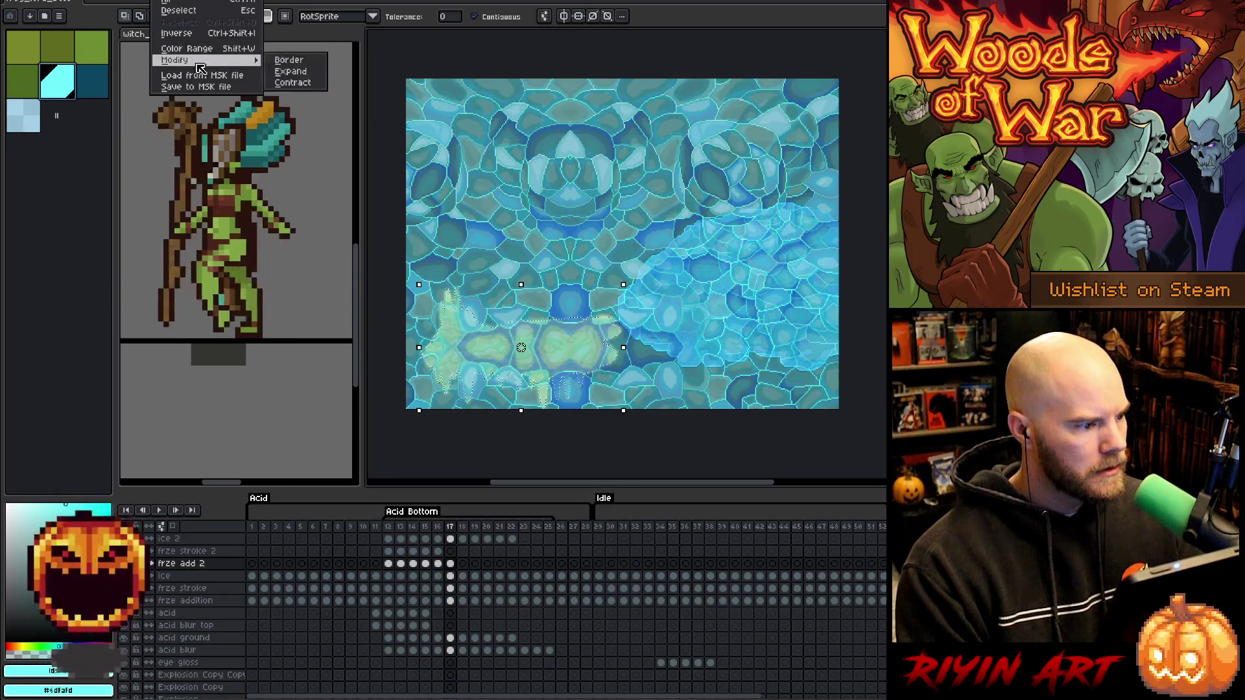
left_click(284, 77)
key("Return")
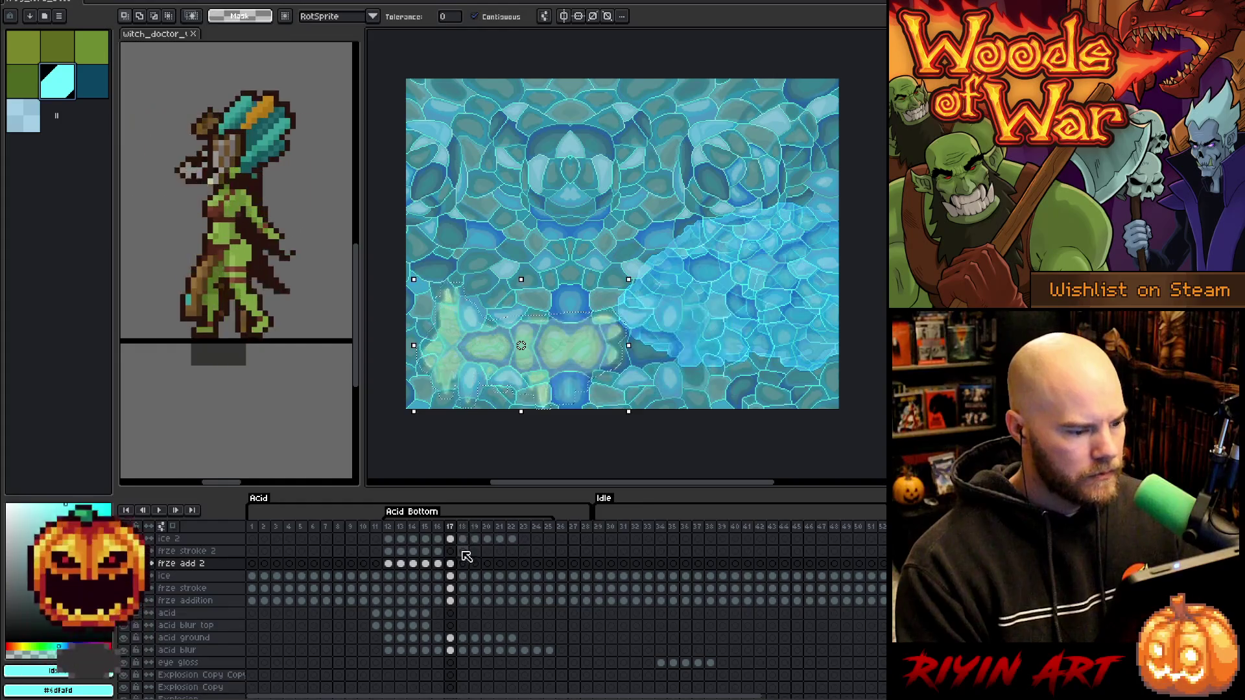
Fill frame 17's expanded patch with the light ice colour and select the whole ice 2 canvas.
left_click(450, 551)
left_click(35, 124)
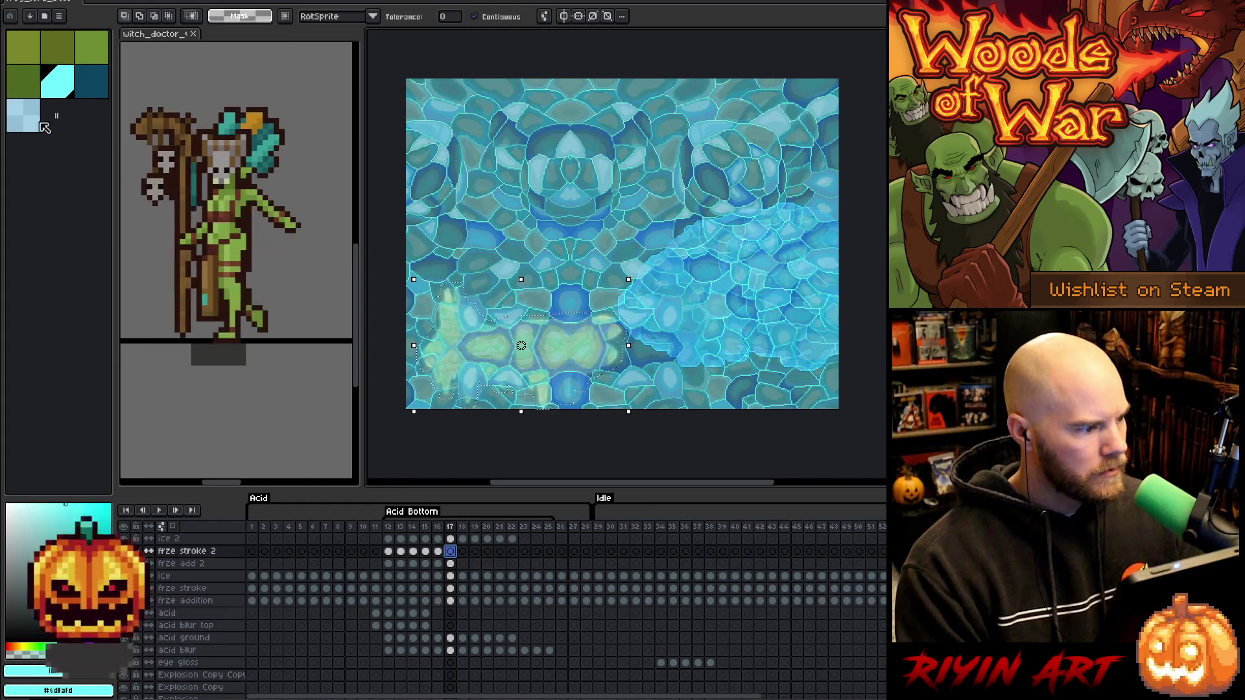
key("f")
key("ctrl+a")
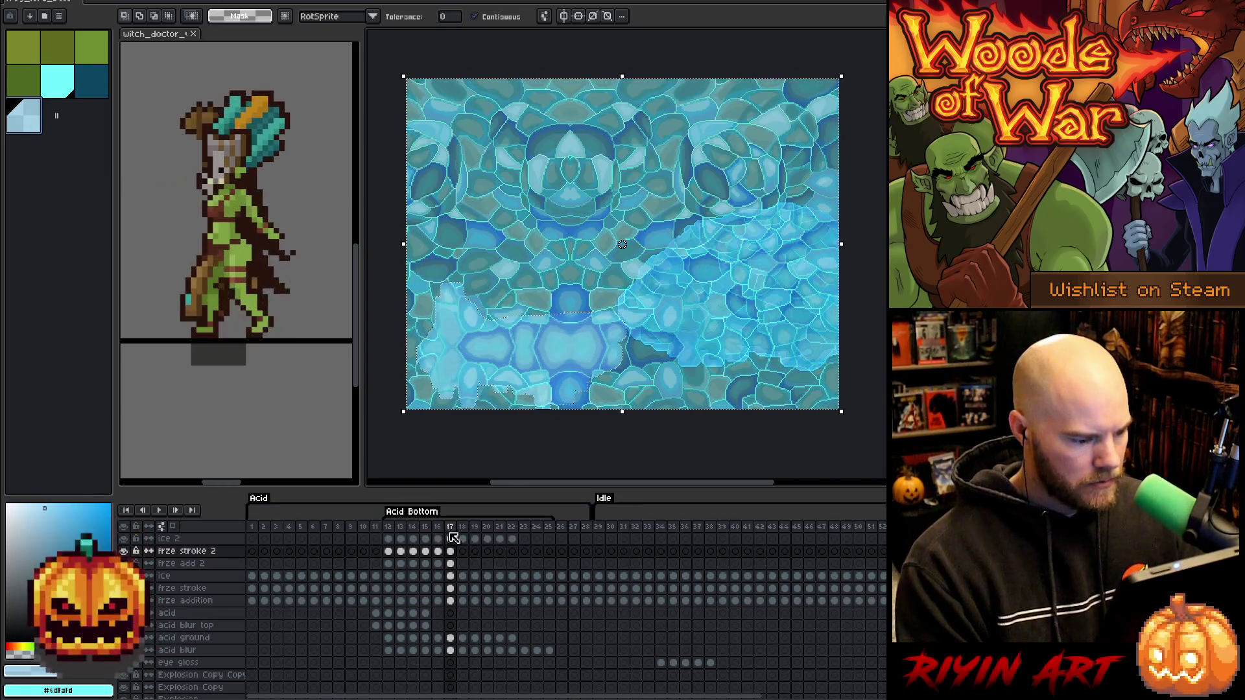
left_click(450, 539)
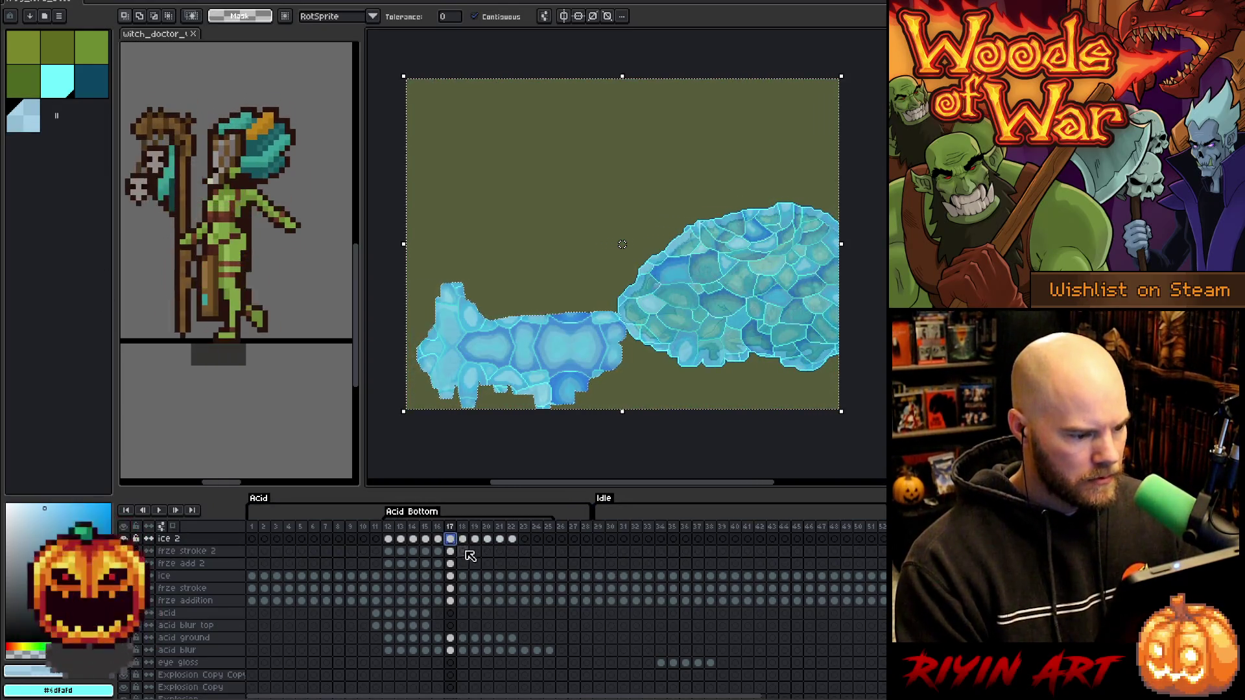
Deselect and try green, cyan and dark teal on frame 17's frze stroke 2 cel.
key("ctrl+d")
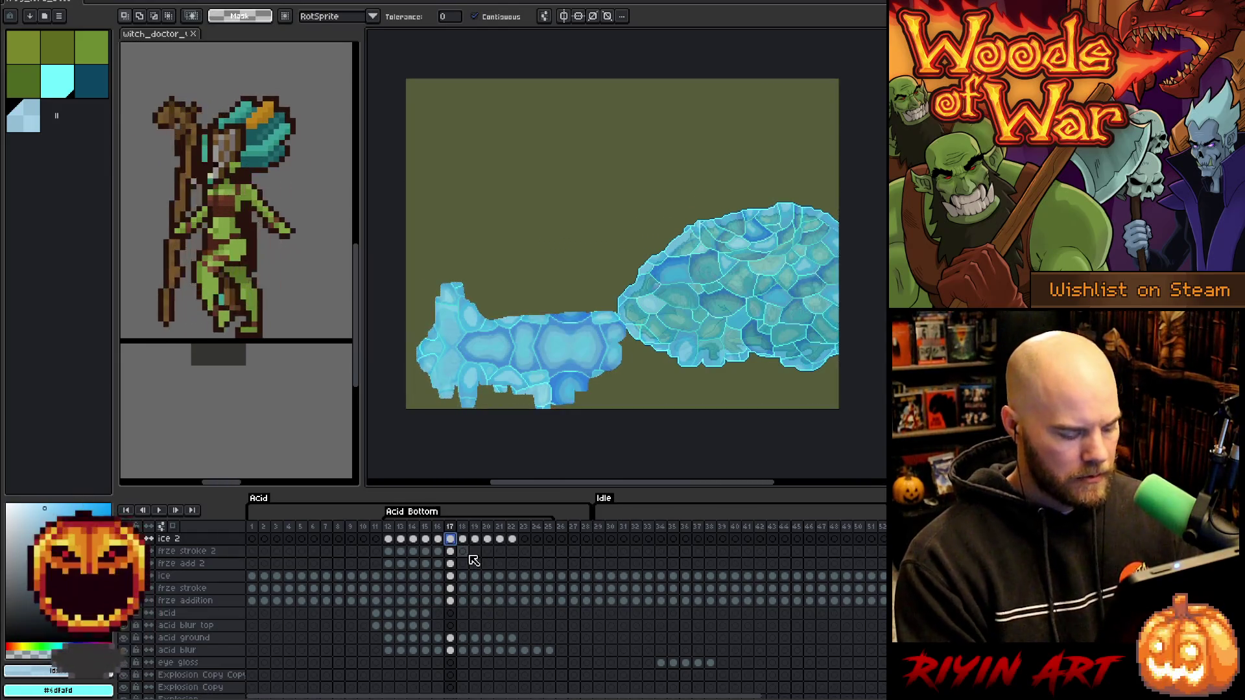
left_click(39, 93)
left_click(58, 82)
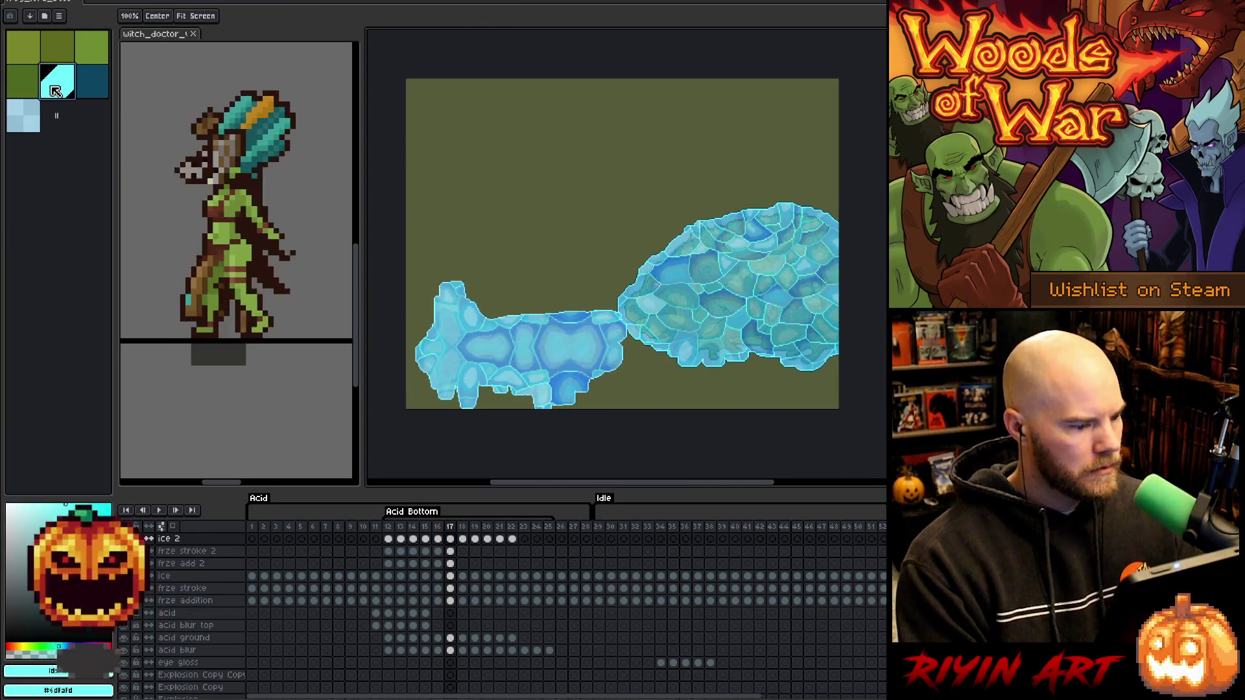
left_click(94, 85)
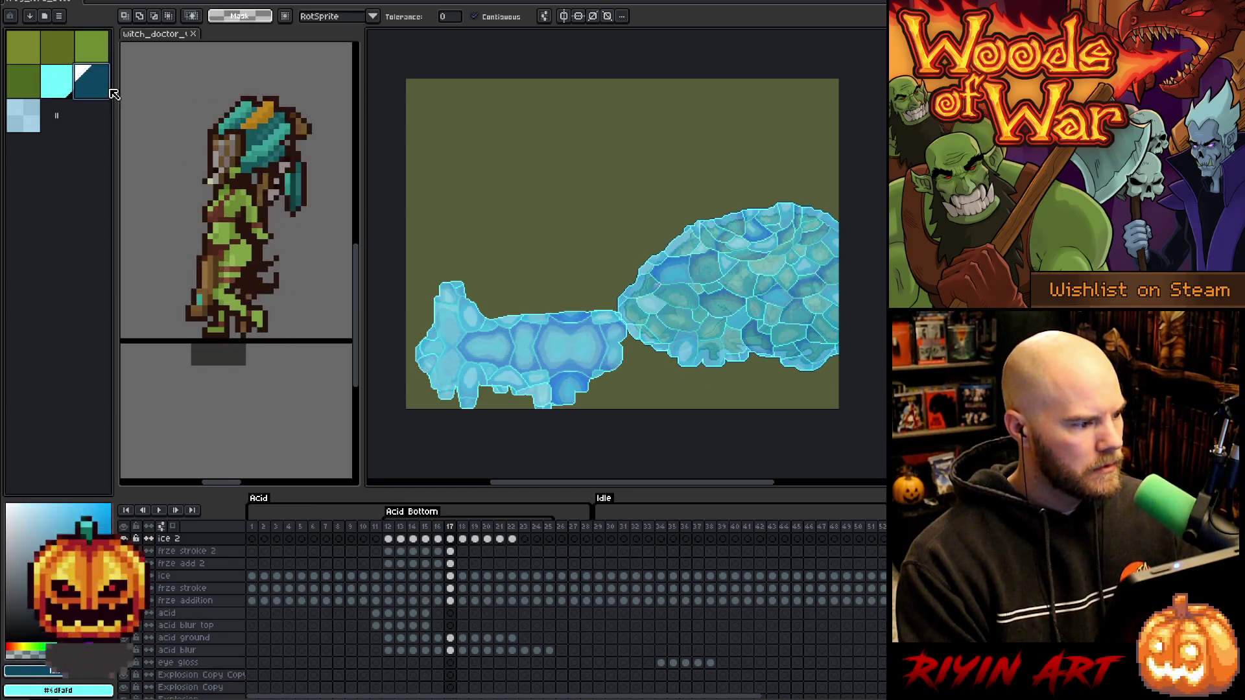
left_click(452, 551)
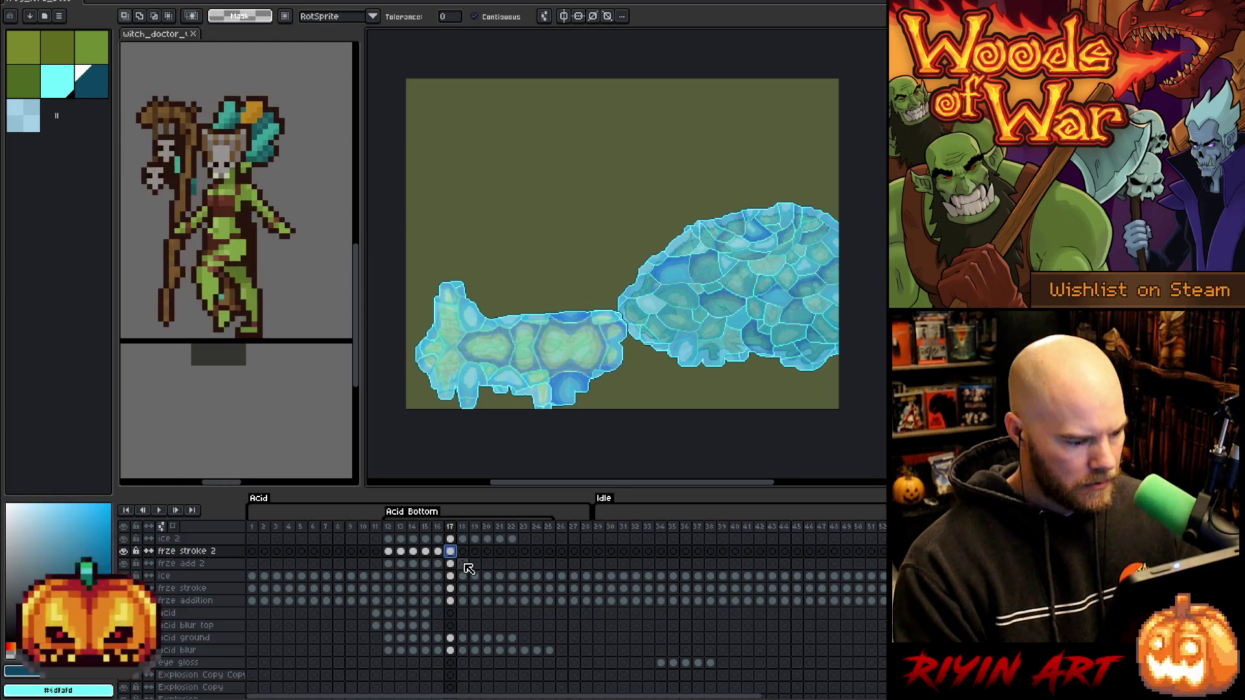
On frame 18's ice 2 layer, select everything and nudge the texture down.
left_click(463, 564)
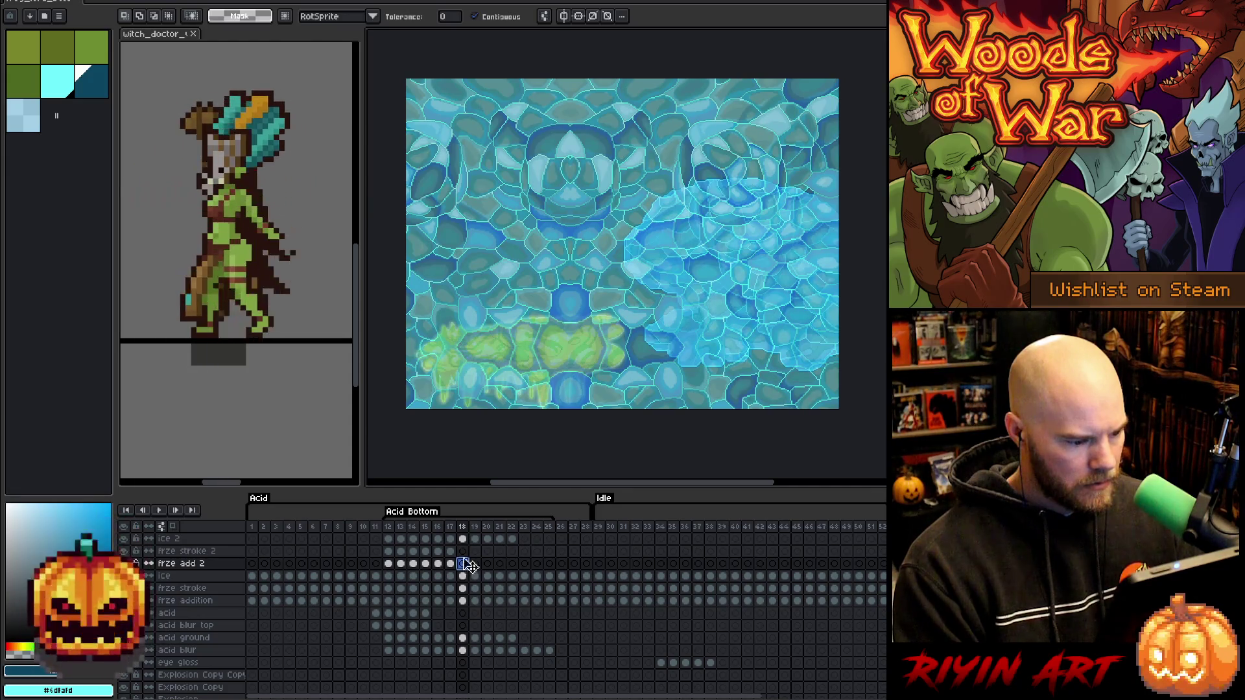
left_click(464, 541)
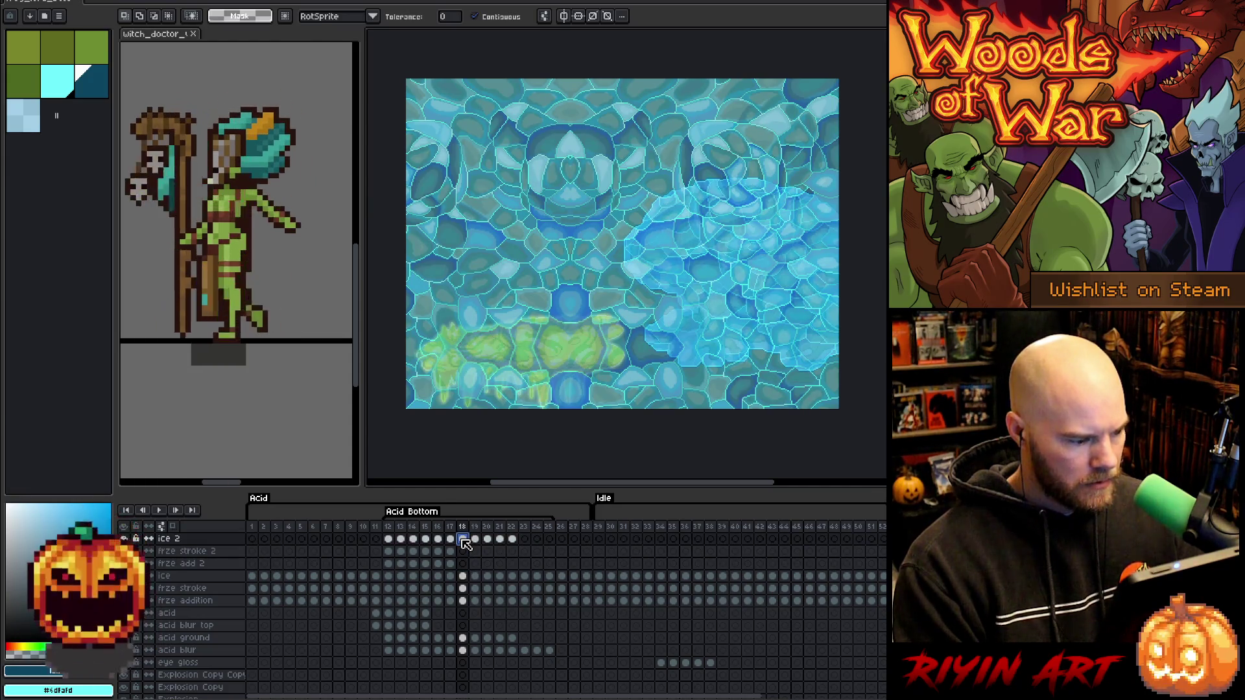
key("ctrl+a")
key("shift+Down")
key("shift+Down")
Drag frame 18's ice texture further down, then move frames 19–22's ice 2 content down to match.
mouse_move(622, 260)
left_mouse_down()
mouse_move(622, 343)
mouse_move(622, 326)
left_mouse_up()
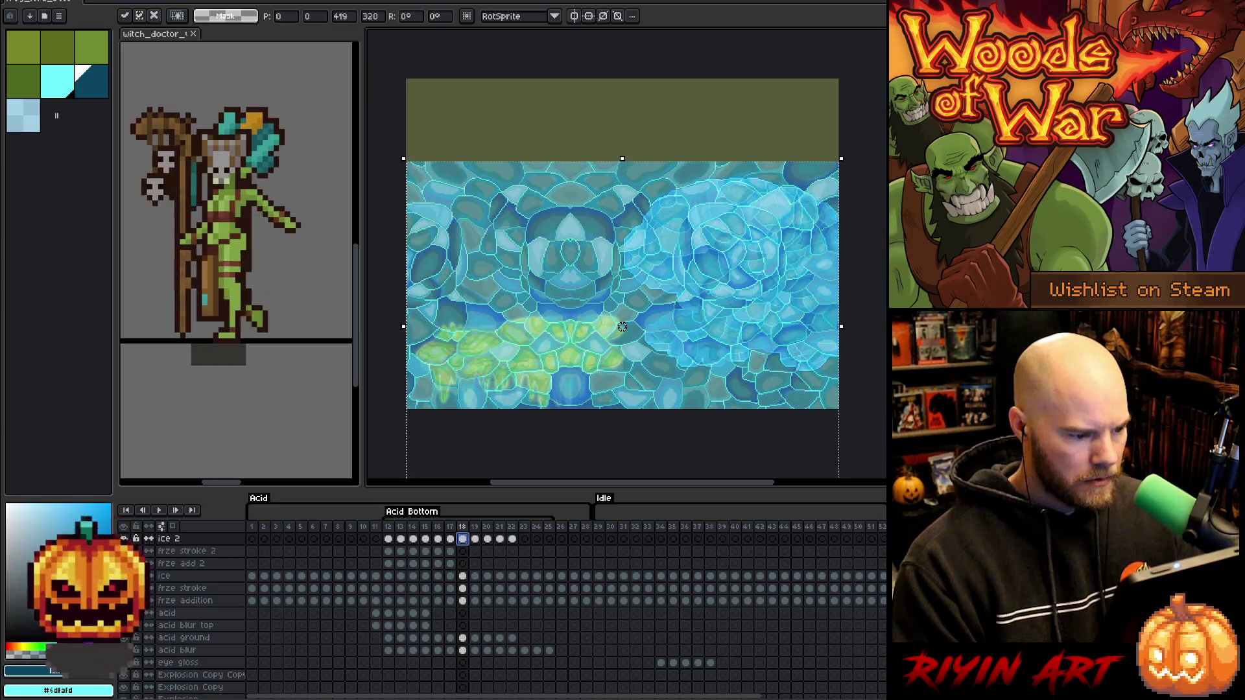
key("ctrl+d")
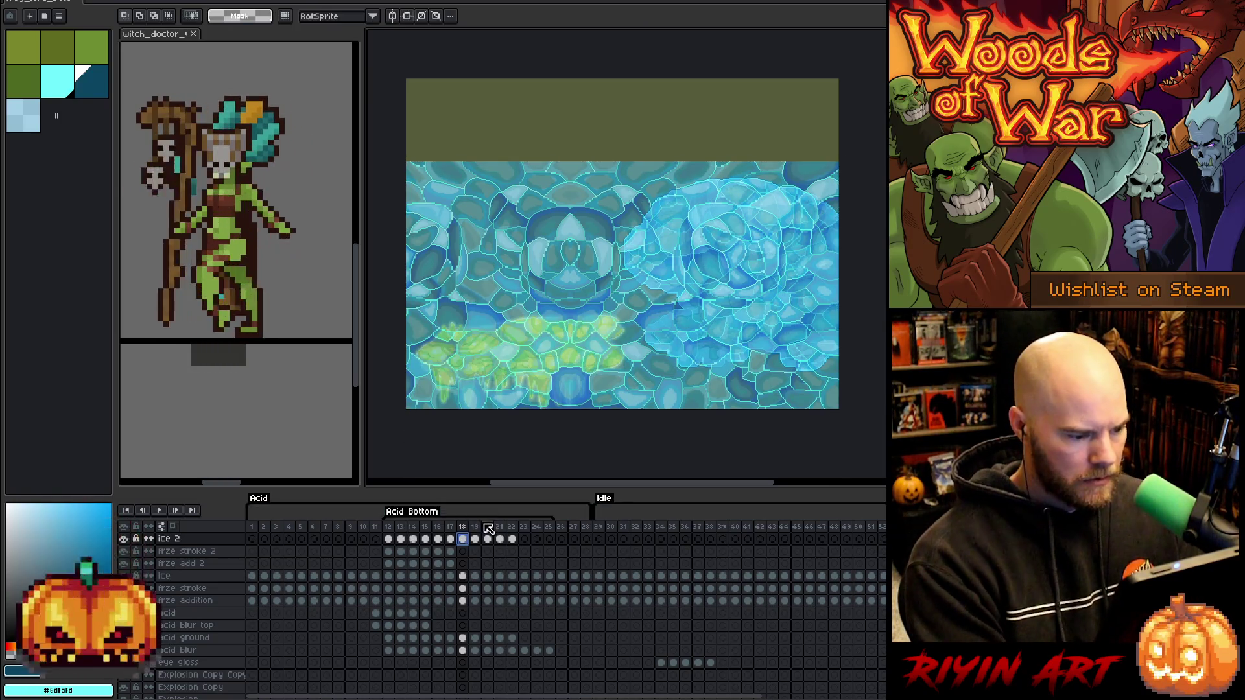
left_click_drag(515, 541, 479, 540)
key("v")
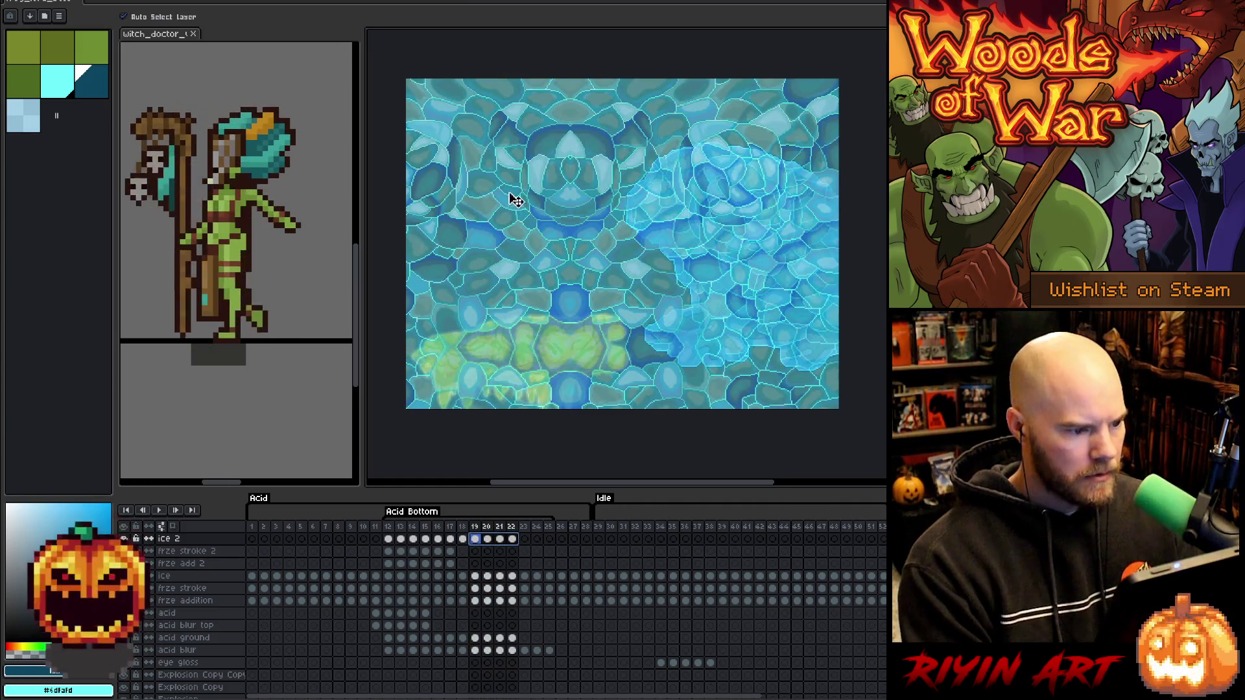
mouse_move(520, 137)
left_mouse_down()
mouse_move(531, 240)
mouse_move(518, 209)
left_mouse_up()
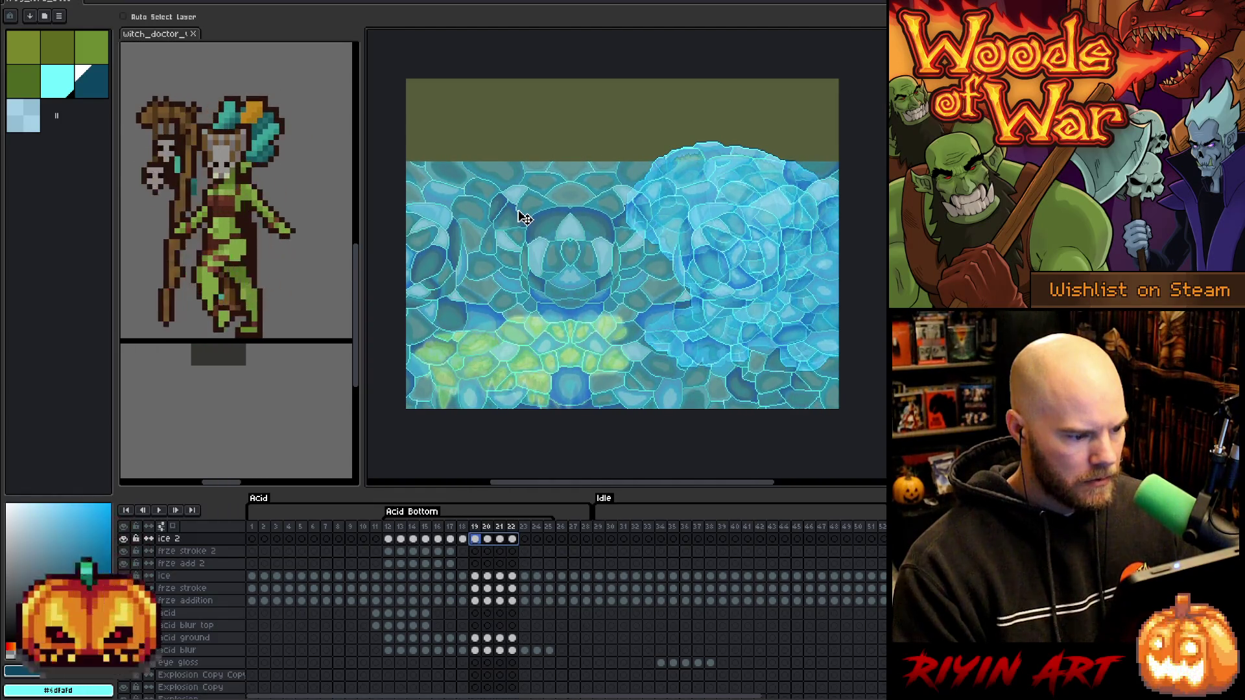
left_click(463, 539)
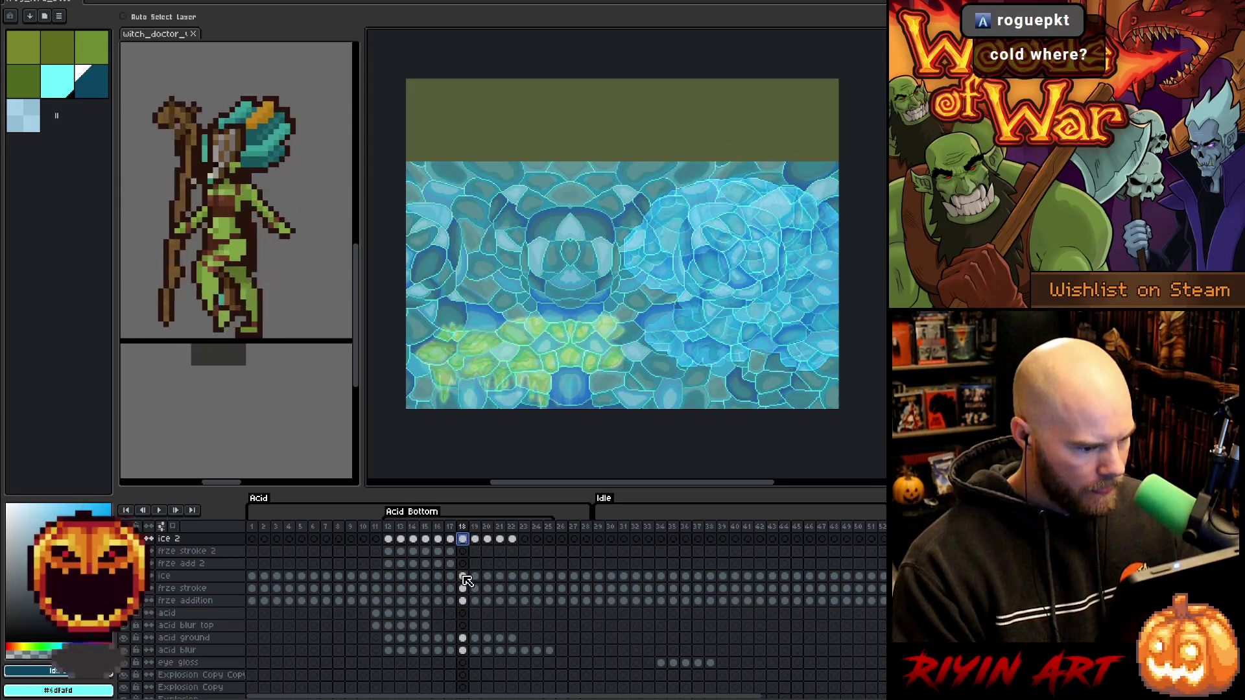
left_click(451, 528)
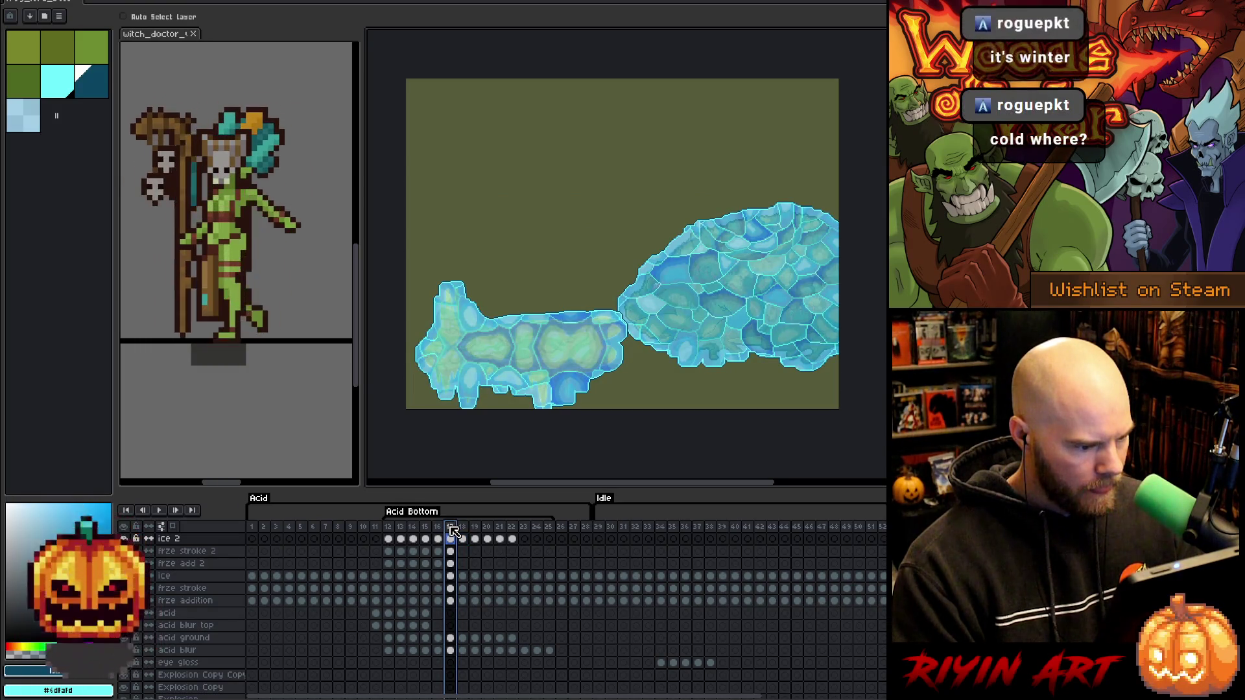
Select the left ice blob, then pick cyan on frame 18's frze add 2 cel.
key("ctrl+shift+d")
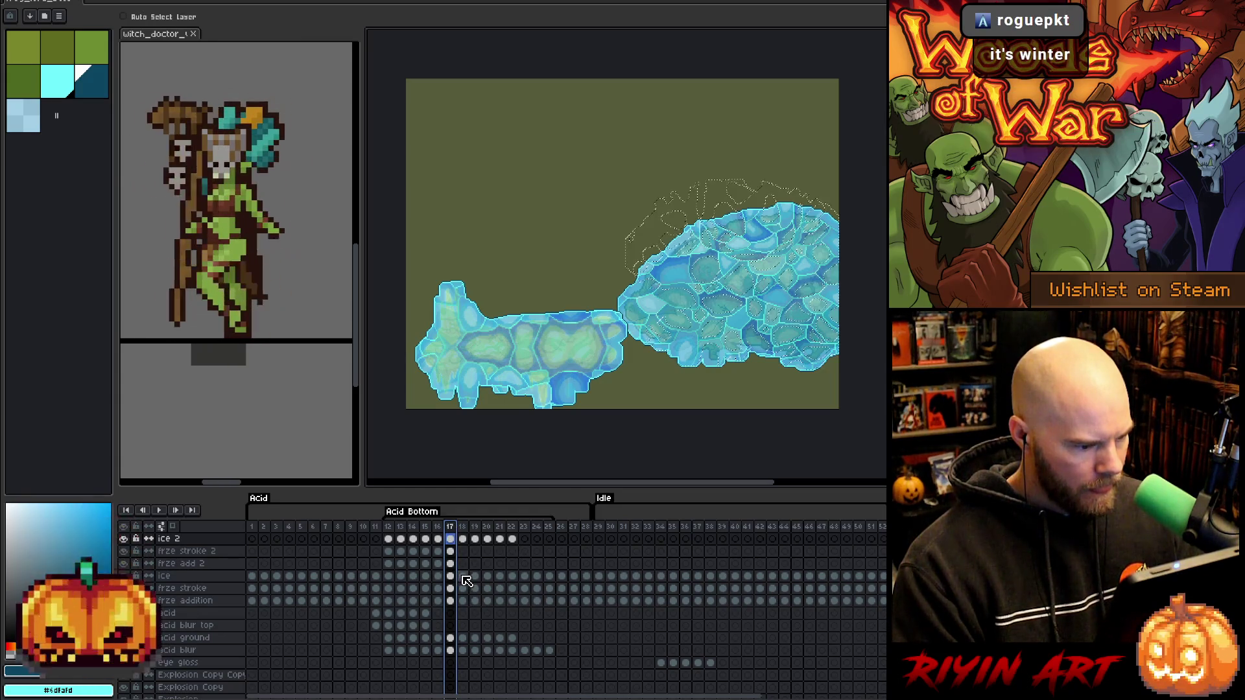
left_click(451, 639, "ctrl")
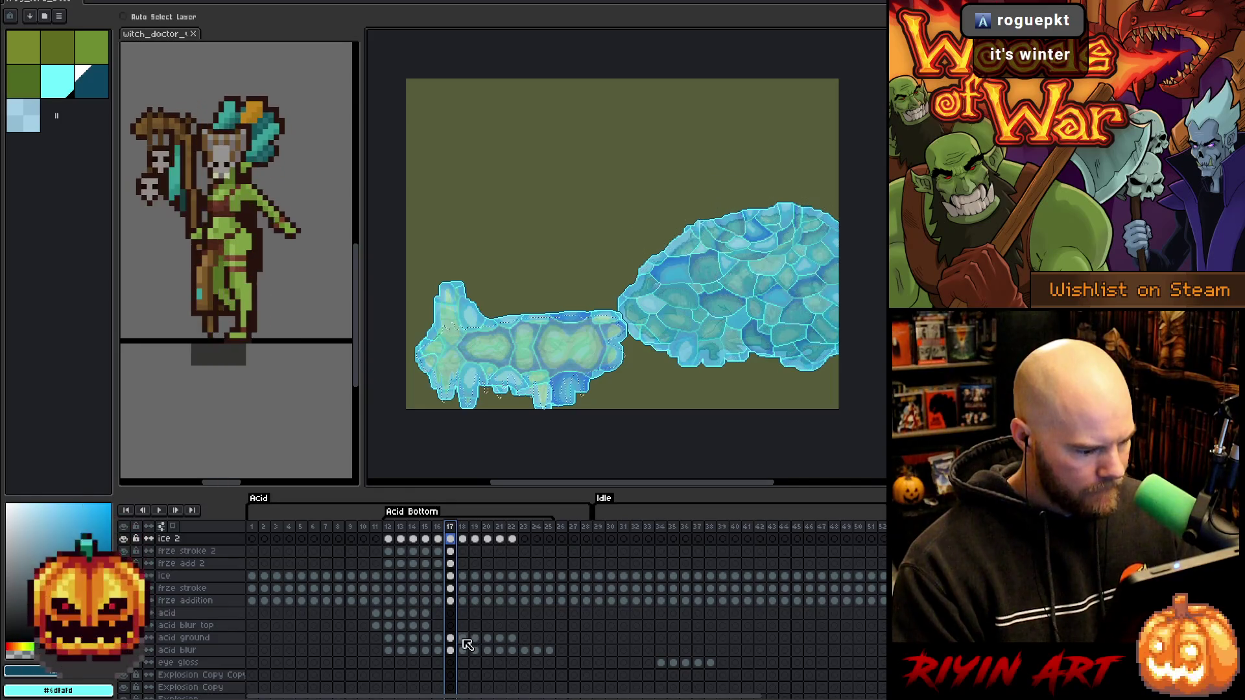
left_click(462, 564)
left_click(59, 92)
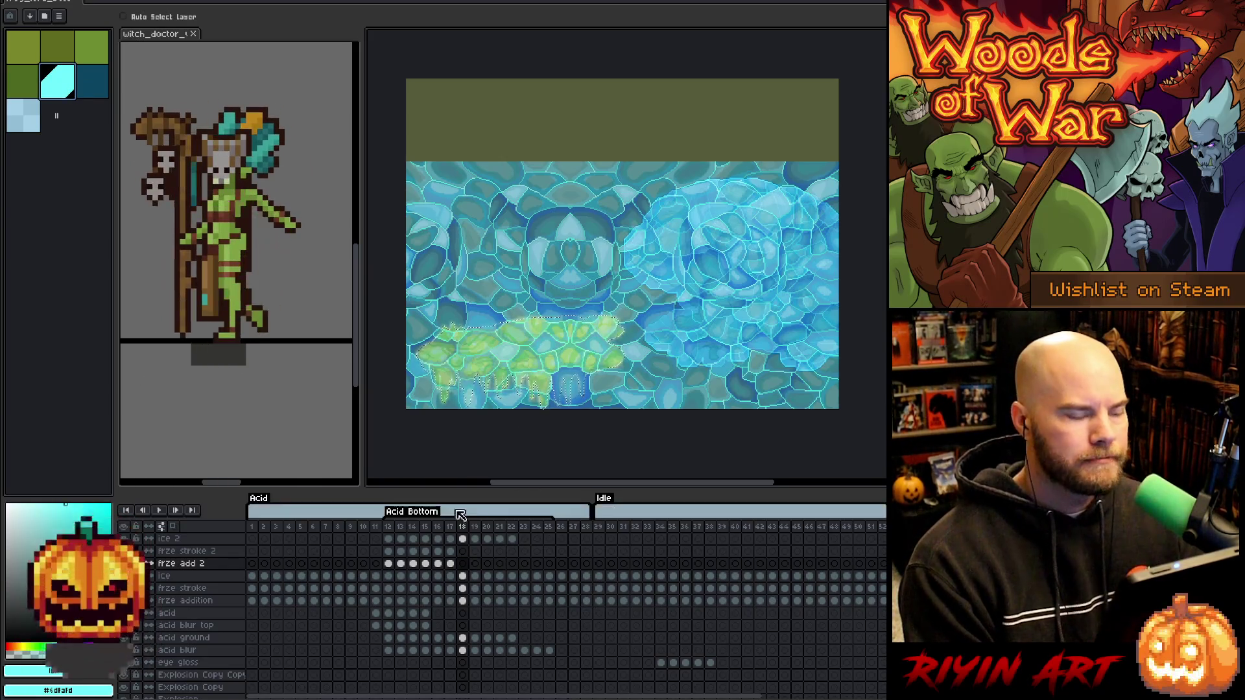
left_click(463, 564)
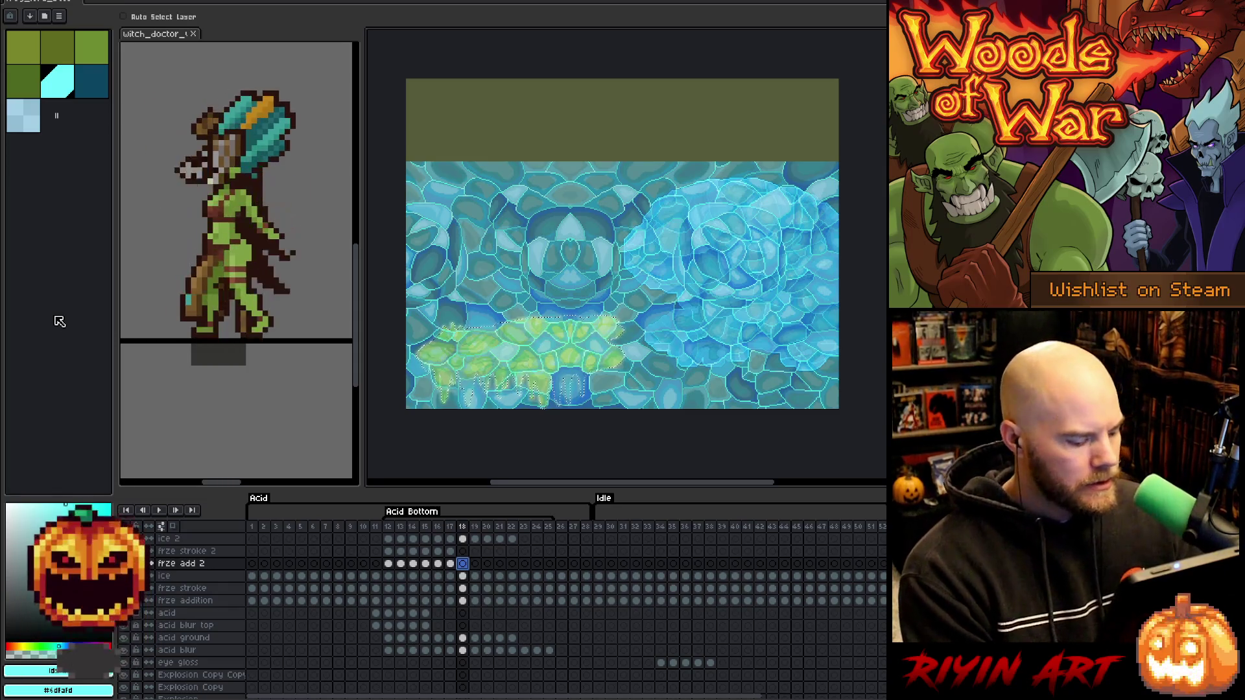
Save the project and settle on frame 18's frze stroke 2 cel.
key("ctrl+s")
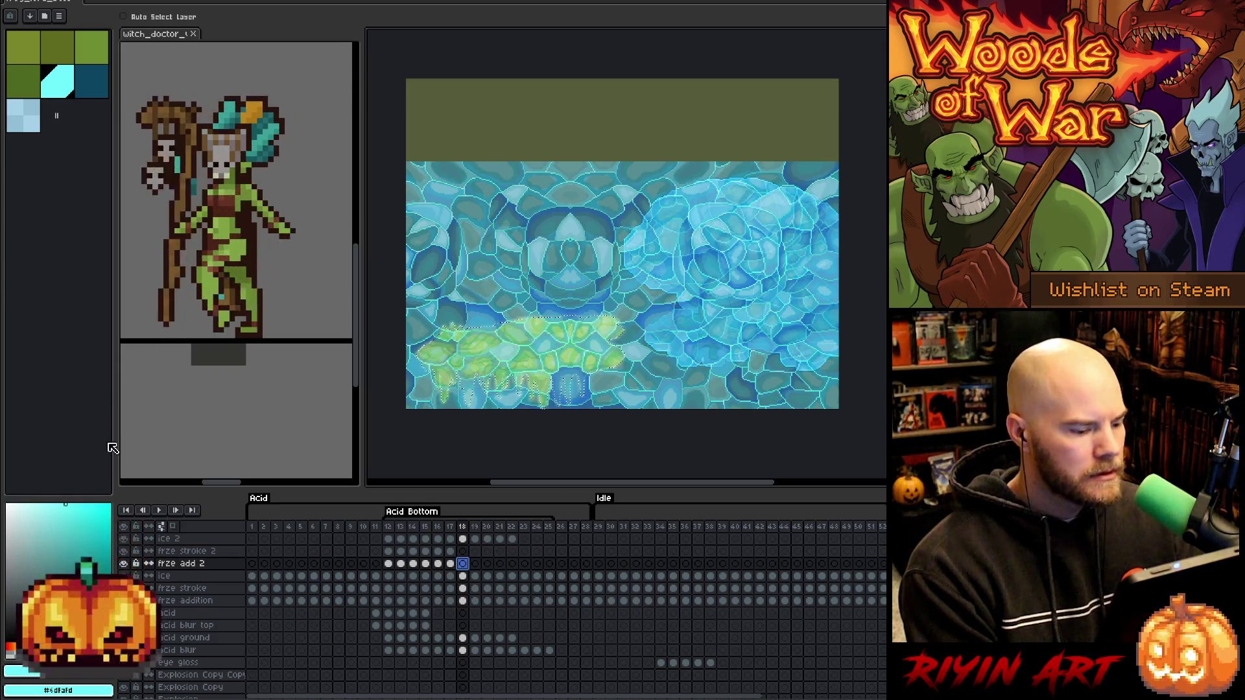
left_click(462, 552)
left_click(463, 564)
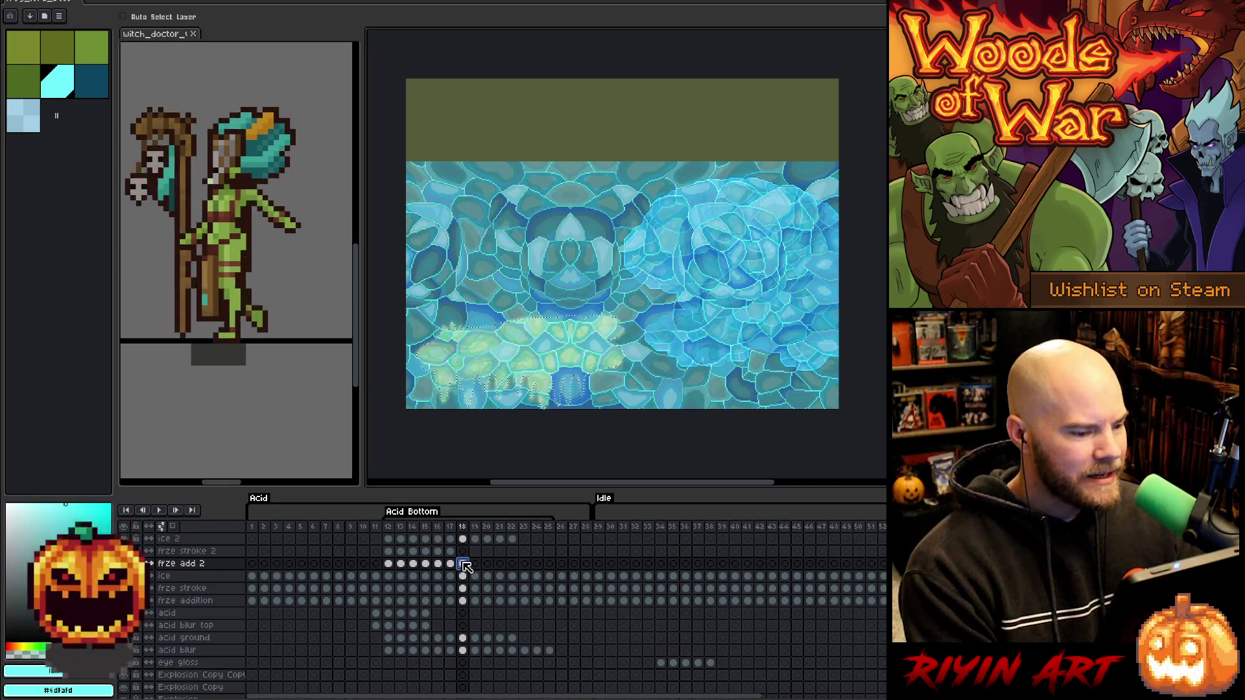
left_click(463, 552)
Expand frame 18's acid selection by 2 px and fill it light blue on frze stroke 2.
left_click(166, 1)
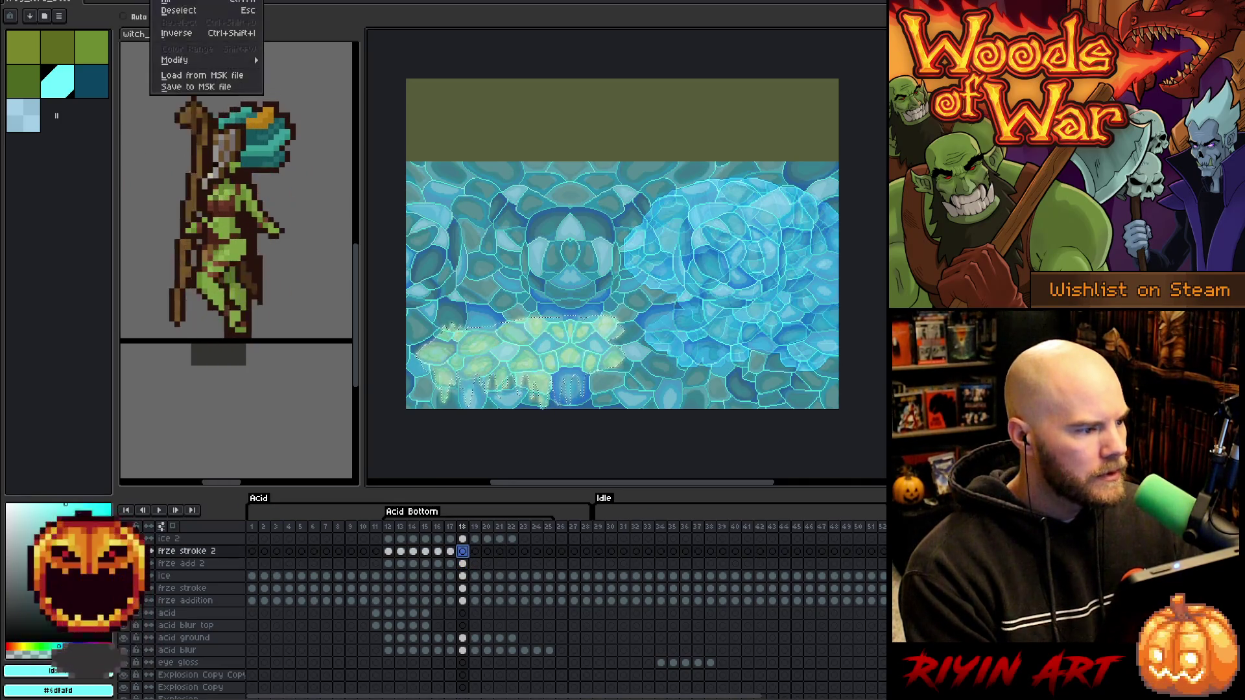
mouse_move(219, 65)
left_click(290, 78)
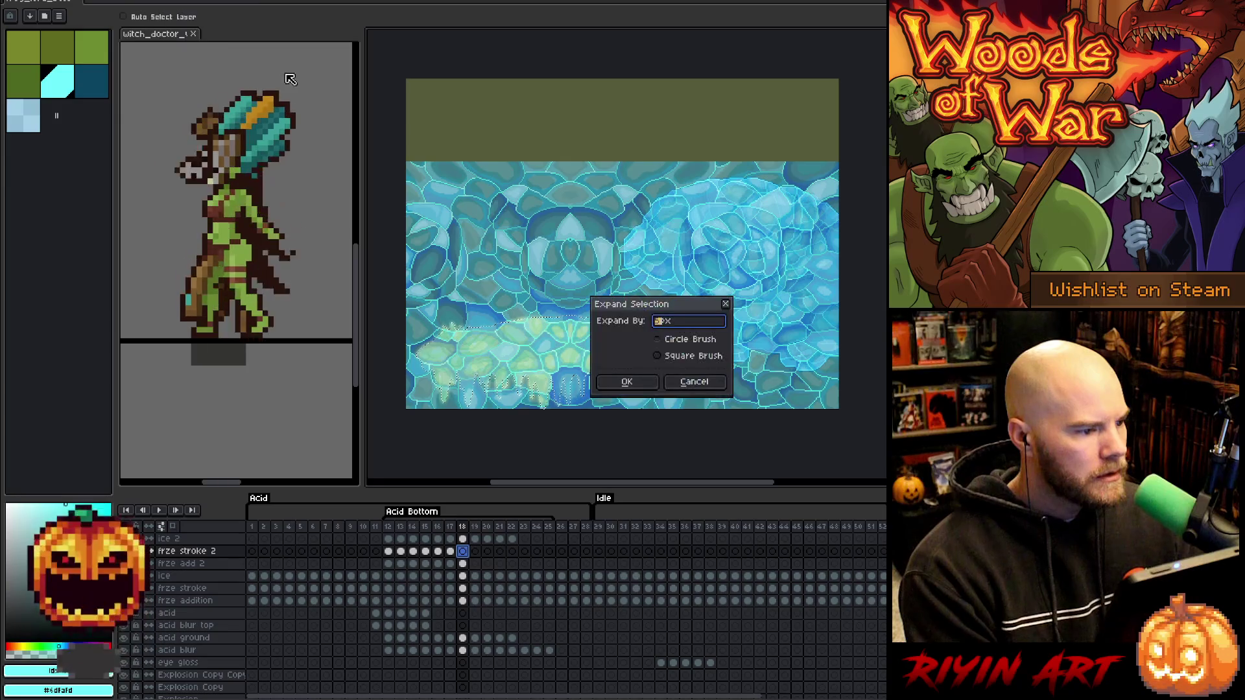
type("2")
key("Return")
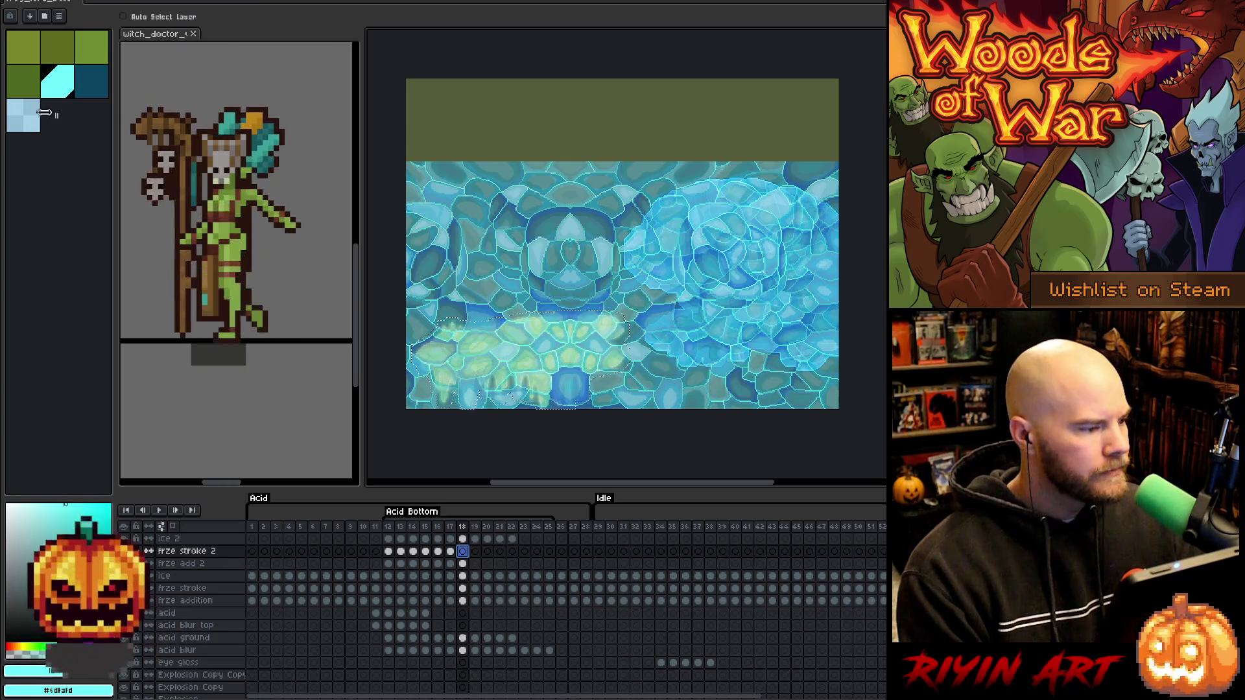
left_click(32, 123)
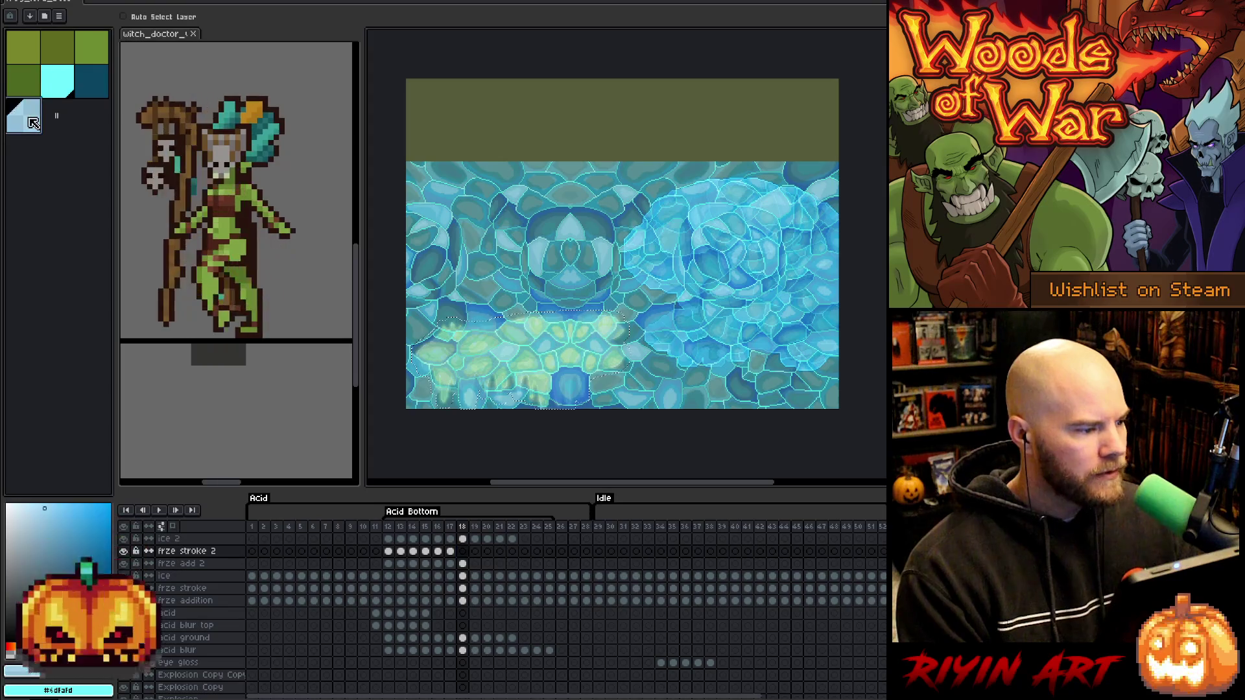
left_click(464, 551)
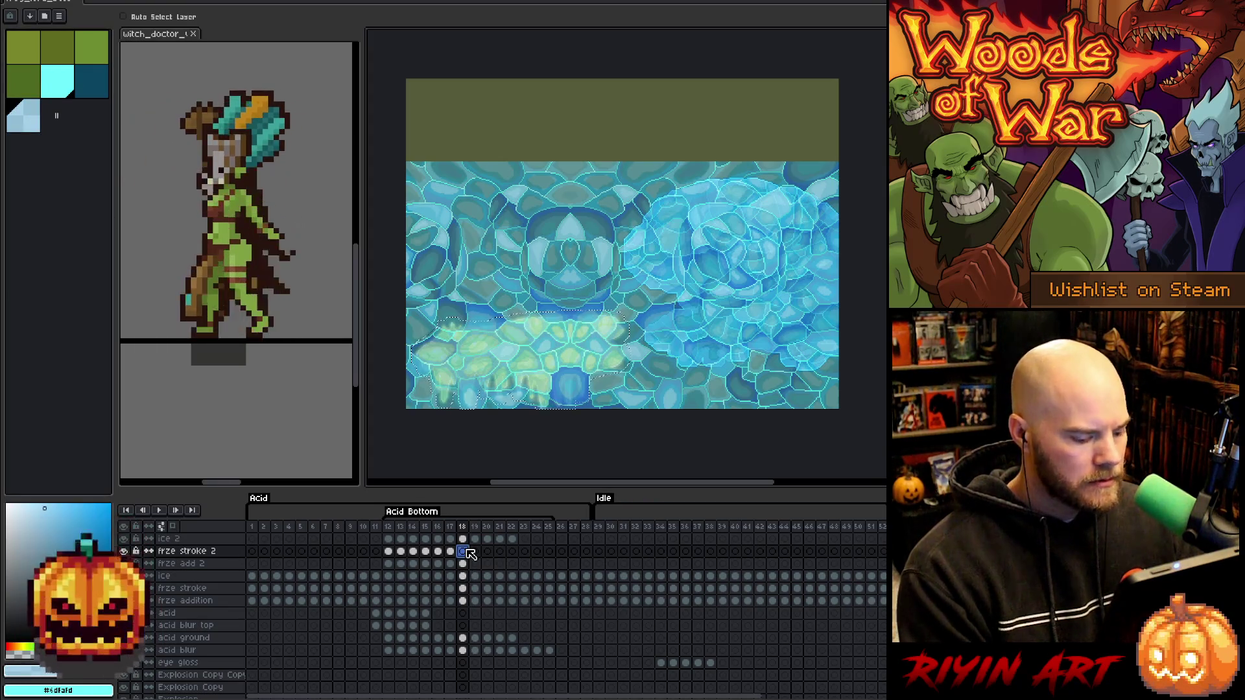
Delete frame 18's ice 2 texture outside the acid shapes, then deselect.
key("ctrl+a")
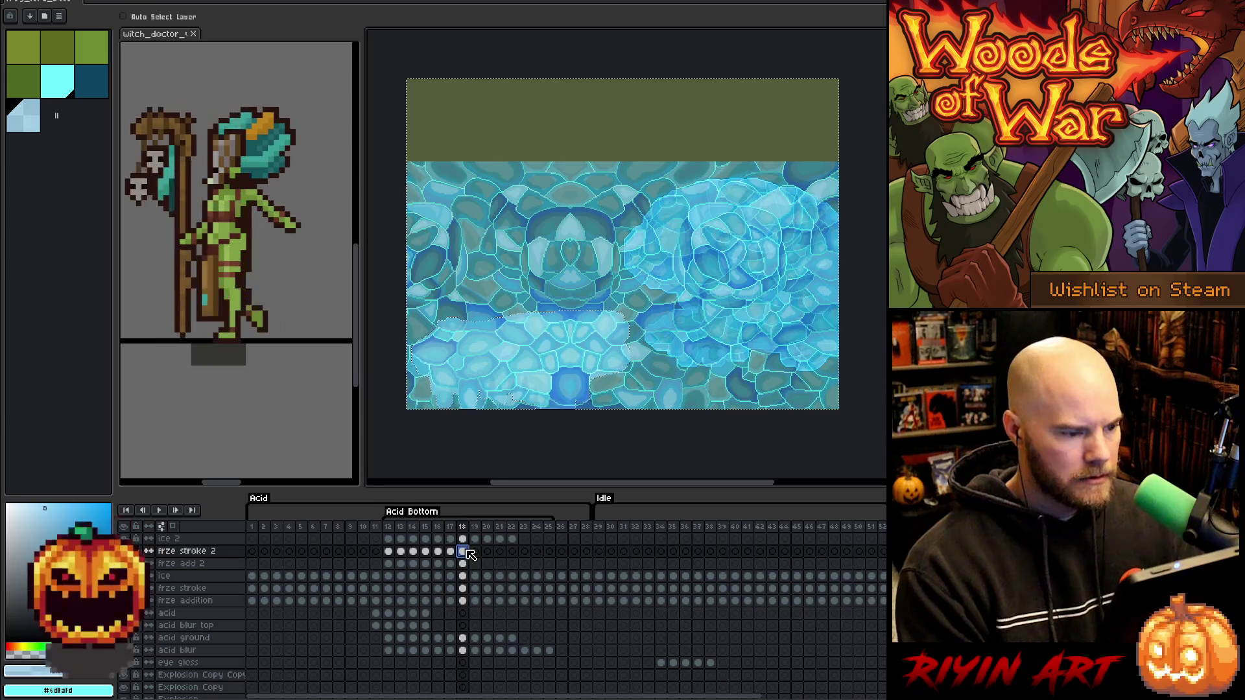
left_click(463, 541)
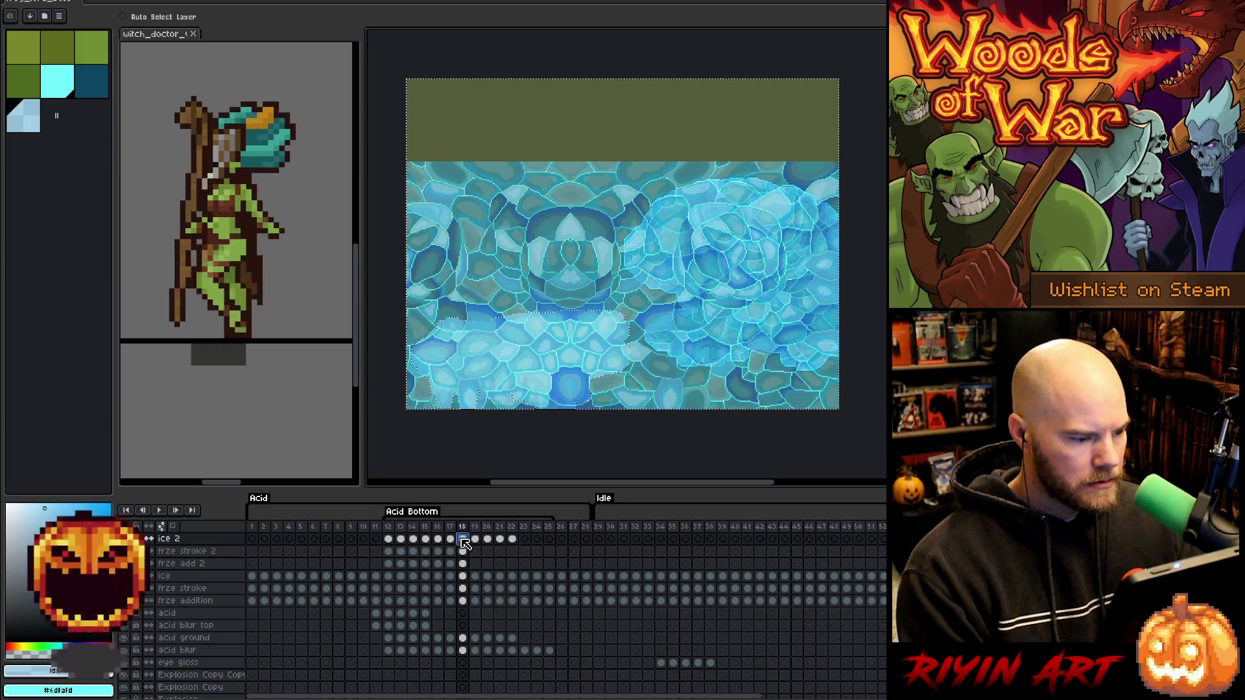
key("Delete")
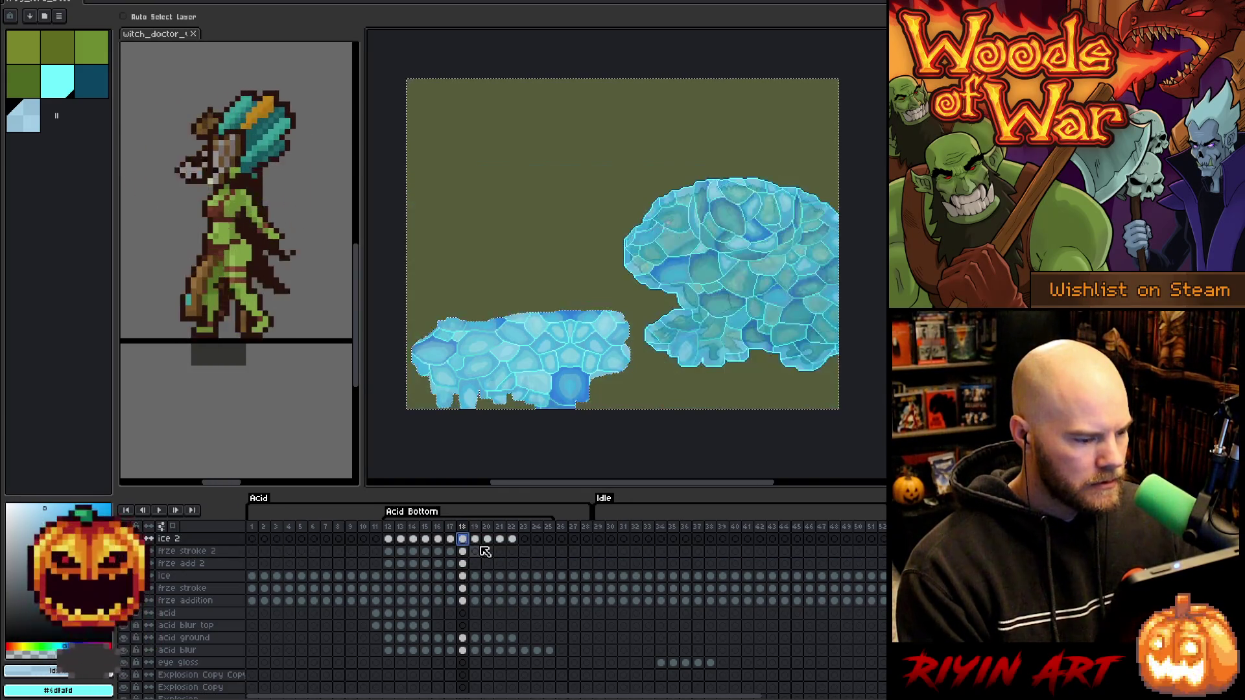
left_click(463, 552)
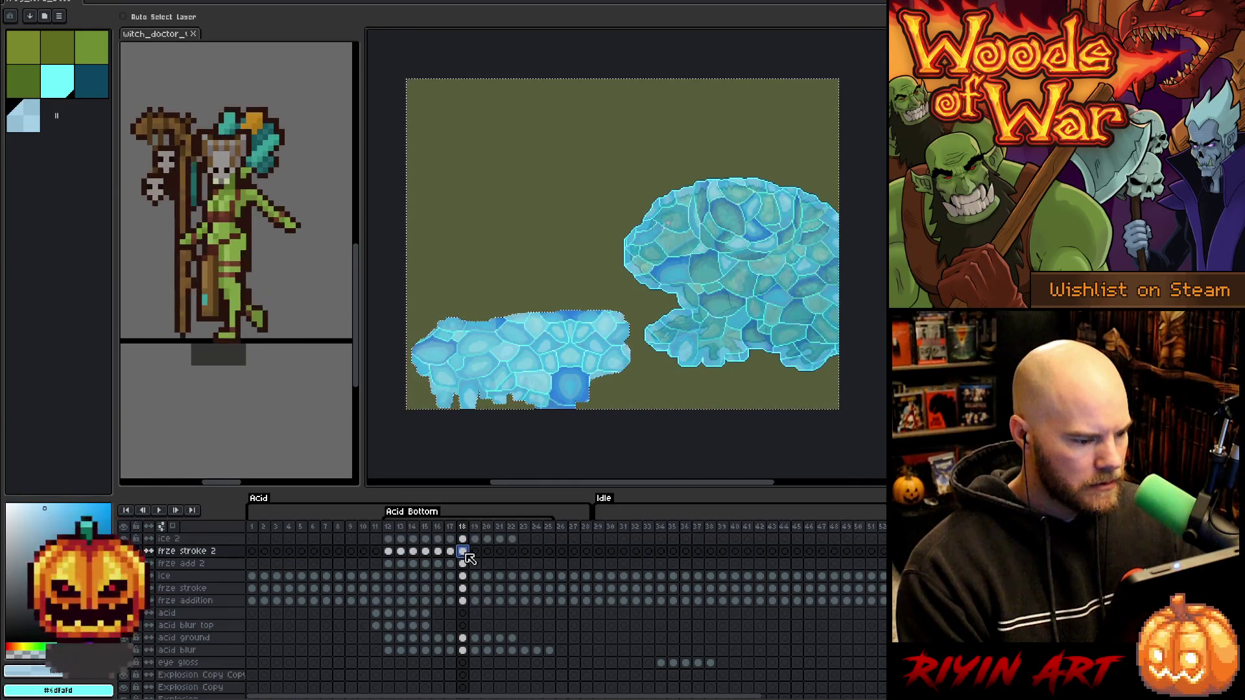
key("ctrl+d")
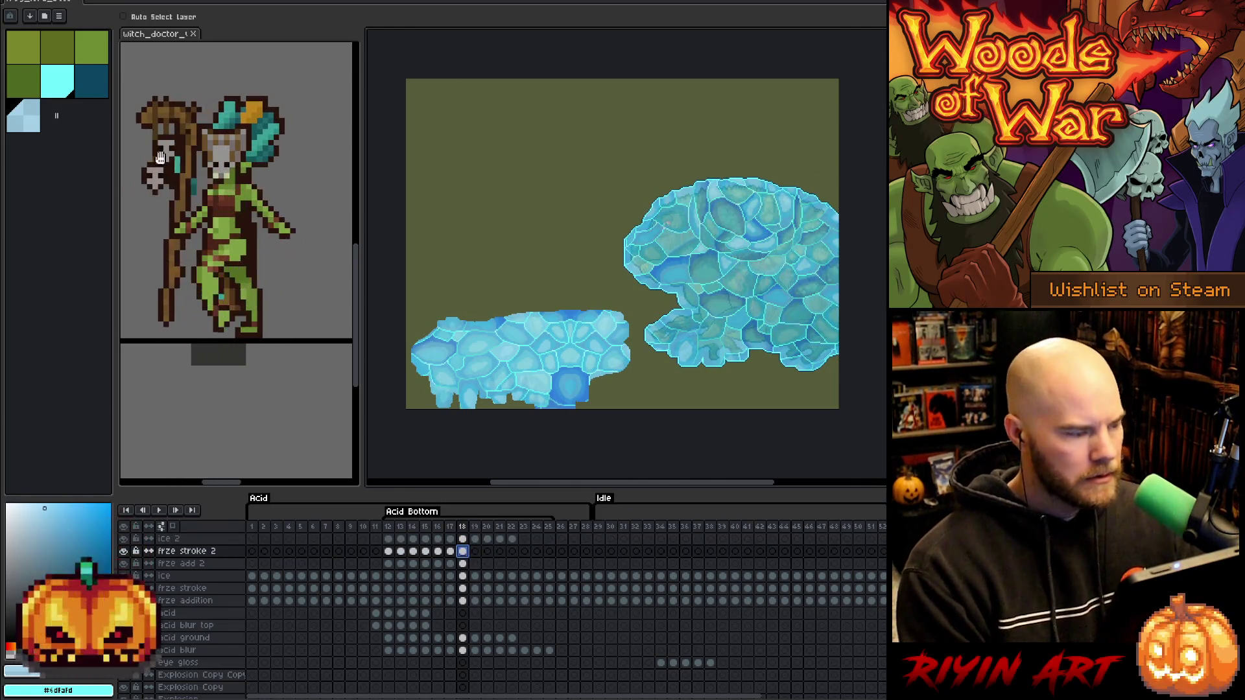
Set dark teal as the secondary colour and move to frame 19.
right_click(92, 92)
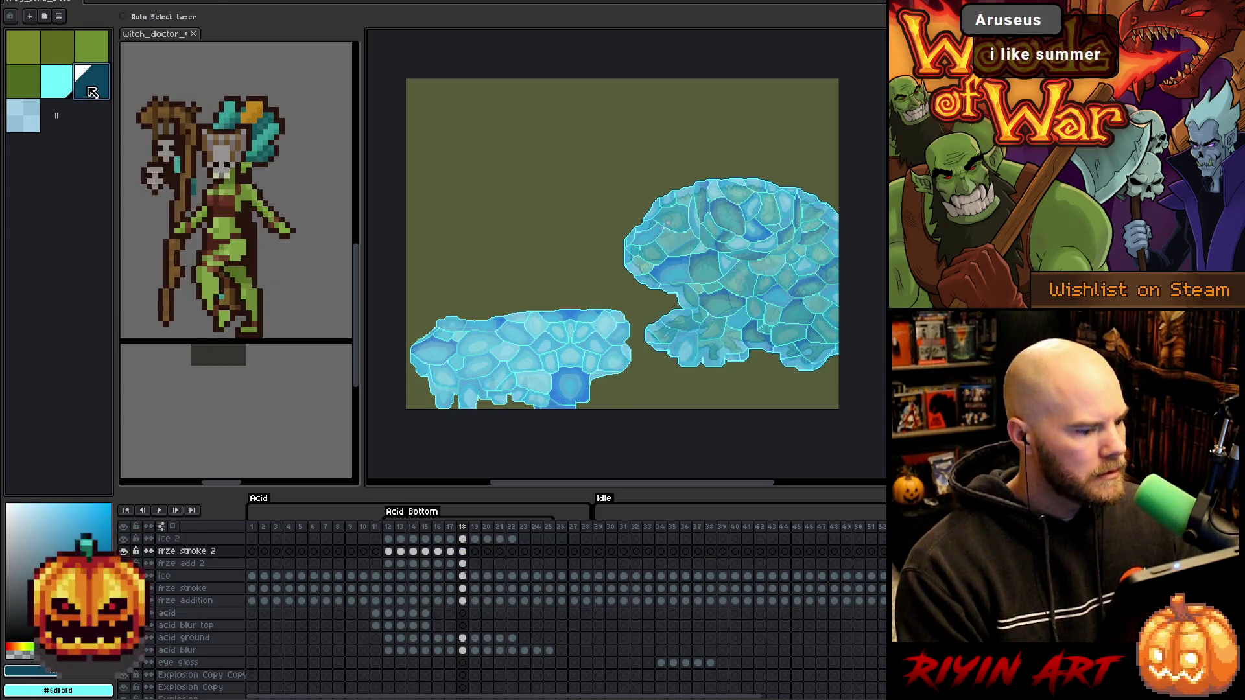
left_click(464, 563, "ctrl")
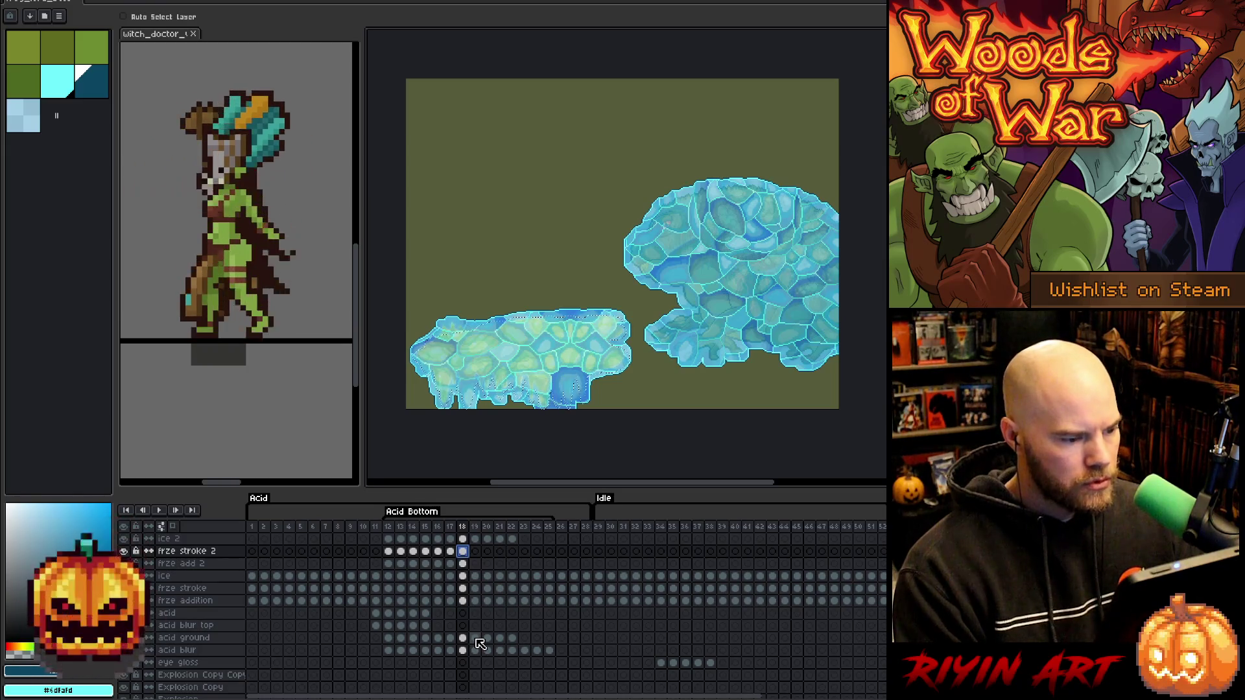
left_click(476, 639)
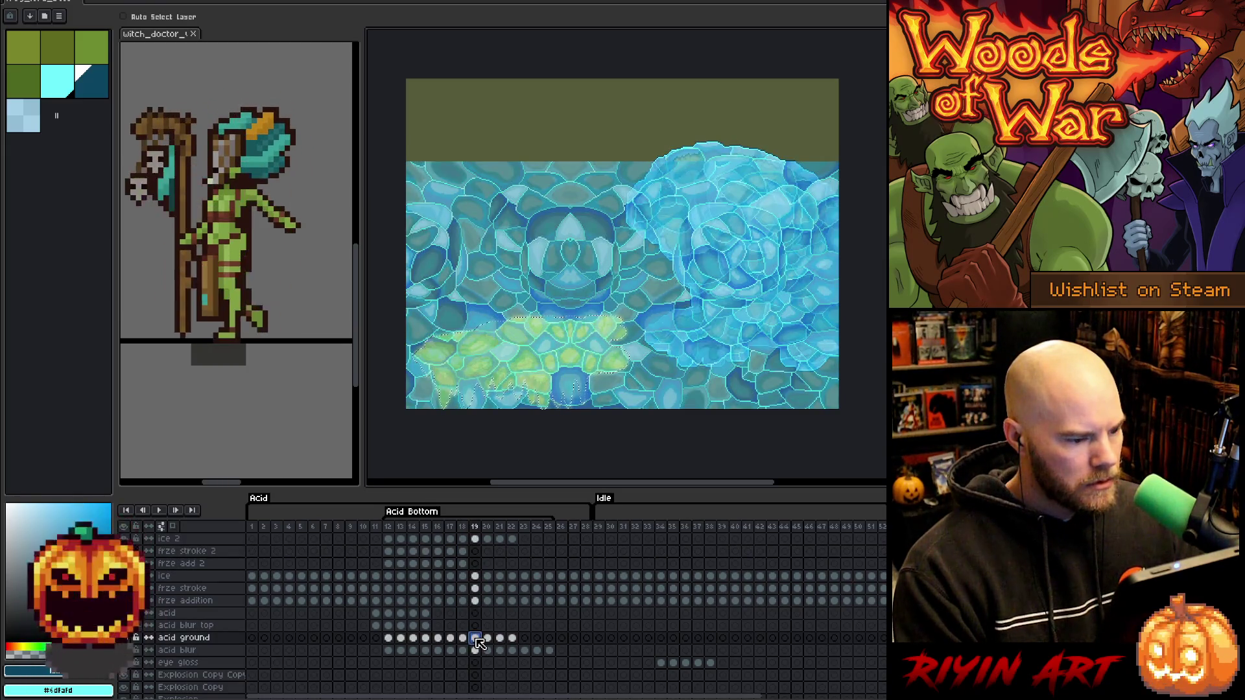
Pick cyan on frame 19 and expand the acid-shape selection by 5 px.
left_click(475, 564)
left_click(67, 86)
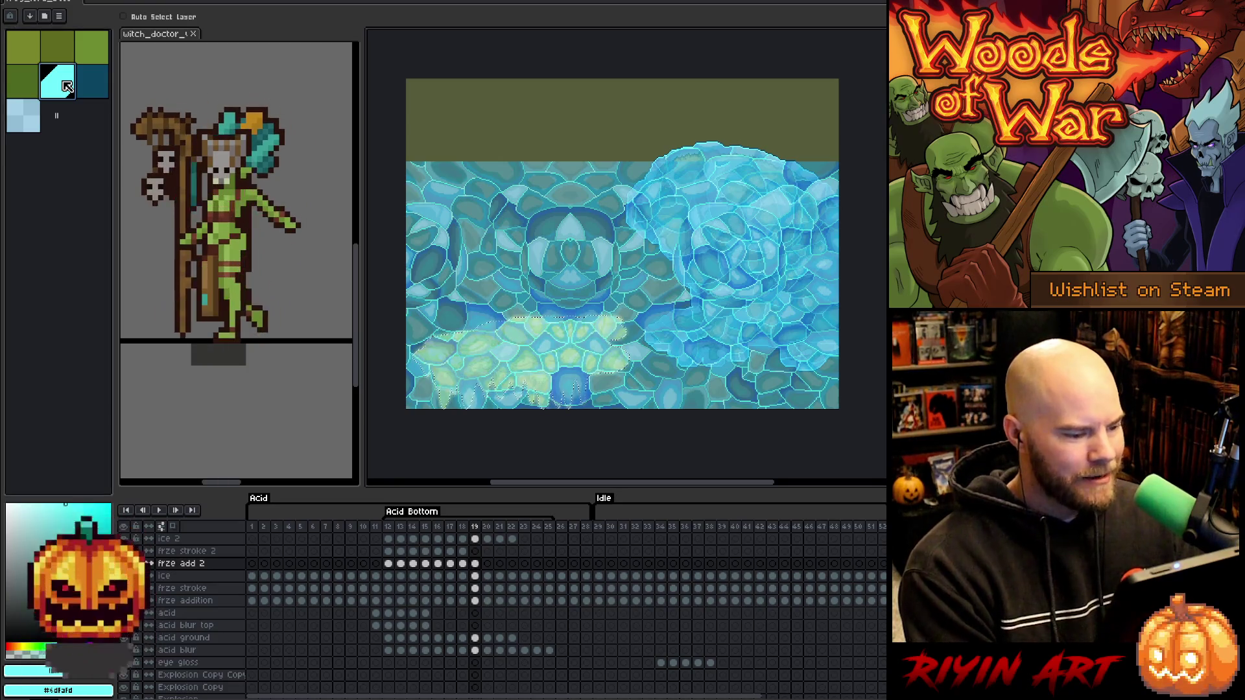
left_click(474, 551)
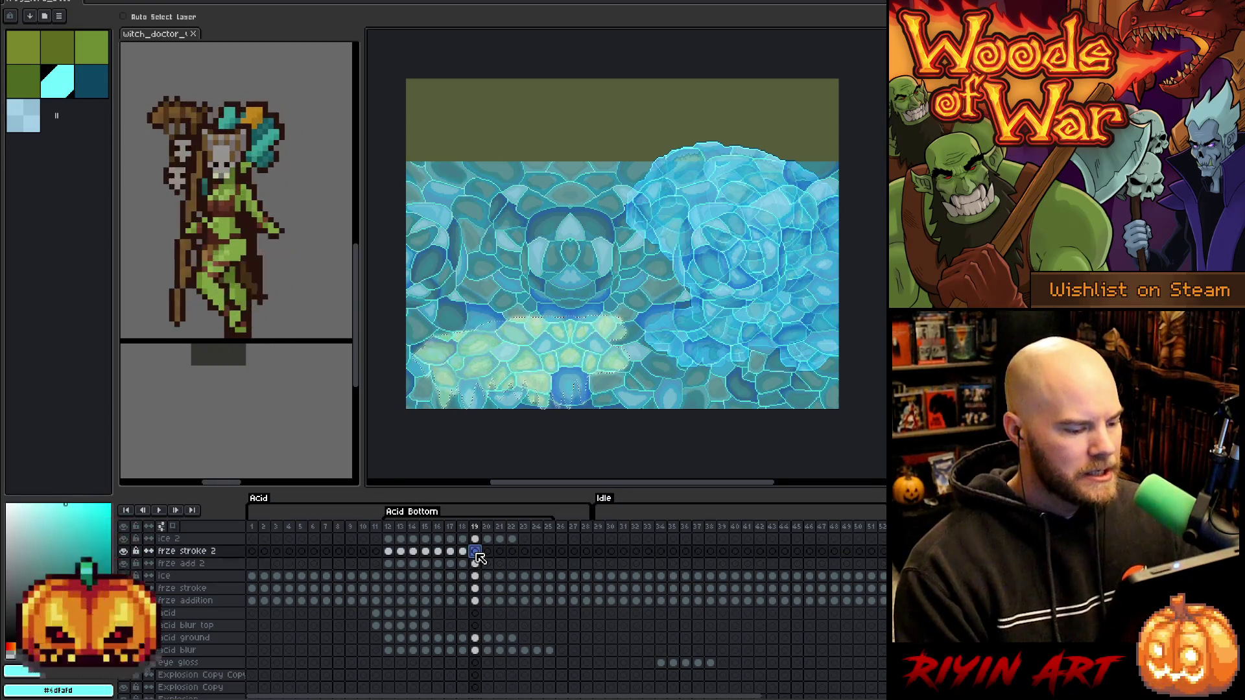
left_click(170, 2)
mouse_move(211, 63)
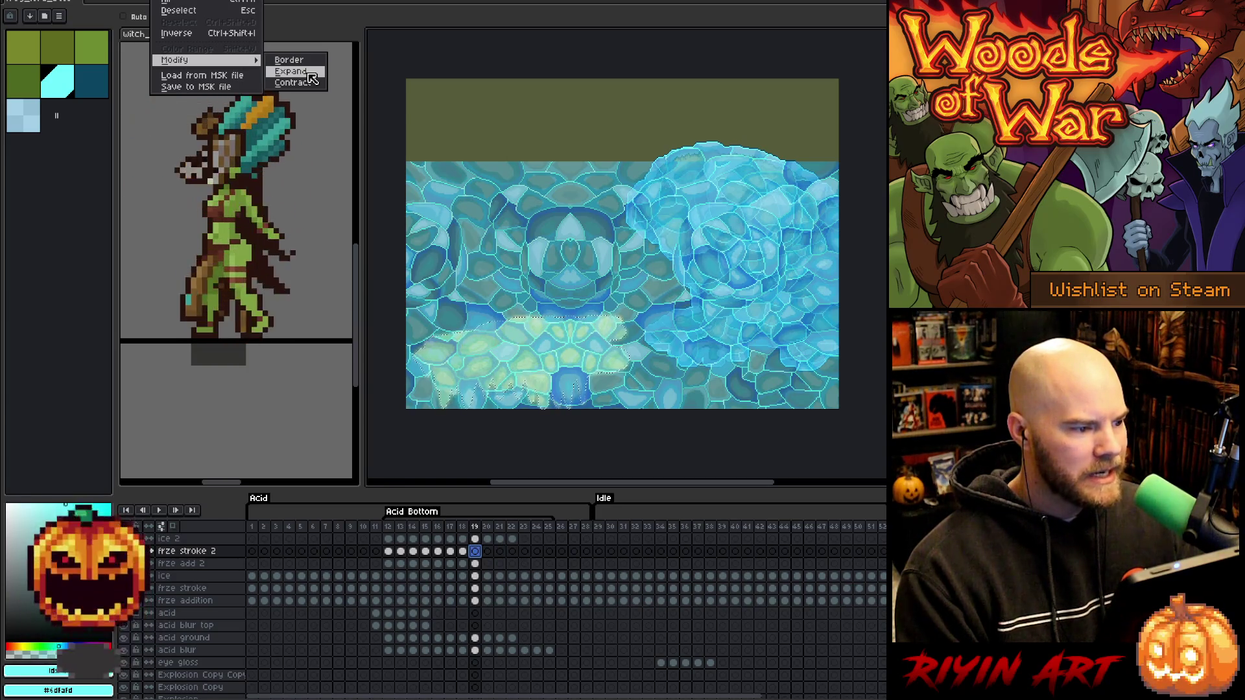
left_click(292, 72)
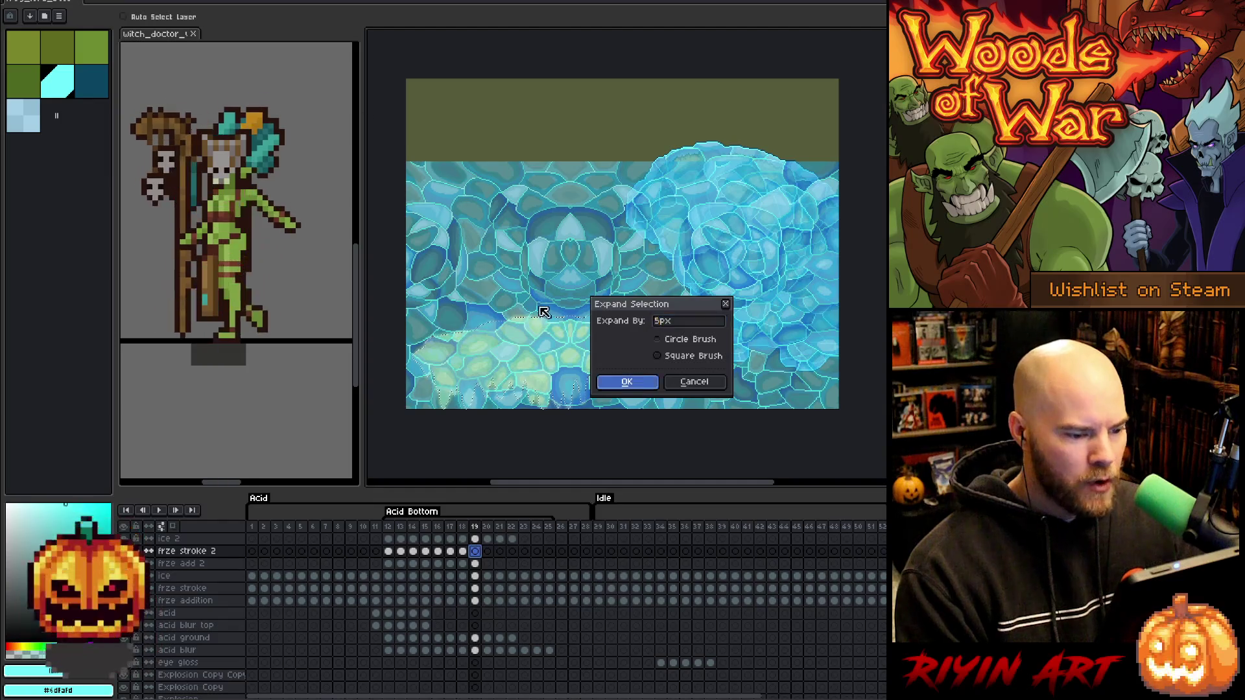
key("Return")
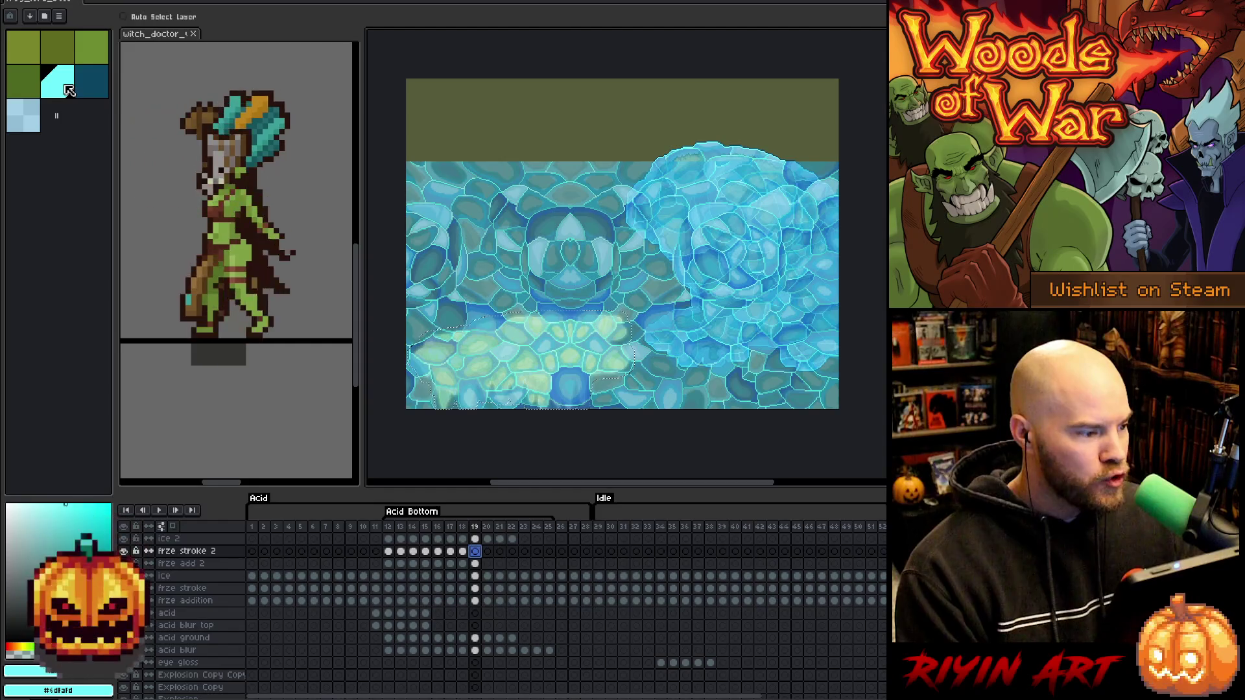
Fill the grown shape light blue and delete frame 19's ice outside the acid shapes.
left_click(34, 118)
left_click(477, 552)
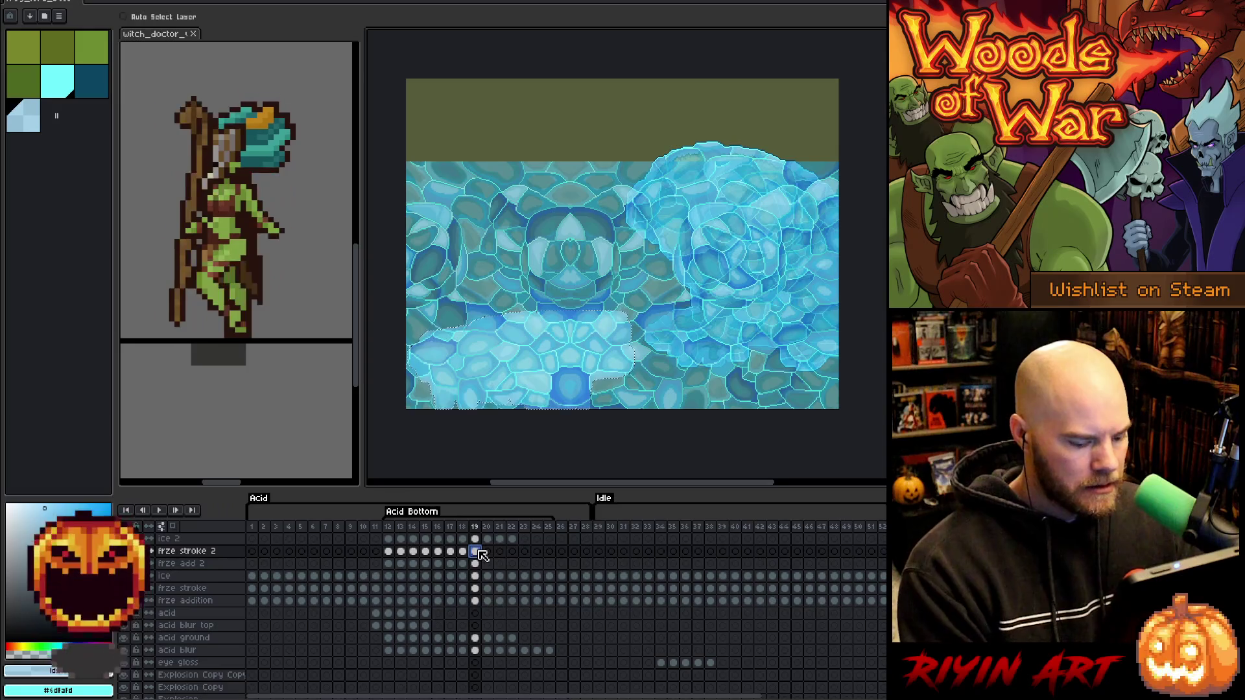
key("ctrl+a")
left_click(476, 541)
key("Delete")
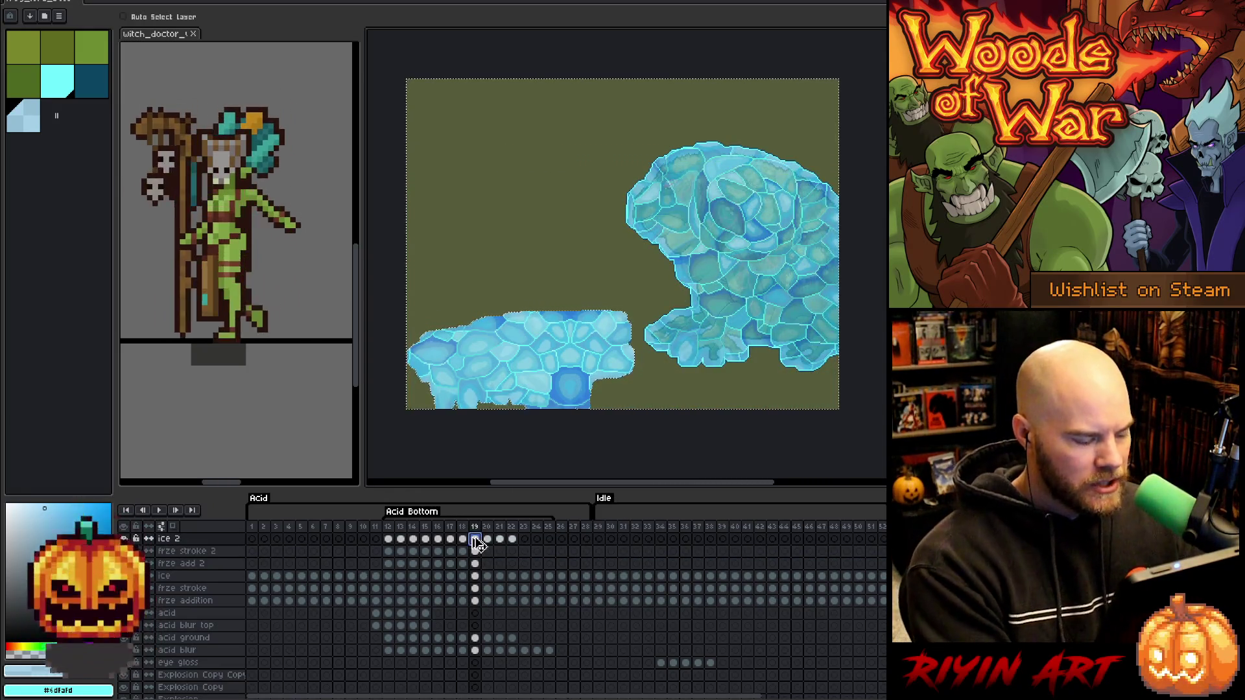
key("ctrl+d")
Review frame 19's cels, trying cyan, dark teal and light cyan, then move to frame 20.
left_click(476, 551)
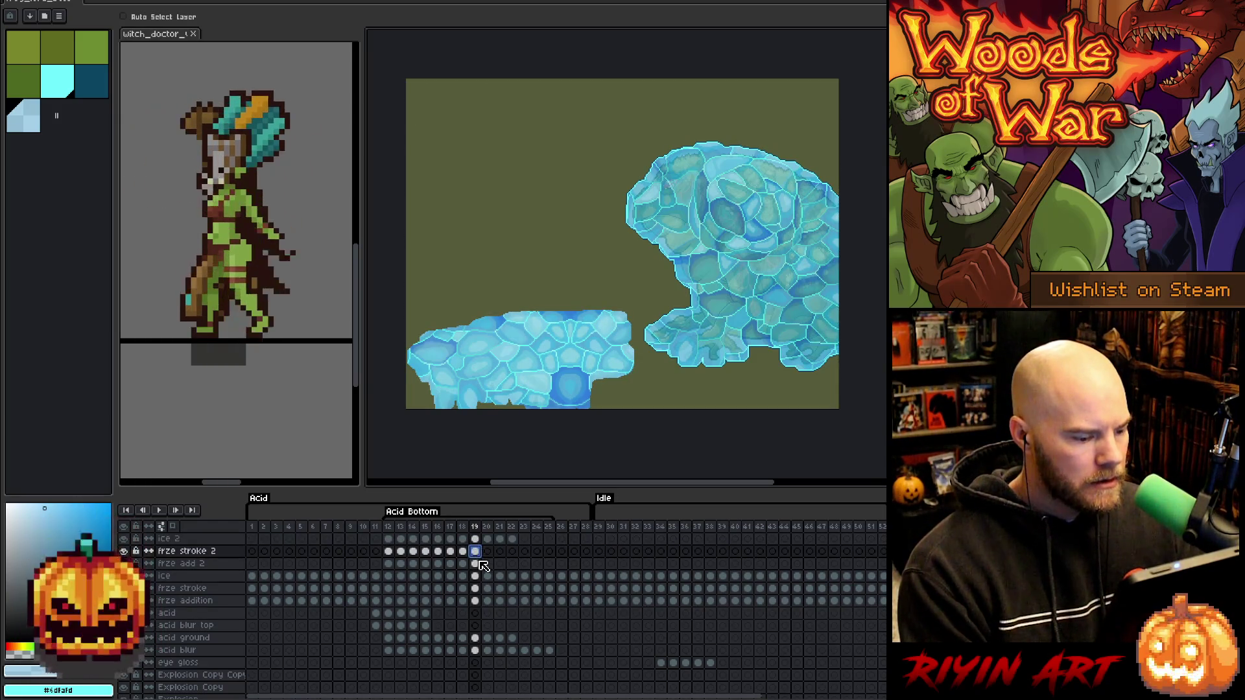
left_click(478, 564)
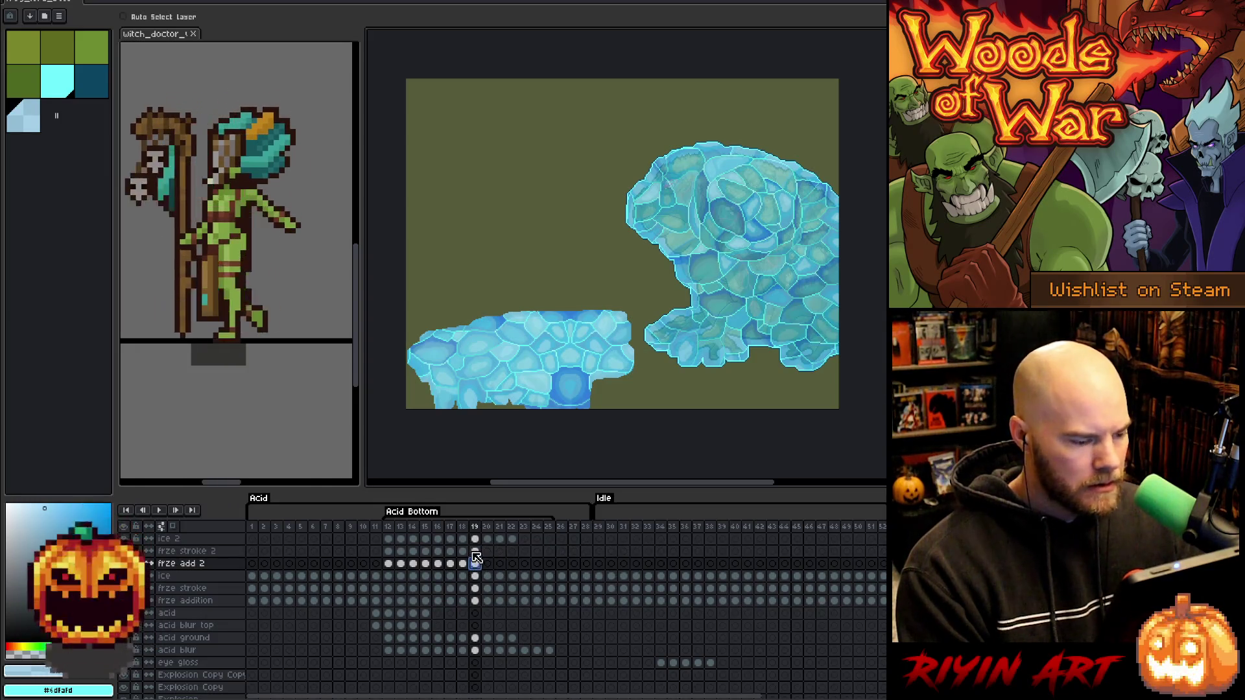
left_click(475, 552)
left_click(61, 86)
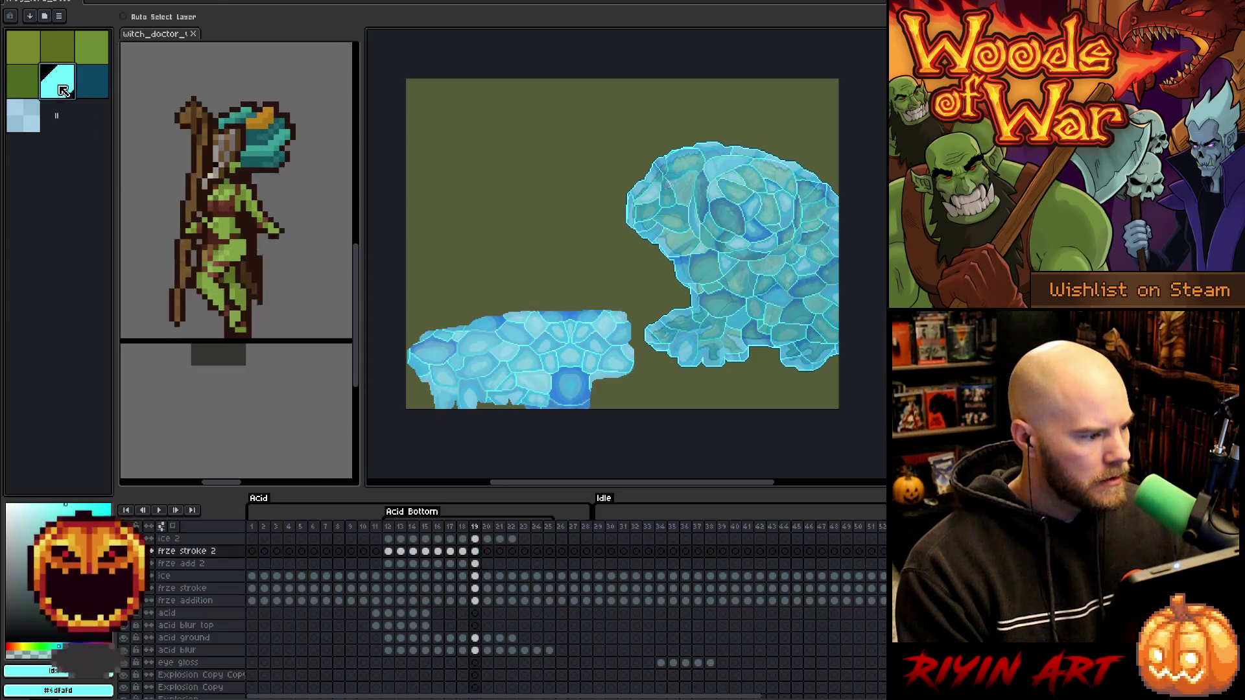
left_click(105, 91)
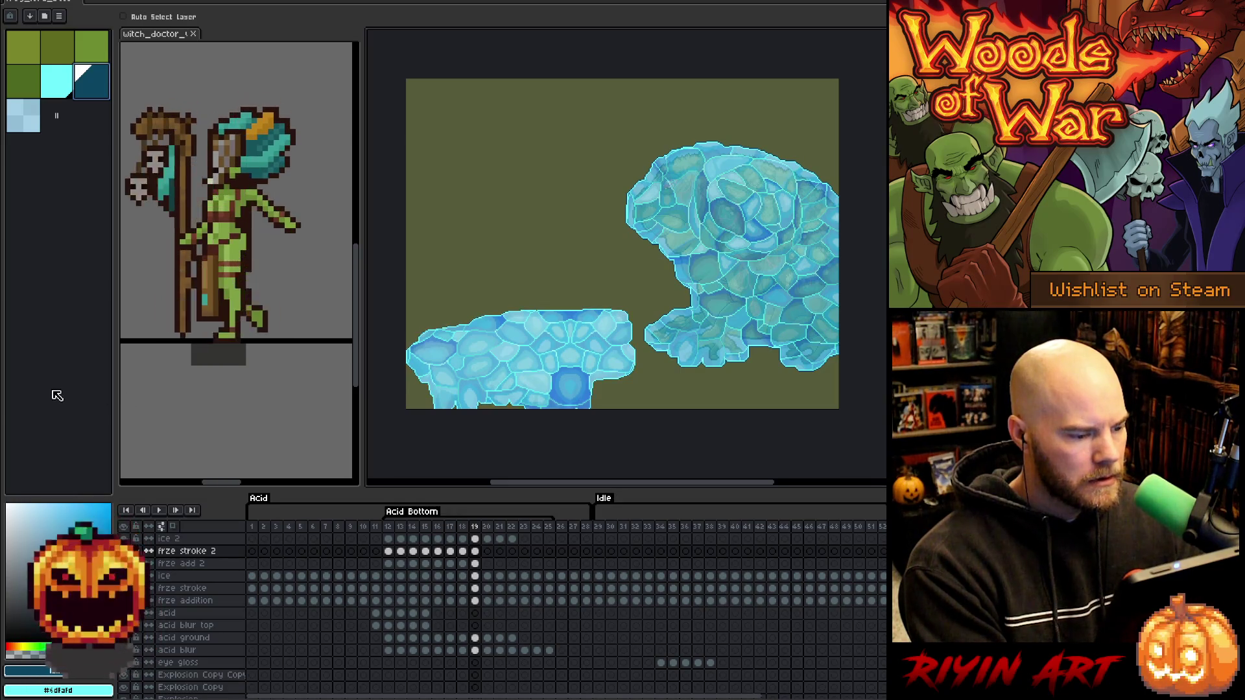
left_click(475, 539)
left_click(68, 89)
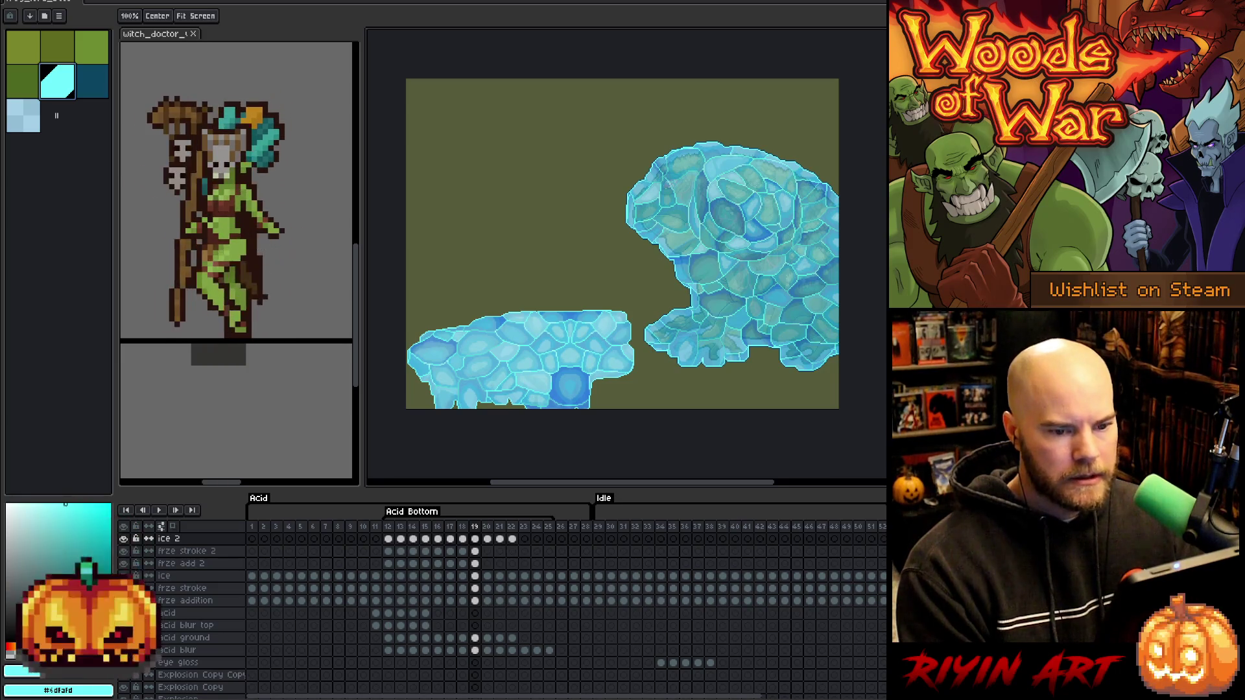
left_click(479, 553)
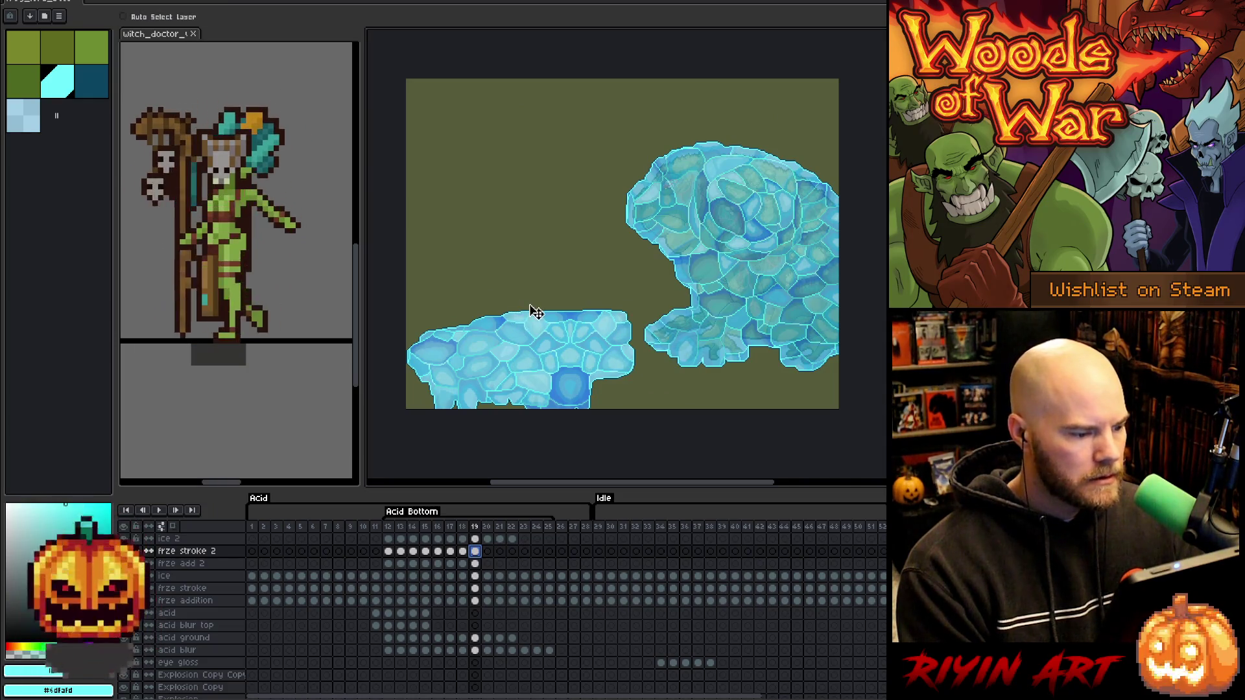
left_click(488, 564)
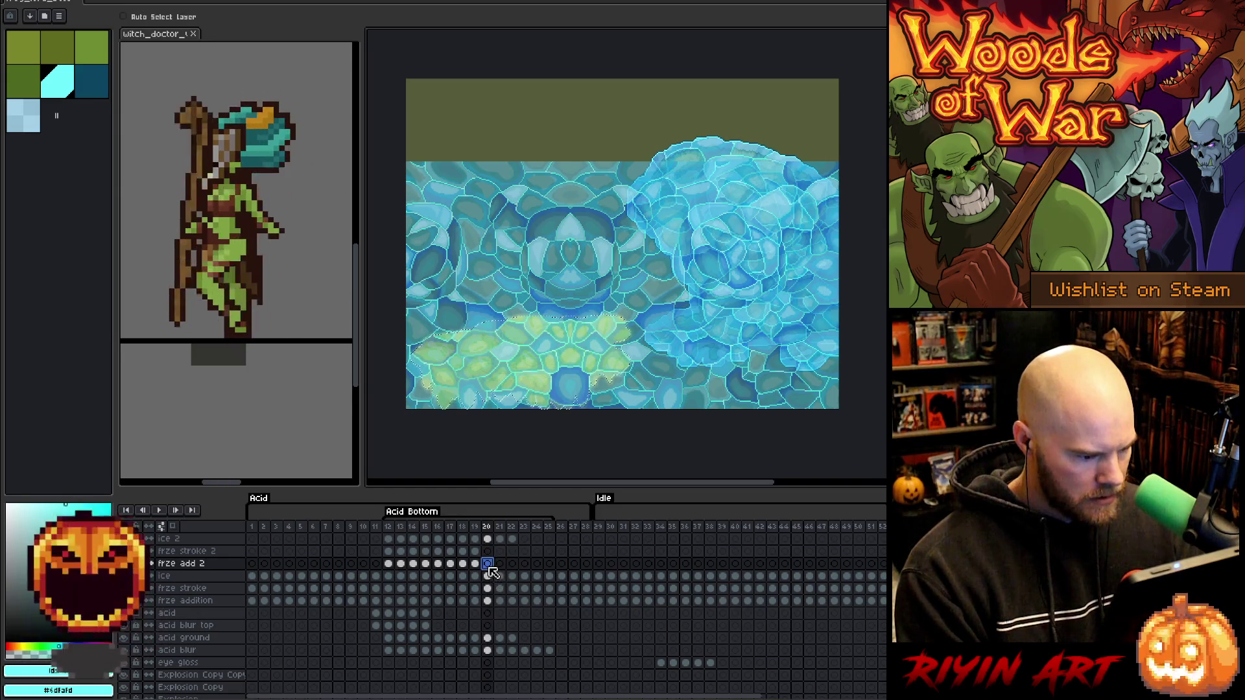
Pick cyan, compare frame 20's frze add 2 and ice 2 cels against frame 19, and open Select > Modify.
left_click(56, 82)
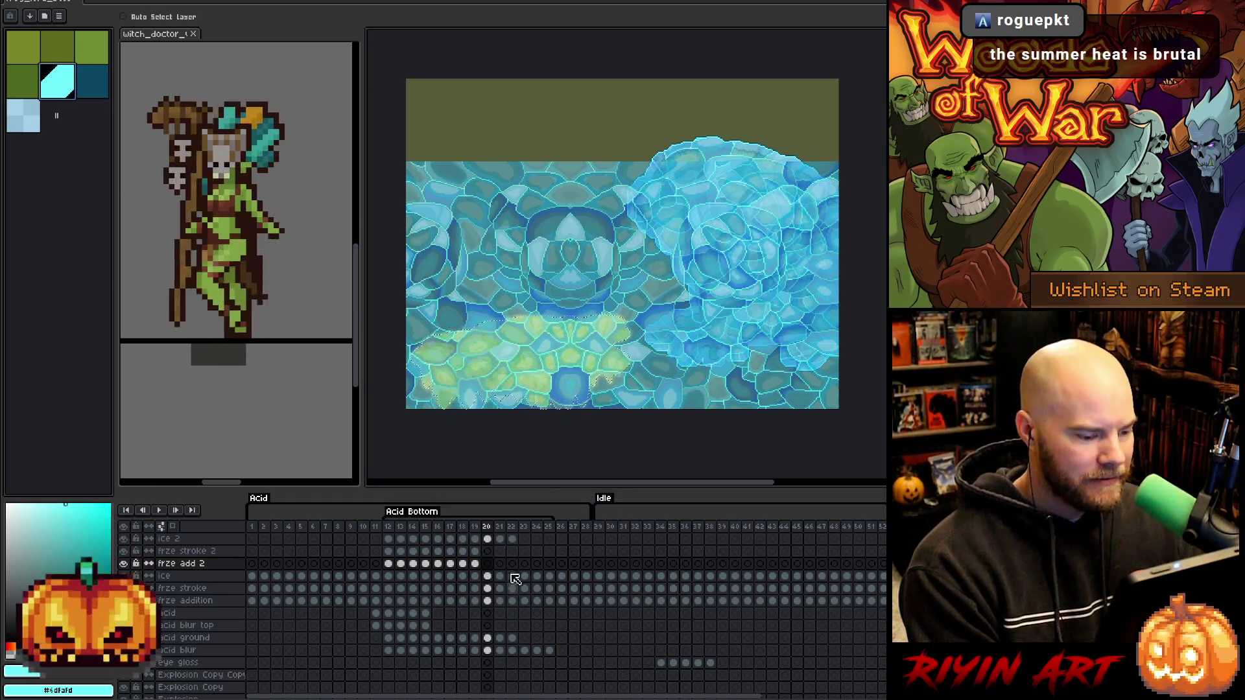
left_click(487, 564)
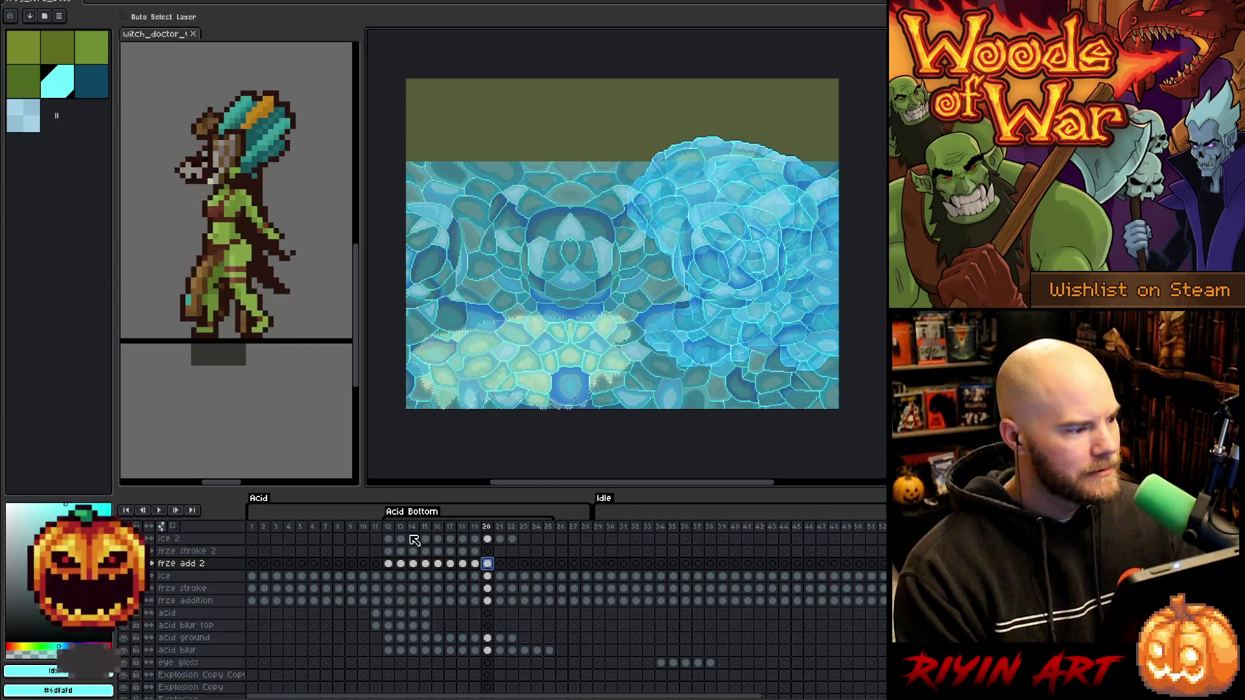
left_click(476, 552)
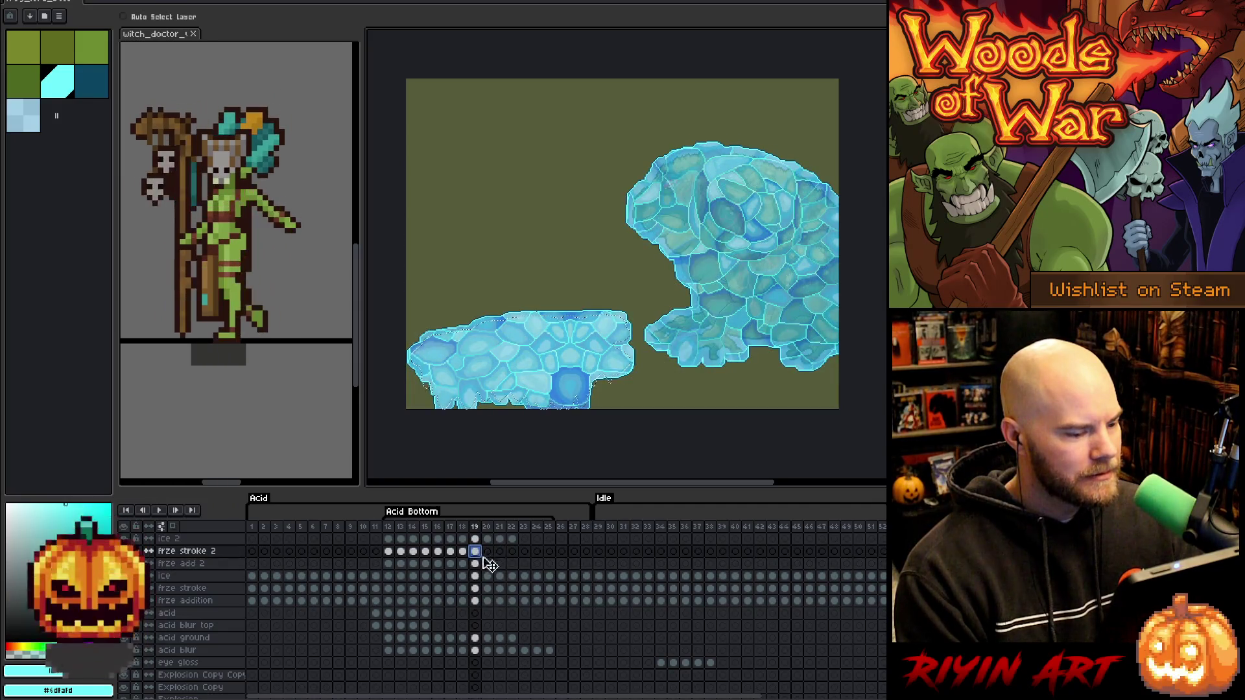
left_click(488, 564)
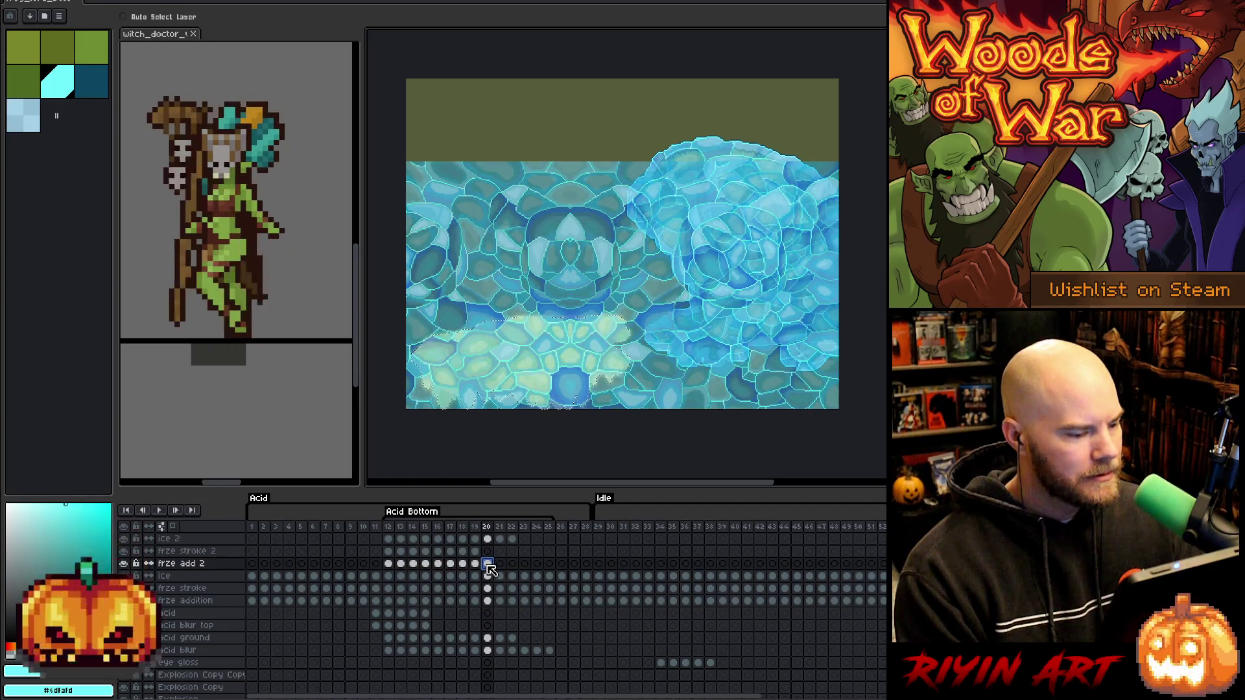
left_click(487, 539)
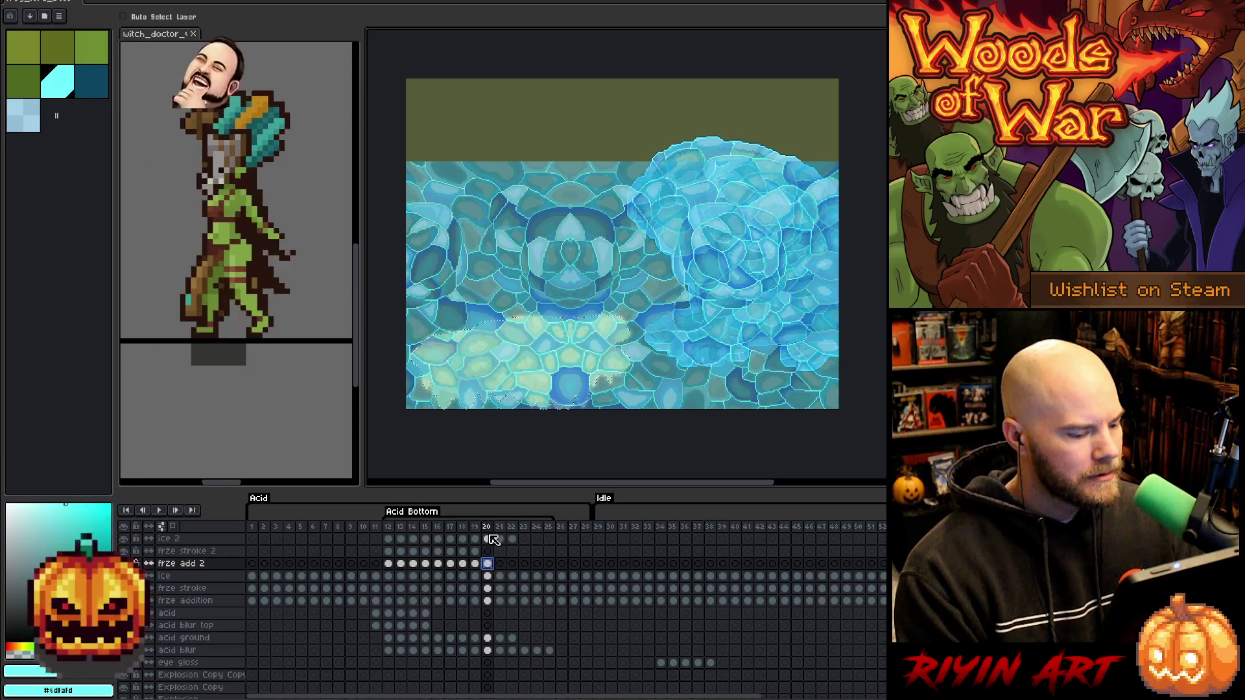
left_click(488, 563)
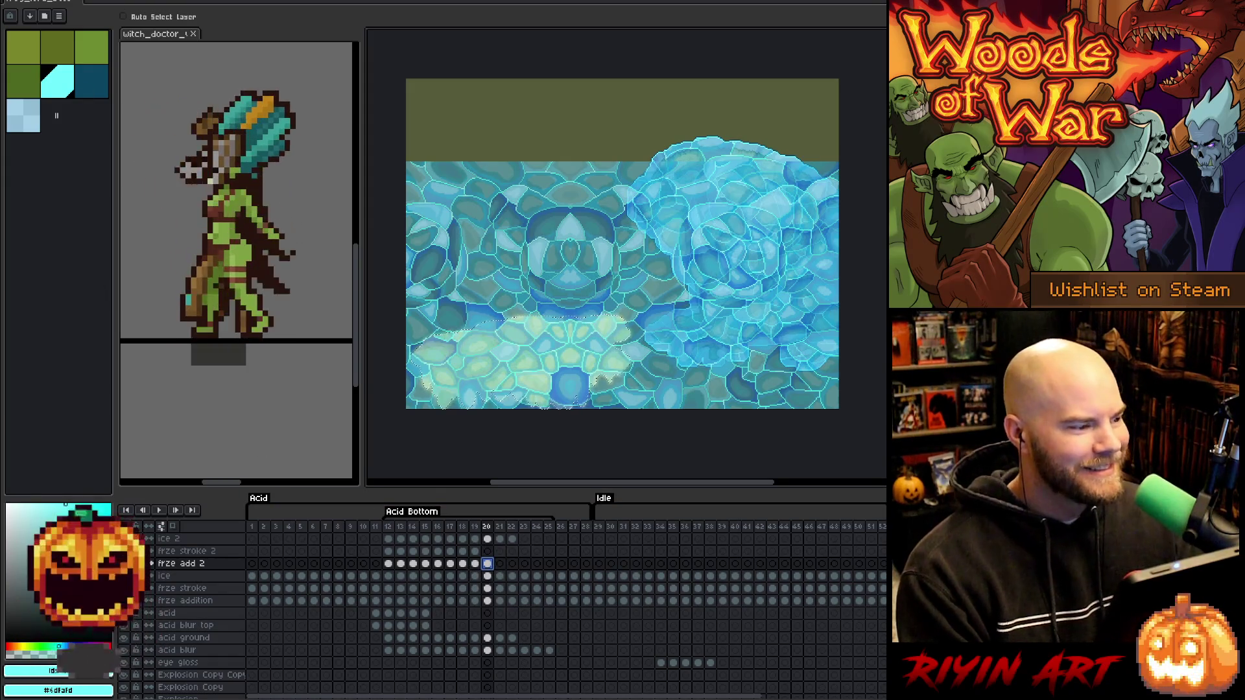
left_click(162, 0)
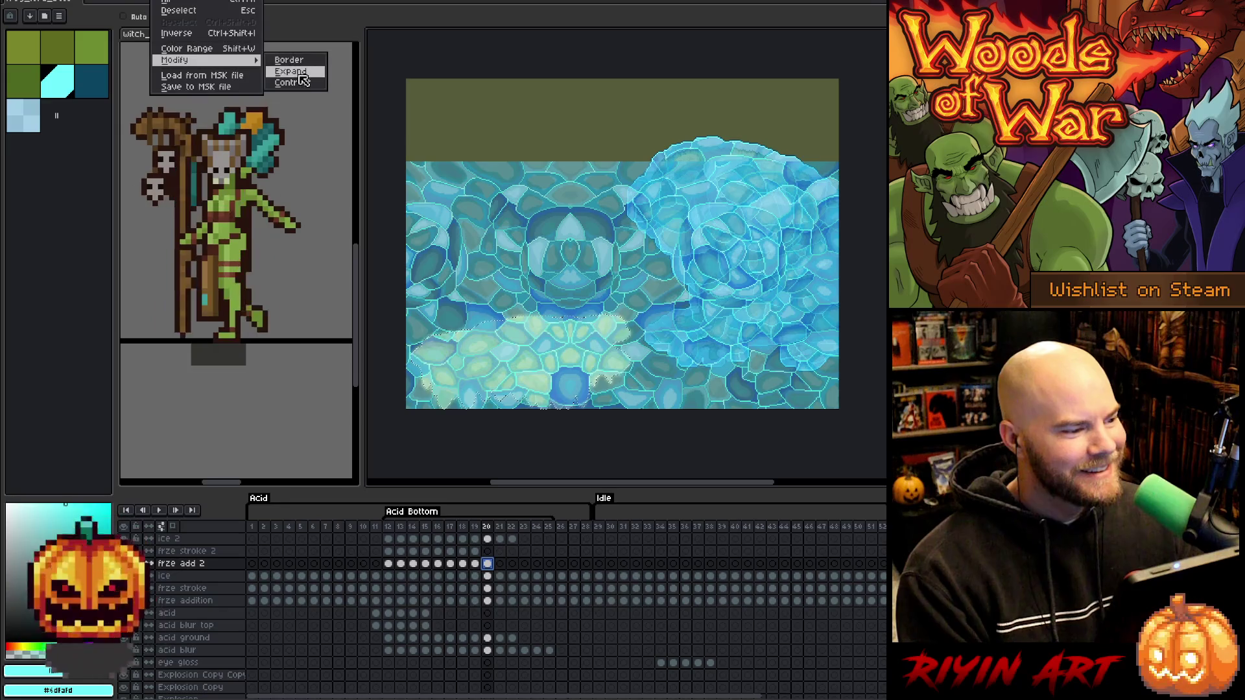
Expand frame 20's selection and delete the ice 2 texture outside the acid shapes.
left_click(291, 72)
key("Return")
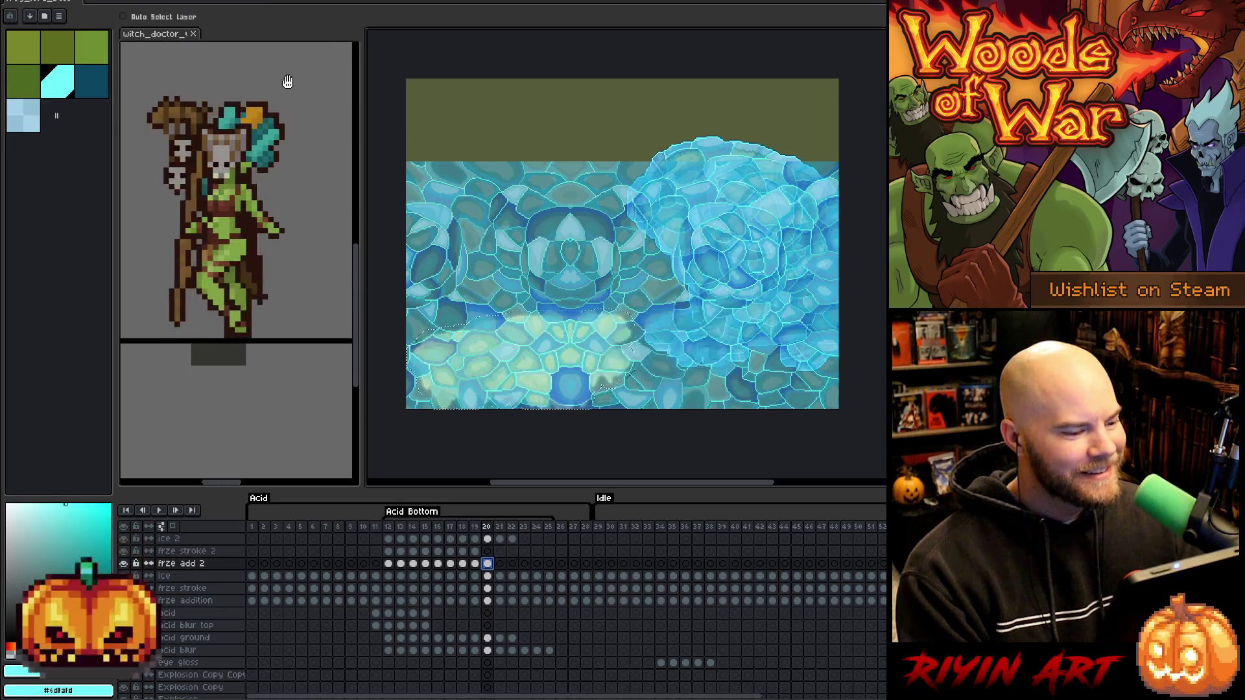
left_click(488, 553)
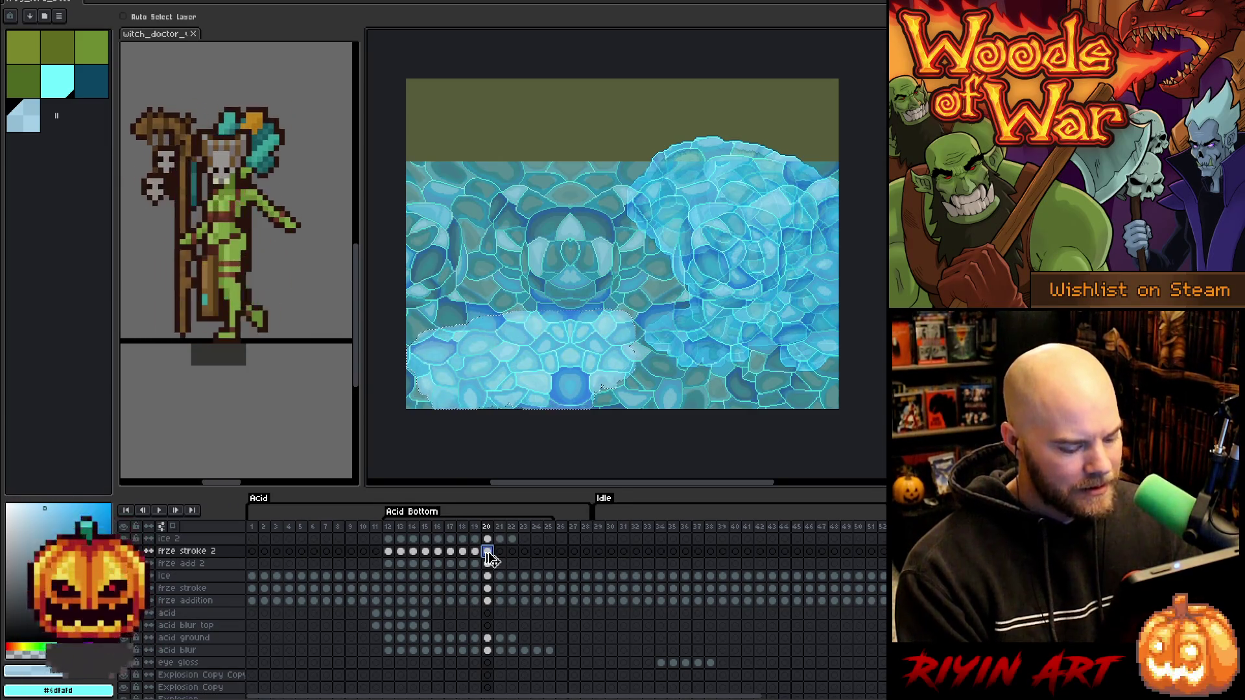
key("ctrl+a")
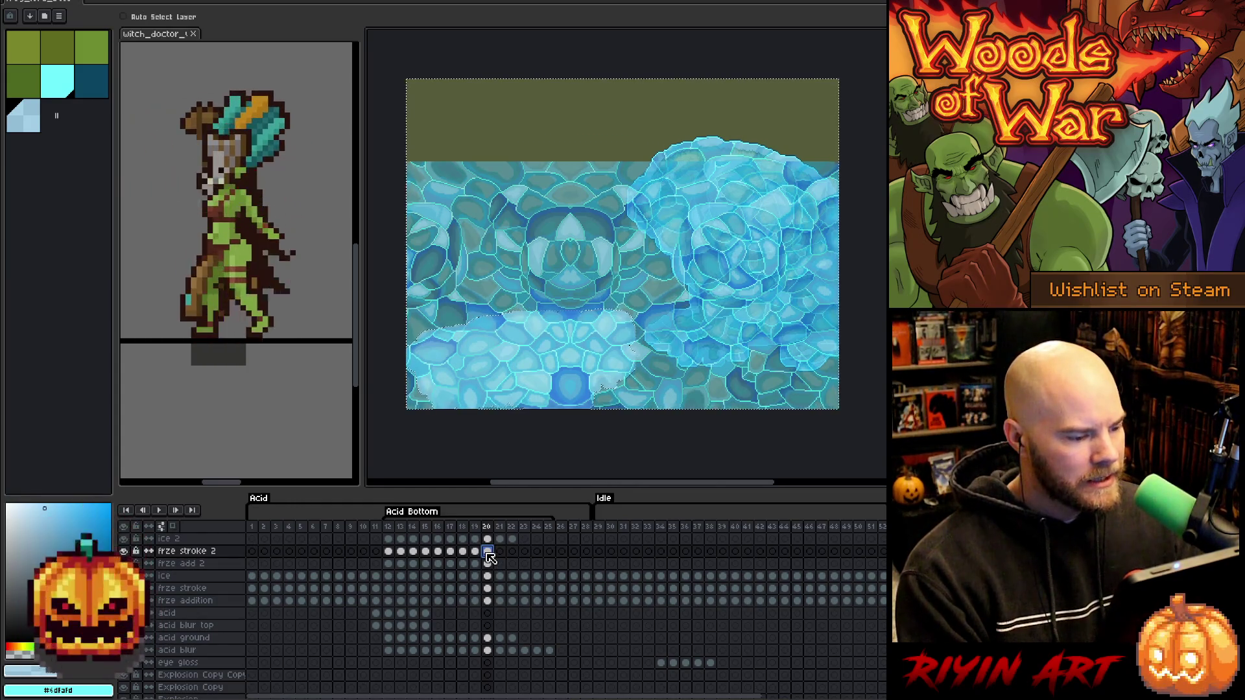
left_click(491, 541)
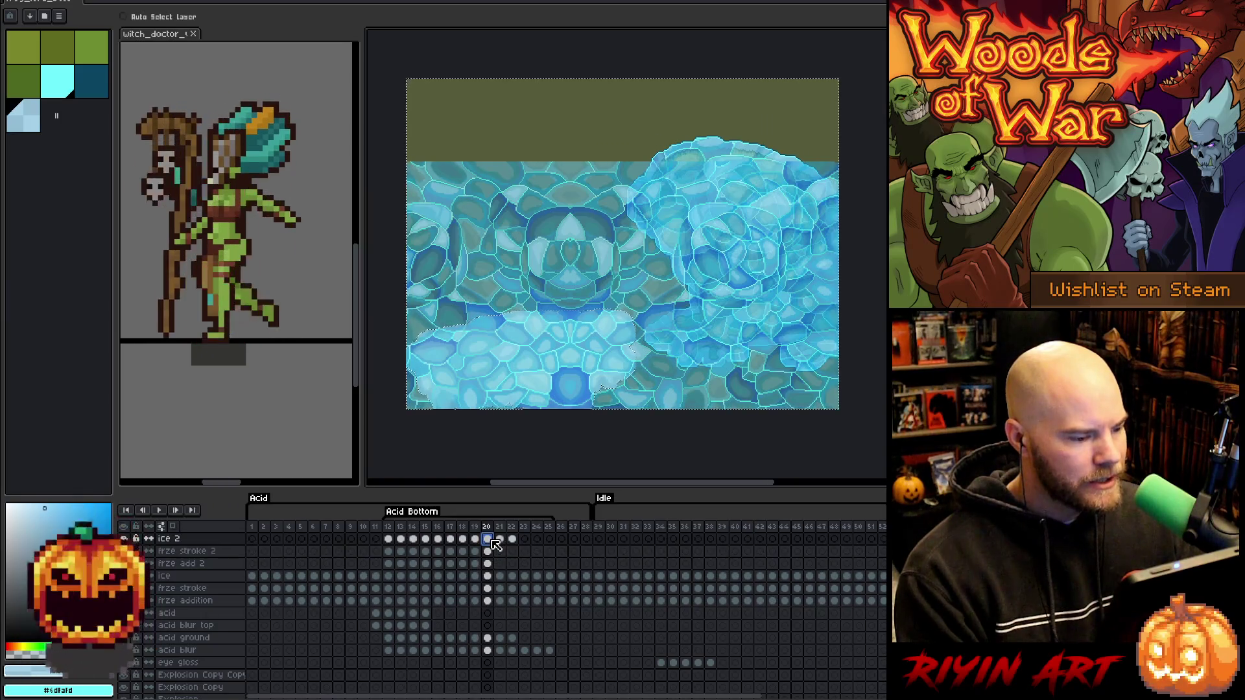
key("Delete")
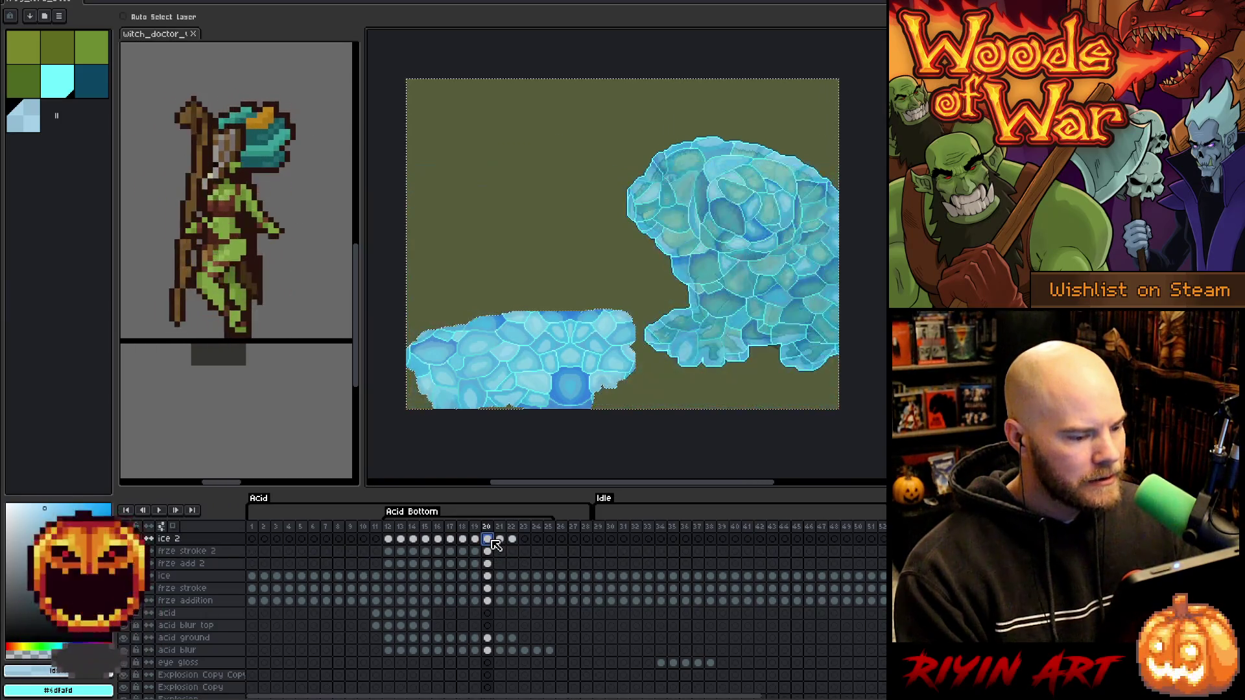
key("ctrl+d")
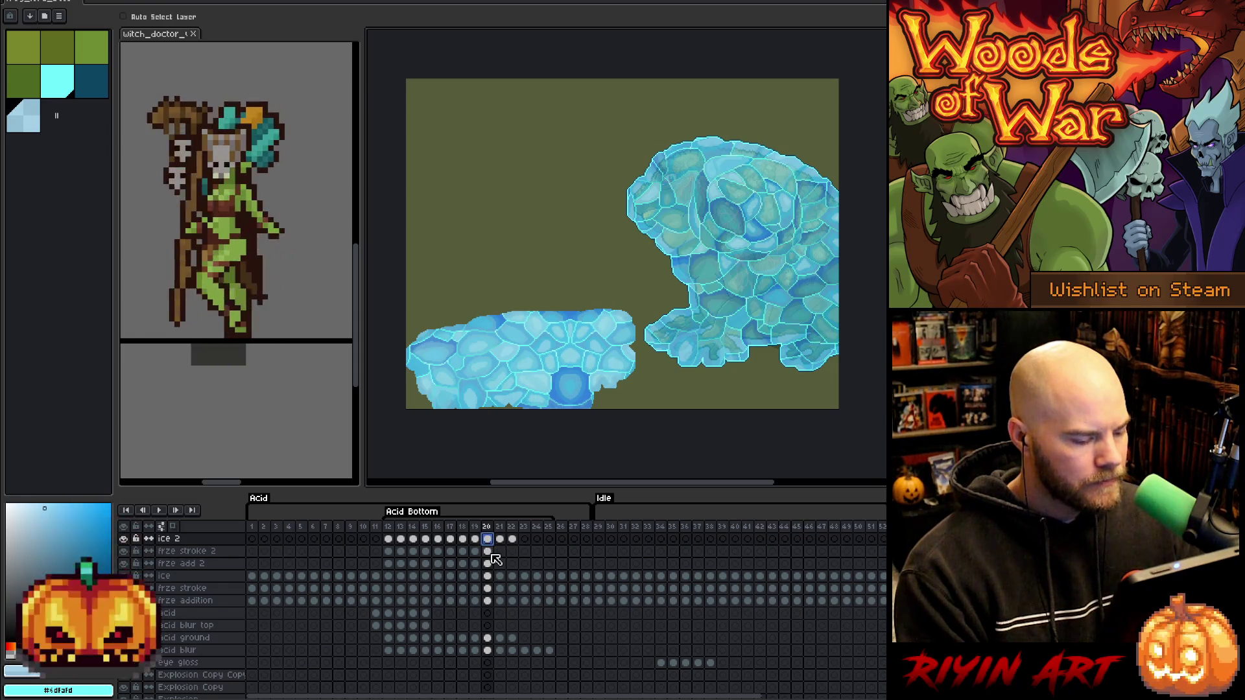
Marquee a thin strip along the ice's left edge.
key("m")
scroll(389, 367, "up", 3)
left_click_drag(383, 203, 400, 403)
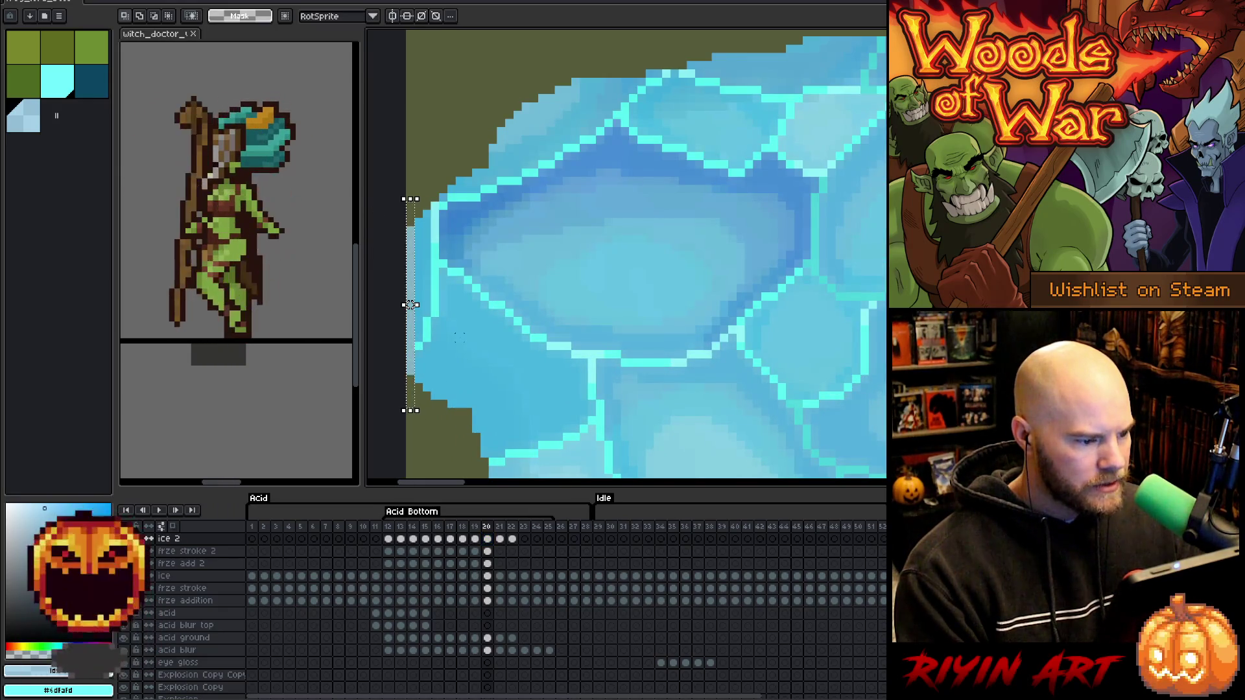
Return to the ice 2 layer at frame 20 and make dark blue the drawing colour.
left_click(488, 551)
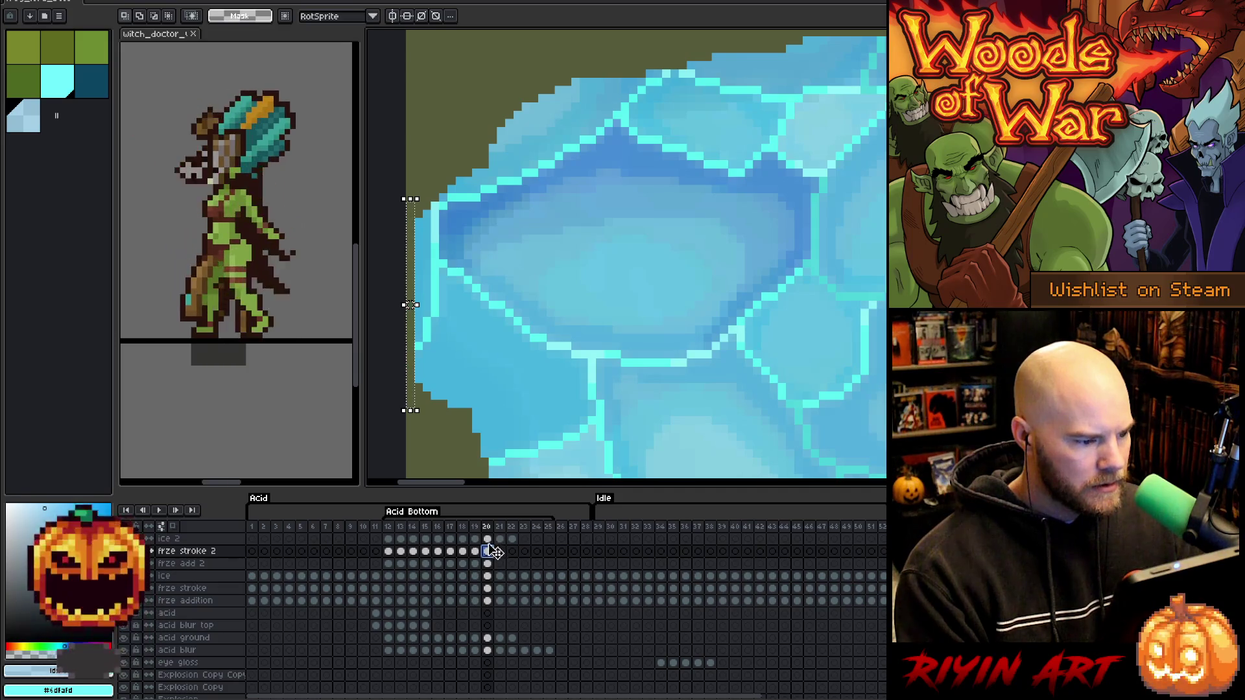
scroll(607, 374, "down", 5)
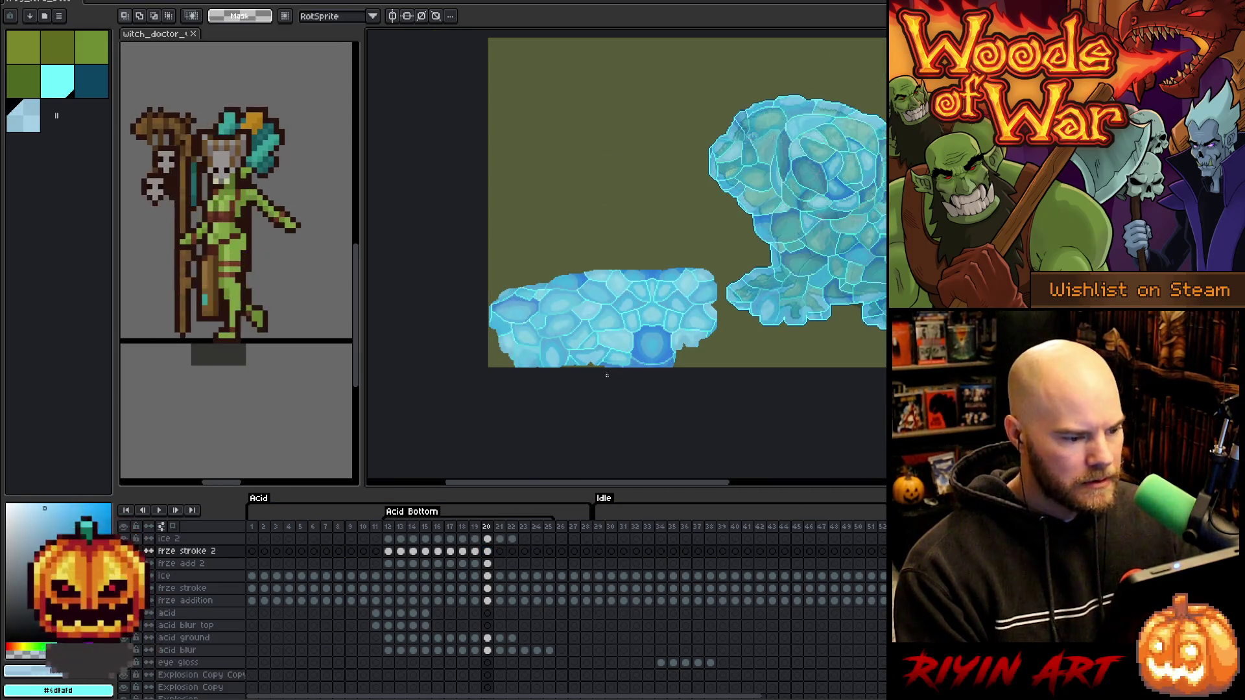
scroll(587, 421, "up", 3)
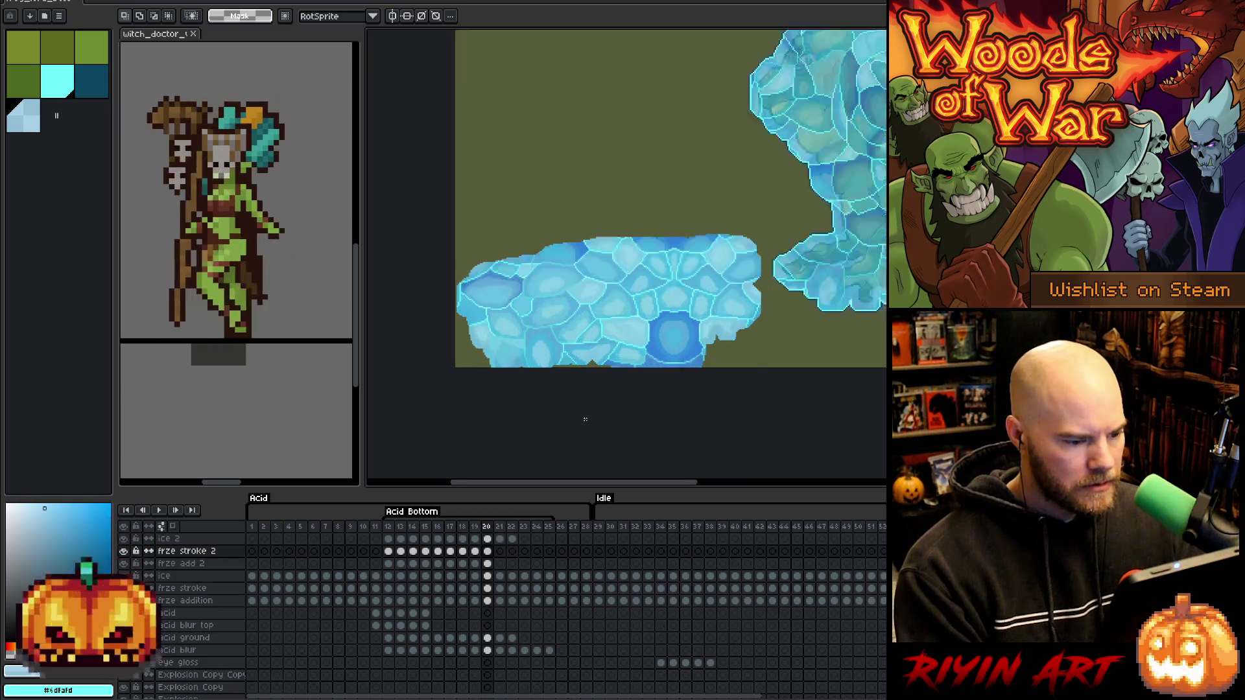
left_click(487, 539)
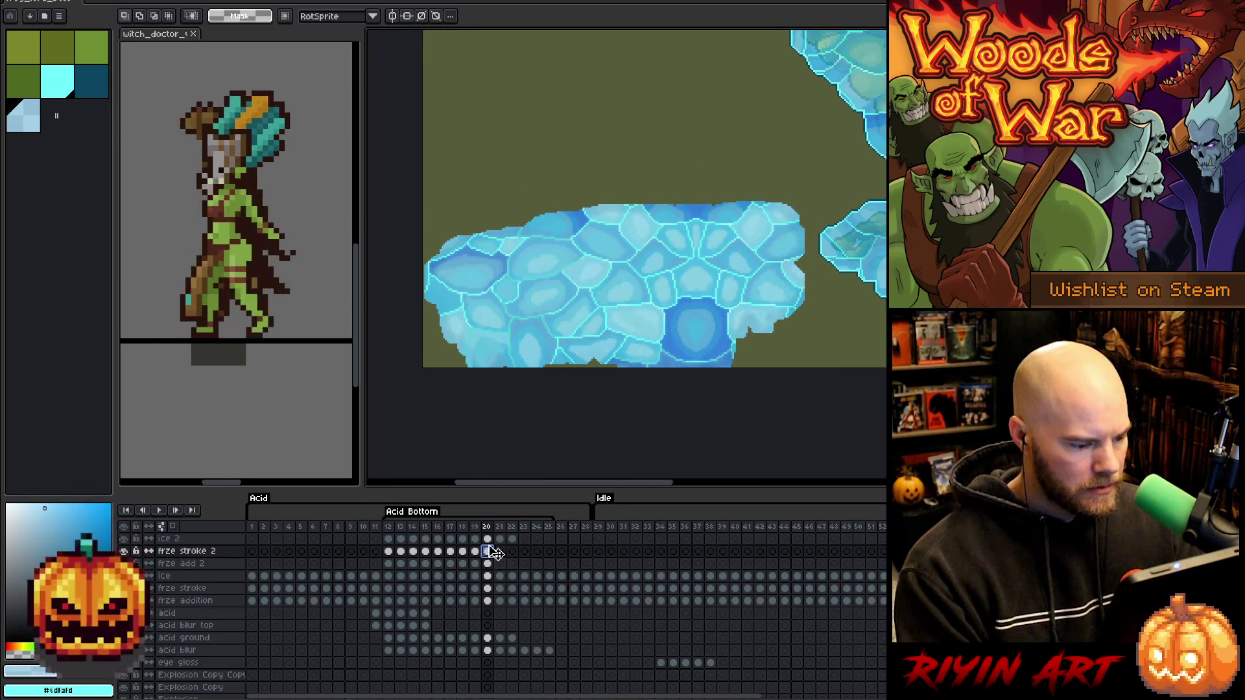
left_click(68, 94)
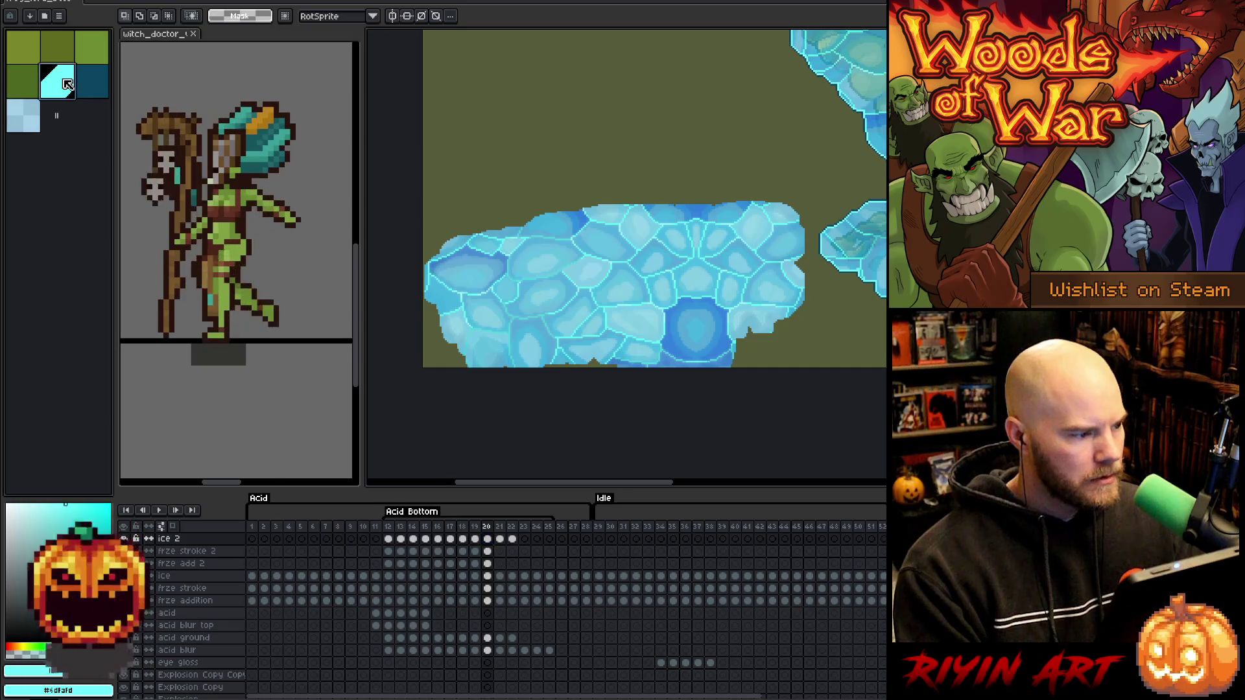
key("z")
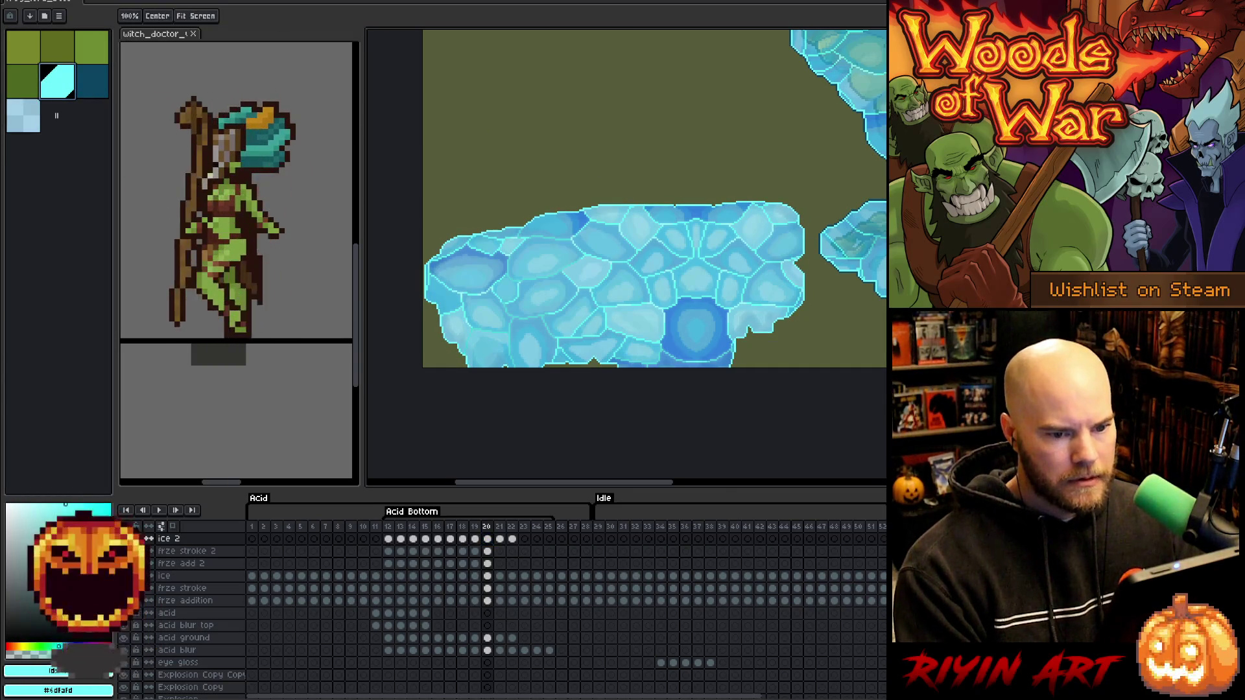
key("m")
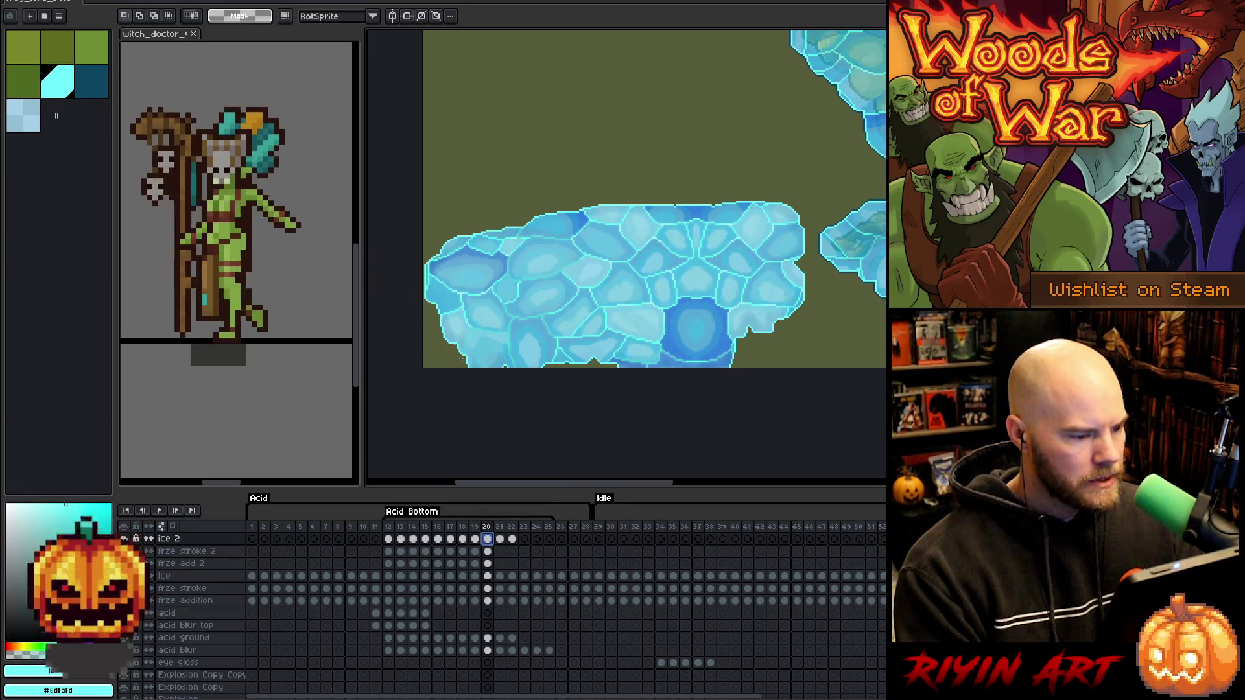
left_click(106, 91)
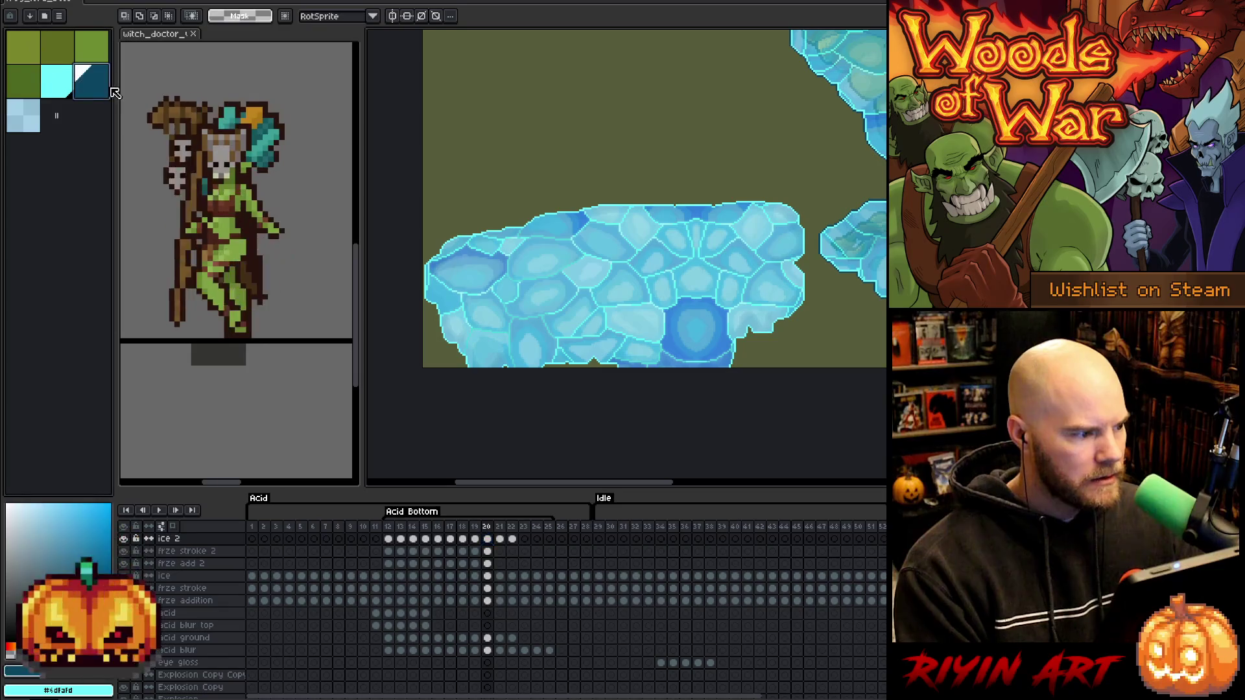
Pan the view and review the frozen splash across frames 18, 19 and 20.
key("z")
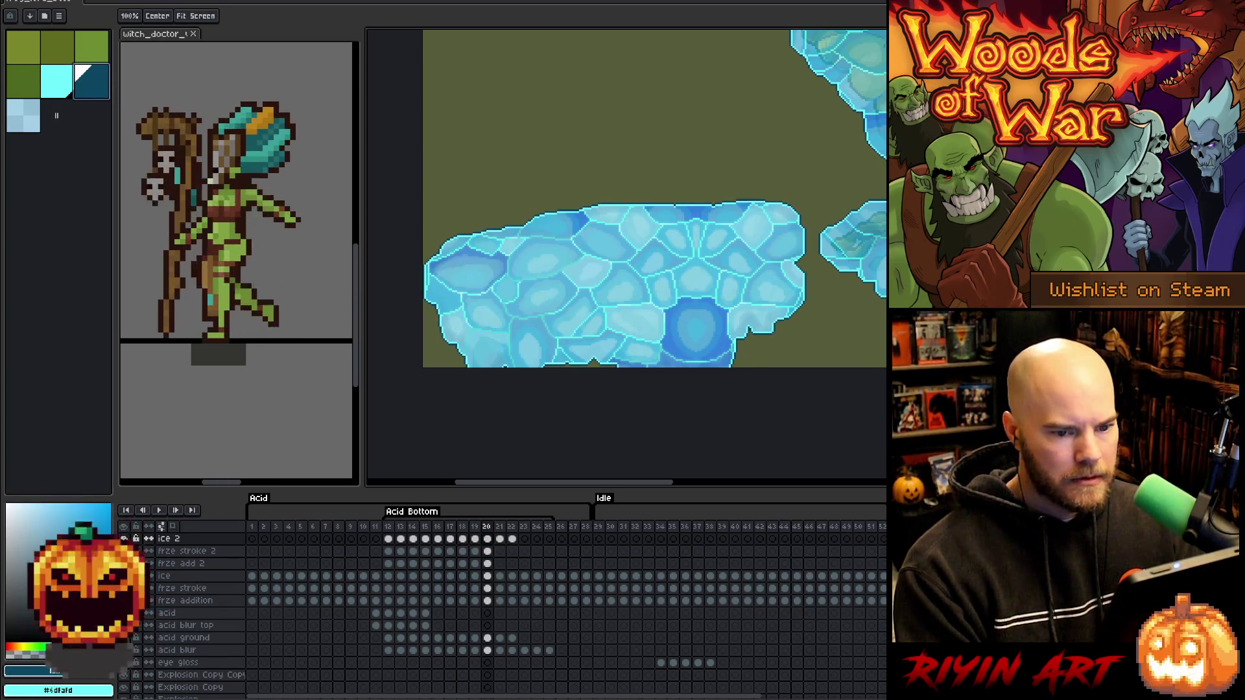
scroll(703, 348, "down", 2)
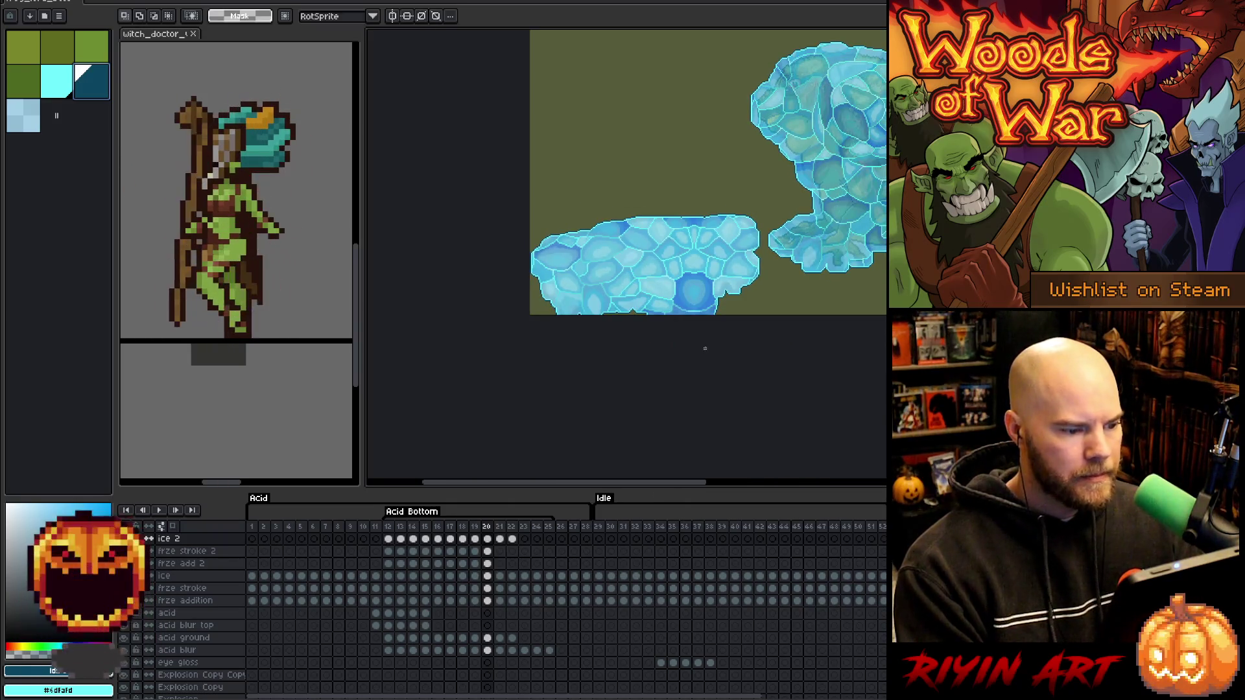
left_click_drag(703, 347, 520, 397)
left_click(476, 565)
left_click(463, 565)
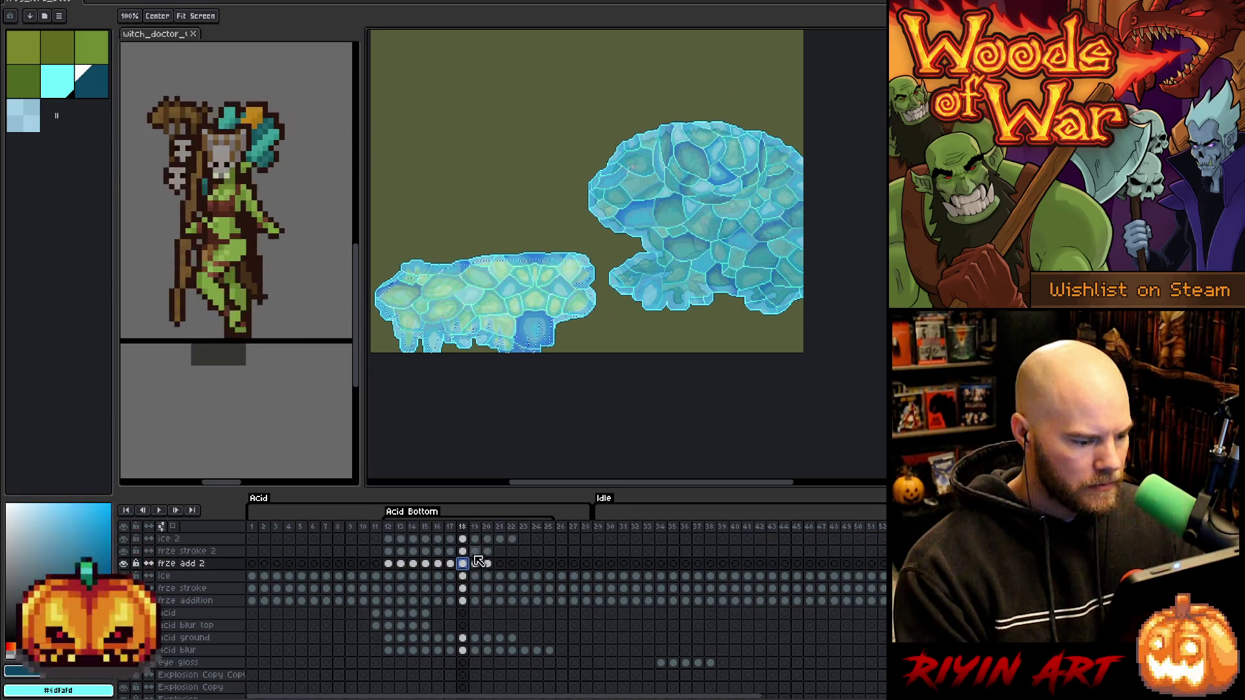
left_click(476, 553)
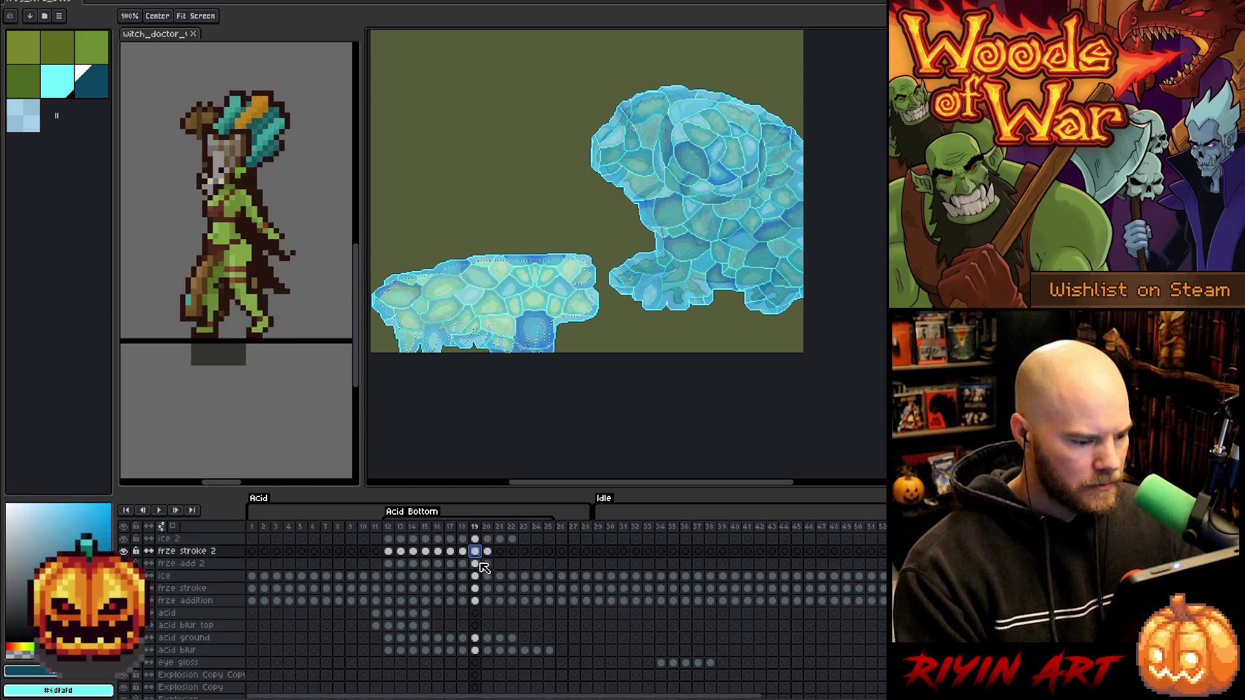
left_click(489, 553)
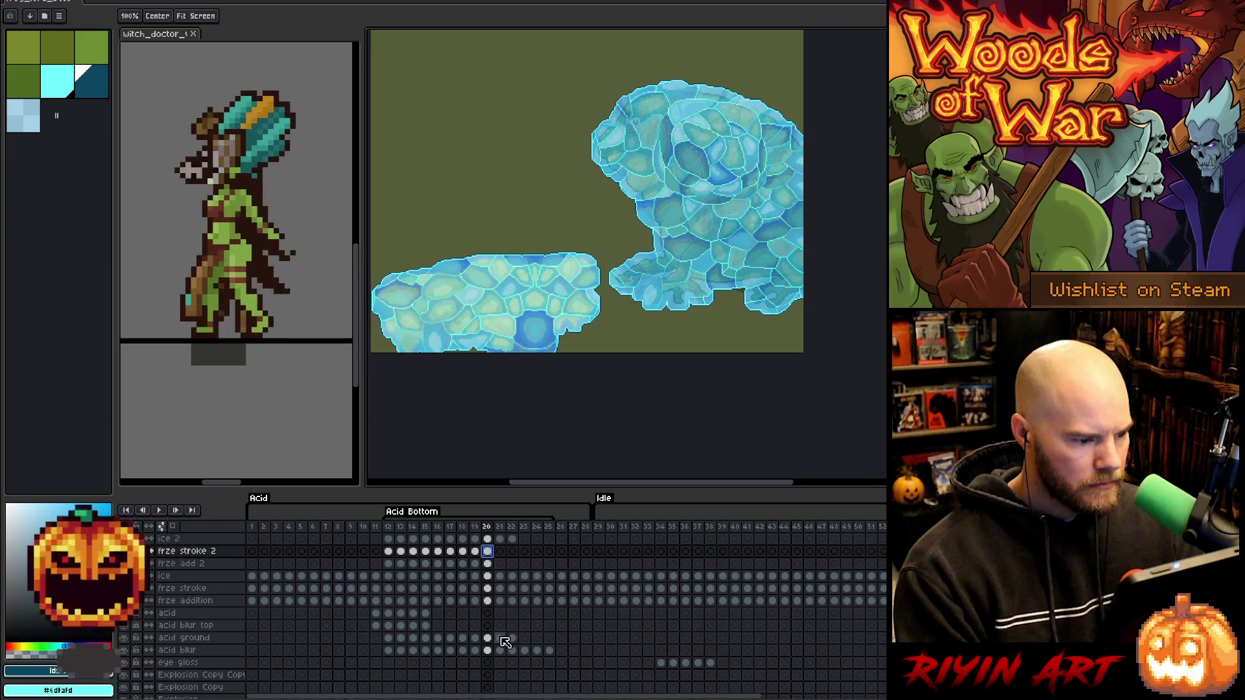
Advance to frame 21 on frze add 2, panning right to show both acid shapes.
left_click(500, 563)
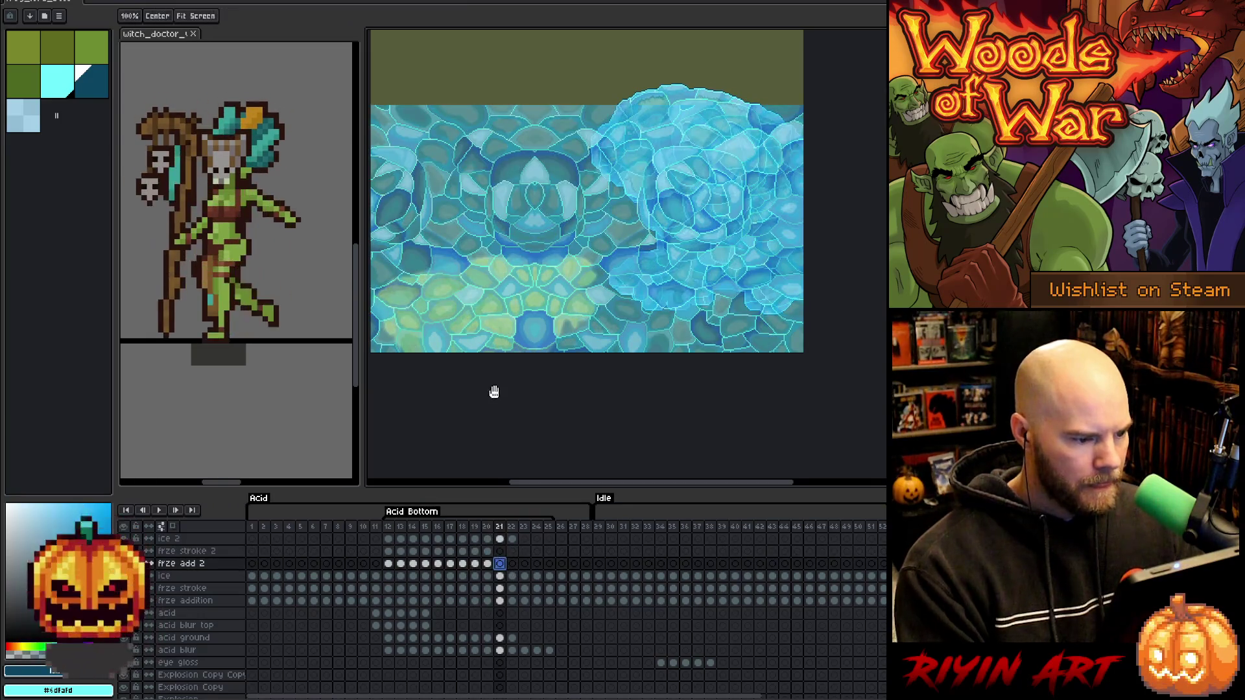
left_click_drag(495, 394, 568, 391)
left_click(488, 638)
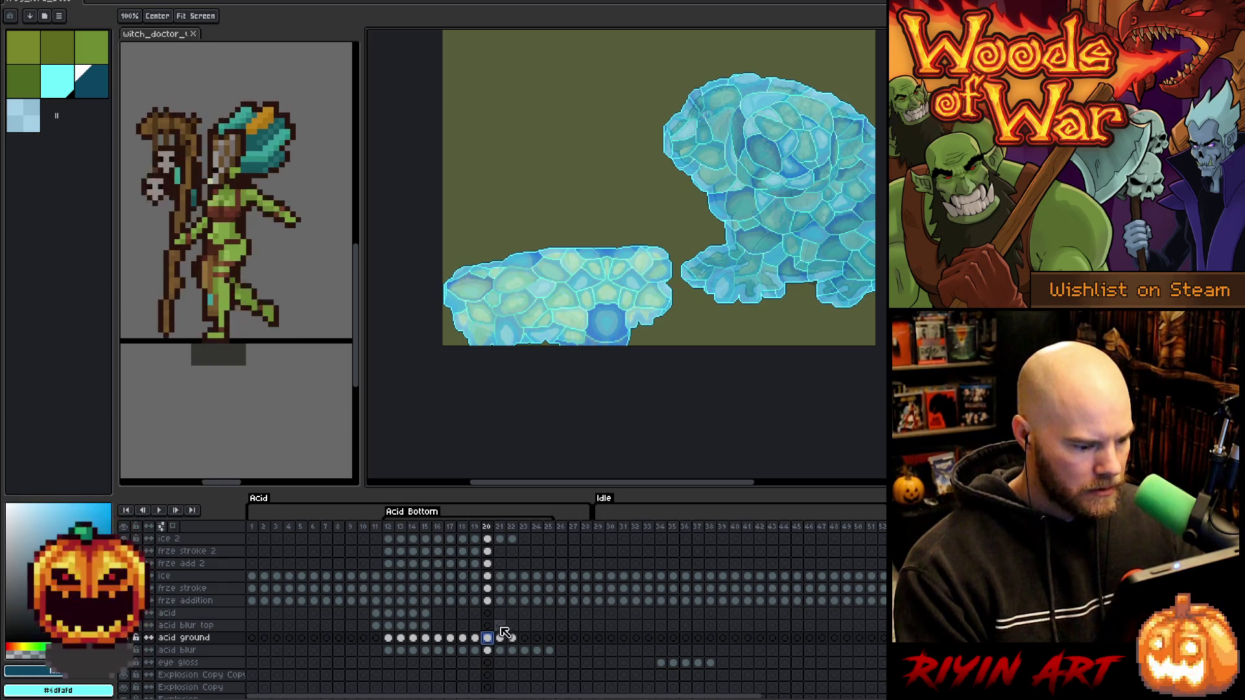
key("m")
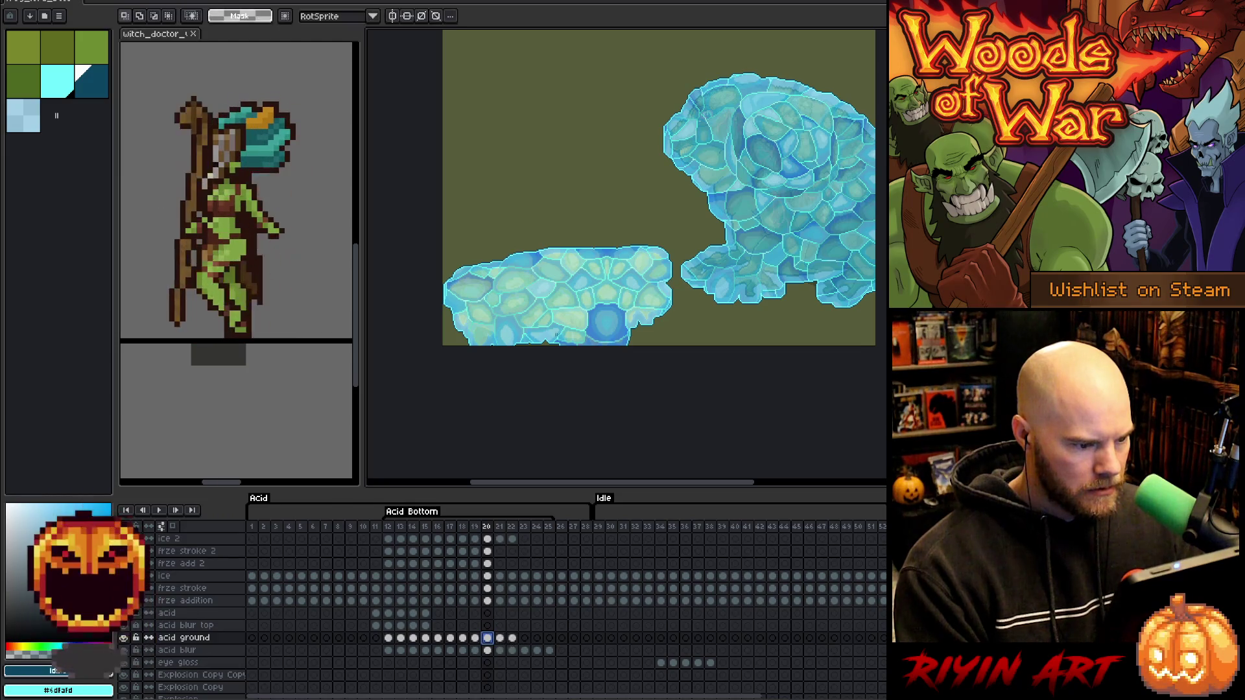
left_click(501, 564)
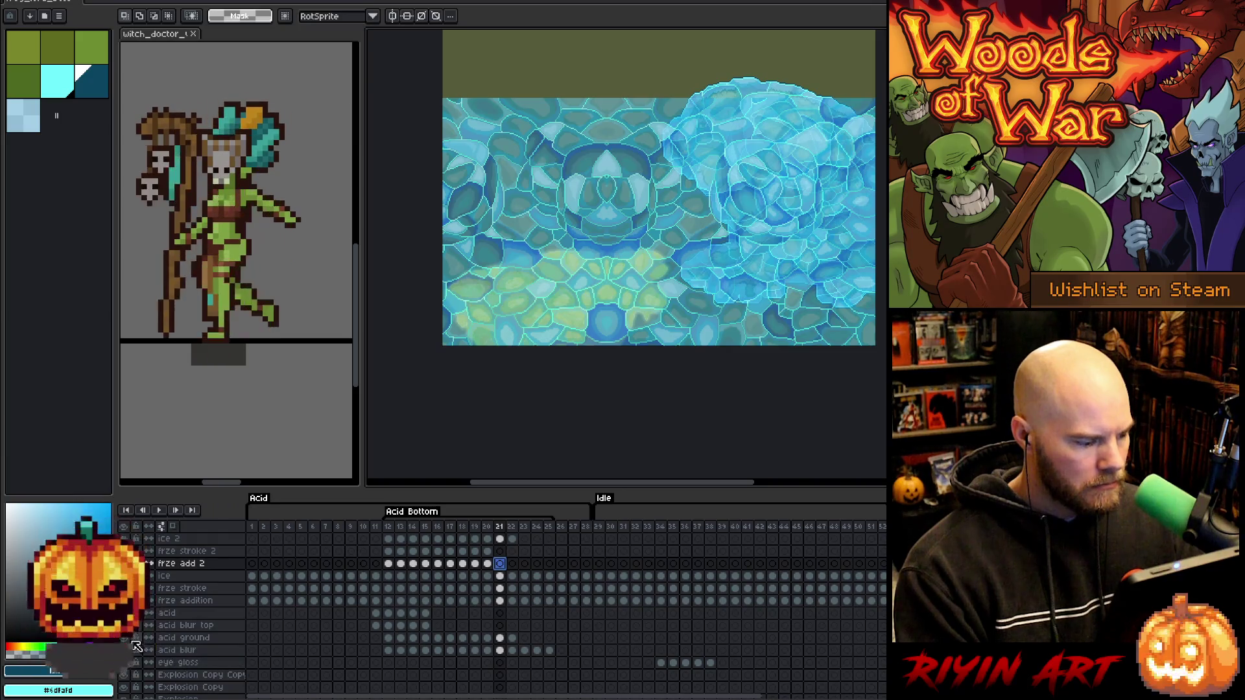
Hide the full-canvas ice overlay, wand-select the background, and activate acid ground at frame 21.
left_click(128, 544)
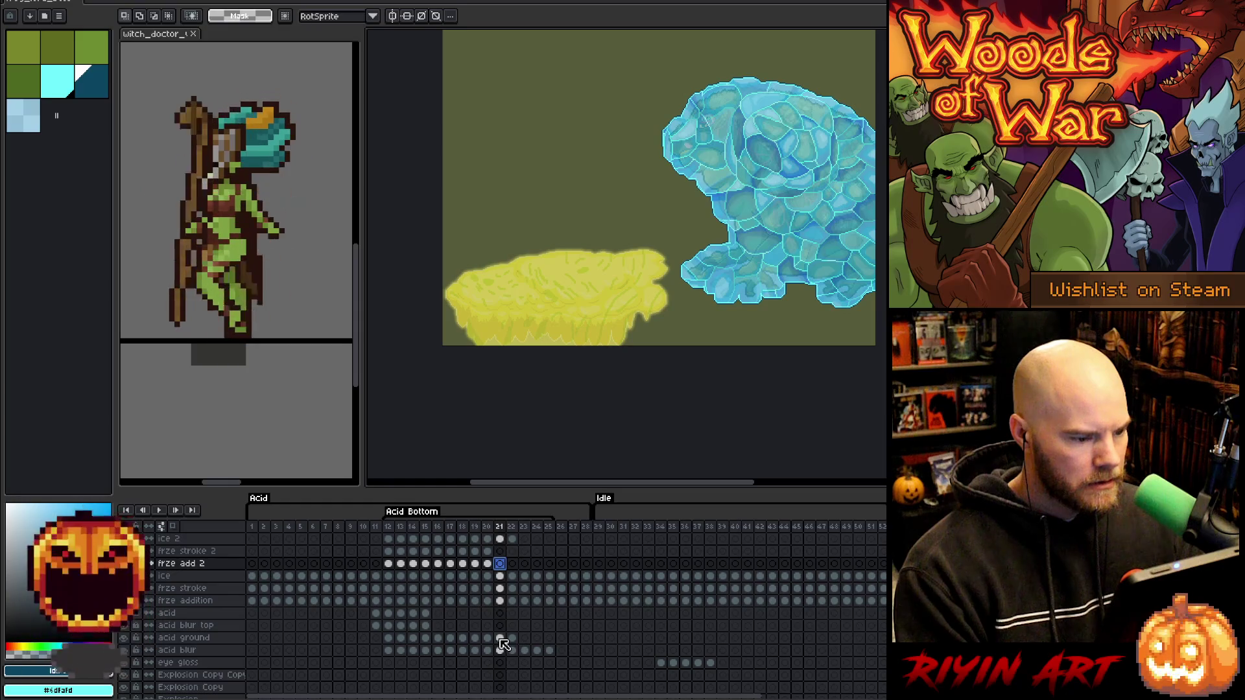
key("w")
left_click(606, 223)
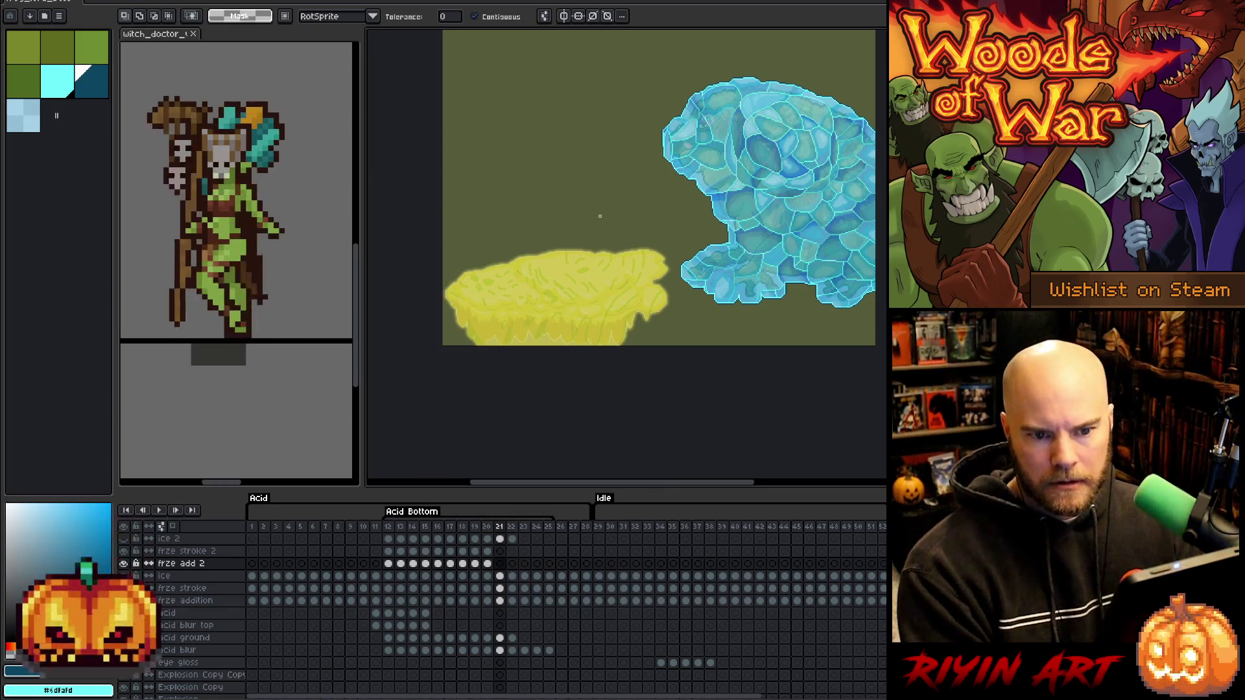
scroll(530, 179, "up", 2)
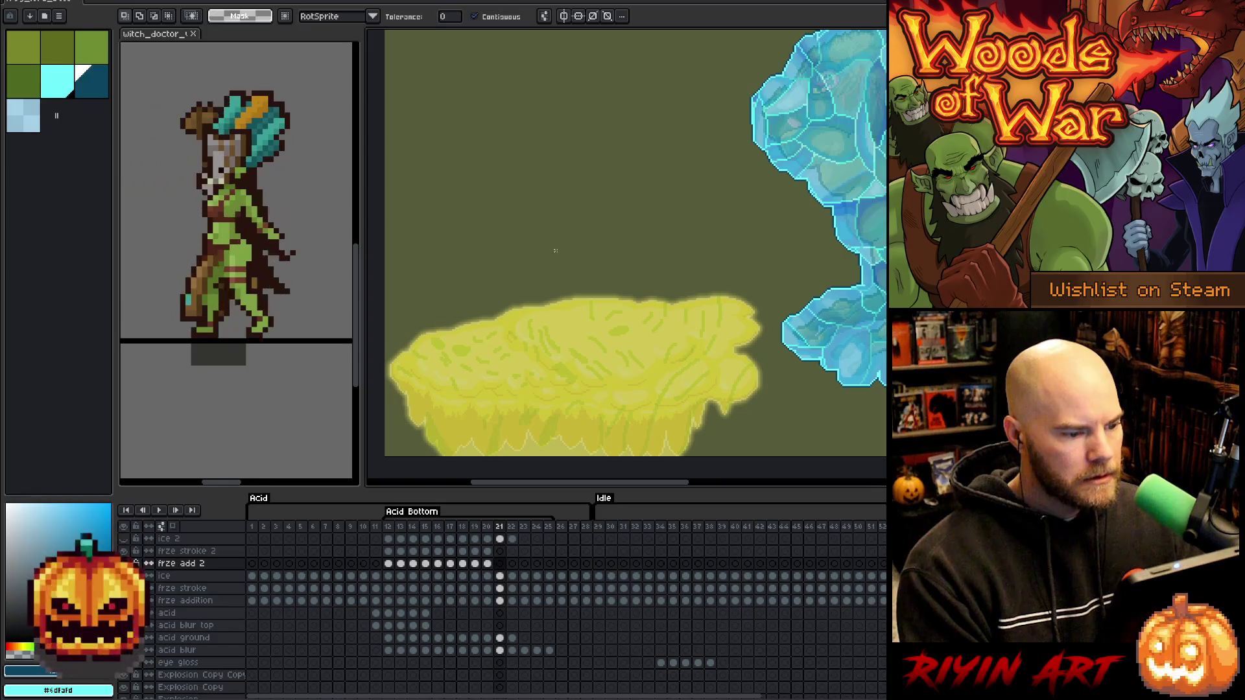
left_click(500, 638)
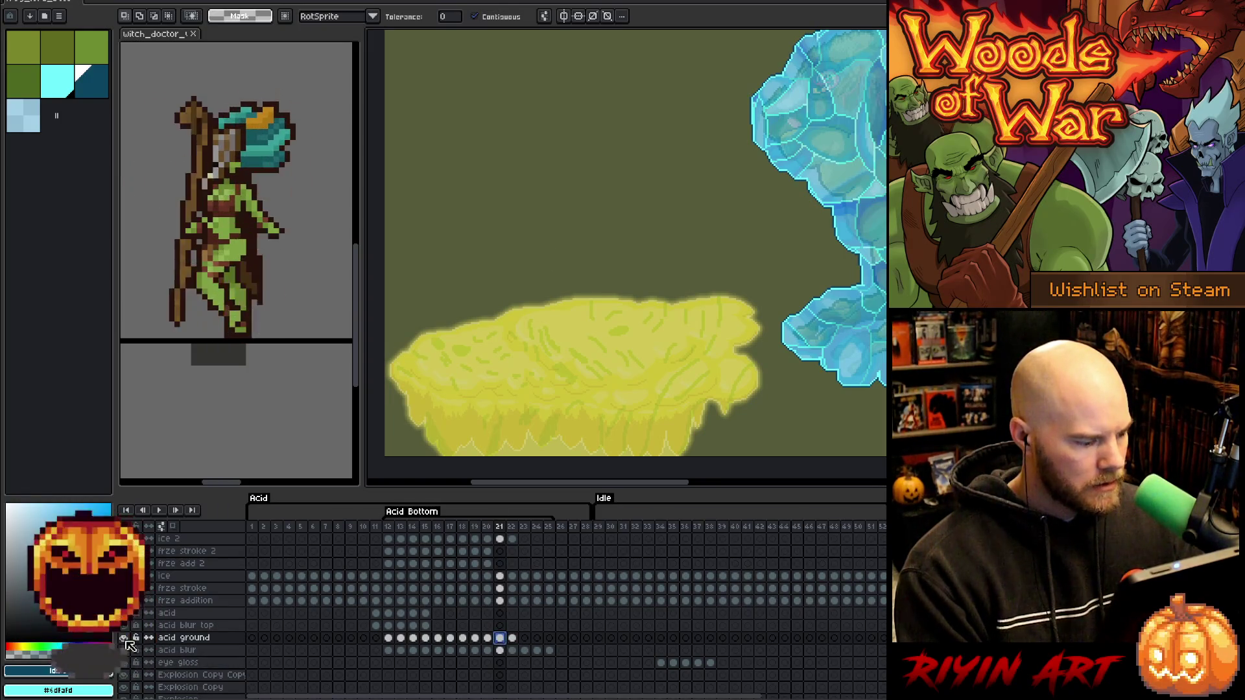
Solo the acid ground layer and magic-wand select the yellow acid blob.
left_click(124, 639, "alt")
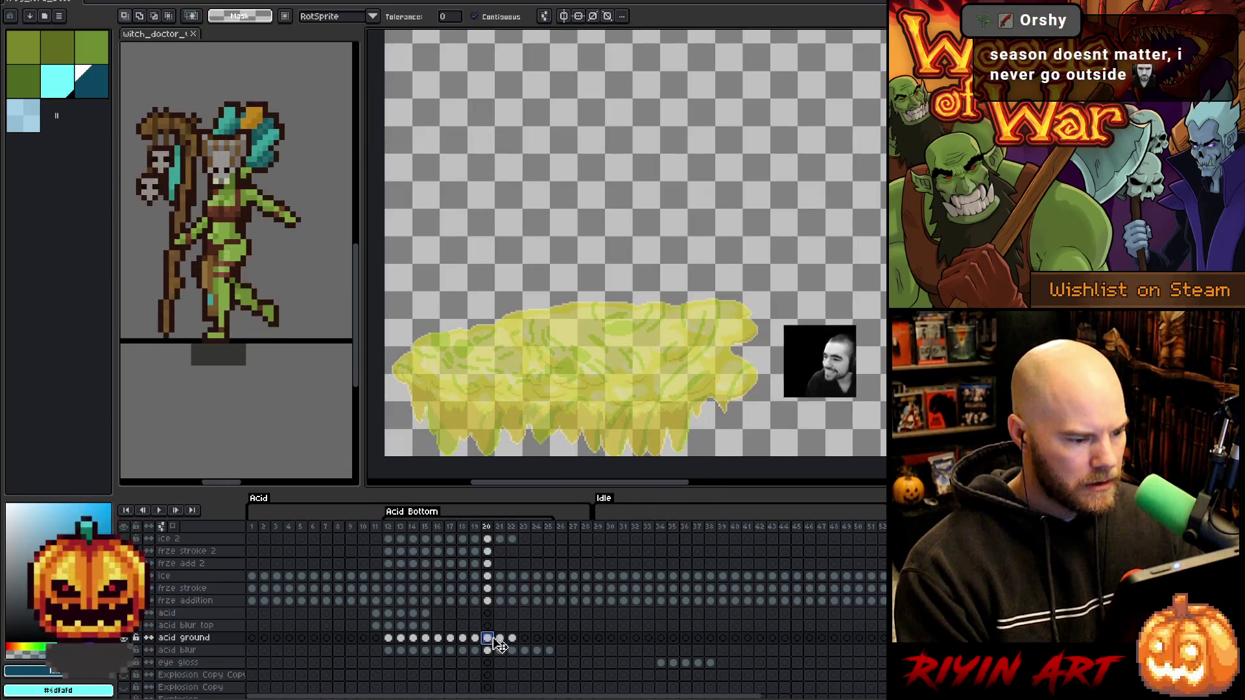
scroll(590, 357, "down", 1)
scroll(590, 357, "down", 1)
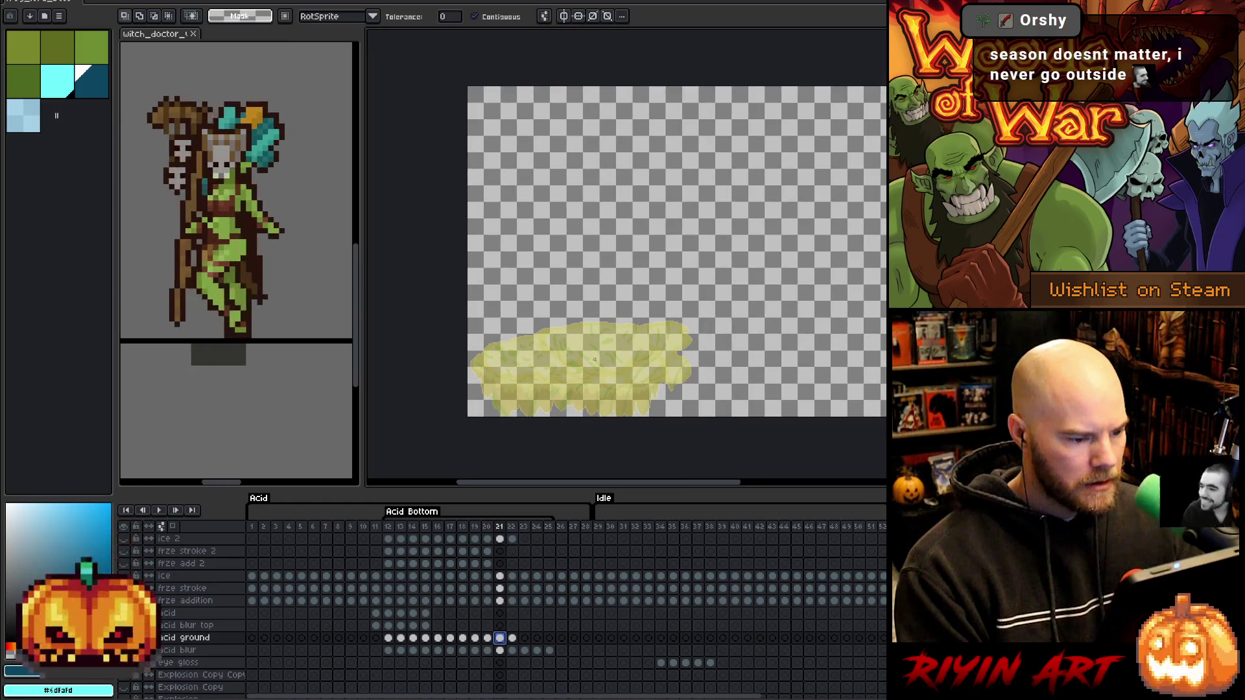
left_click(716, 398)
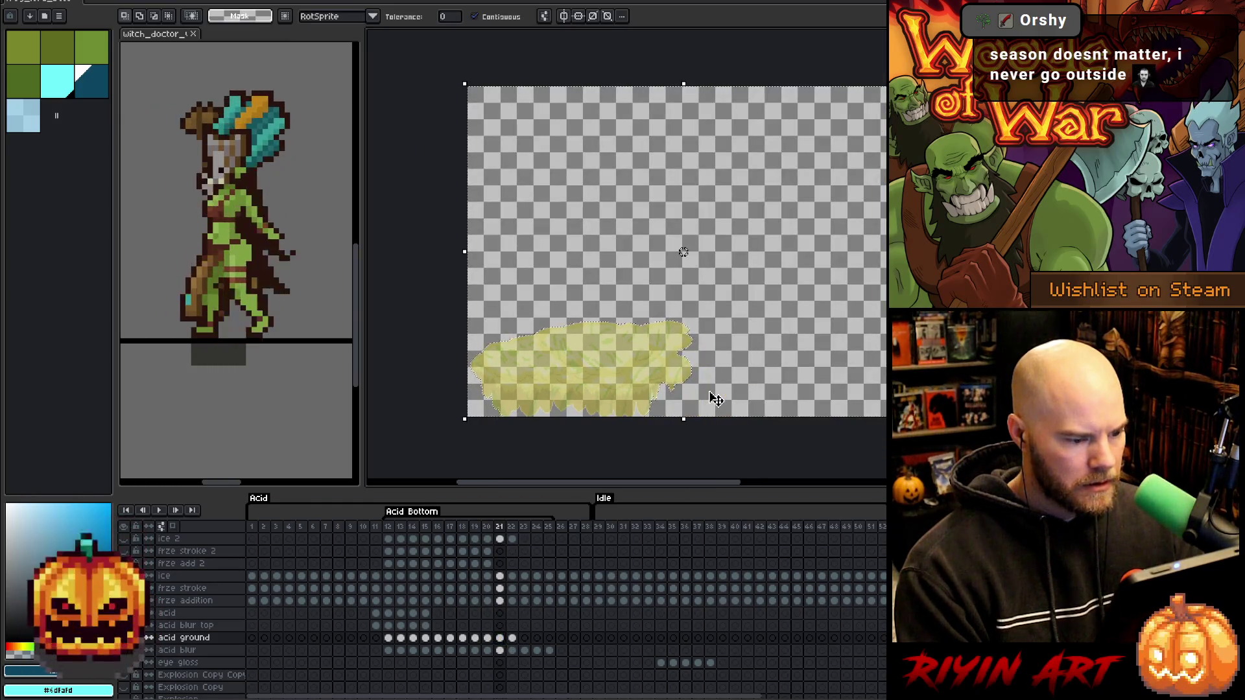
scroll(595, 412, "up", 3)
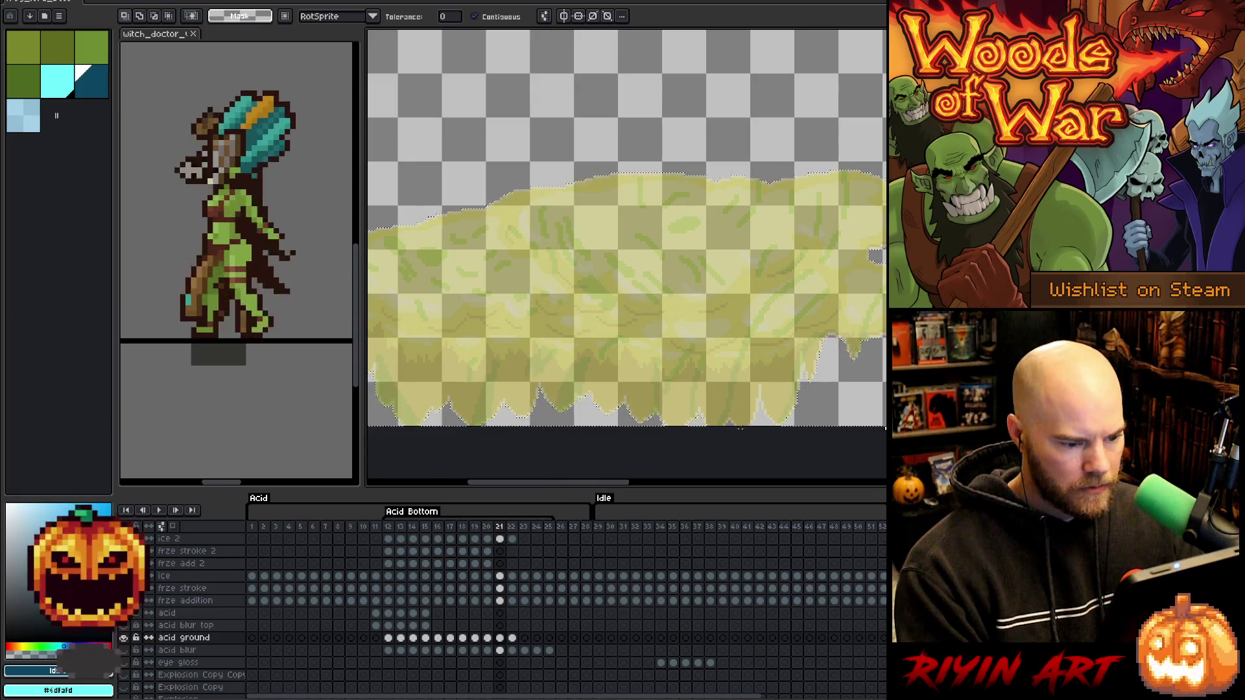
scroll(687, 421, "up", 5)
scroll(684, 425, "down", 4)
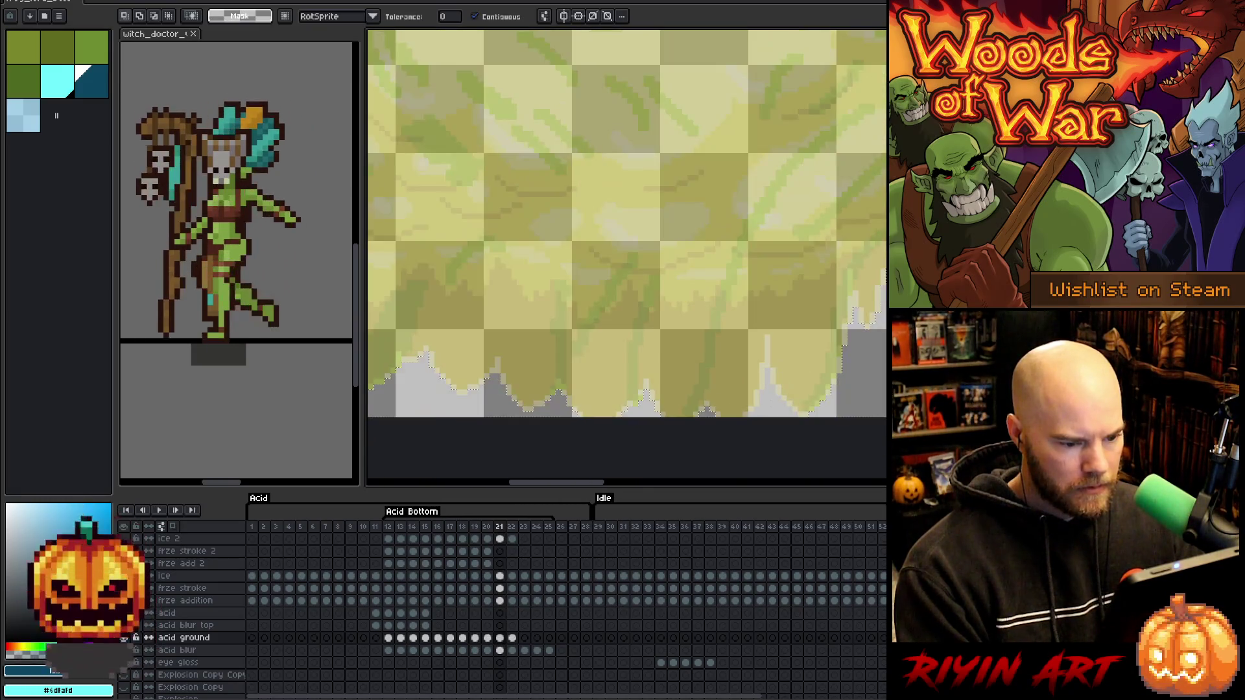
scroll(788, 417, "up", 1)
scroll(788, 417, "down", 1)
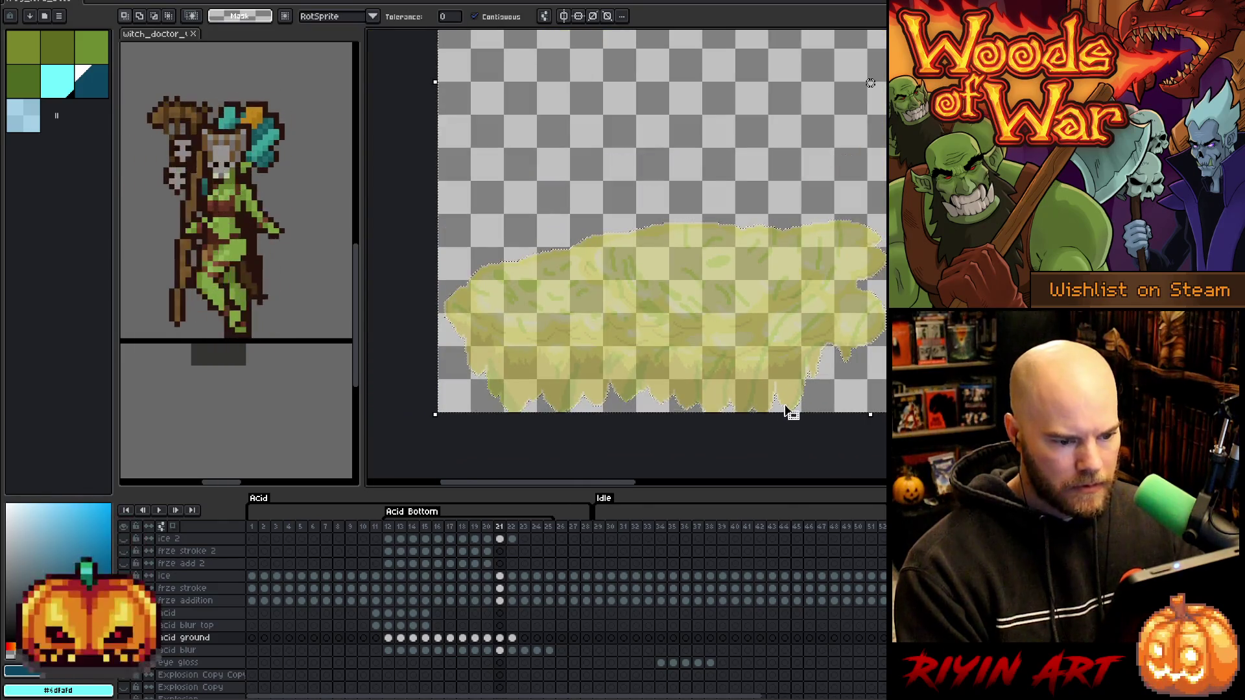
scroll(788, 415, "left", 2)
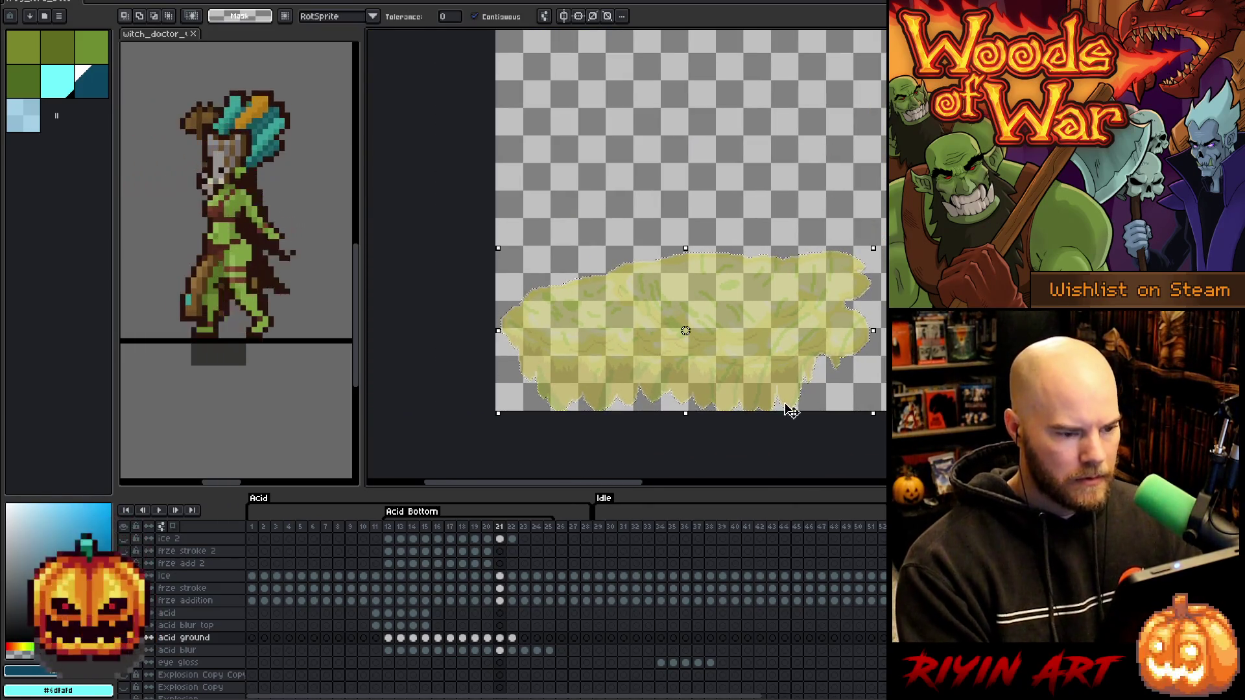
Restore all layers, pan to reveal the ice sprite, and activate frze add 2 at frame 21.
key("Return")
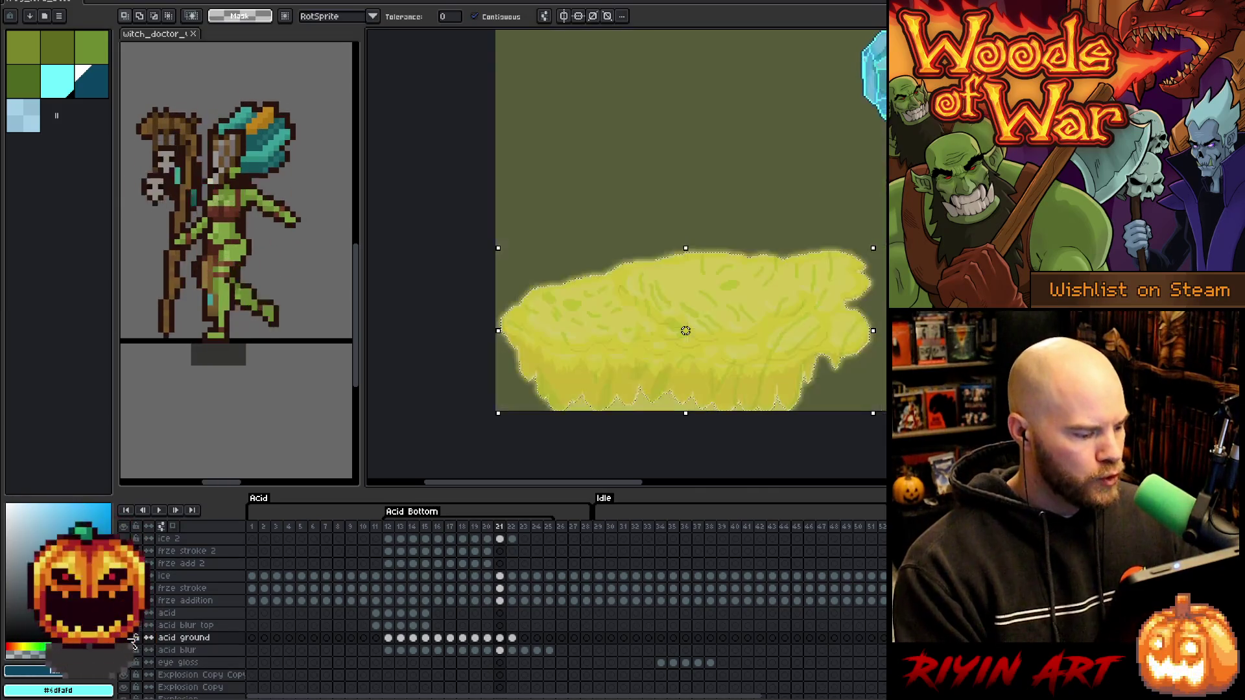
key("space")
left_click_drag(672, 350, 549, 363)
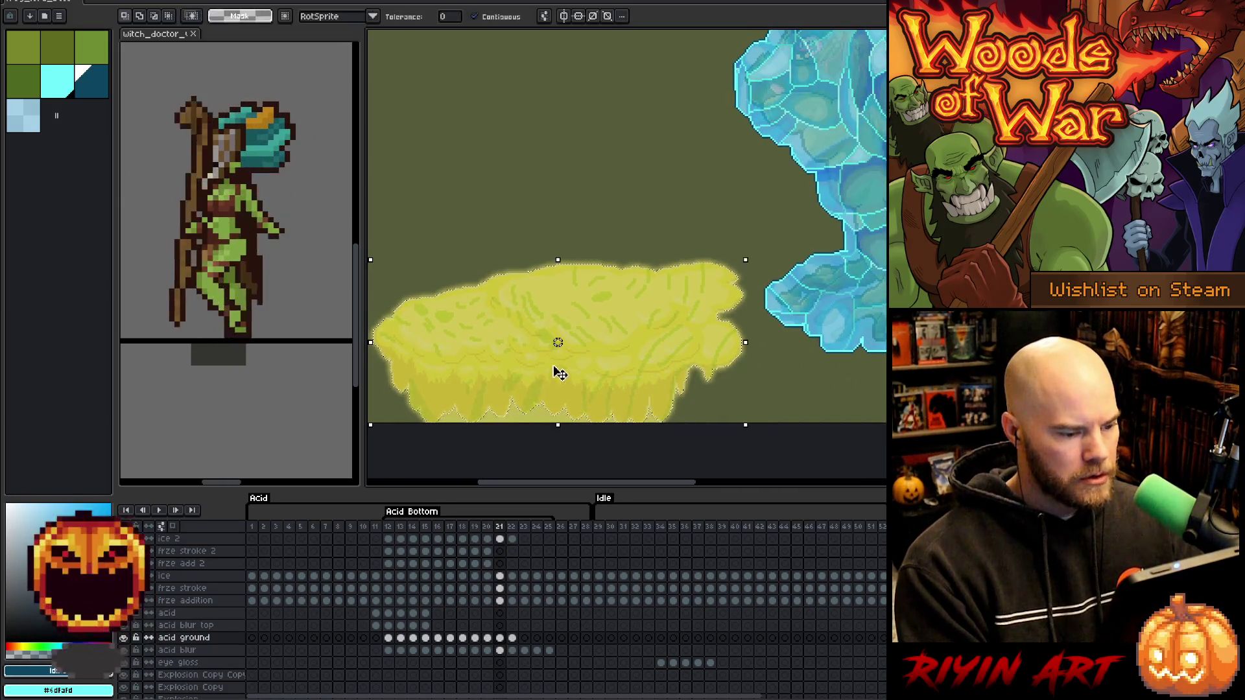
scroll(551, 361, "down", 1)
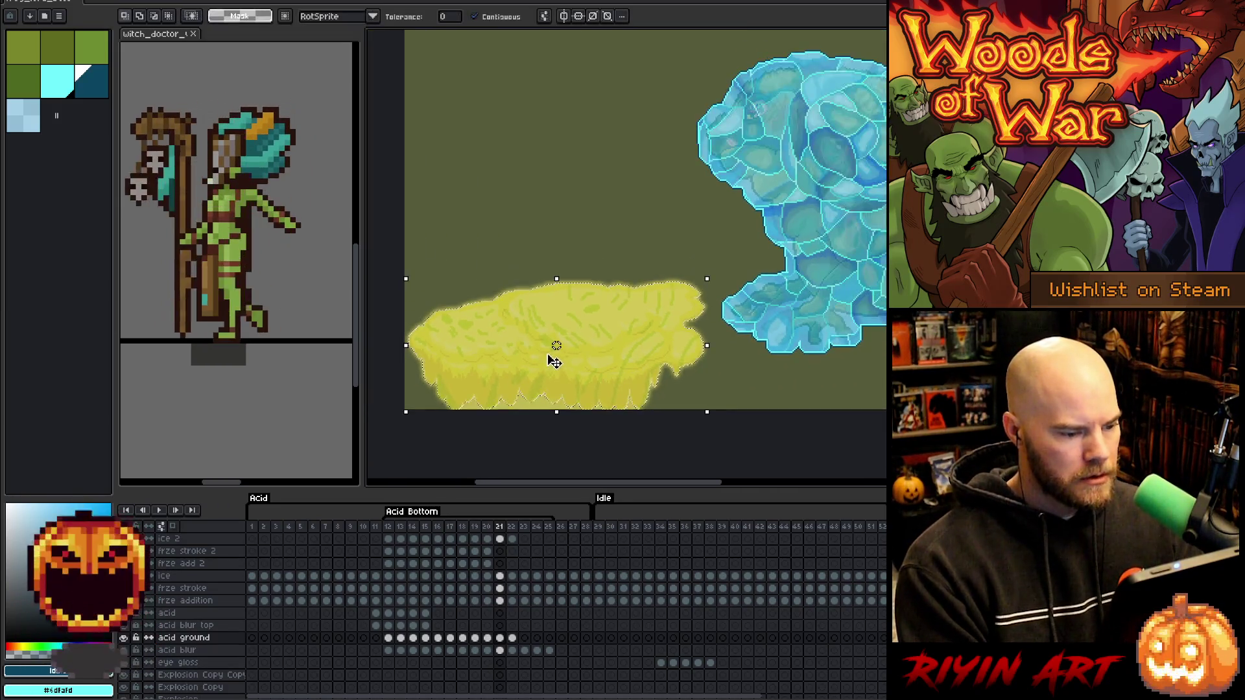
left_click(500, 563)
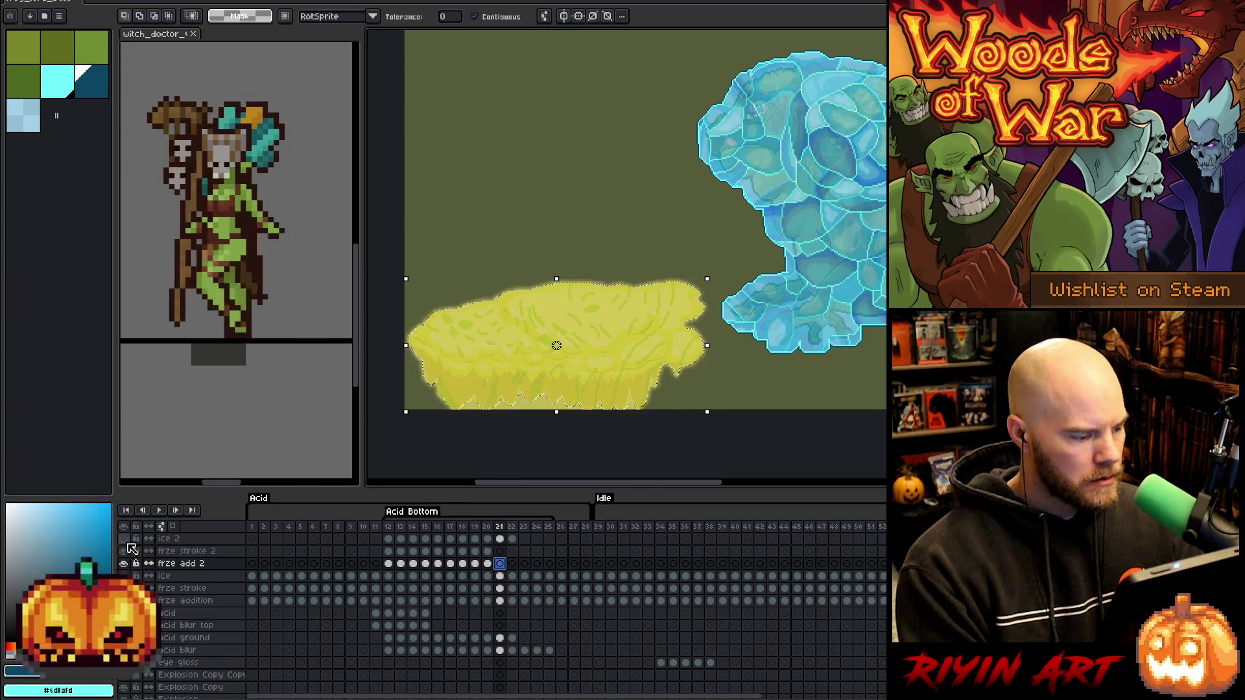
Show the frze stroke 2 layer, pick light cyan, and work on its frame 21 cel.
left_click(125, 551)
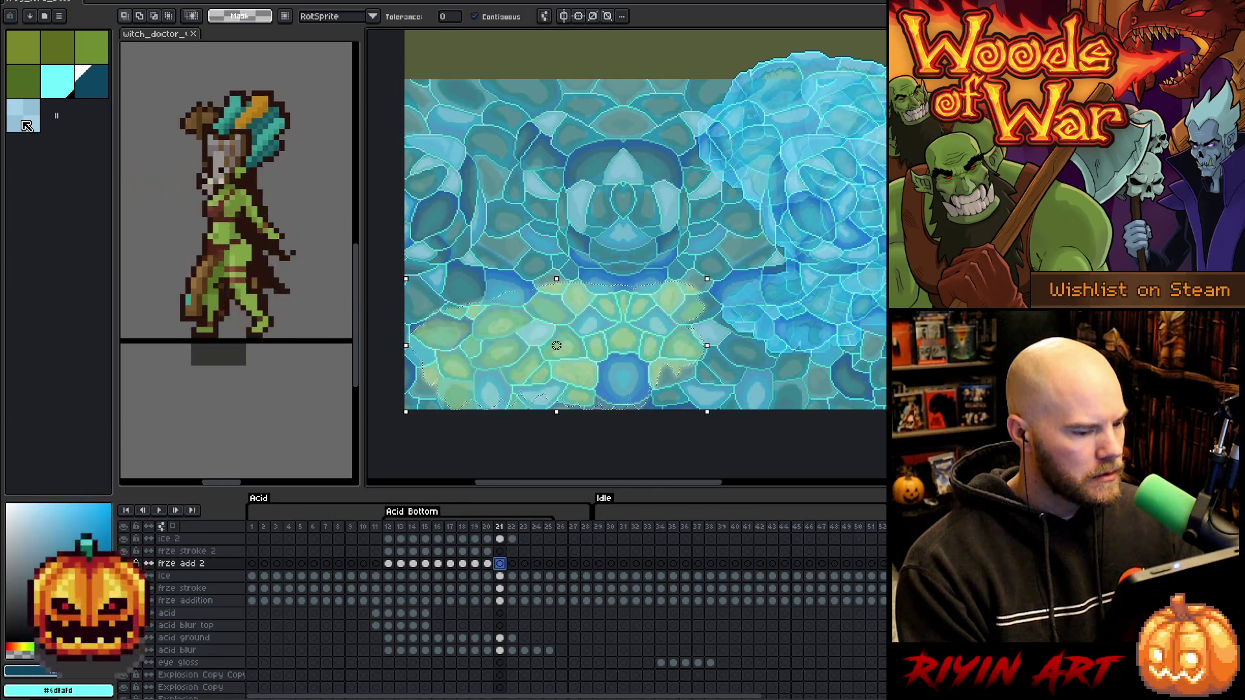
left_click(69, 86)
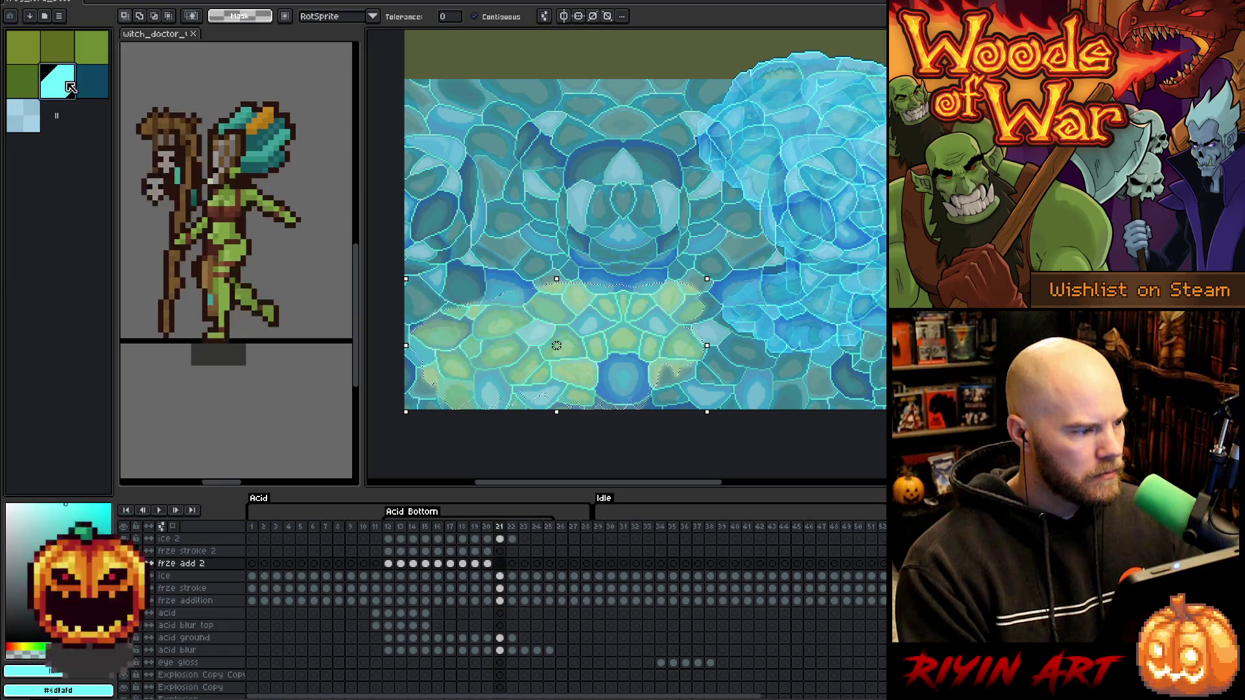
left_click(501, 565)
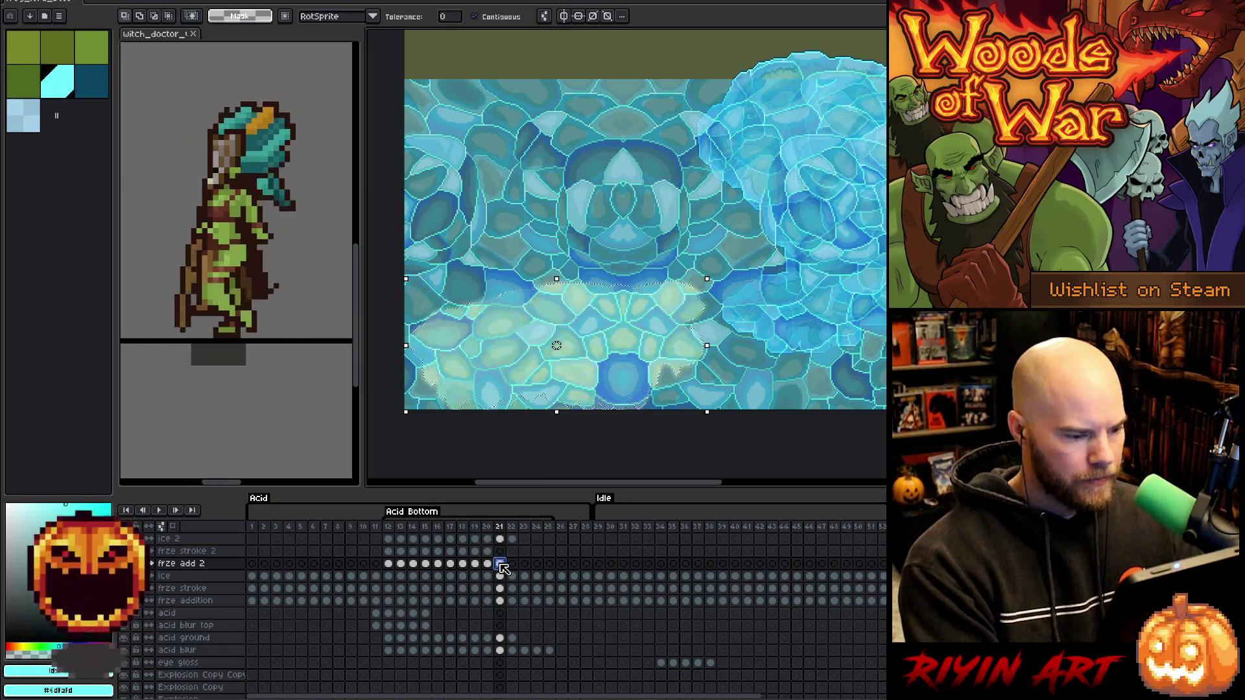
left_click(501, 553)
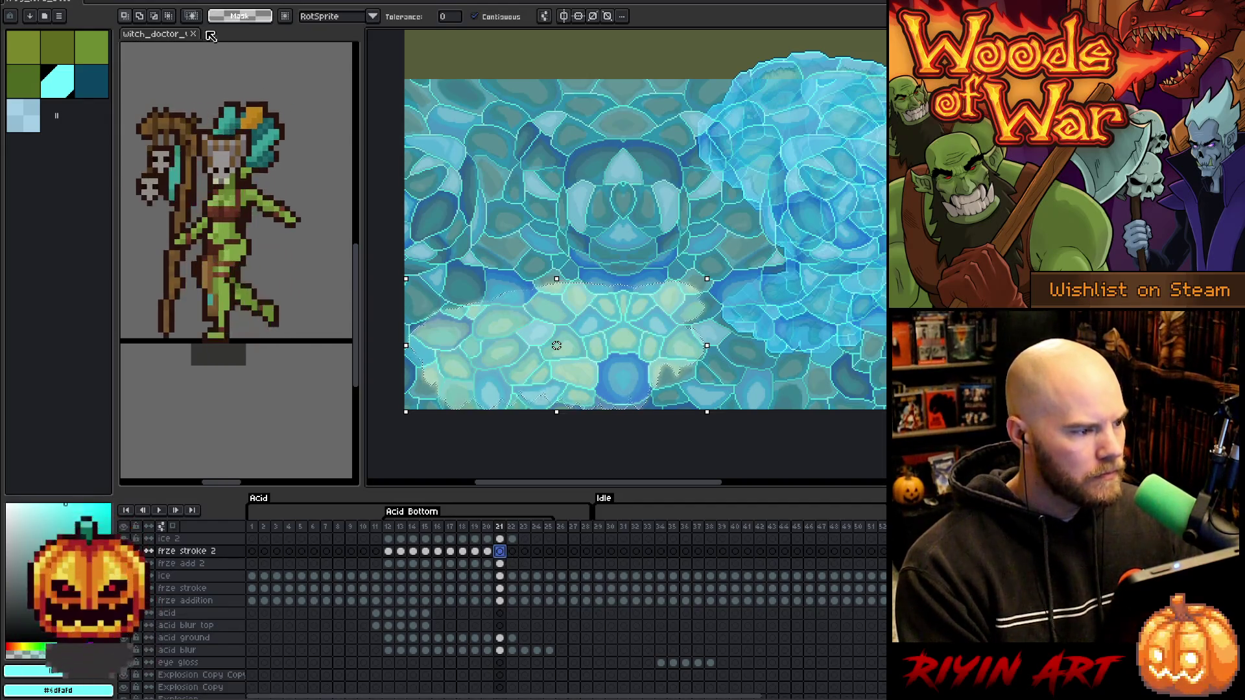
Enlarge the acid selection slightly with Select > Modify > Expand, then reopen Expand.
left_click(170, 2)
mouse_move(162, 1)
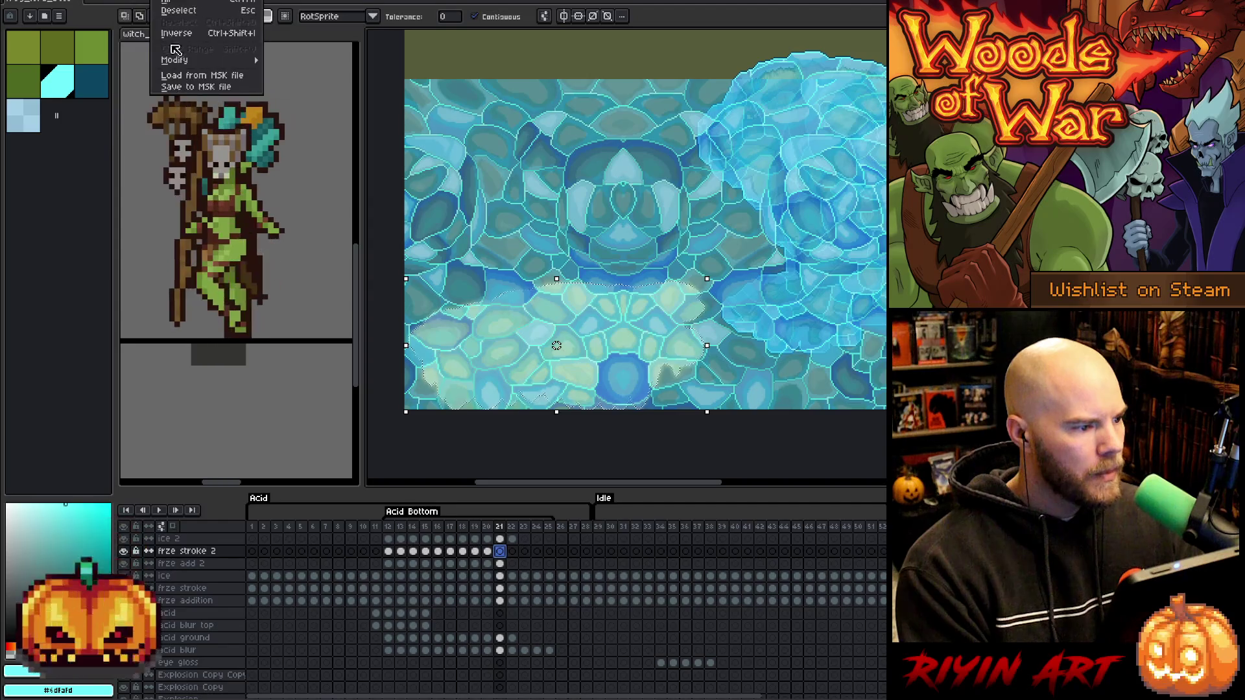
mouse_move(194, 59)
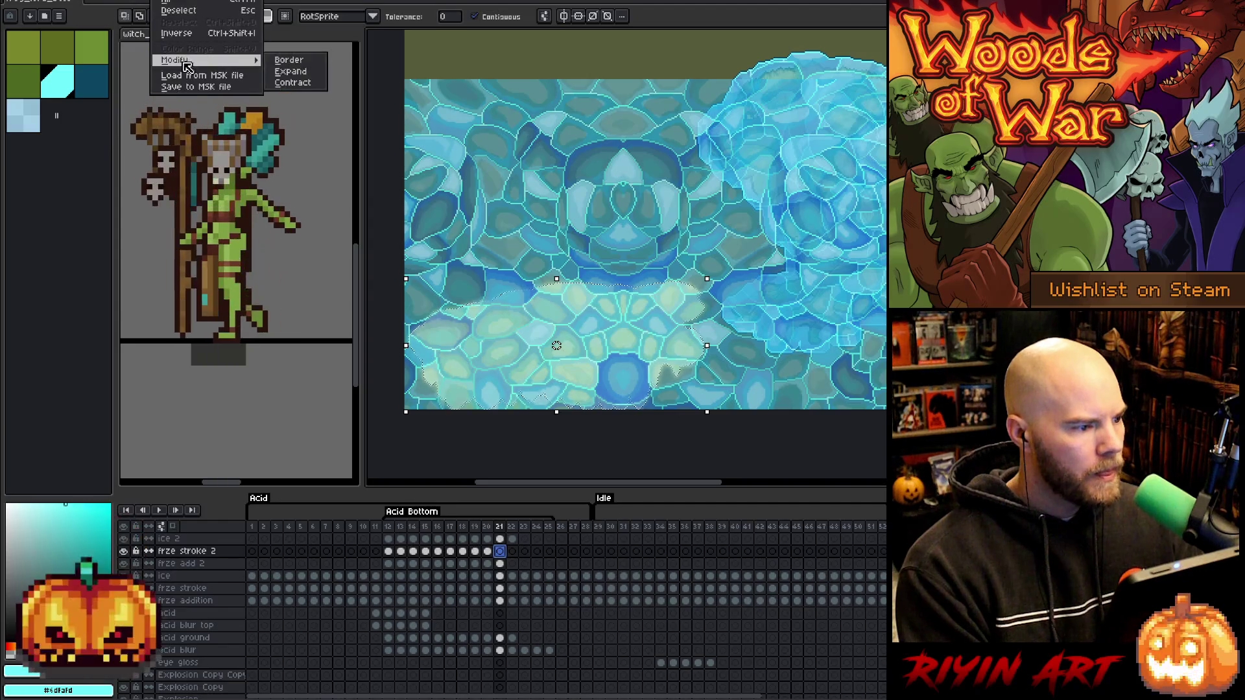
left_click(292, 72)
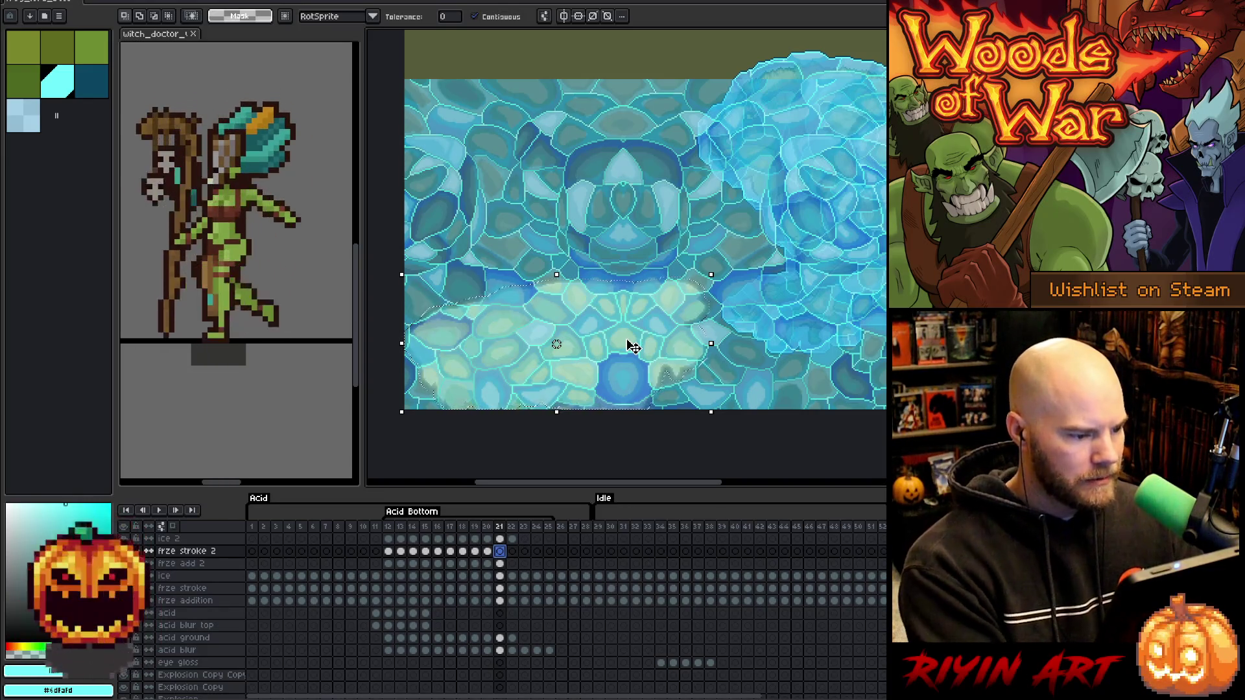
left_click_drag(402, 274, 406, 279)
left_click(162, 1)
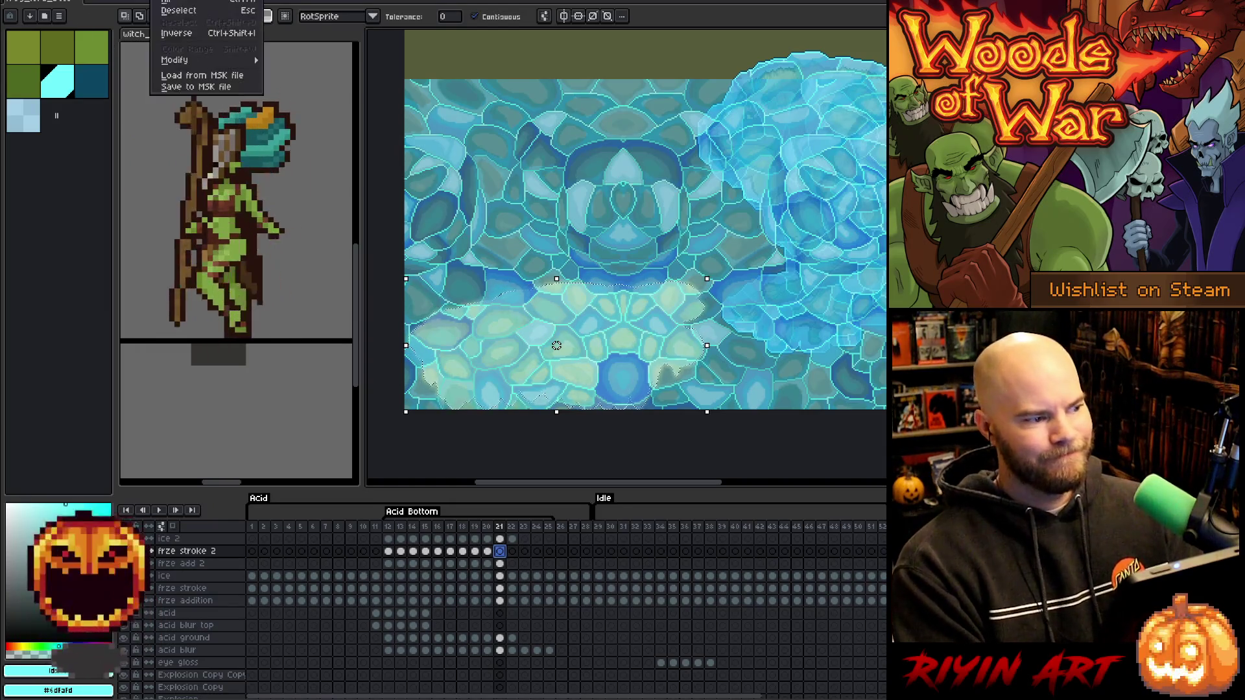
mouse_move(194, 60)
left_click(290, 72)
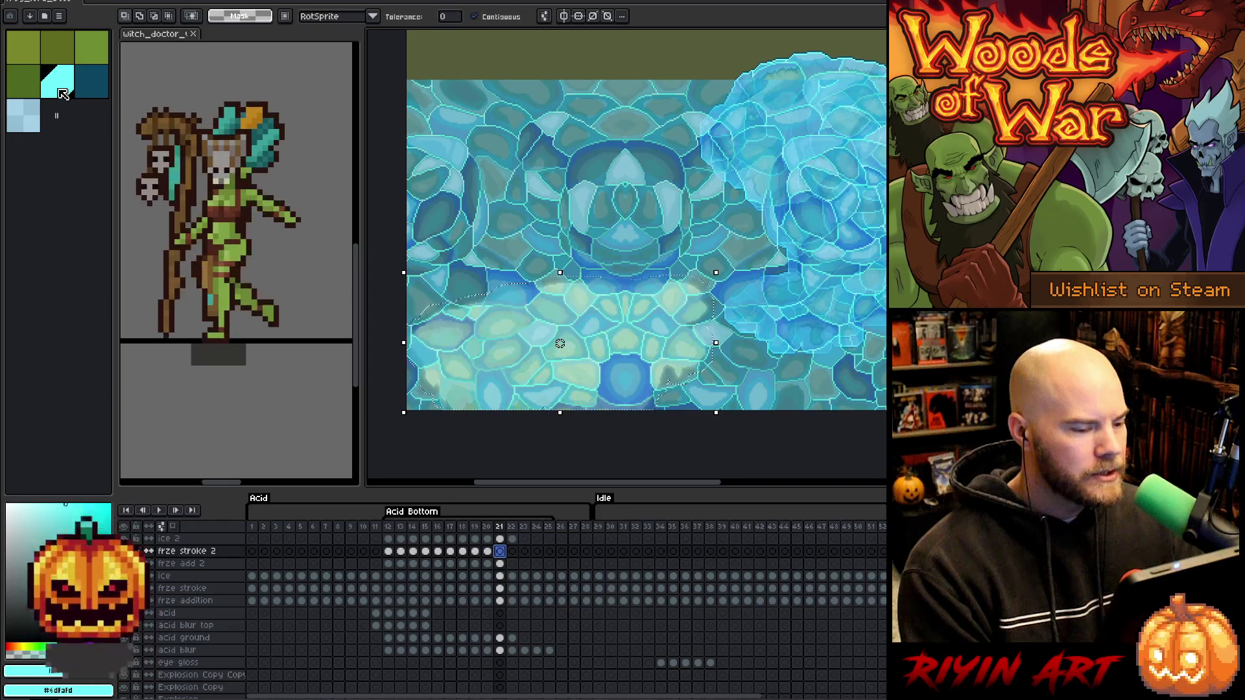
Pick a light blue swatch, apply the further expansion, and move to ice 2 at frame 21.
left_click(26, 121)
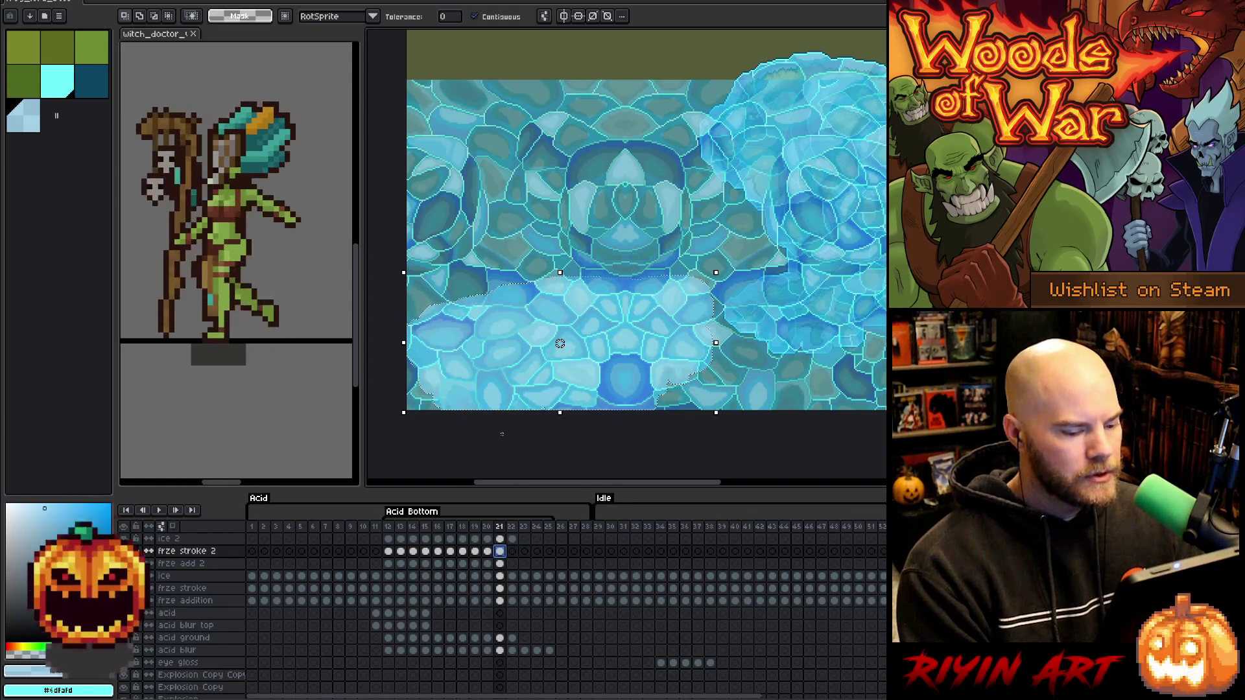
key("ctrl+z")
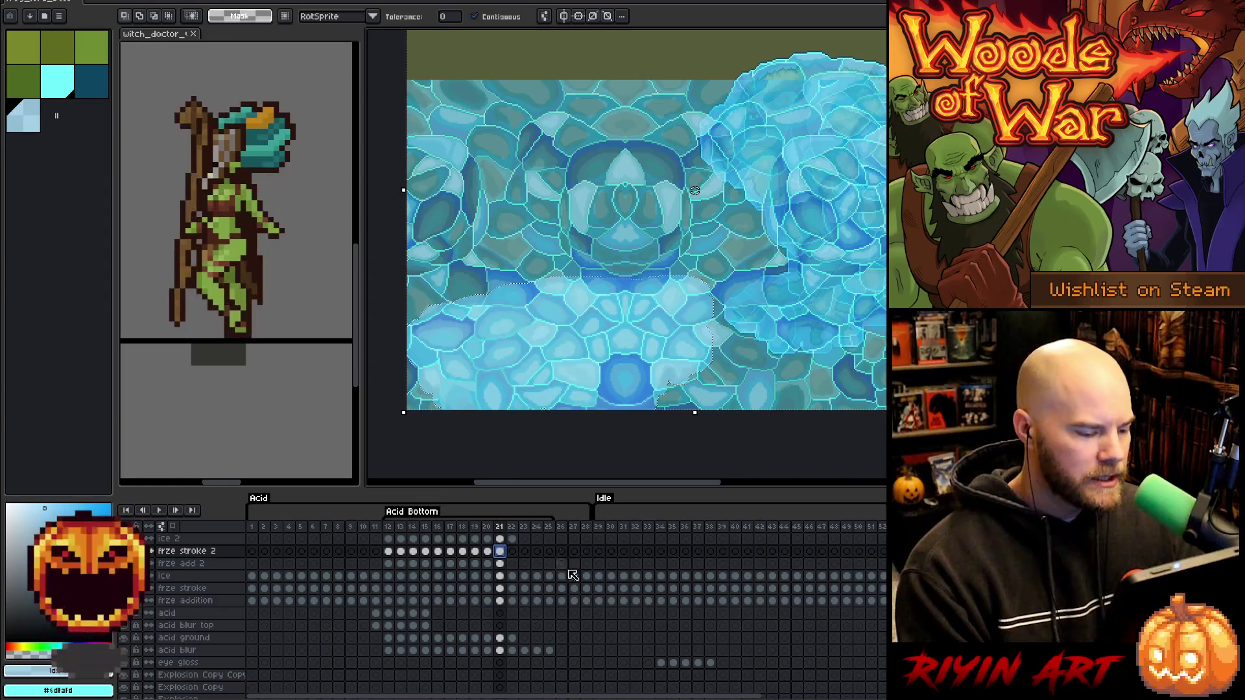
left_click(500, 539)
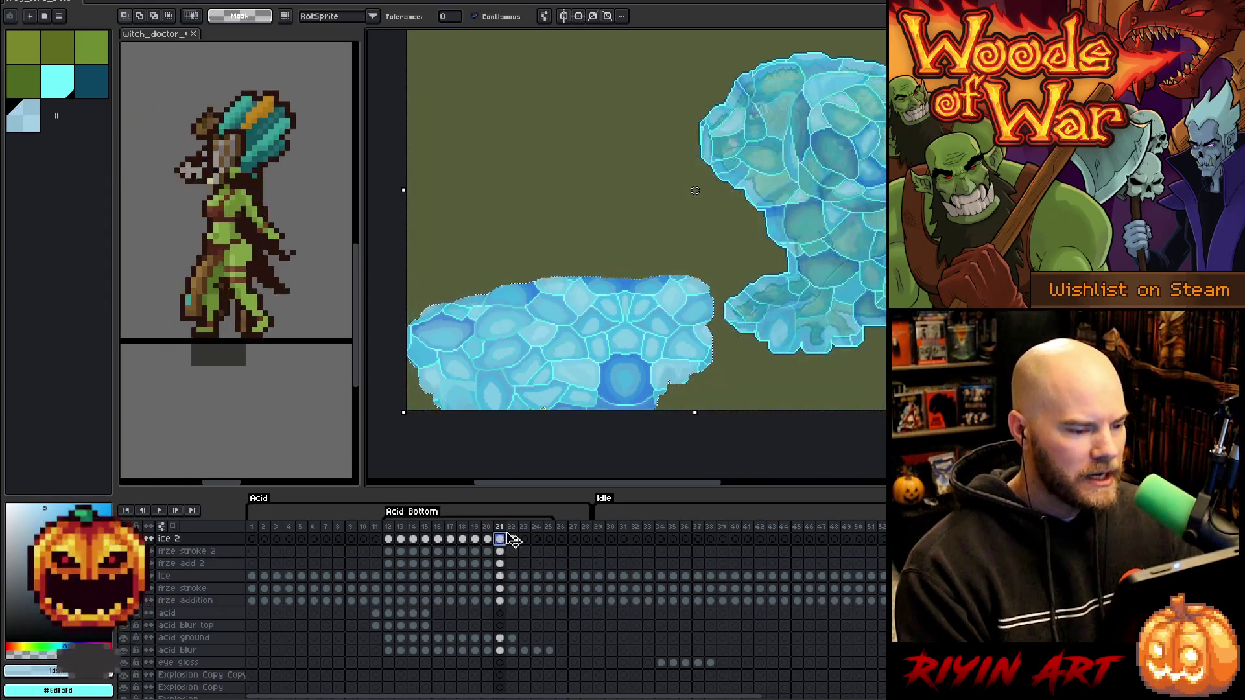
Deselect and nudge the ice 2 and frze stroke 2 frame 21 content a few pixels right.
left_click(537, 452)
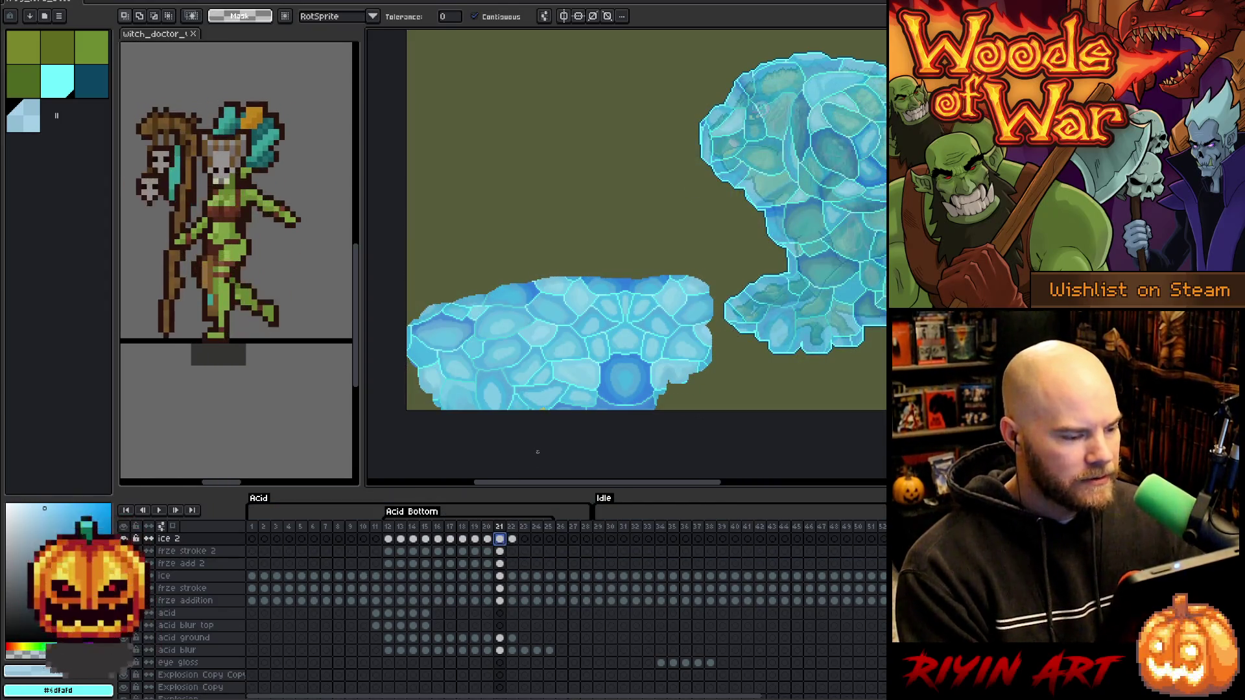
left_click(507, 554, "shift")
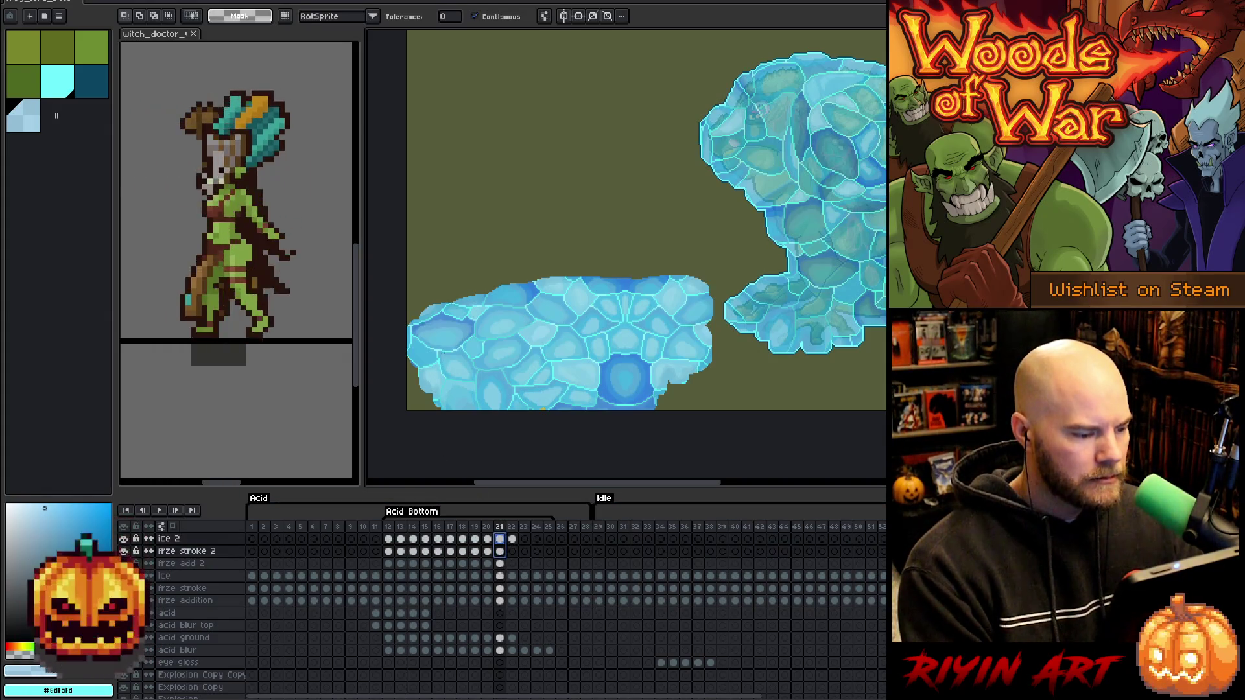
key("v")
scroll(428, 350, "up", 3)
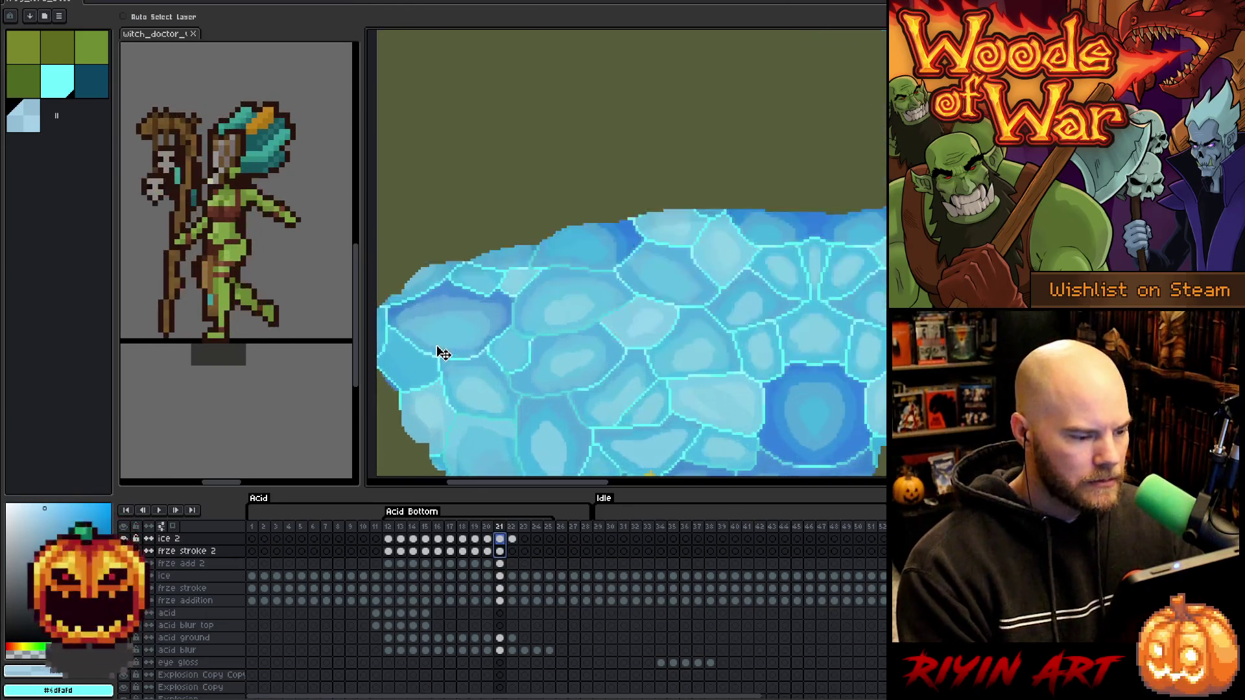
scroll(413, 348, "down", 1)
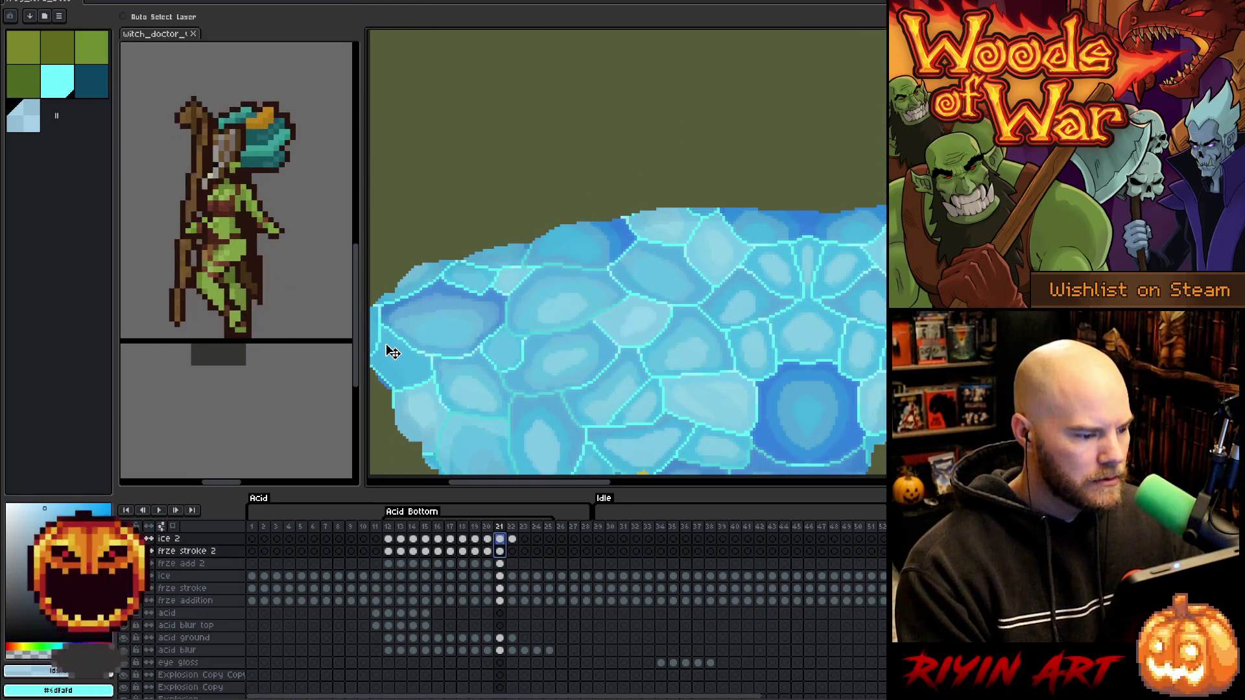
left_click_drag(391, 351, 395, 354)
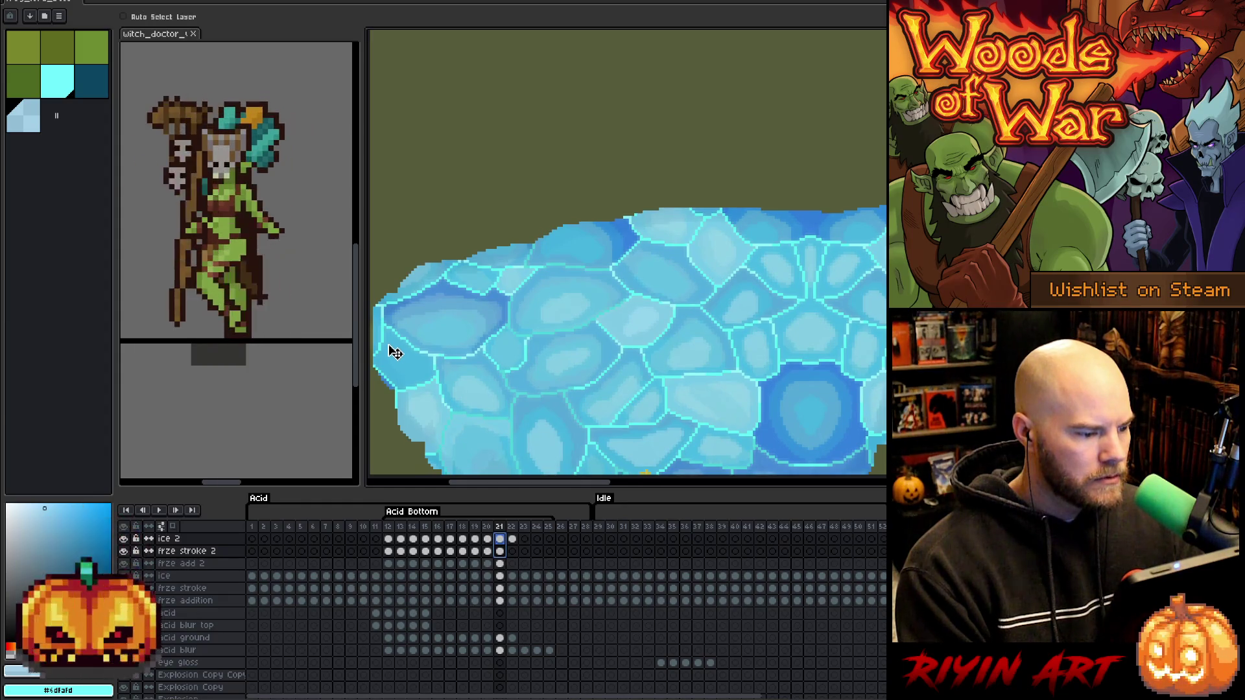
scroll(392, 352, "down", 1)
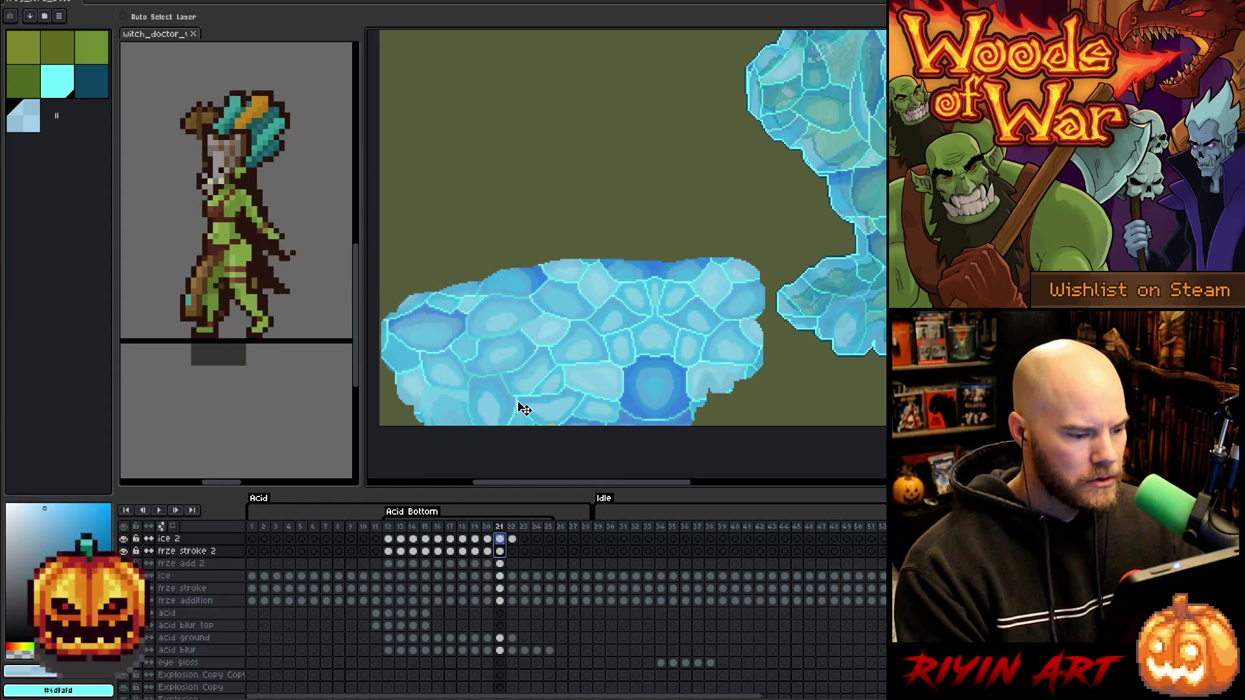
With ice 2 active and cyan picked, run the FX effect on the frame 21 ice.
left_click(501, 552)
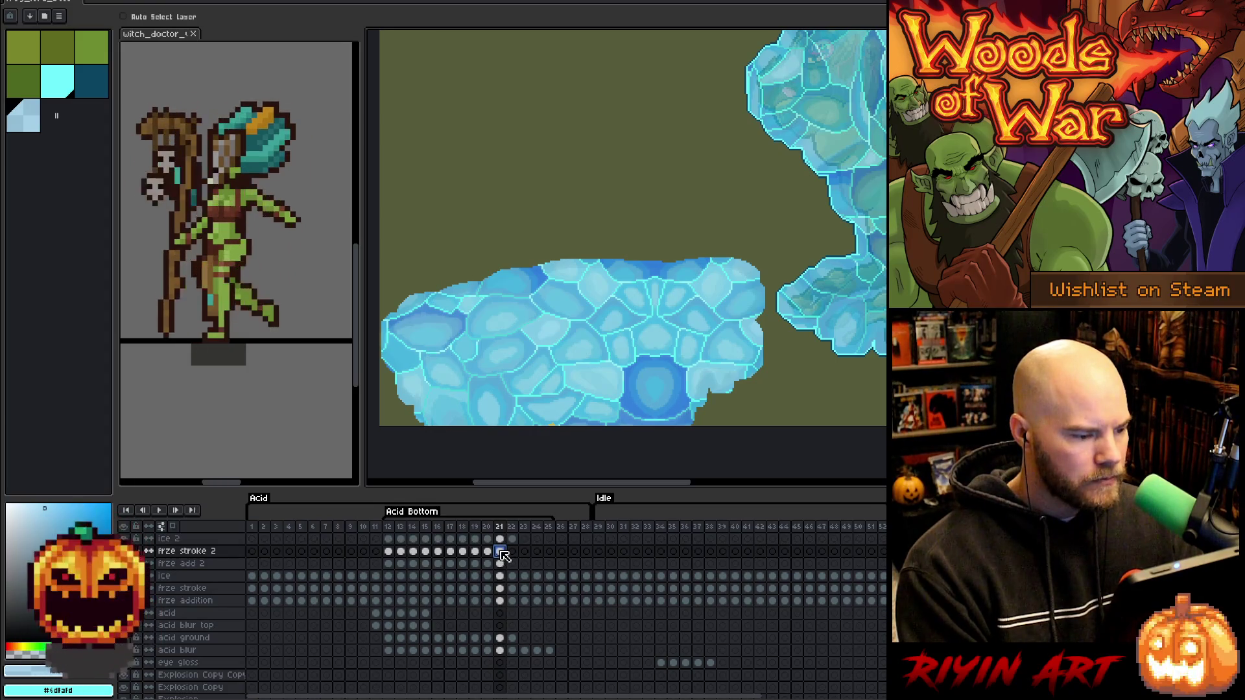
left_click(500, 539)
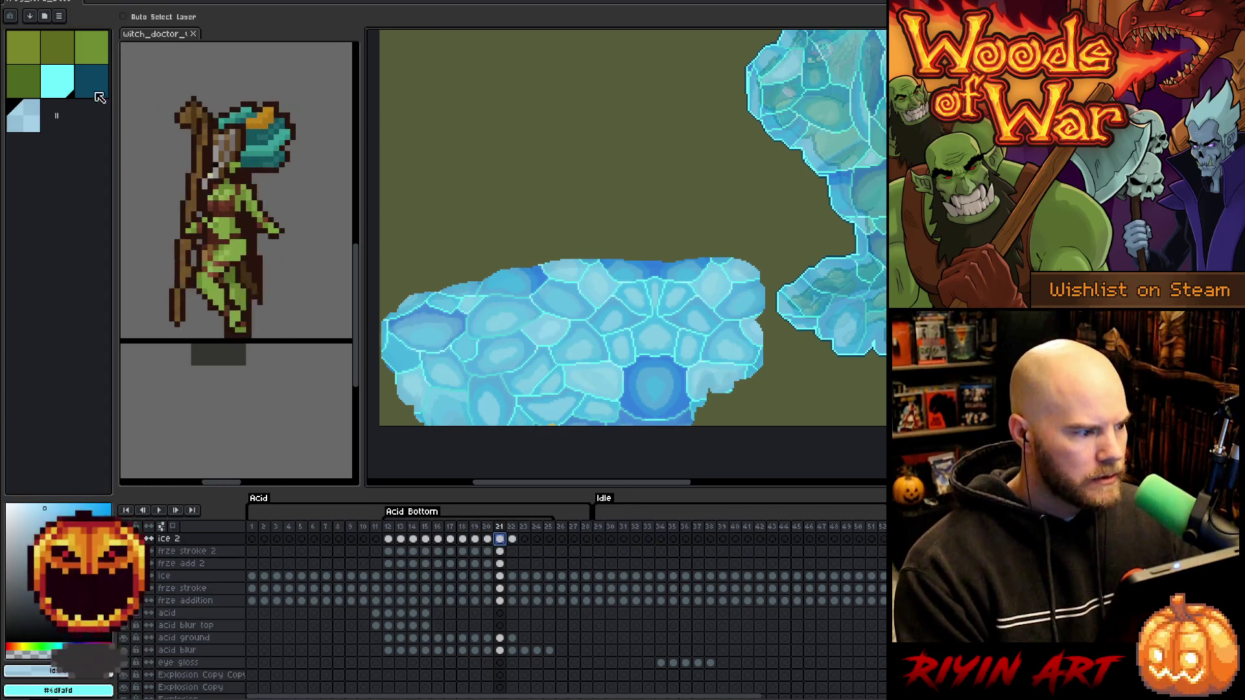
left_click(56, 91)
key("h")
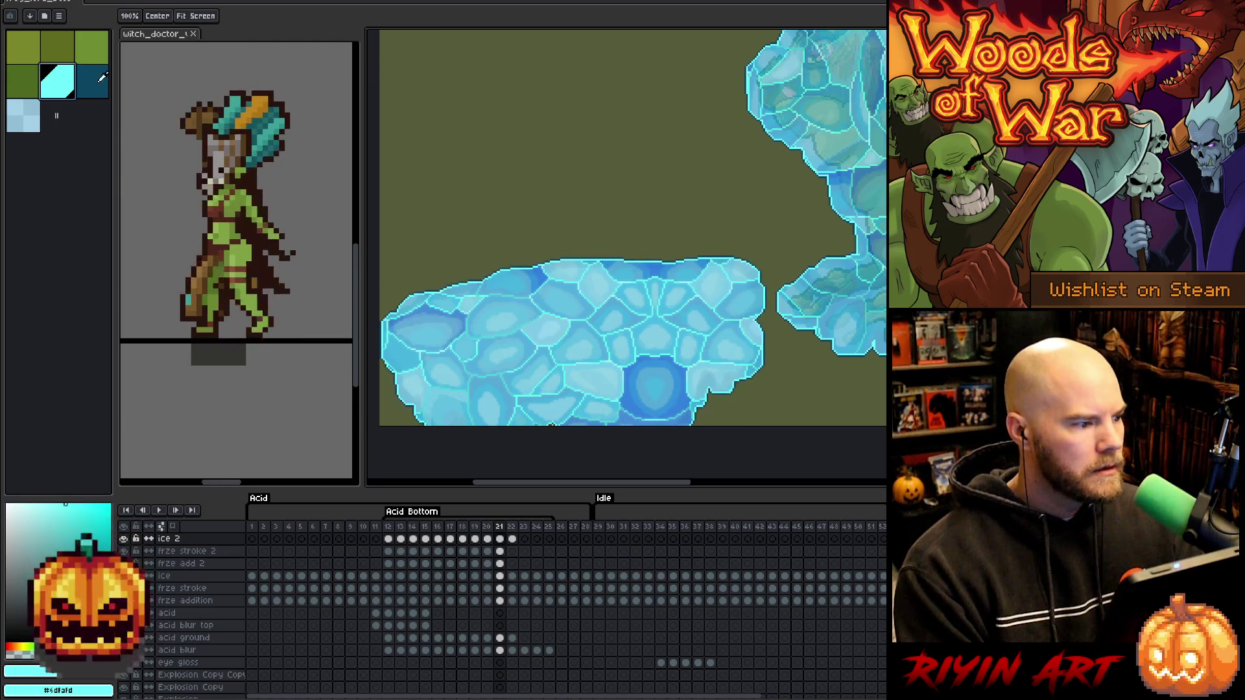
right_click(622, 311)
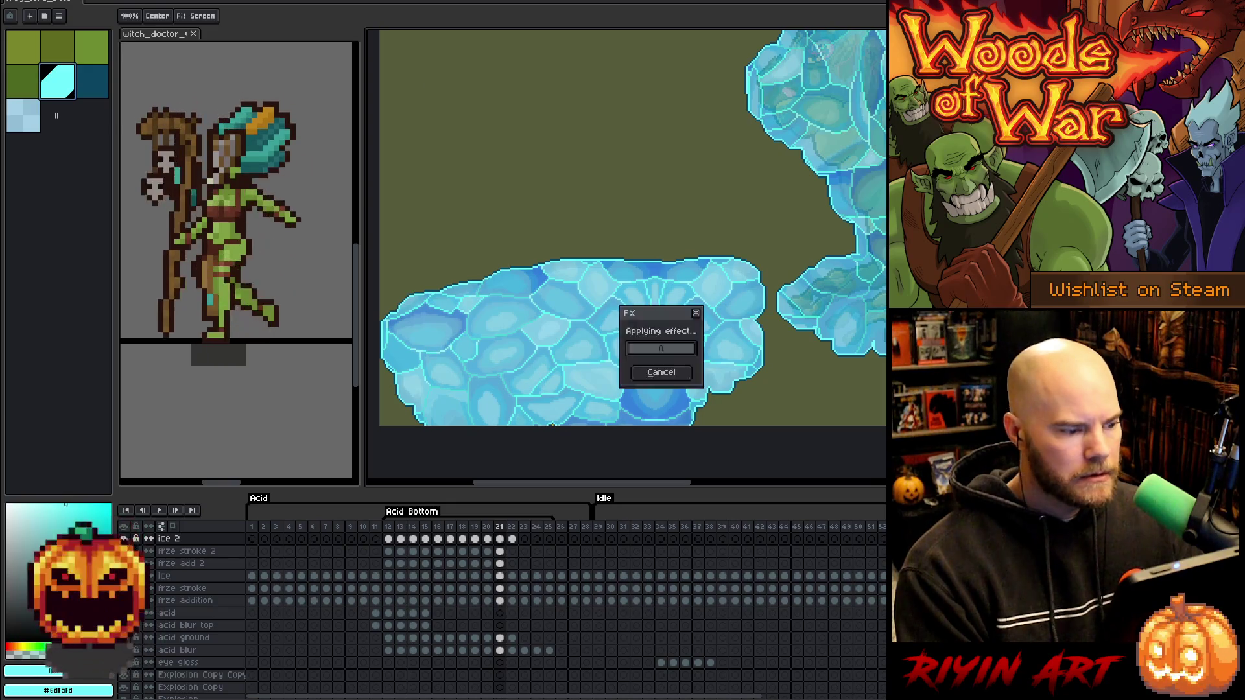
Zoom out, then move from frze stroke 2 at frame 21 to ice 2 at frame 22.
left_click(655, 327)
scroll(545, 327, "down", 1)
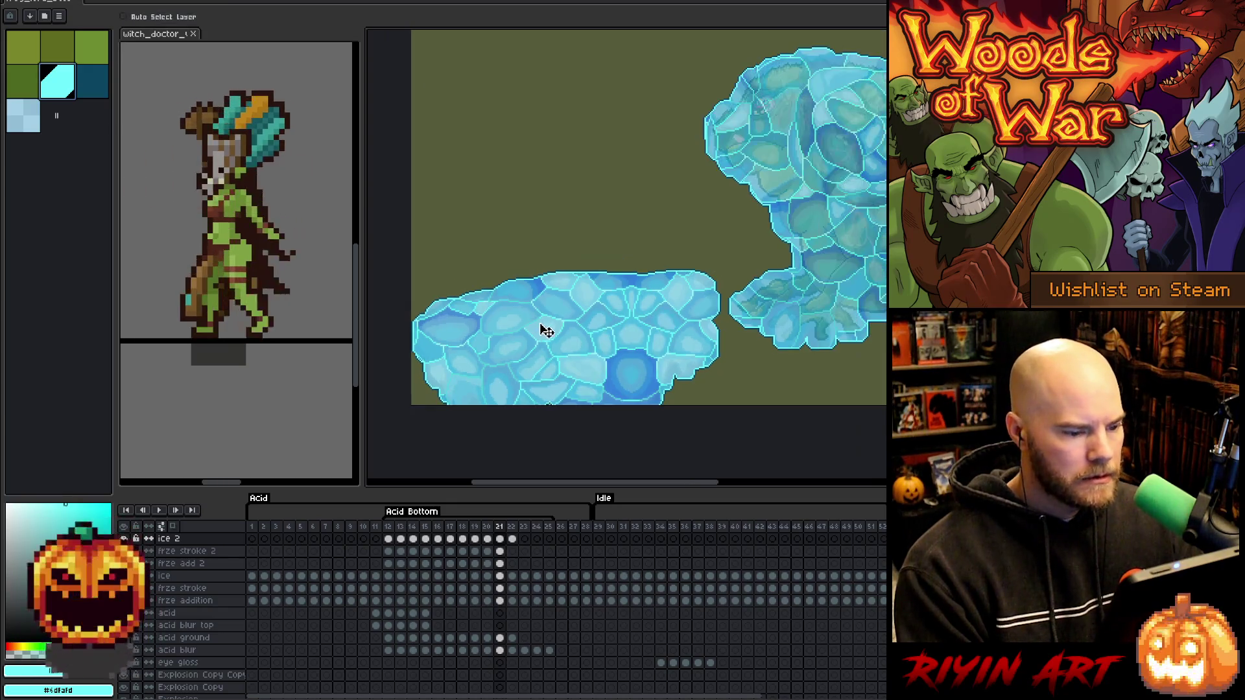
left_click(506, 554)
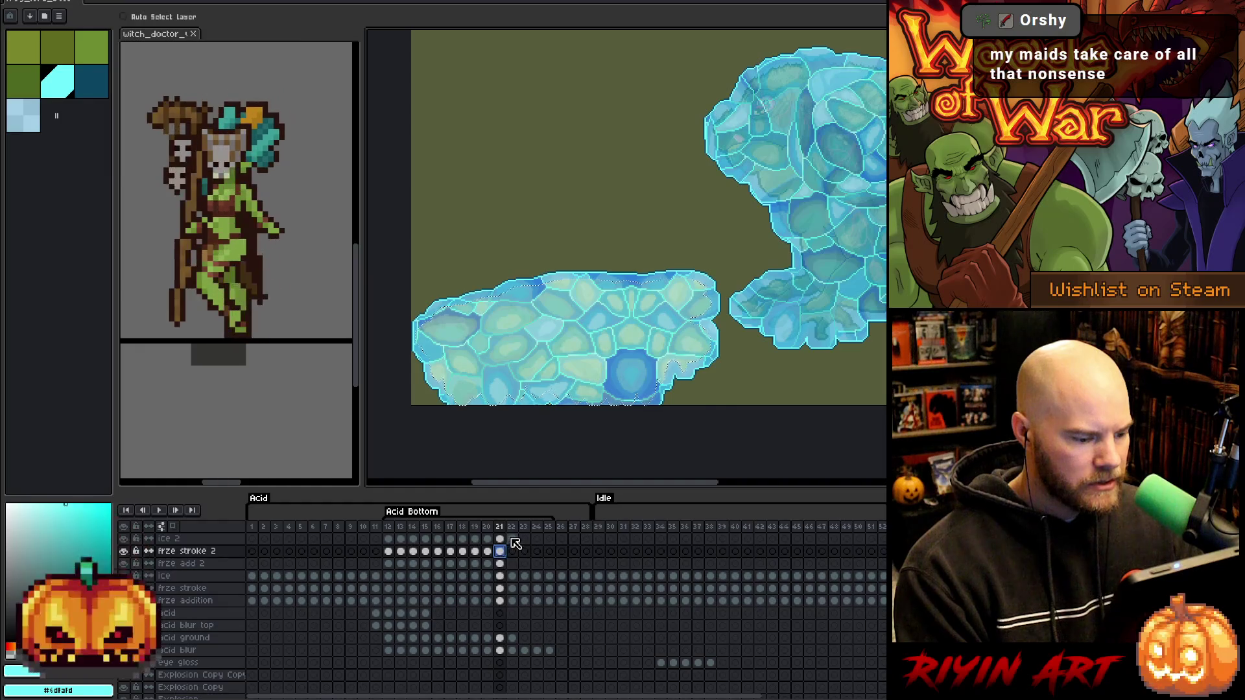
left_click(513, 540)
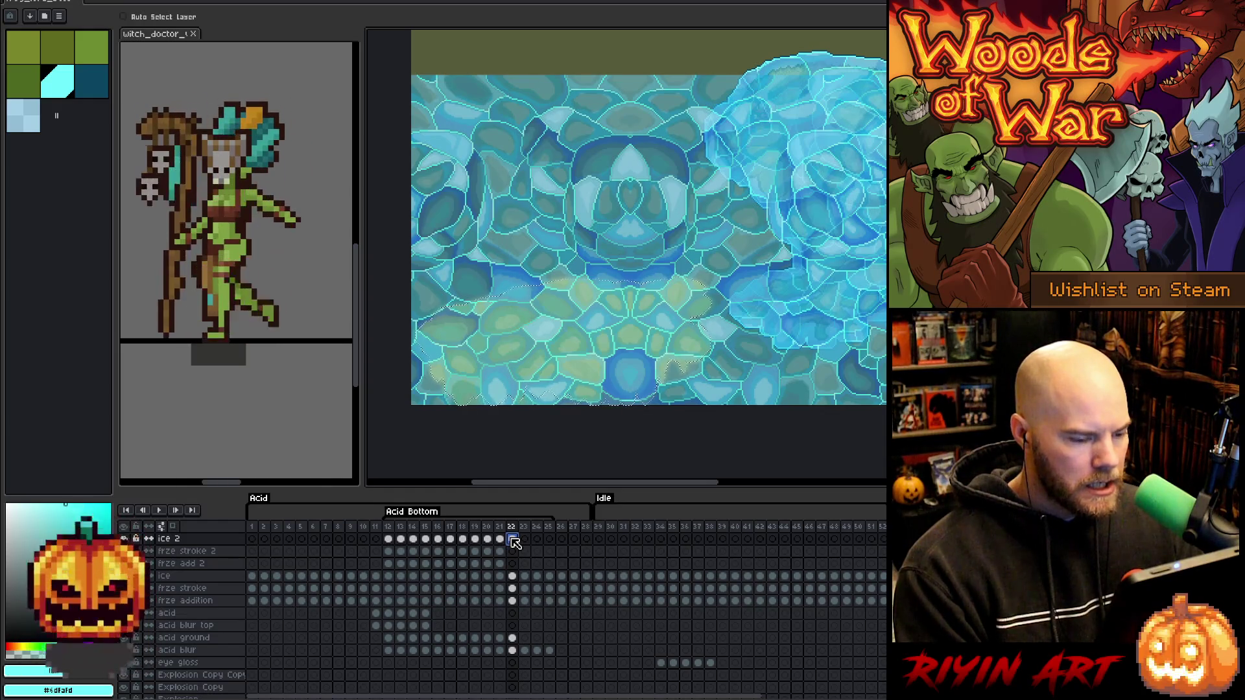
Step through frames 22 to 24 and back to frame 22 to compare the splash.
left_click(525, 527)
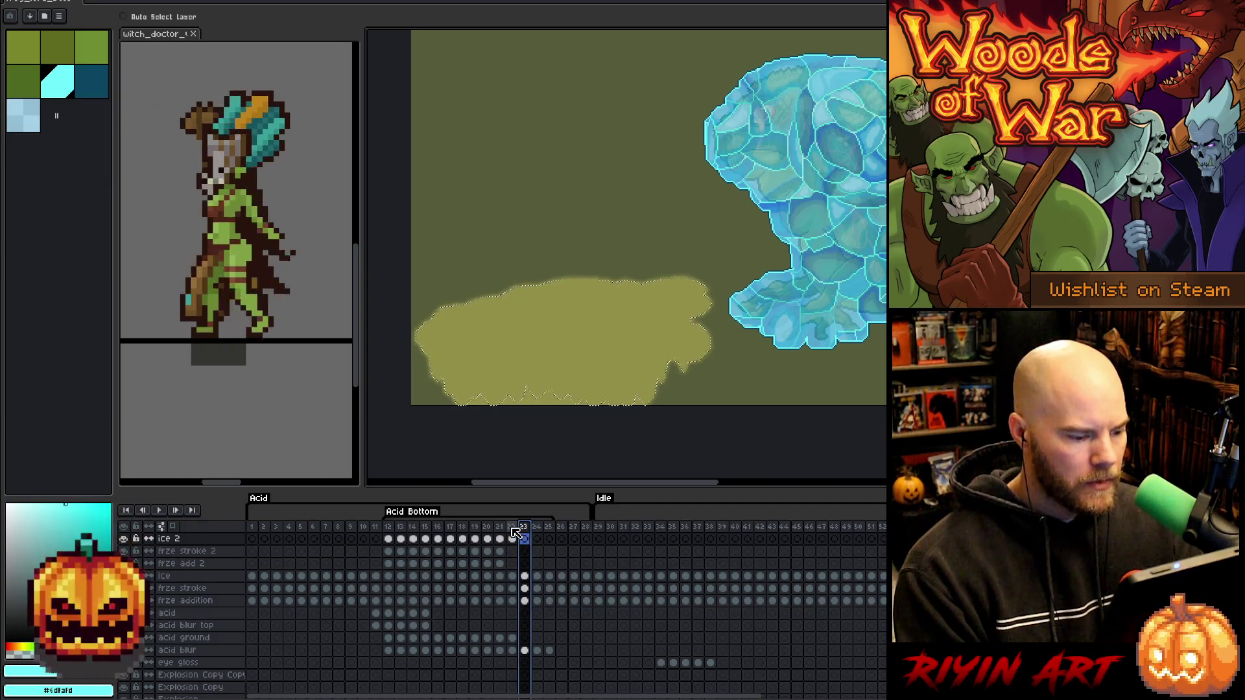
left_click(513, 529)
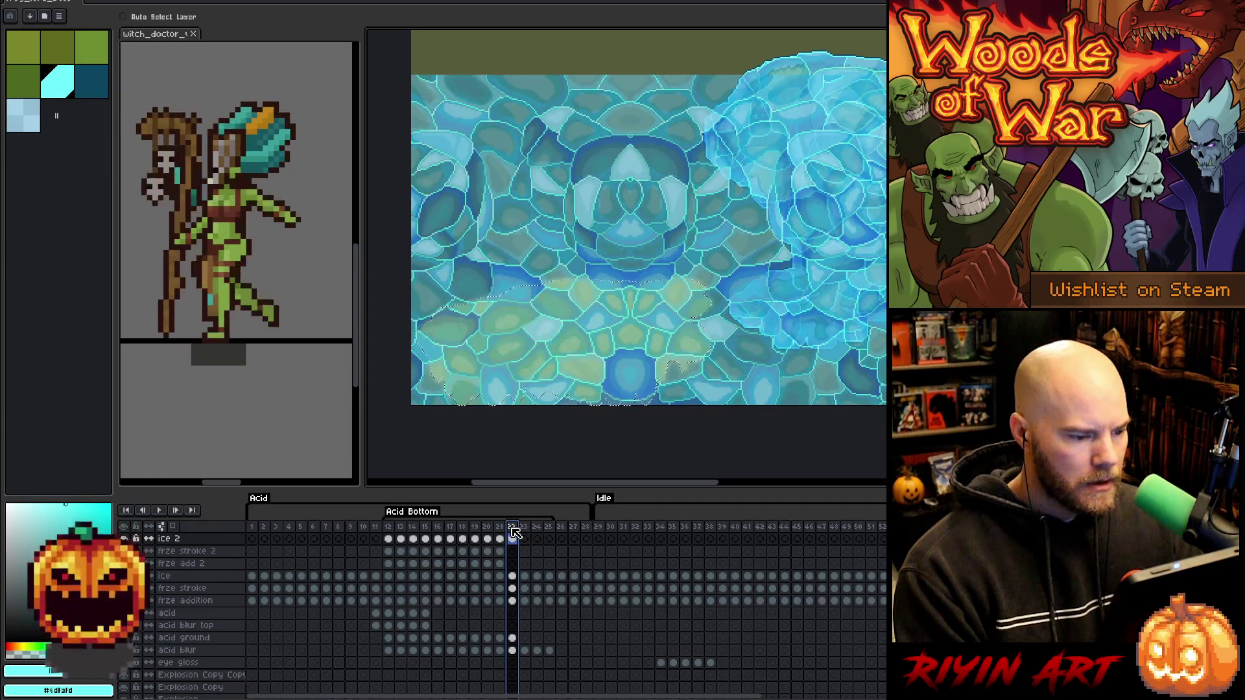
left_click(525, 530)
left_click(538, 530)
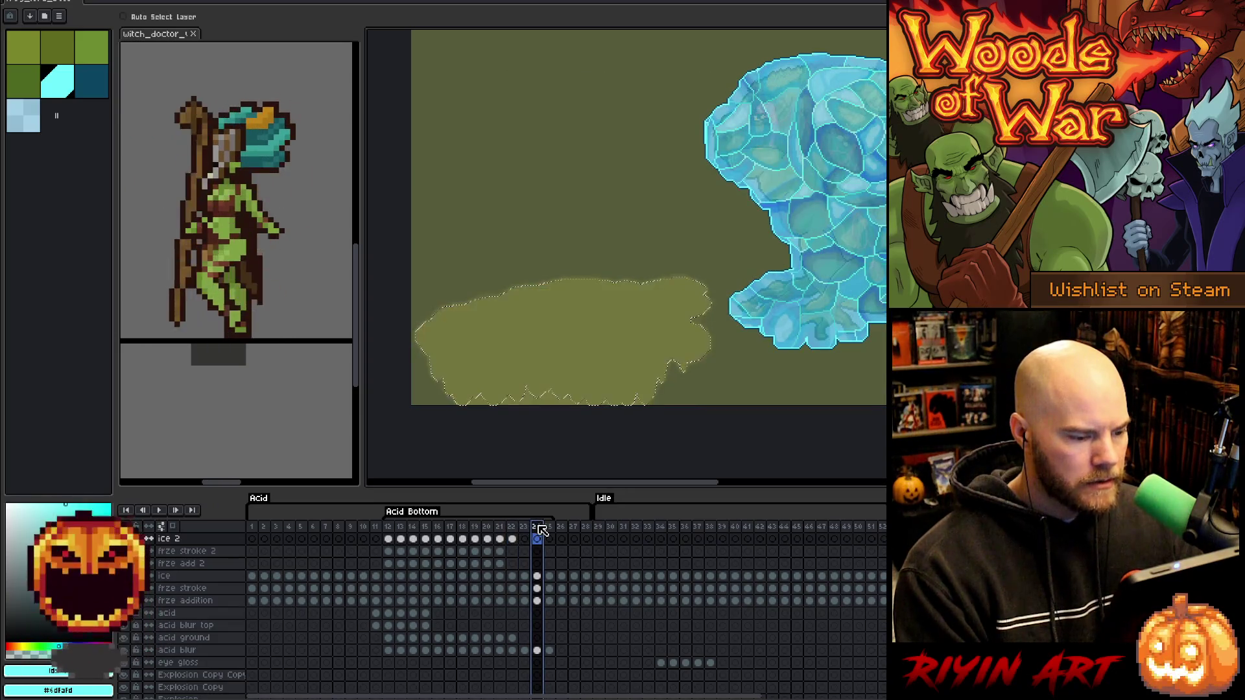
left_click(524, 529)
left_click(514, 528)
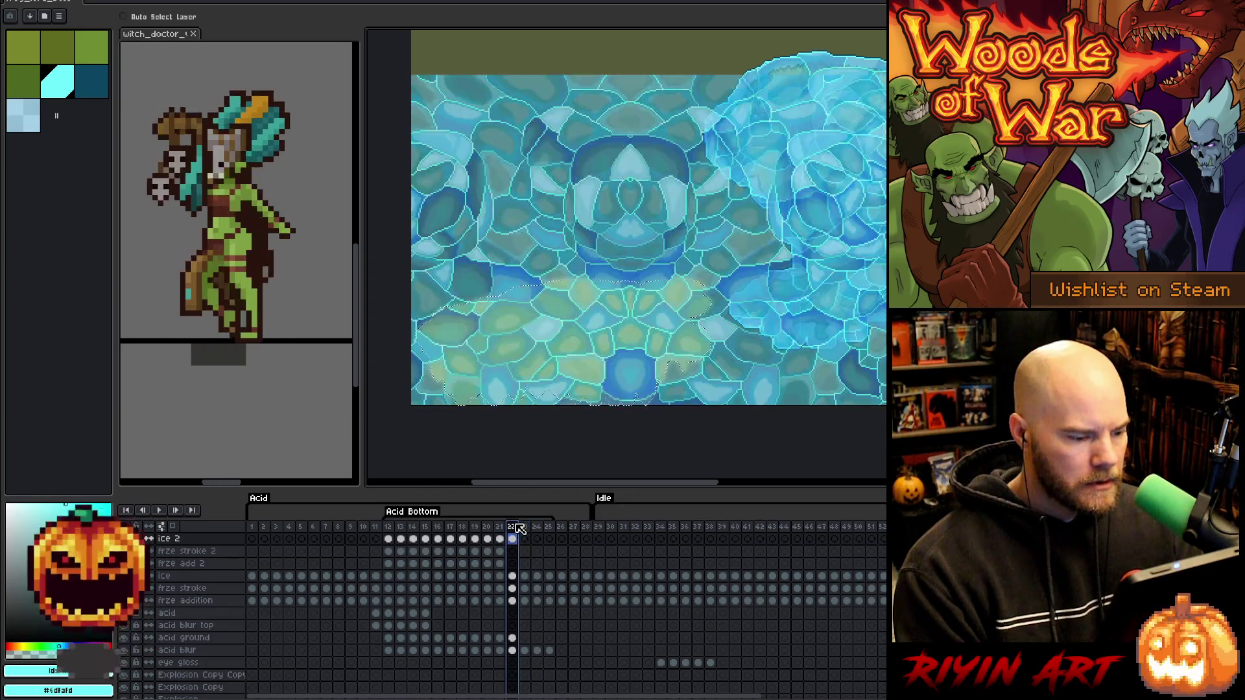
Toggle ice 2 visibility to check the acid underneath, then select the acid shape with Ctrl+T.
left_click(135, 538)
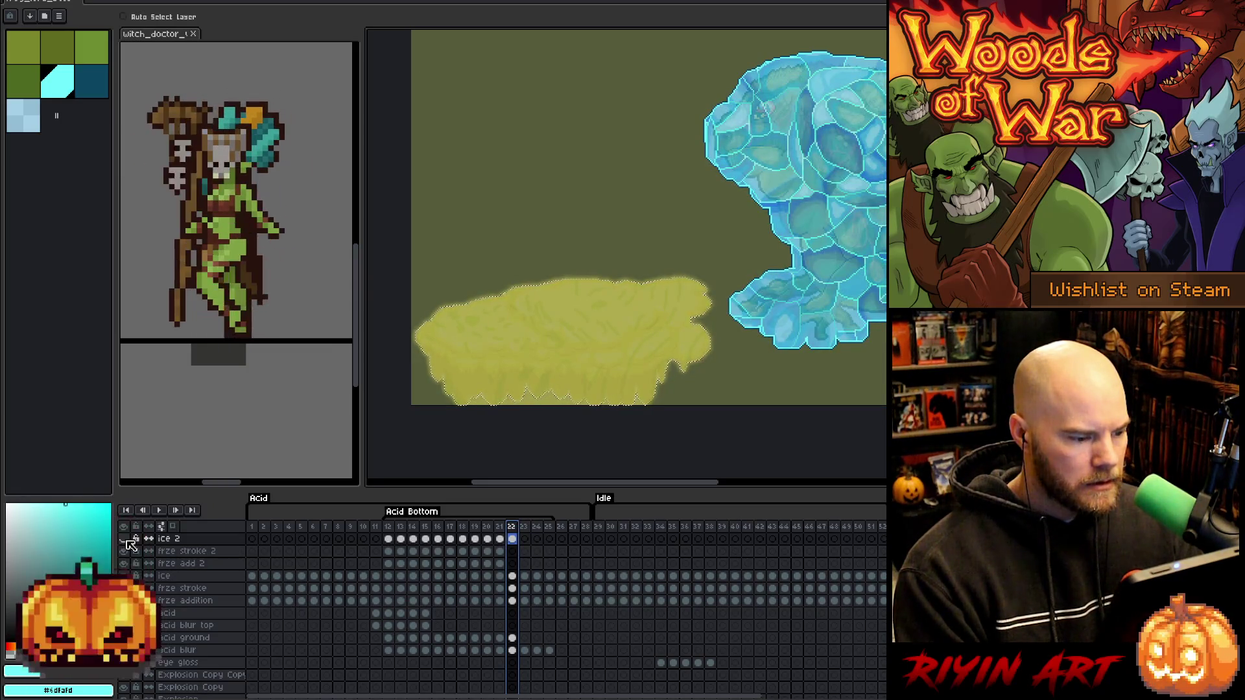
left_click(124, 539)
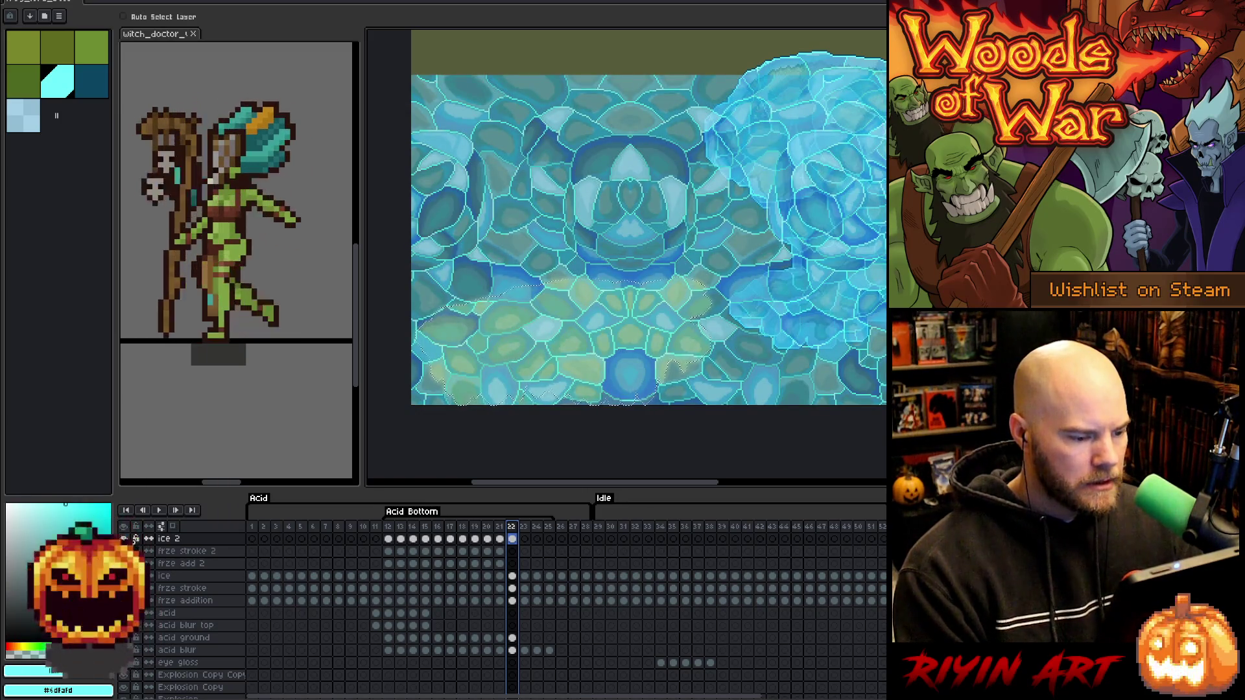
left_click(133, 538)
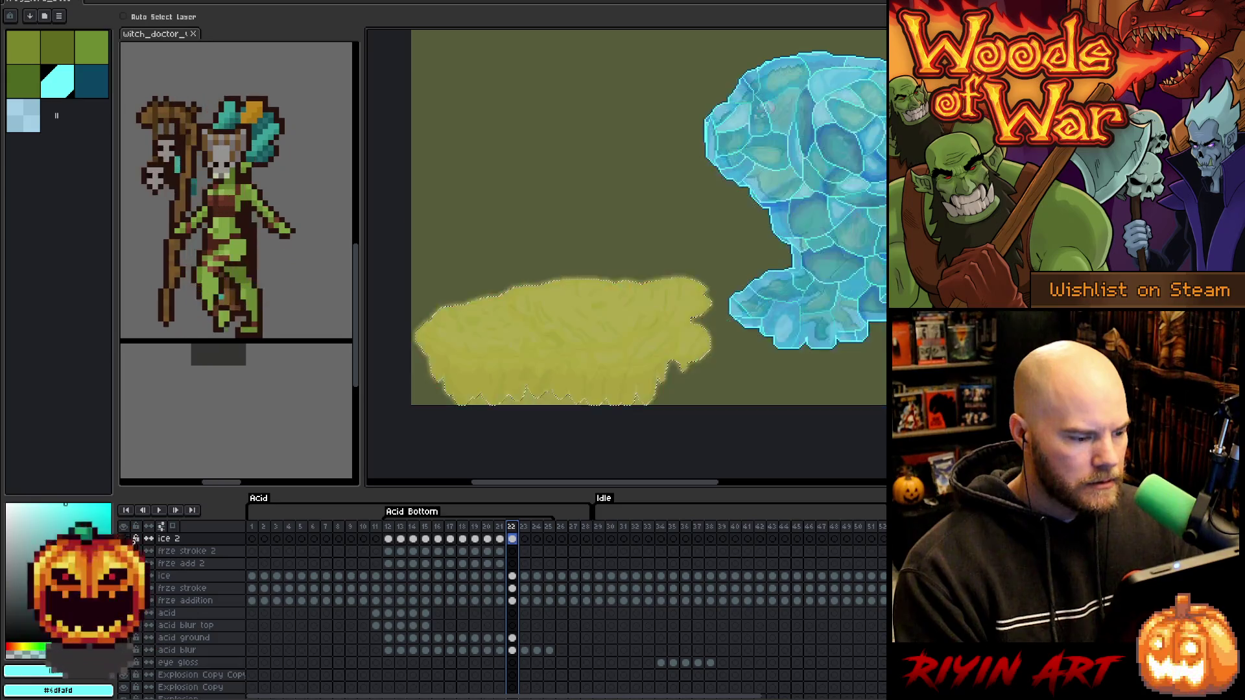
left_click(124, 539)
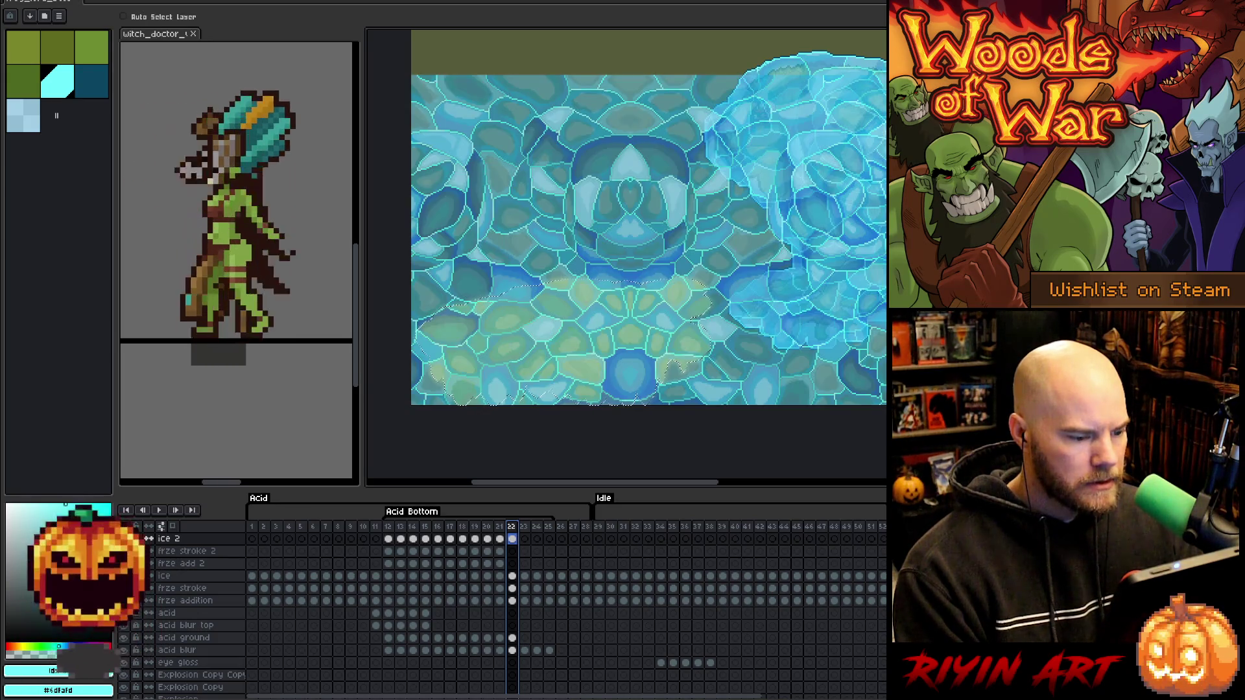
key("ctrl+t")
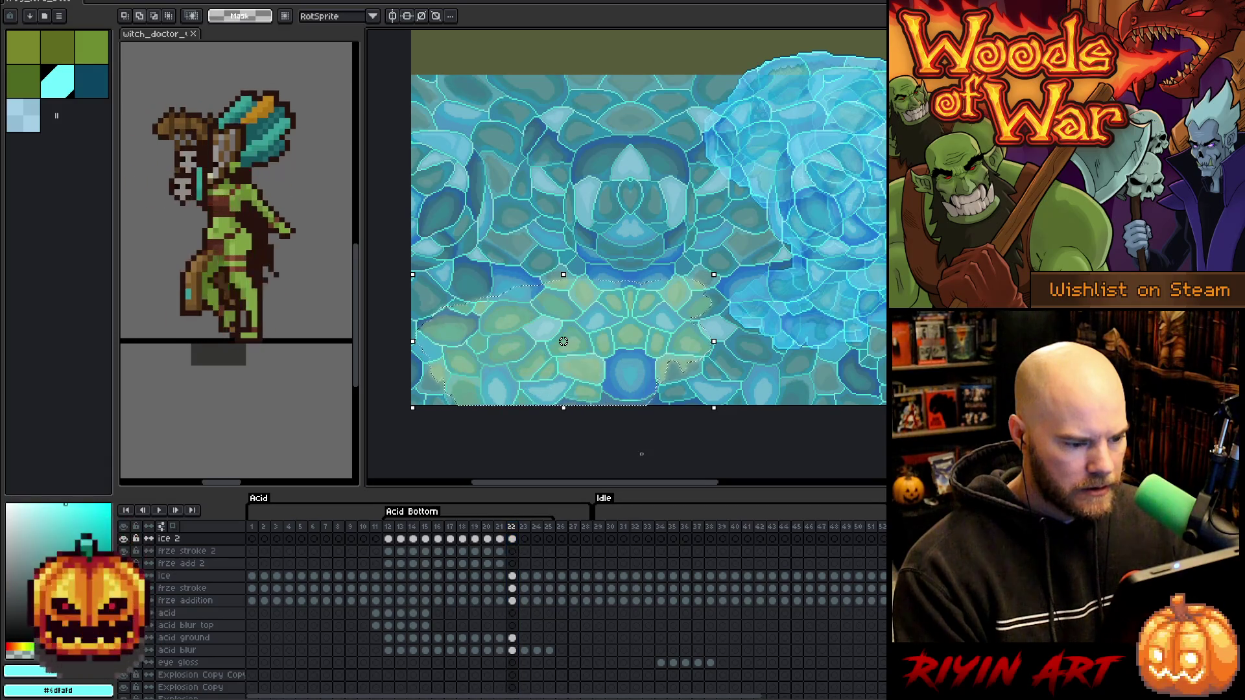
Grow the acid-shaped selection on frame 22 with Select > Modify > Expand.
left_click(515, 568)
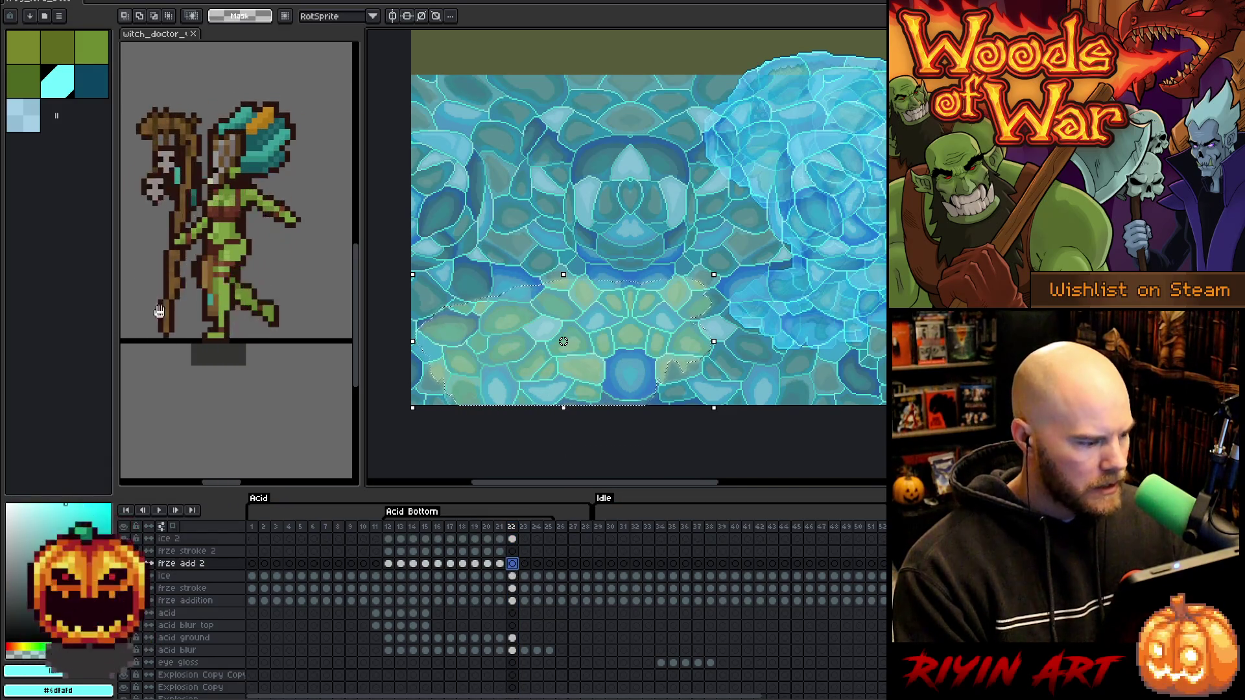
left_click(513, 565)
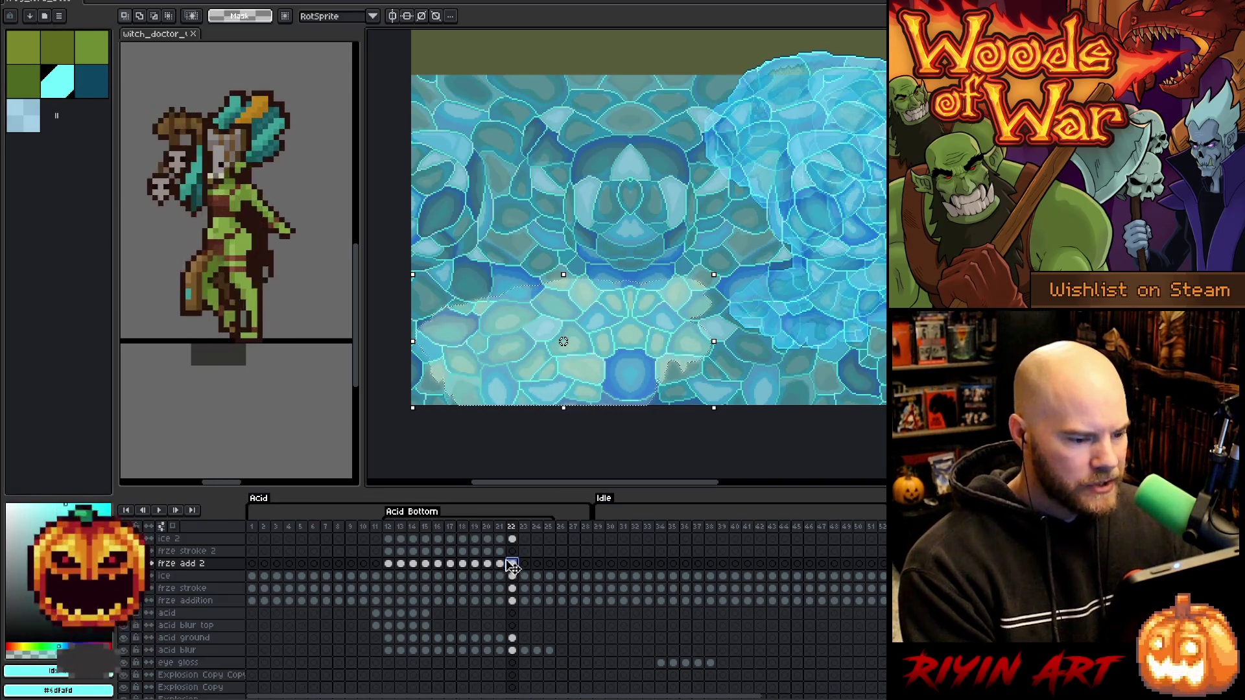
left_click(512, 552)
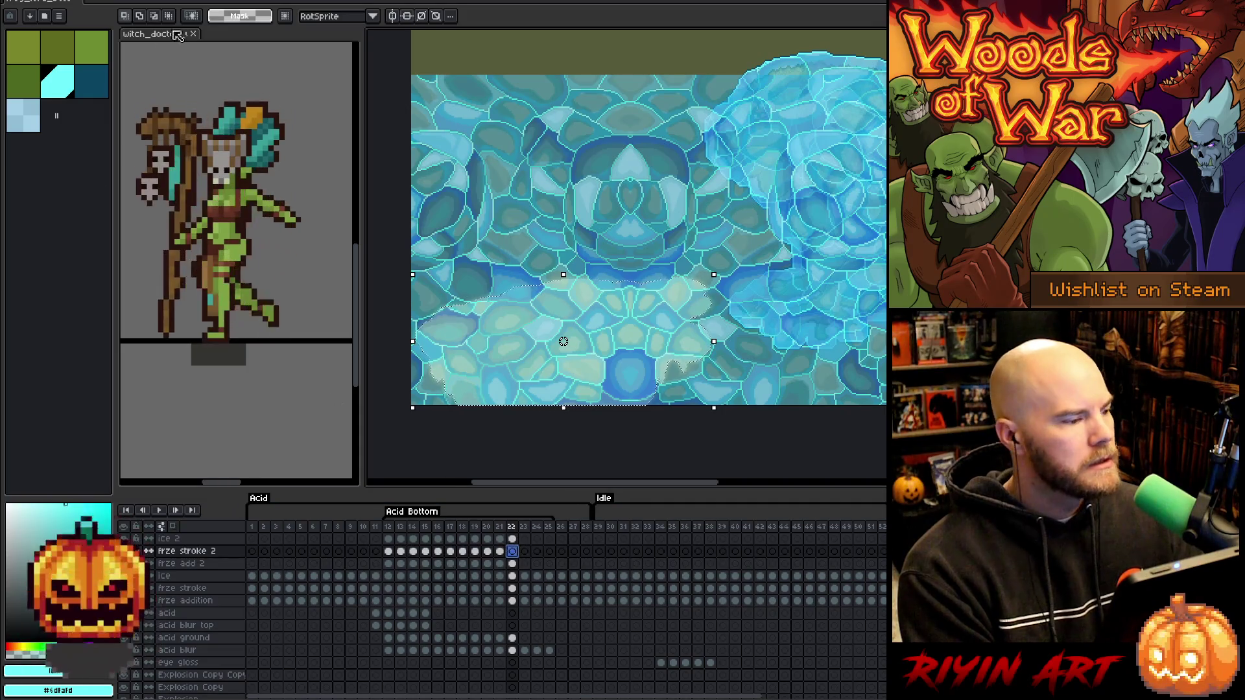
left_click(169, 3)
mouse_move(188, 68)
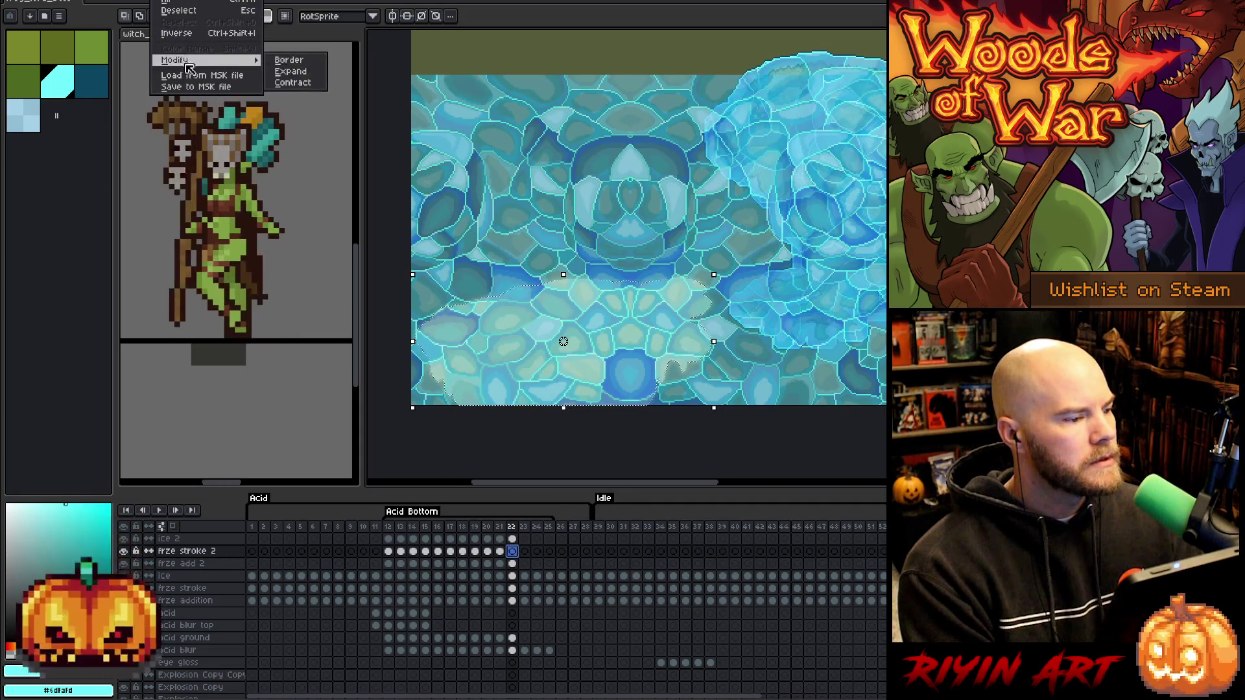
left_click(289, 71)
key("Return")
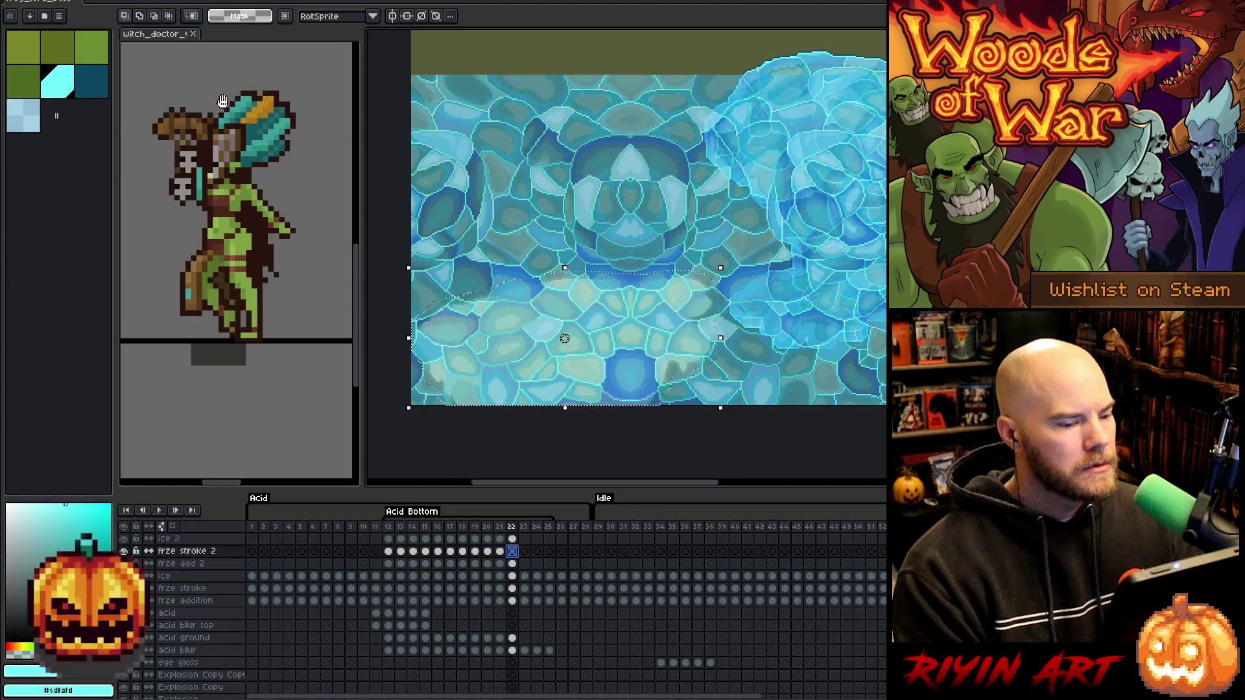
Delete the ice 2 texture outside the acid shapes on frame 22 and deselect.
left_click(515, 539)
left_click(512, 551)
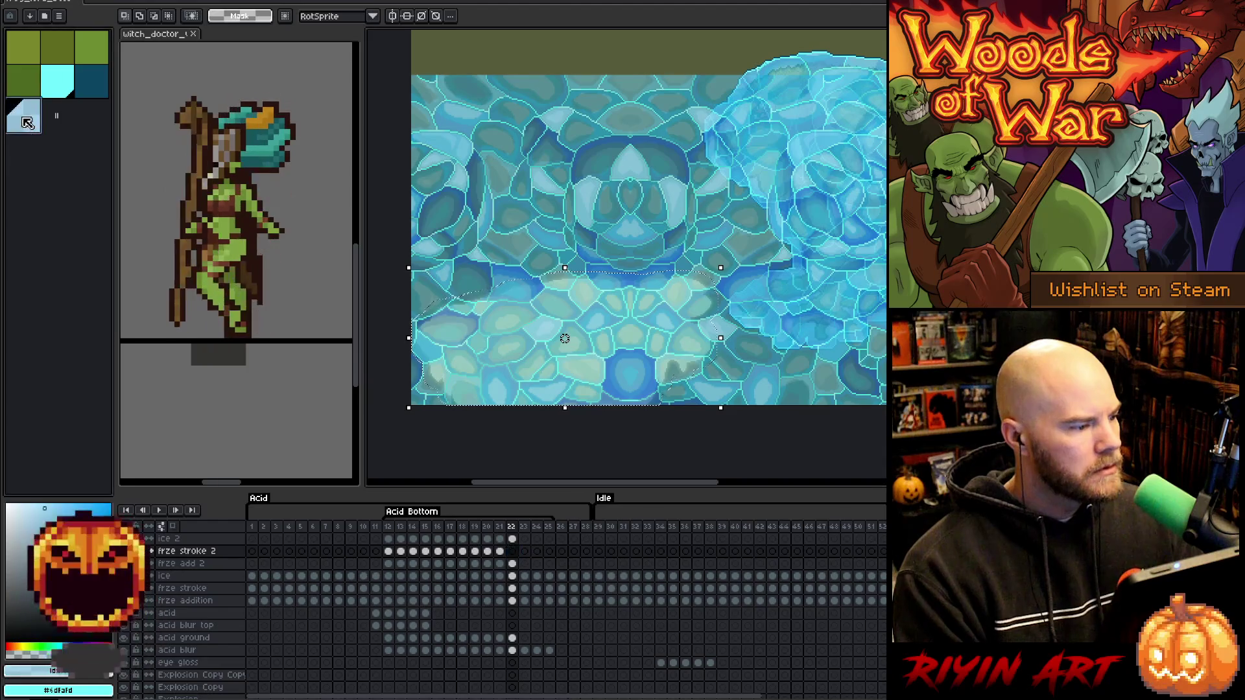
left_click(512, 541)
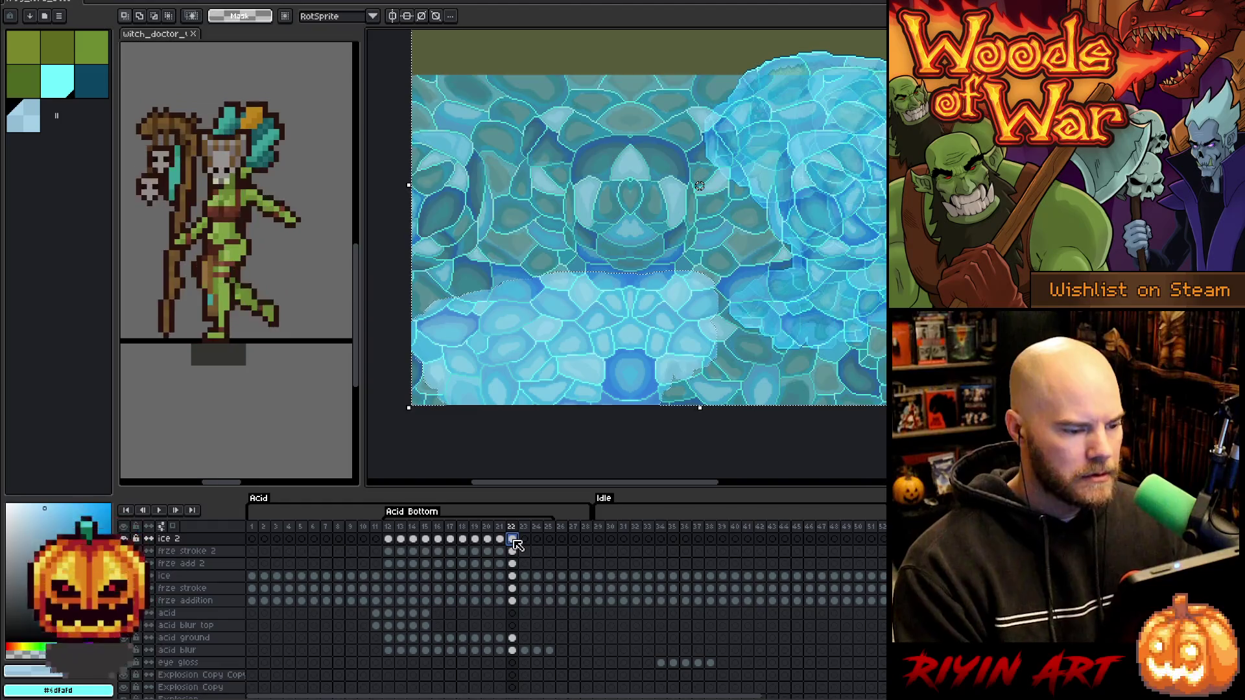
key("Delete")
key("ctrl+d")
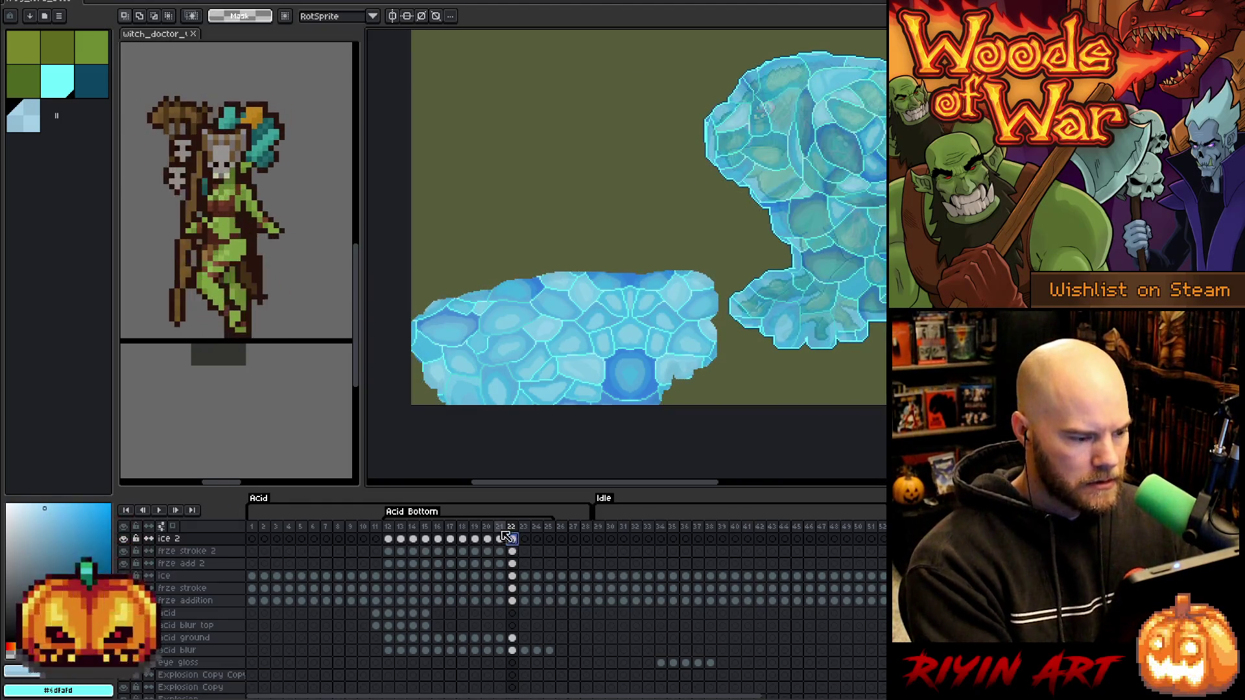
Nudge the frze stroke 2 outline about 5 px right, then return to ice 2.
left_click(513, 552)
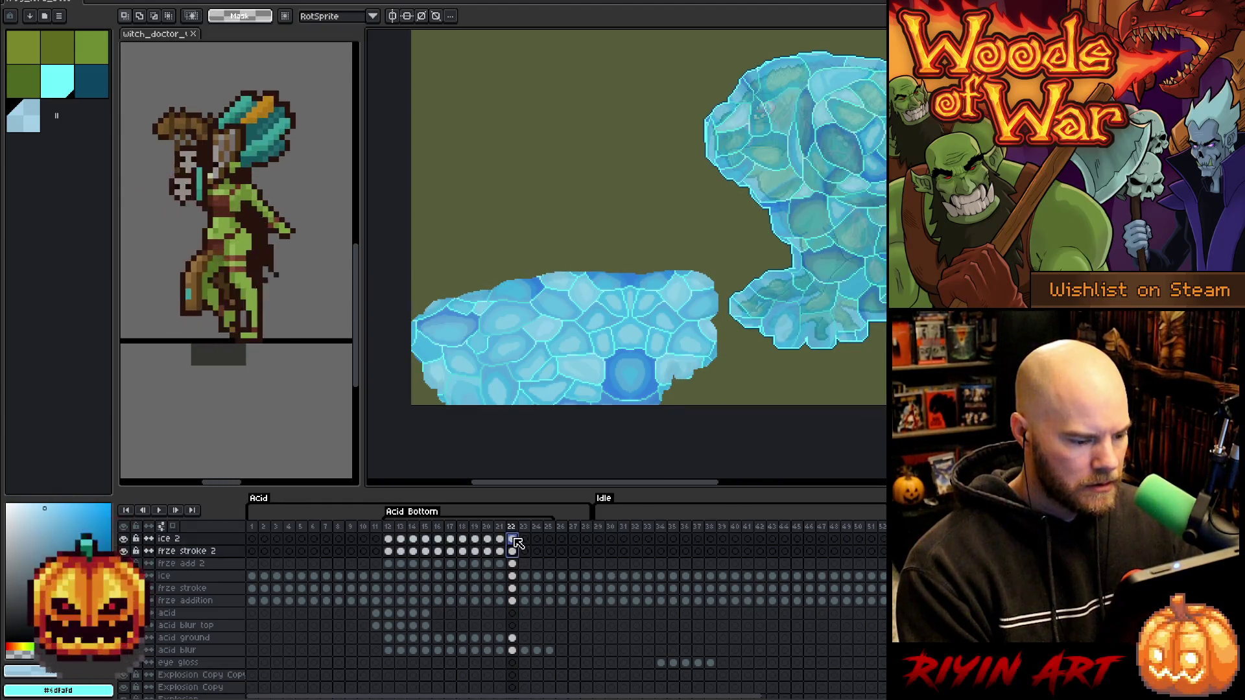
scroll(432, 355, "up", 3)
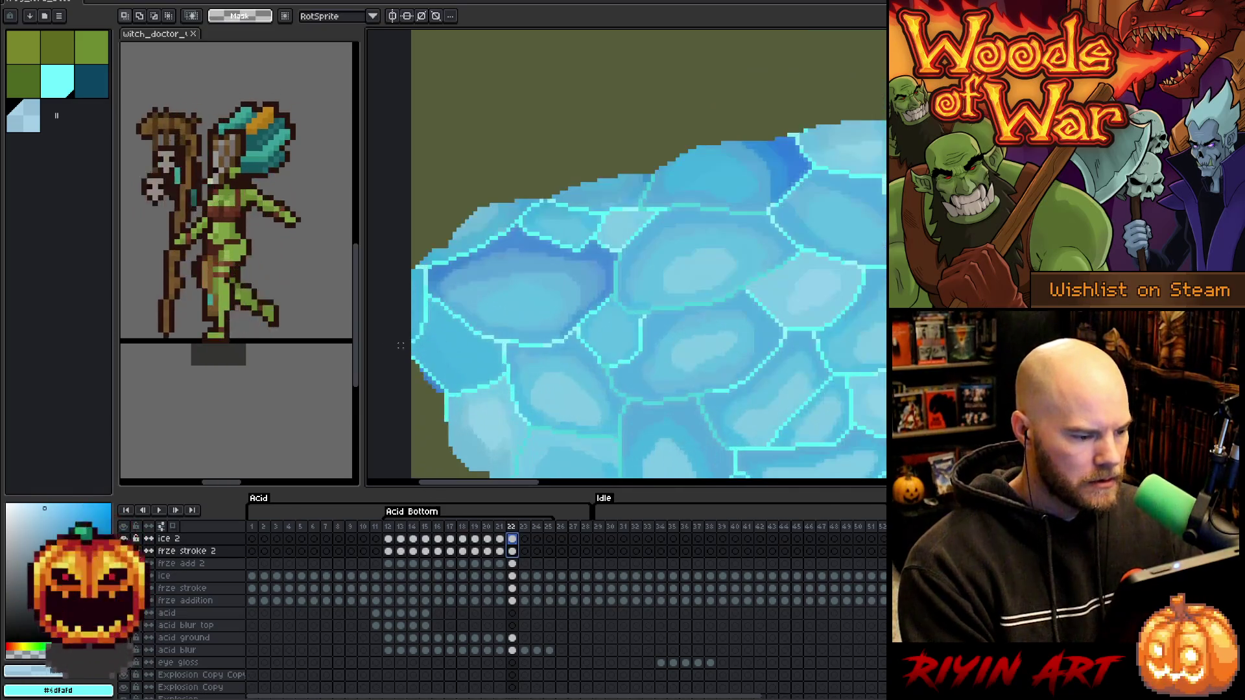
key("v")
left_click_drag(428, 342, 432, 343)
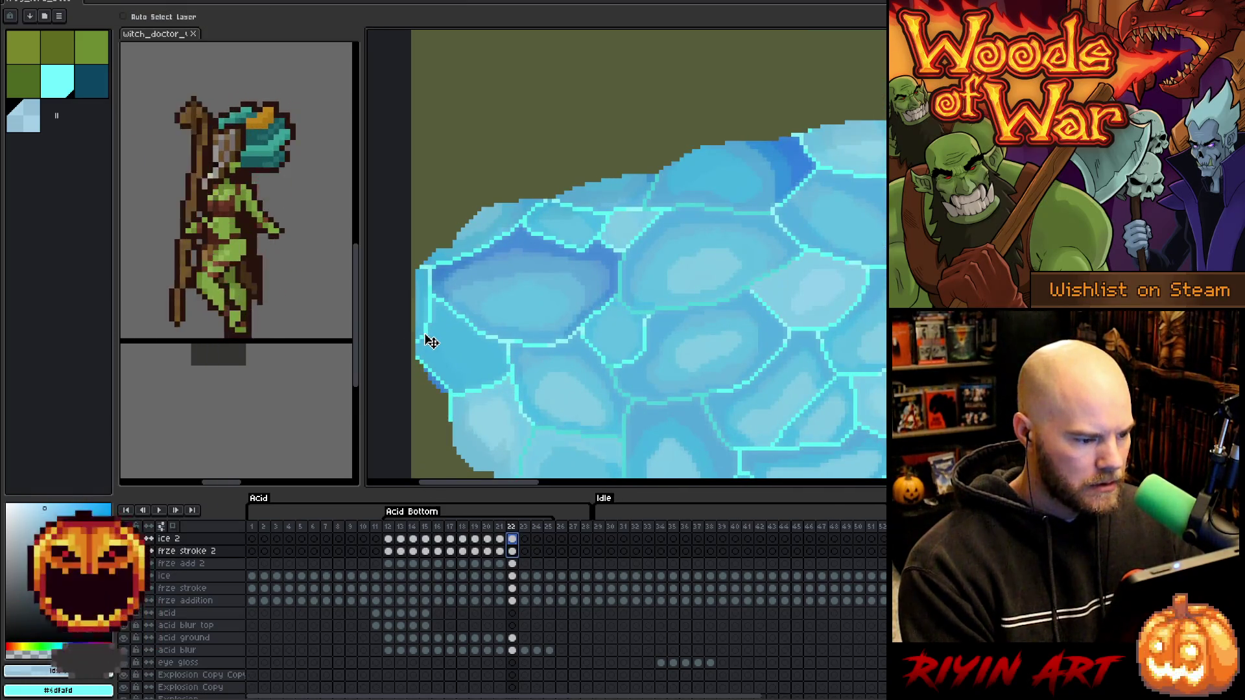
scroll(433, 341, "down", 3)
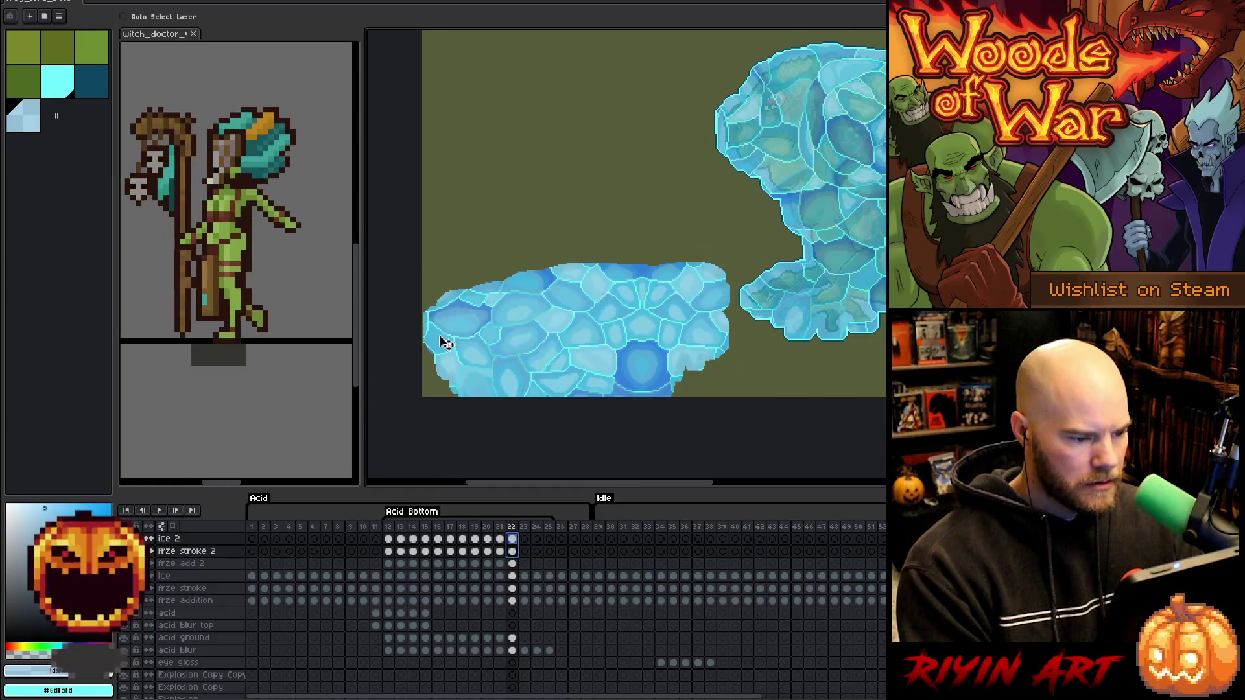
left_click(513, 540)
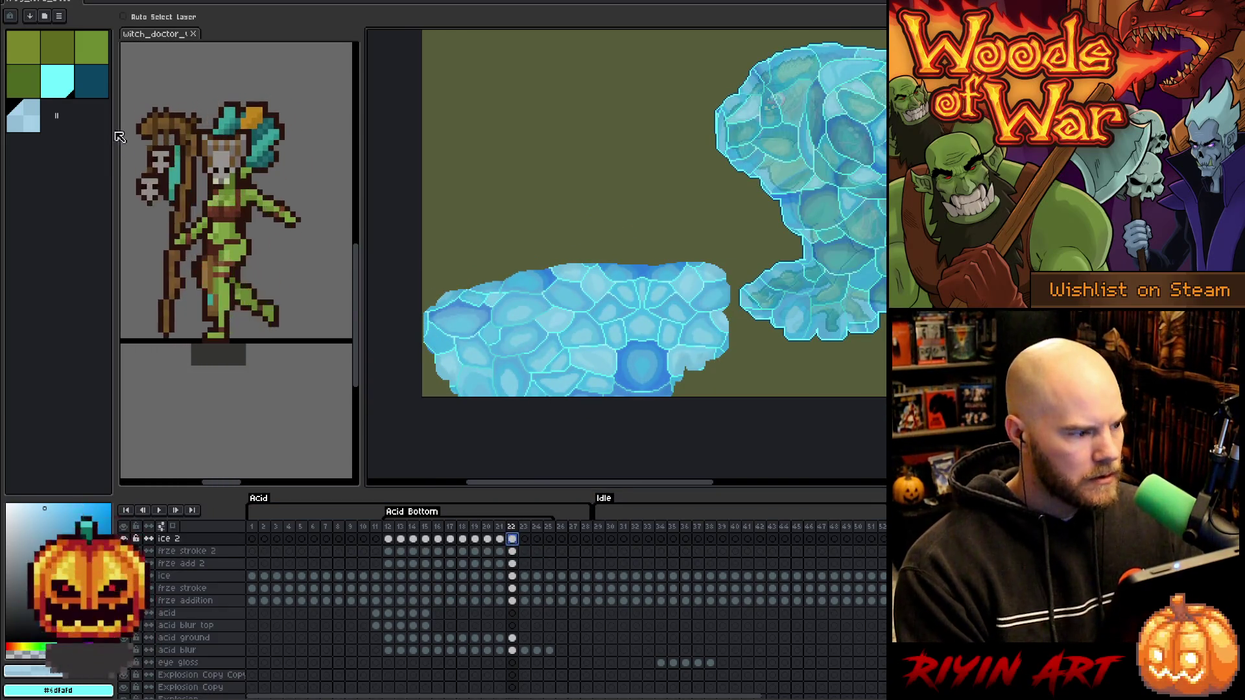
key("h")
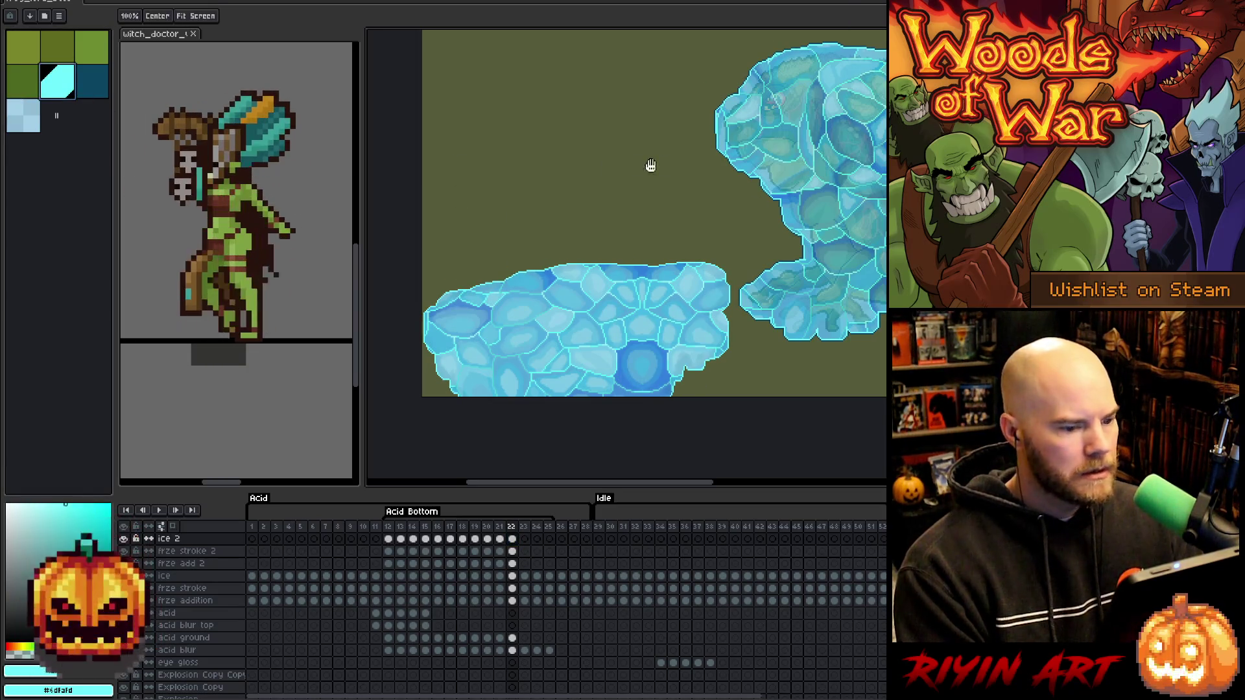
Outline frame 22's ice blobs in palette colour Idx-5.
key("shift+o")
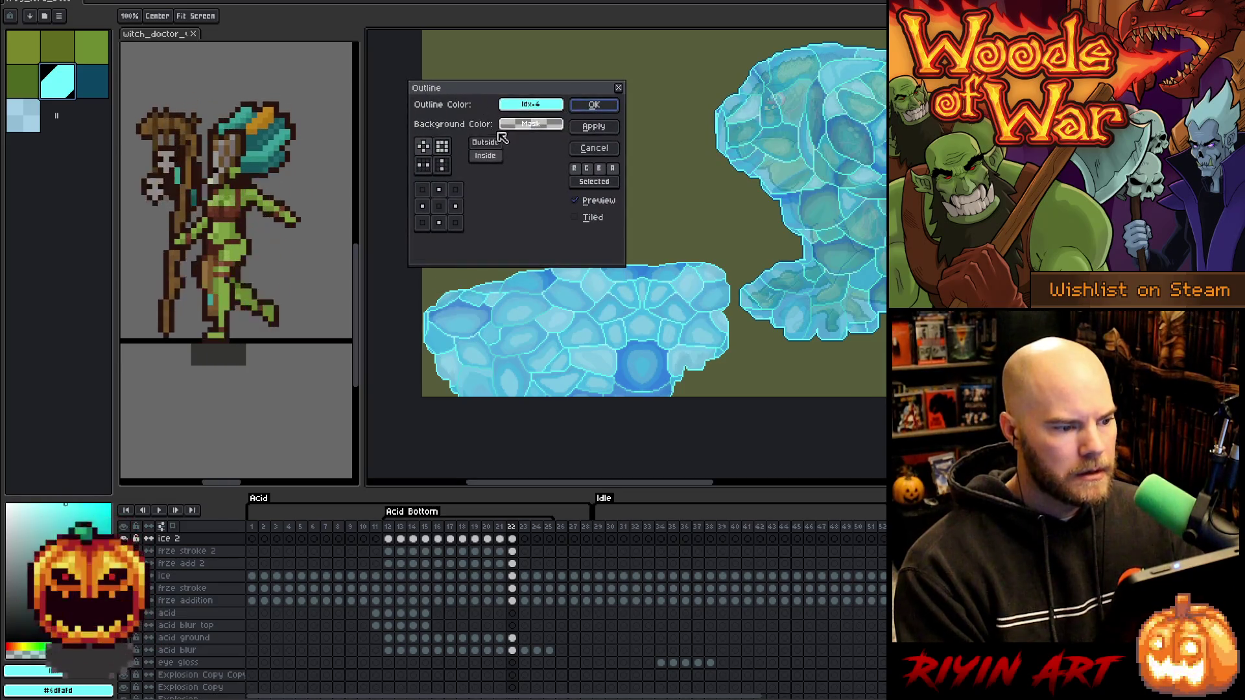
left_click(526, 105)
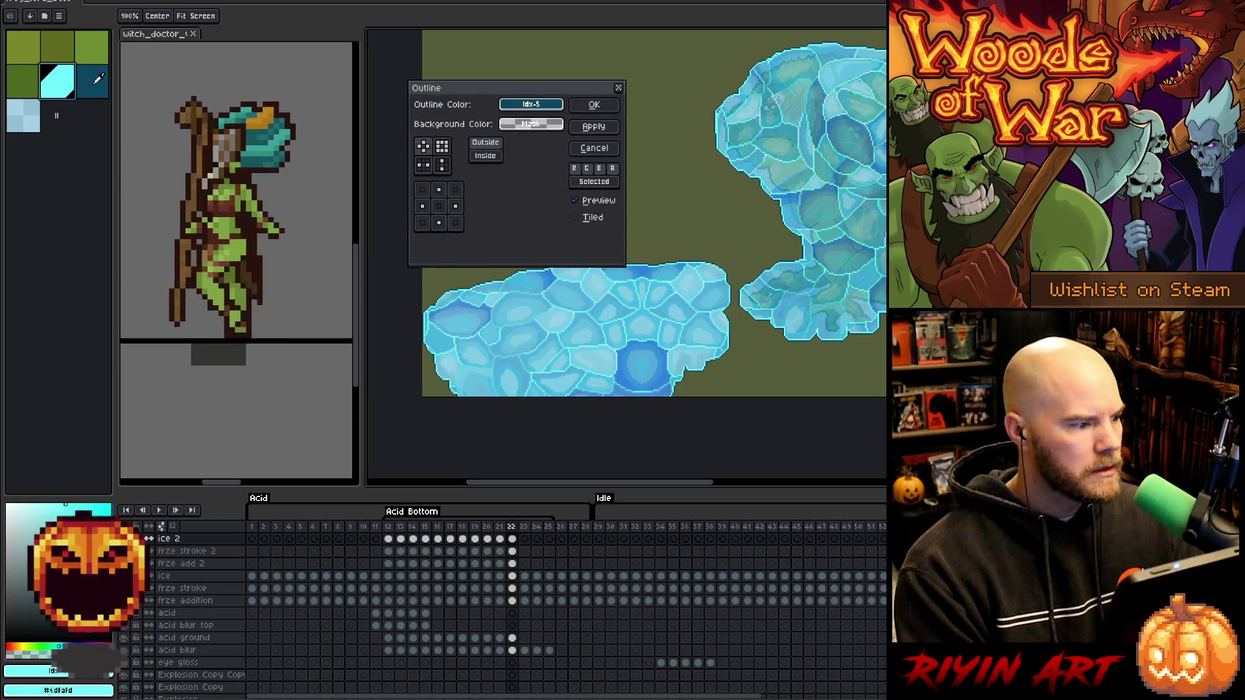
left_click(587, 104)
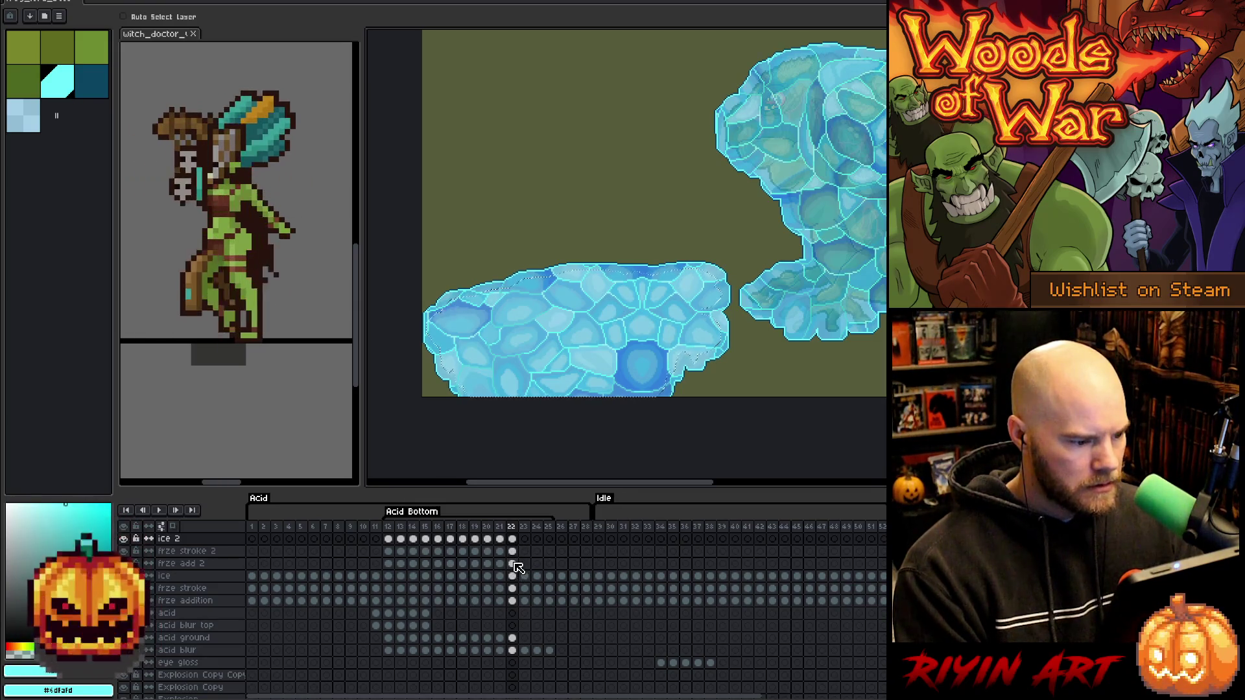
Link frames 22–25 on the three ice layers to frame 22's ice, then unlink them into separate cels.
left_click(514, 553)
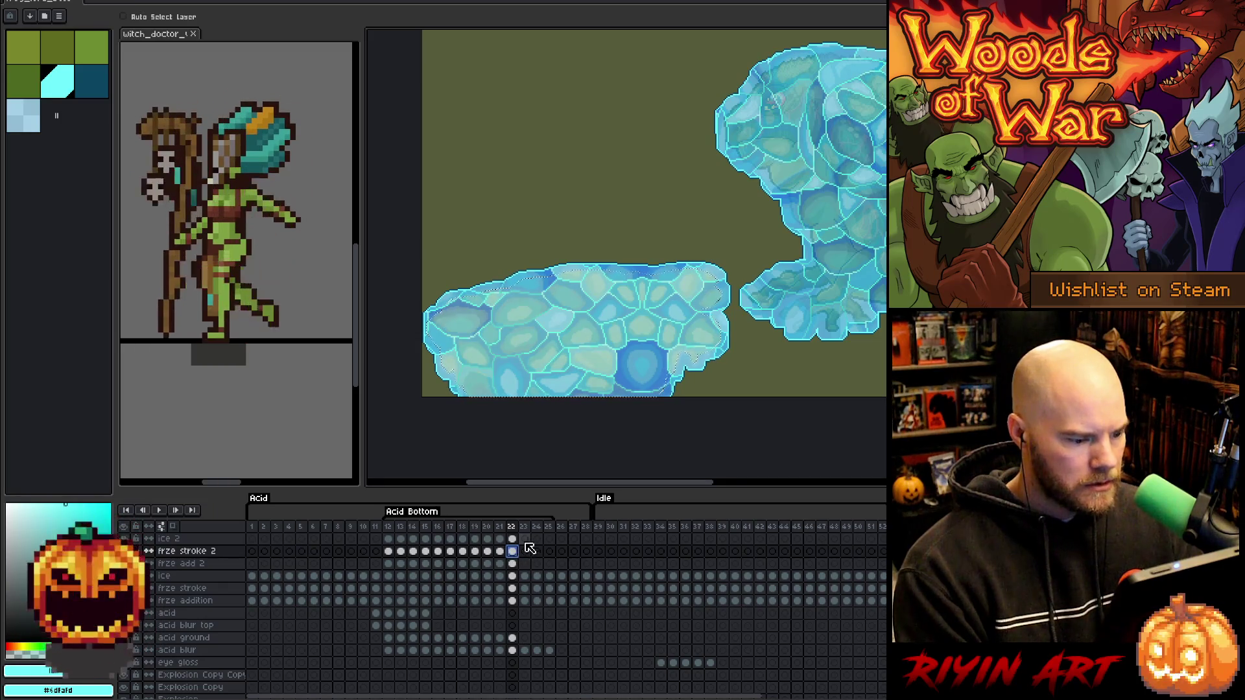
left_click(524, 539)
left_click_drag(519, 562, 557, 541)
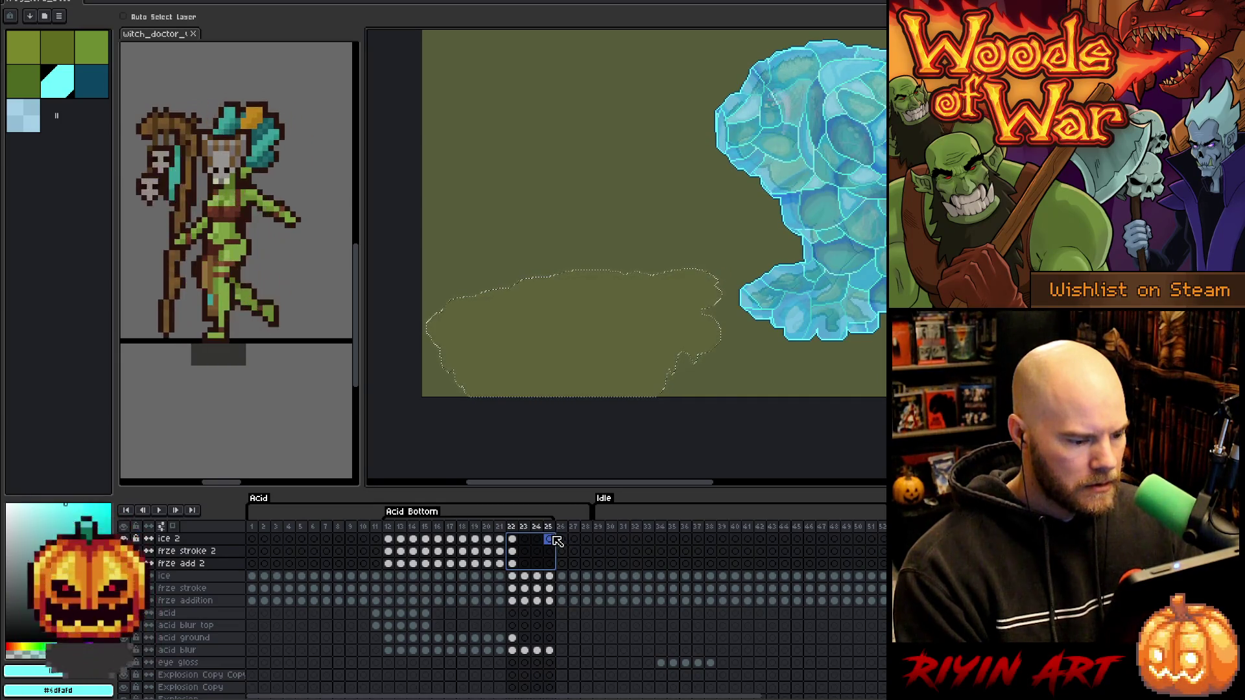
right_click(555, 540)
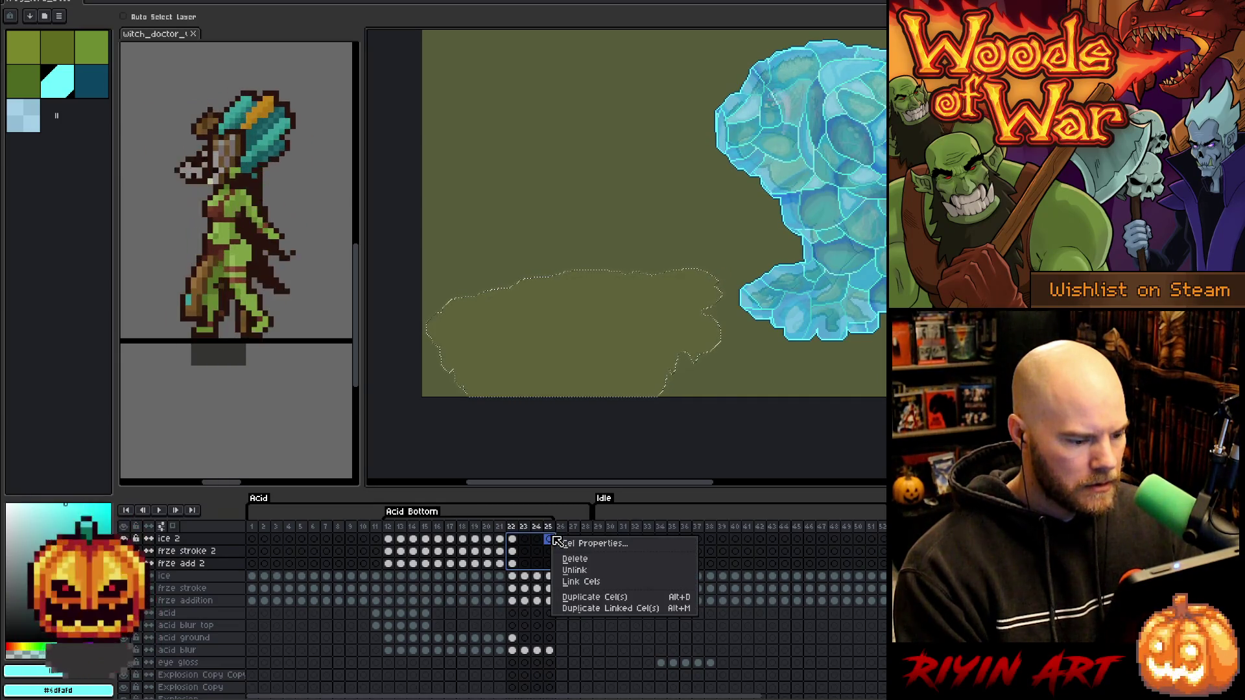
left_click(579, 584)
right_click(537, 557)
left_click(557, 588)
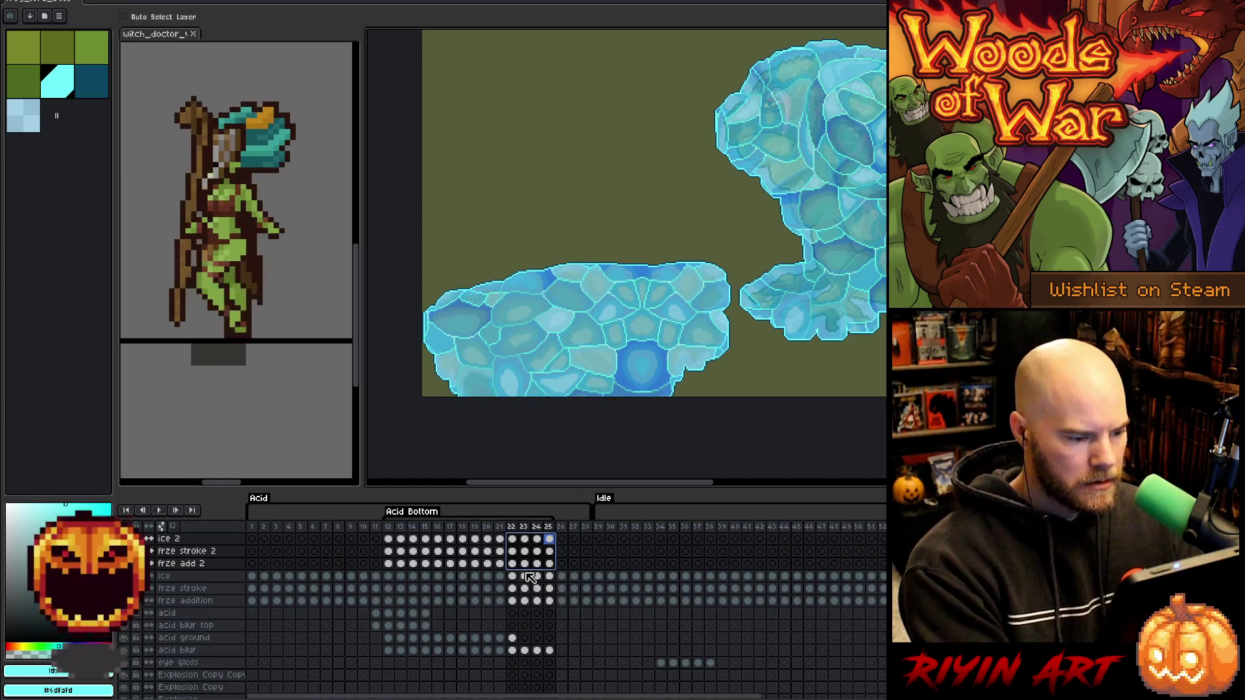
scroll(534, 389, "down", 3)
Jump to frame 12 and save the project with Ctrl+S.
scroll(575, 361, "up", 2)
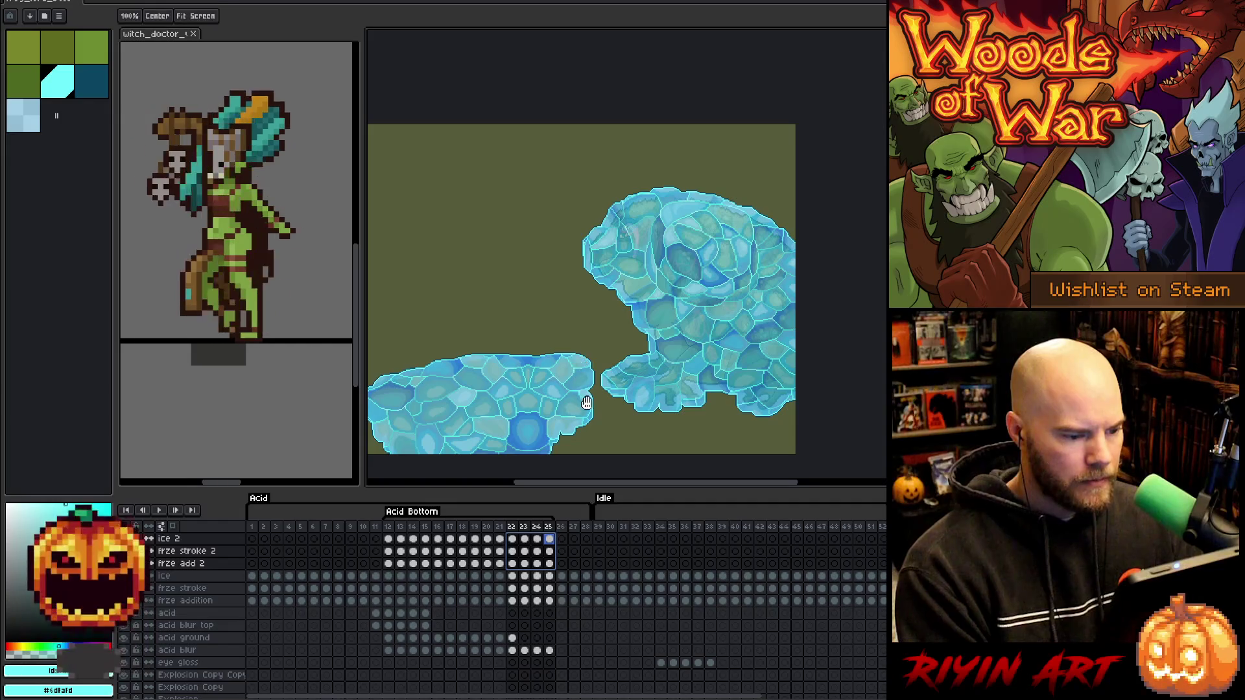
scroll(567, 402, "down", 1)
left_click(390, 525)
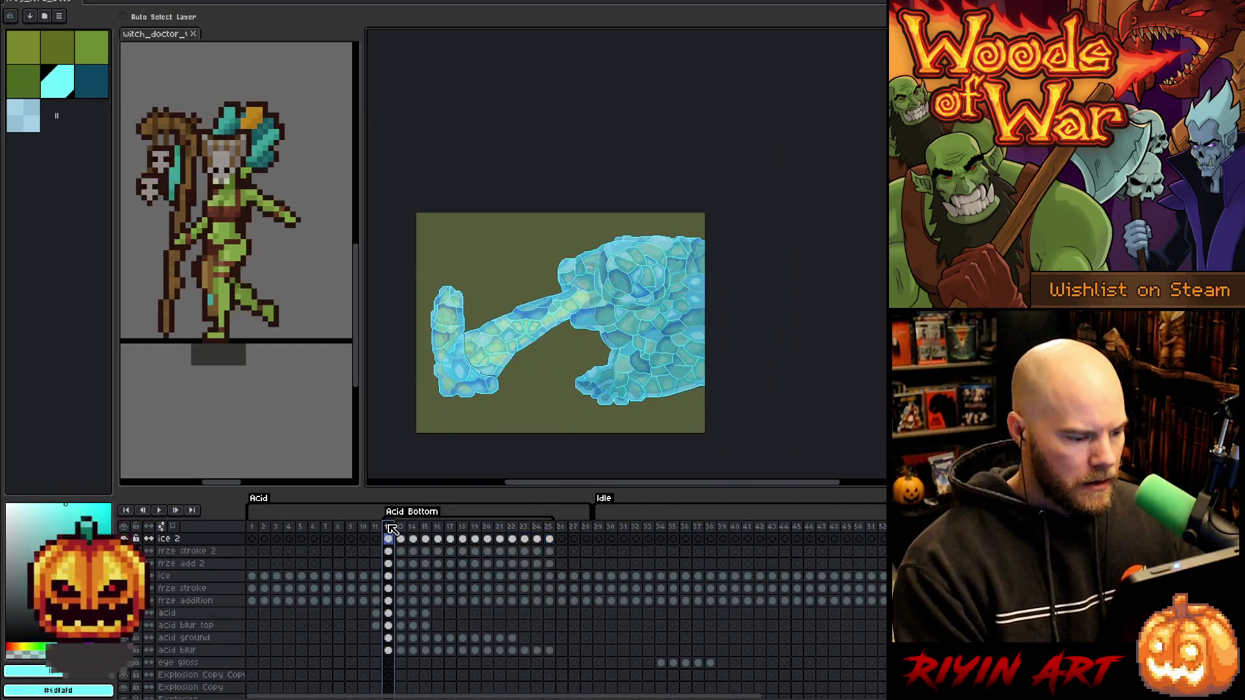
key("ctrl+s")
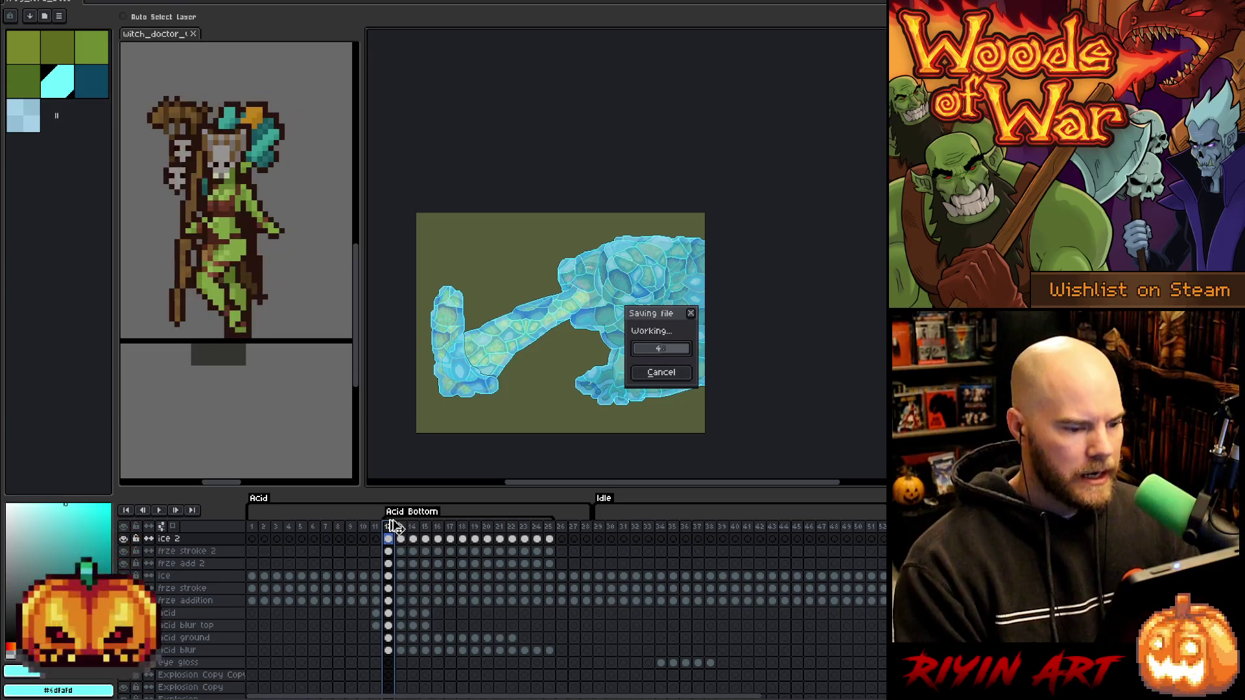
Play the animation to review the ice, then show frame 10 on the ice 2 layer.
key("Return")
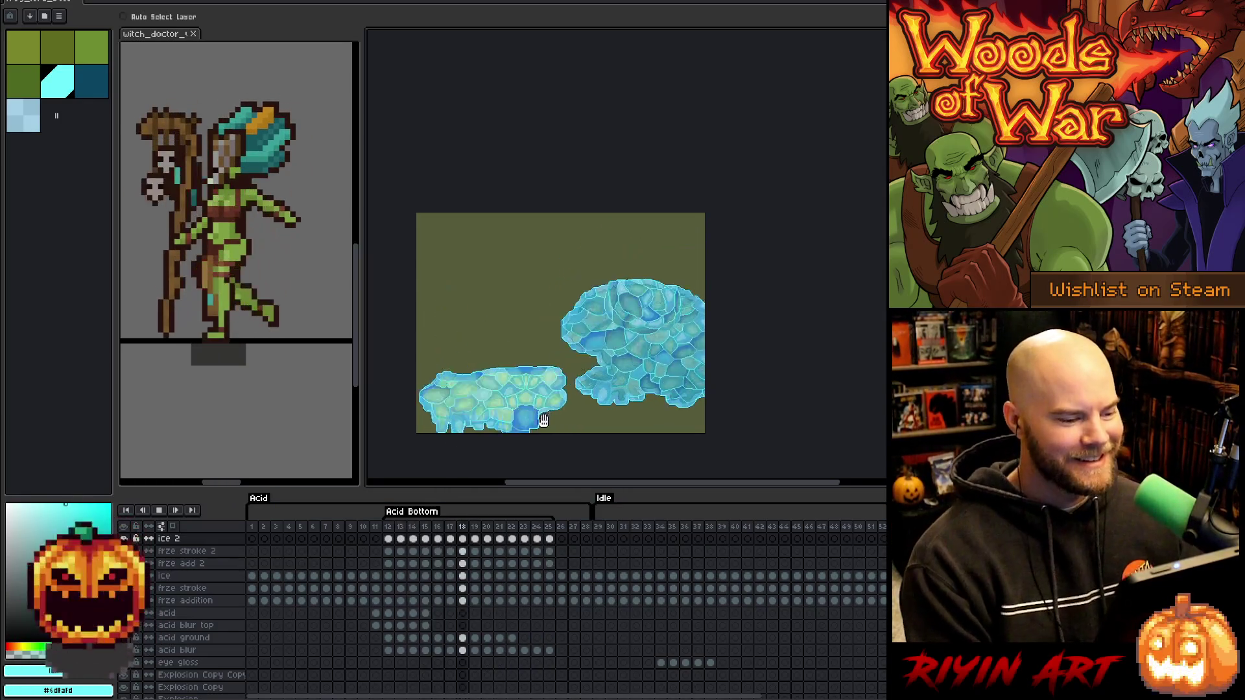
key("Return")
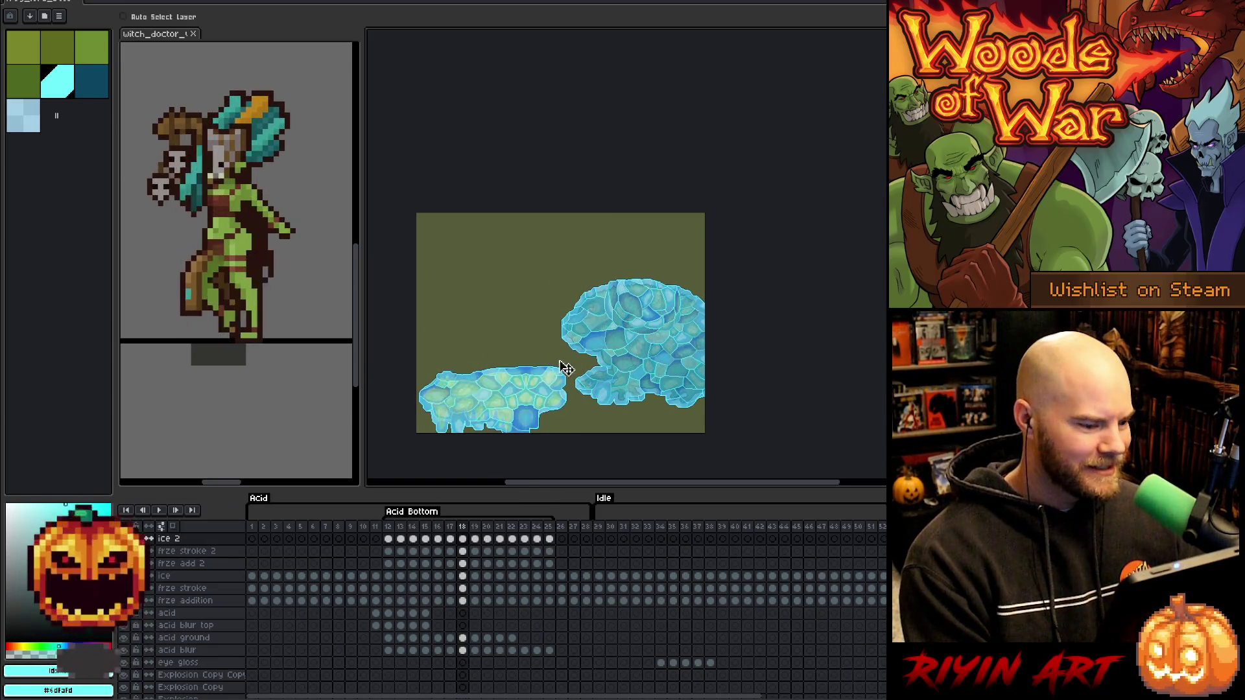
left_click(362, 528)
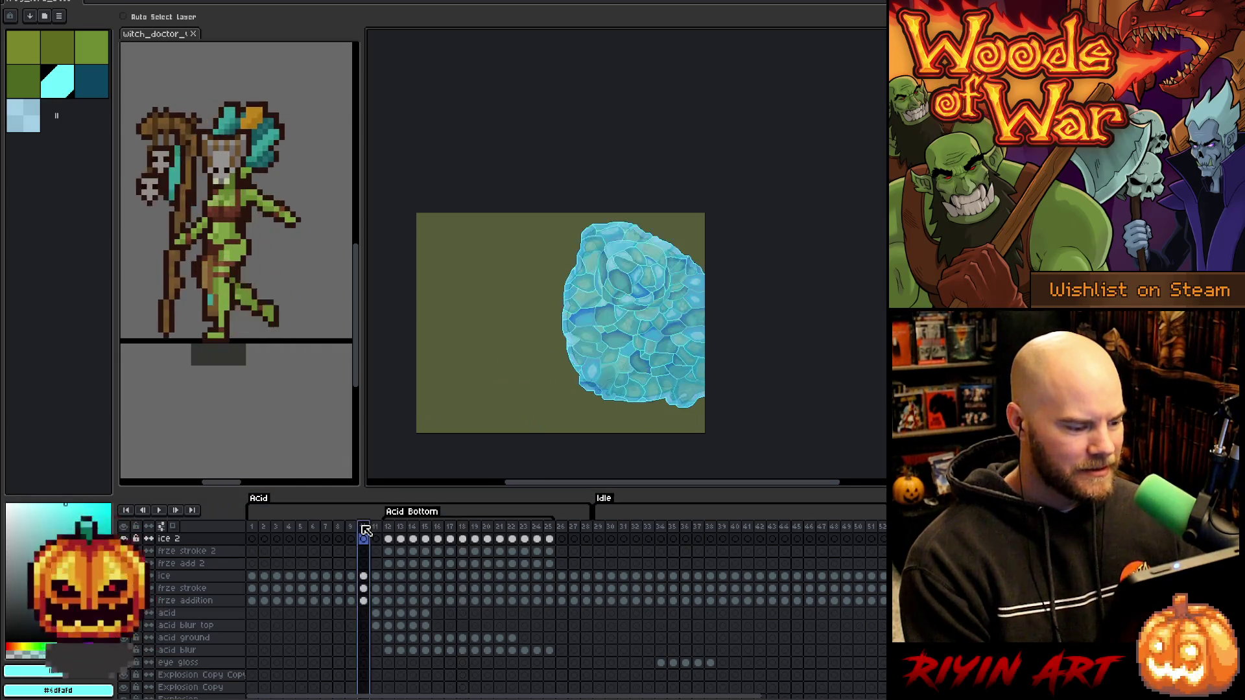
left_click_drag(260, 531, 735, 531)
mouse_move(818, 556)
left_mouse_down()
mouse_move(872, 538)
mouse_move(340, 546)
left_mouse_up()
left_click(364, 543)
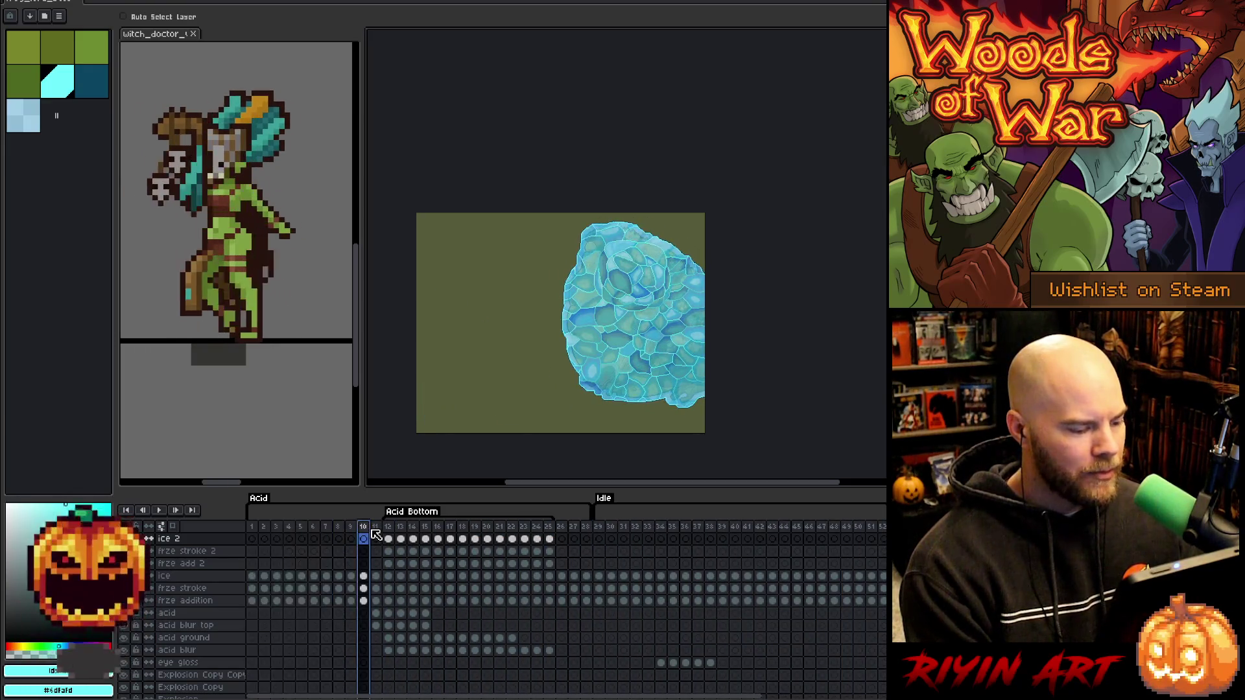
Raise the canvas–timeline splitter in two stages so many more layer rows are visible.
scroll(318, 574, "down", 2)
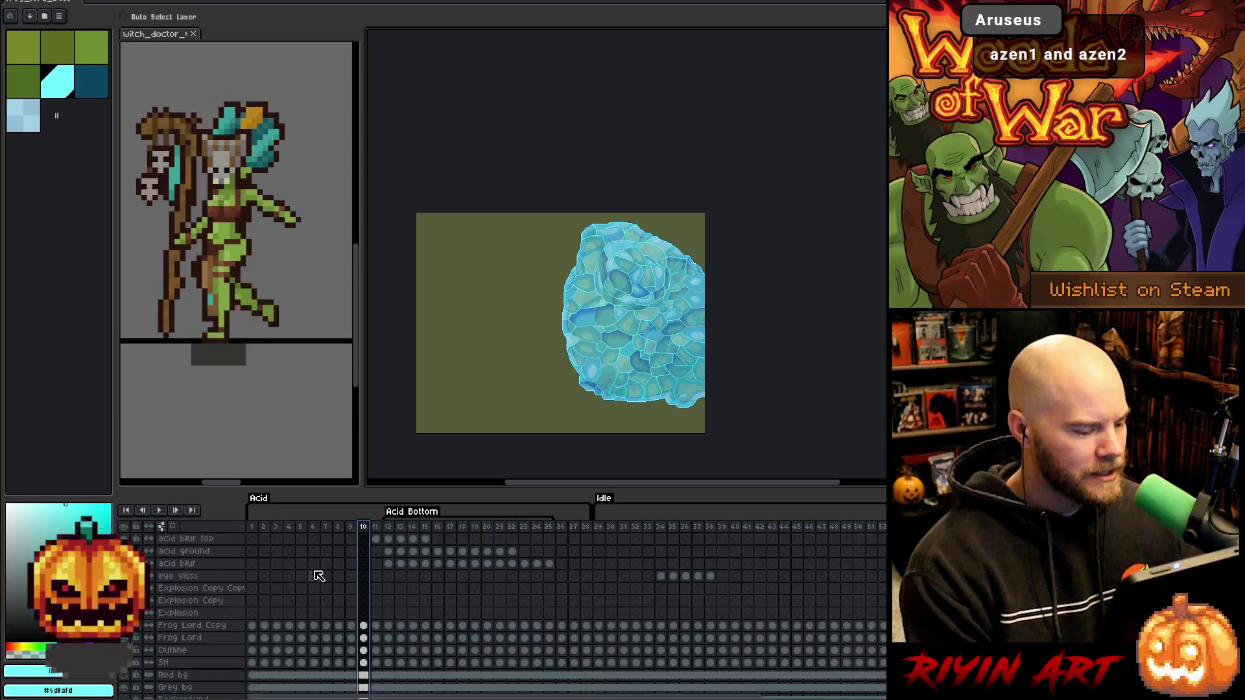
scroll(317, 576, "down", 1)
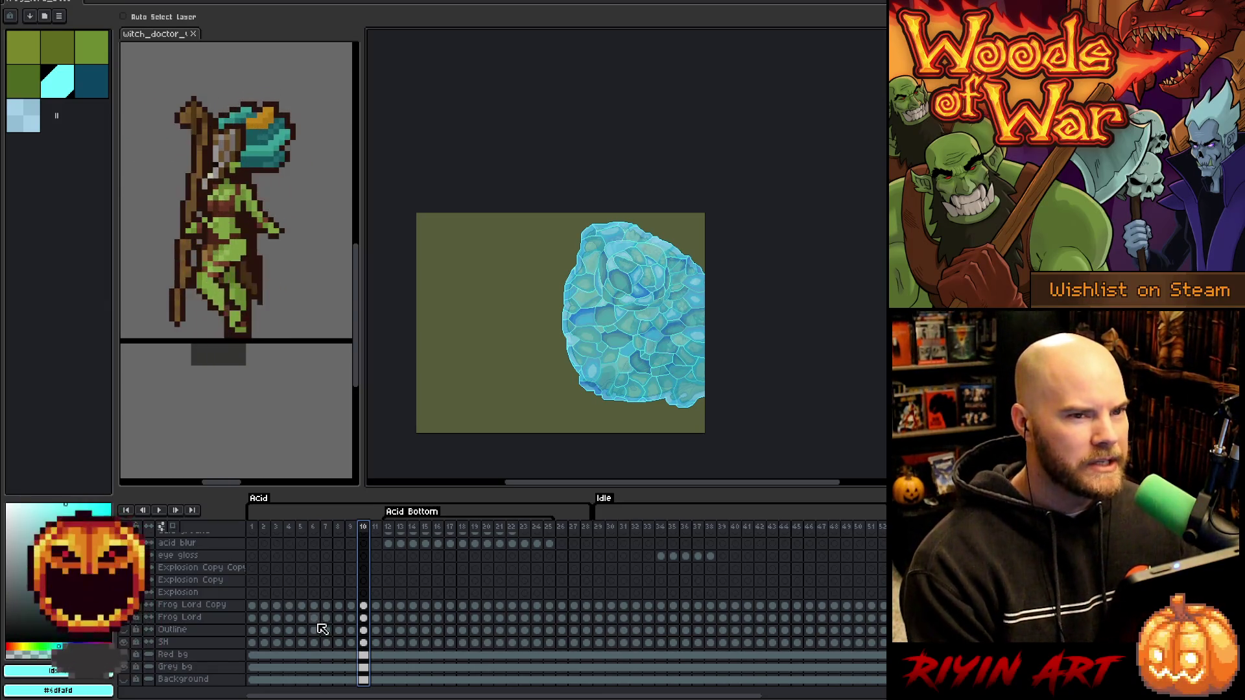
left_click_drag(428, 488, 427, 415)
left_click_drag(509, 281, 535, 169)
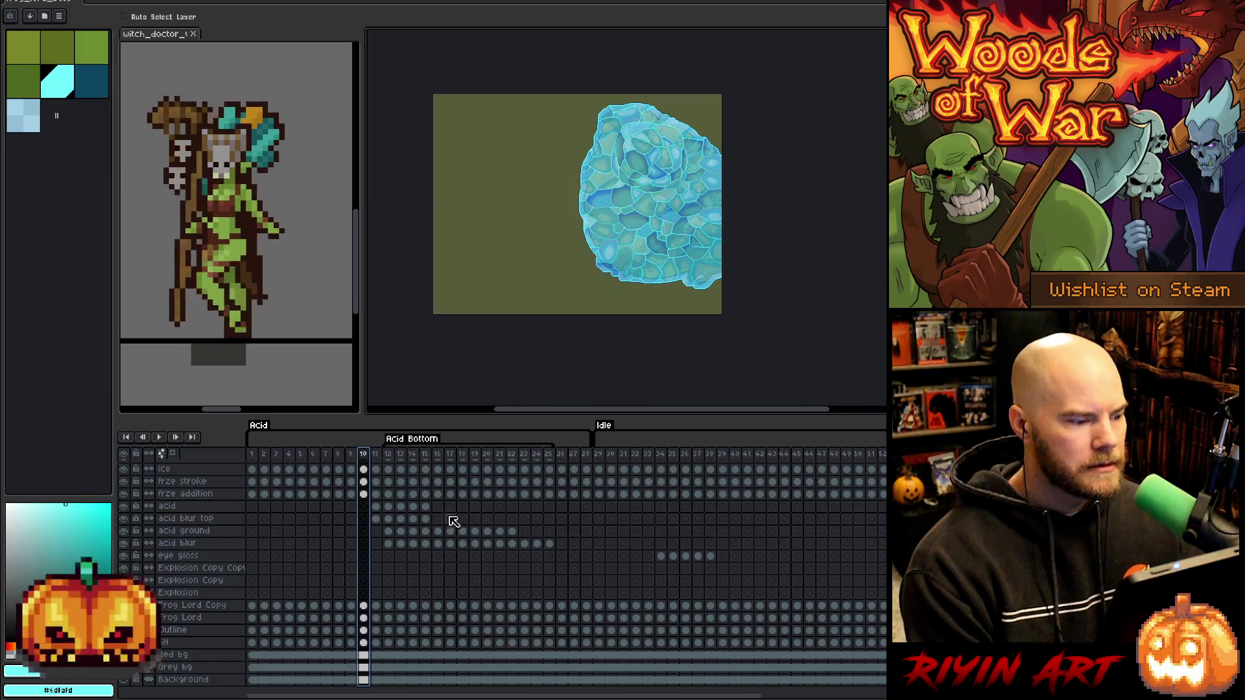
scroll(366, 592, "up", 3)
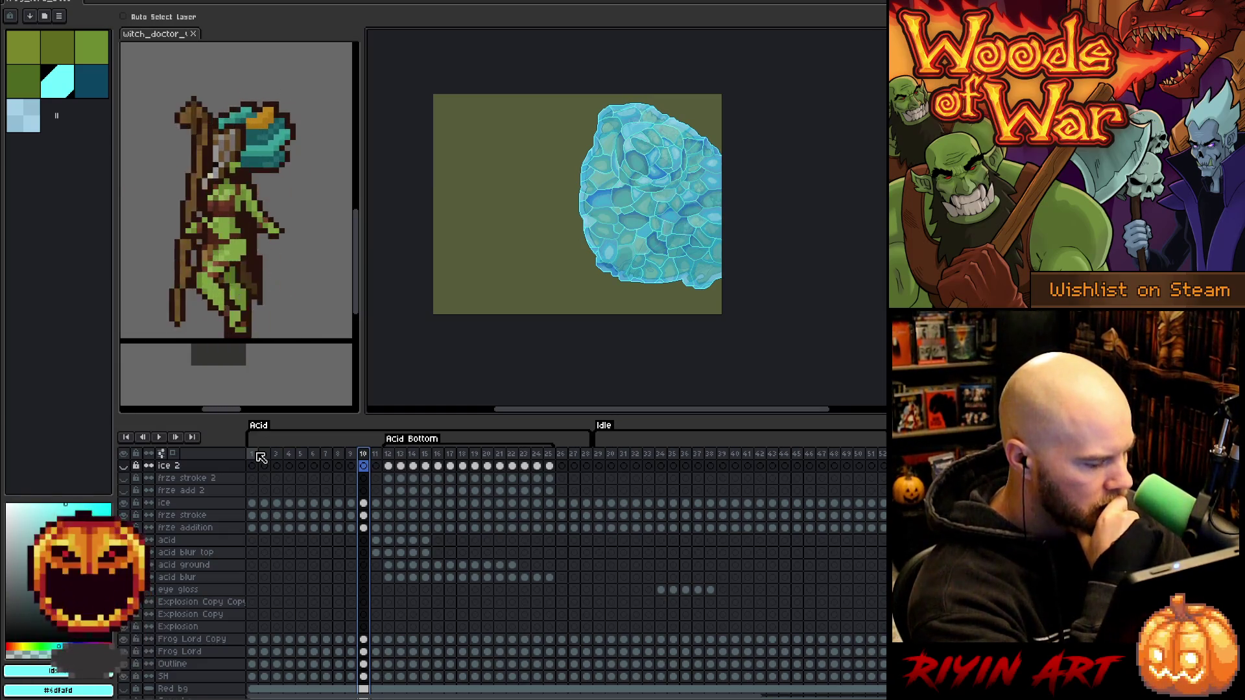
Scrub frames 1–12 to review the frozen splash, stop on frame 11, and save via File > Save.
left_click(252, 454)
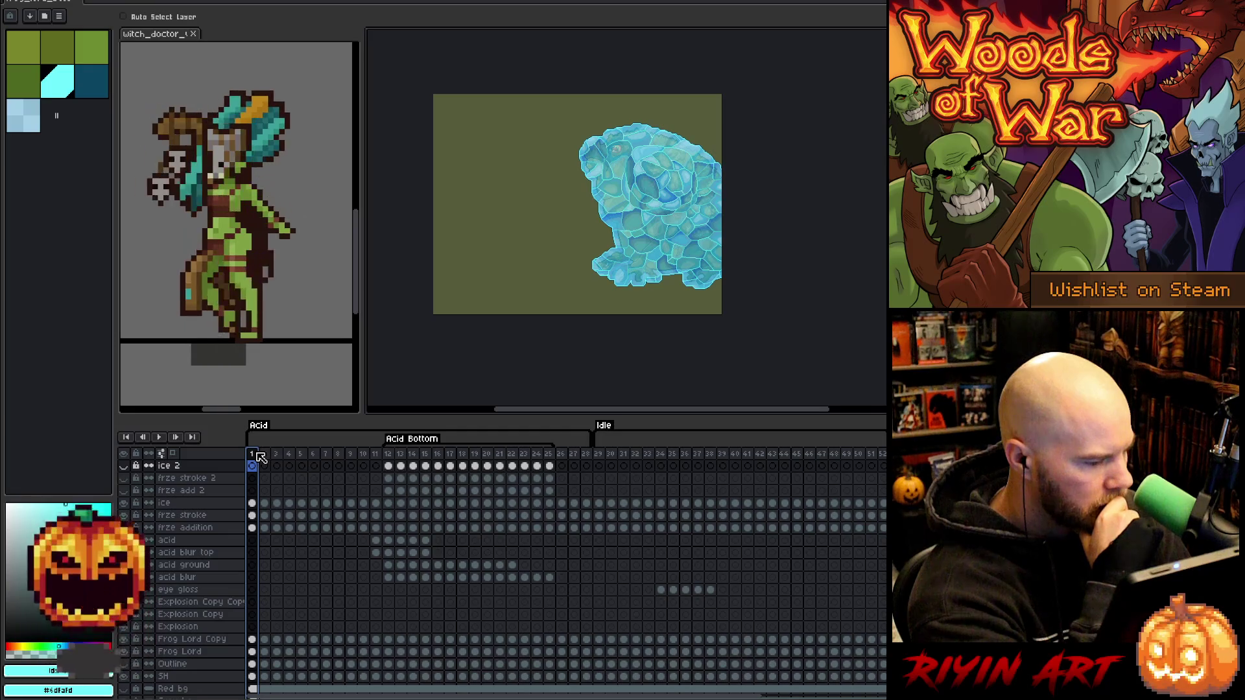
left_click_drag(260, 456, 406, 453)
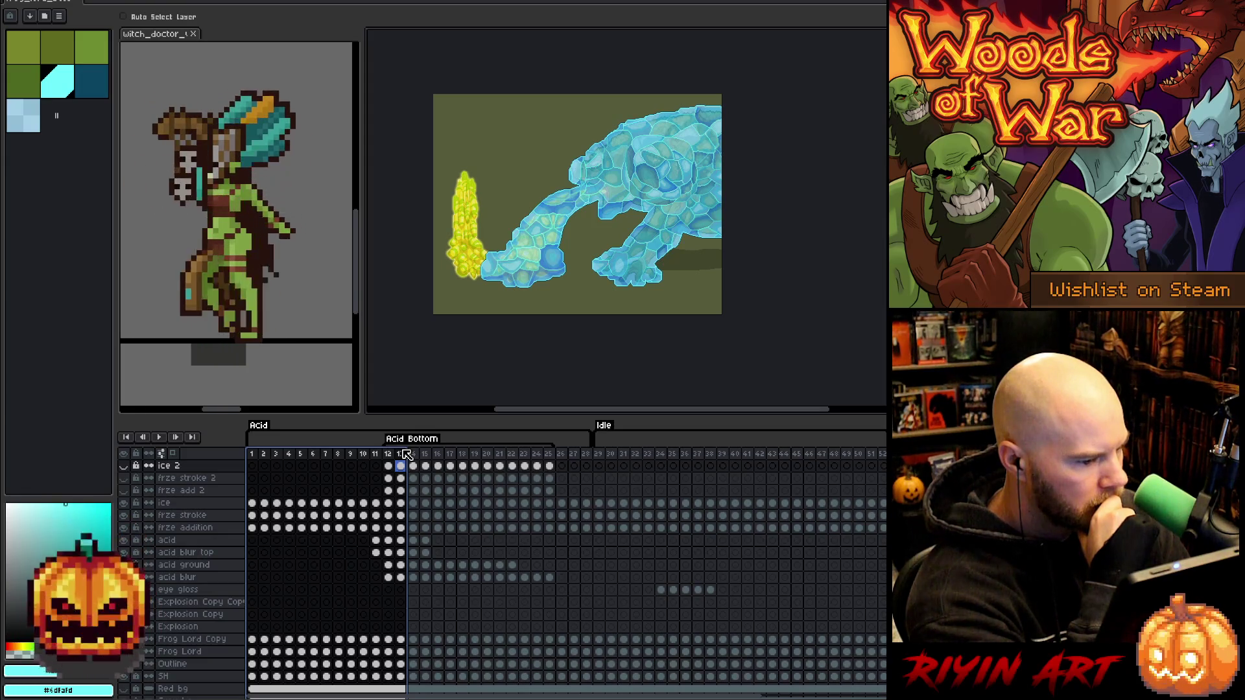
mouse_move(400, 456)
left_mouse_down()
mouse_move(365, 454)
mouse_move(386, 445)
left_mouse_up()
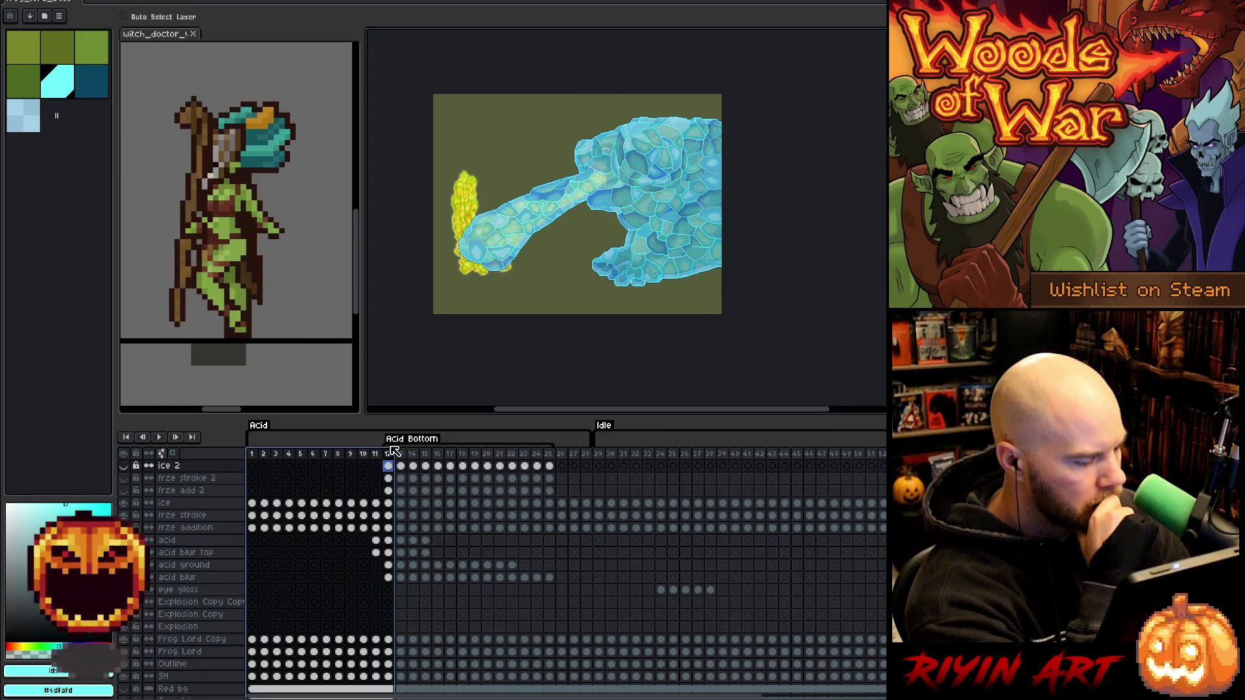
left_click(380, 453)
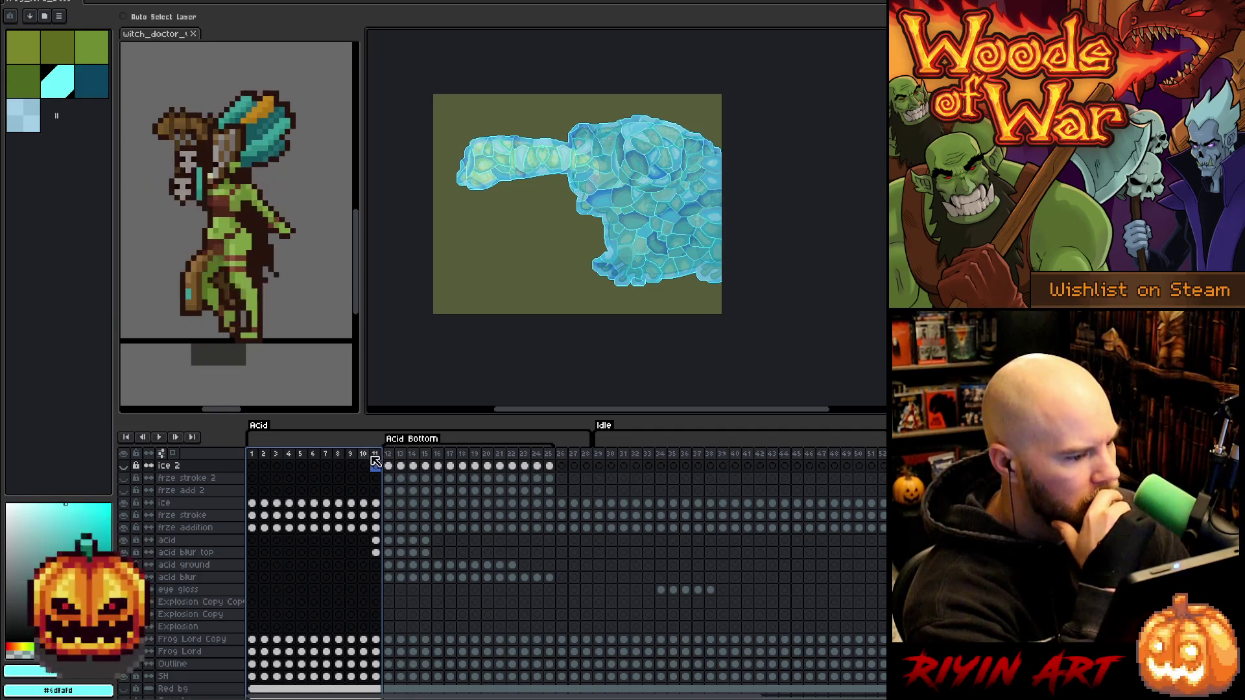
left_click(17, 2)
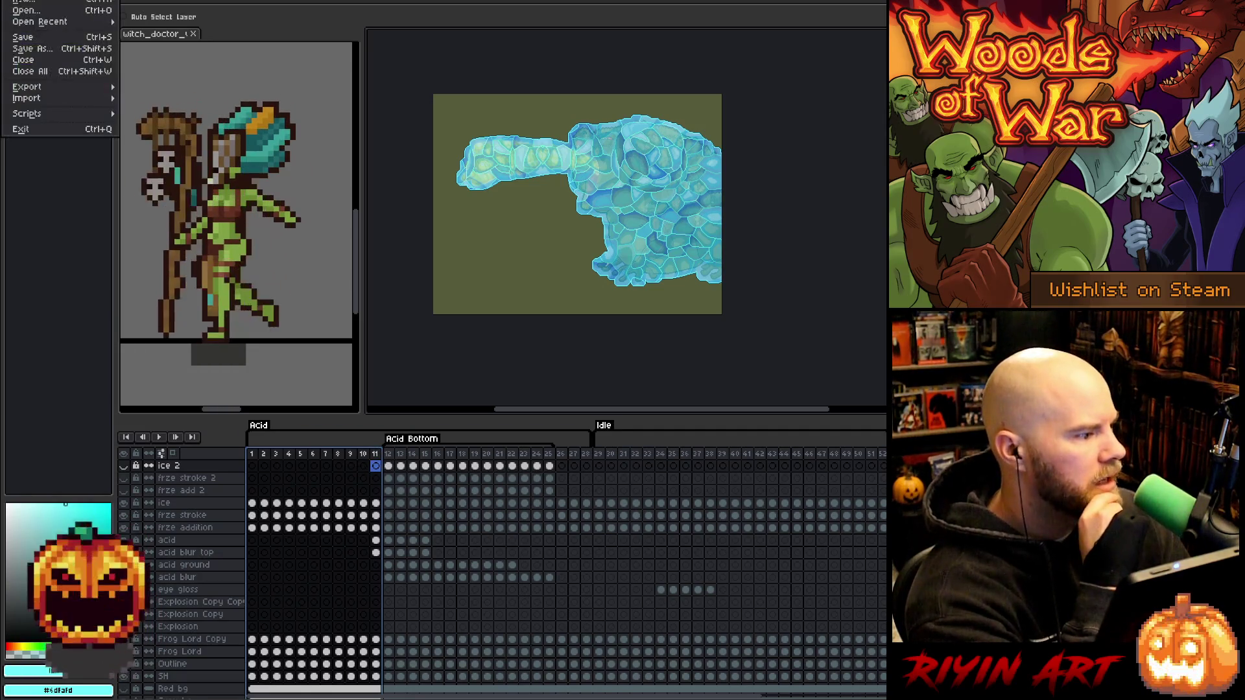
left_click(20, 39)
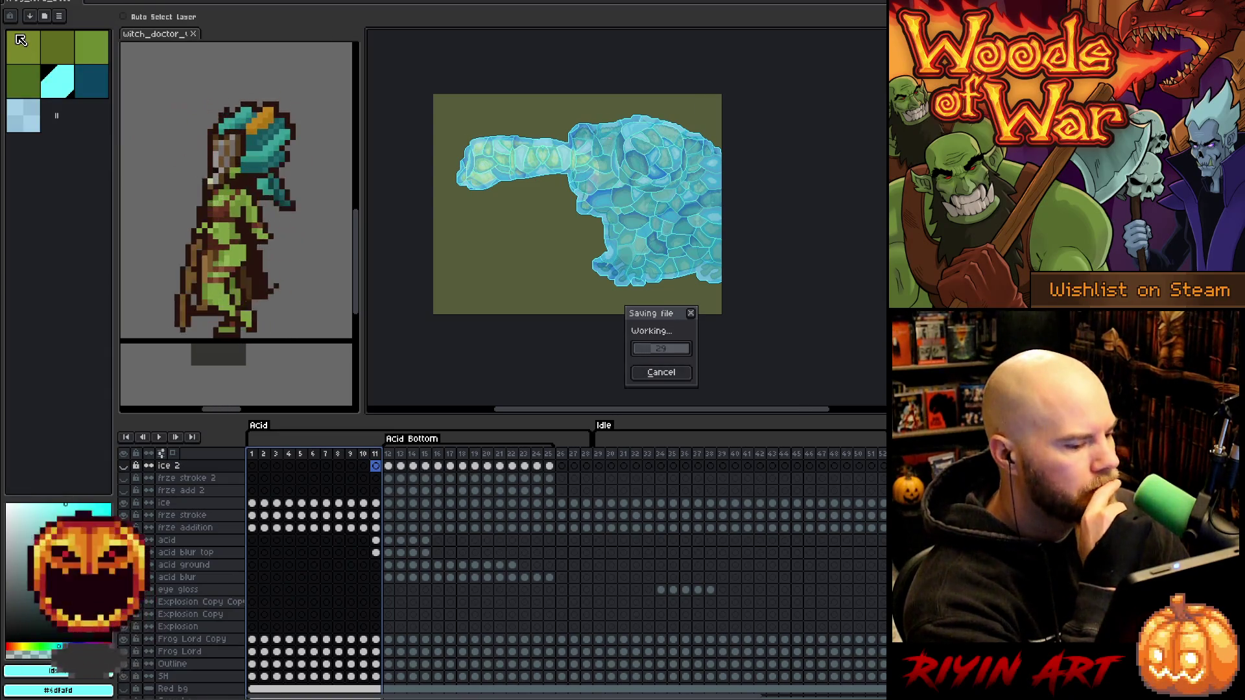
In the File > Open dialog, browse to images/spring and select frog_lord_boss_front_acid.png.
left_click(15, 3)
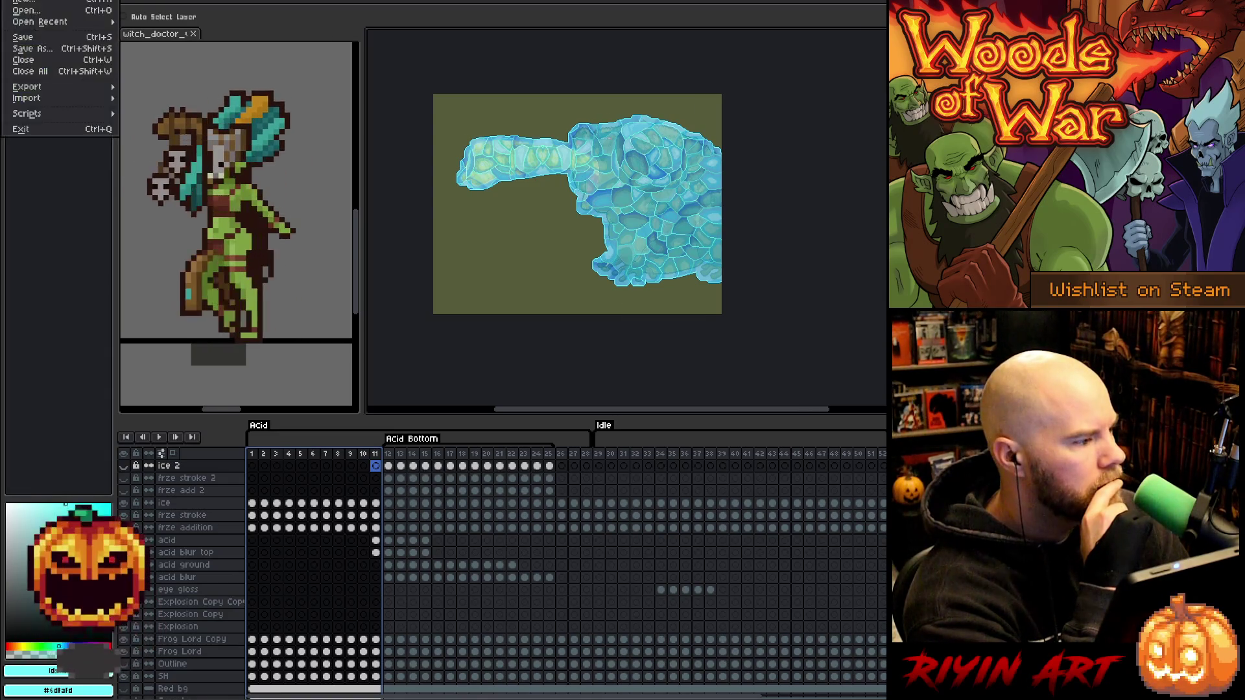
left_click(17, 11)
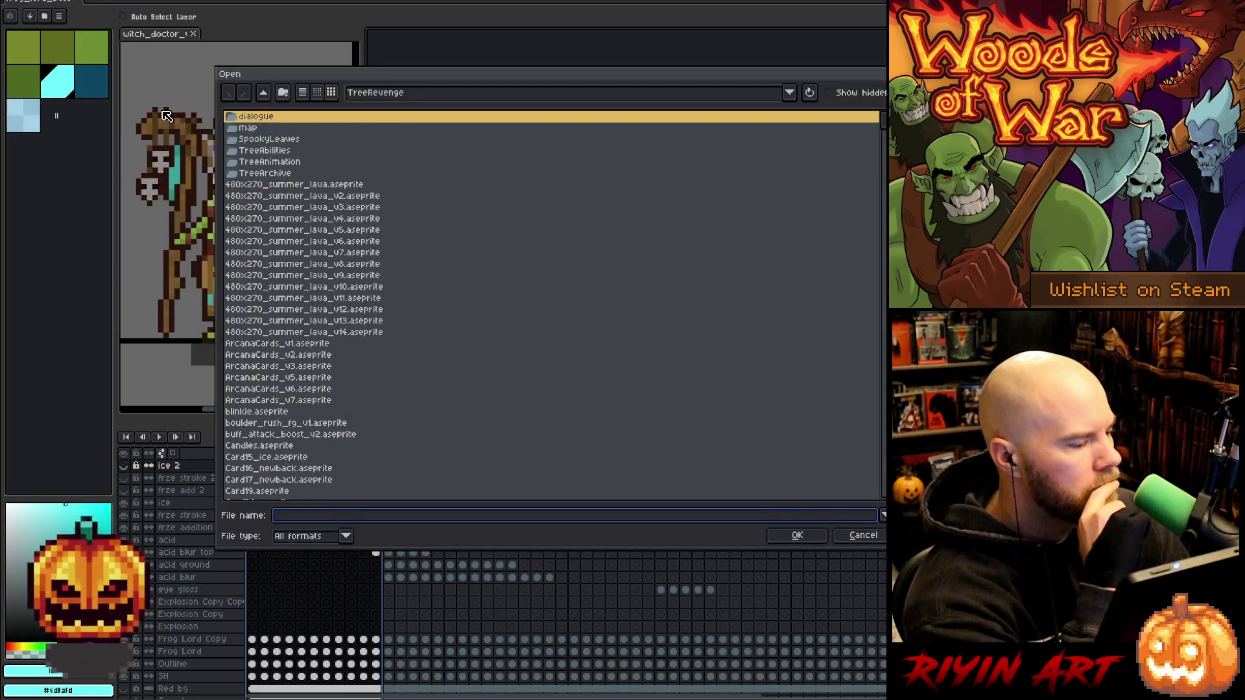
left_click(410, 94)
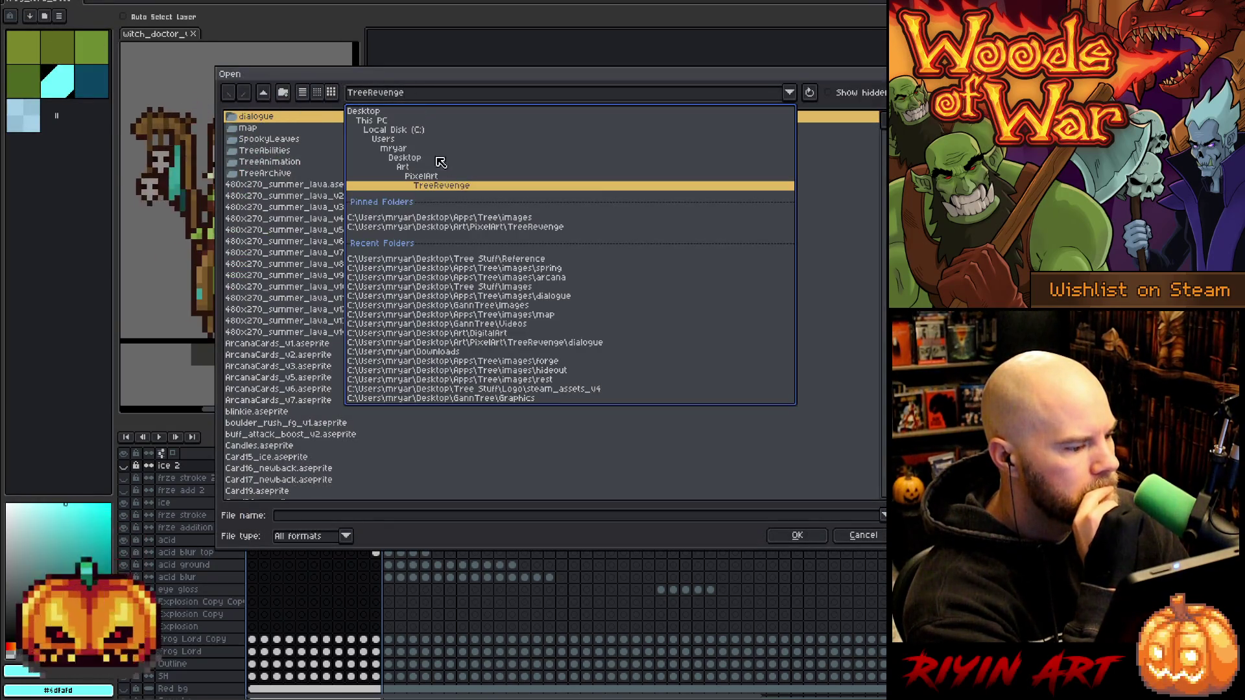
left_click(461, 219)
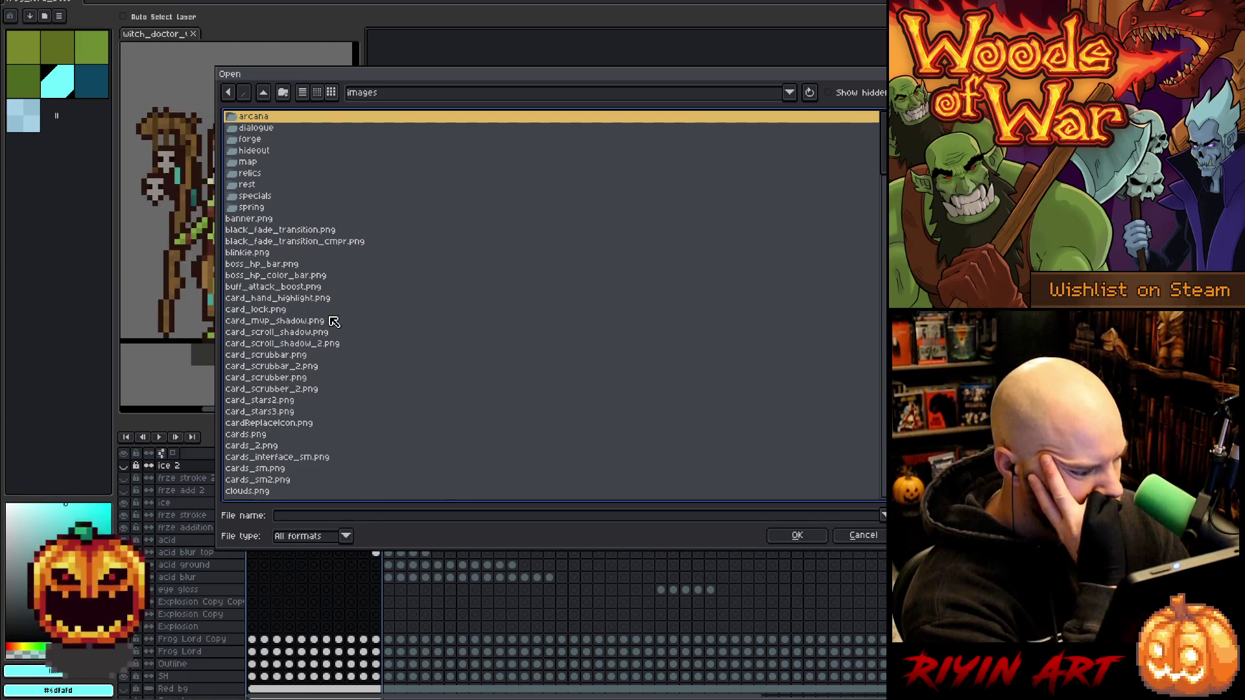
scroll(334, 322, "down", 4)
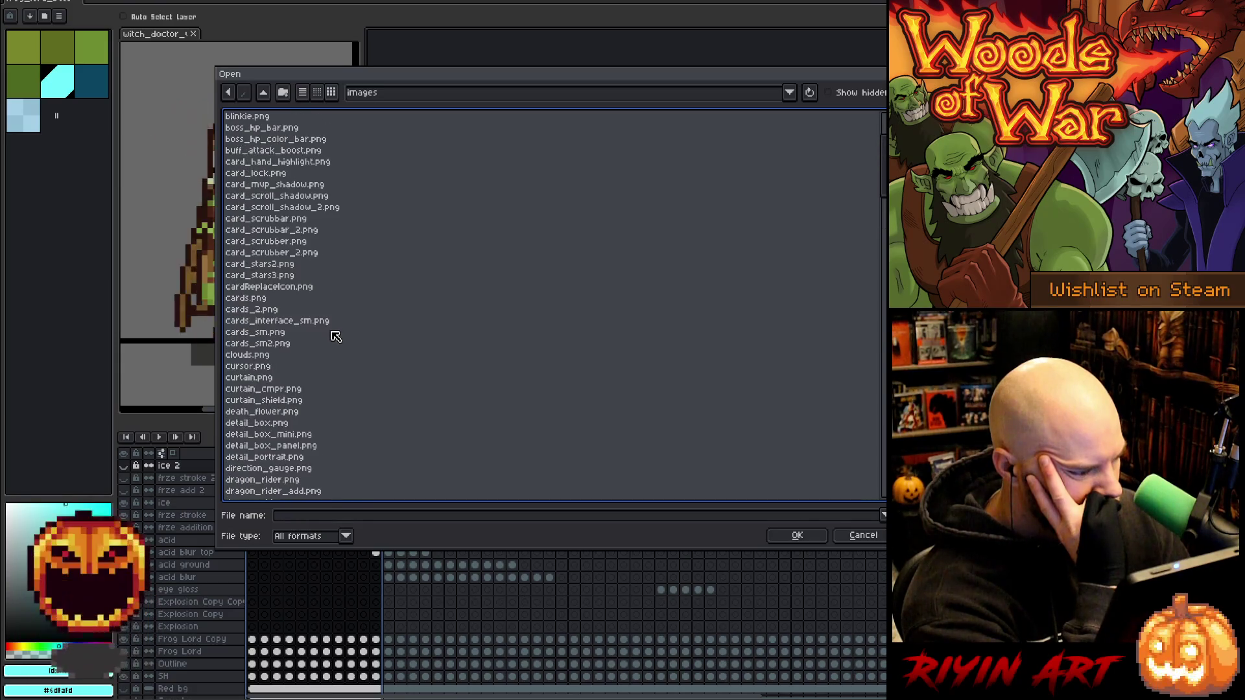
scroll(335, 335, "up", 4)
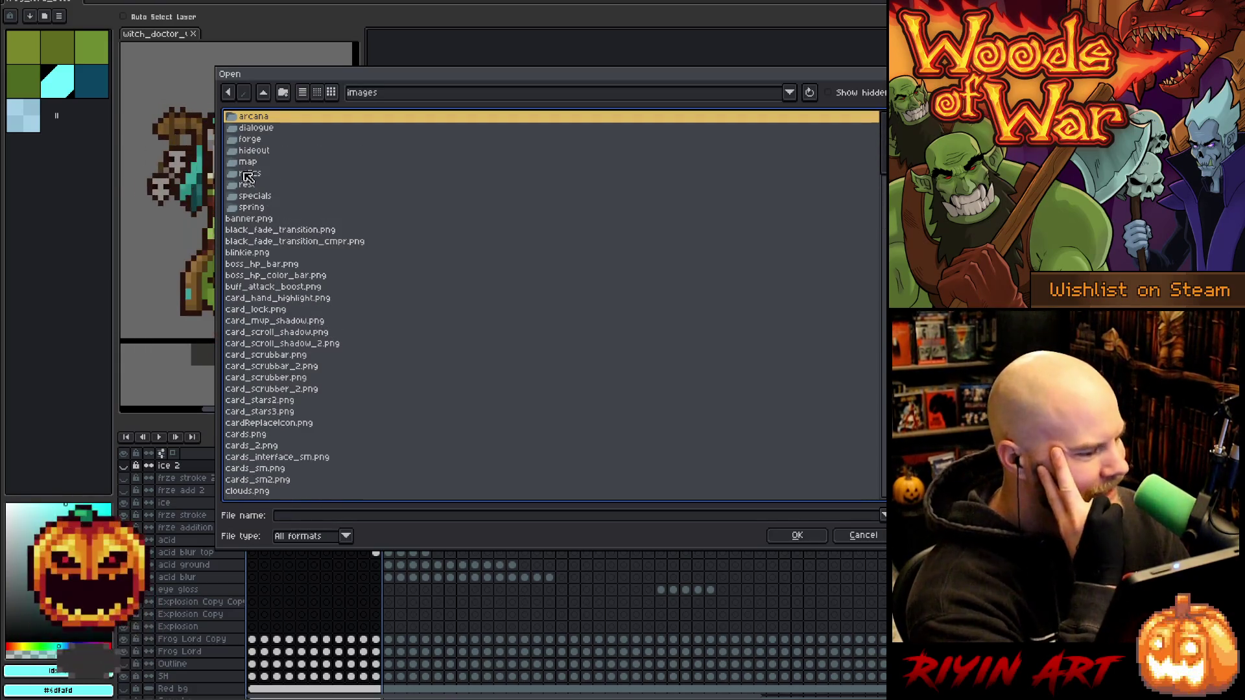
double_click(256, 207)
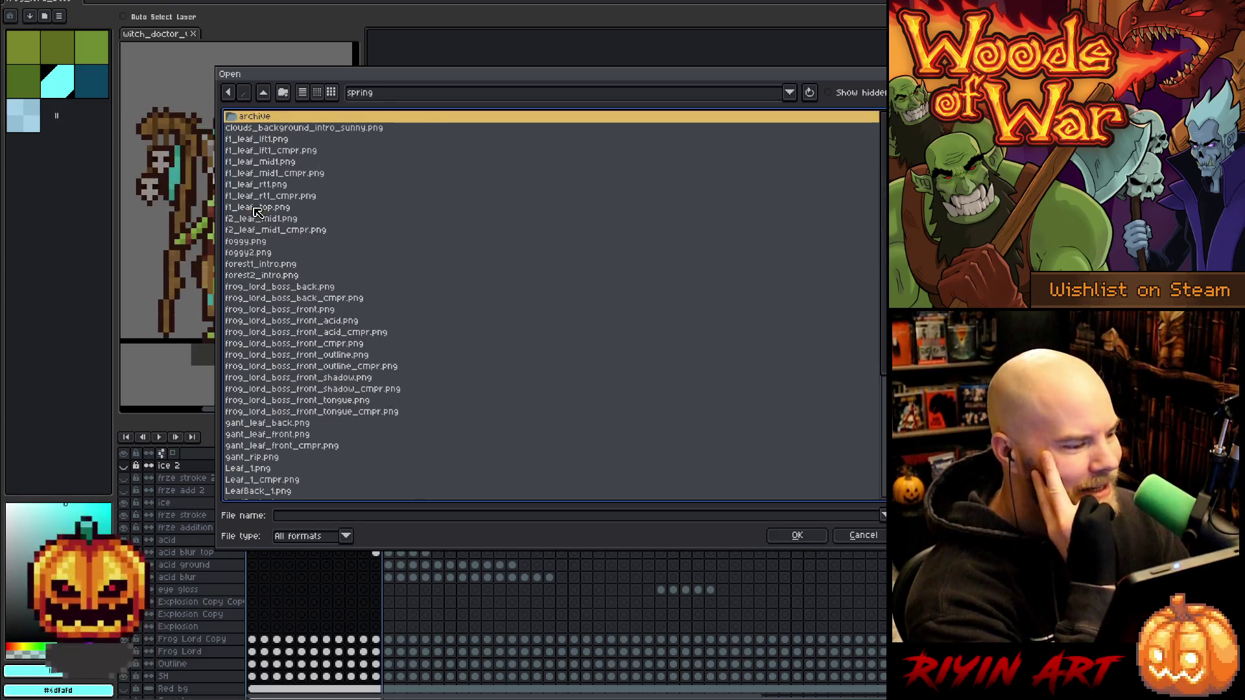
left_click(325, 321)
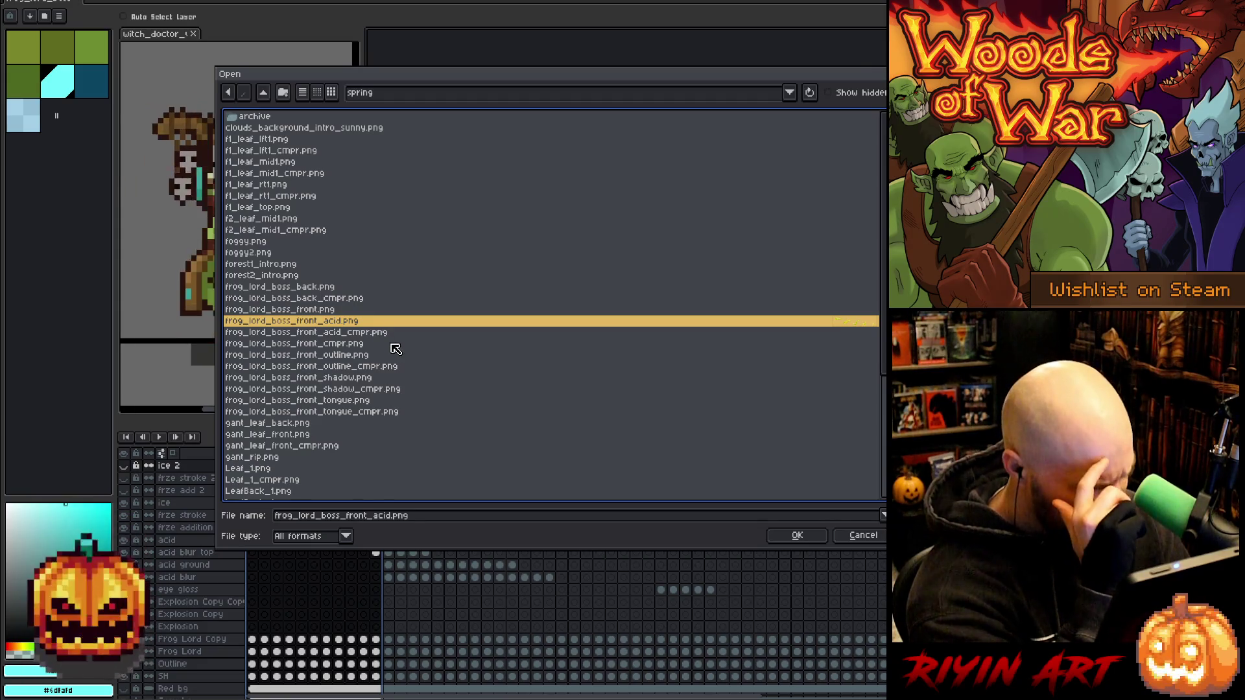